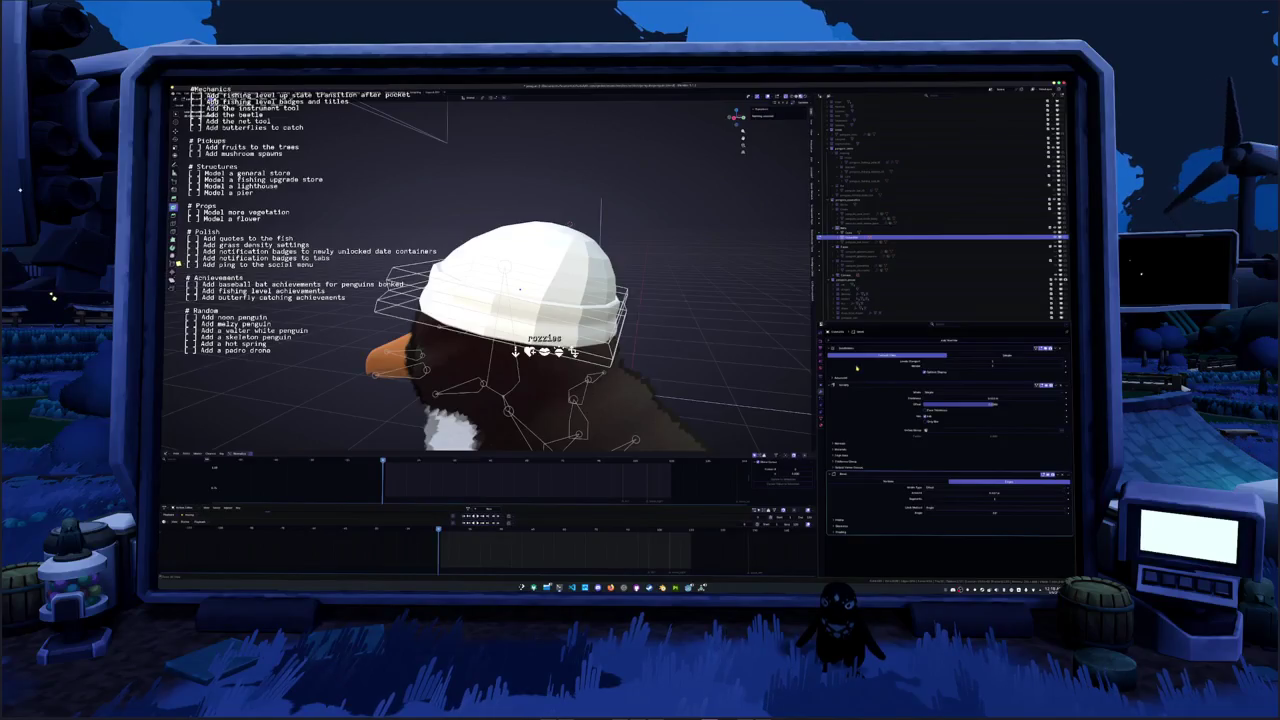
# - Select the white beanie on the penguin's head and zoom in on it
pyautogui.scroll(-2, 865, 365)
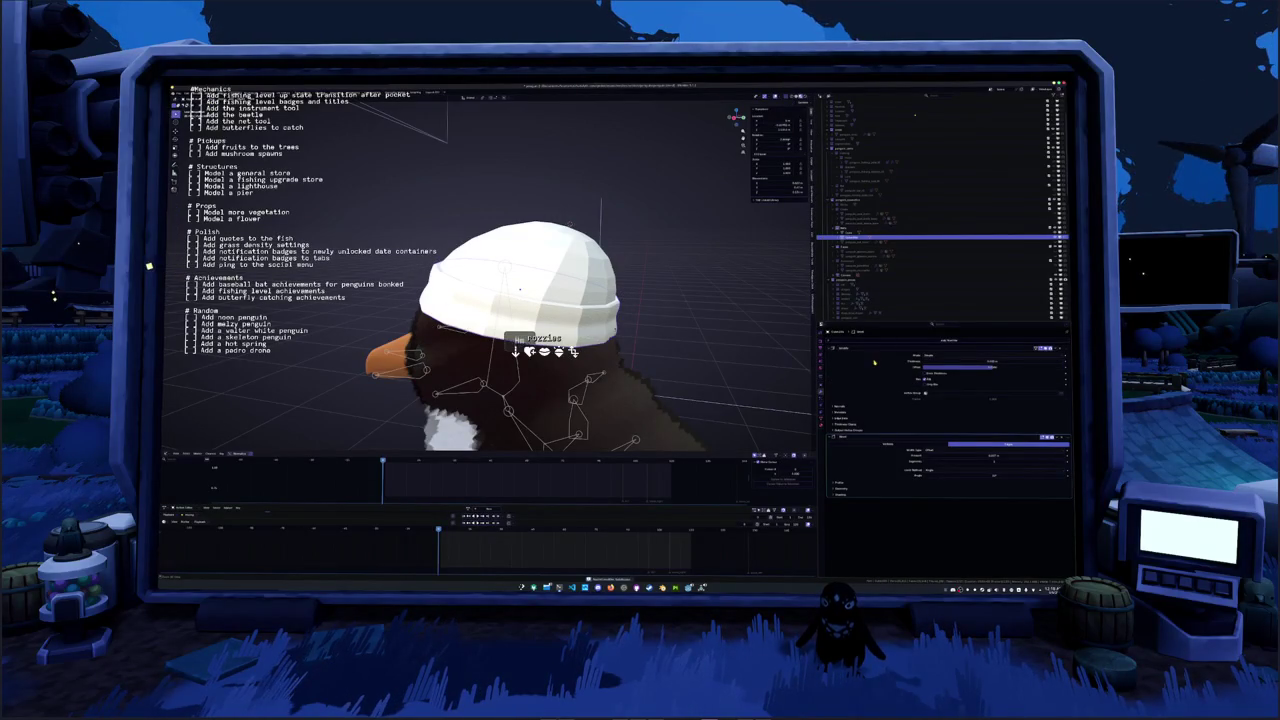
pyautogui.press('n')
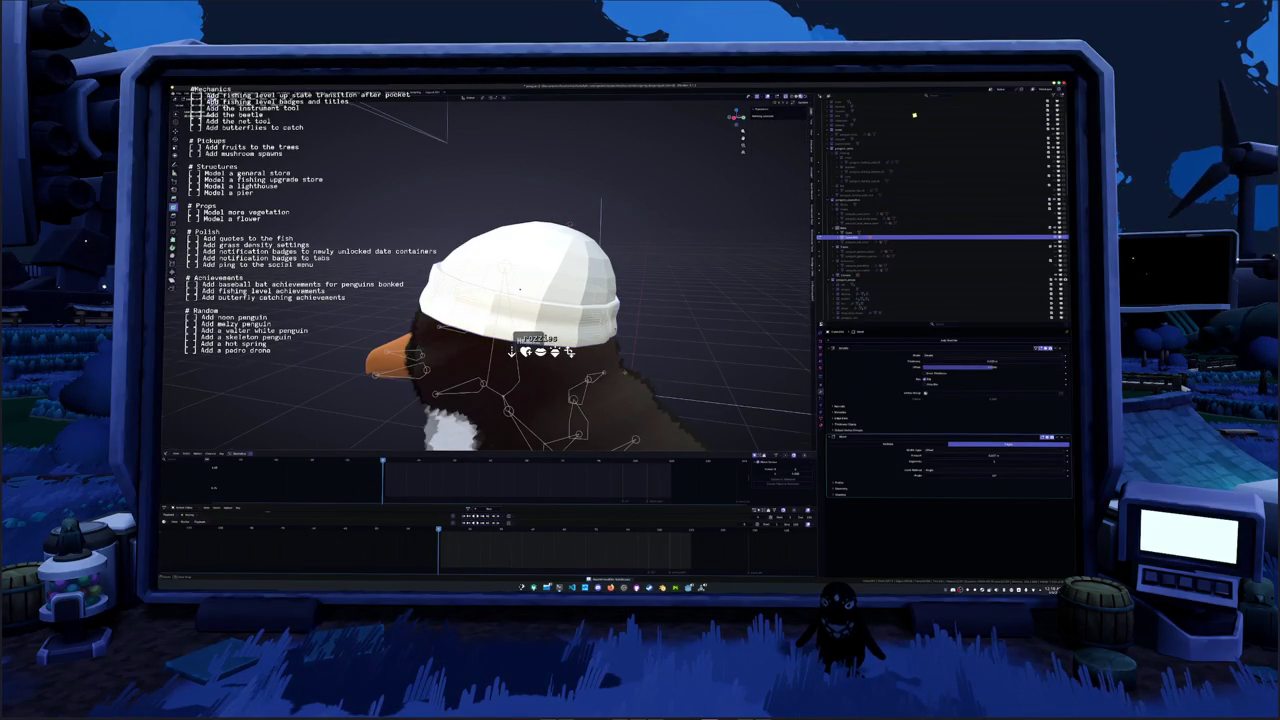
pyautogui.press('s')
pyautogui.click(566, 352)
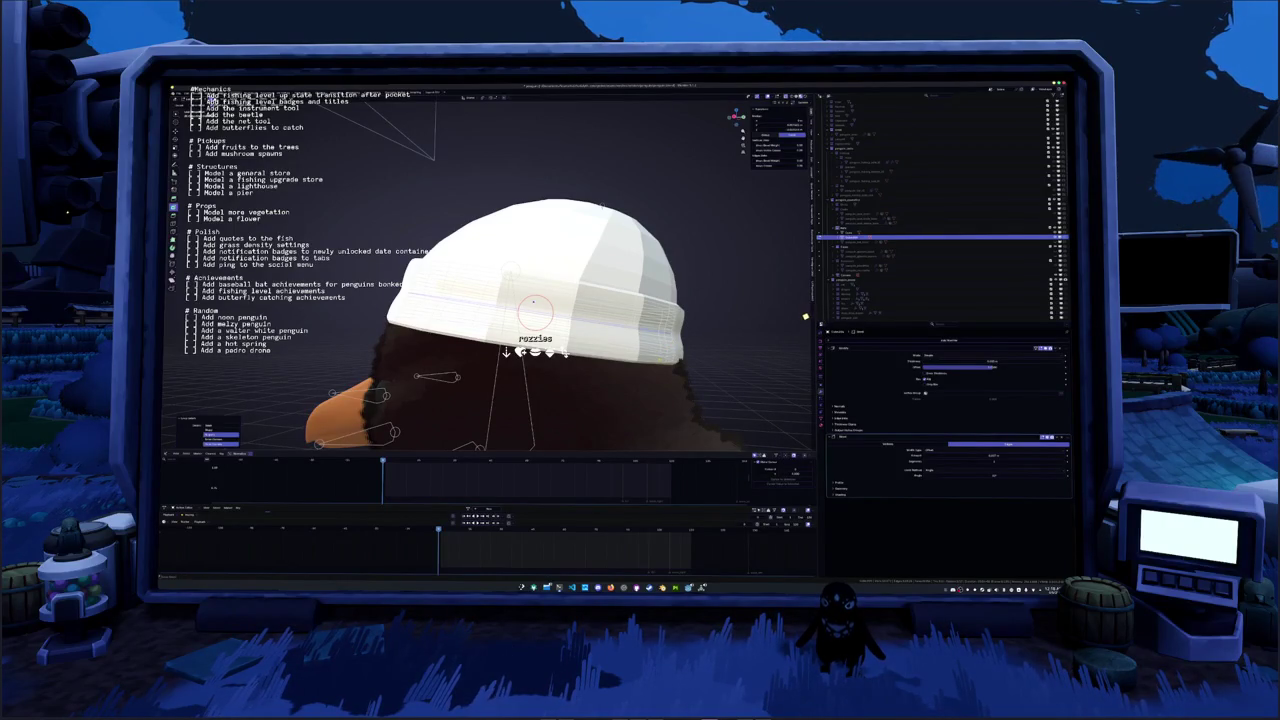
pyautogui.moveTo(600, 300); pyautogui.dragTo(640, 290, button='middle')
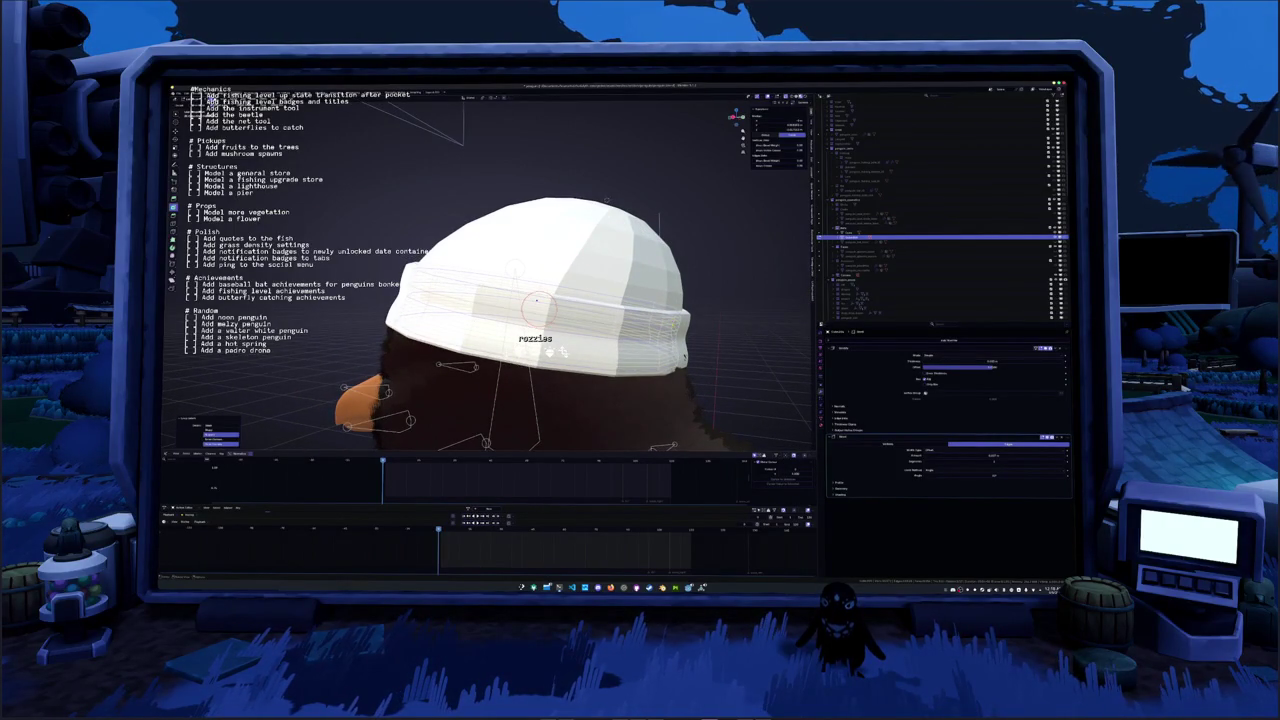
pyautogui.moveTo(535, 320); pyautogui.dragTo(560, 315, button='middle')
pyautogui.scroll(4, 535, 320)
pyautogui.scroll(2, 535, 345)
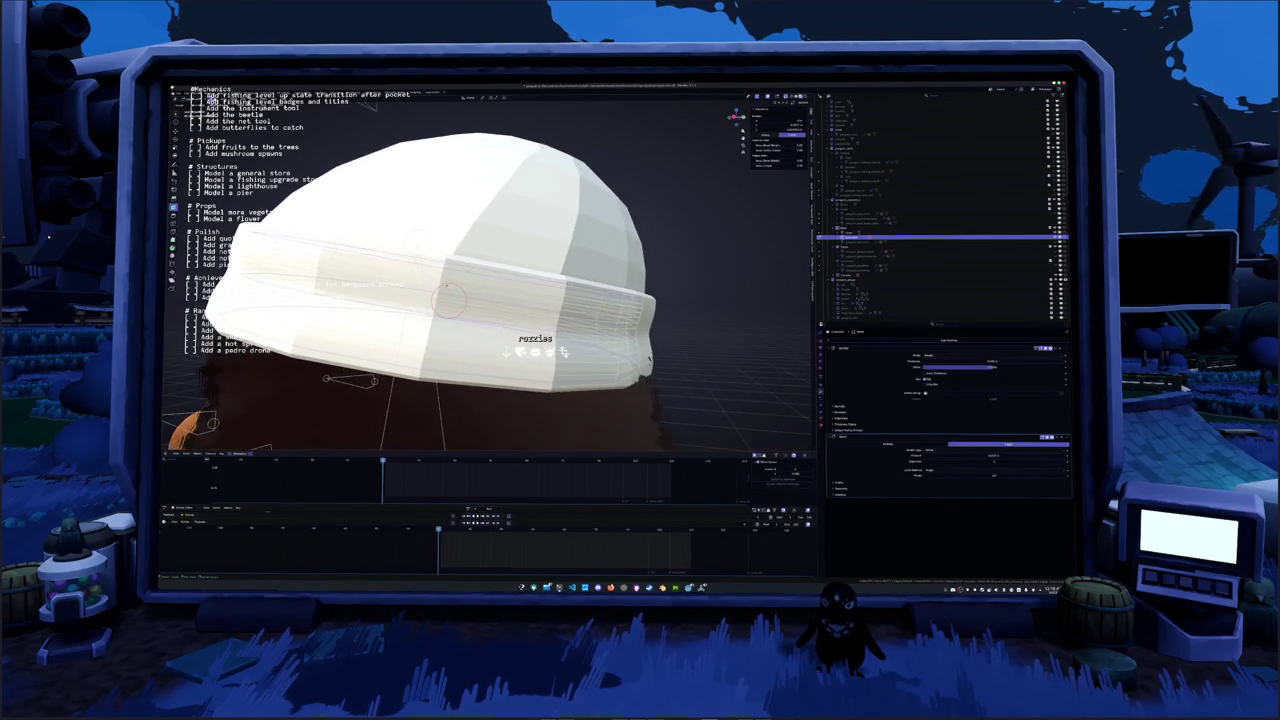
pyautogui.scroll(3, 535, 345)
# - Check the beanie from below and apply Shade Smooth to it
pyautogui.moveTo(535, 320); pyautogui.dragTo(495, 318, button='middle')
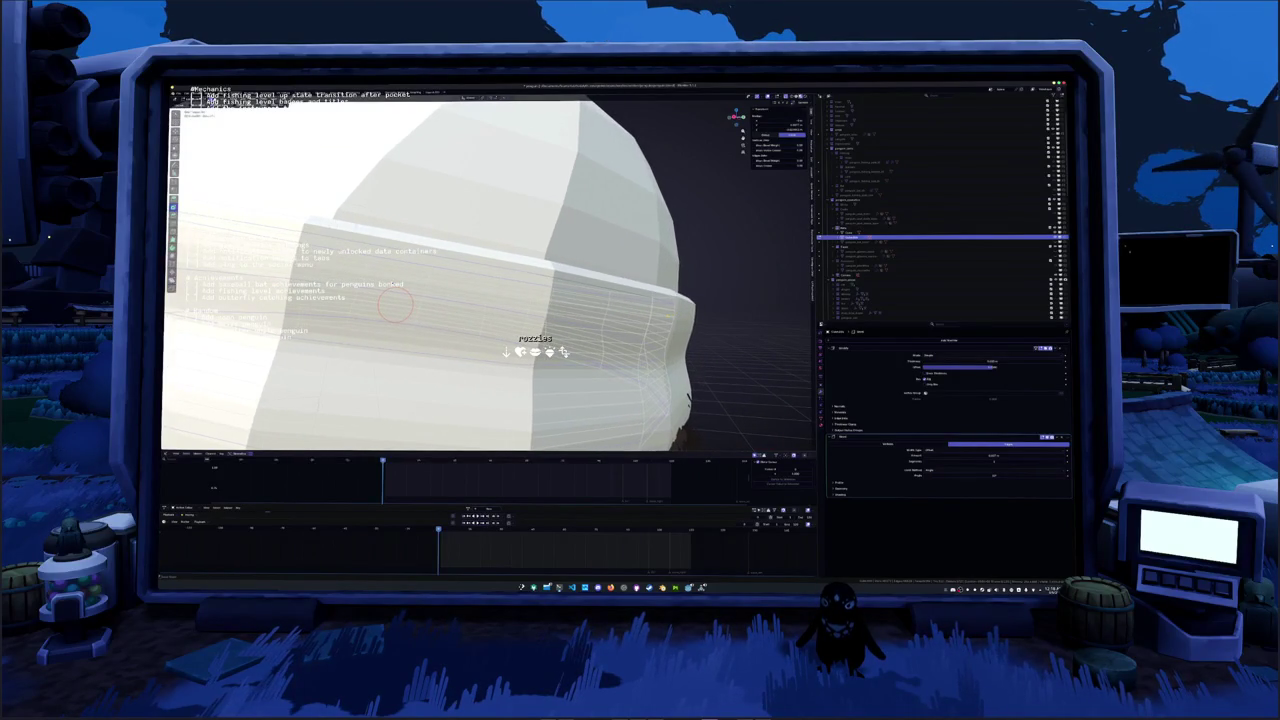
pyautogui.moveTo(395, 292); pyautogui.dragTo(392, 268, button='middle')
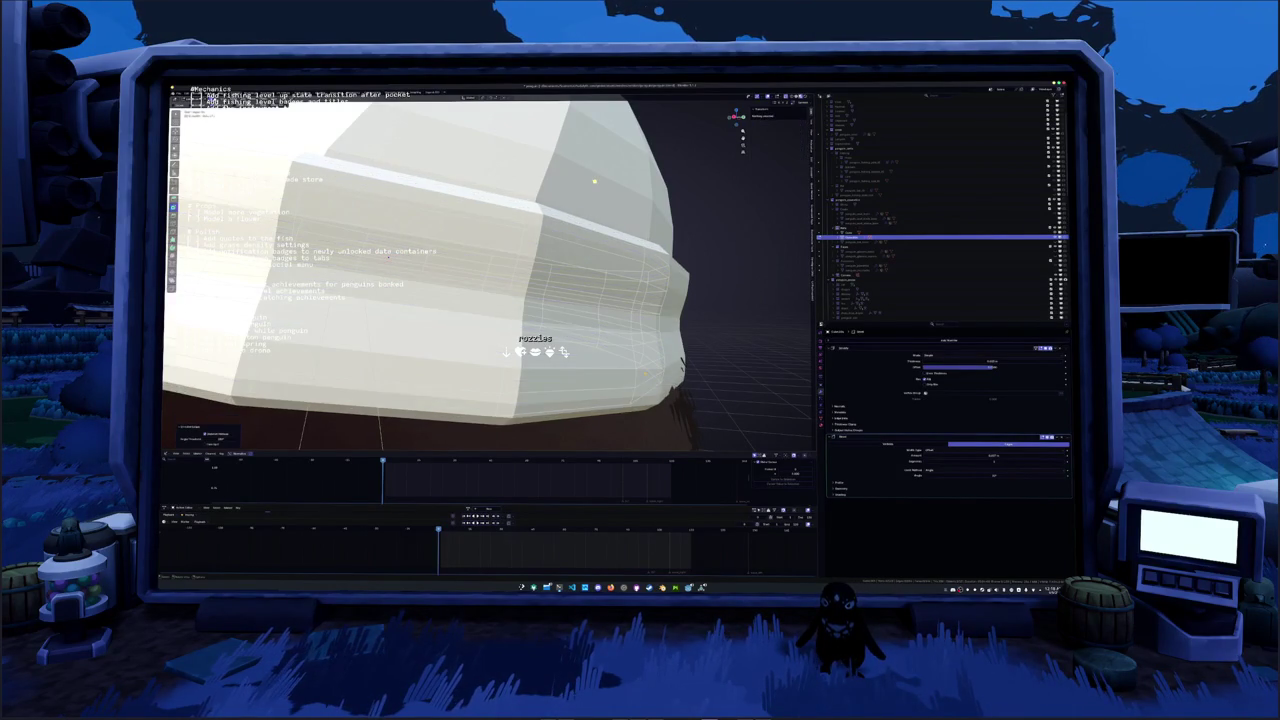
pyautogui.moveTo(594, 181); pyautogui.dragTo(594, 160, button='middle')
pyautogui.moveTo(642, 344); pyautogui.dragTo(563, 352, button='middle')
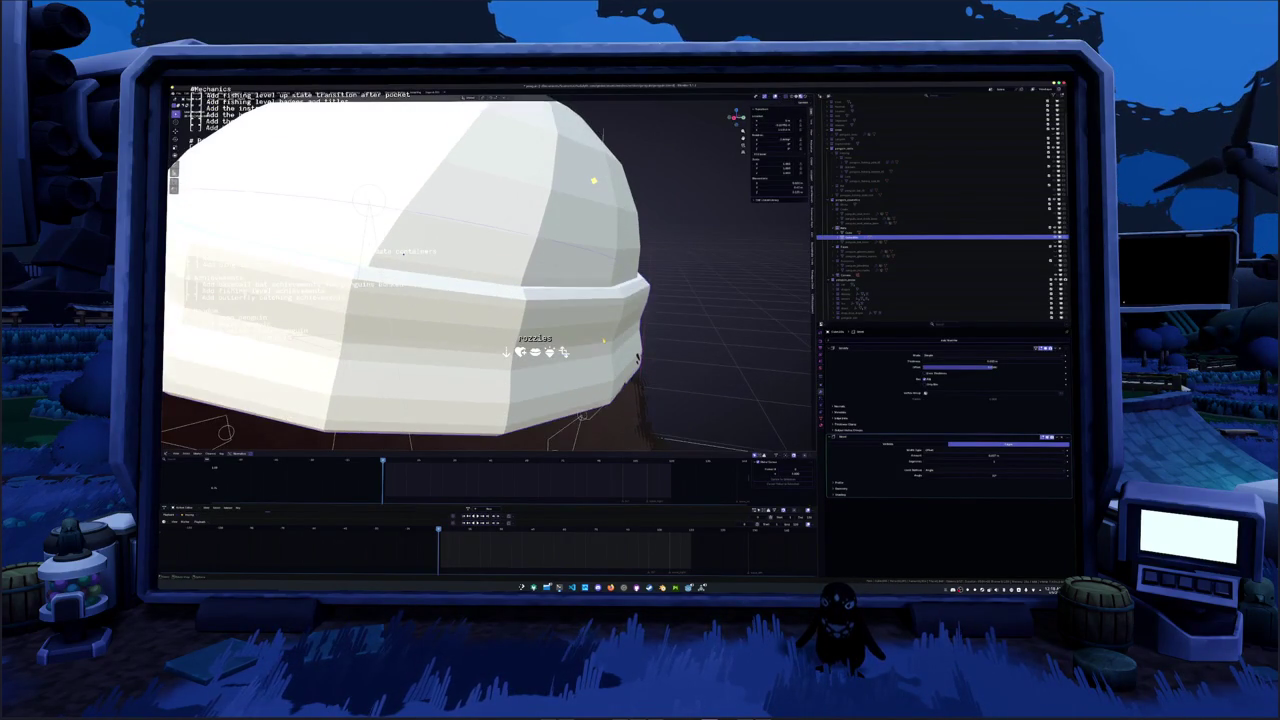
pyautogui.rightClick(563, 352)
pyautogui.click(603, 341)
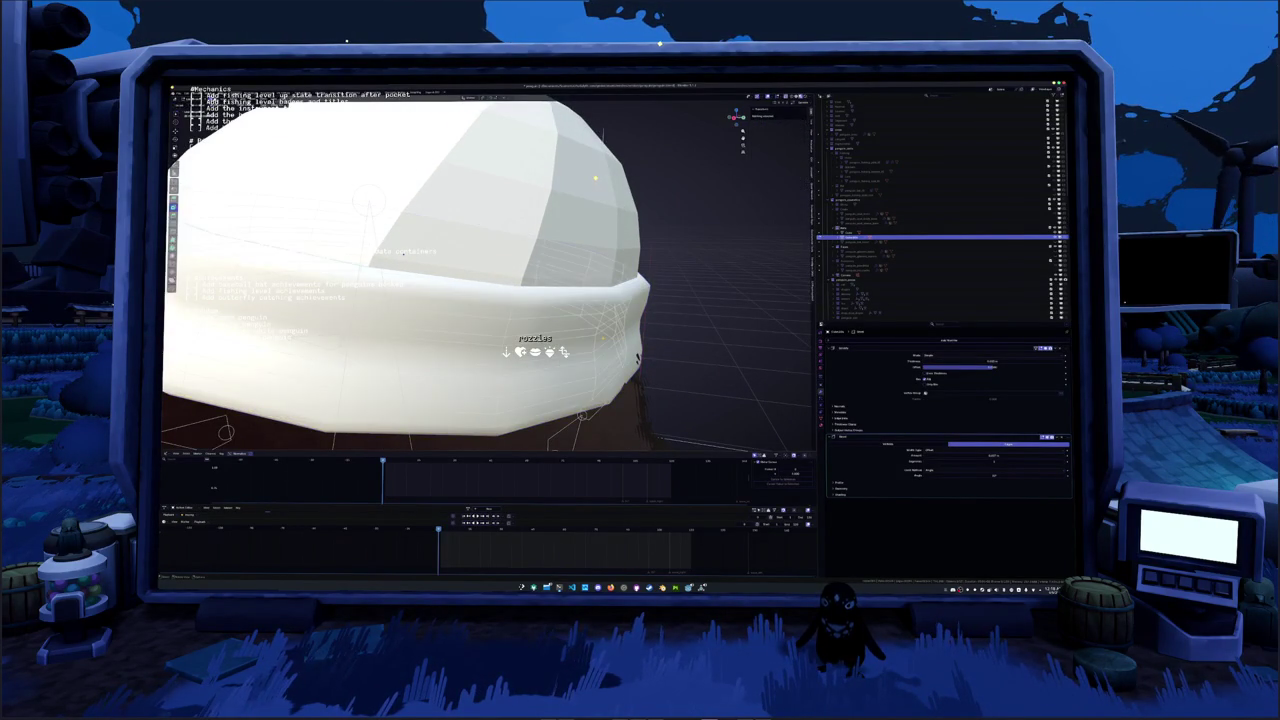
# - Frame the whole penguin and put the beanie into Edit Mode
pyautogui.moveTo(596, 177); pyautogui.dragTo(604, 330, button='middle')
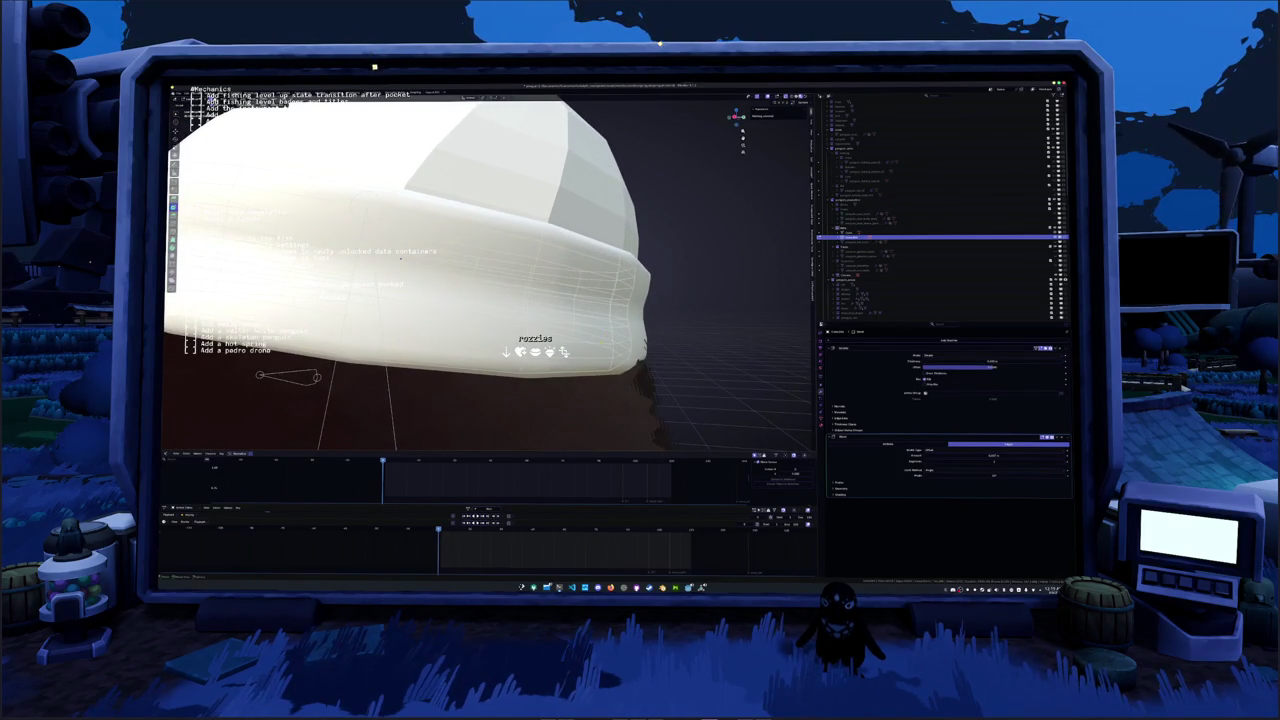
pyautogui.press('Home')
pyautogui.press('Tab')
pyautogui.moveTo(580, 244); pyautogui.dragTo(560, 300, button='middle')
pyautogui.moveTo(452, 262)
pyautogui.mouseDown(button='middle')
pyautogui.moveTo(476, 244)
pyautogui.moveTo(524, 262)
pyautogui.moveTo(483, 282)
pyautogui.moveTo(494, 326)
pyautogui.moveTo(515, 252)
pyautogui.moveTo(484, 238)
pyautogui.mouseUp(button='middle')
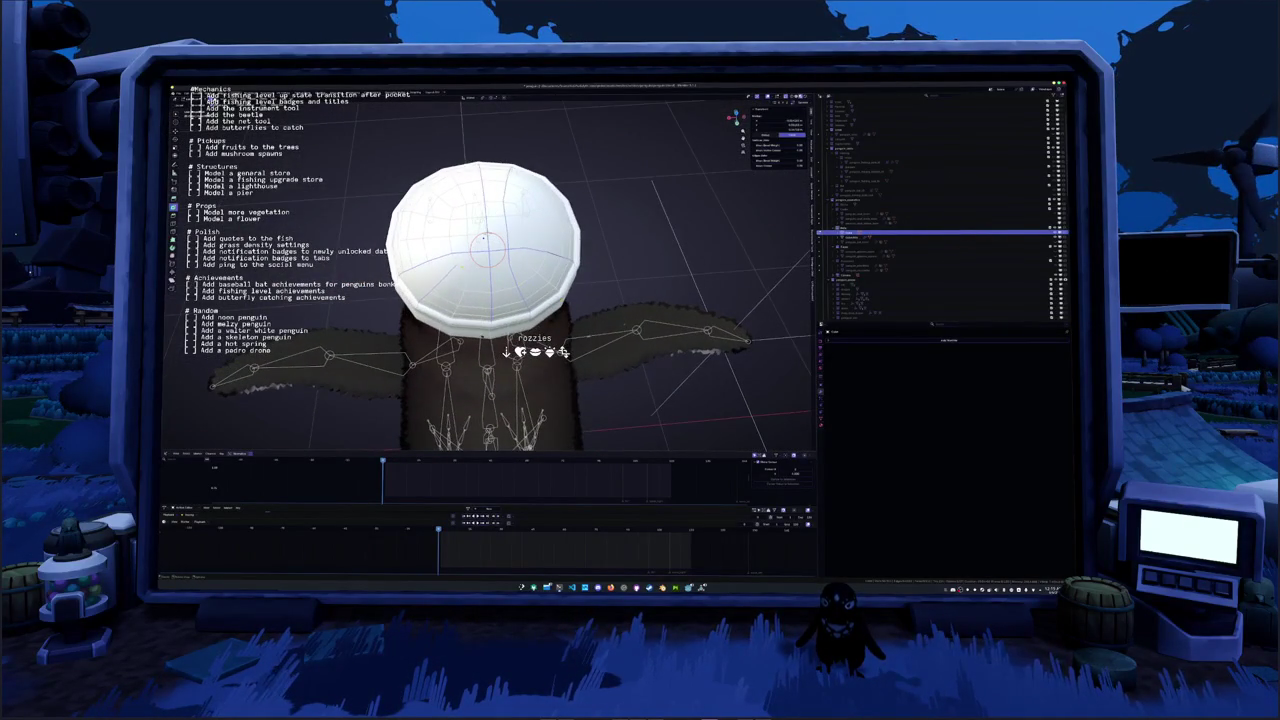
# - Snap the 3D cursor to the top of the beanie and bring up the Shift+A Add menu
pyautogui.keyDown('shift'); pyautogui.rightClick(477, 256); pyautogui.keyUp('shift')
pyautogui.moveTo(483, 237)
pyautogui.mouseDown(button='middle')
pyautogui.moveTo(525, 264)
pyautogui.moveTo(486, 295)
pyautogui.moveTo(451, 263)
pyautogui.moveTo(448, 232)
pyautogui.moveTo(414, 224)
pyautogui.mouseUp(button='middle')
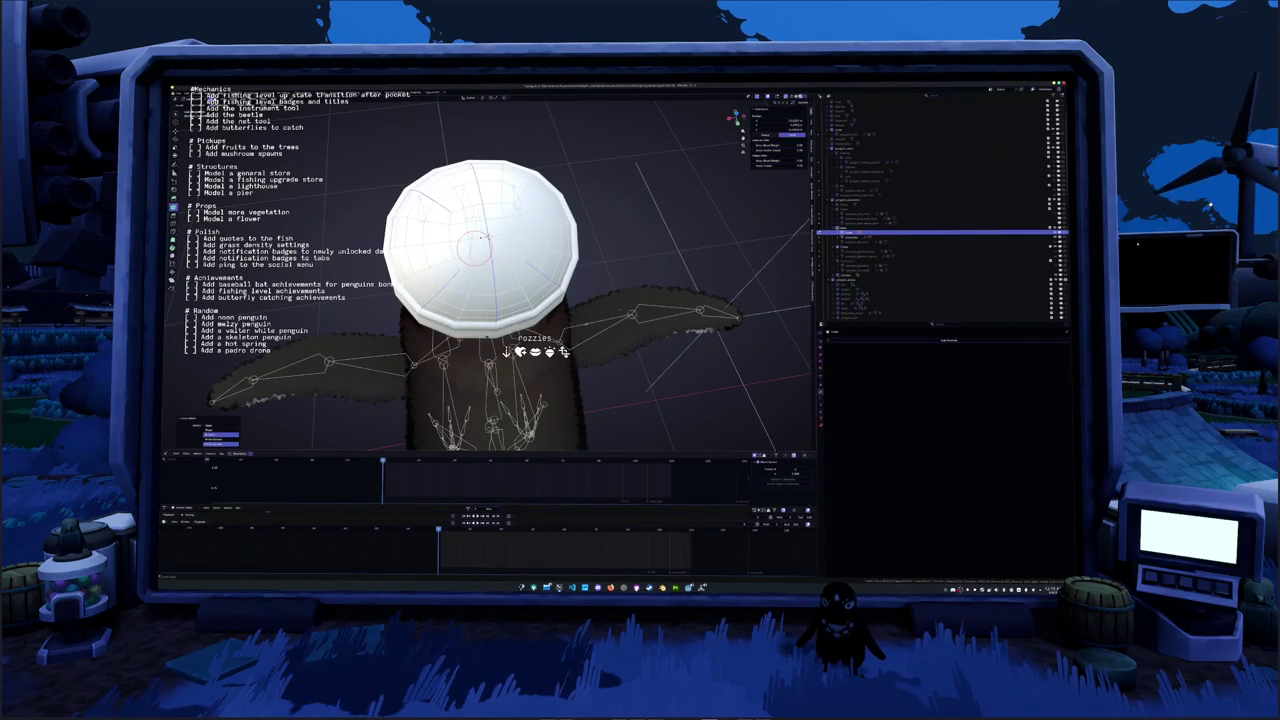
pyautogui.hotkey('alt', 'a')
pyautogui.moveTo(487, 236)
pyautogui.mouseDown(button='middle')
pyautogui.moveTo(493, 211)
pyautogui.moveTo(555, 242)
pyautogui.mouseUp(button='middle')
pyautogui.hotkey('shift', 'a')
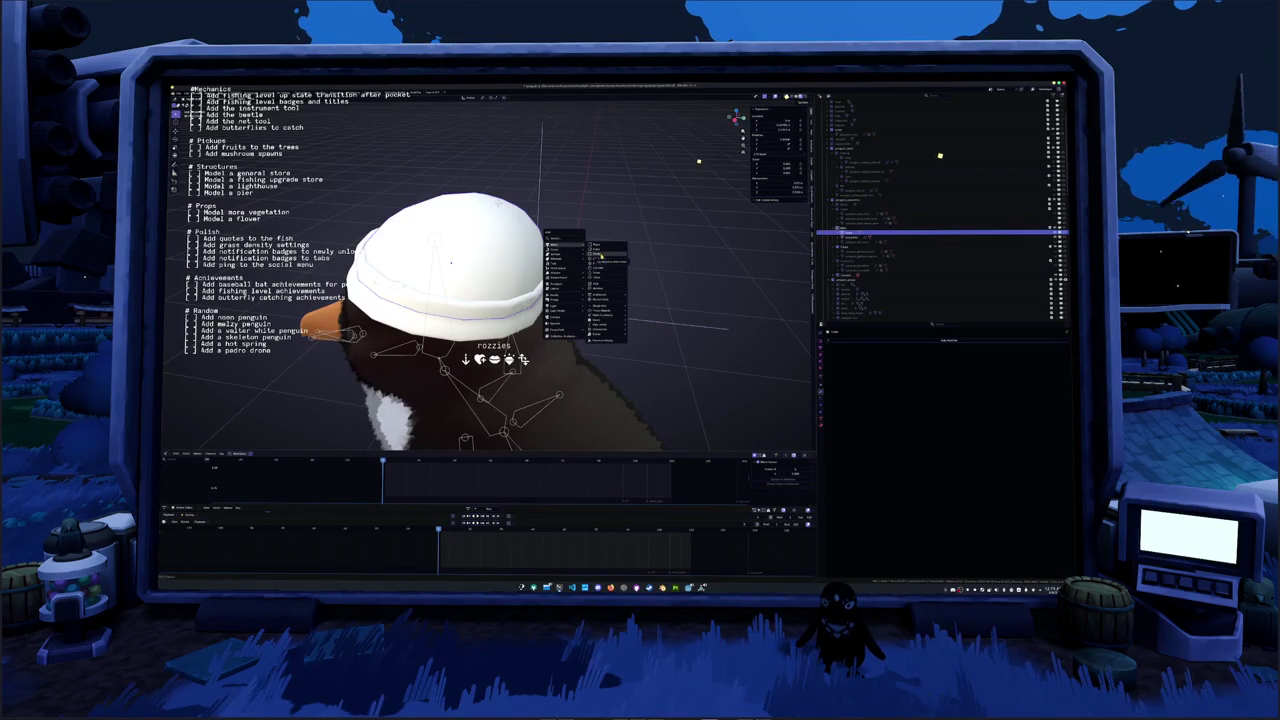
# - Add a UV Sphere and scale it down to pom-pom size, viewed from the side
pyautogui.click(601, 264)
pyautogui.press('s')
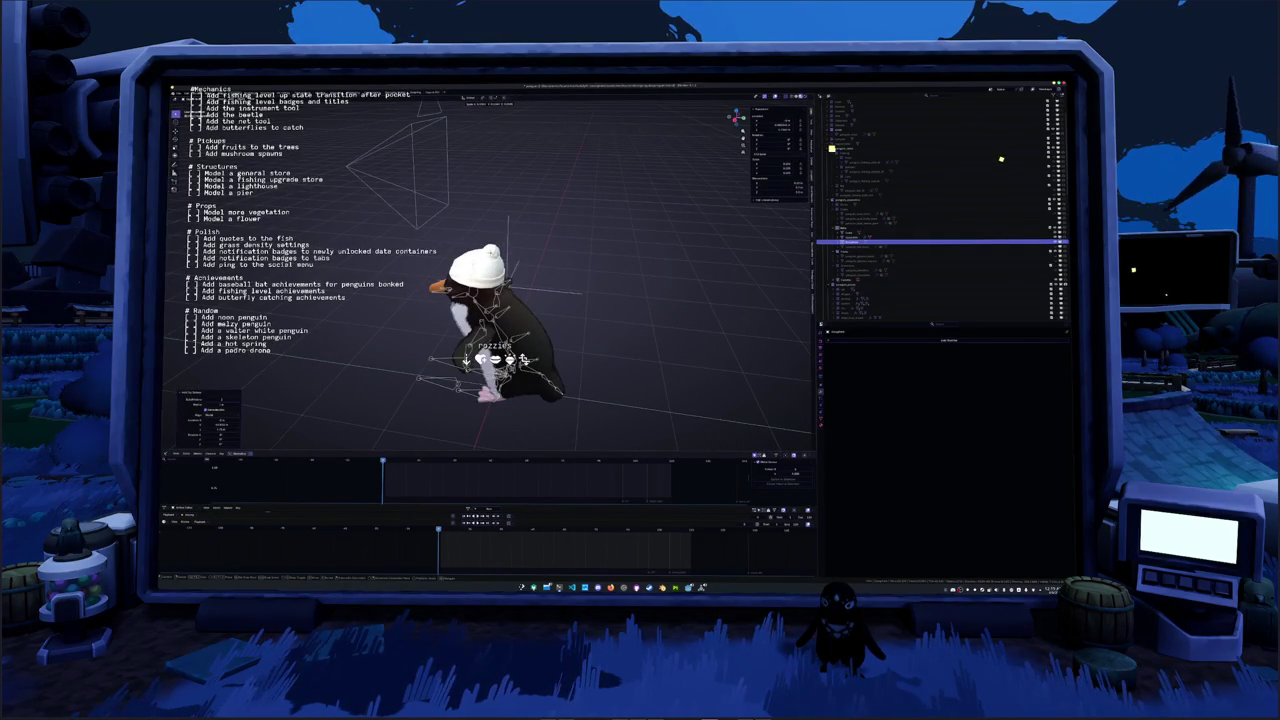
pyautogui.click(540, 278)
pyautogui.scroll(3, 540, 278)
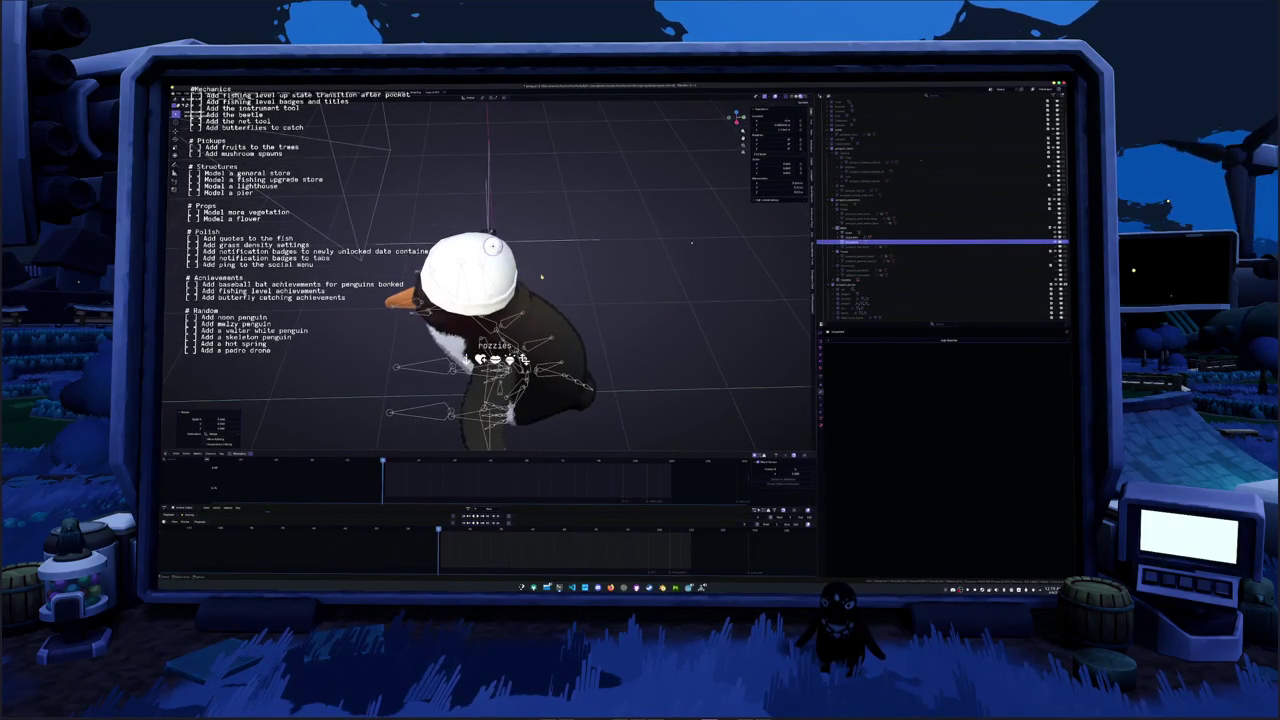
pyautogui.press('KP_3')
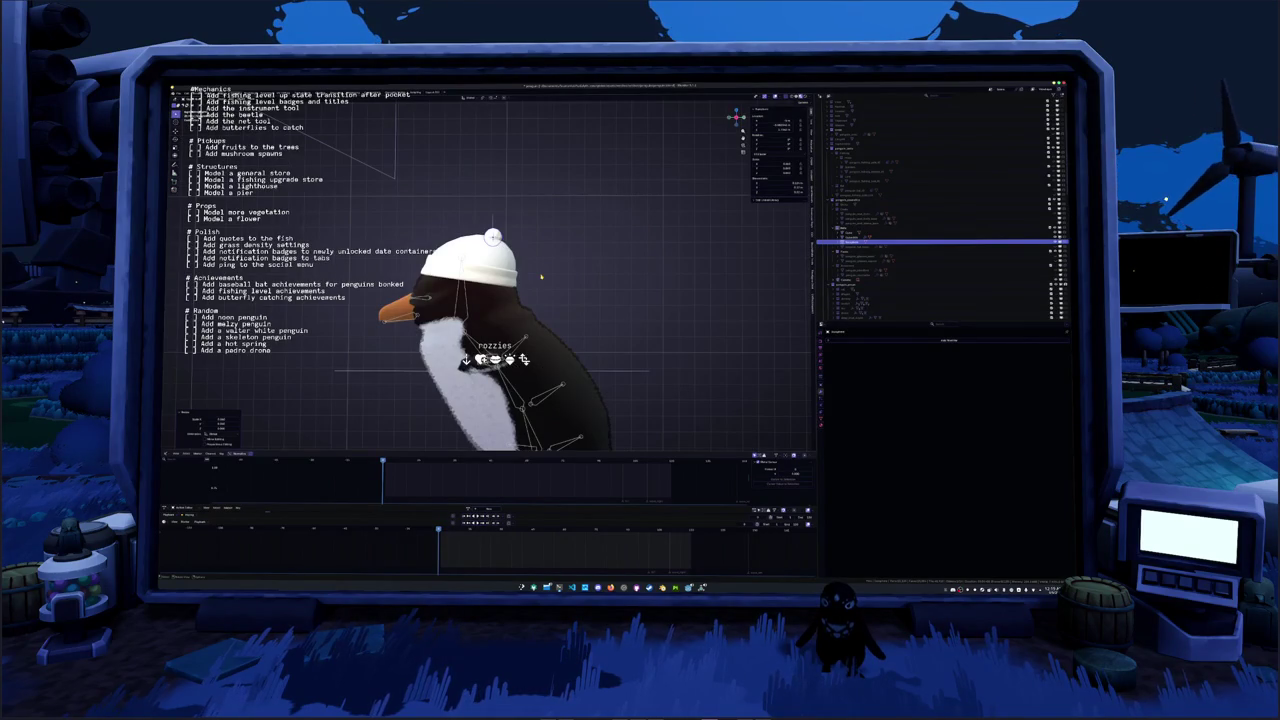
pyautogui.scroll(3, 540, 278)
pyautogui.scroll(-1, 540, 278)
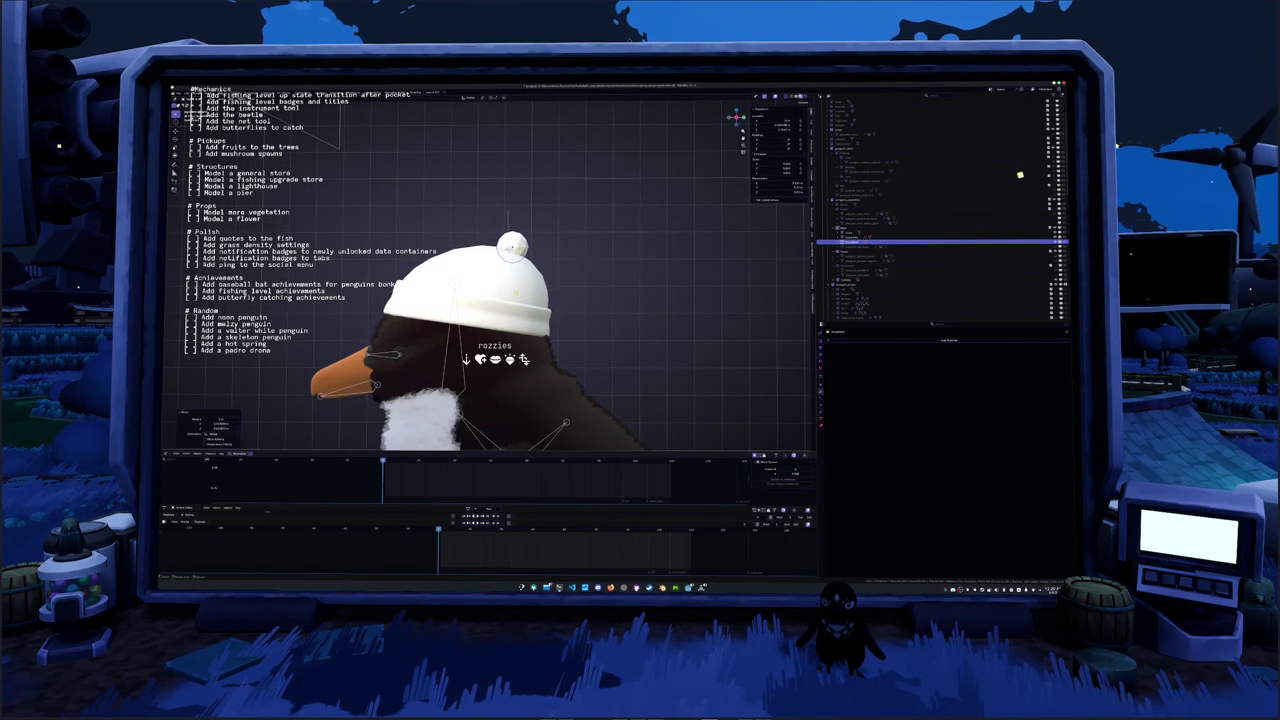
# - Try shading changes on the pom-pom sphere, undoing the attempt
pyautogui.rightClick(480, 276)
pyautogui.click(565, 289)
pyautogui.hotkey('ctrl', '2')
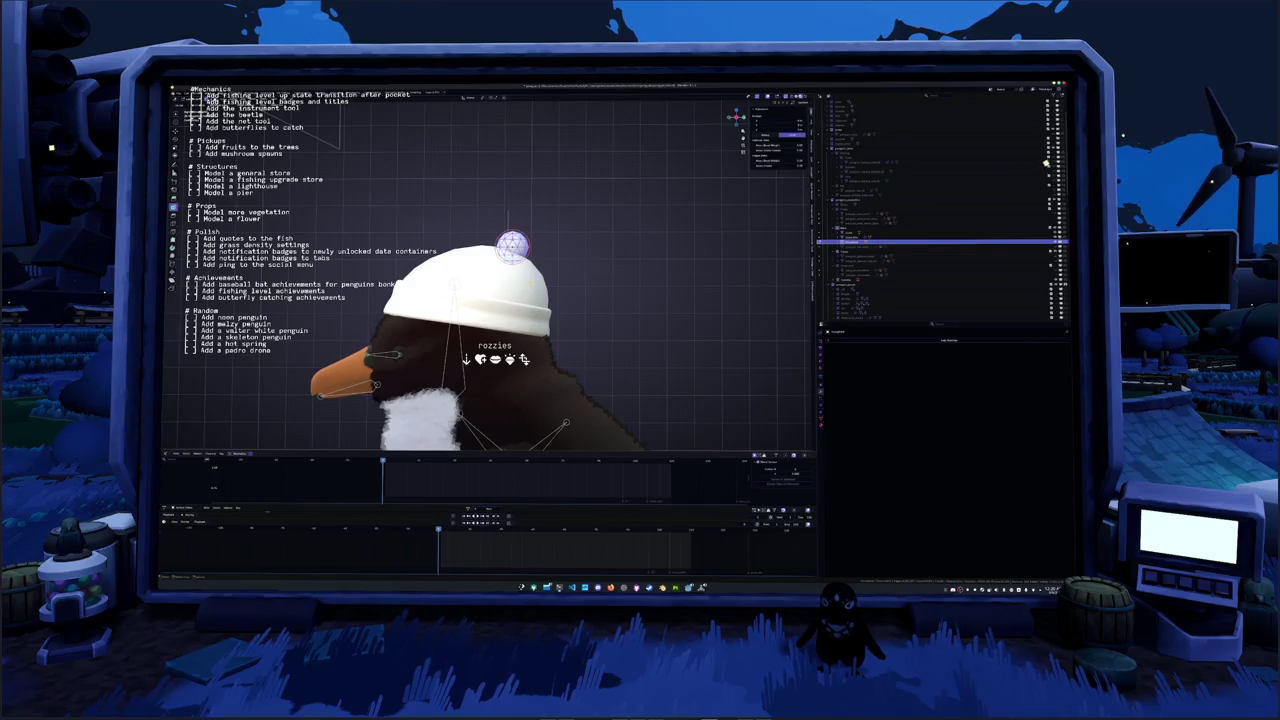
pyautogui.scroll(3, 534, 257)
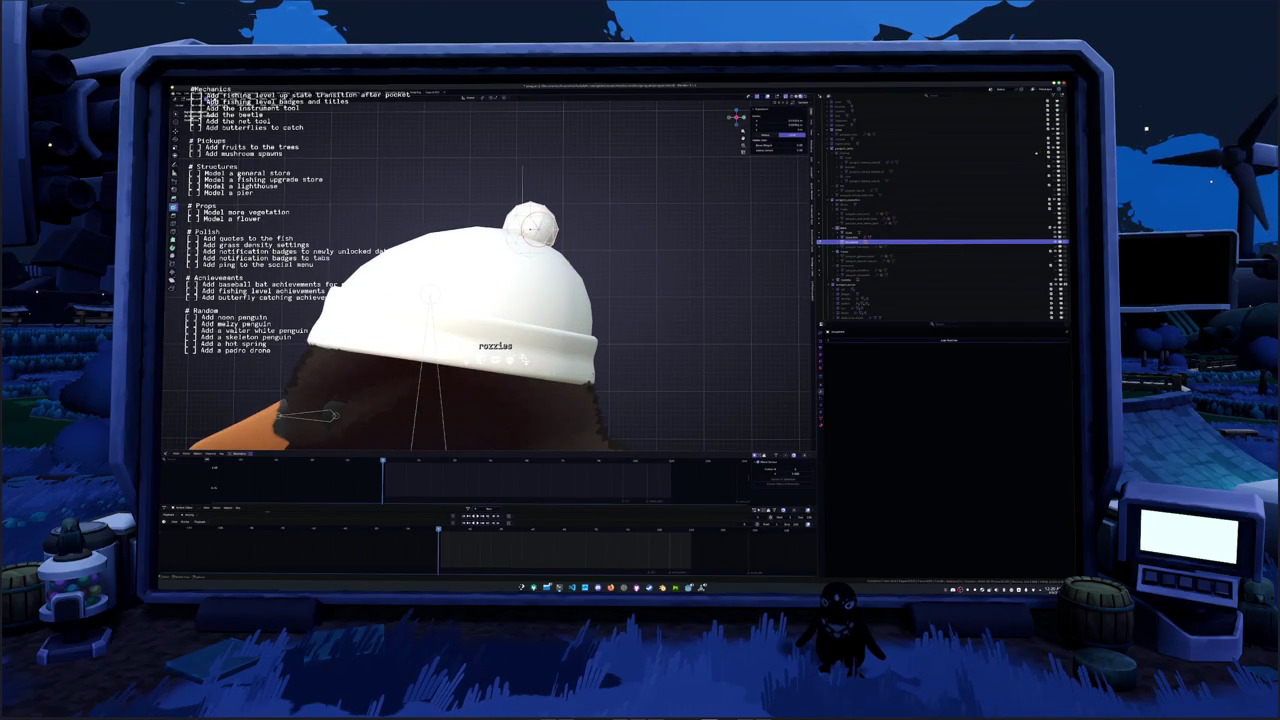
pyautogui.rightClick(576, 262)
pyautogui.click(596, 270)
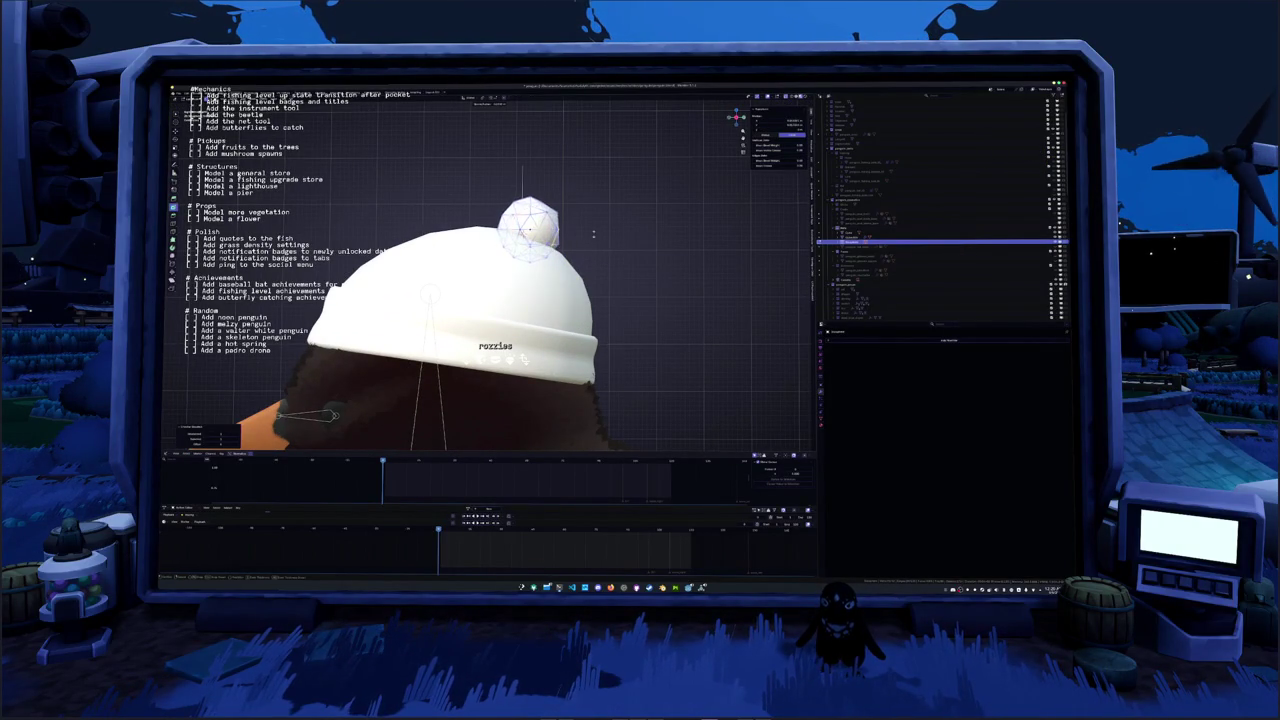
pyautogui.hotkey('ctrl', 'z')
# - Make the pom-pom smooth-shaded and tweak the last operation's setting
pyautogui.rightClick(598, 247)
pyautogui.click(615, 255)
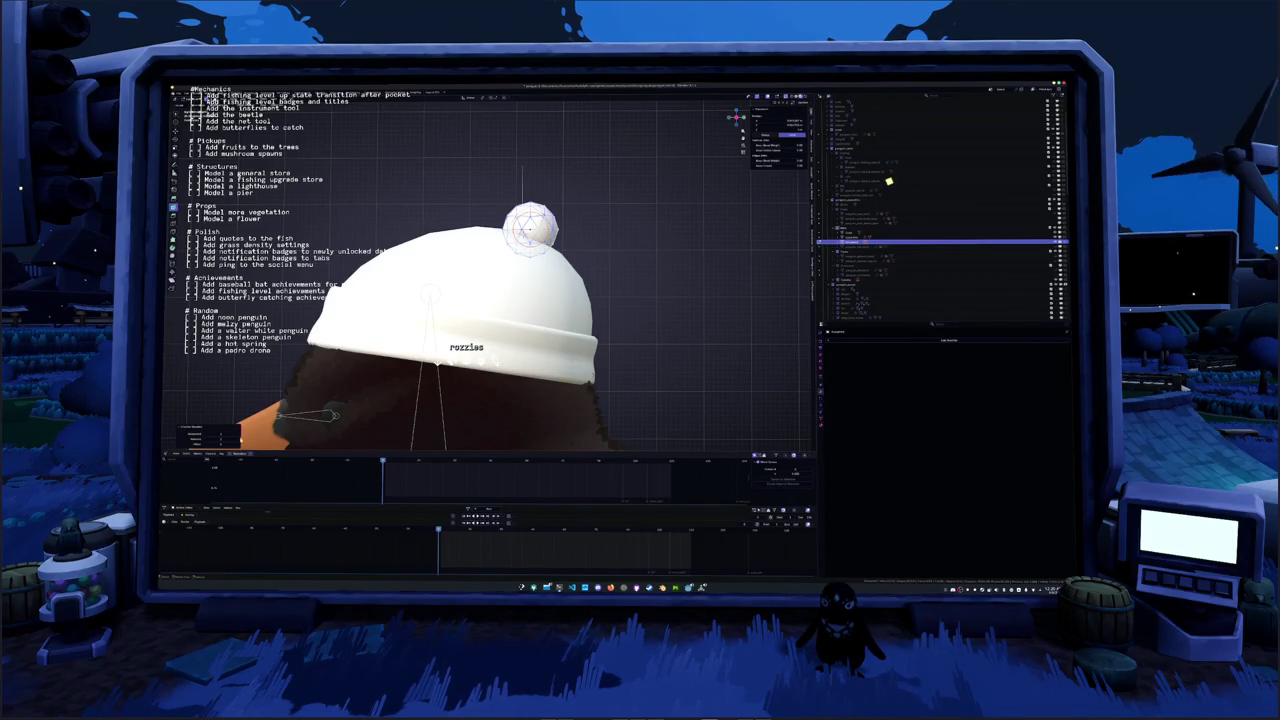
pyautogui.hotkey('ctrl', 'z')
pyautogui.rightClick(603, 241)
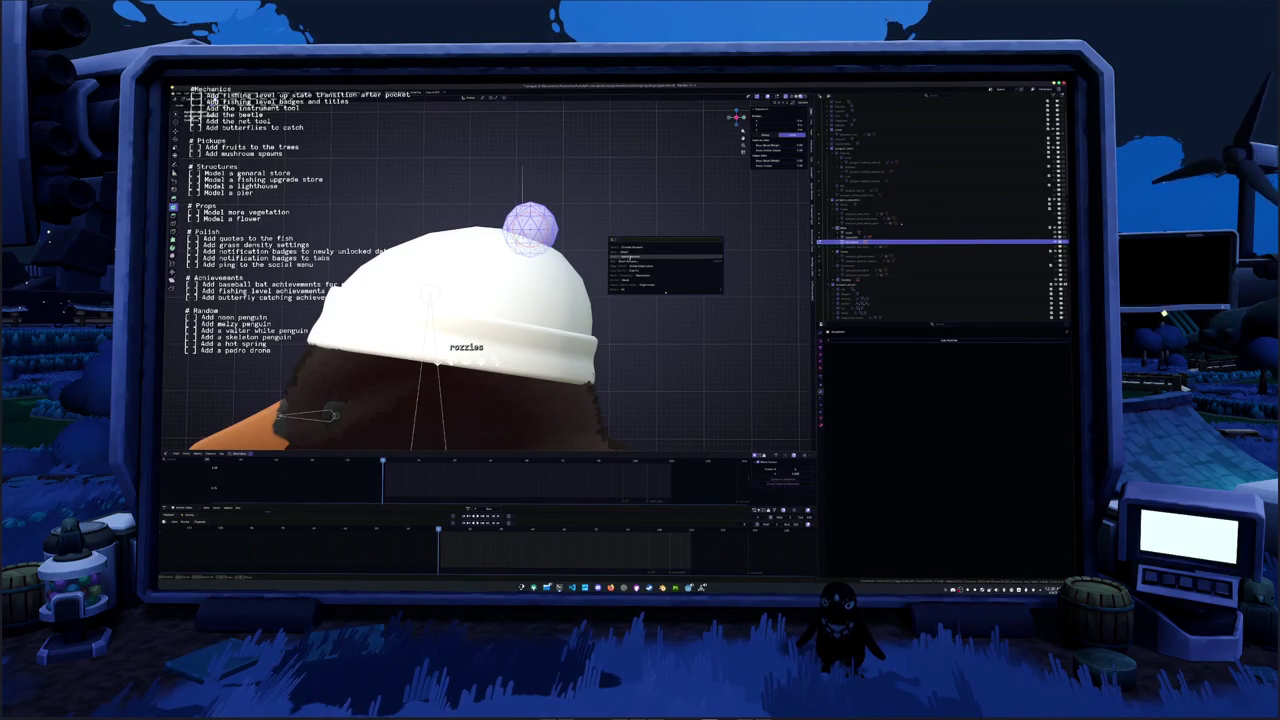
pyautogui.click(625, 255)
pyautogui.rightClick(612, 252)
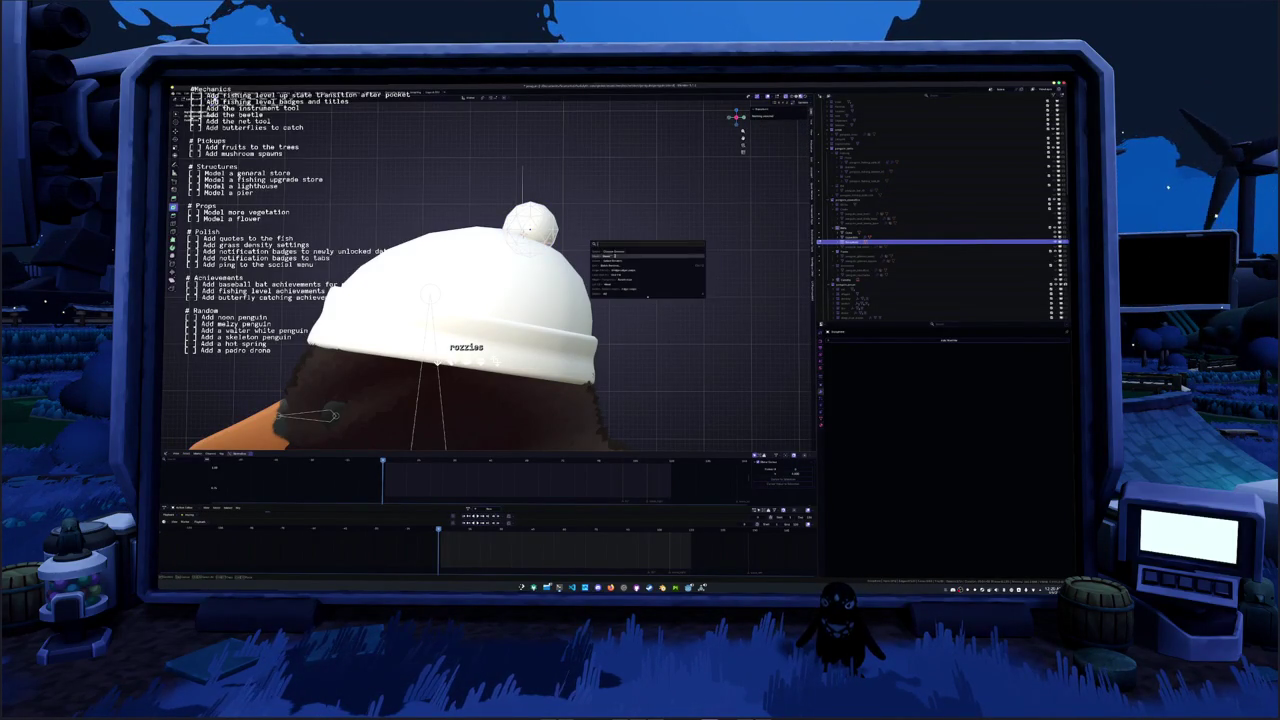
pyautogui.click(620, 260)
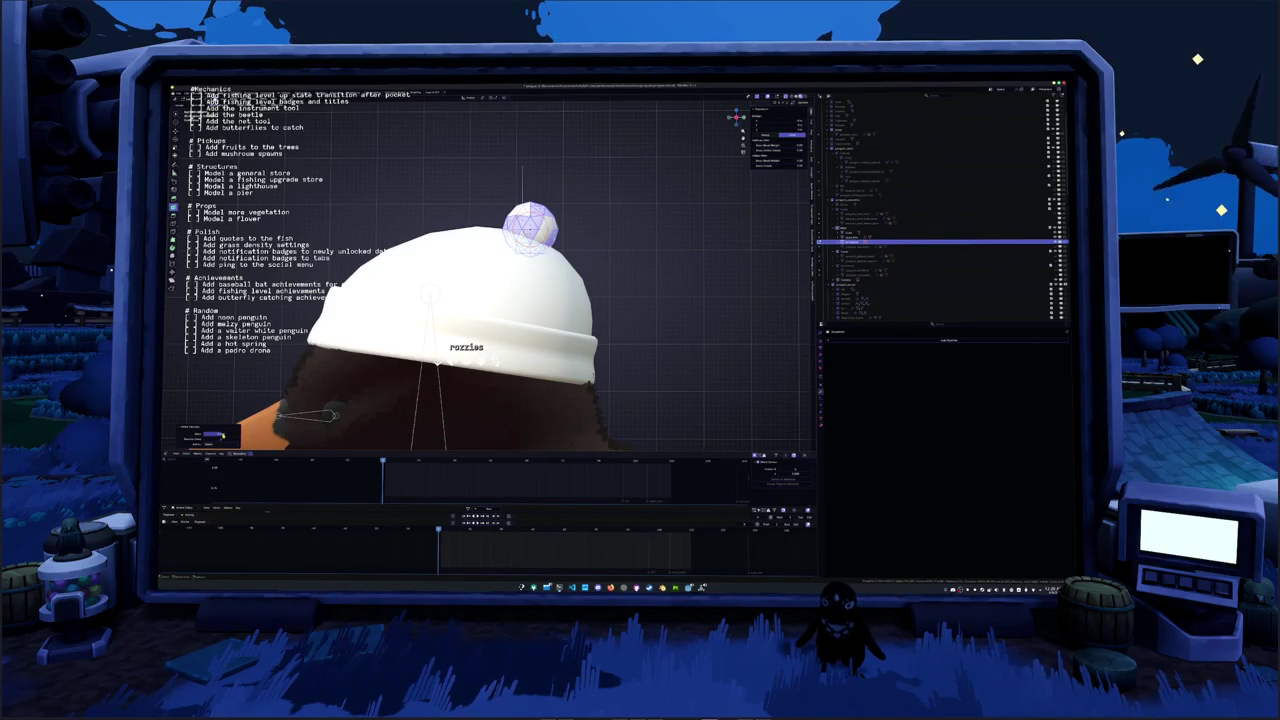
pyautogui.click(212, 433)
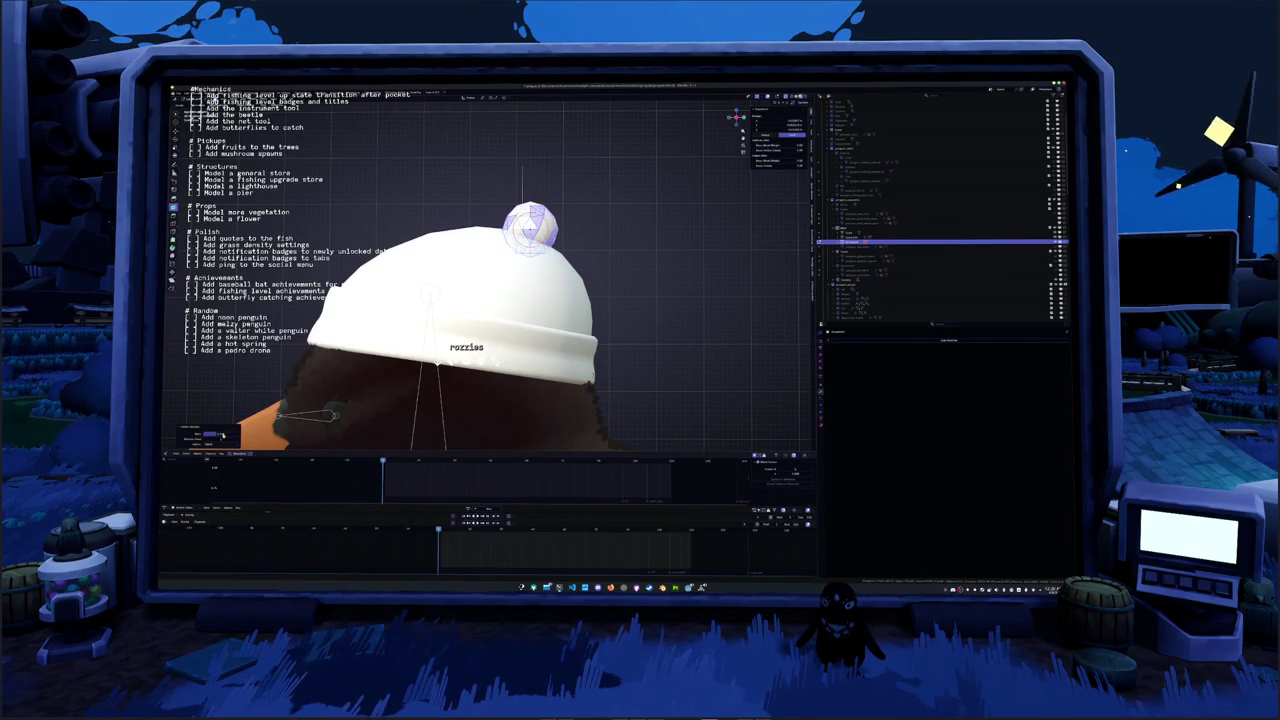
pyautogui.moveTo(500, 300); pyautogui.dragTo(460, 330, button='middle')
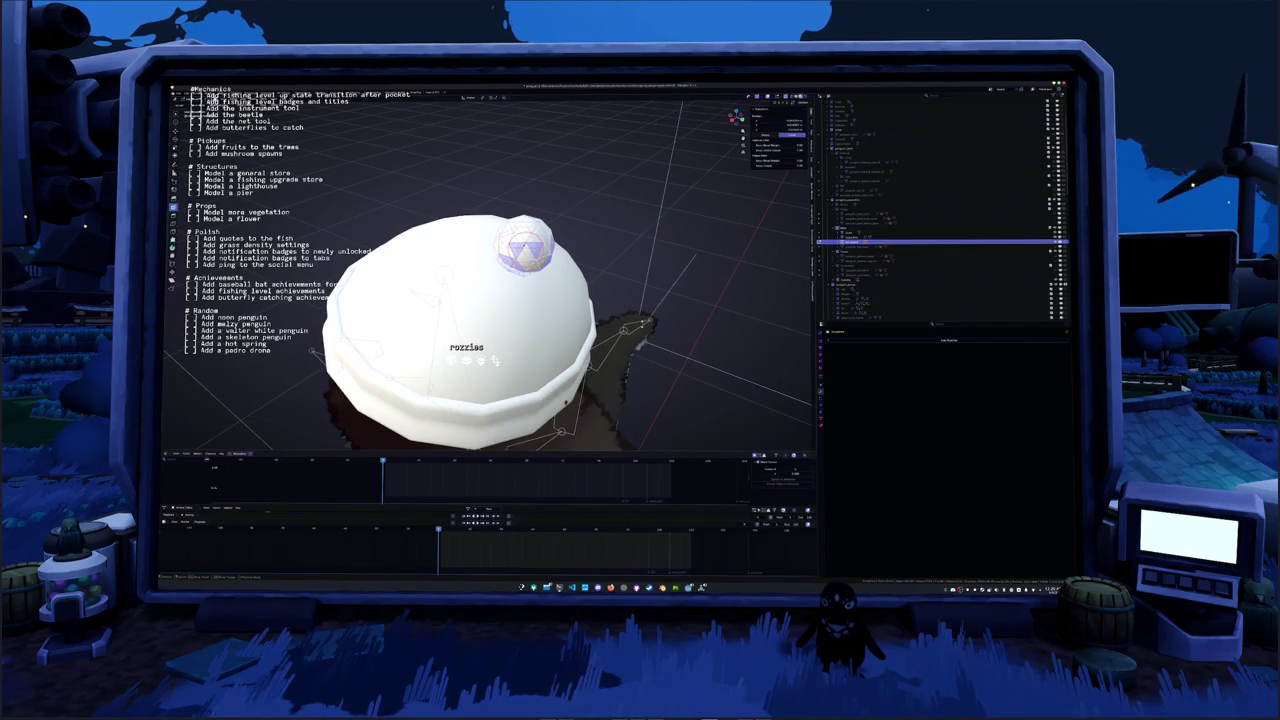
# - Make a final adjustment to the pom-pom mesh and leave Edit Mode
pyautogui.click(640, 290)
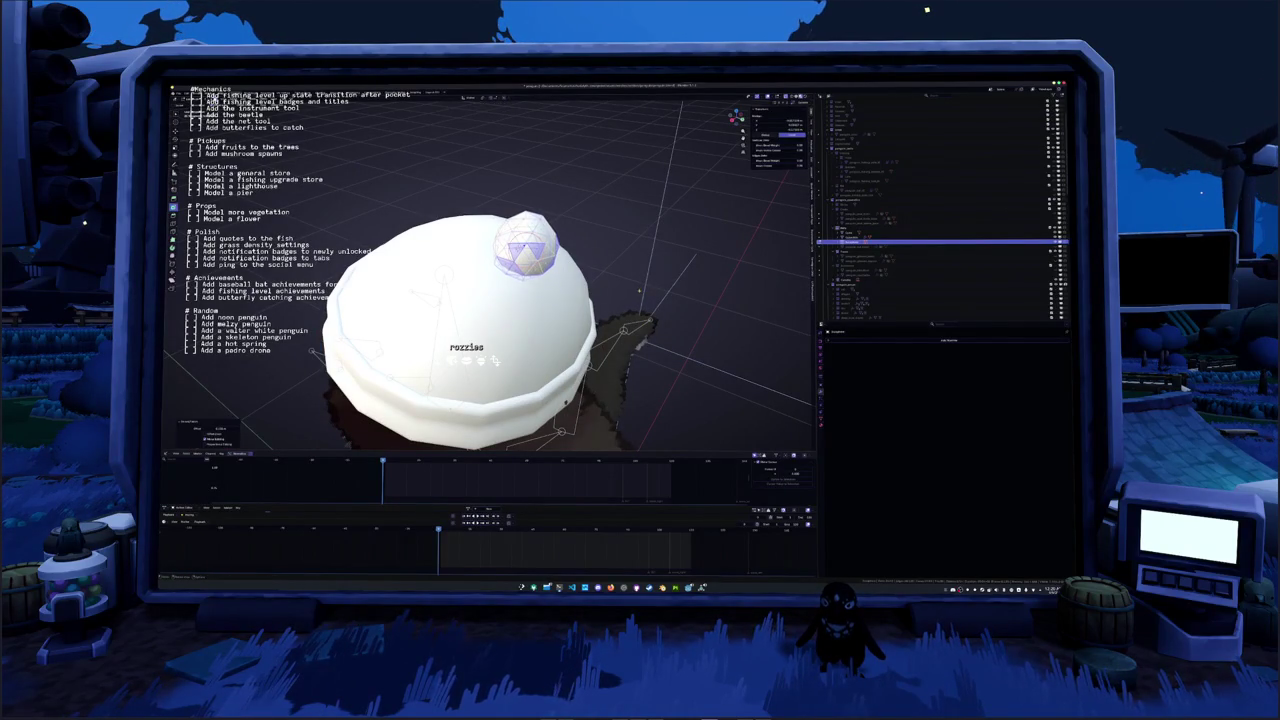
pyautogui.moveTo(617, 311); pyautogui.dragTo(556, 295, button='middle')
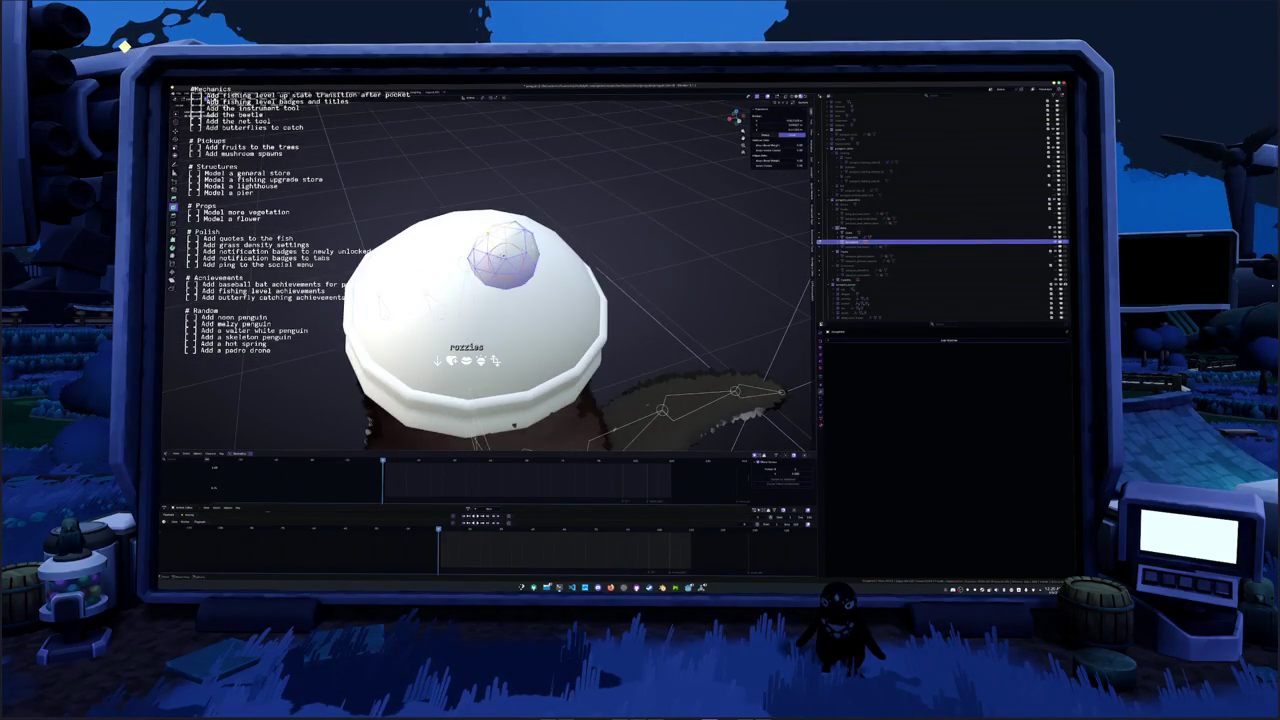
pyautogui.press('Tab')
# - Add a new modifier to the hat from the Modifiers panel
pyautogui.moveTo(556, 295)
pyautogui.mouseDown(button='middle')
pyautogui.moveTo(535, 345)
pyautogui.moveTo(540, 300)
pyautogui.mouseUp(button='middle')
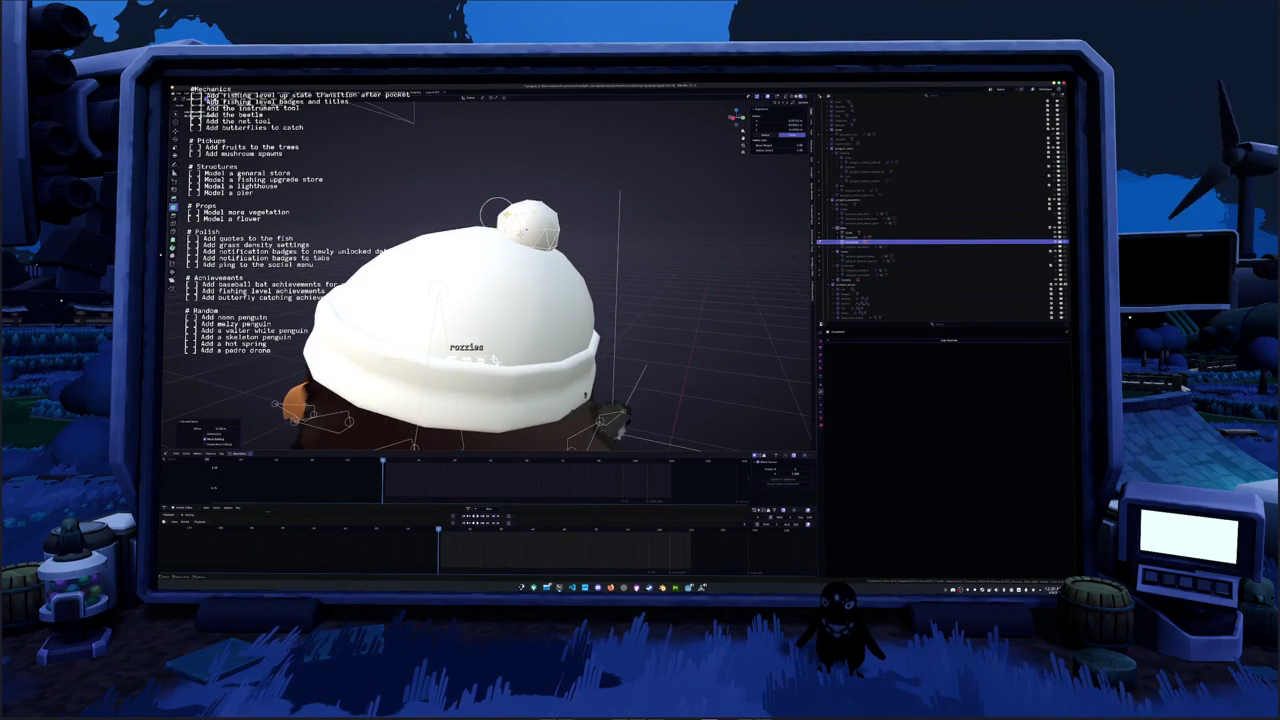
pyautogui.moveTo(508, 192)
pyautogui.mouseDown(button='middle')
pyautogui.moveTo(348, 365)
pyautogui.moveTo(278, 366)
pyautogui.moveTo(335, 366)
pyautogui.moveTo(335, 340)
pyautogui.moveTo(335, 366)
pyautogui.mouseUp(button='middle')
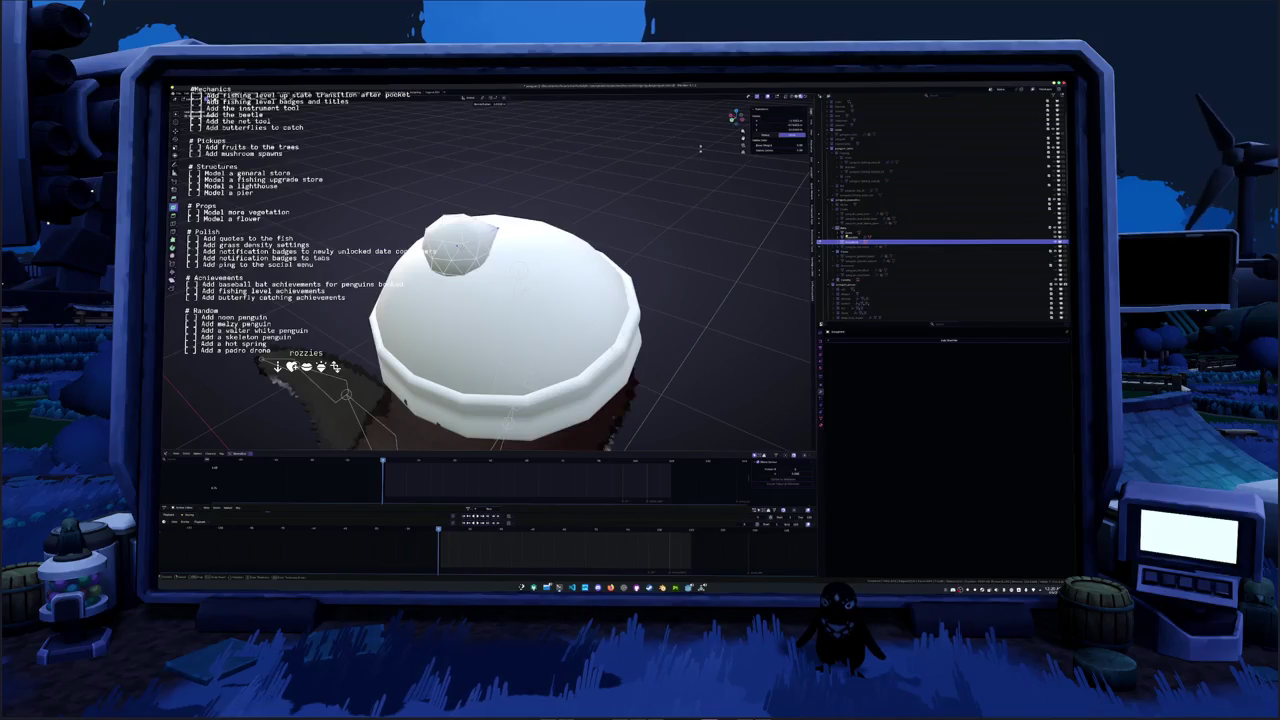
pyautogui.moveTo(597, 218); pyautogui.dragTo(512, 237, button='middle')
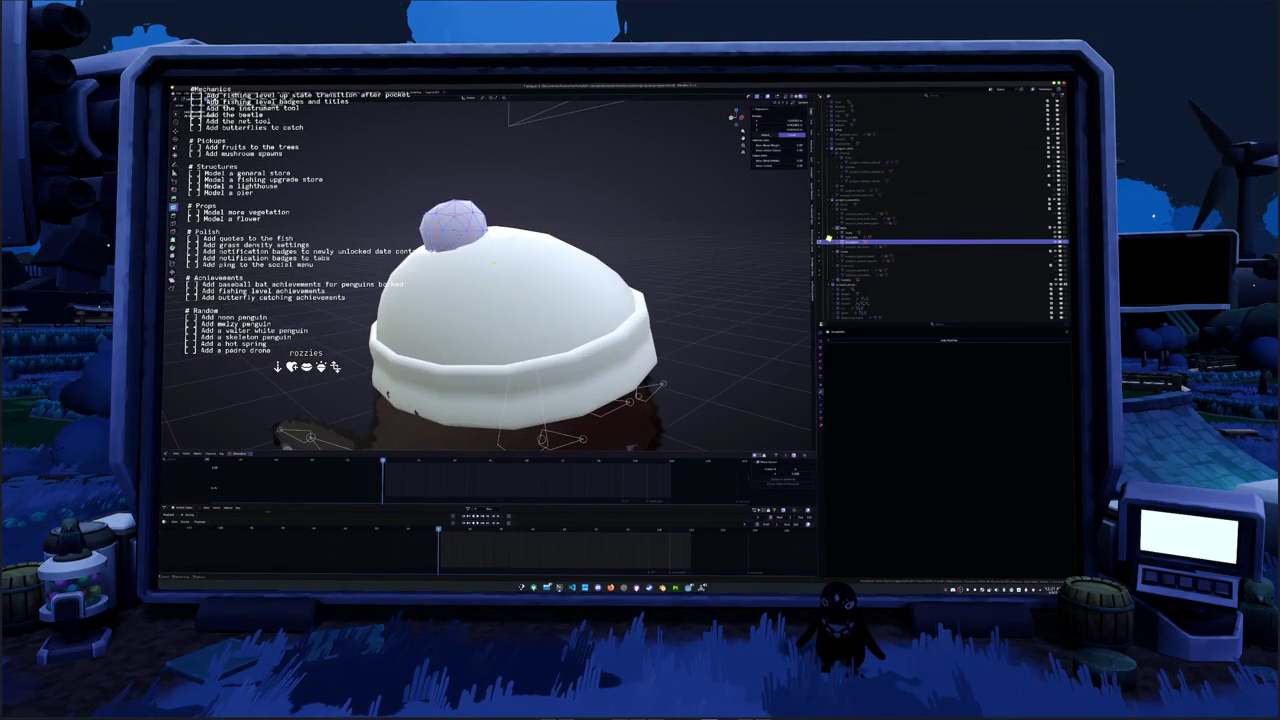
pyautogui.scroll(-2, 512, 237)
pyautogui.moveTo(512, 237); pyautogui.dragTo(560, 240, button='middle')
pyautogui.click(882, 342)
pyautogui.click(903, 352)
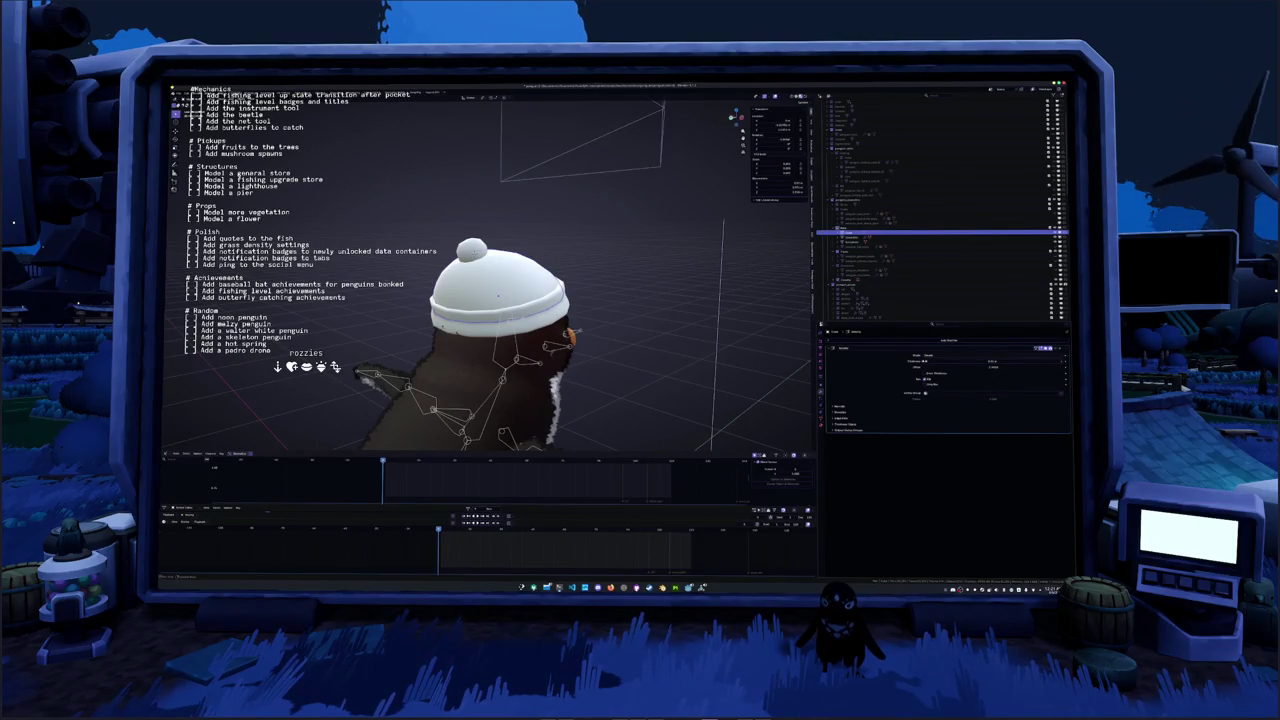
# - Undo the added modifier, apply an option to the hat selected in the Outliner, and save
pyautogui.hotkey('ctrl', 'z')
pyautogui.click(860, 237)
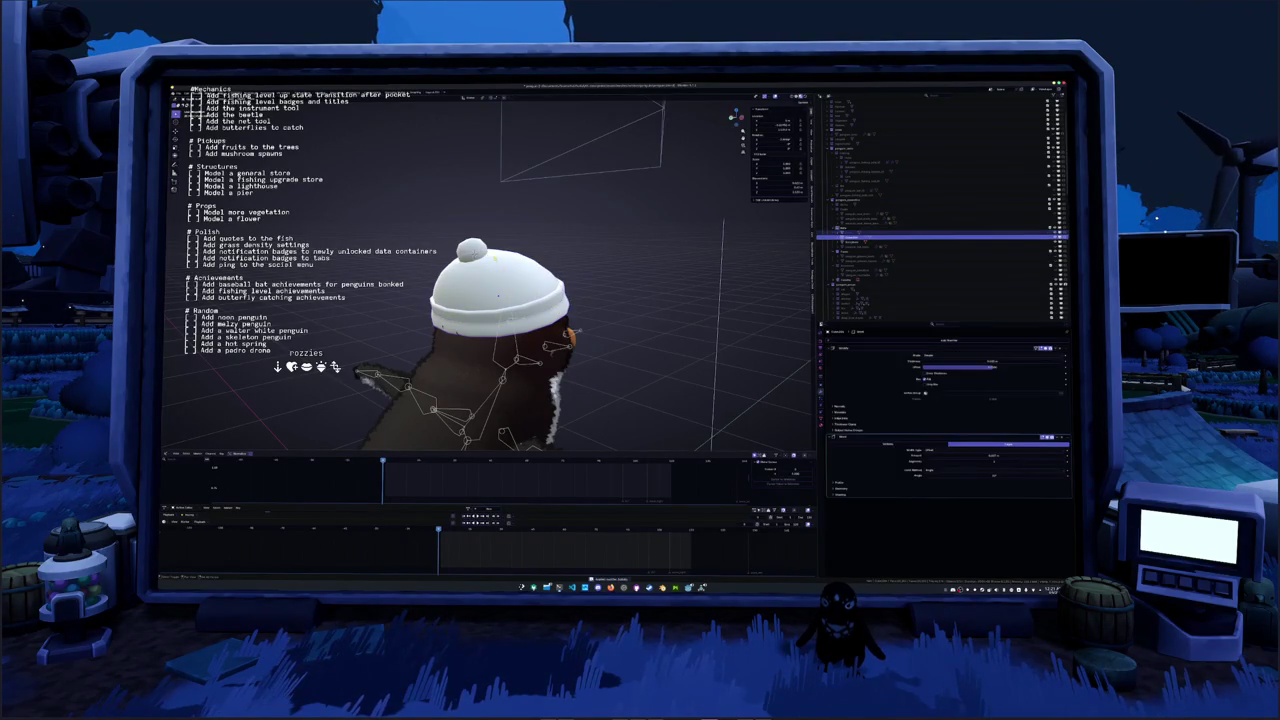
pyautogui.click(860, 241)
pyautogui.rightClick(556, 250)
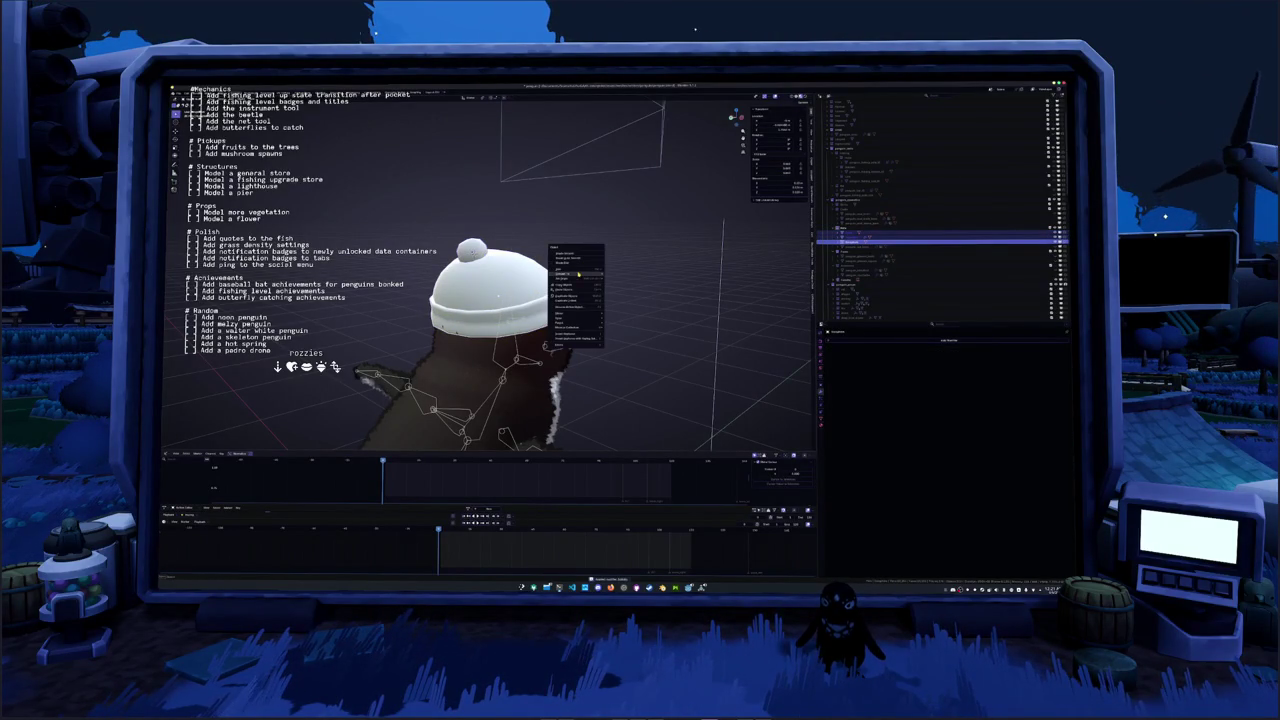
pyautogui.click(623, 276)
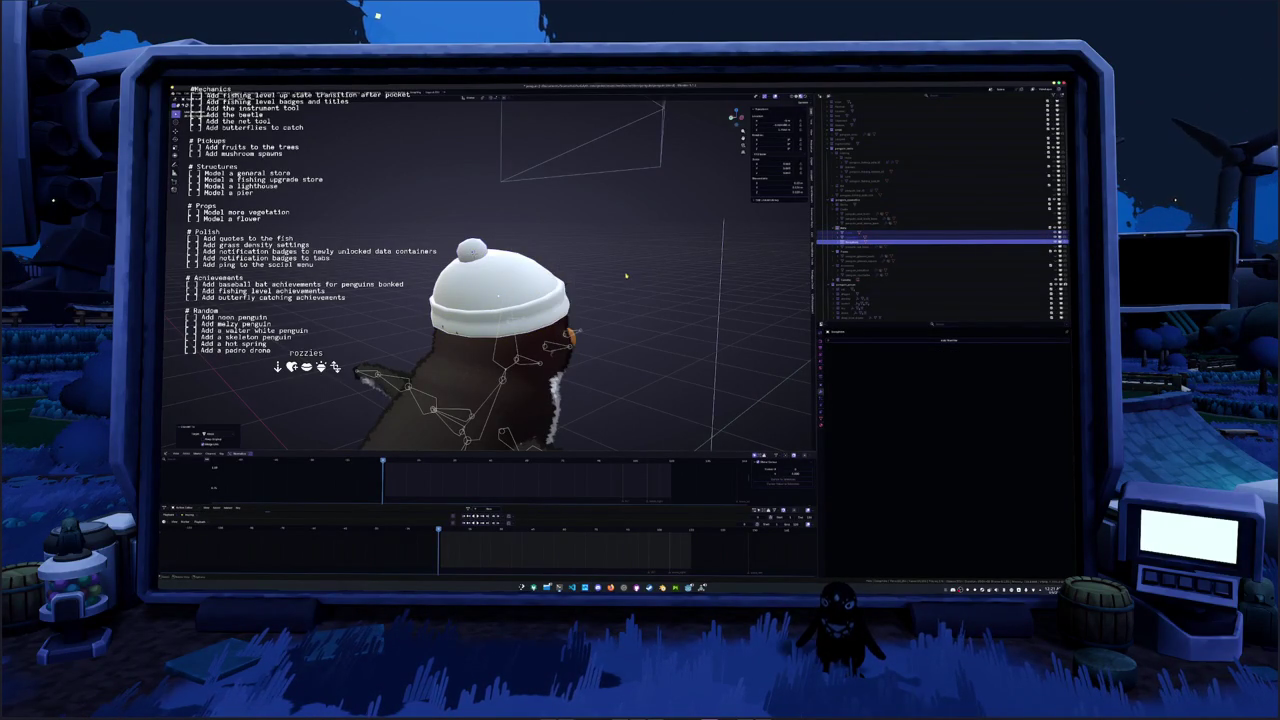
pyautogui.hotkey('ctrl', 's')
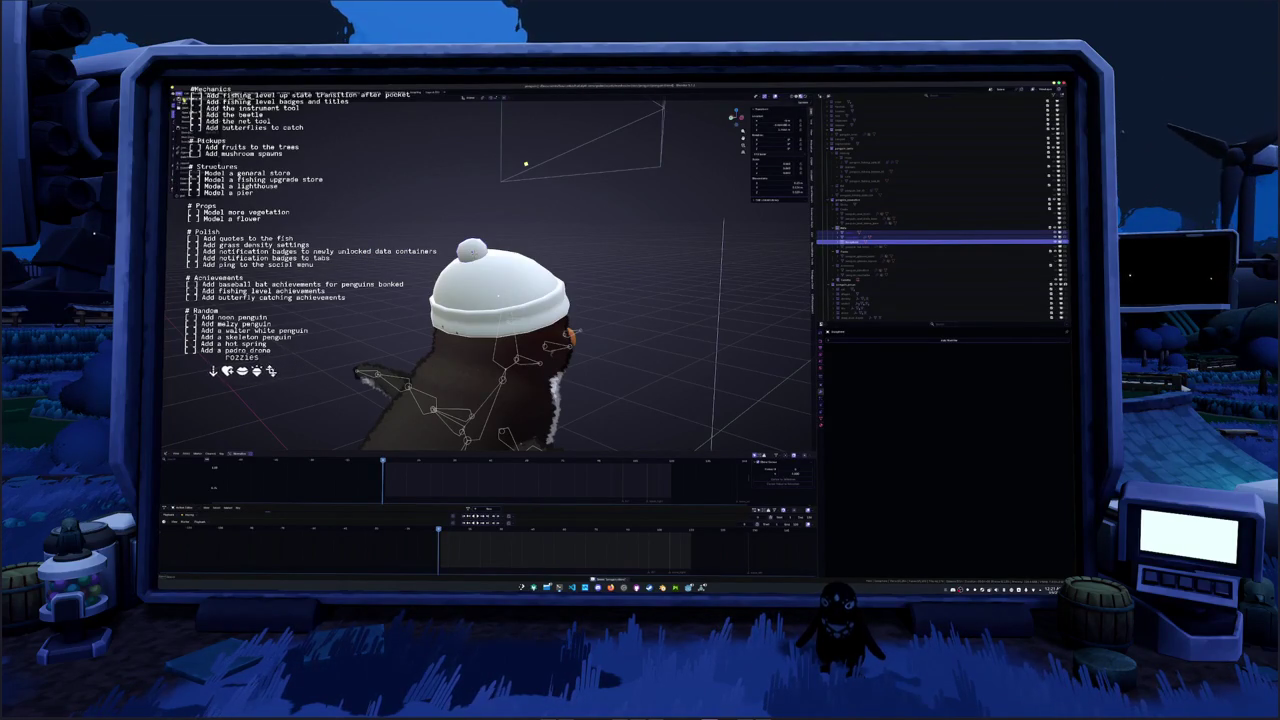
# - Parent the beanie to the penguin from the right-click menu
pyautogui.moveTo(399, 234); pyautogui.dragTo(369, 243, button='middle')
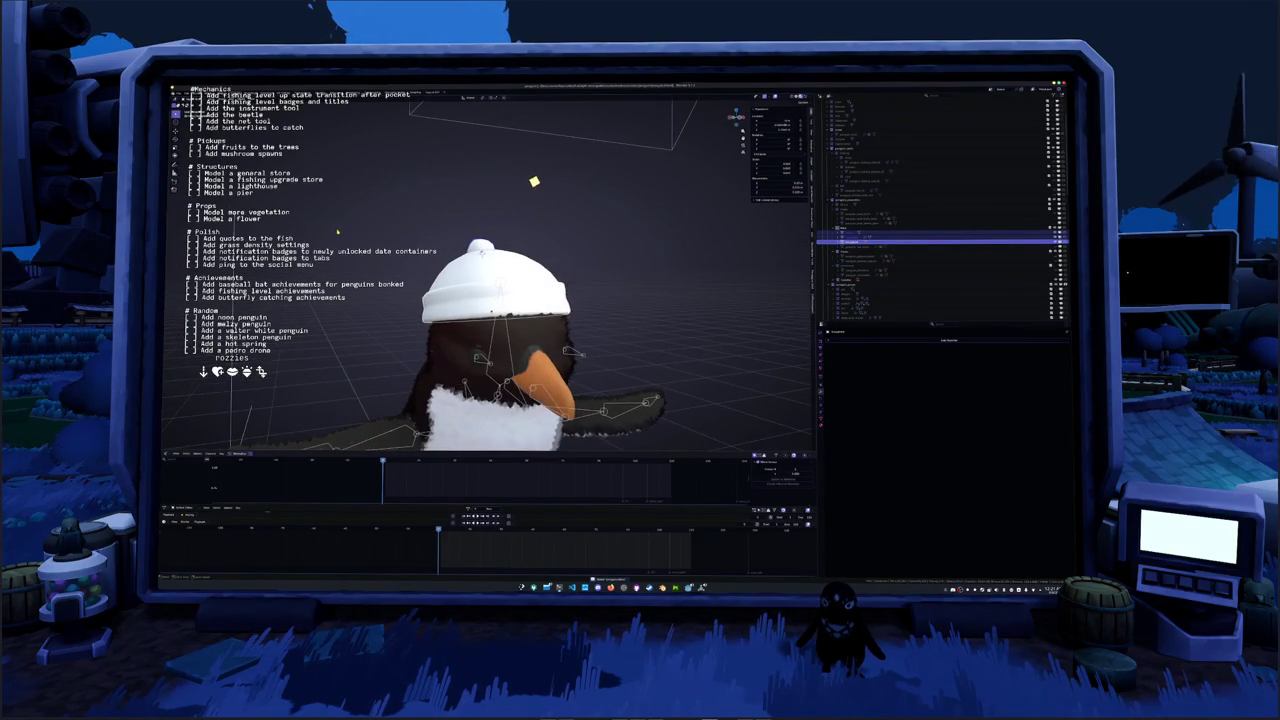
pyautogui.rightClick(369, 243)
pyautogui.click(393, 240)
pyautogui.moveTo(394, 241); pyautogui.dragTo(373, 256, button='middle')
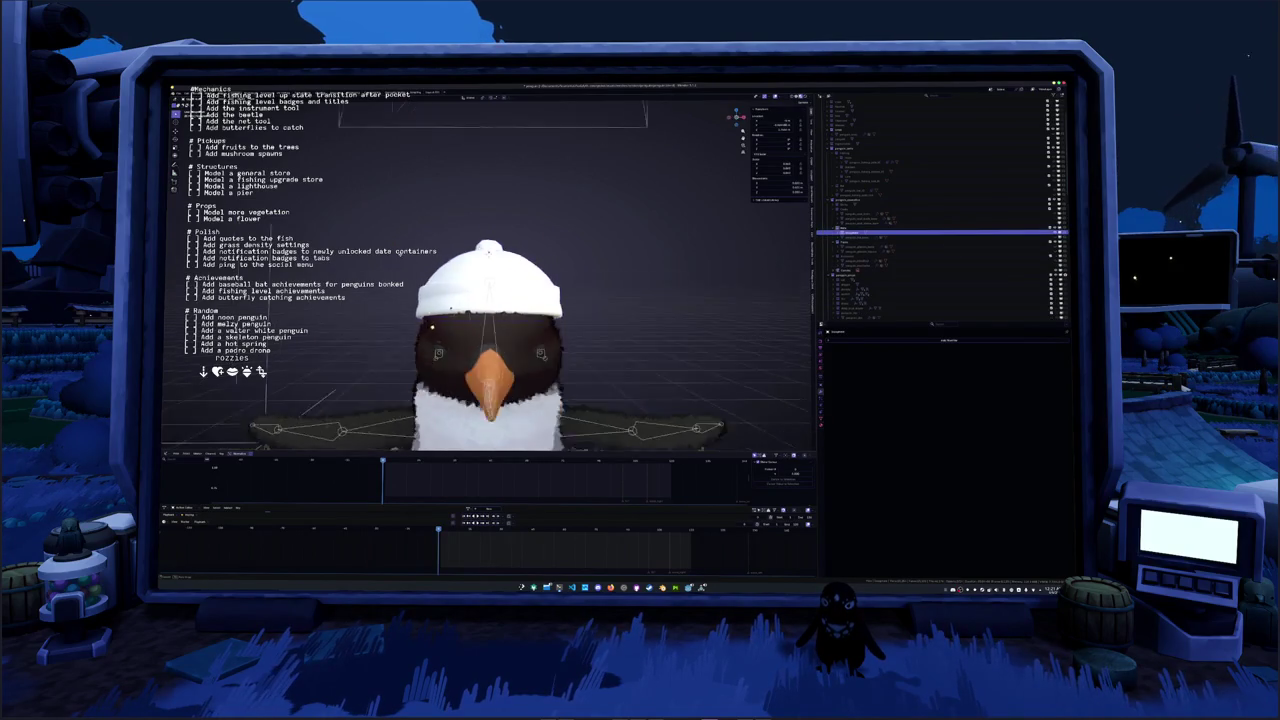
# - In side view, rotate the hat mesh around X with proportional falloff
pyautogui.press('KP_3')
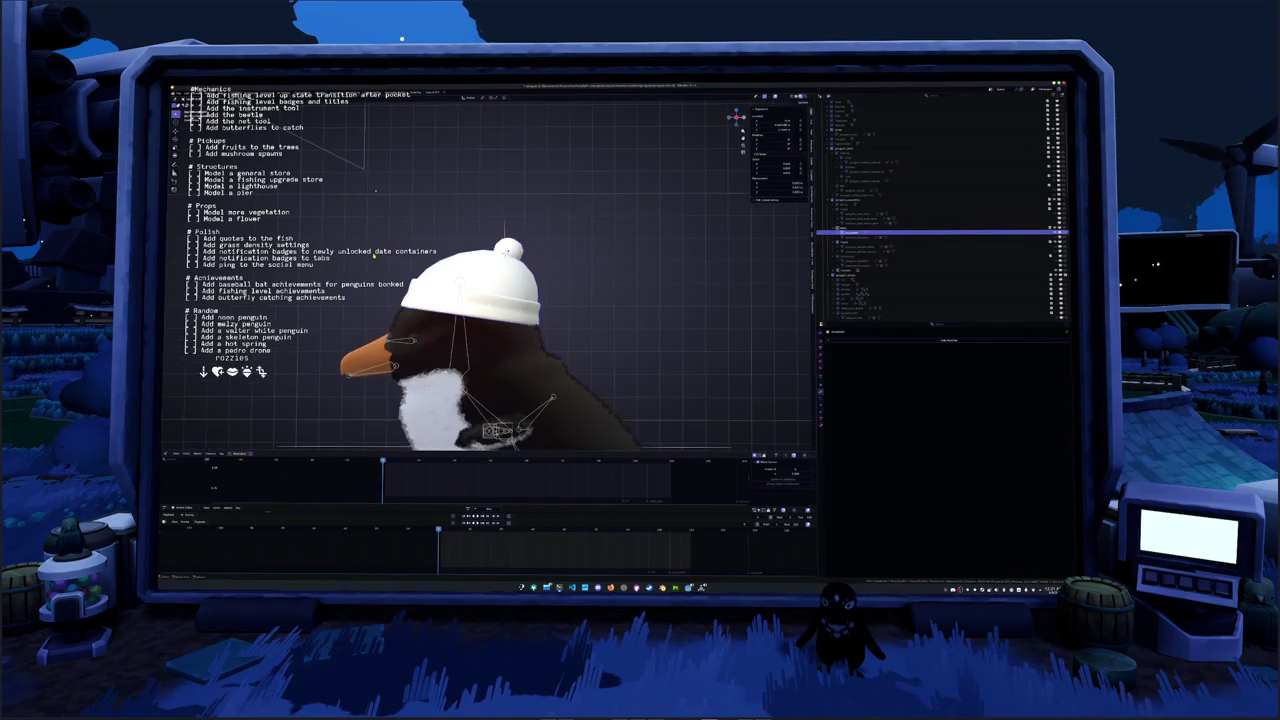
pyautogui.scroll(3, 373, 230)
pyautogui.press('Tab')
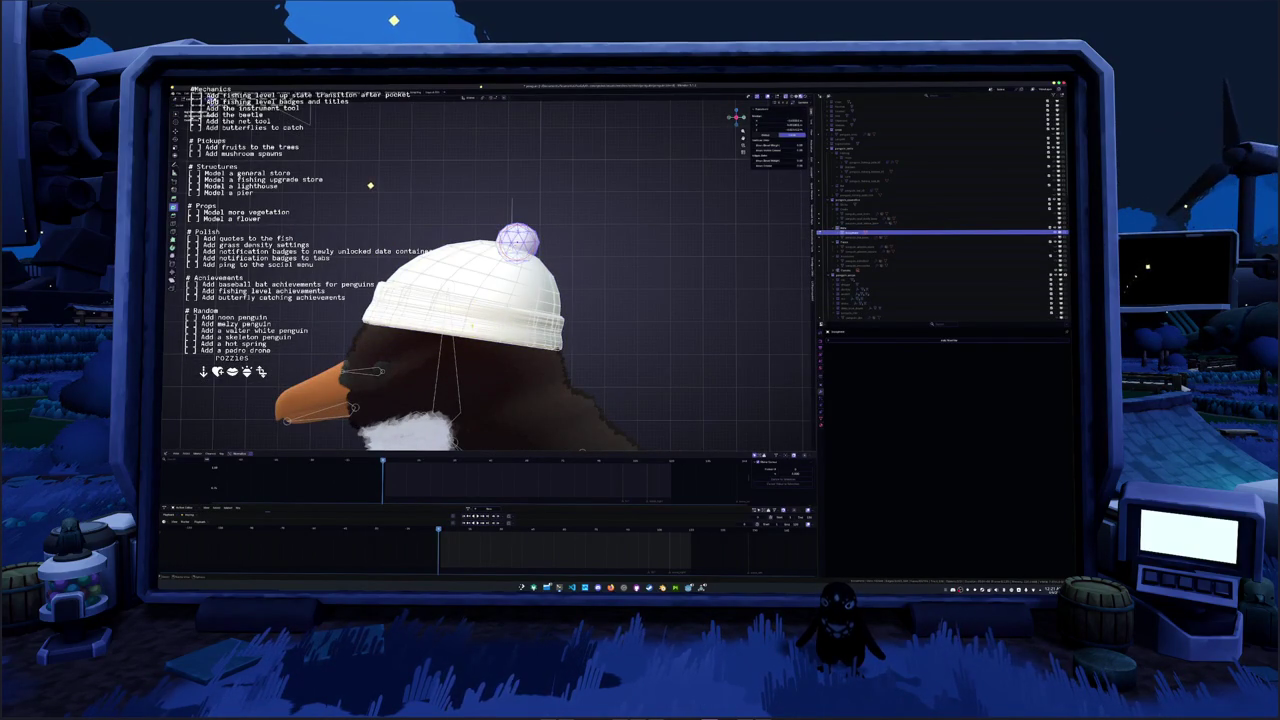
pyautogui.hotkey('alt', 'a')
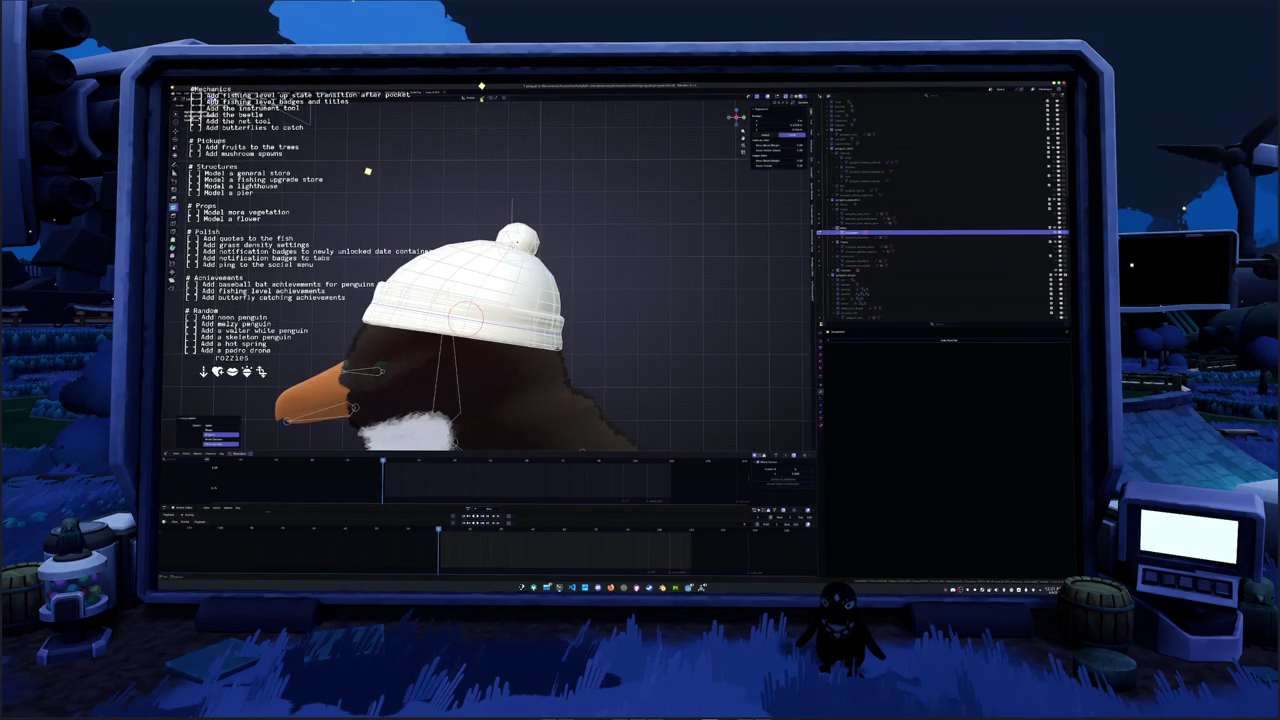
pyautogui.moveTo(602, 256); pyautogui.dragTo(608, 271, button='middle')
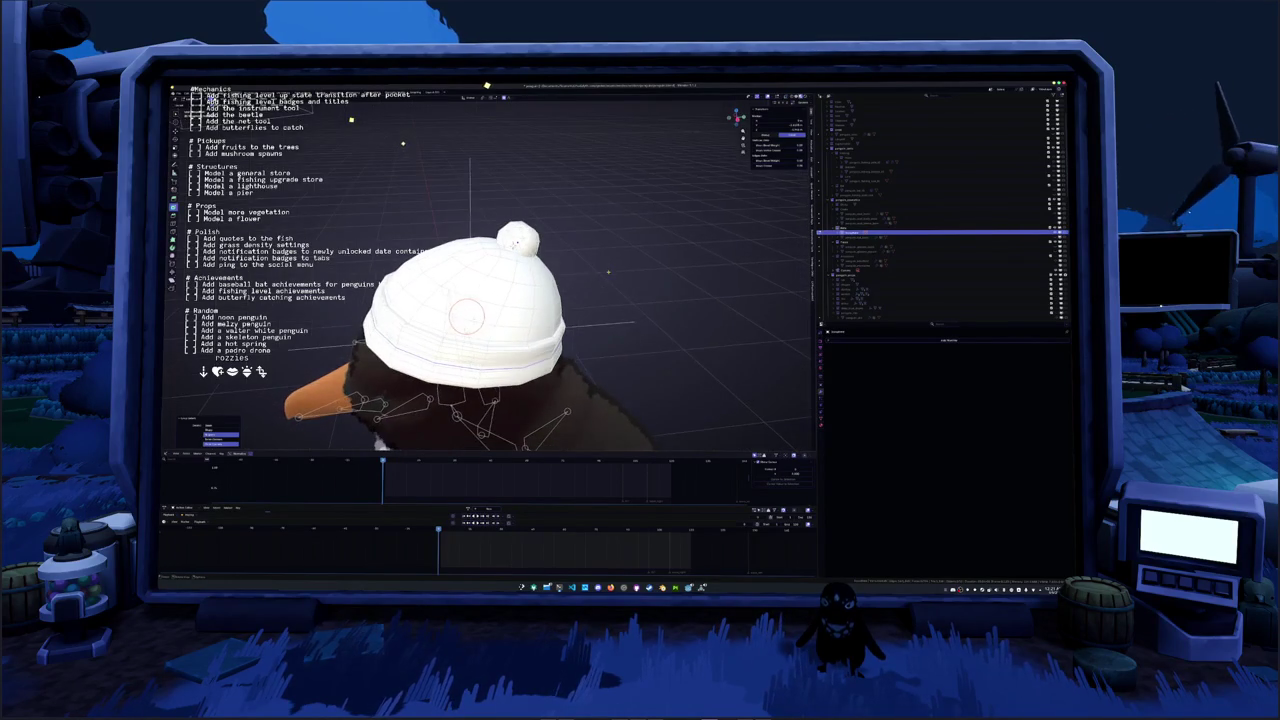
pyautogui.press('r')
pyautogui.press('x')
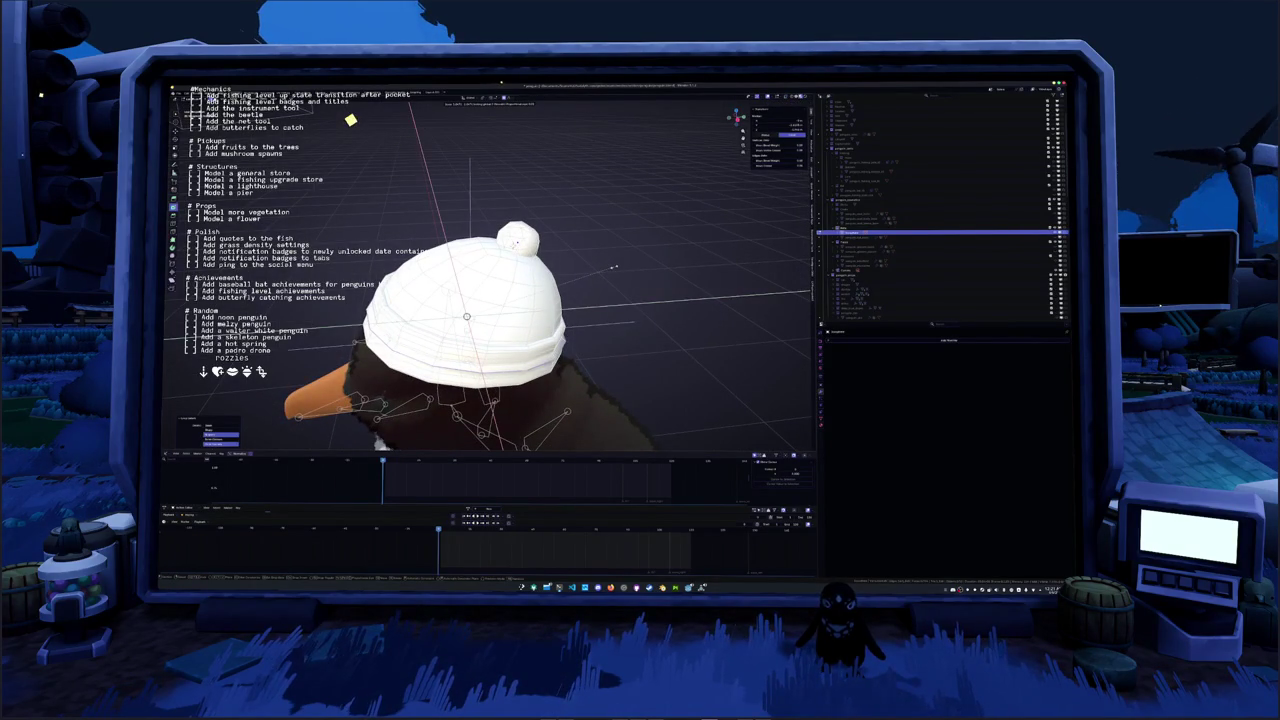
pyautogui.press('o')
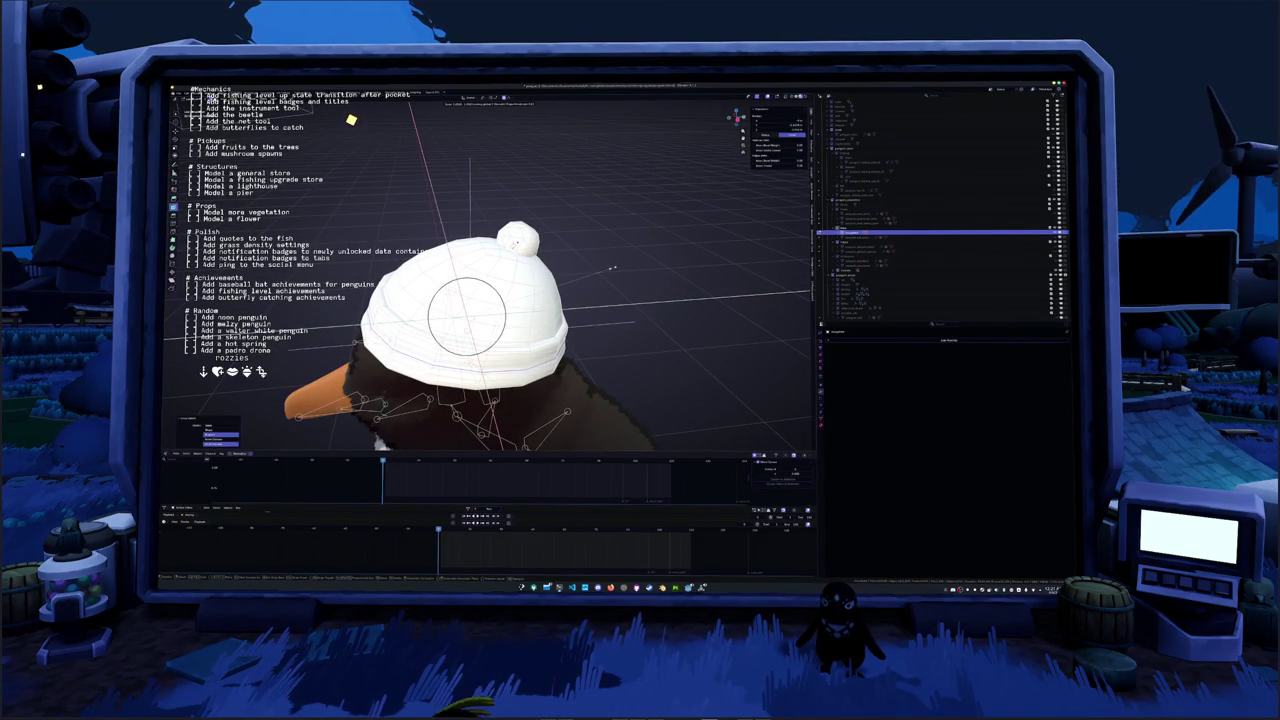
pyautogui.click(613, 268)
# - Check the hat's fit from front and sides, cancelling a second X rotation
pyautogui.moveTo(613, 268)
pyautogui.mouseDown(button='middle')
pyautogui.moveTo(585, 250)
pyautogui.moveTo(648, 250)
pyautogui.mouseUp(button='middle')
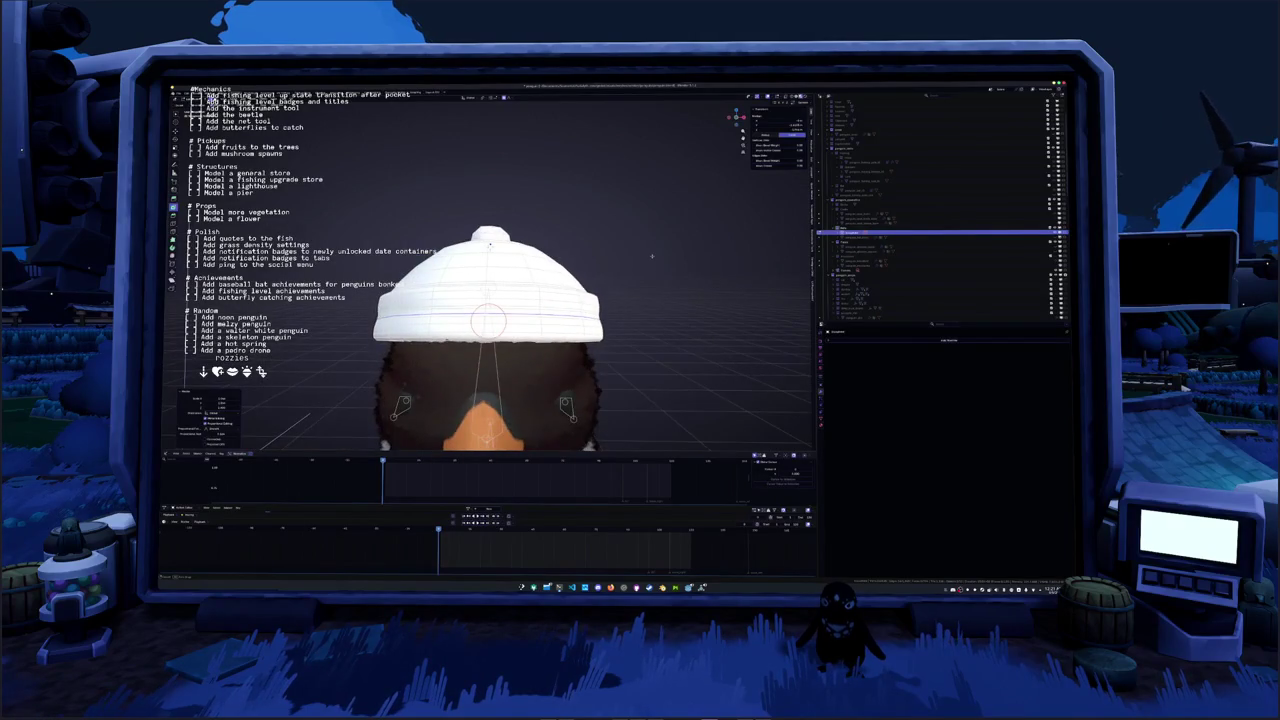
pyautogui.press('KP_1')
pyautogui.press('r')
pyautogui.press('x')
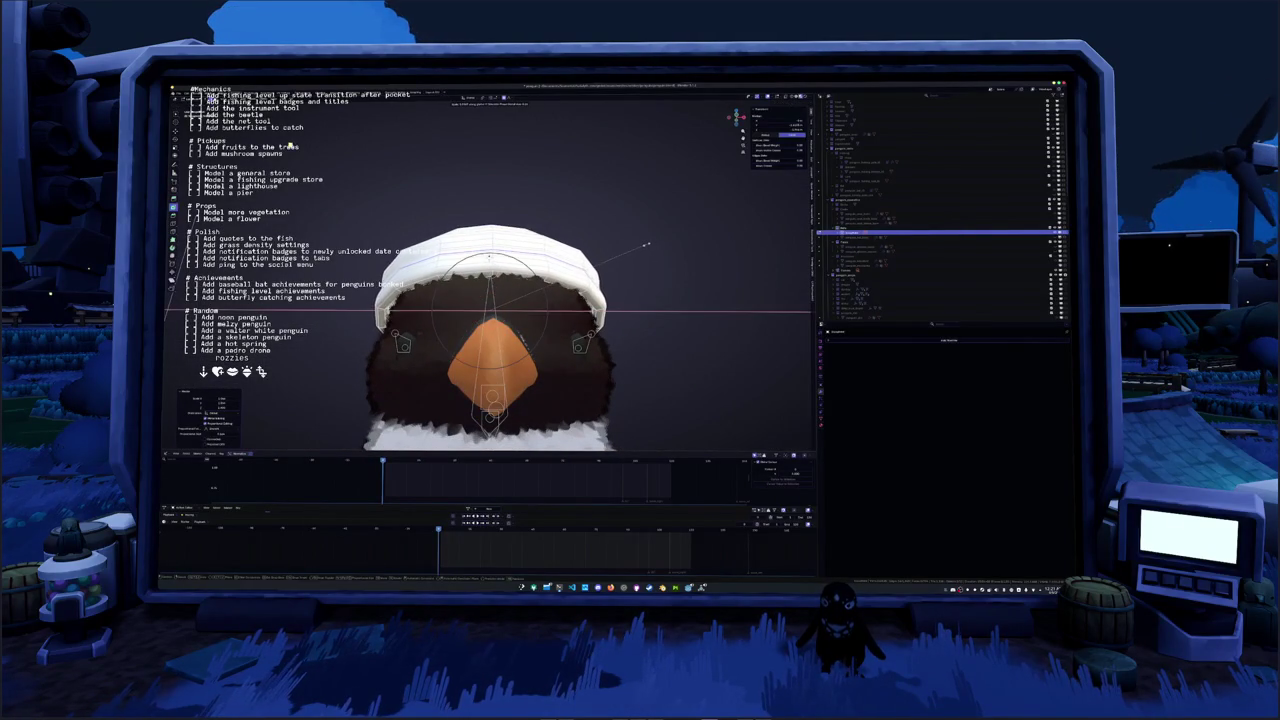
pyautogui.rightClick(645, 243)
pyautogui.moveTo(645, 243)
pyautogui.mouseDown(button='middle')
pyautogui.moveTo(601, 243)
pyautogui.moveTo(587, 258)
pyautogui.mouseUp(button='middle')
pyautogui.moveTo(554, 261)
pyautogui.mouseDown(button='middle')
pyautogui.moveTo(610, 265)
pyautogui.moveTo(585, 247)
pyautogui.moveTo(625, 255)
pyautogui.moveTo(590, 260)
pyautogui.moveTo(710, 208)
pyautogui.mouseUp(button='middle')
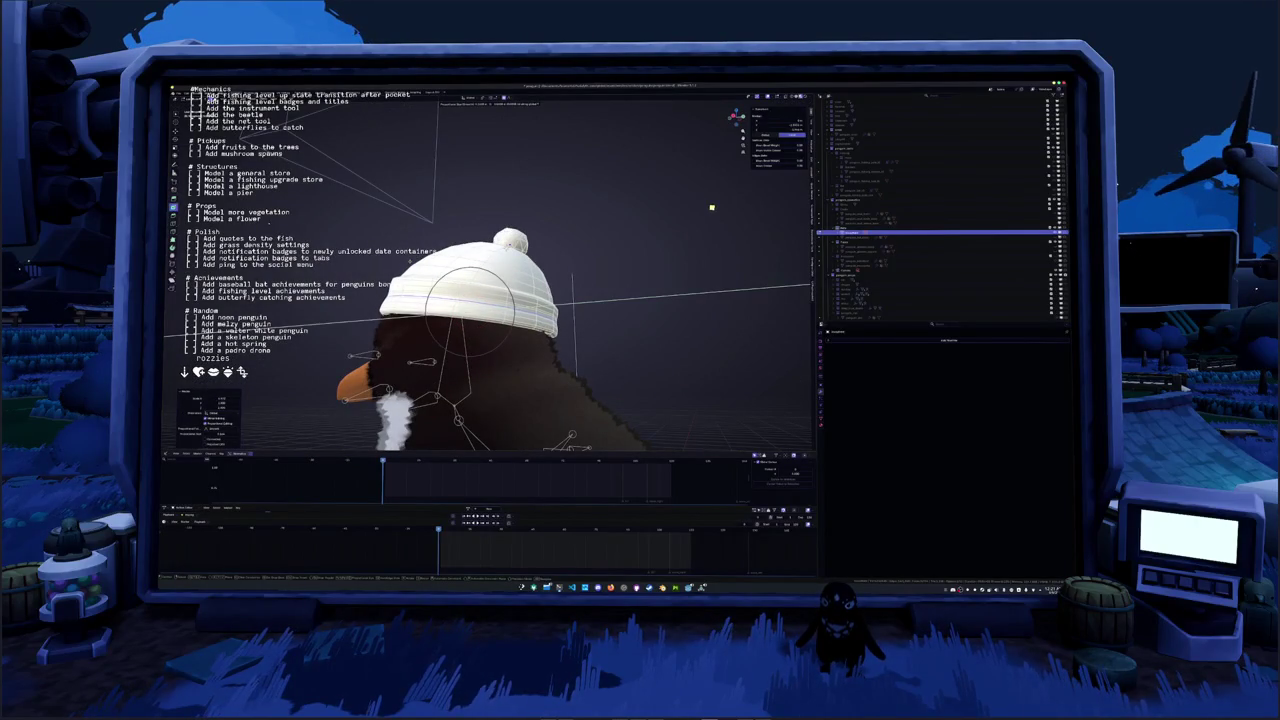
pyautogui.moveTo(712, 207); pyautogui.dragTo(713, 190, button='middle')
pyautogui.scroll(-3, 714, 204)
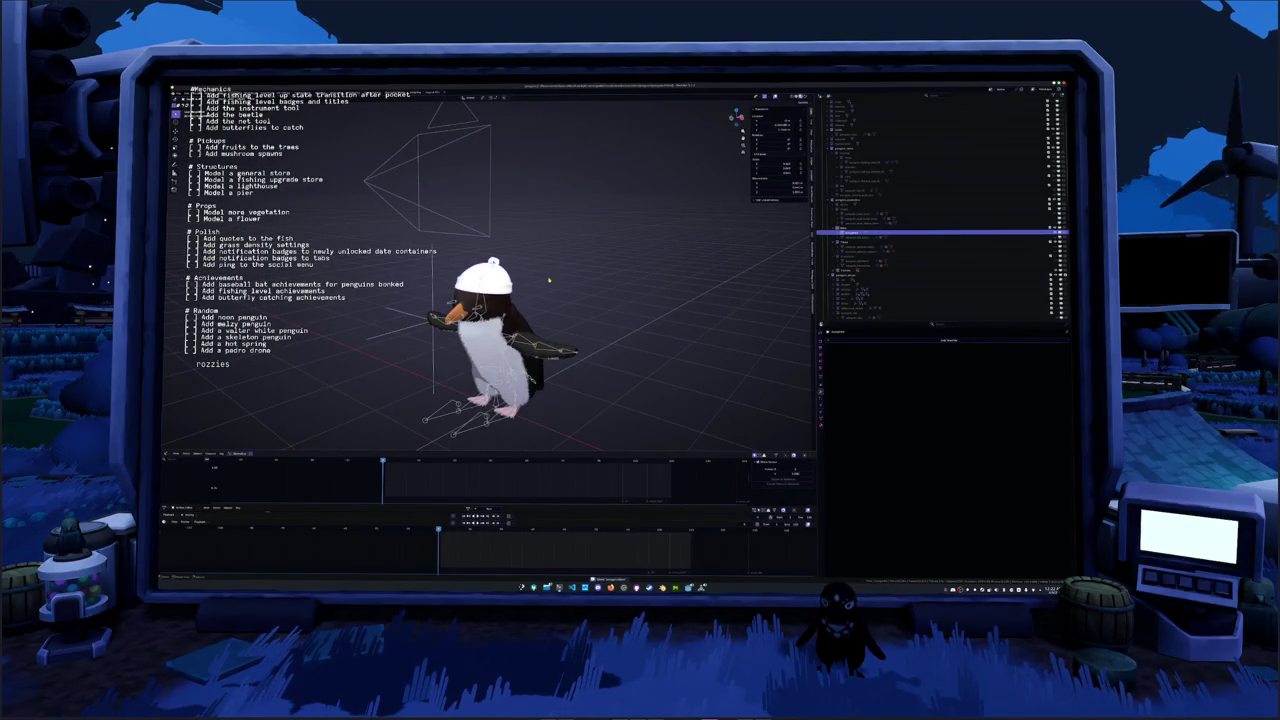
pyautogui.scroll(3, 549, 281)
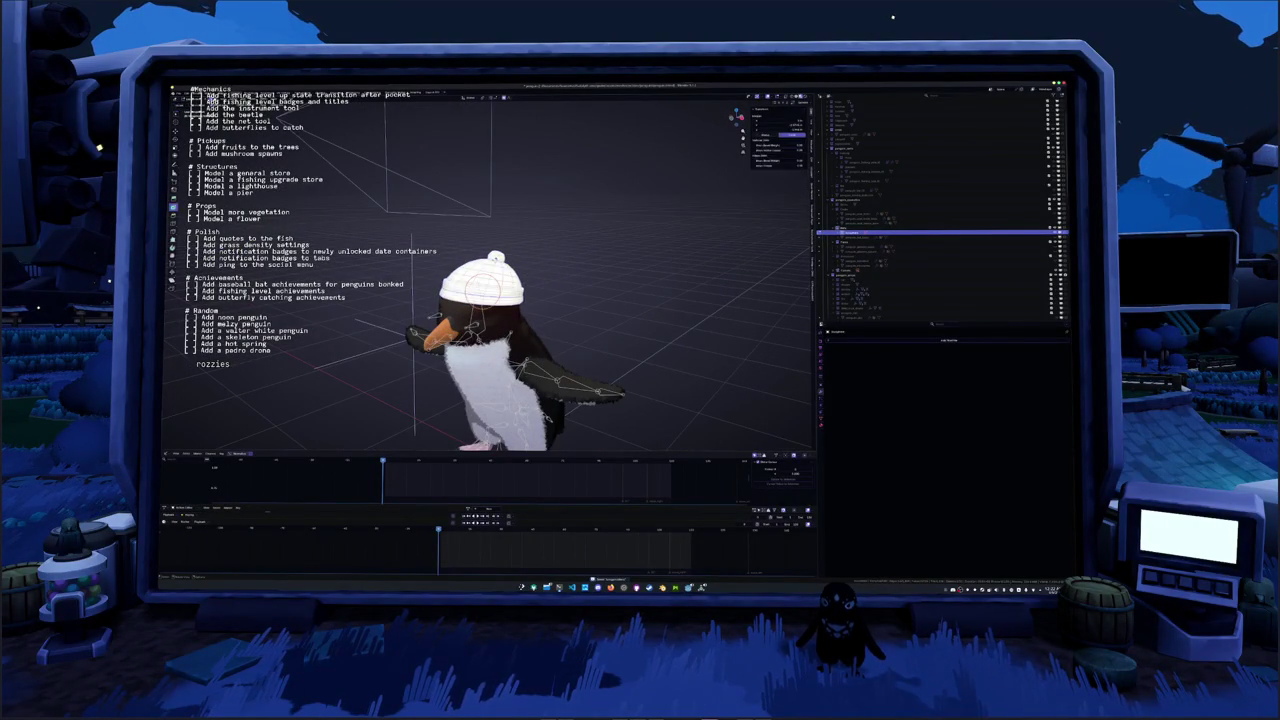
# - Select the pom-pom and move the selection along Z to sit on the head
pyautogui.click(517, 258)
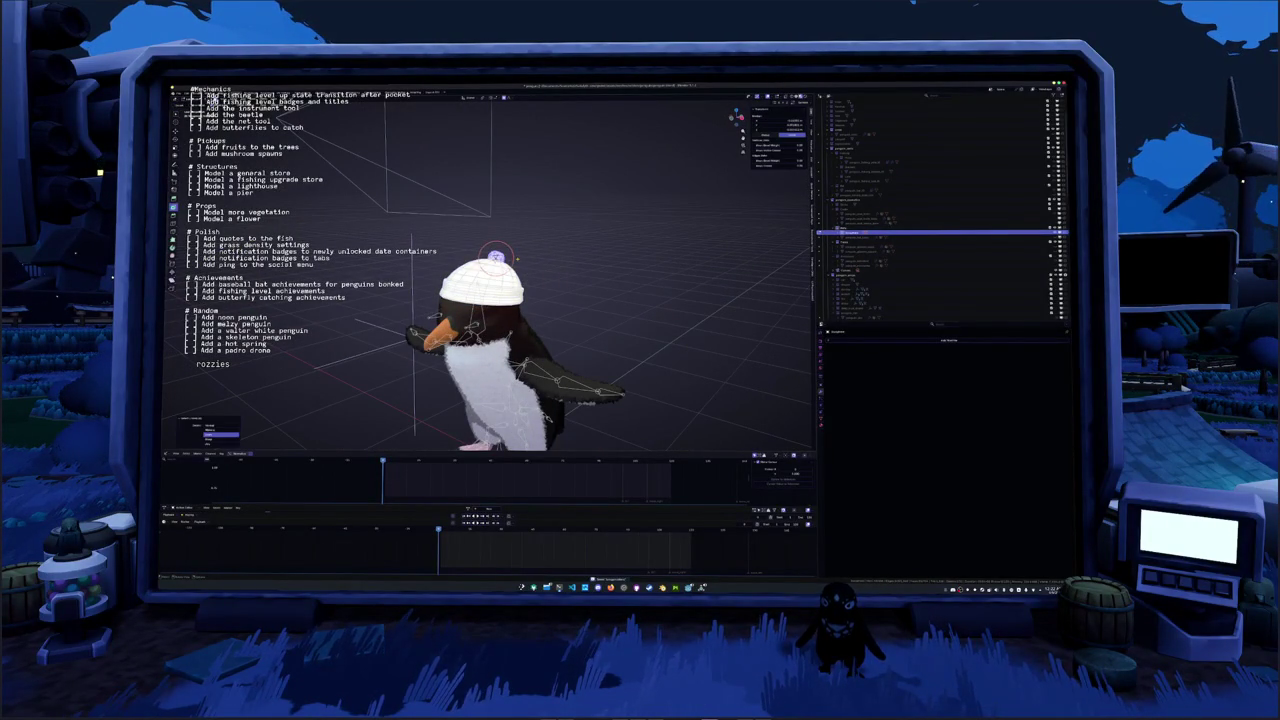
pyautogui.moveTo(530, 258); pyautogui.dragTo(594, 261, button='middle')
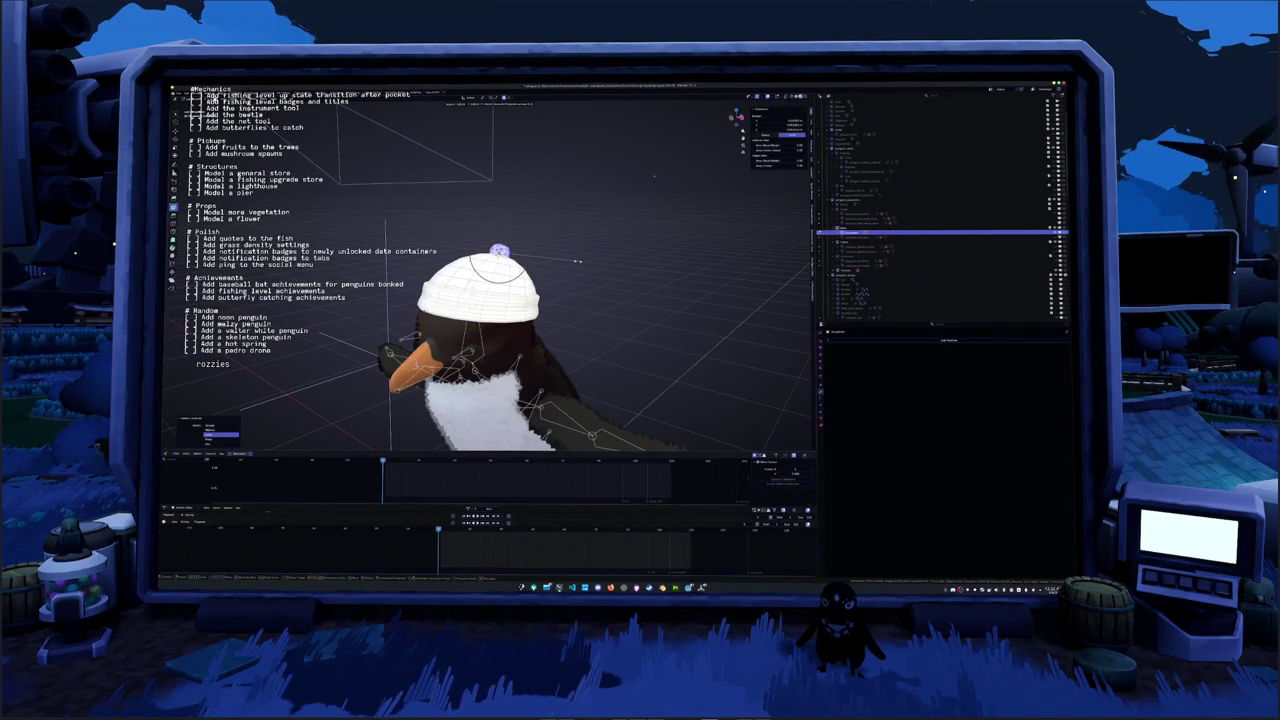
pyautogui.moveTo(578, 261); pyautogui.dragTo(559, 262, button='middle')
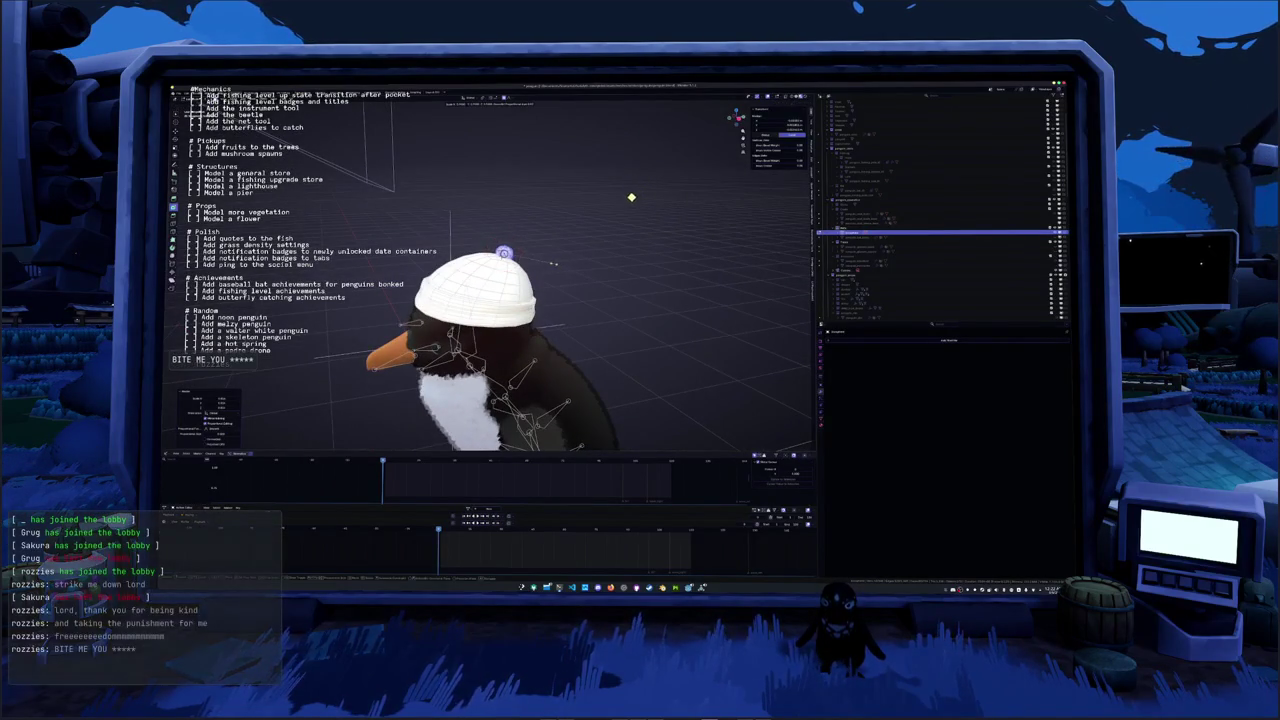
pyautogui.press('z')
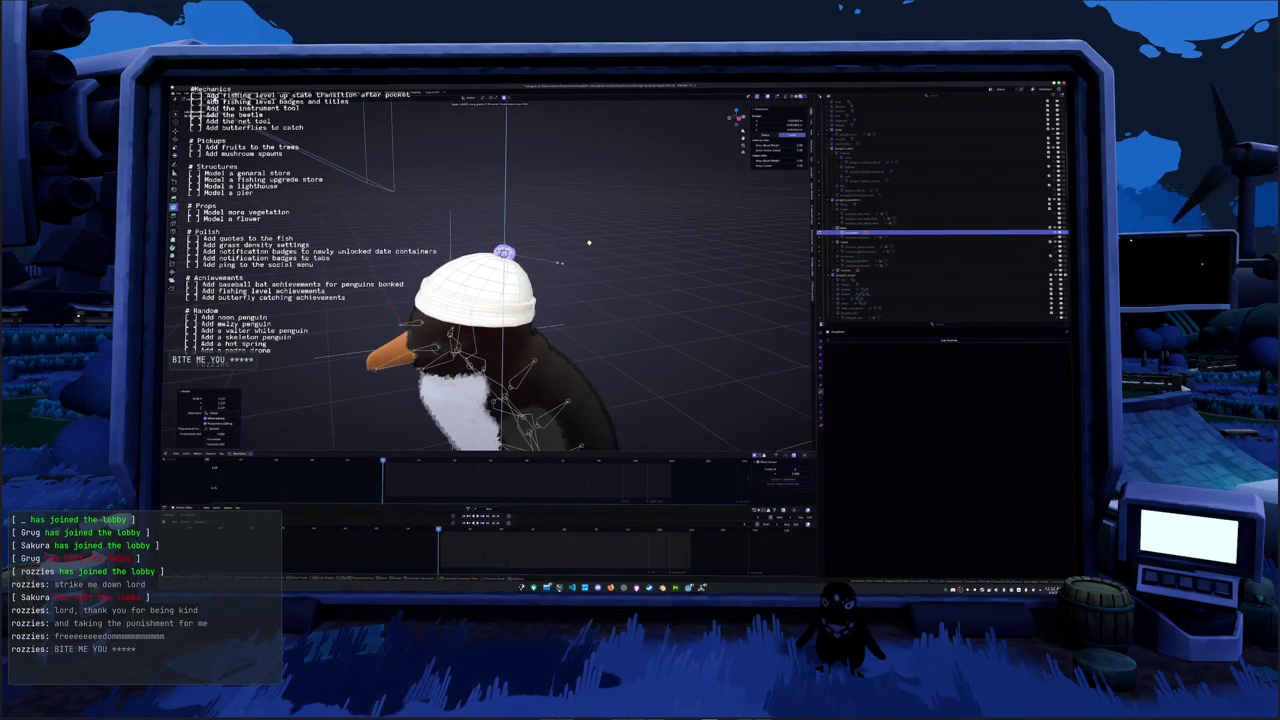
pyautogui.moveTo(565, 259)
pyautogui.mouseDown(button='middle')
pyautogui.moveTo(532, 262)
pyautogui.moveTo(580, 238)
pyautogui.mouseUp(button='middle')
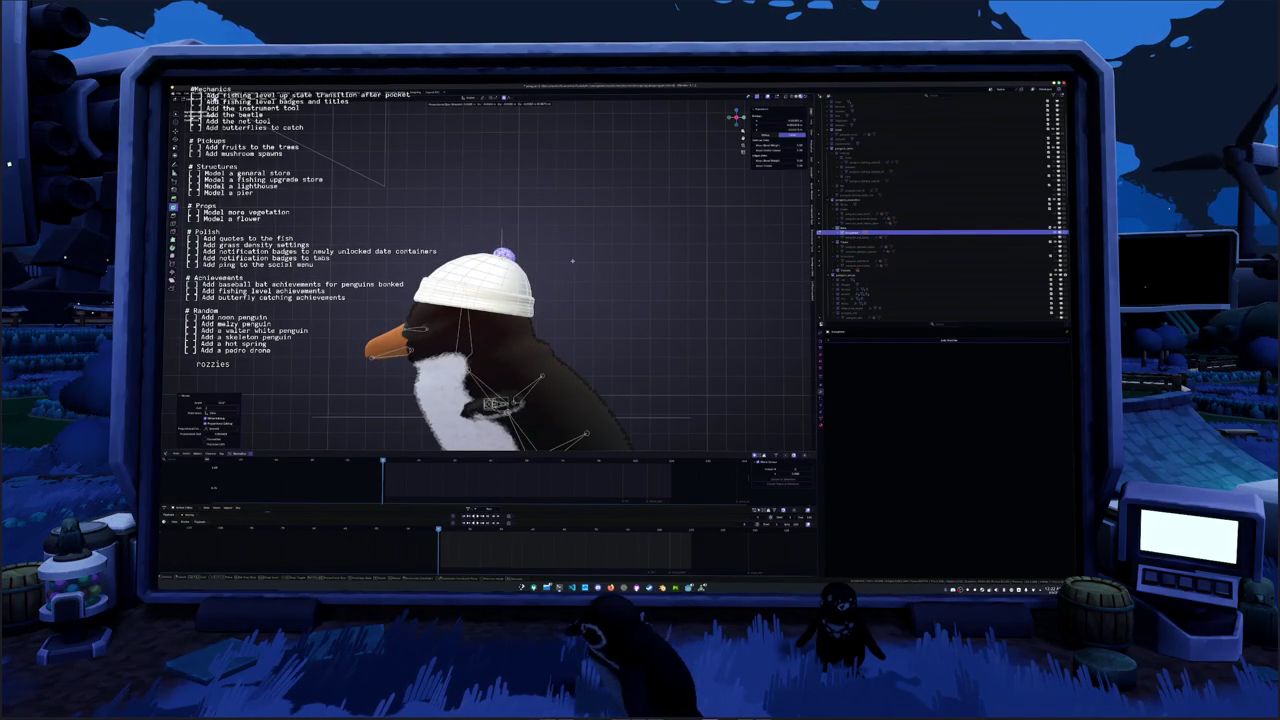
pyautogui.scroll(-2, 572, 261)
pyautogui.moveTo(572, 261)
pyautogui.mouseDown(button='middle')
pyautogui.moveTo(540, 290)
pyautogui.moveTo(530, 268)
pyautogui.mouseUp(button='middle')
# - Run a pose command and rename the active item with F2
pyautogui.rightClick(530, 268)
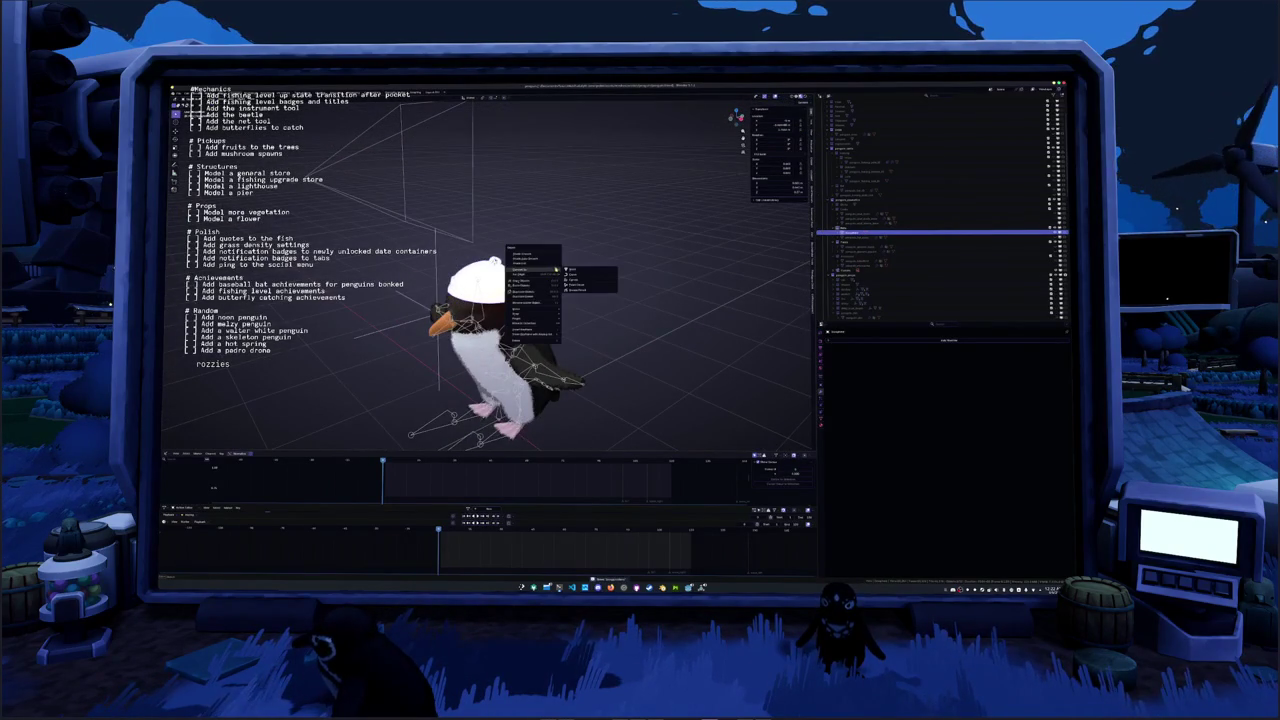
pyautogui.click(573, 270)
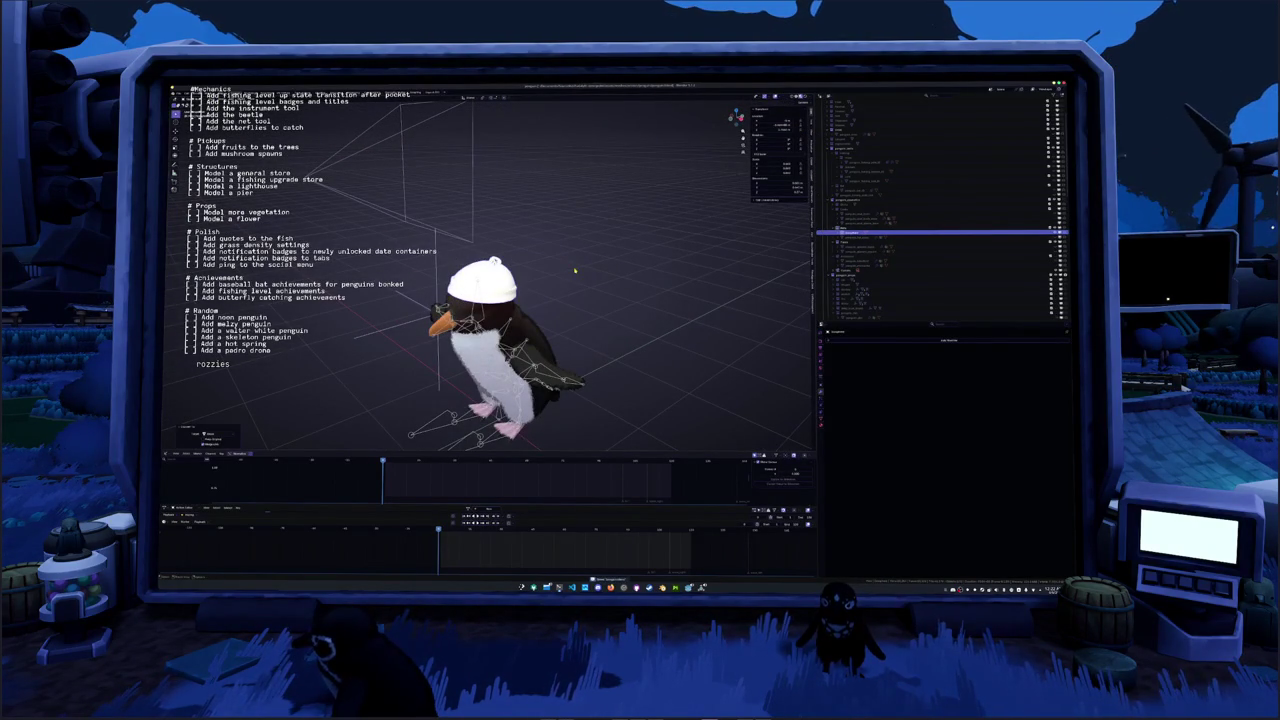
pyautogui.press('F2')
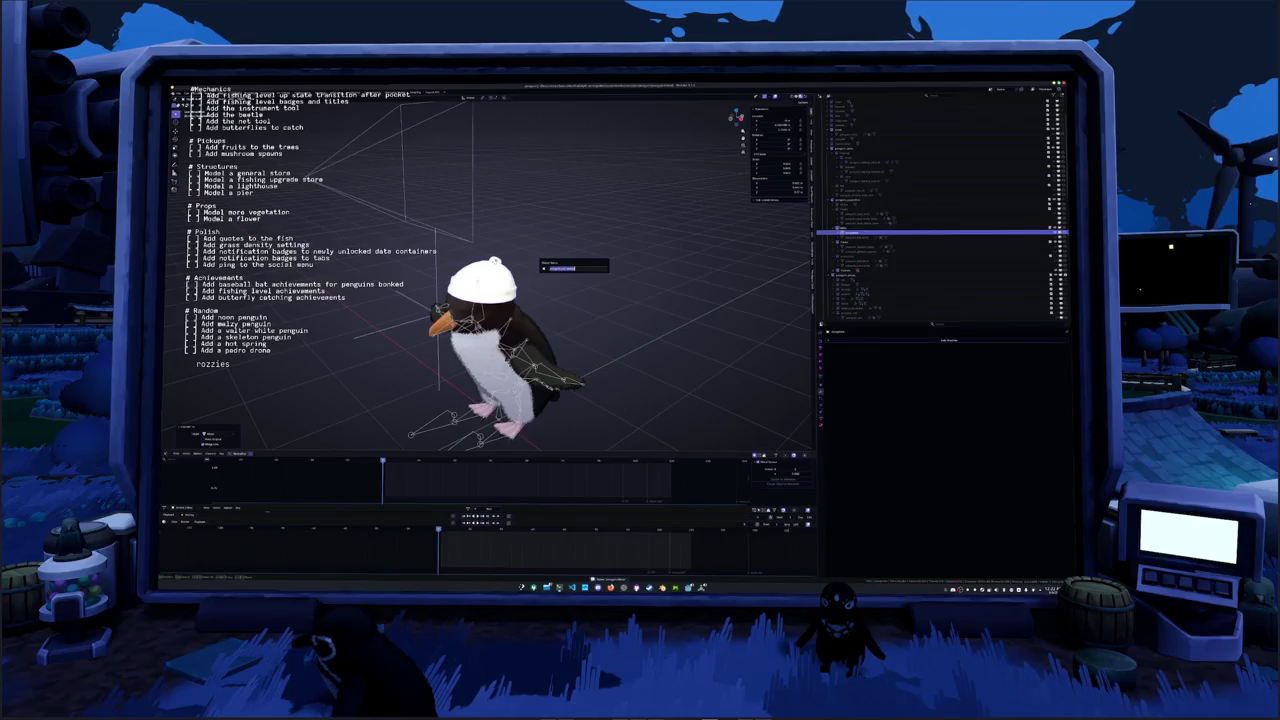
pyautogui.press('Return')
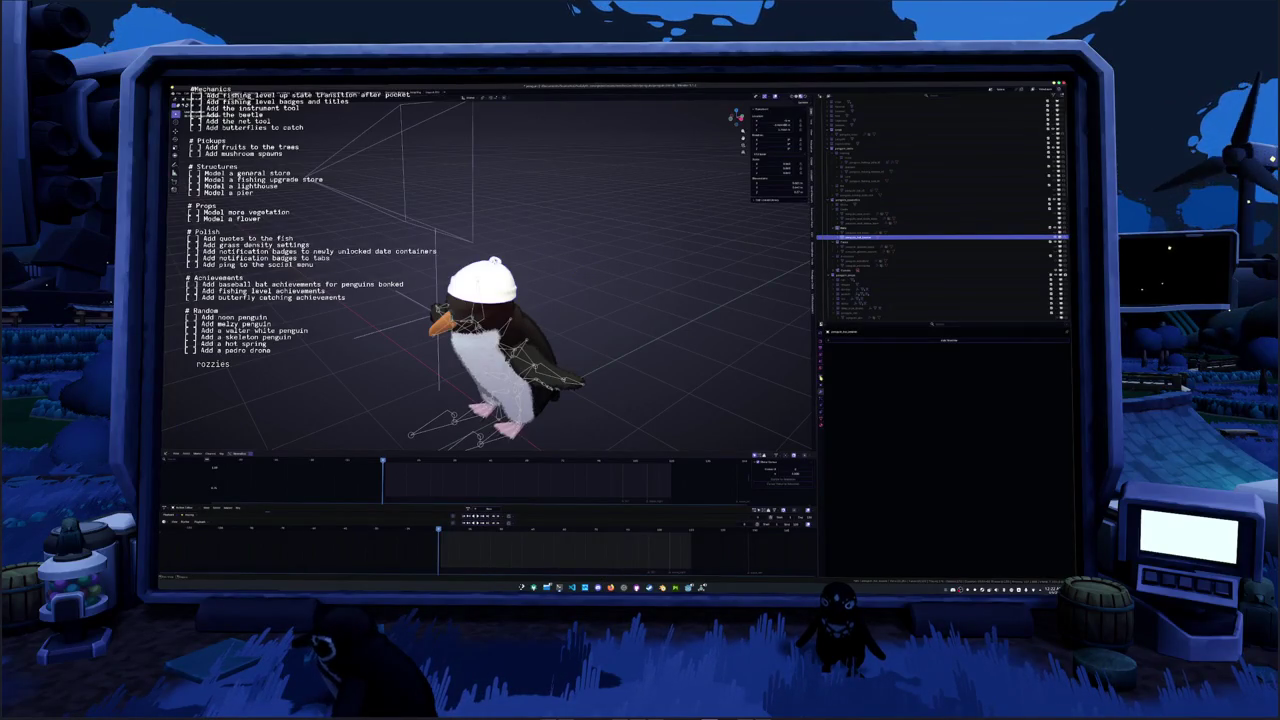
# - Apply the object's transforms with Ctrl+A and rename its material
pyautogui.click(820, 421)
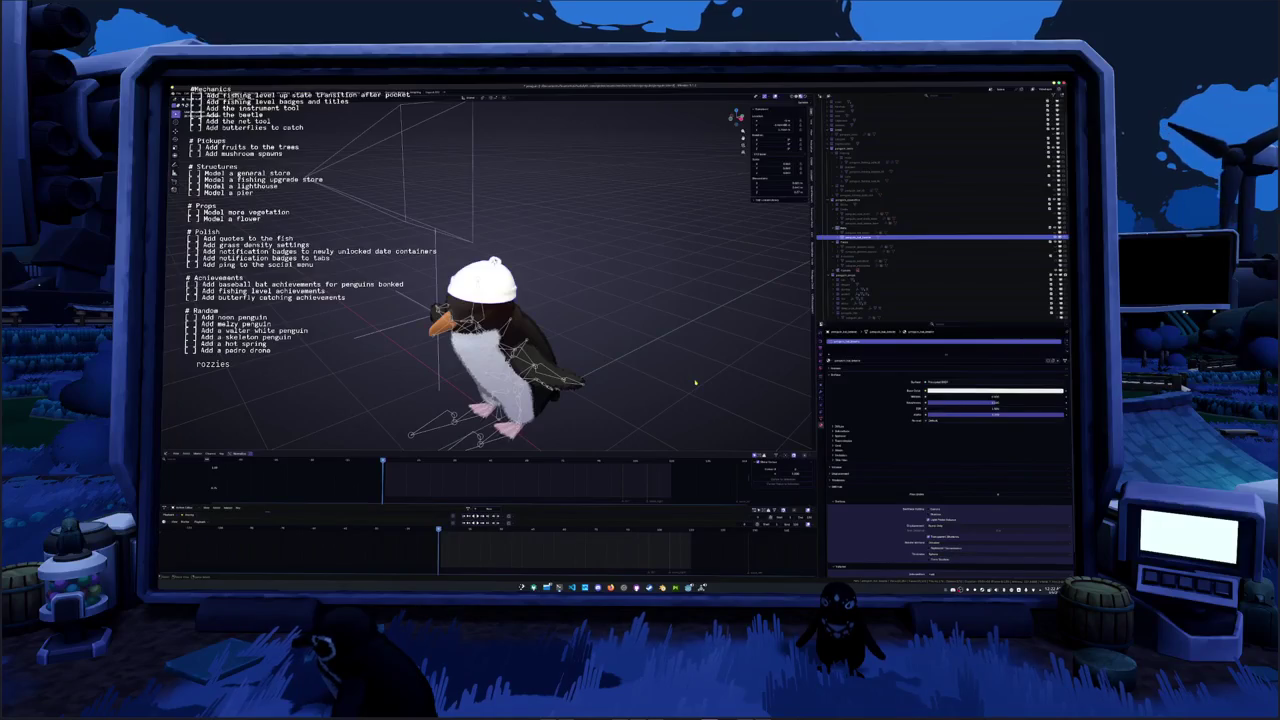
pyautogui.hotkey('ctrl', 'a')
pyautogui.click(490, 290)
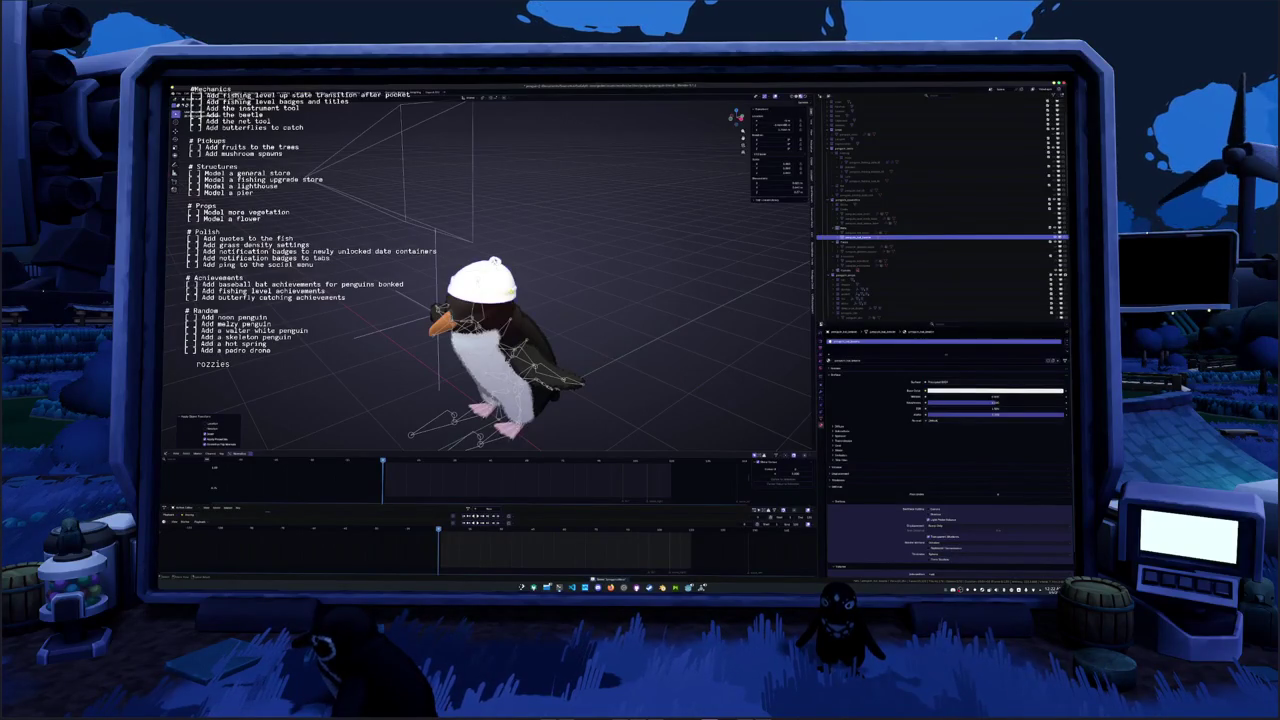
pyautogui.click(685, 290)
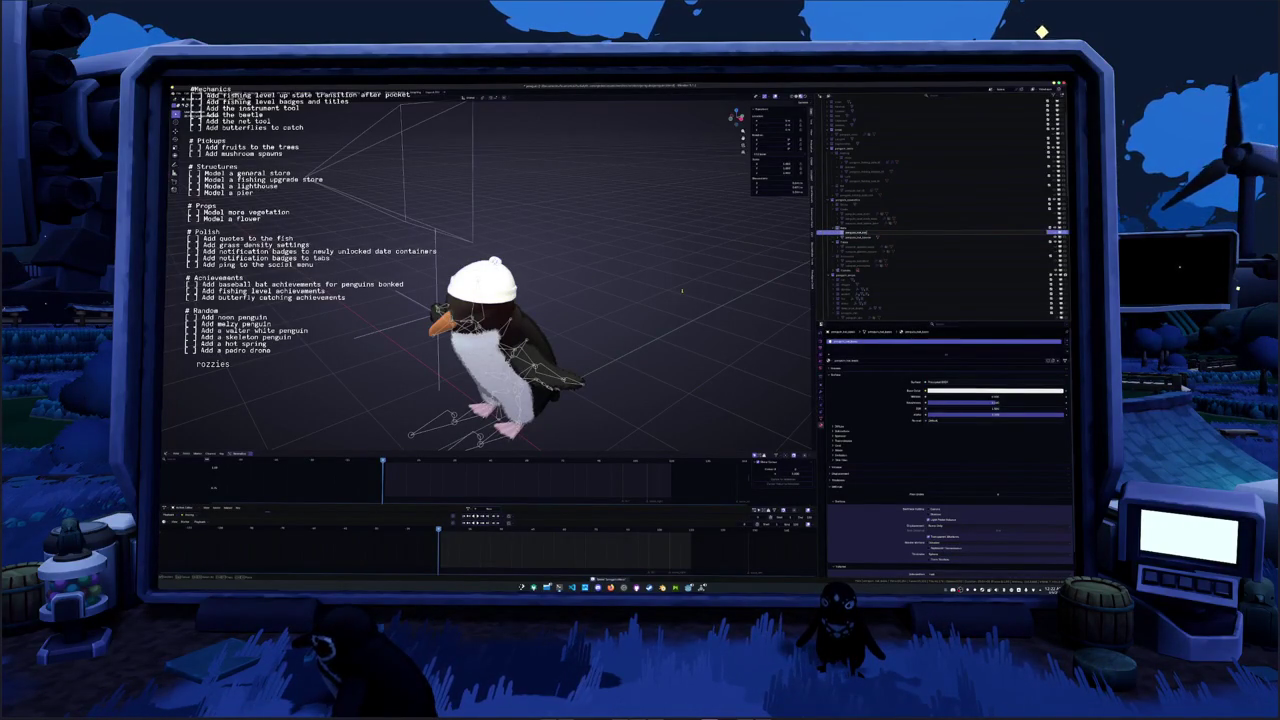
pyautogui.hotkey('ctrl', 'z')
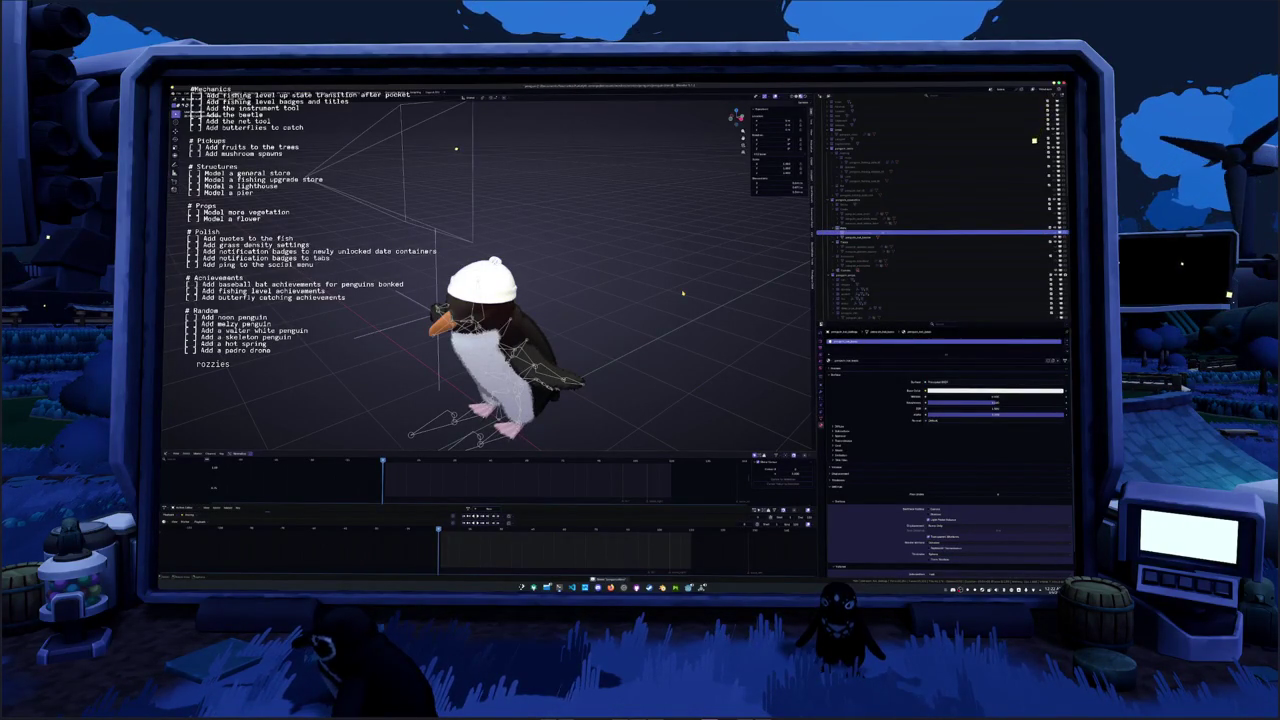
pyautogui.click(866, 362)
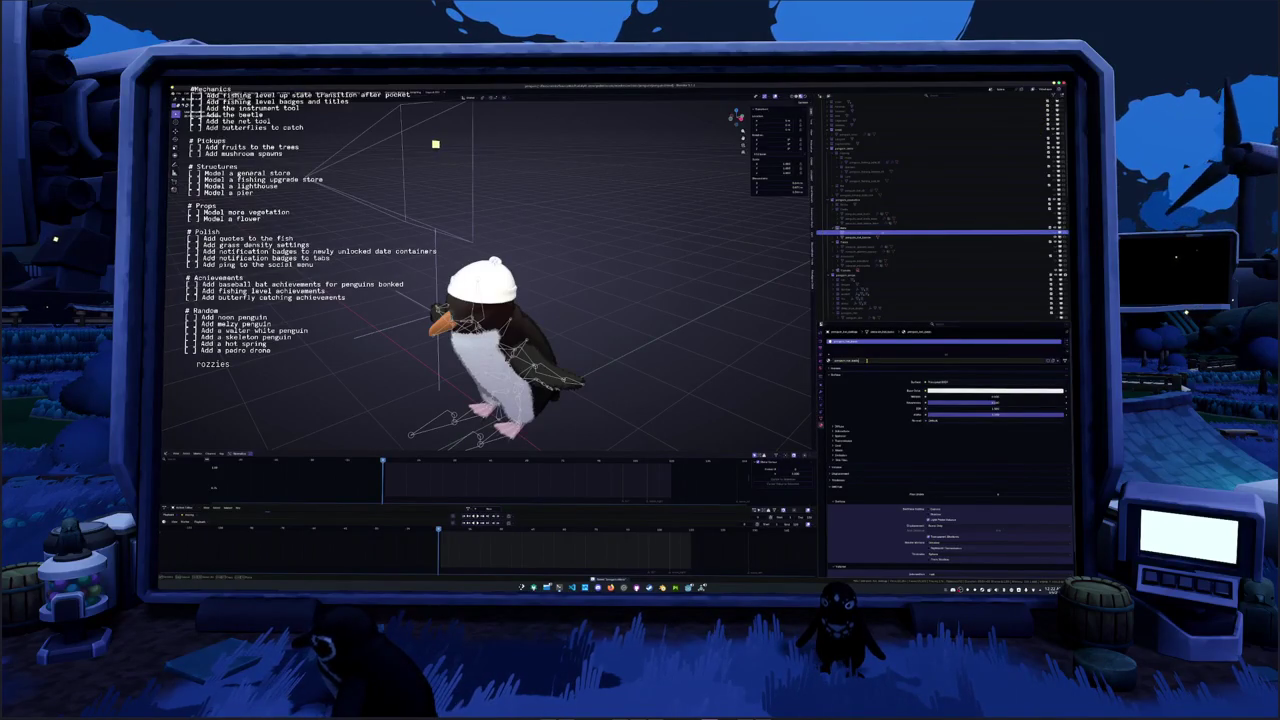
pyautogui.press('Return')
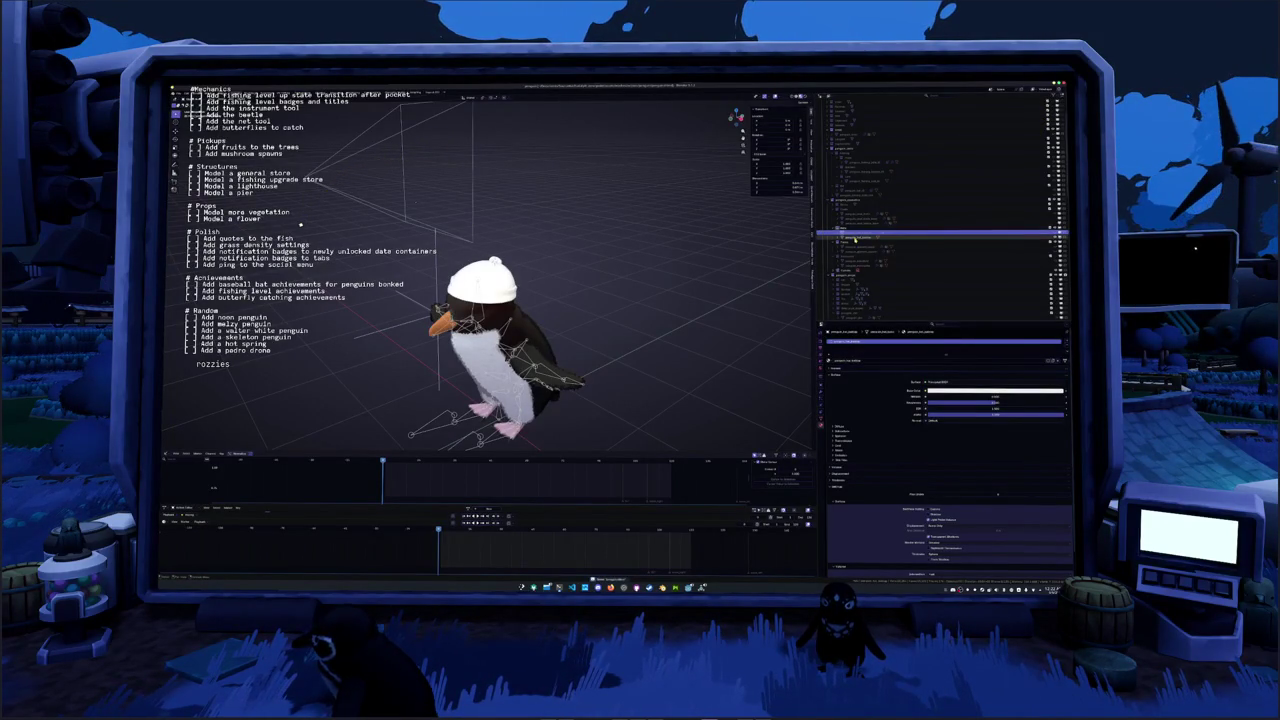
# - Select the beanie in the Outliner and enter Edit Mode
pyautogui.click(855, 239)
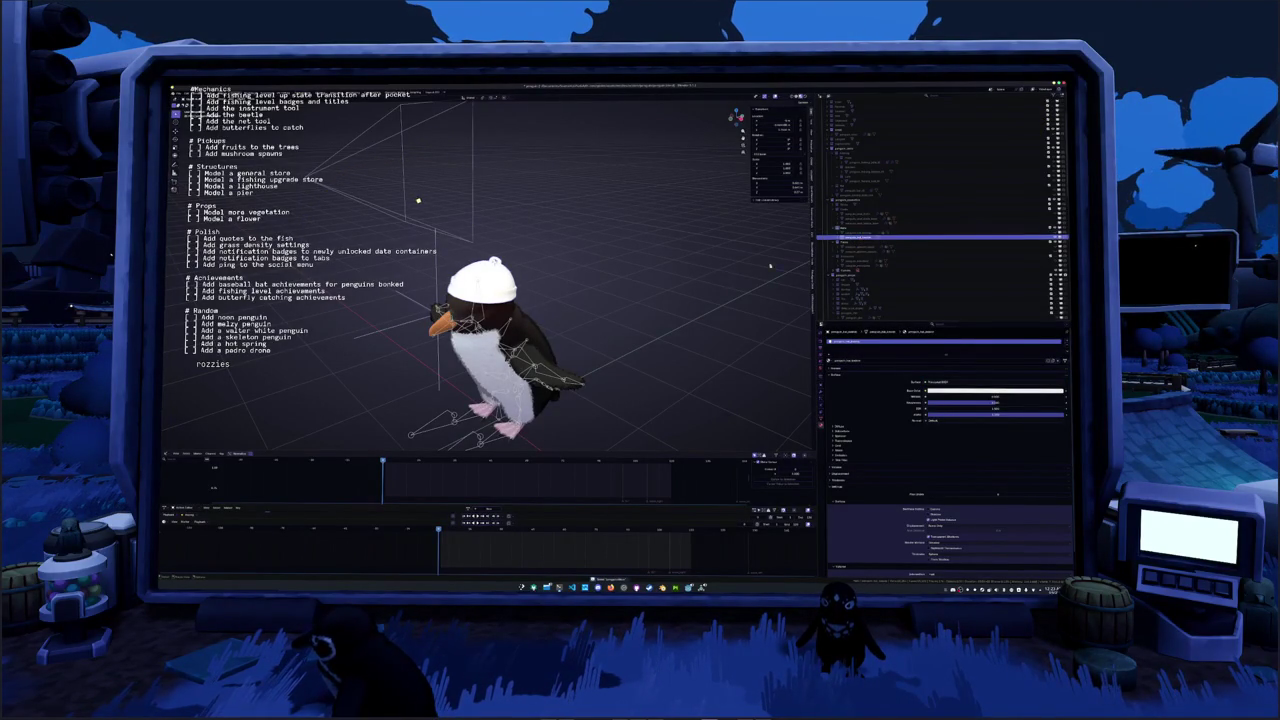
pyautogui.press('Tab')
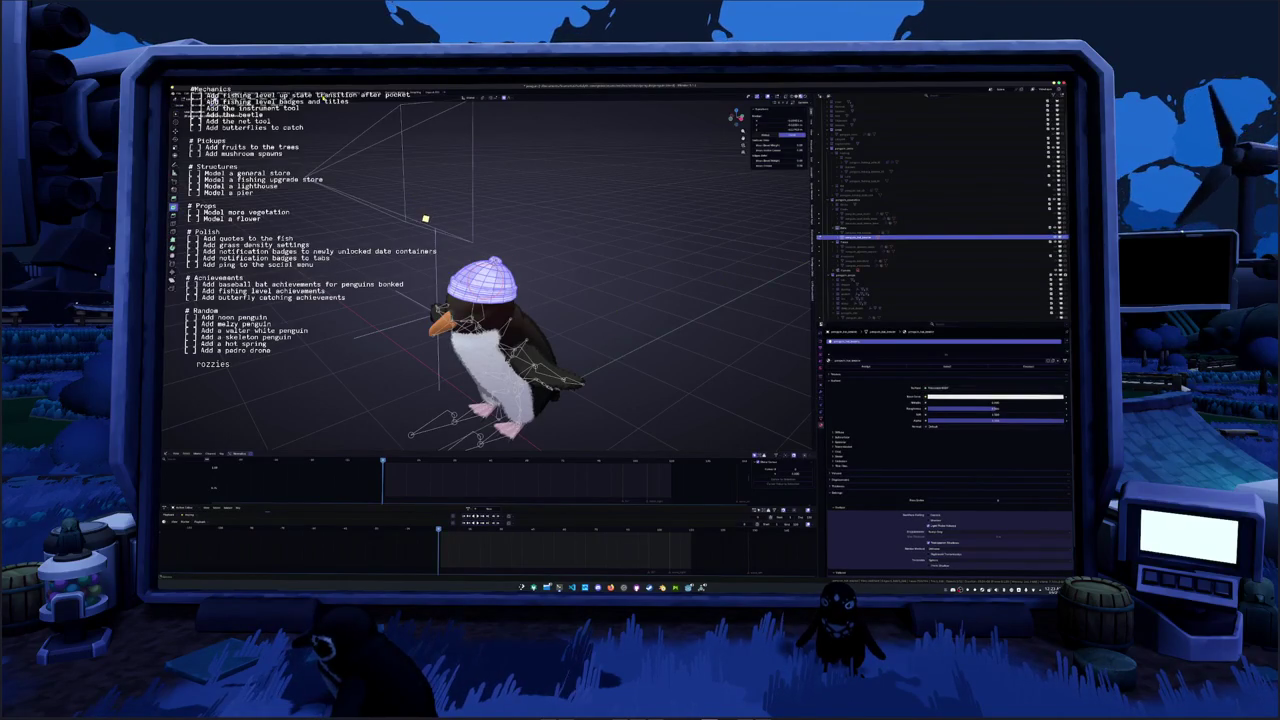
pyautogui.scroll(3, 480, 300)
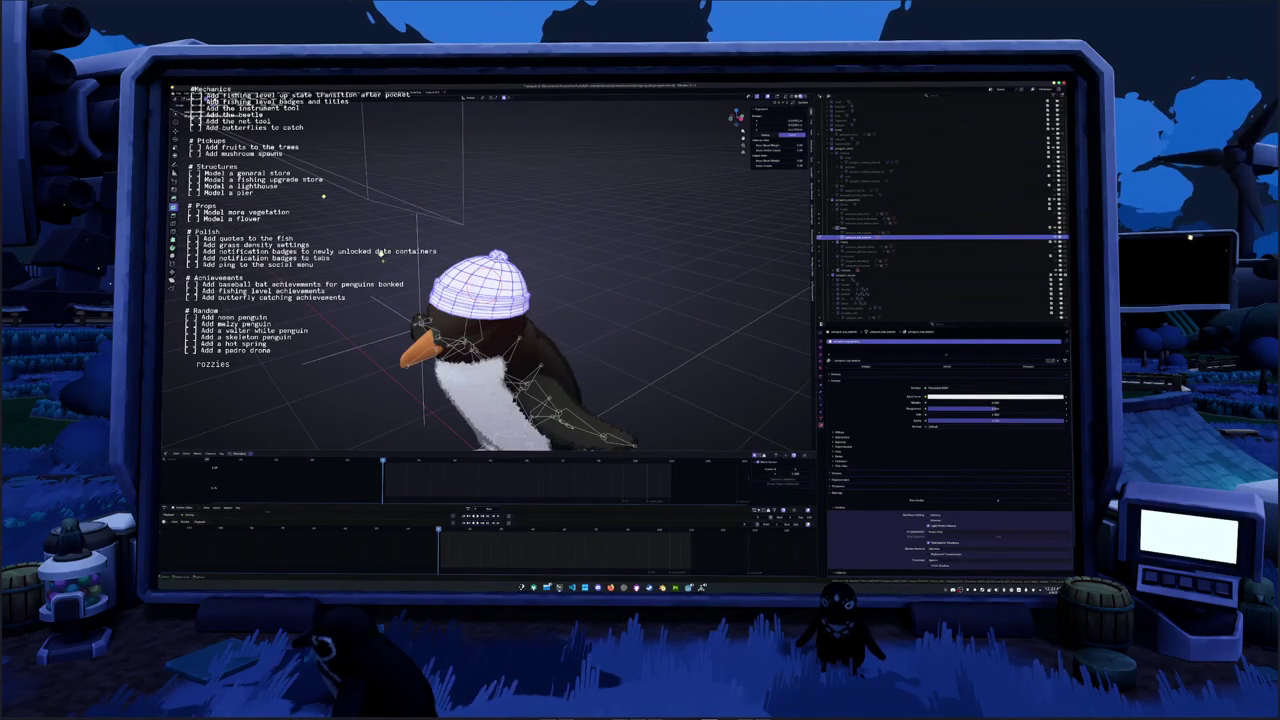
# - Apply an edge operation to the hat mesh and unwrap its UVs
pyautogui.rightClick(365, 265)
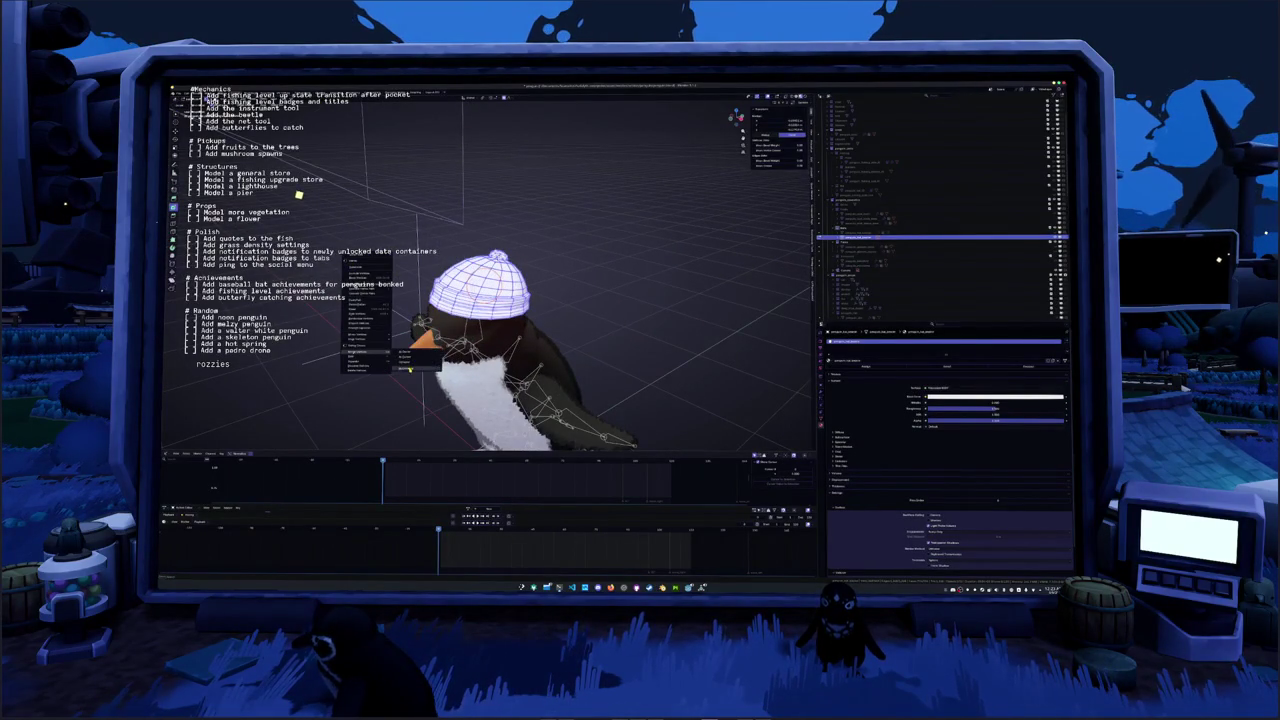
pyautogui.click(367, 357)
pyautogui.press('Tab')
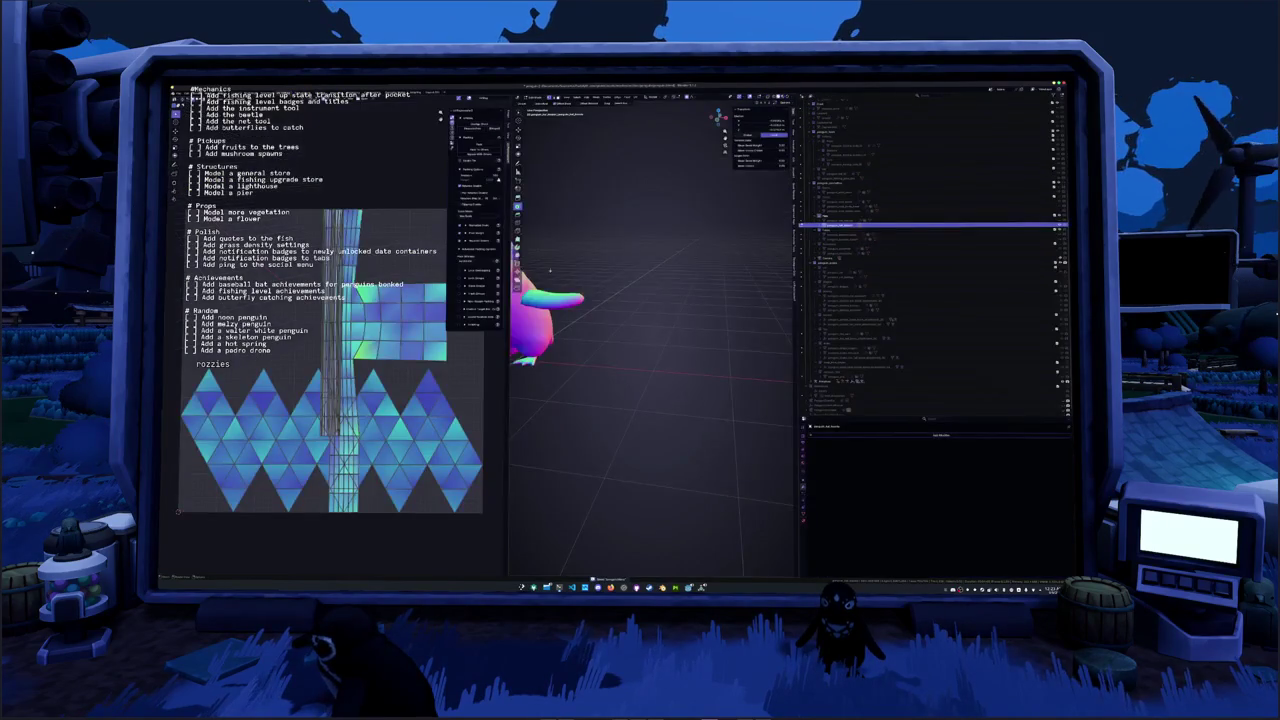
pyautogui.click(637, 100)
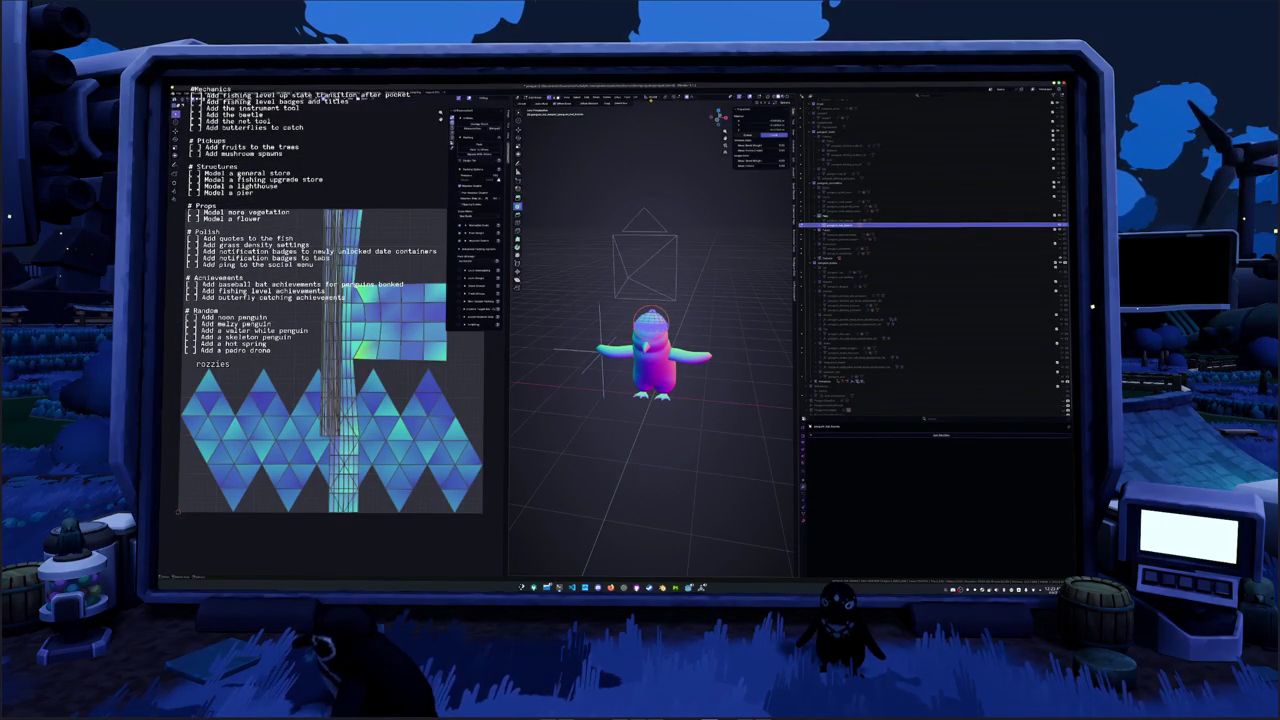
pyautogui.click(650, 118)
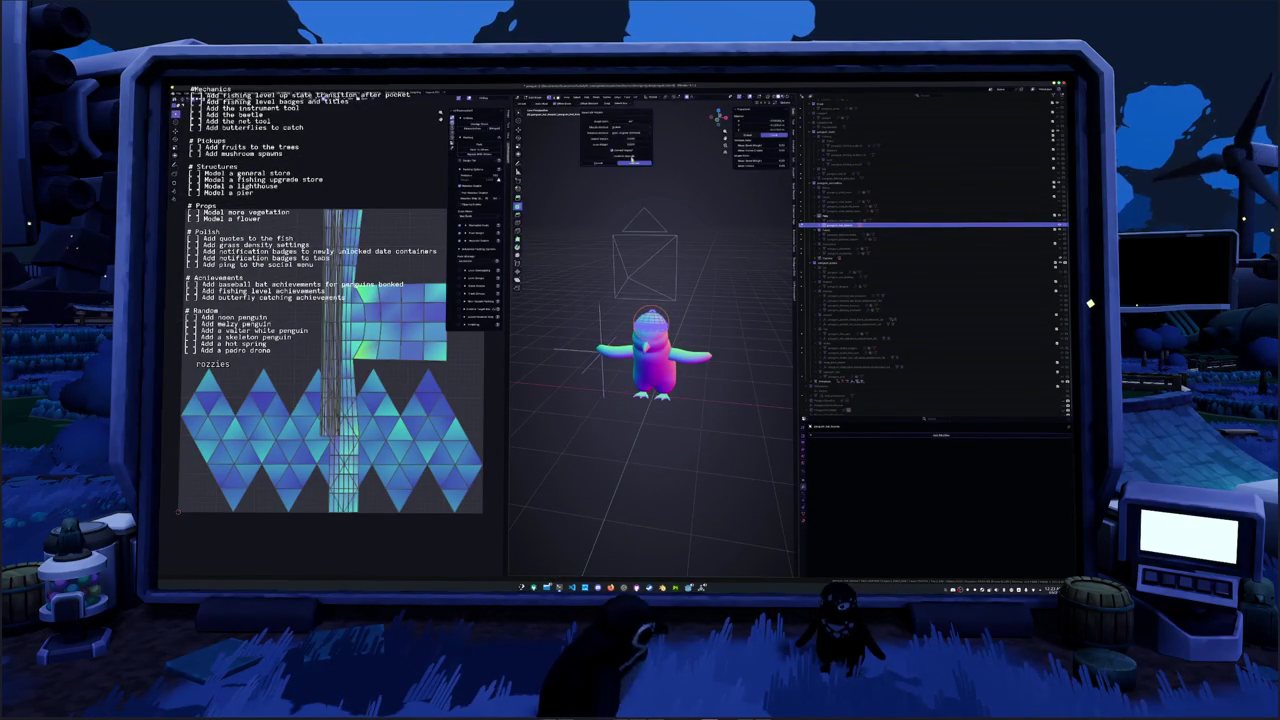
pyautogui.click(615, 160)
# - Inspect the beanie's brim from front, side and rear, then bring up selection options
pyautogui.press('KP_Decimal')
pyautogui.press('Tab')
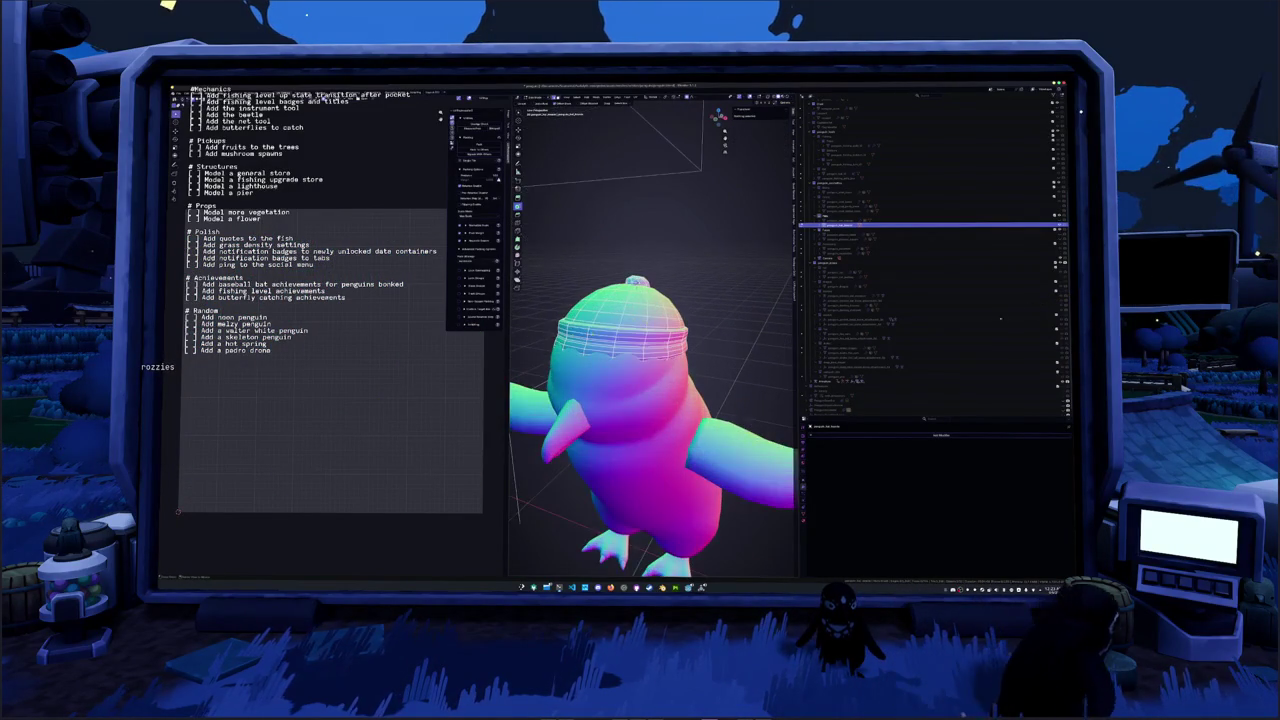
pyautogui.press('3')
pyautogui.moveTo(650, 420); pyautogui.dragTo(735, 405, button='middle')
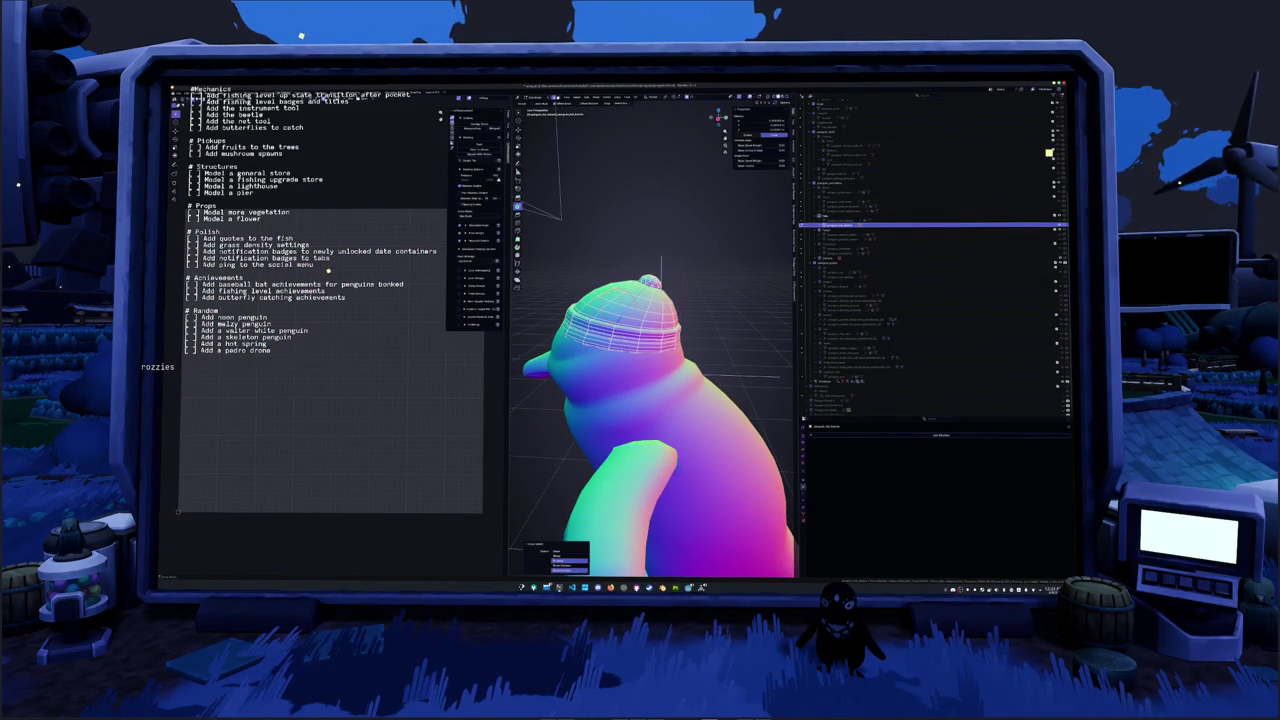
pyautogui.press('KP_1')
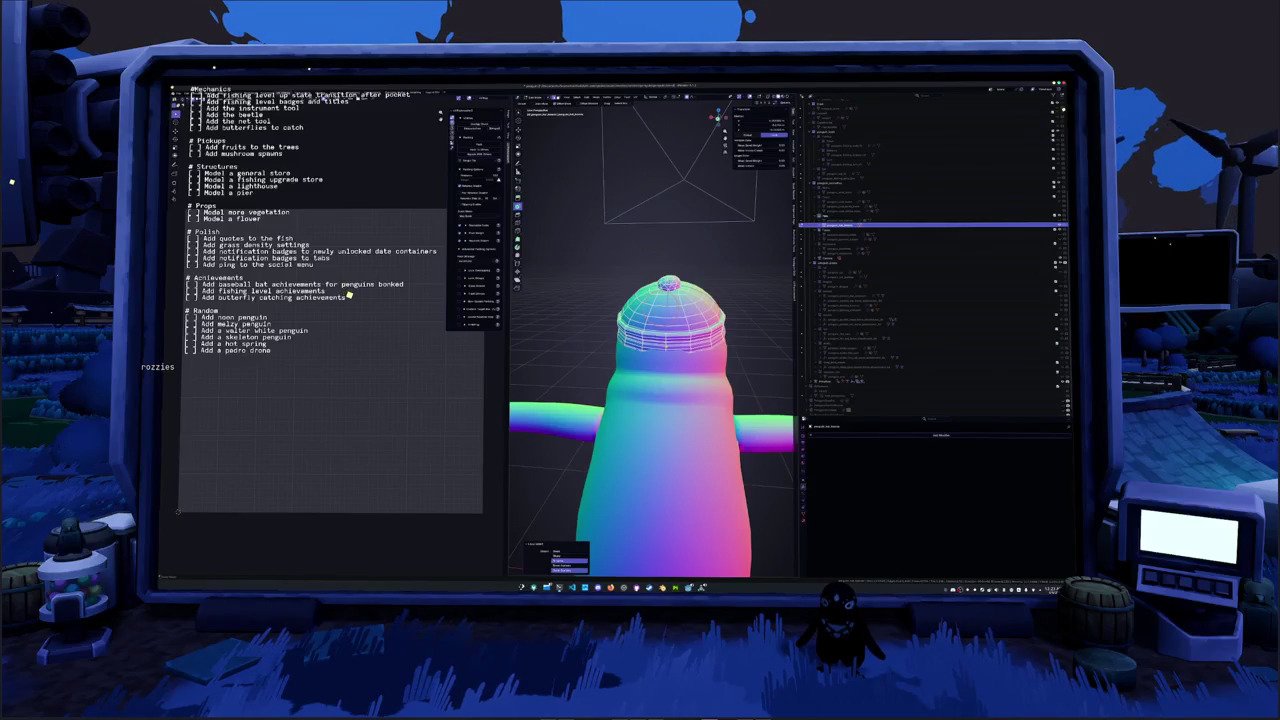
pyautogui.moveTo(650, 420)
pyautogui.mouseDown(button='middle')
pyautogui.moveTo(720, 390)
pyautogui.moveTo(750, 420)
pyautogui.mouseUp(button='middle')
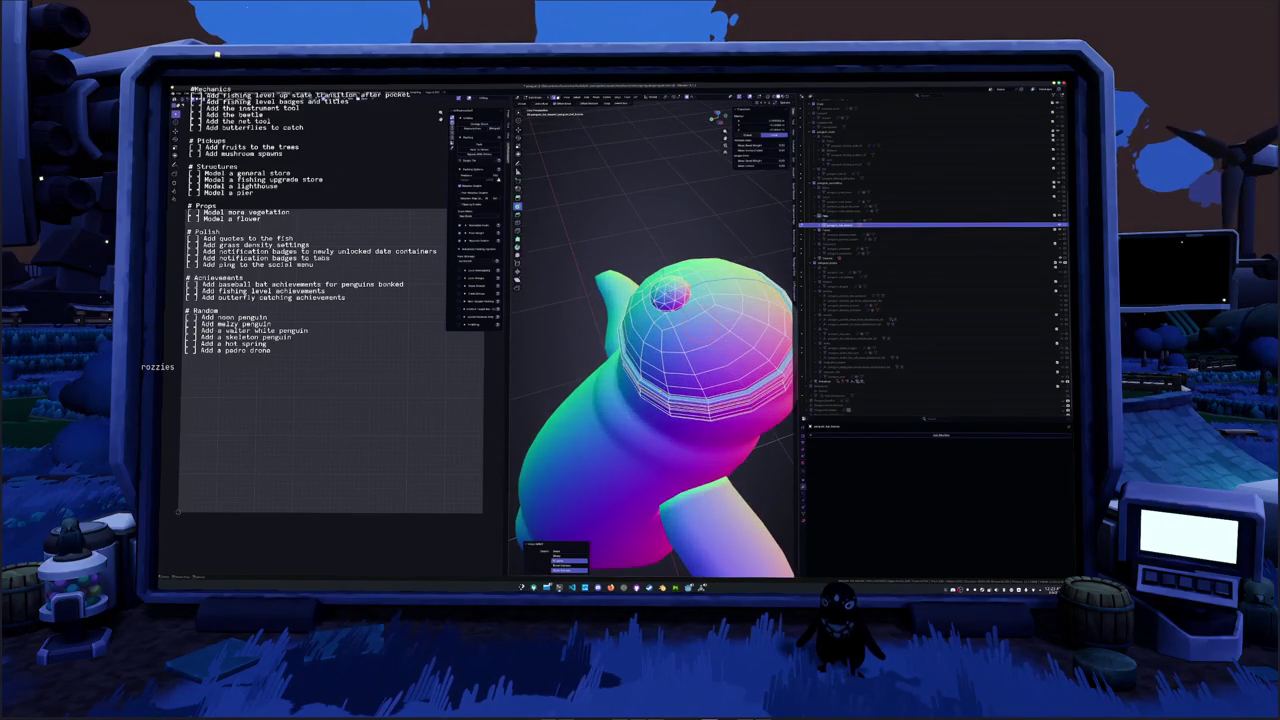
pyautogui.moveTo(650, 400); pyautogui.dragTo(780, 336, button='middle')
pyautogui.scroll(4, 650, 350)
pyautogui.hotkey('shift', 'space')
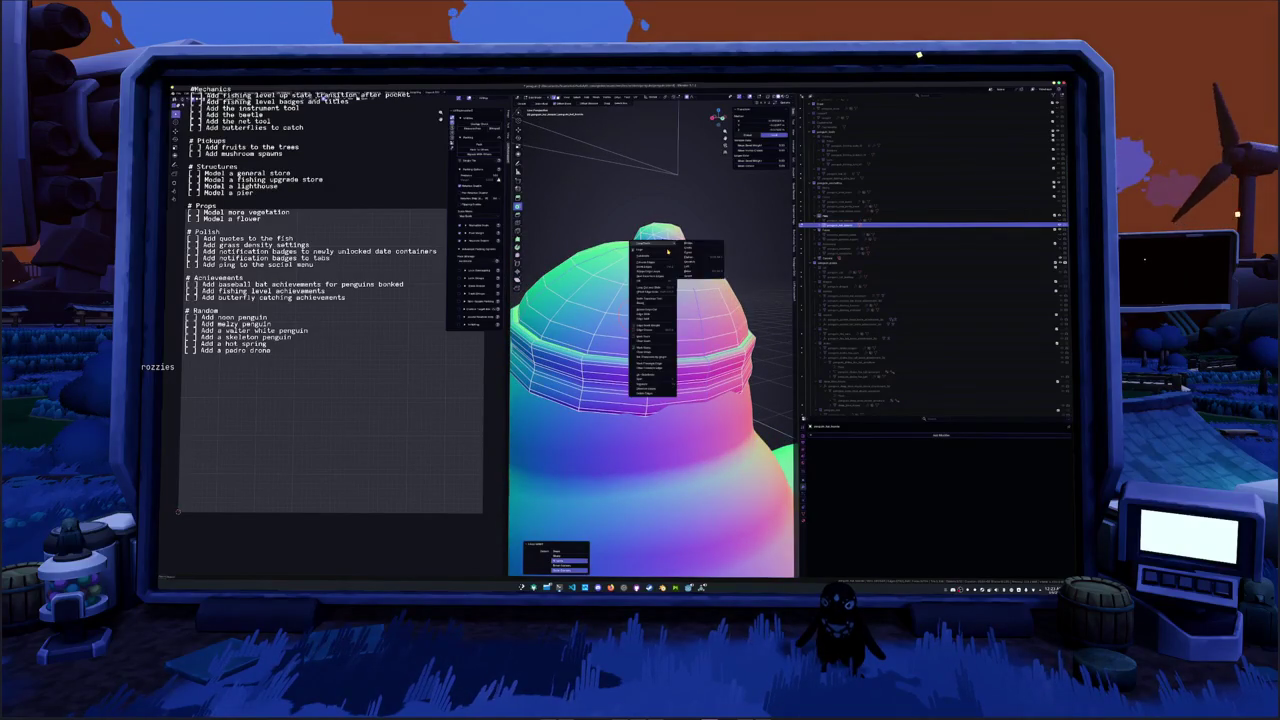
# - Select the whole beanie mesh and unwrap it into new UV islands
pyautogui.click(640, 310)
pyautogui.press('a')
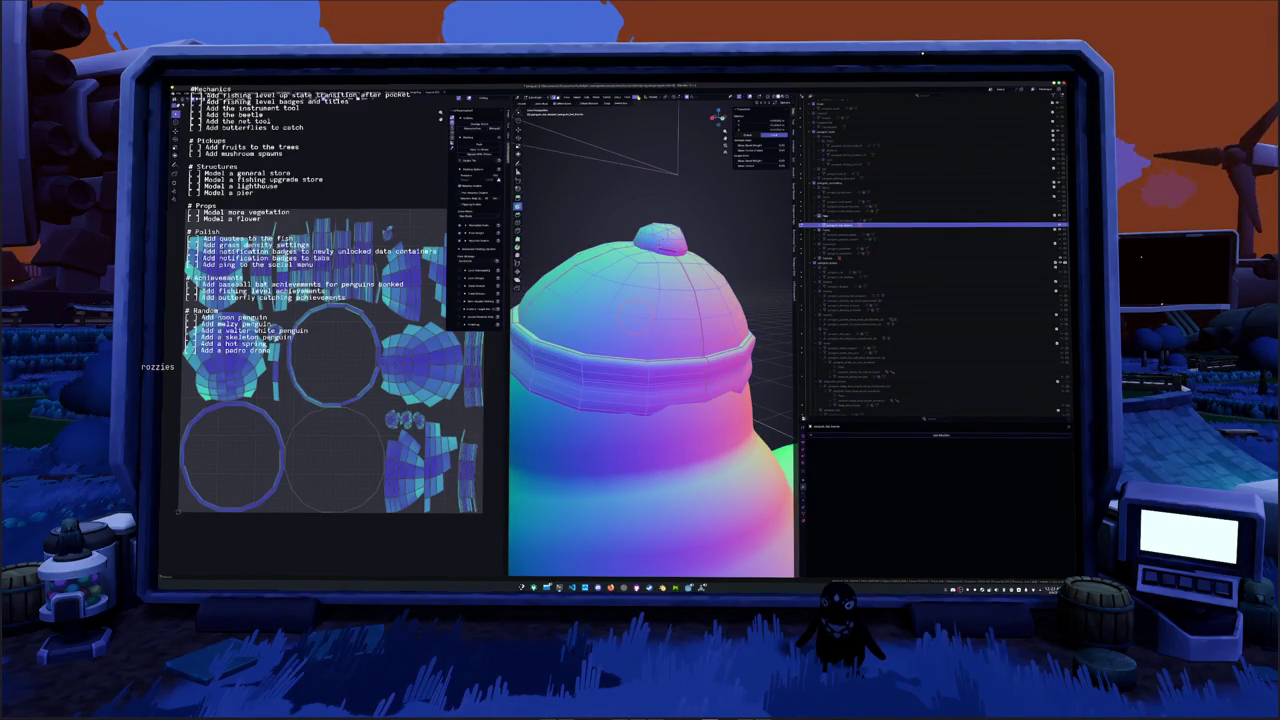
pyautogui.click(636, 97)
pyautogui.click(645, 121)
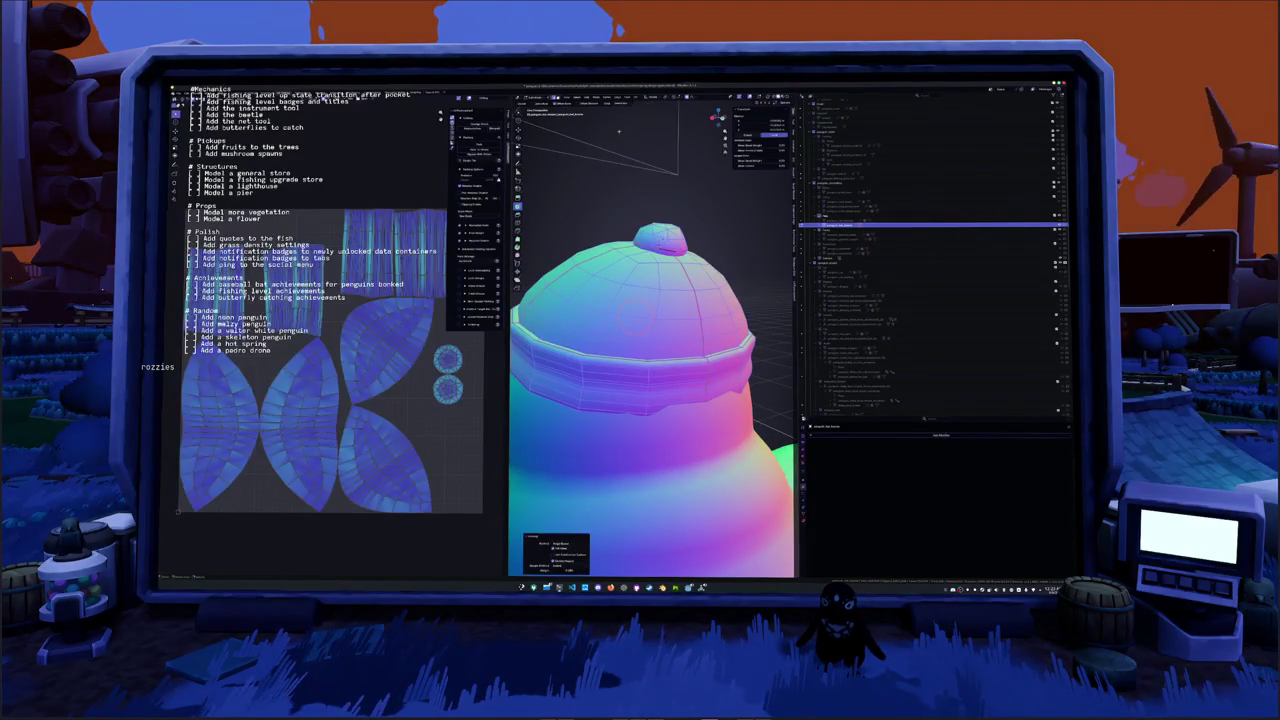
pyautogui.moveTo(569, 226); pyautogui.dragTo(590, 280, button='middle')
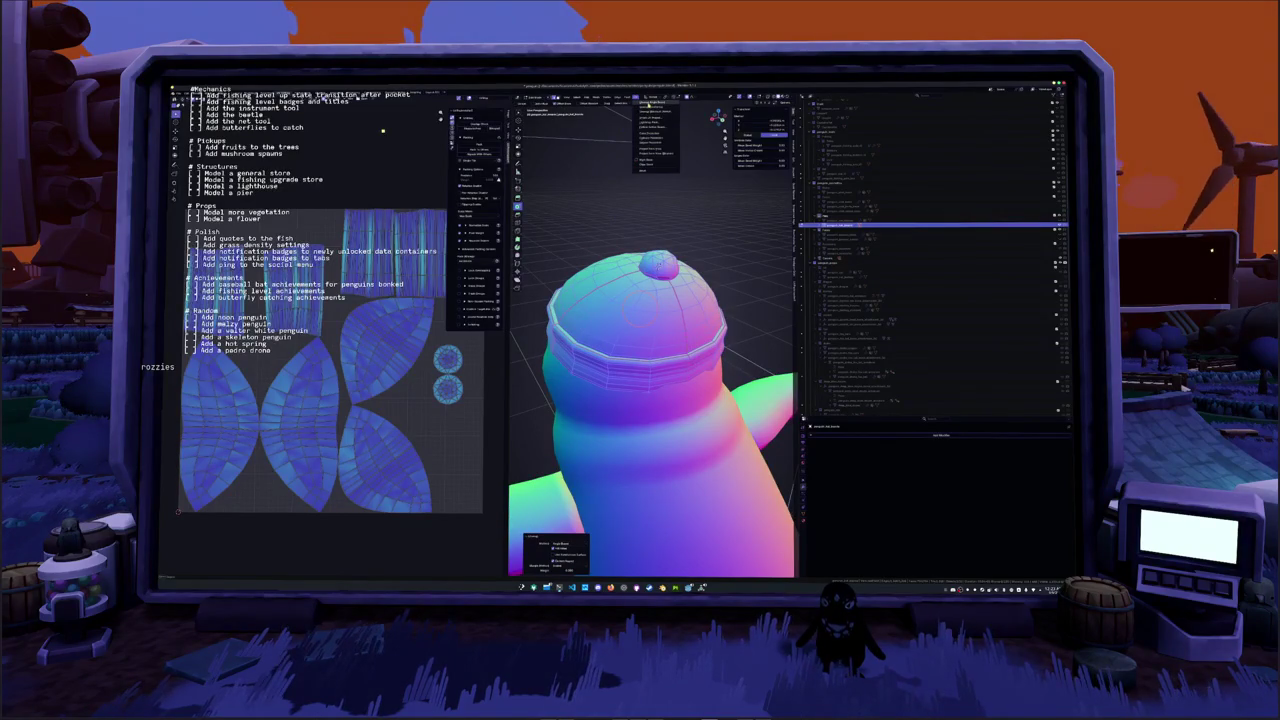
# - Select all the UV islands and pack them to fill the UV space
pyautogui.hotkey('alt', 'a')
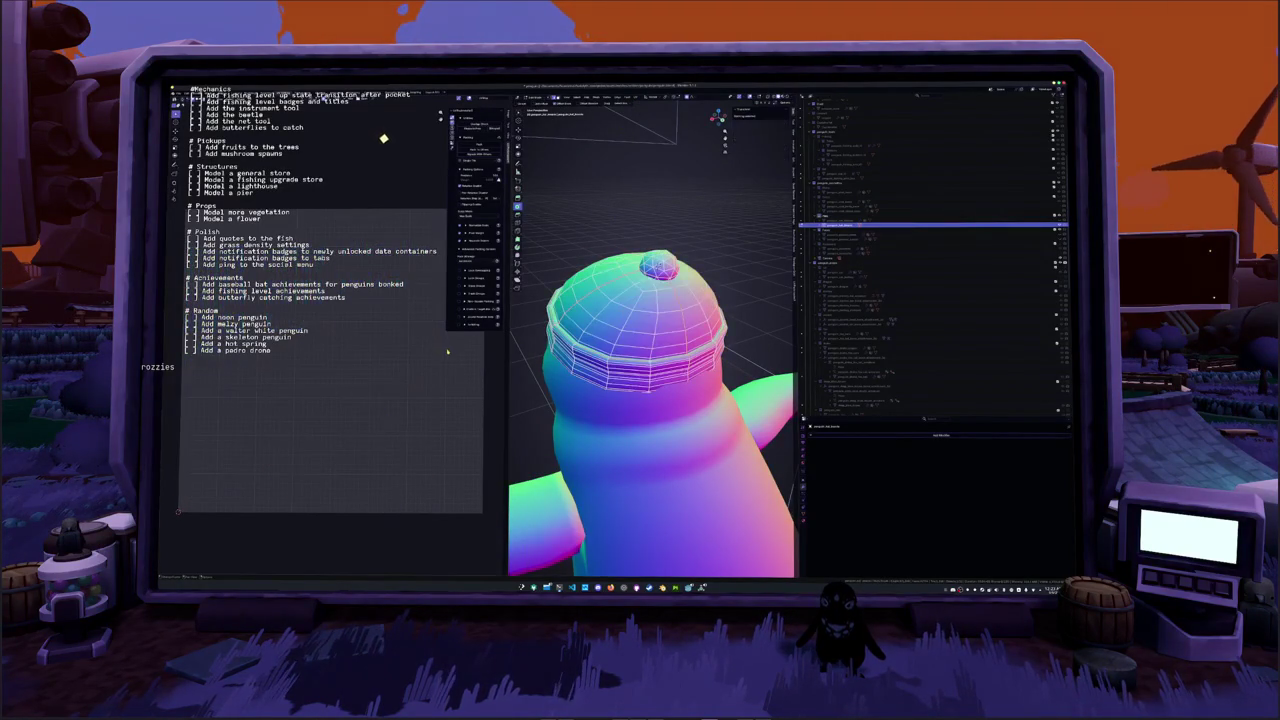
pyautogui.hotkey('ctrl', 'z')
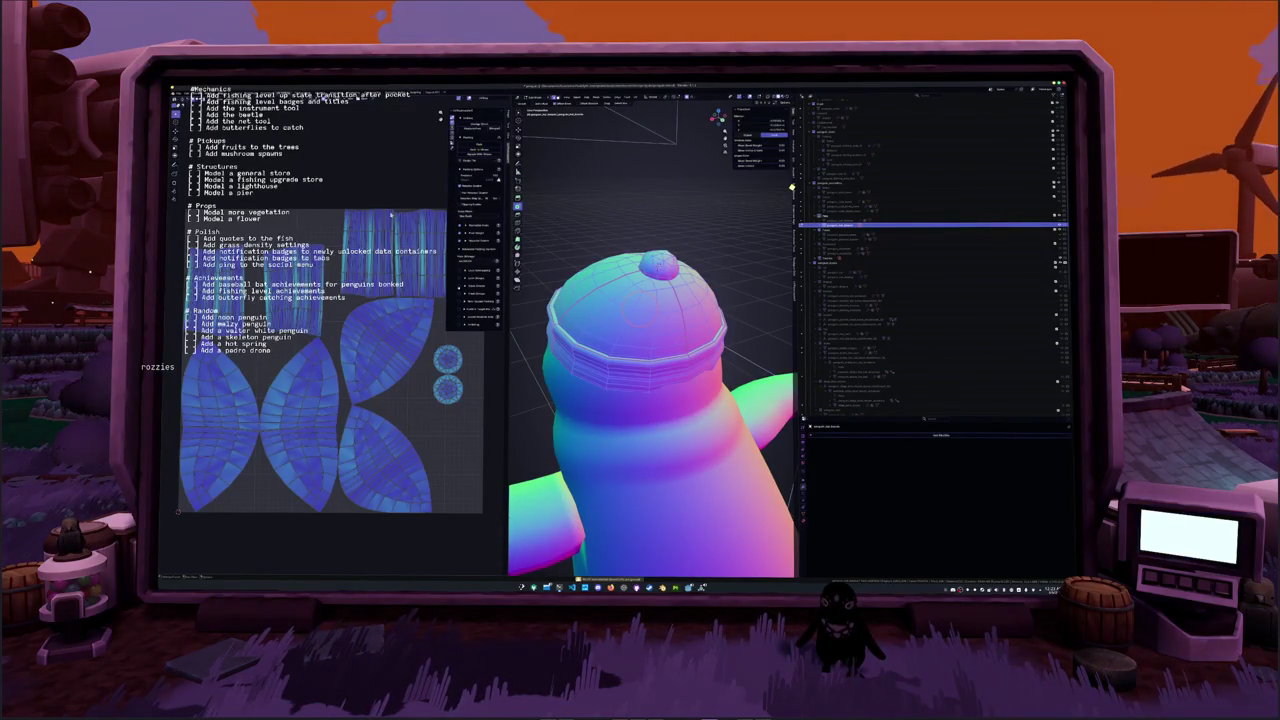
pyautogui.press('a')
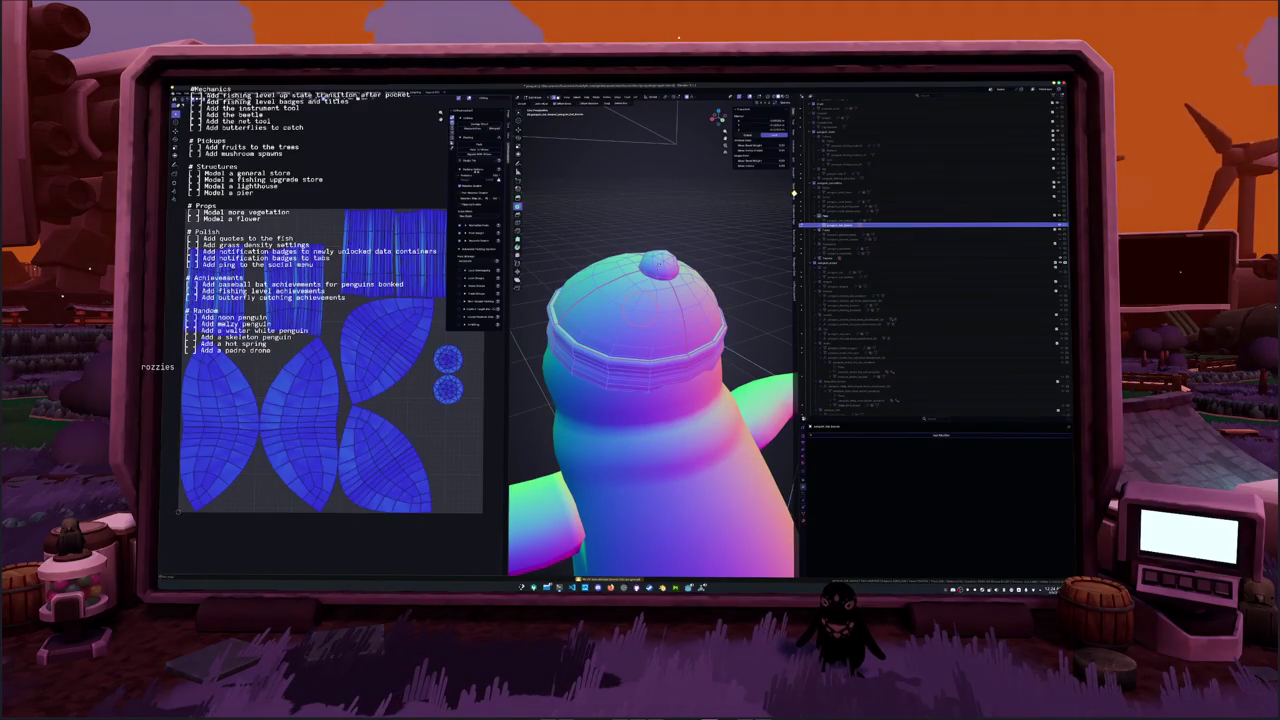
pyautogui.click(478, 145)
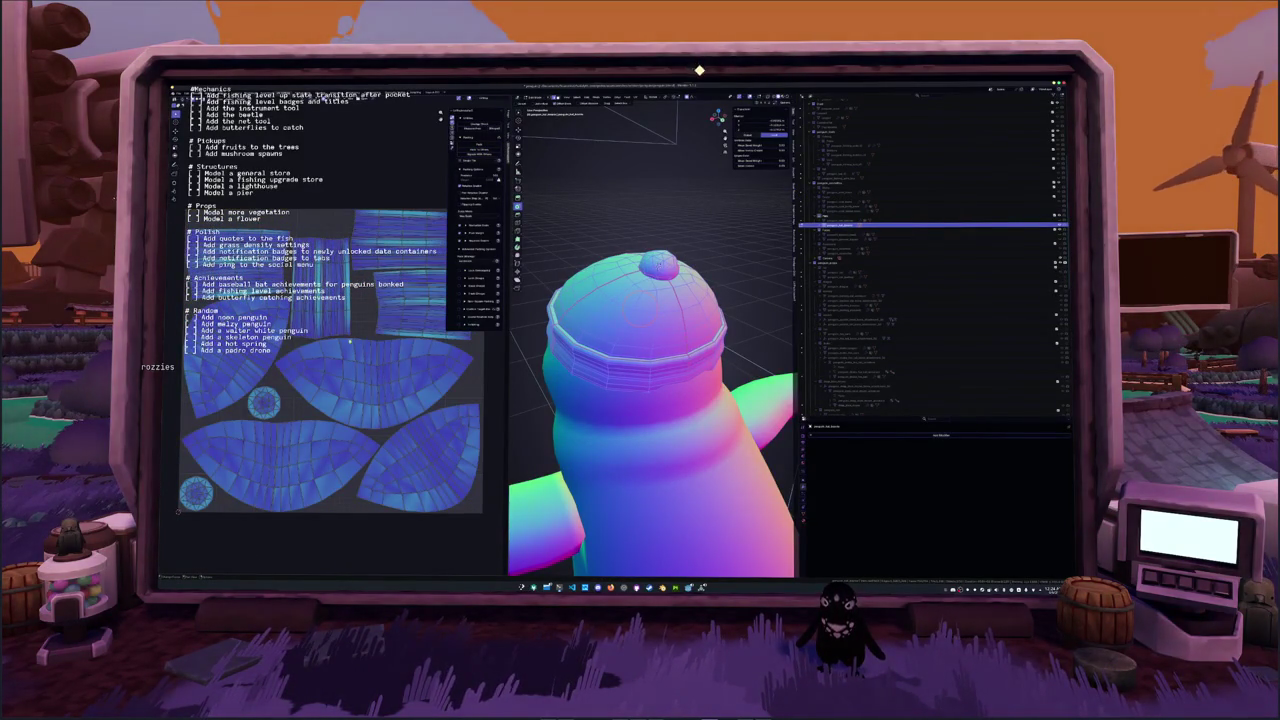
pyautogui.press('a')
pyautogui.scroll(2, 421, 426)
pyautogui.scroll(1, 421, 426)
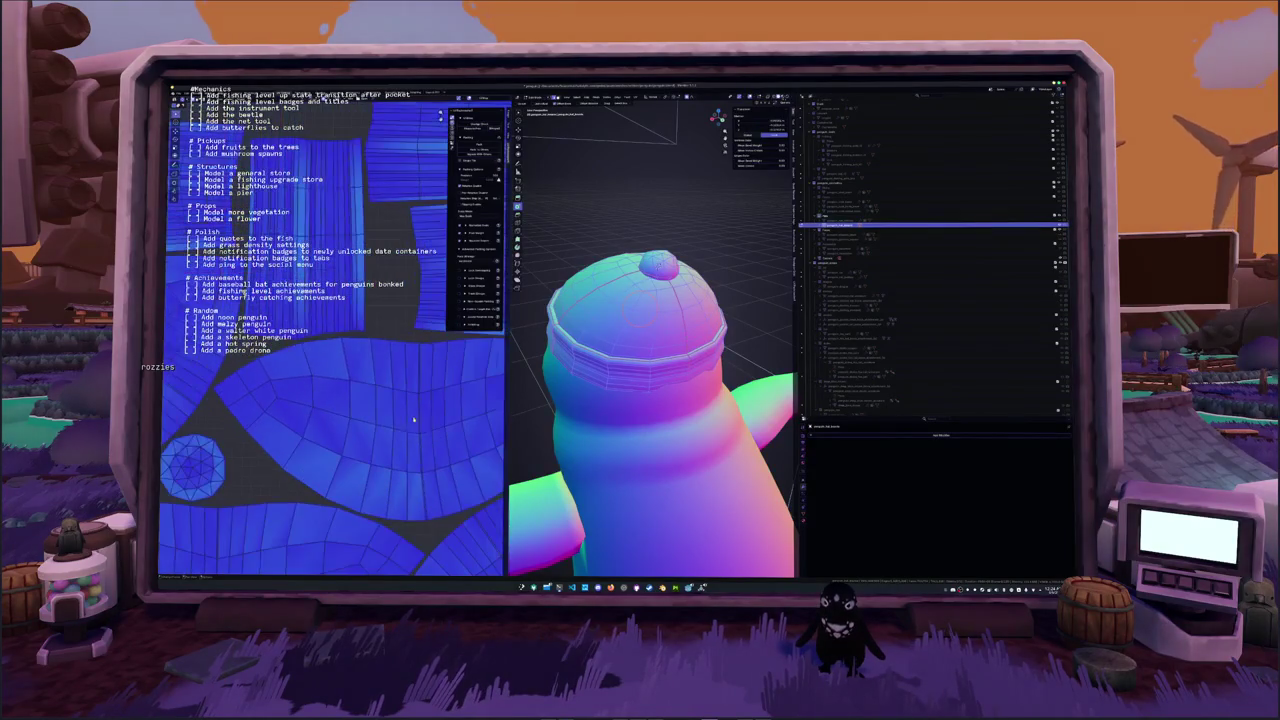
pyautogui.hotkey('alt', 'a')
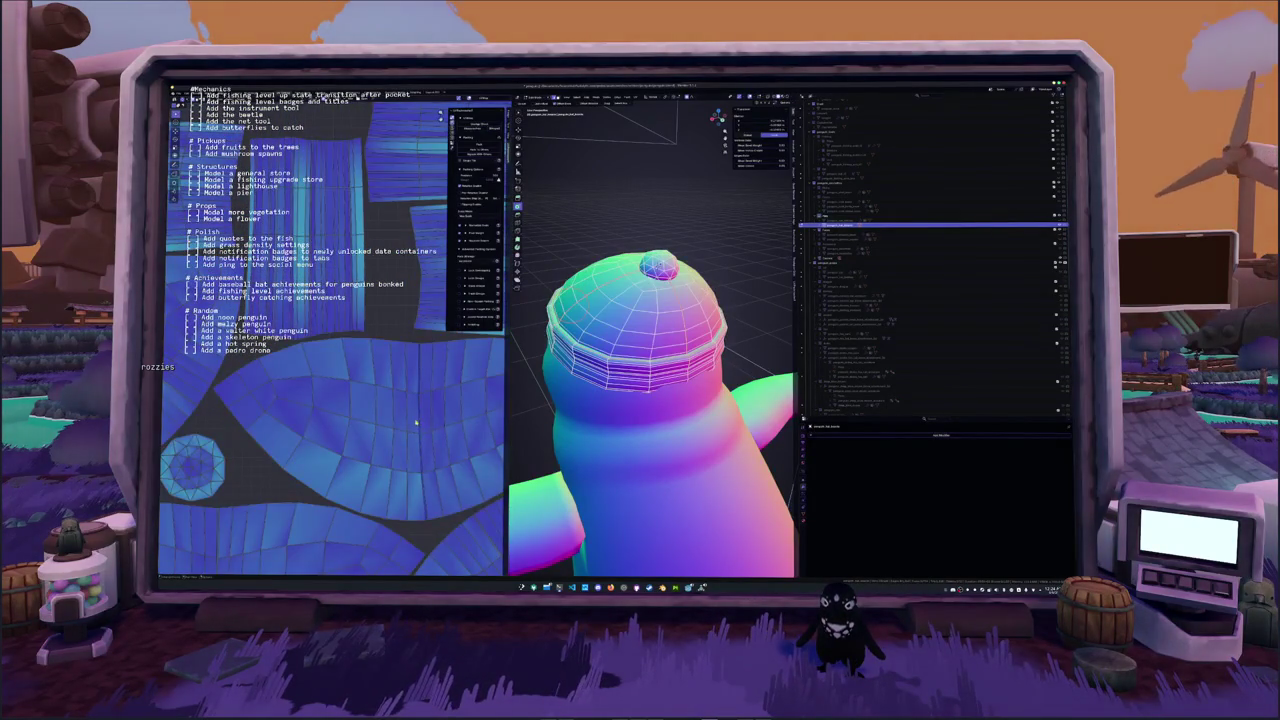
pyautogui.scroll(-1, 416, 423)
pyautogui.scroll(-1, 380, 425)
pyautogui.scroll(-1, 296, 427)
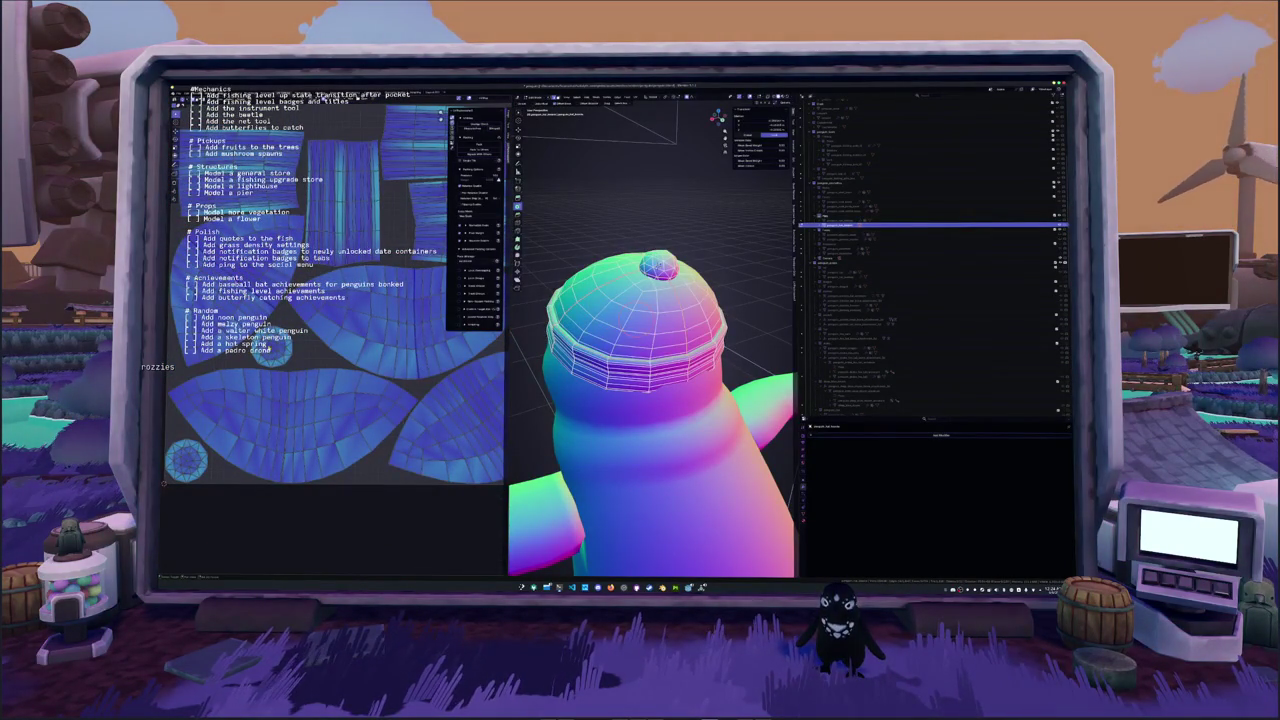
pyautogui.scroll(1, 350, 418)
pyautogui.scroll(1, 396, 412)
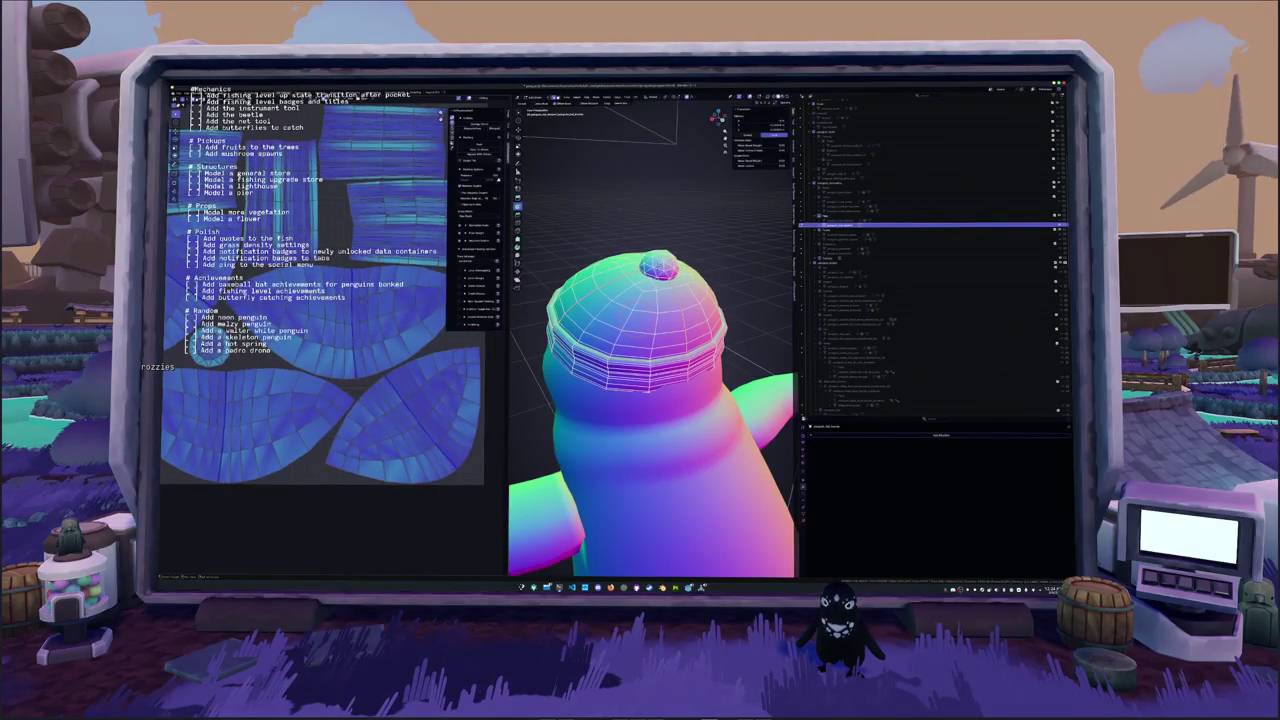
pyautogui.scroll(-2, 356, 350)
# - Change the hat's face selection, unwrap it again and repack the UV islands
pyautogui.rightClick(349, 355)
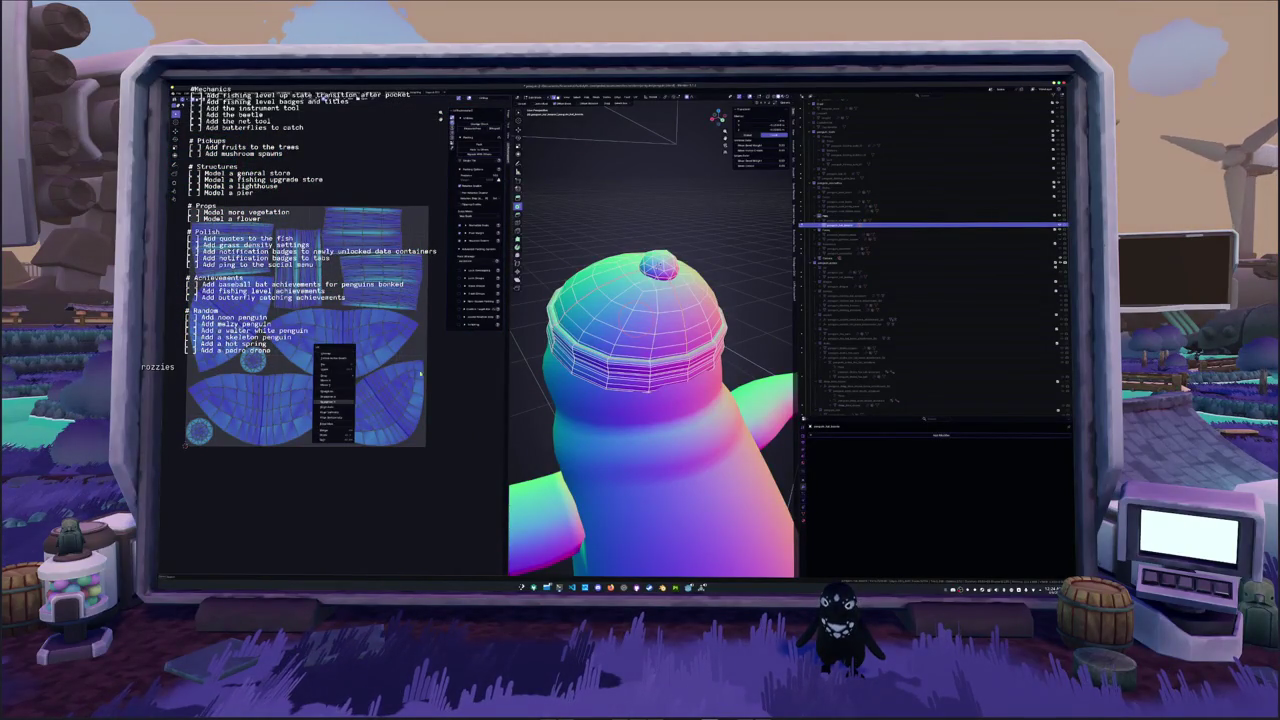
pyautogui.rightClick(553, 275)
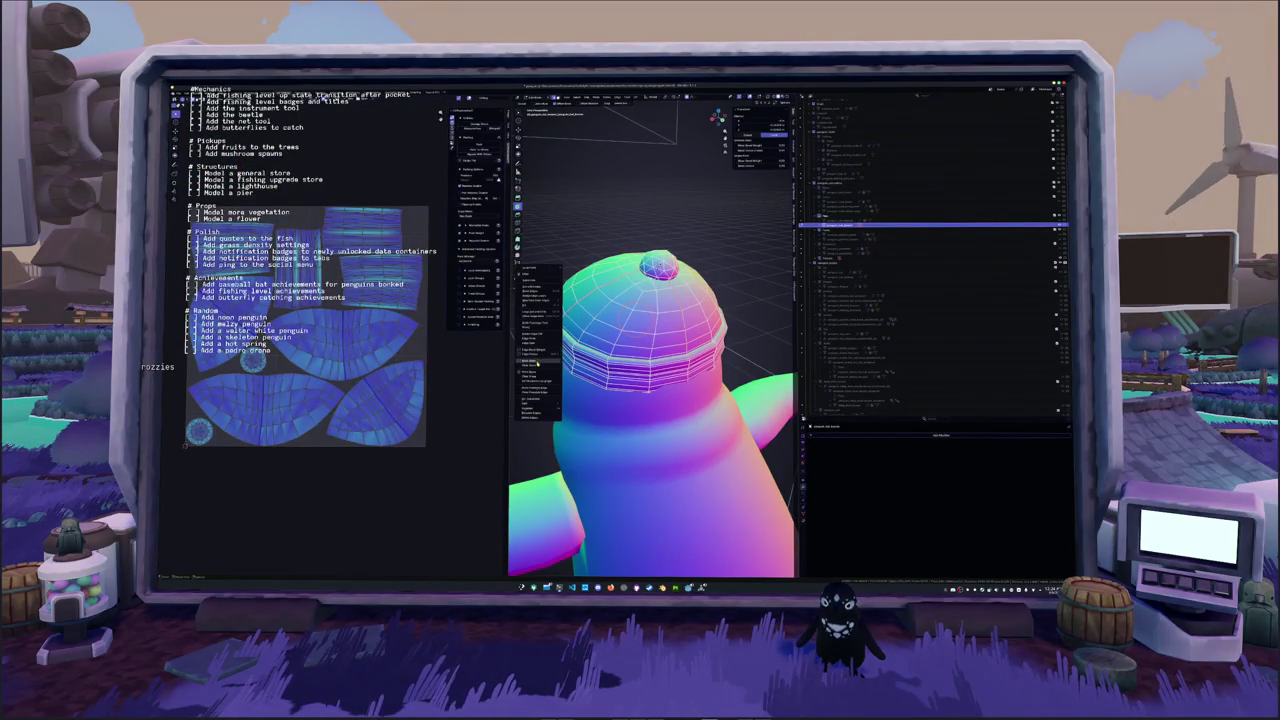
pyautogui.click(537, 362)
pyautogui.click(636, 97)
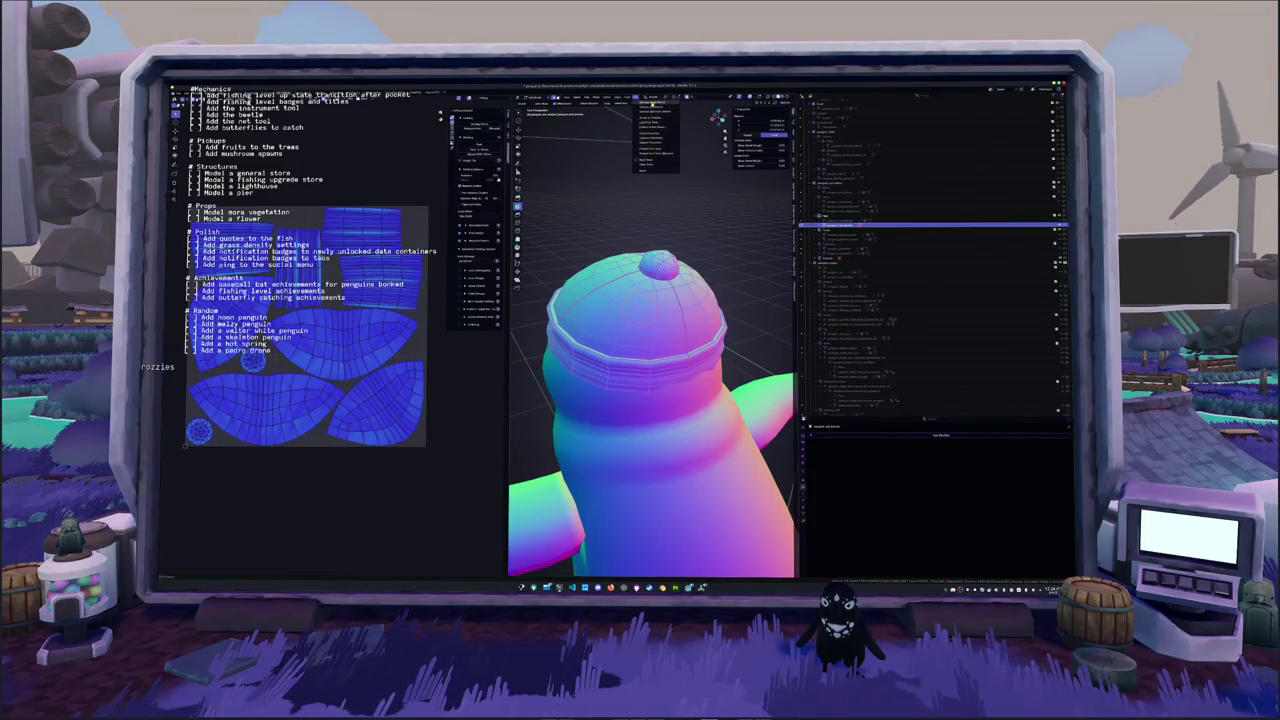
pyautogui.click(650, 118)
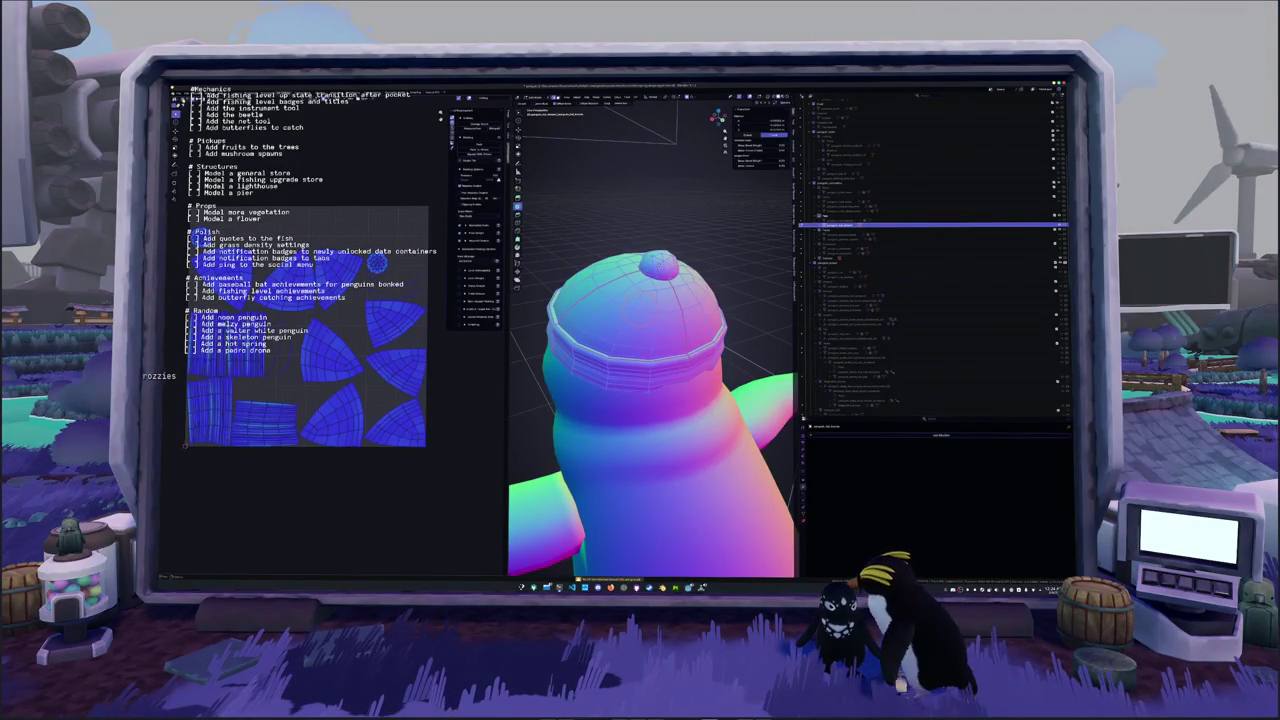
pyautogui.click(355, 245)
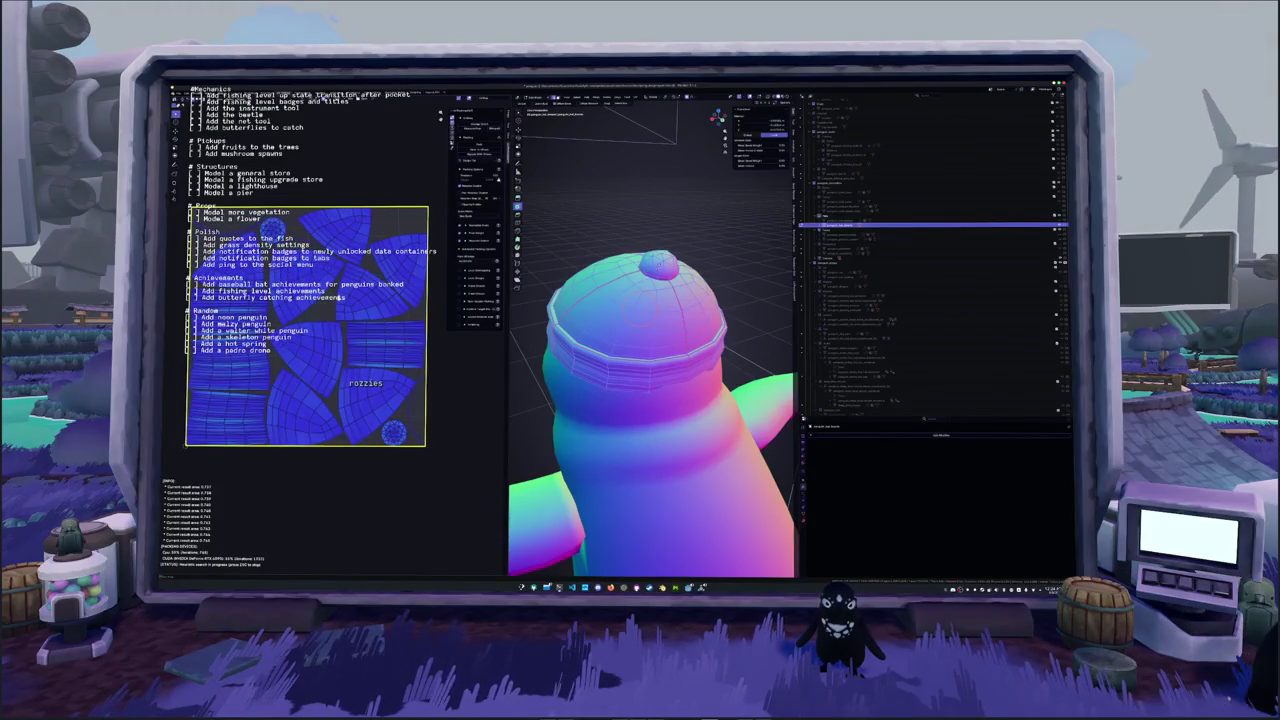
pyautogui.press('Escape')
# - Zoom out to the whole penguin and select other objects in the Outliner
pyautogui.scroll(-3, 650, 340)
pyautogui.moveTo(660, 300); pyautogui.dragTo(700, 252, button='middle')
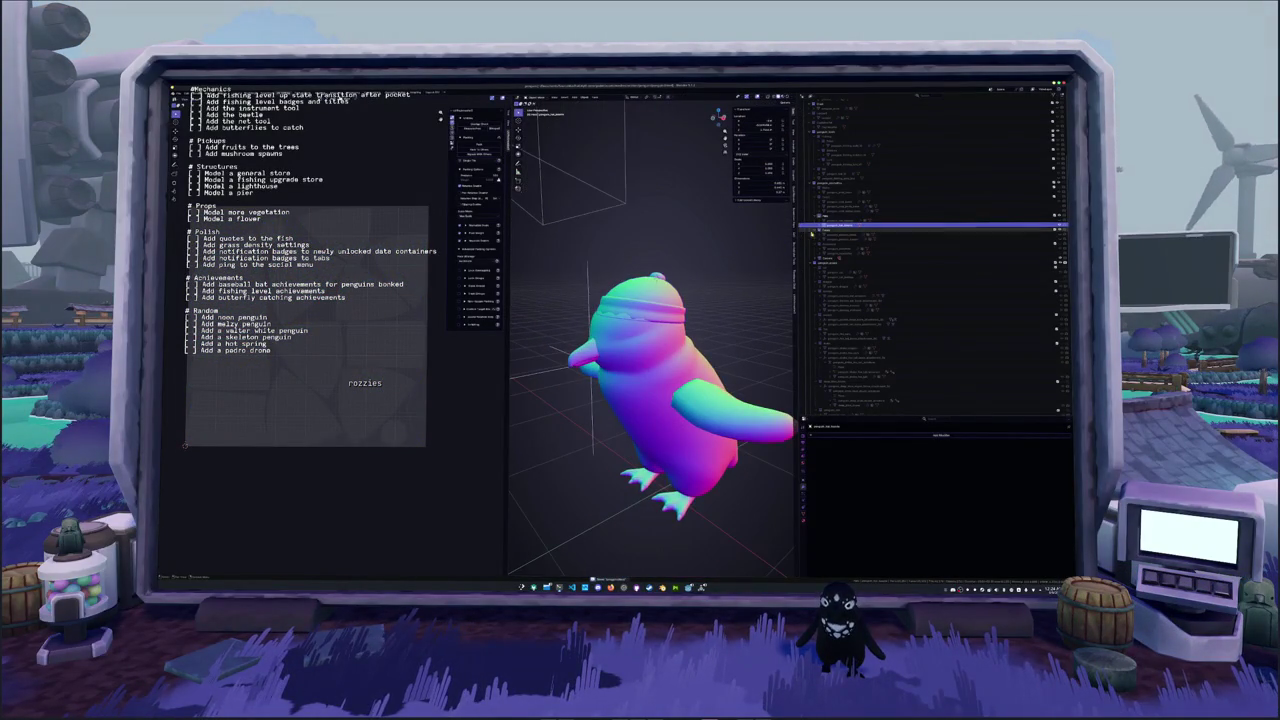
pyautogui.click(1020, 220)
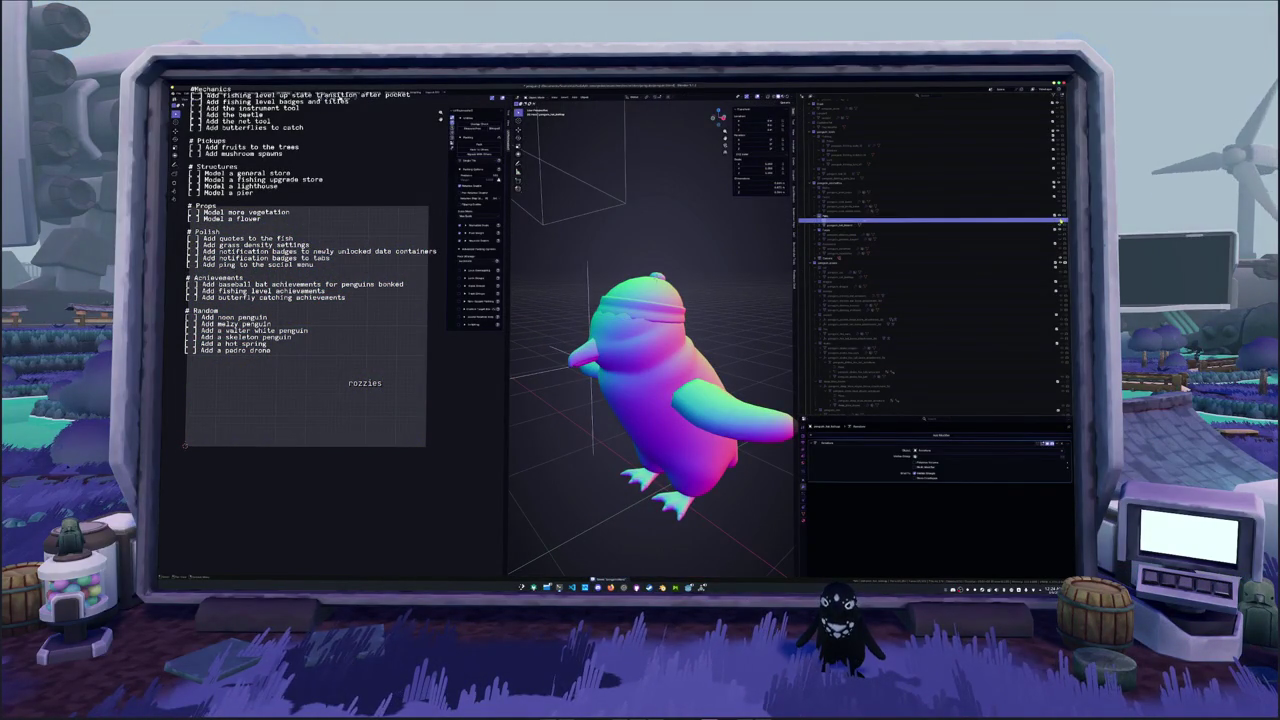
pyautogui.scroll(-2, 720, 362)
pyautogui.moveTo(700, 370); pyautogui.dragTo(720, 362, button='middle')
pyautogui.scroll(-2, 912, 300)
pyautogui.scroll(-2, 912, 300)
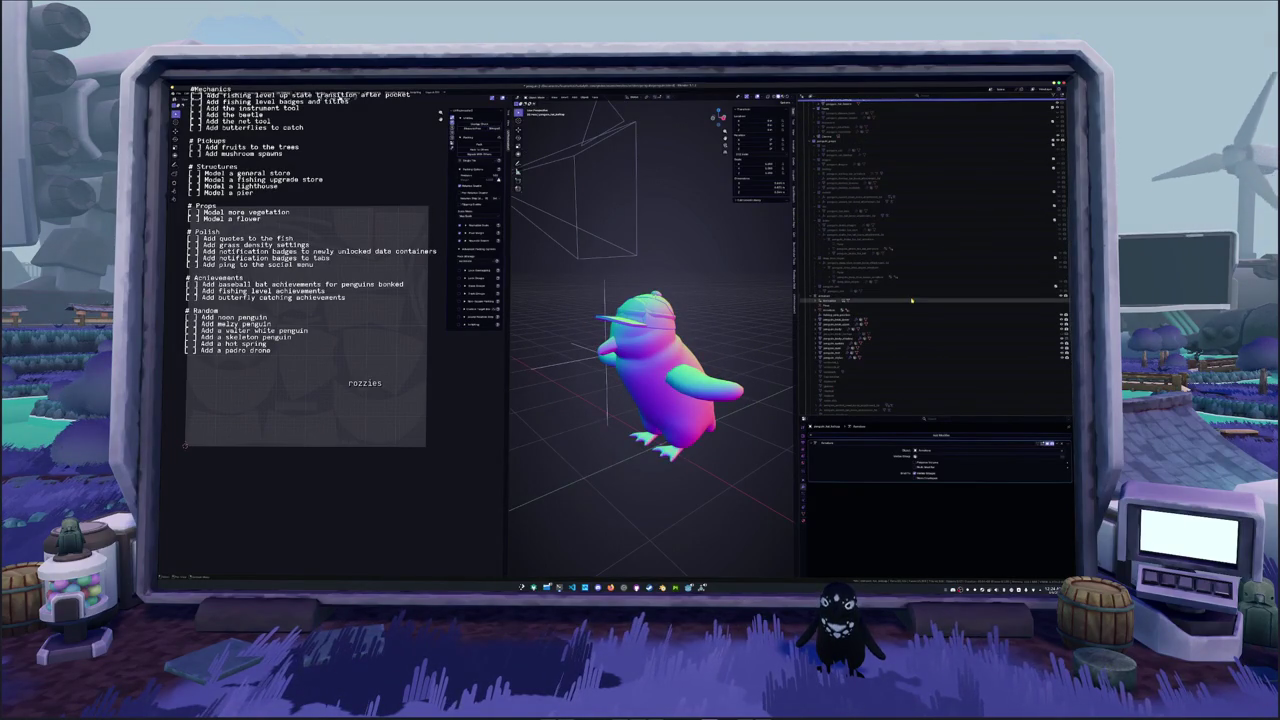
pyautogui.click(912, 300)
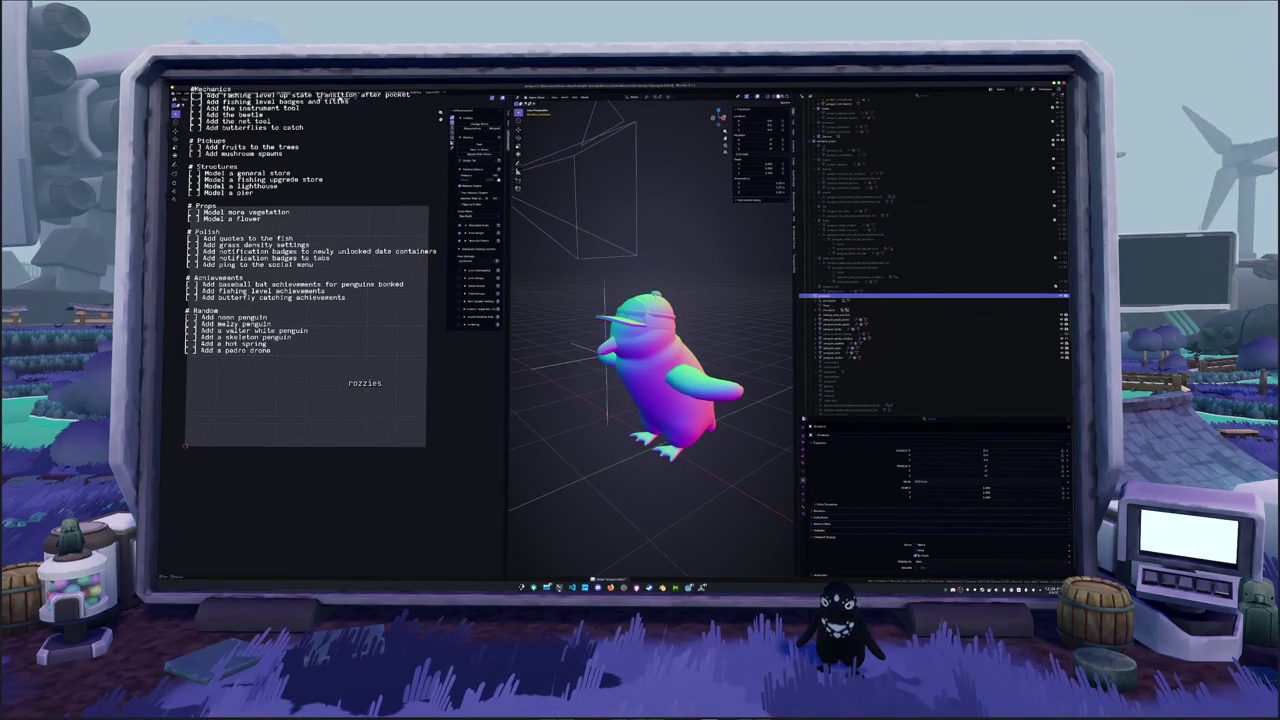
# - Switch to the Animation workspace and inspect the penguin armature's data properties
pyautogui.hotkey('ctrl', 'pagedown')
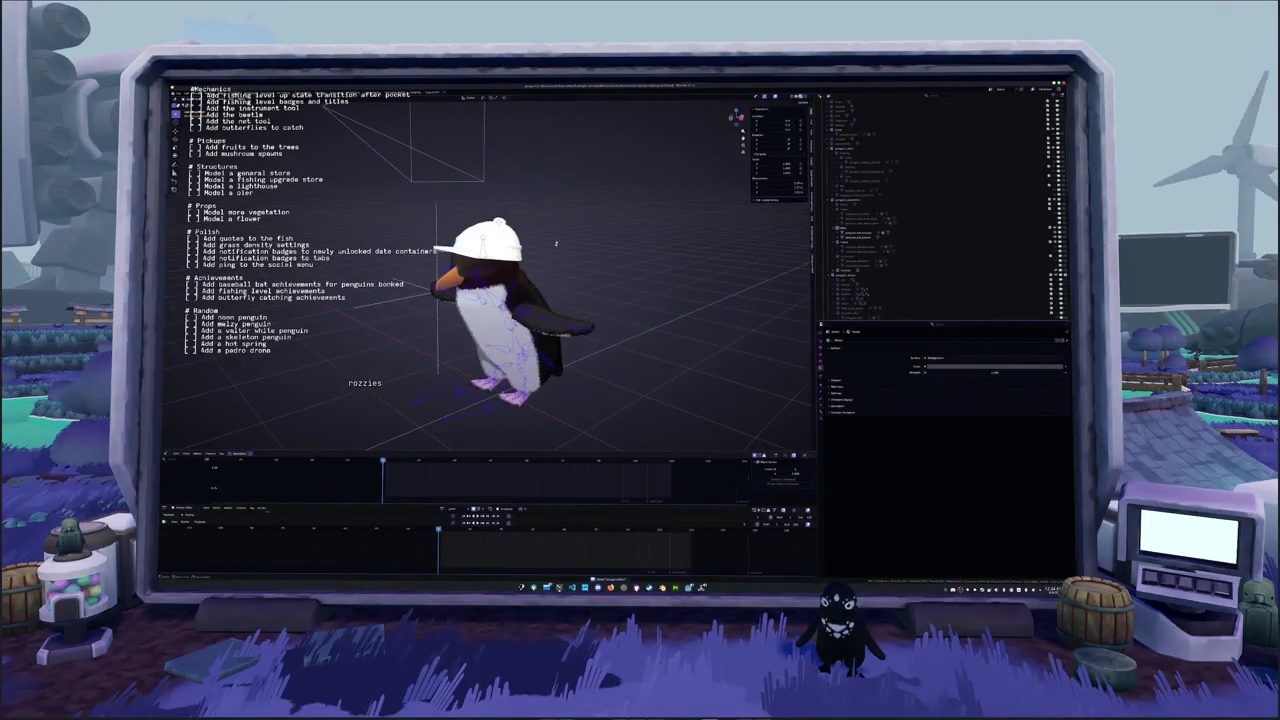
pyautogui.click(860, 232)
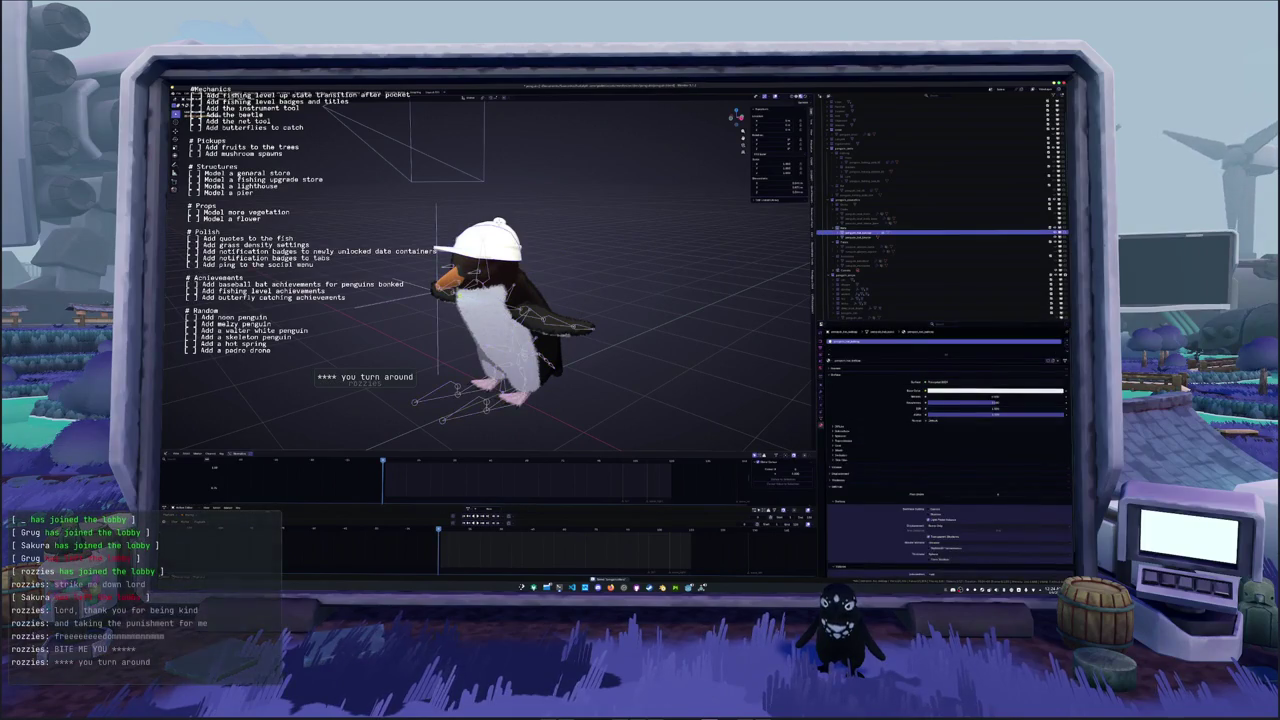
pyautogui.click(439, 399)
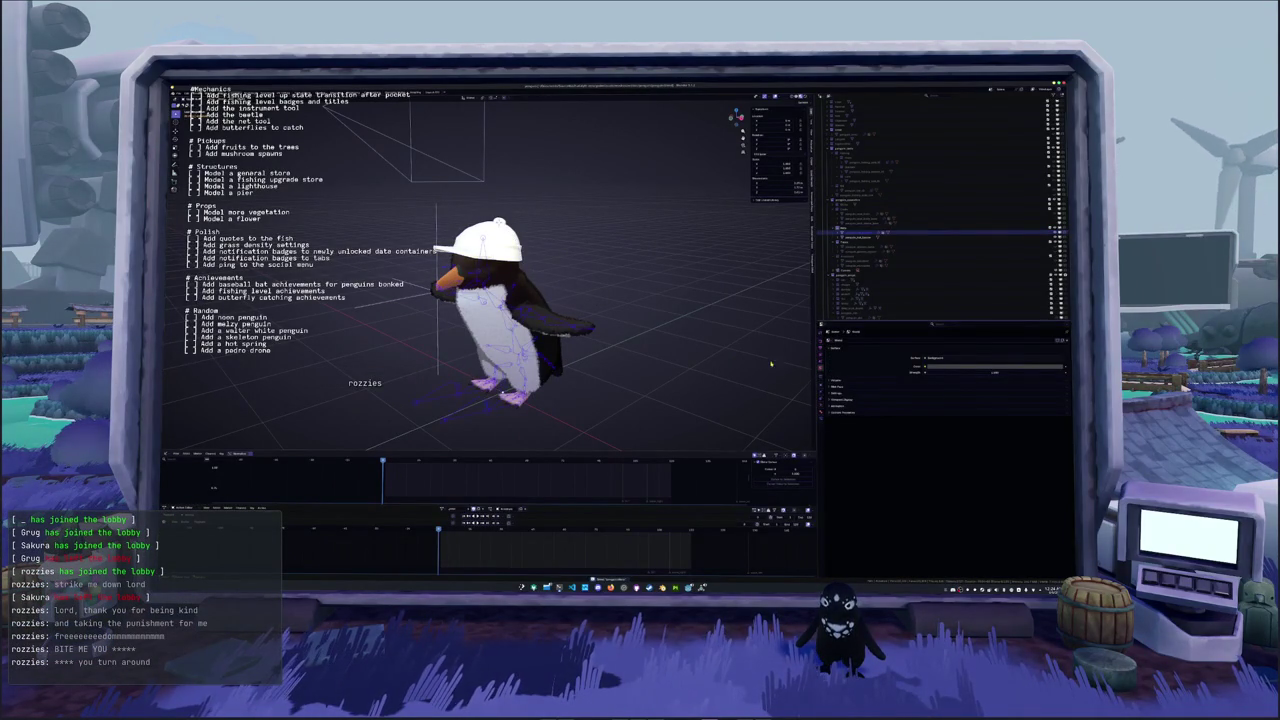
pyautogui.click(500, 330)
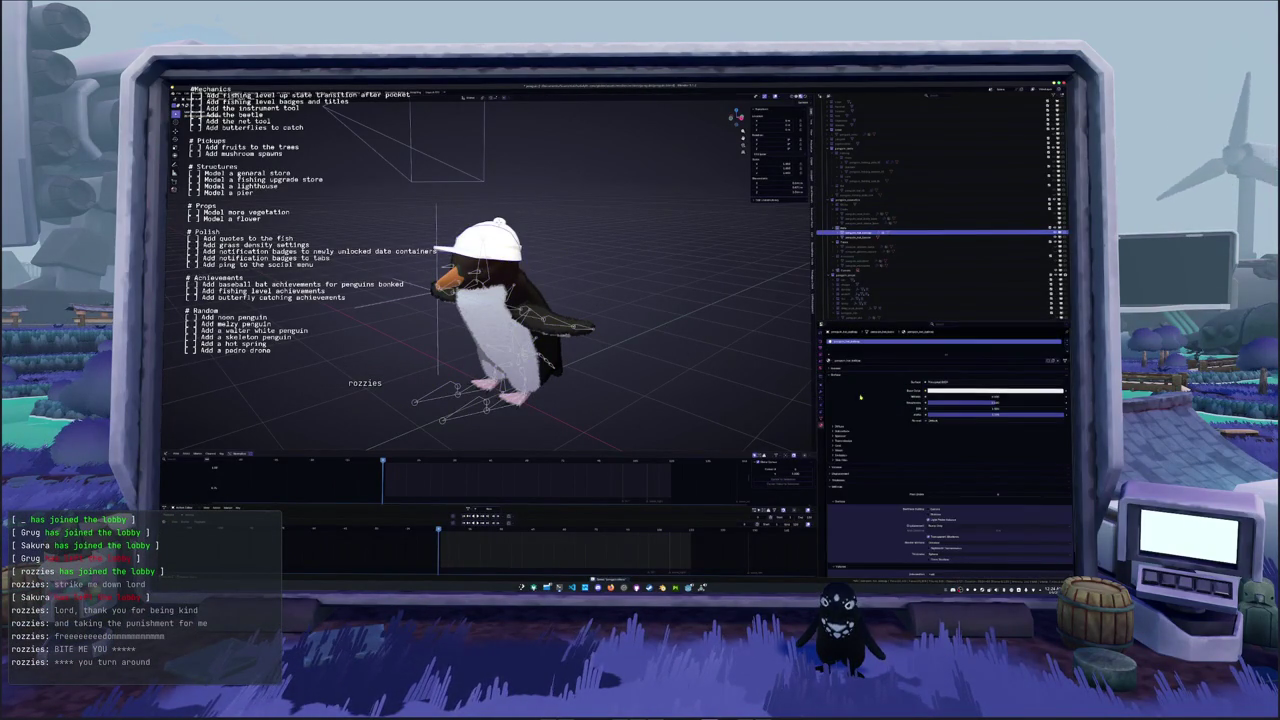
pyautogui.click(822, 420)
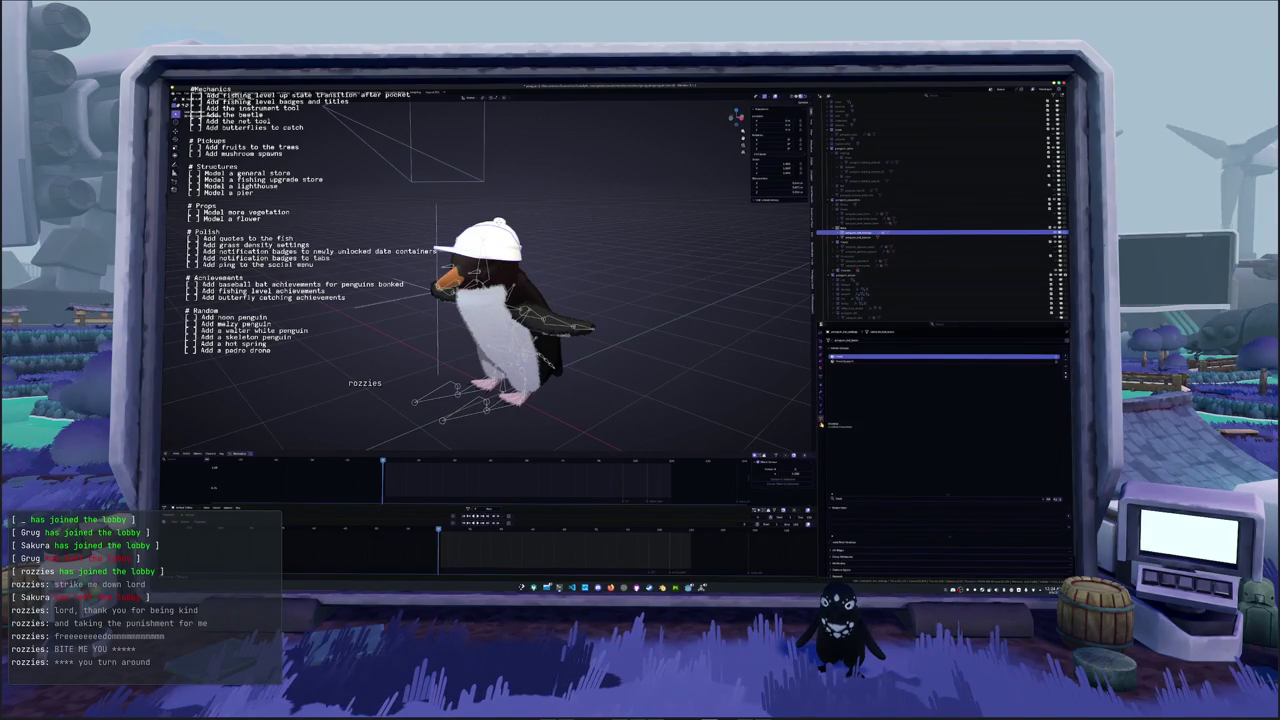
pyautogui.click(821, 416)
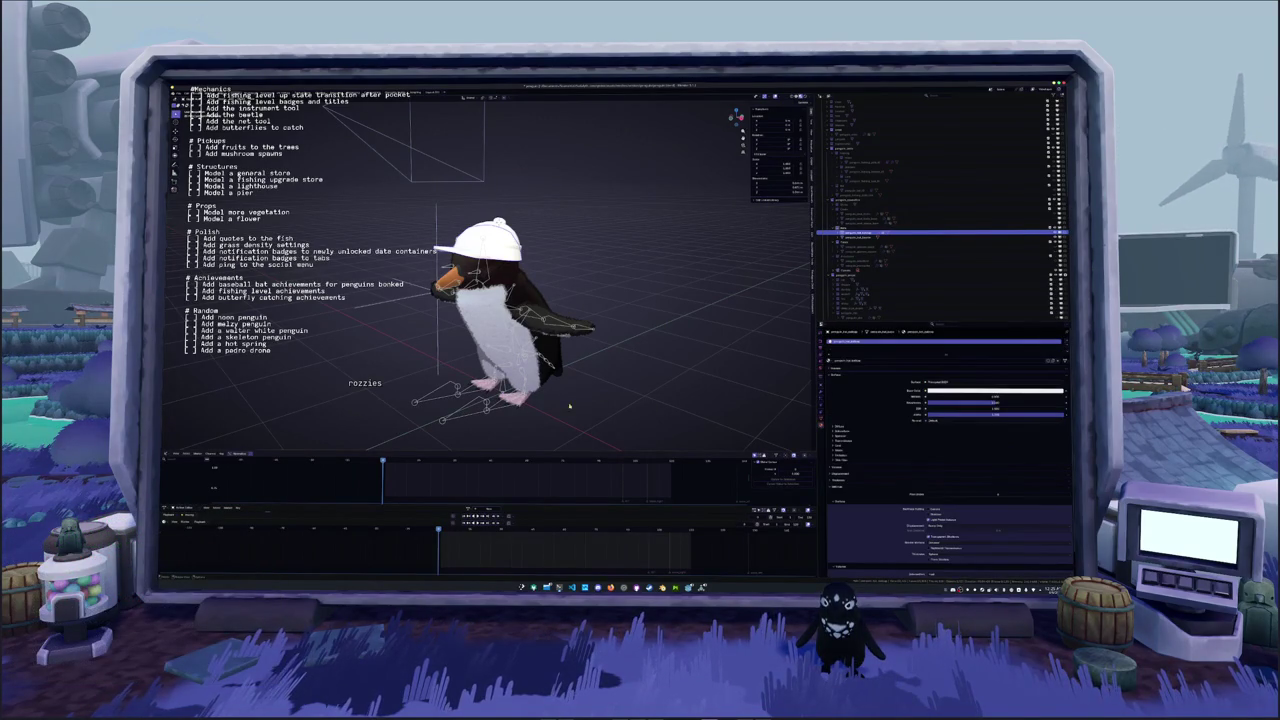
# - Select the penguin's body mesh and review its properties
pyautogui.click(462, 417)
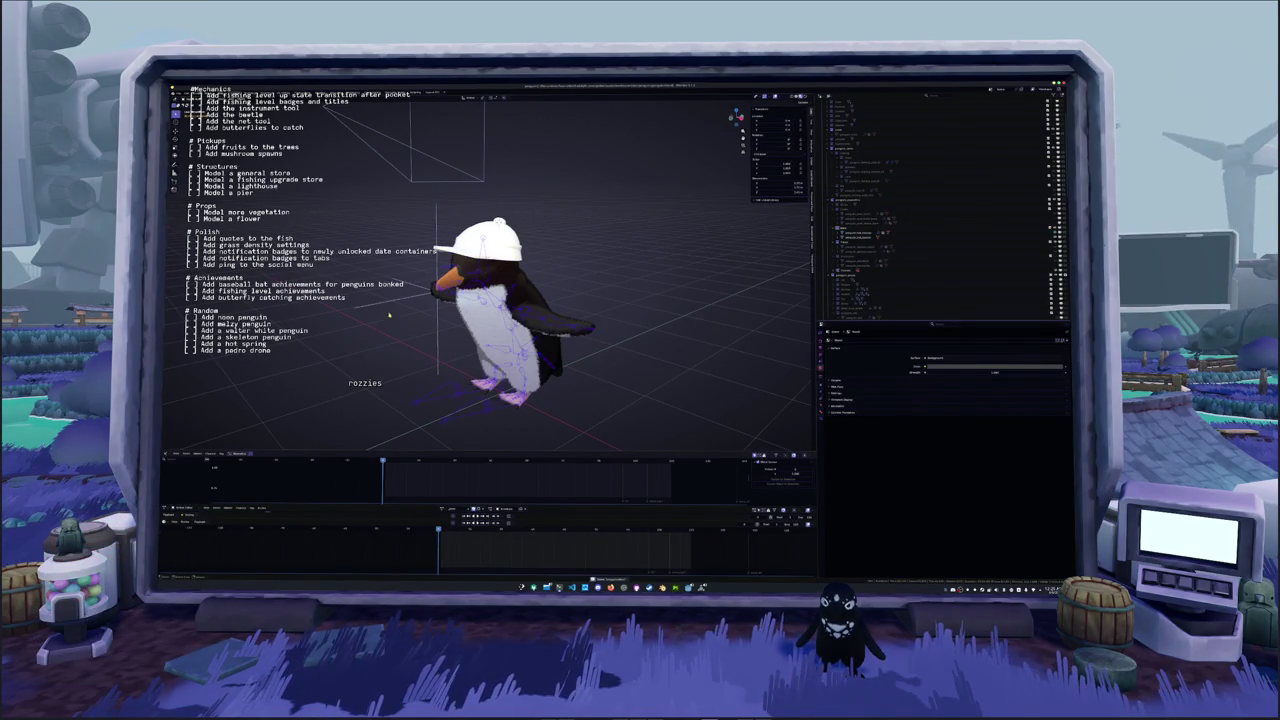
pyautogui.moveTo(391, 318); pyautogui.dragTo(370, 320, button='middle')
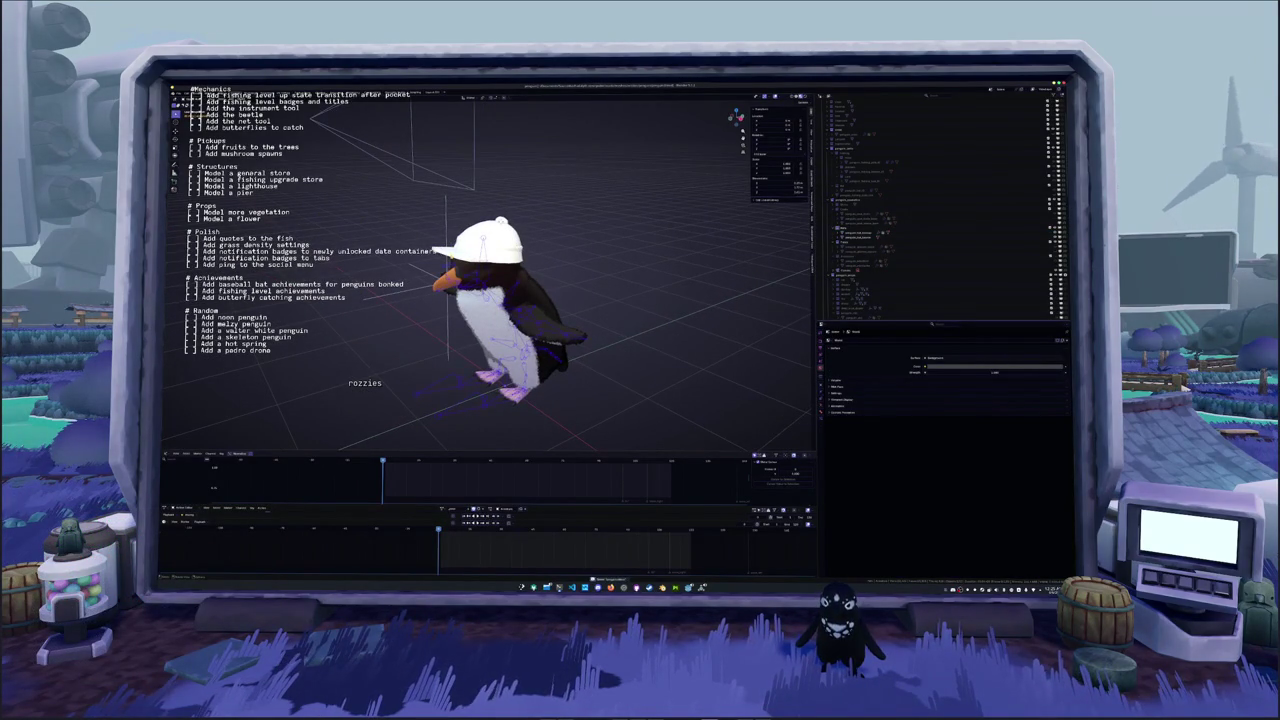
pyautogui.click(427, 373)
pyautogui.click(860, 232)
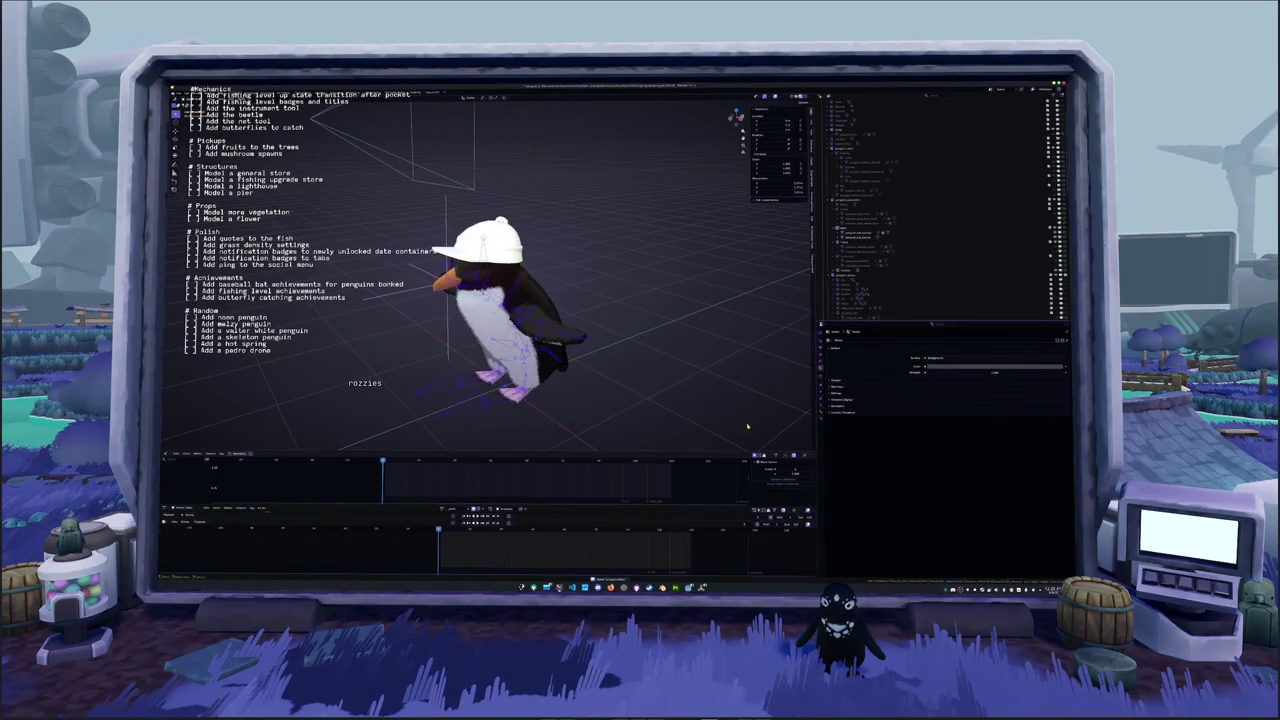
pyautogui.click(822, 406)
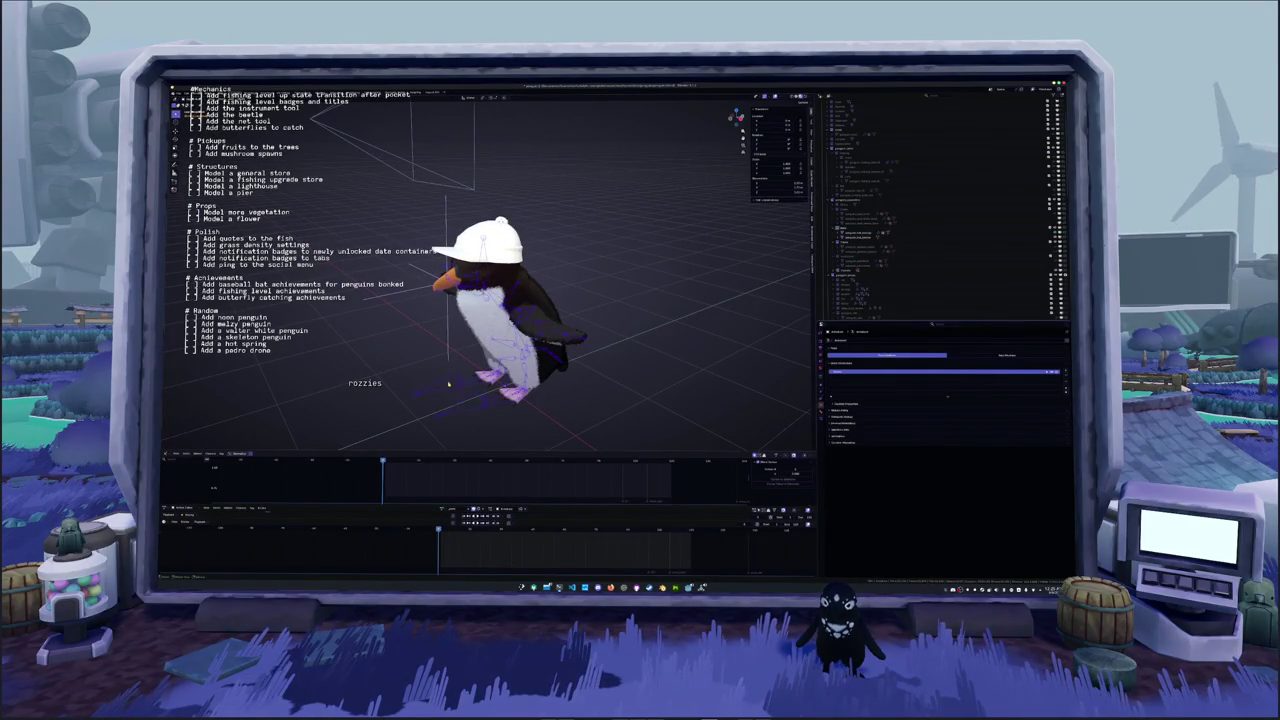
pyautogui.click(940, 232)
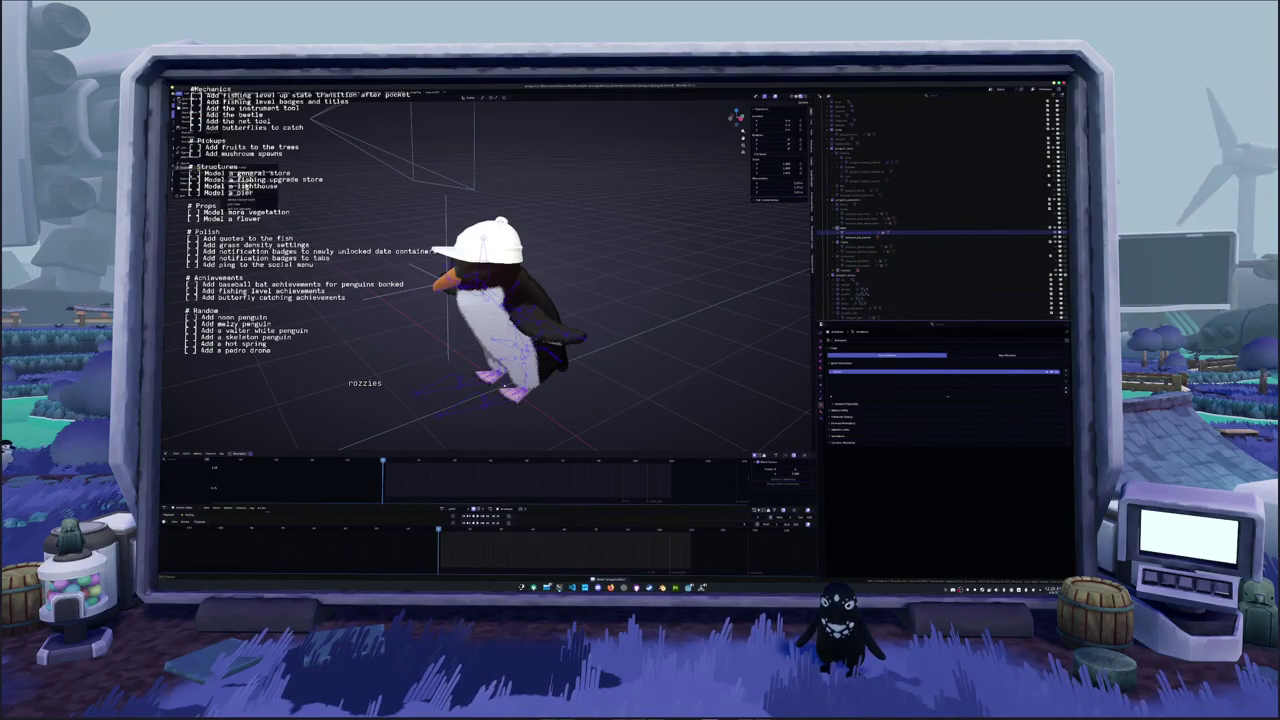
# - Browse to the project subfolder and name the glTF export file 'penguin'
pyautogui.hotkey('ctrl', 'o')
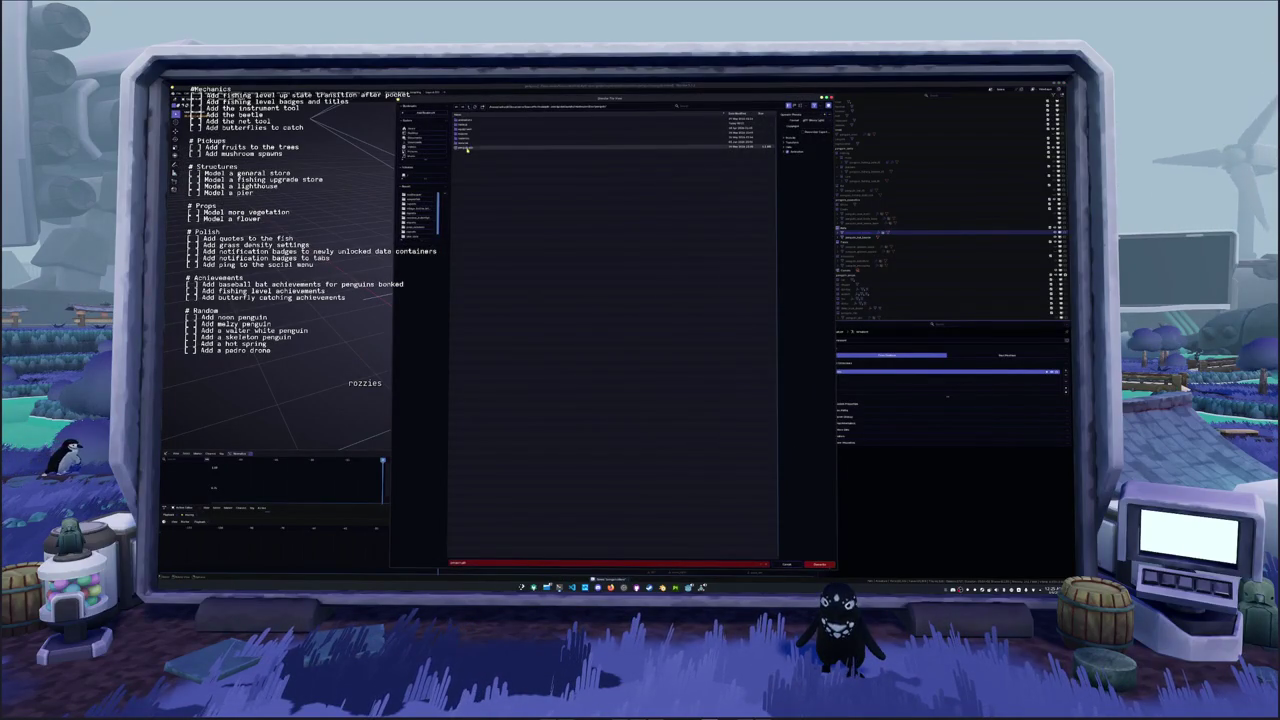
pyautogui.doubleClick(466, 144)
pyautogui.click(466, 128)
pyautogui.doubleClick(466, 128)
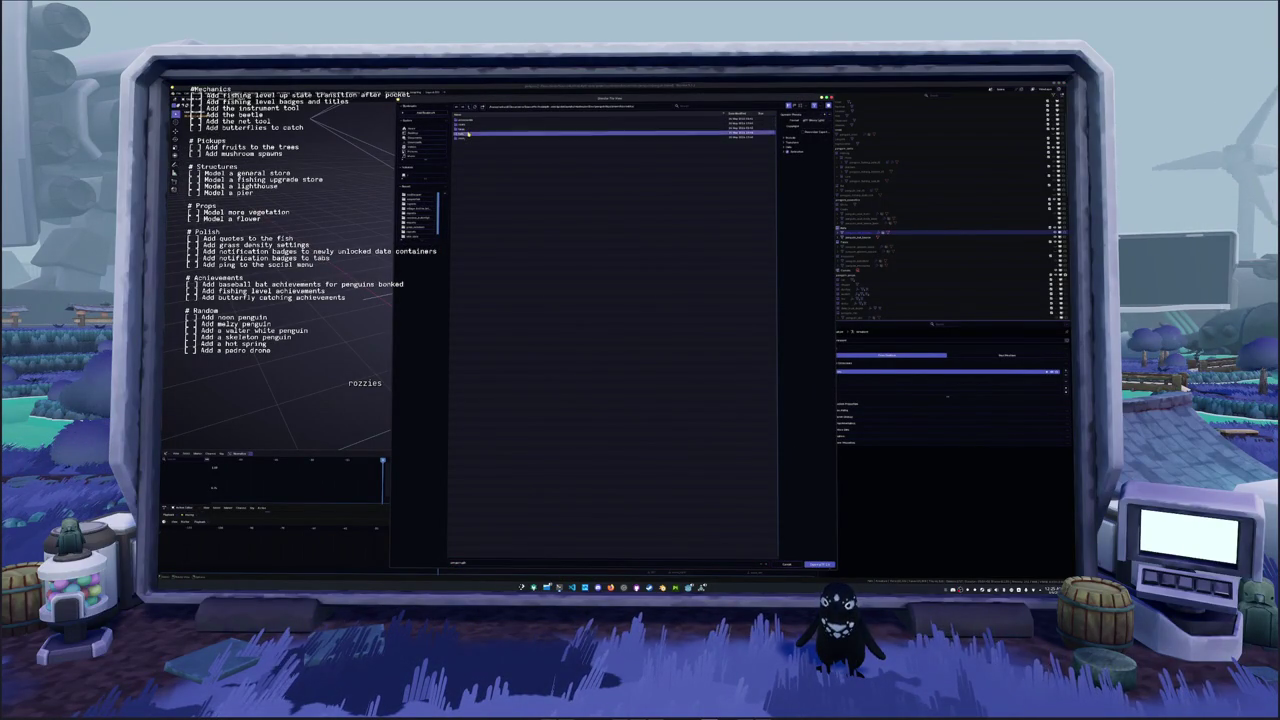
pyautogui.click(503, 486)
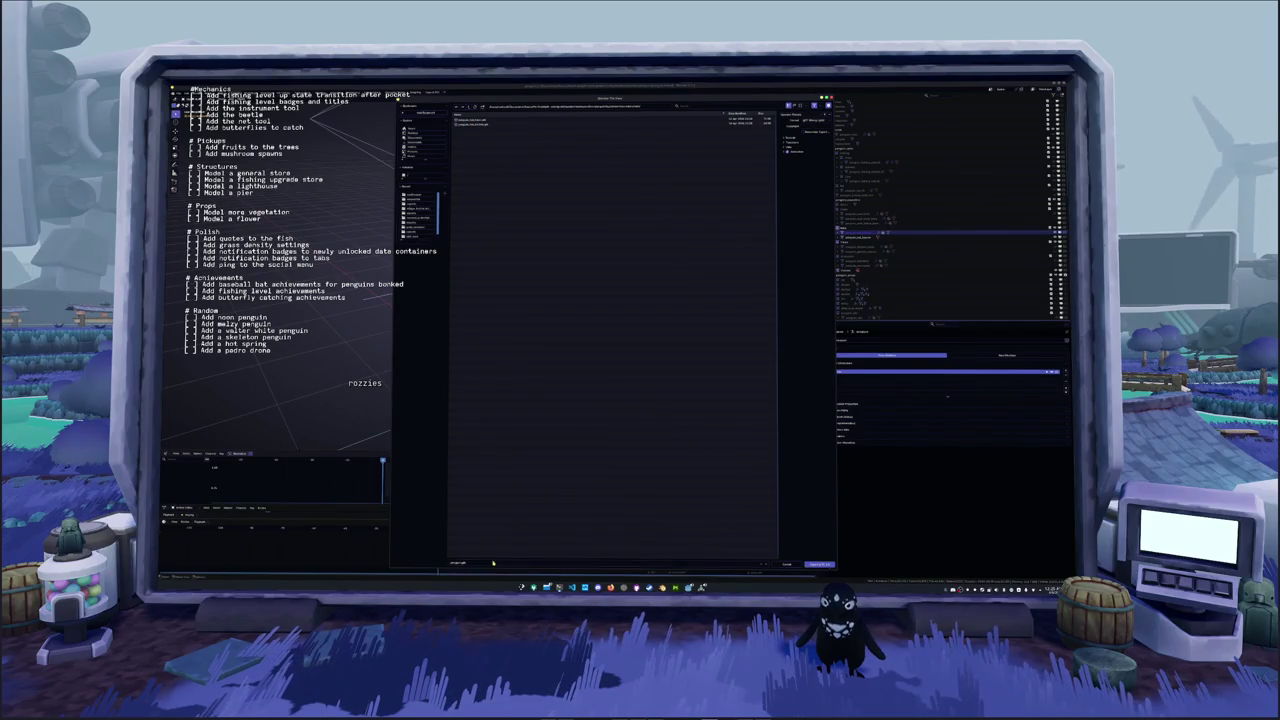
pyautogui.write('penguin')
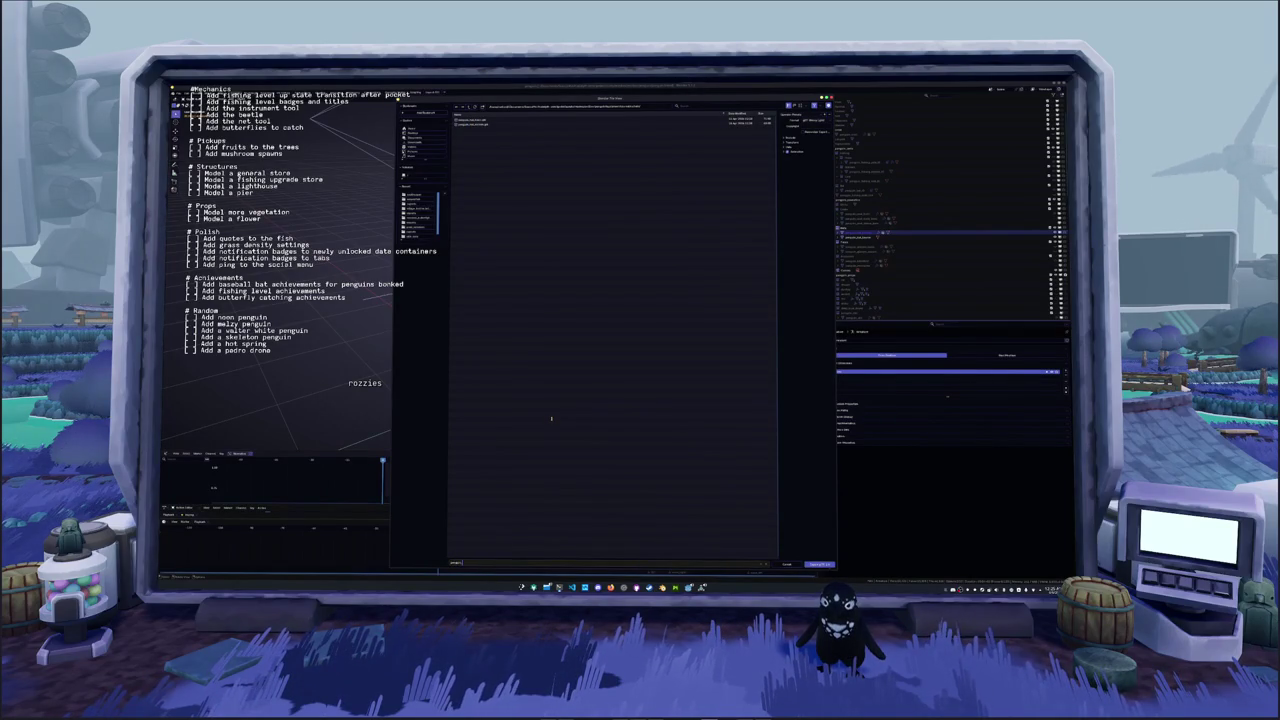
pyautogui.press('Return')
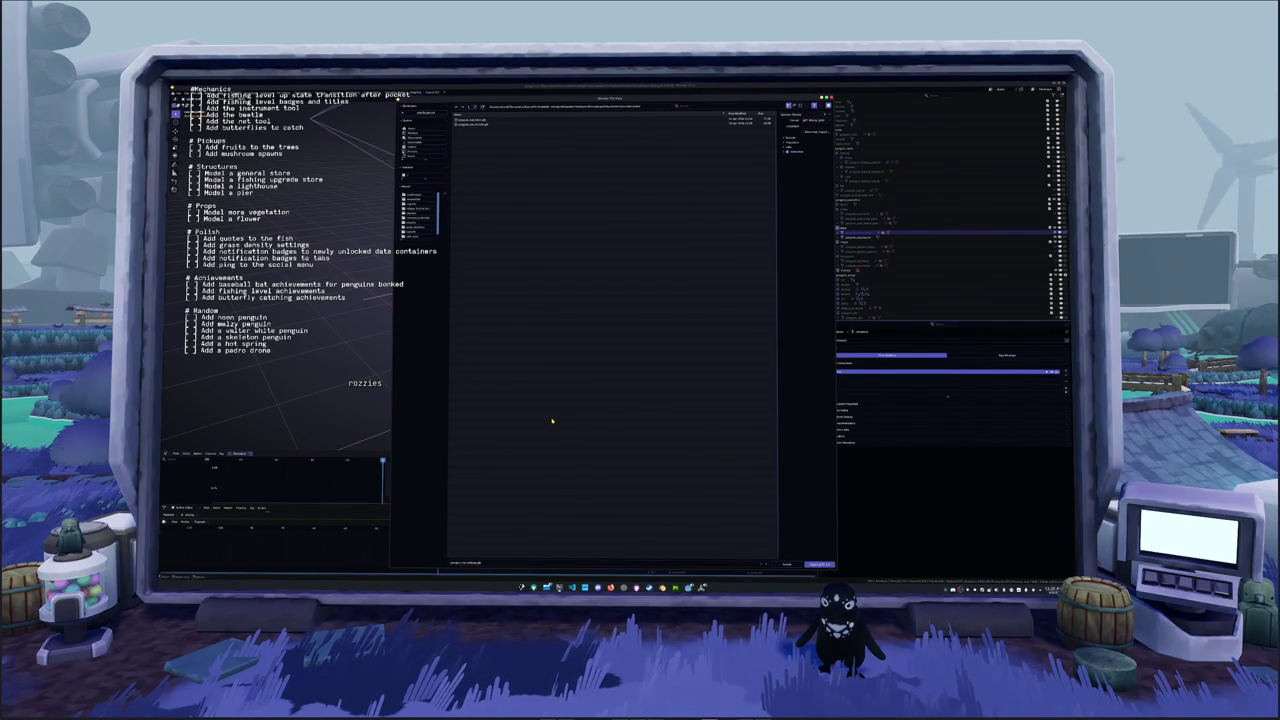
# - Set Images to None, include the animation clips, and run the export
pyautogui.click(806, 146)
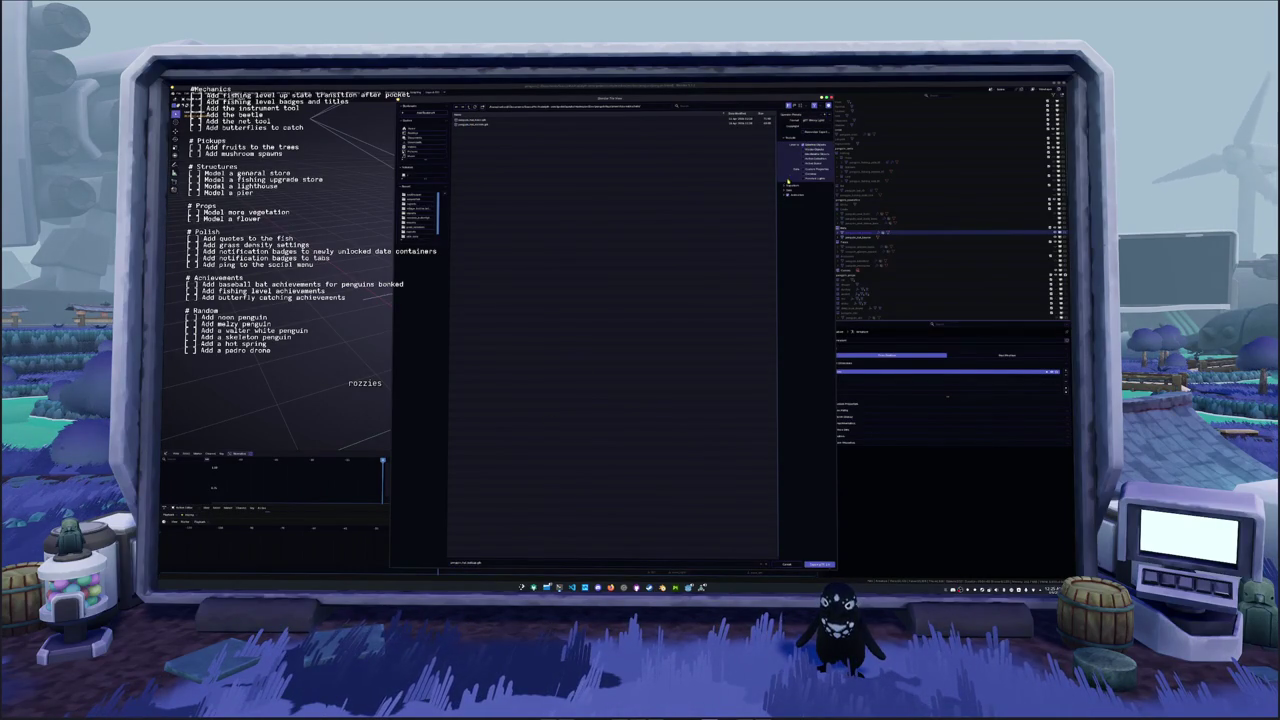
pyautogui.click(790, 190)
pyautogui.click(790, 207)
pyautogui.click(808, 219)
pyautogui.click(808, 240)
pyautogui.click(788, 272)
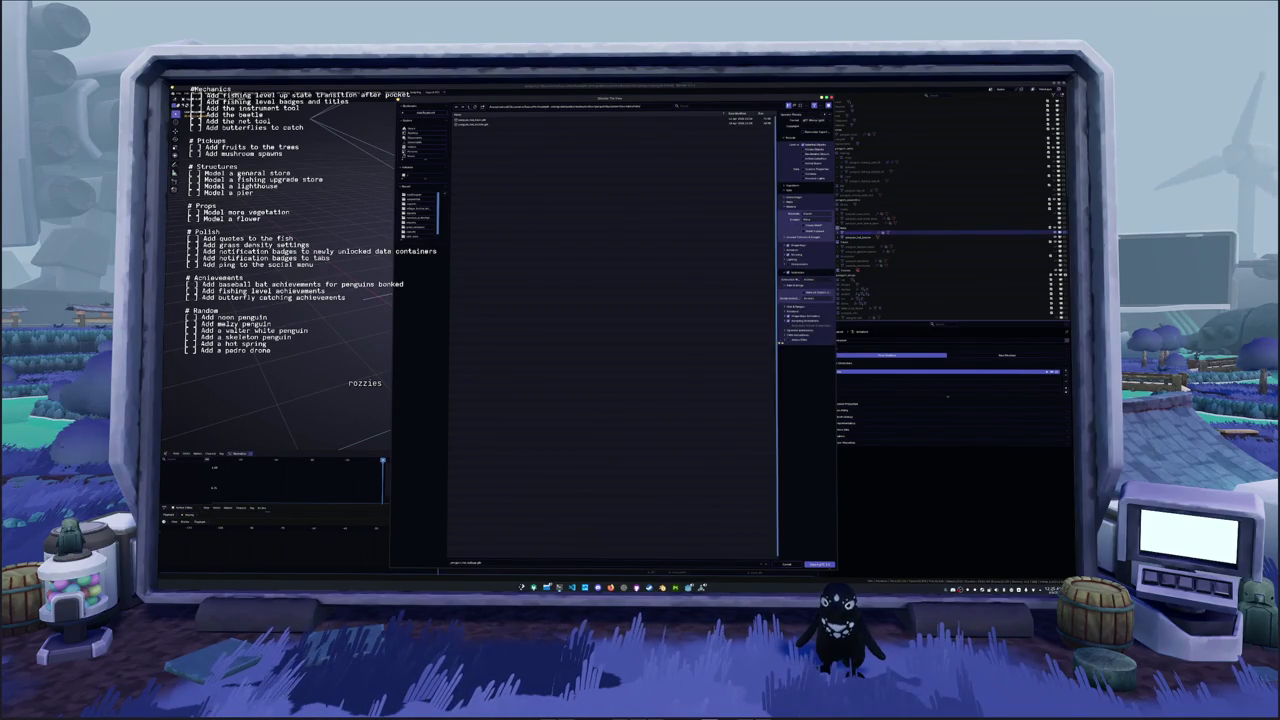
pyautogui.click(786, 340)
pyautogui.moveTo(804, 373); pyautogui.dragTo(795, 529)
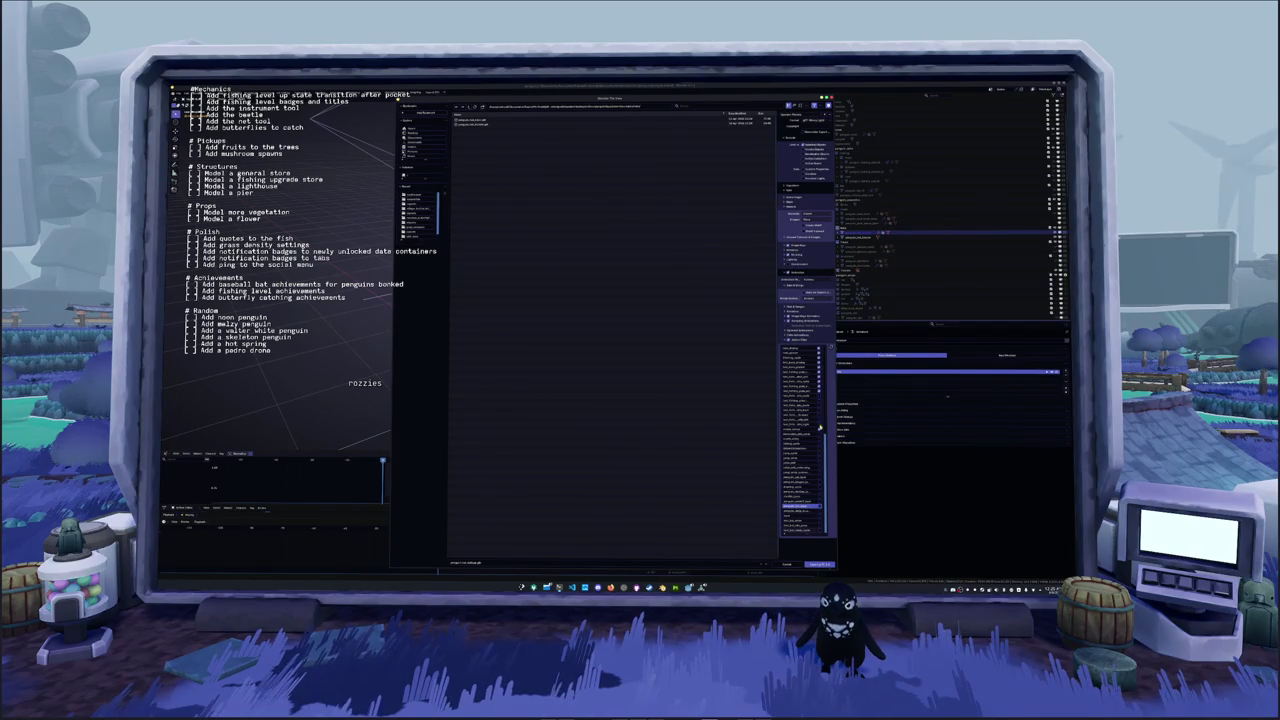
pyautogui.scroll(5, 817, 341)
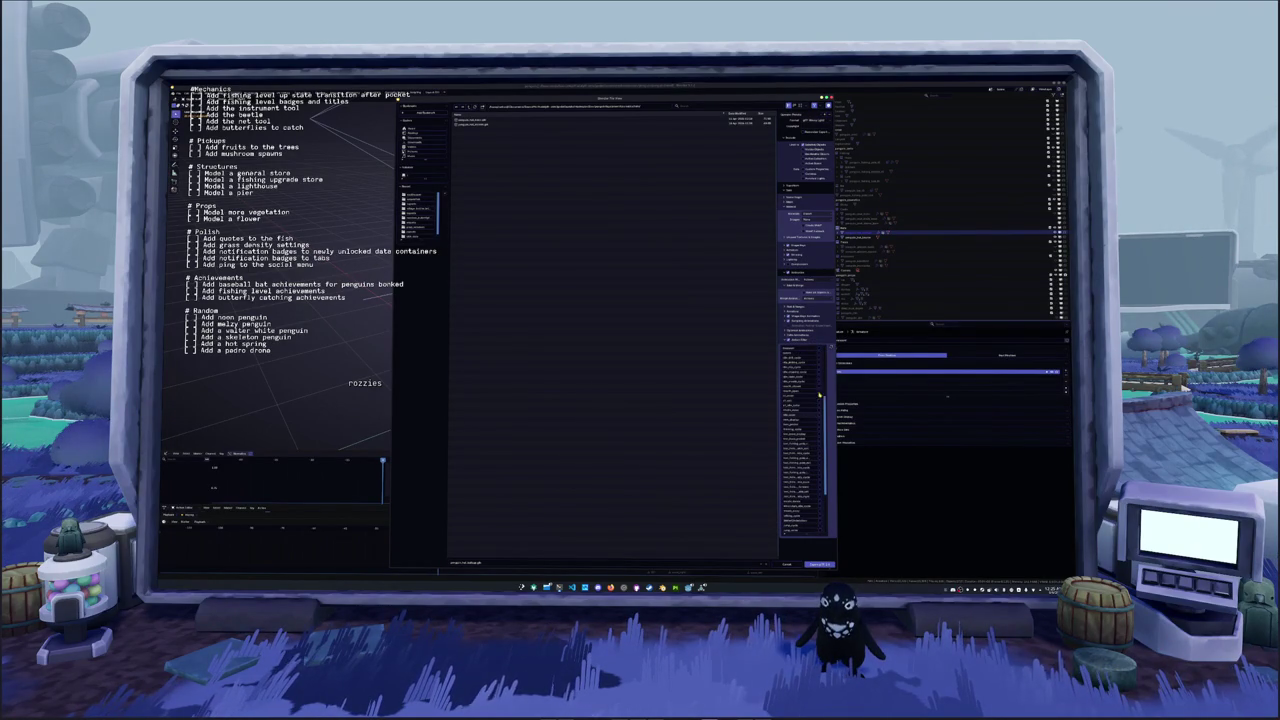
pyautogui.scroll(5, 819, 395)
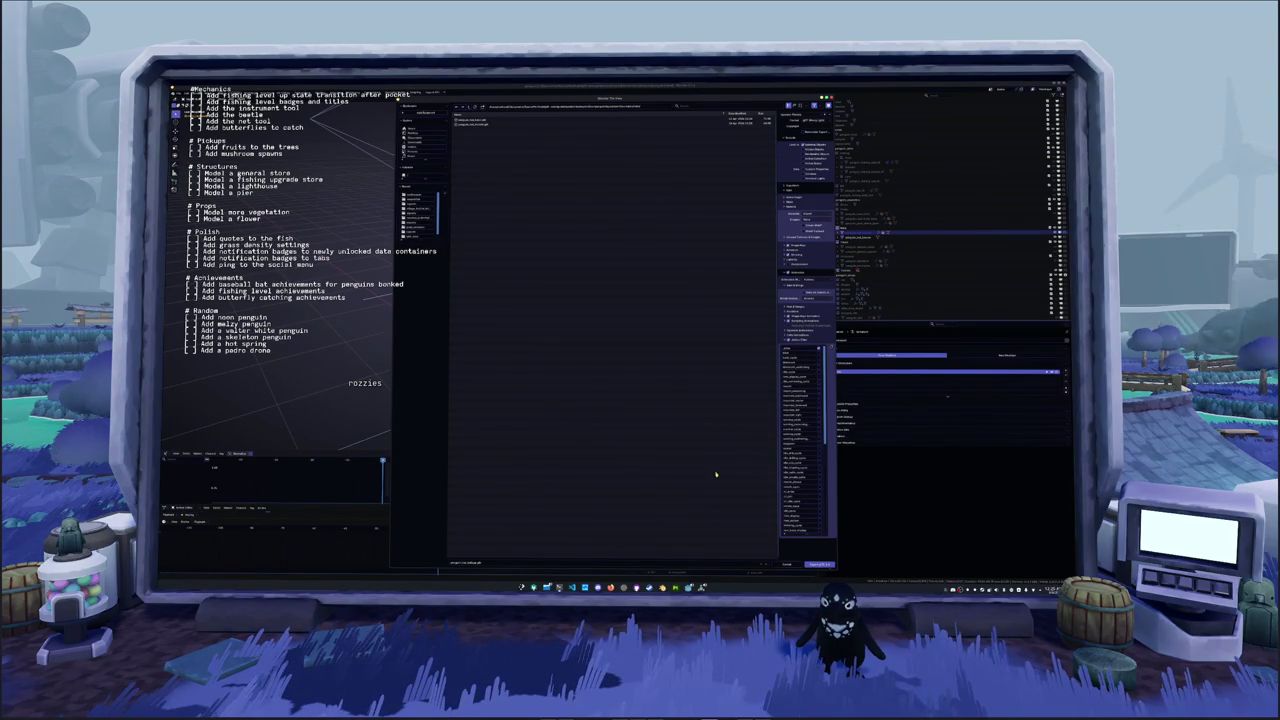
pyautogui.click(818, 565)
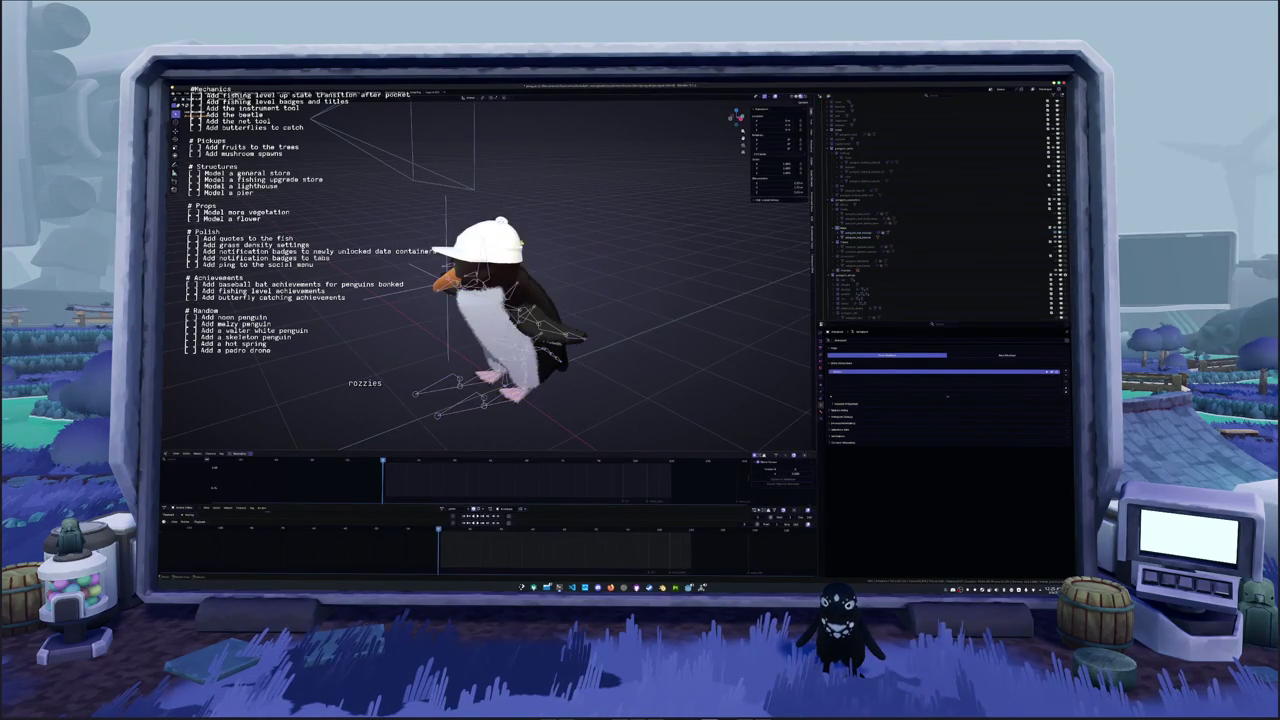
# - Parent the hat to the penguin's armature with Object parenting
pyautogui.click(855, 236)
pyautogui.click(470, 413)
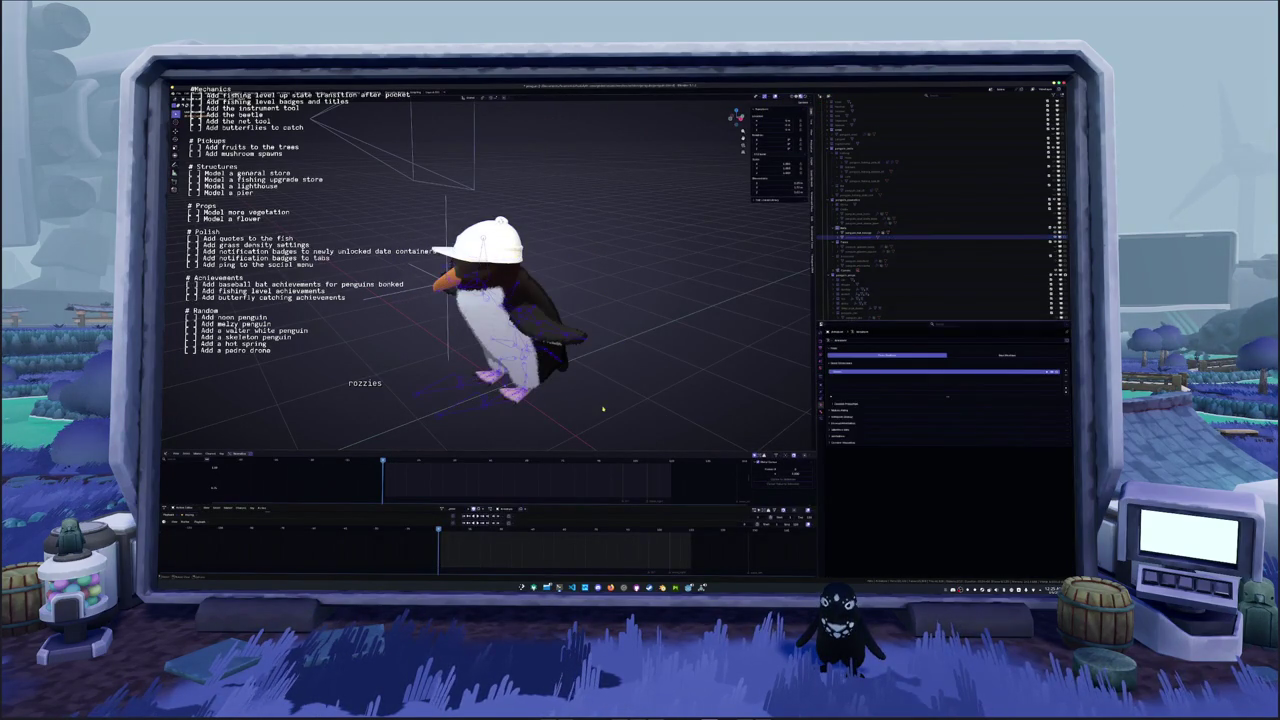
pyautogui.hotkey('ctrl', 'p')
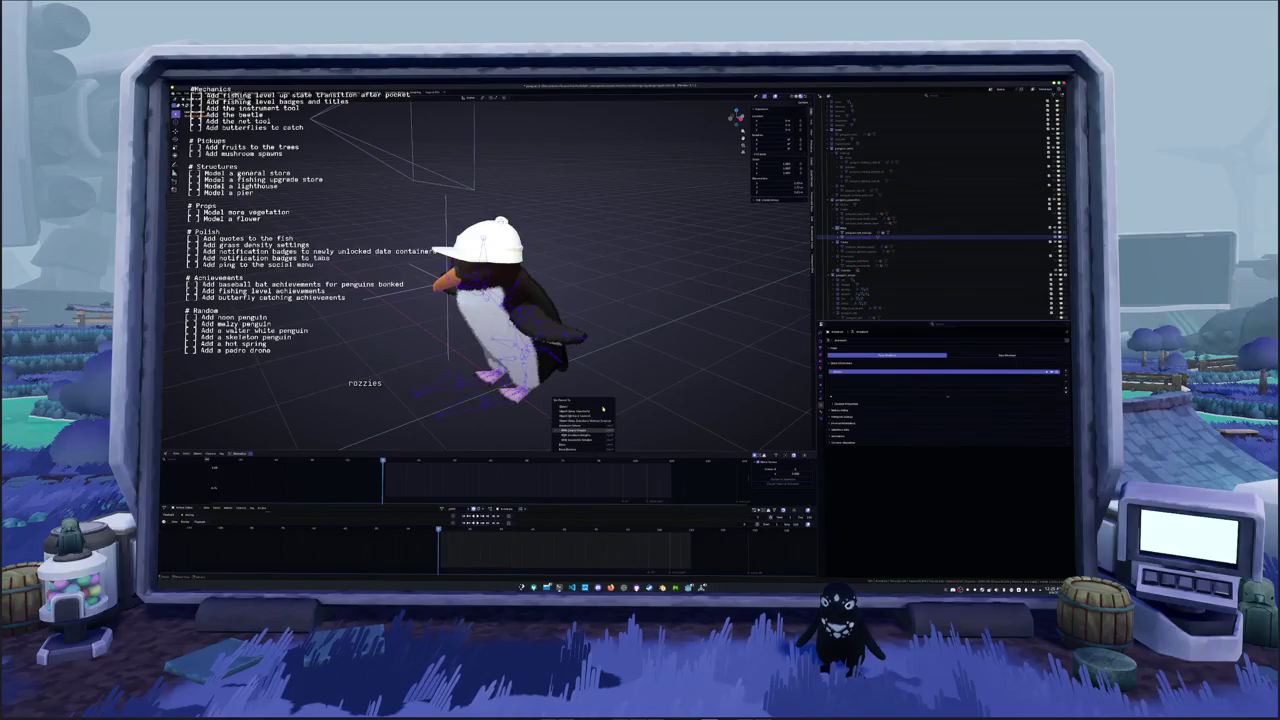
pyautogui.press('Return')
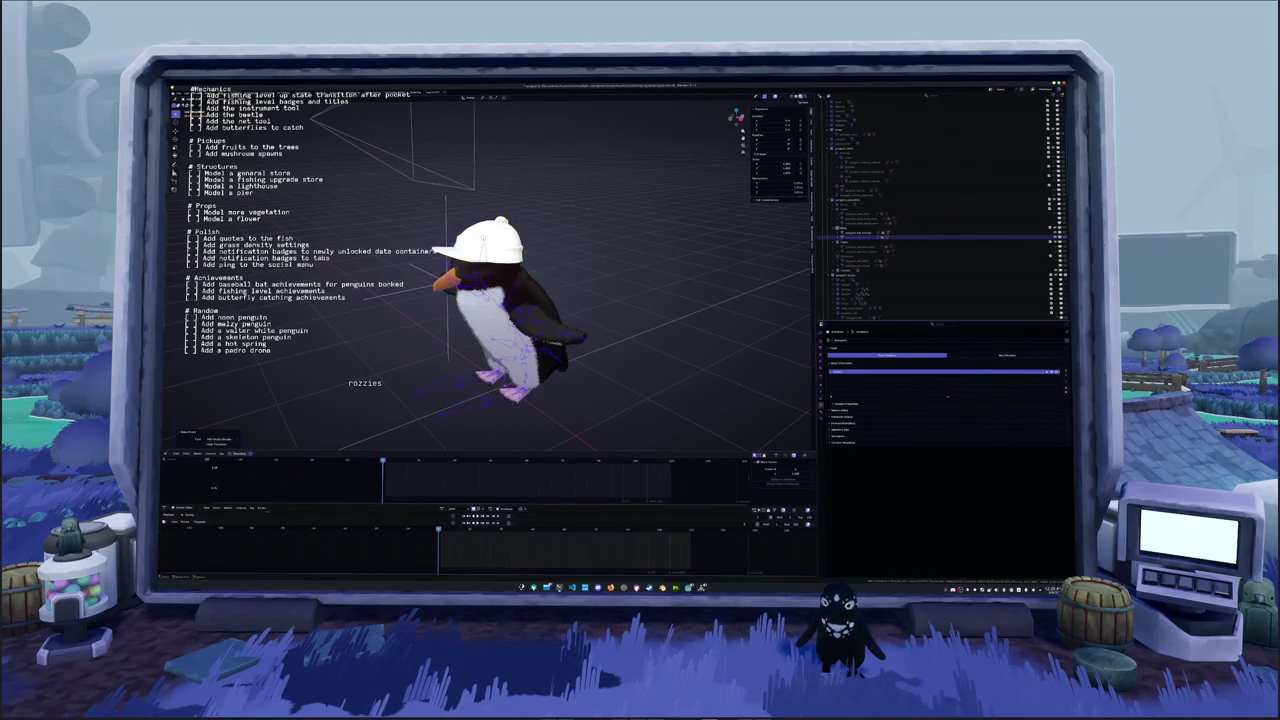
# - Check the hat's shape keys in Edit Mode, then select the penguin and reopen export
pyautogui.click(870, 237)
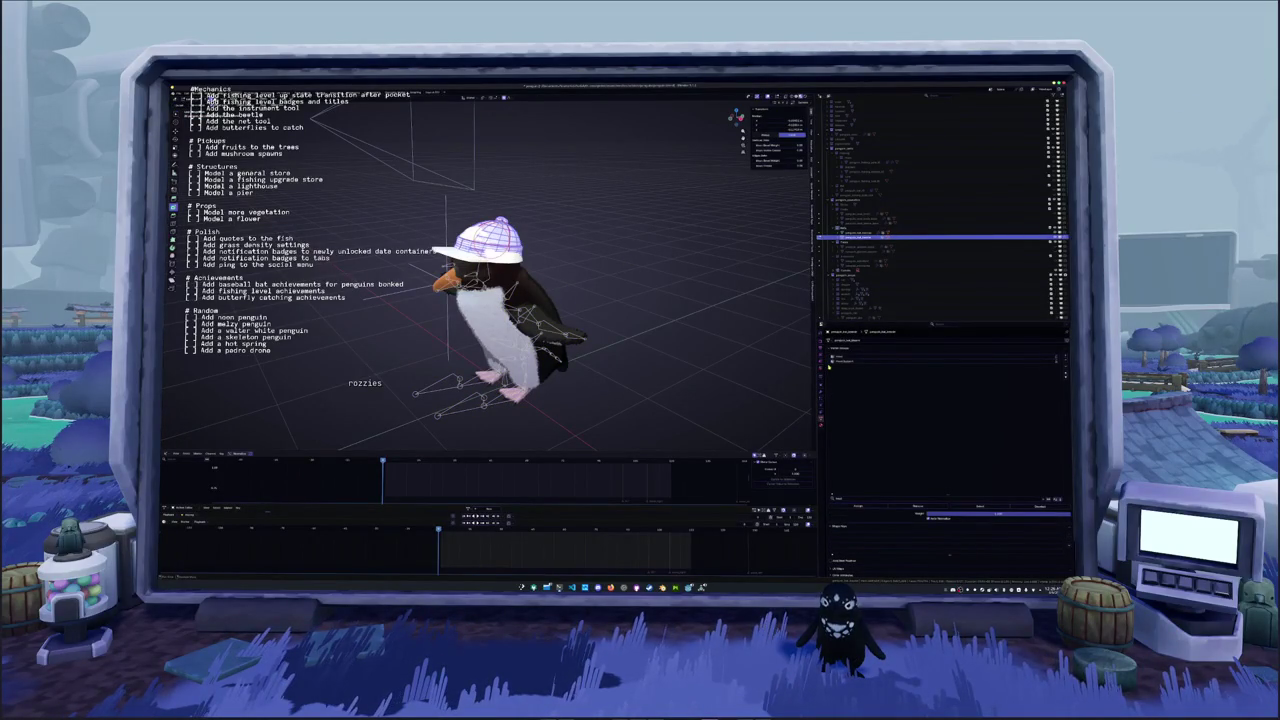
pyautogui.press('Tab')
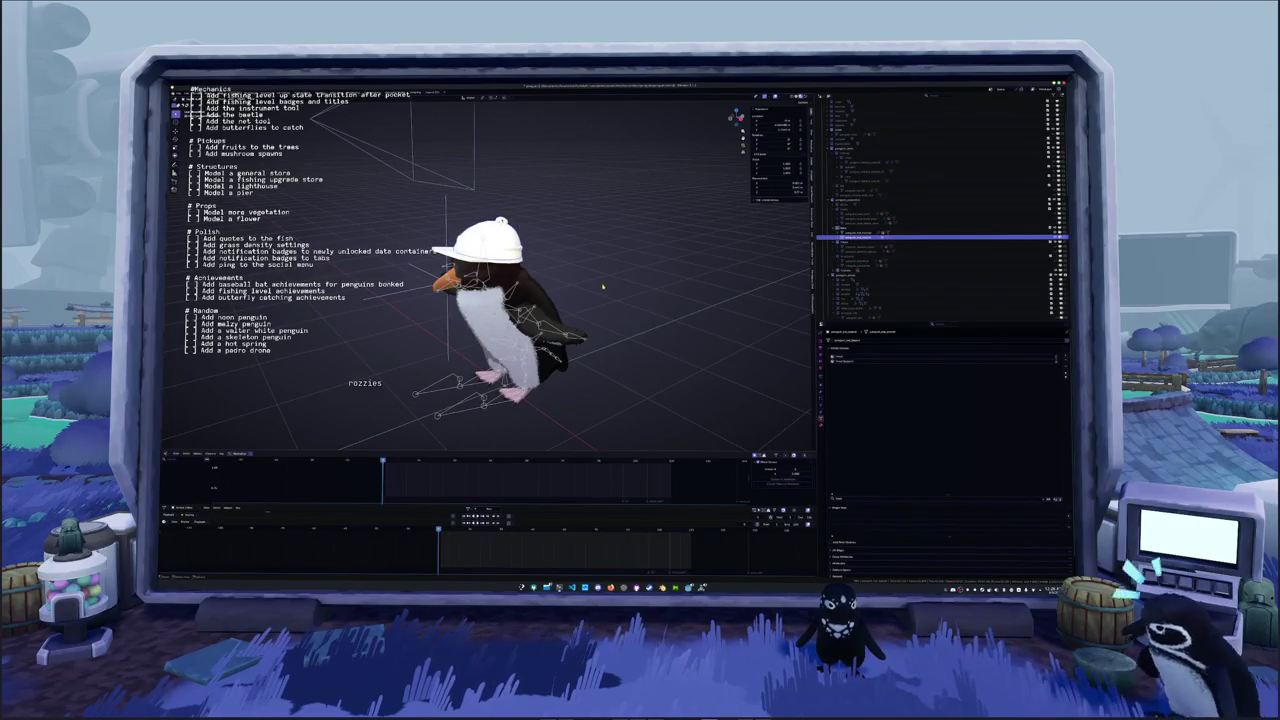
pyautogui.press('Tab')
pyautogui.click(843, 360)
pyautogui.click(843, 356)
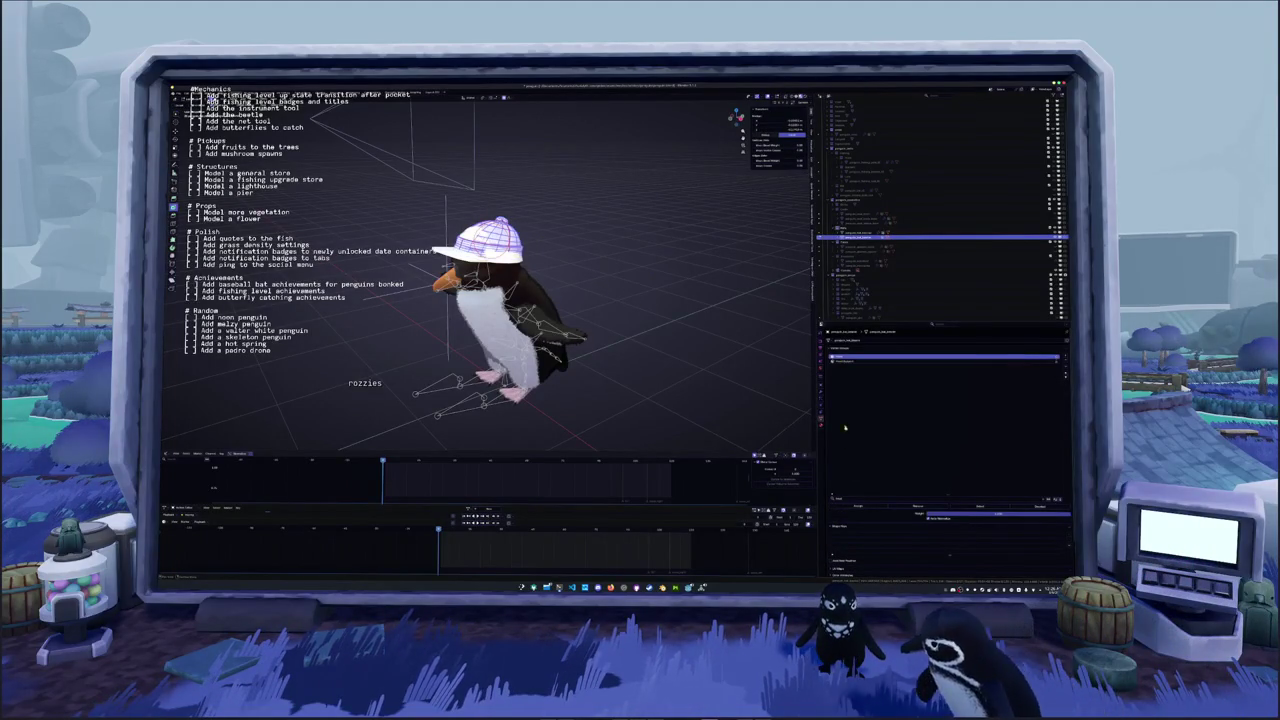
pyautogui.press('Tab')
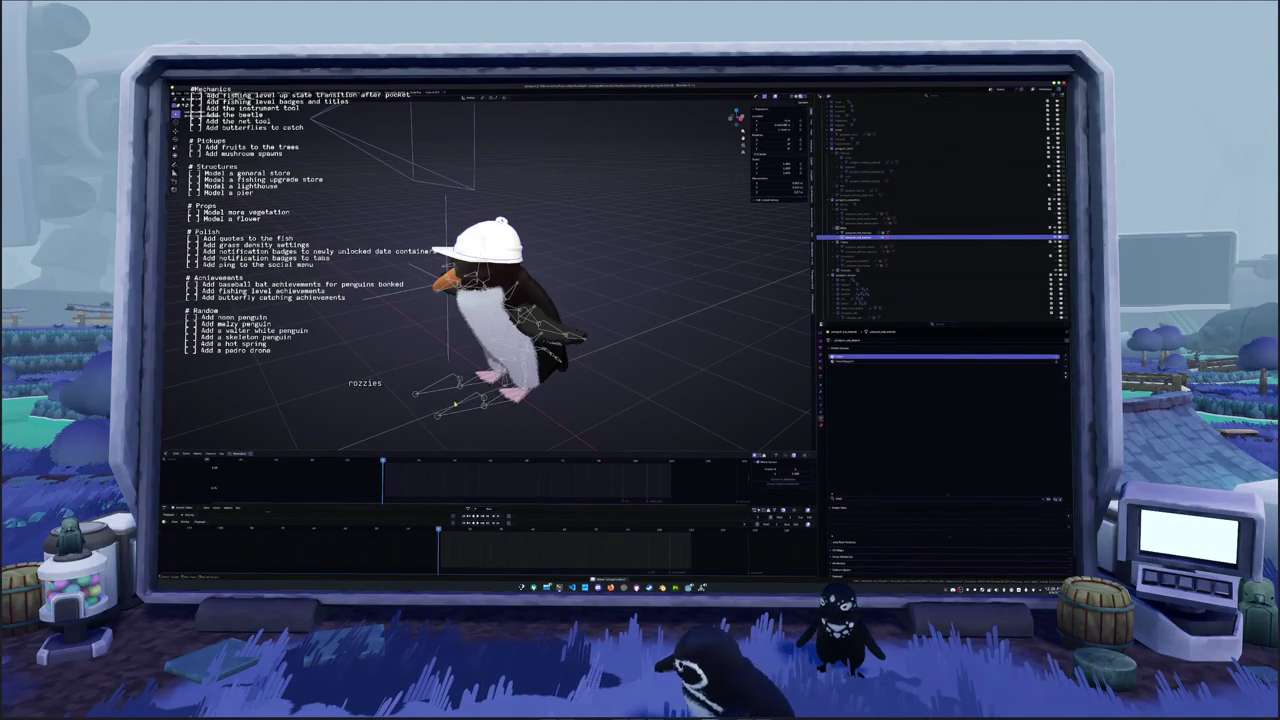
pyautogui.click(505, 330)
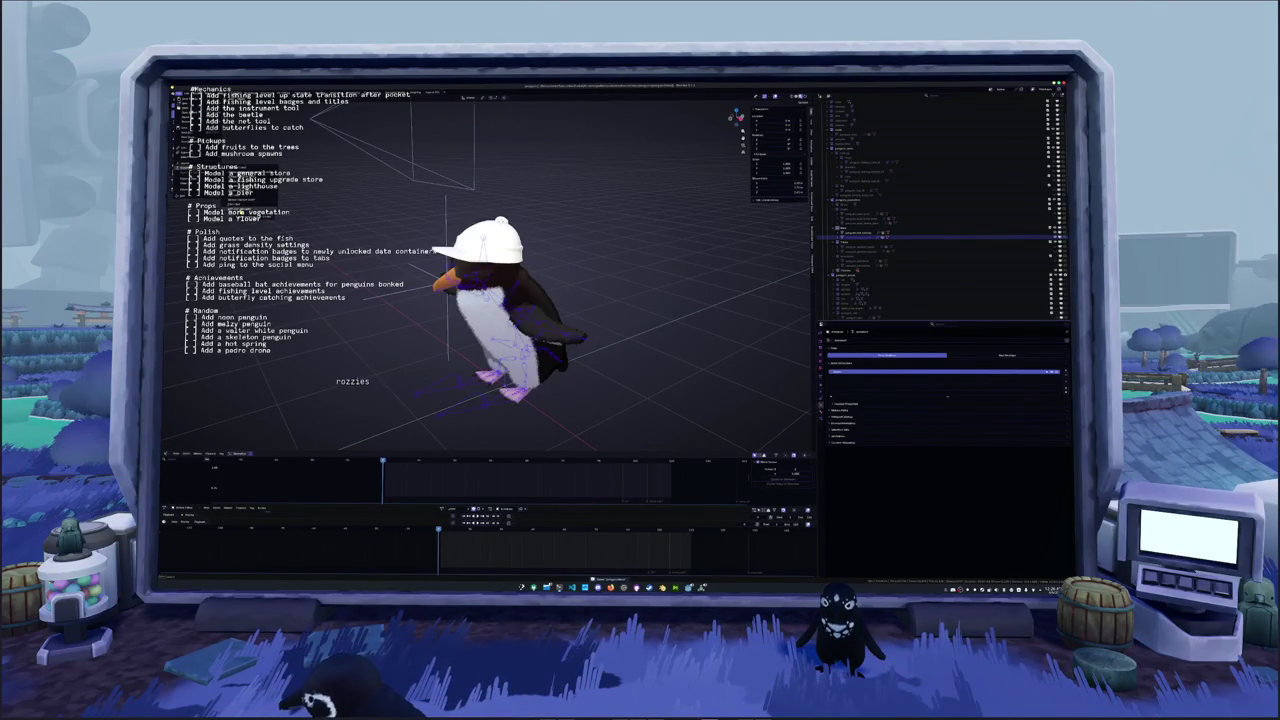
pyautogui.hotkey('ctrl', 'shift', 's')
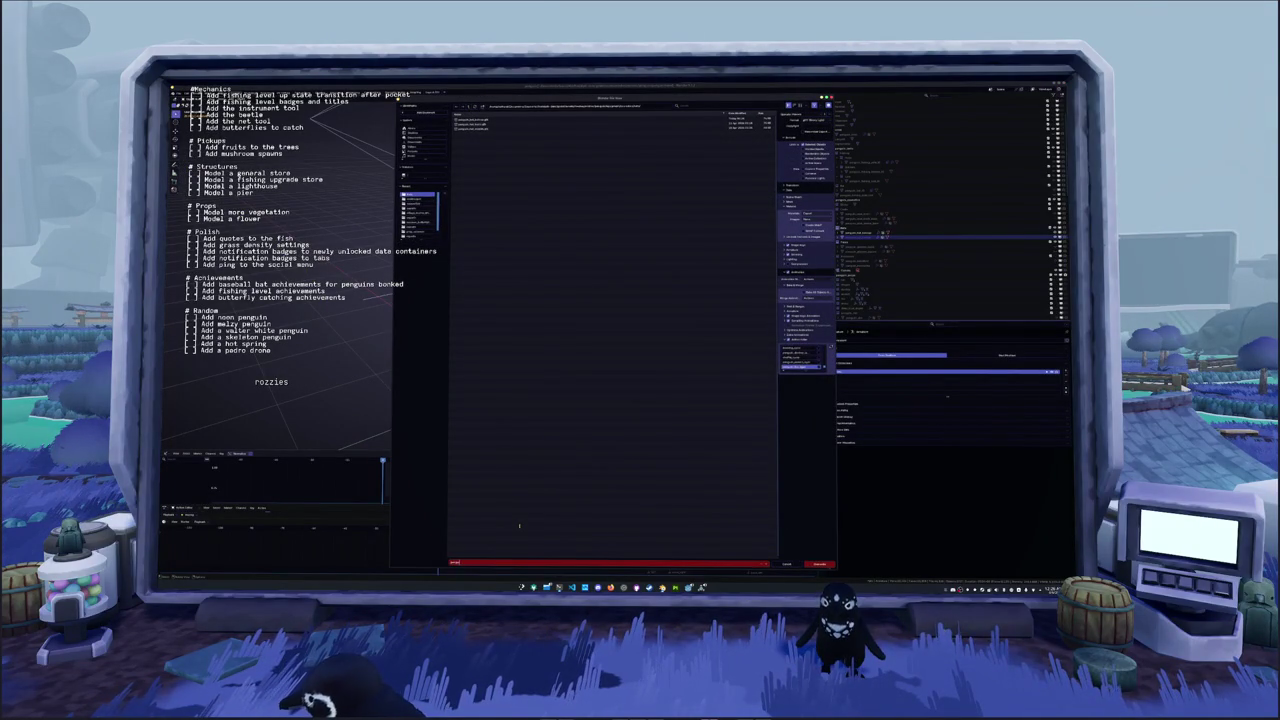
# - Enter 2 and load the penguin wearing its white cap into the scene
pyautogui.write('2')
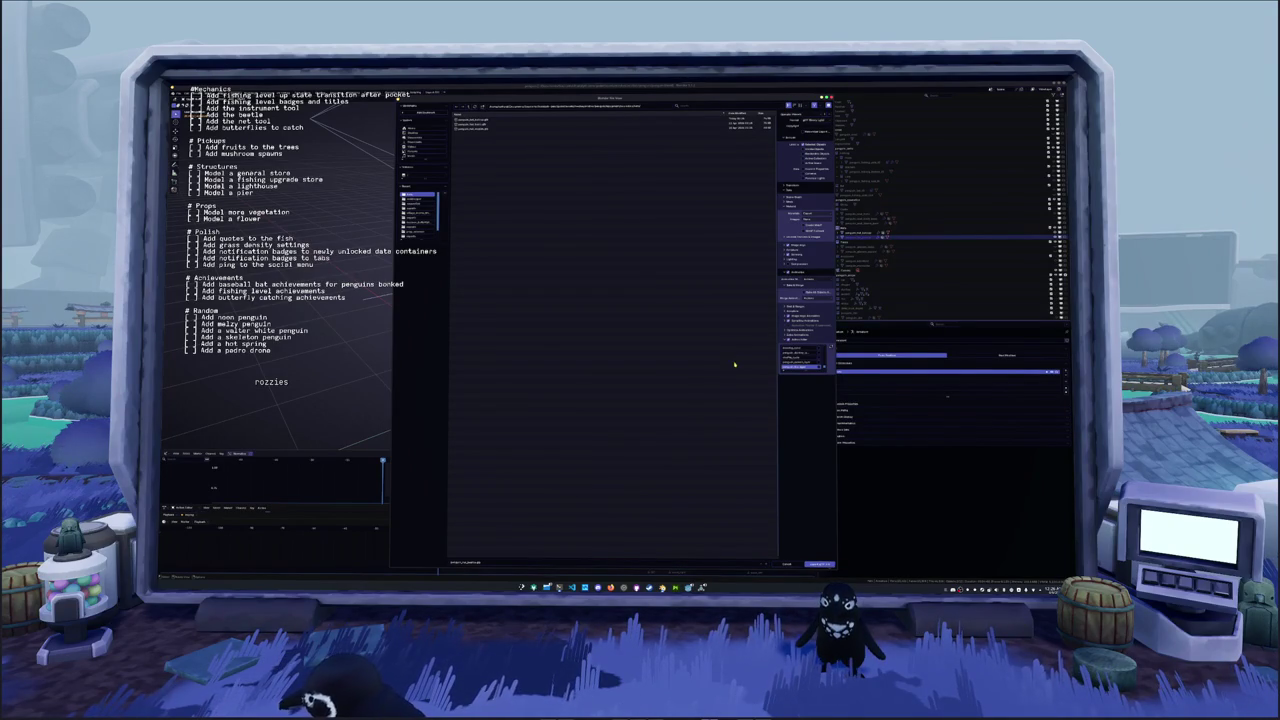
pyautogui.click(816, 566)
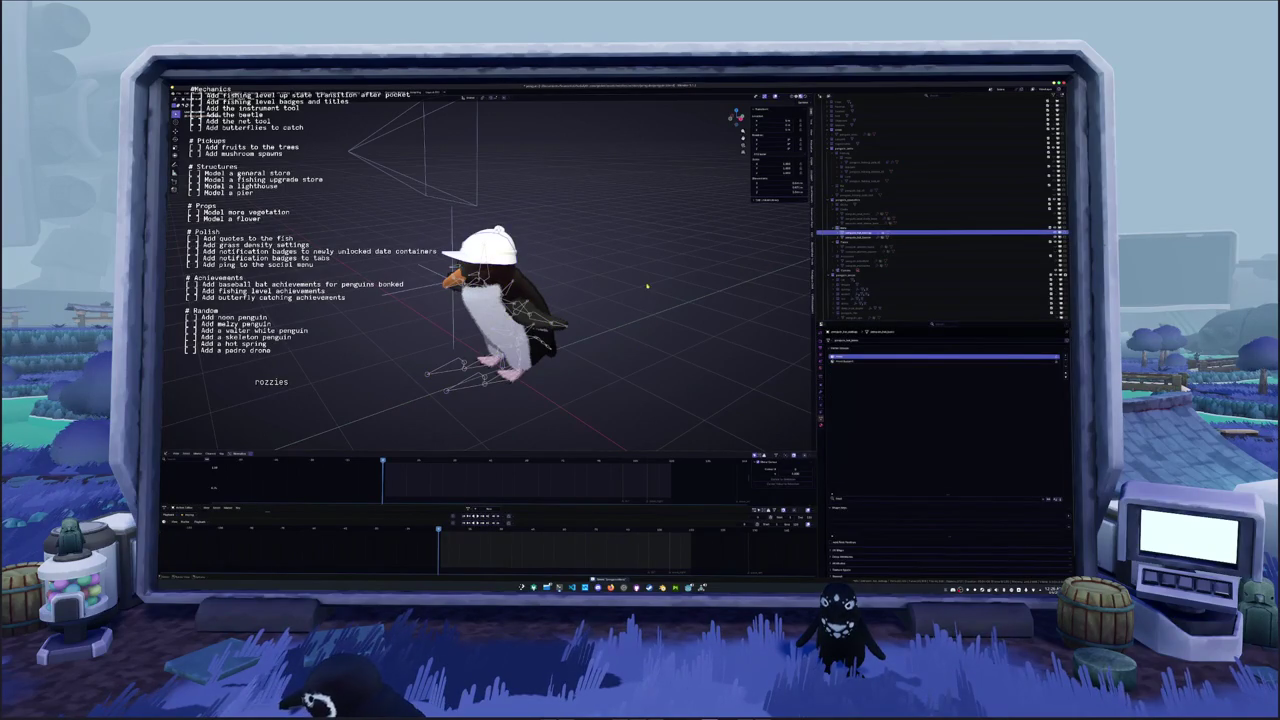
pyautogui.moveTo(636, 283)
pyautogui.mouseDown(button='middle')
pyautogui.moveTo(648, 293)
pyautogui.moveTo(630, 290)
pyautogui.mouseUp(button='middle')
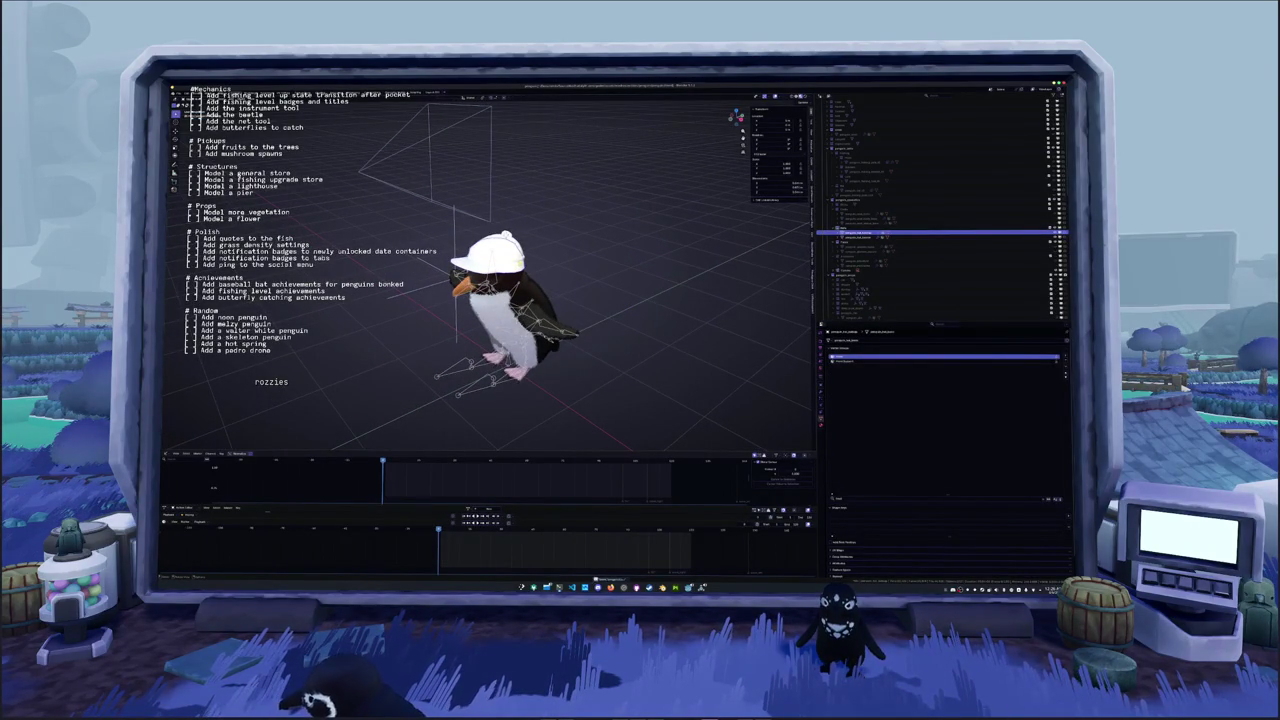
# - Check the hat's mesh in Edit Mode, then bring up the save file browser
pyautogui.click(860, 237)
pyautogui.press('Tab')
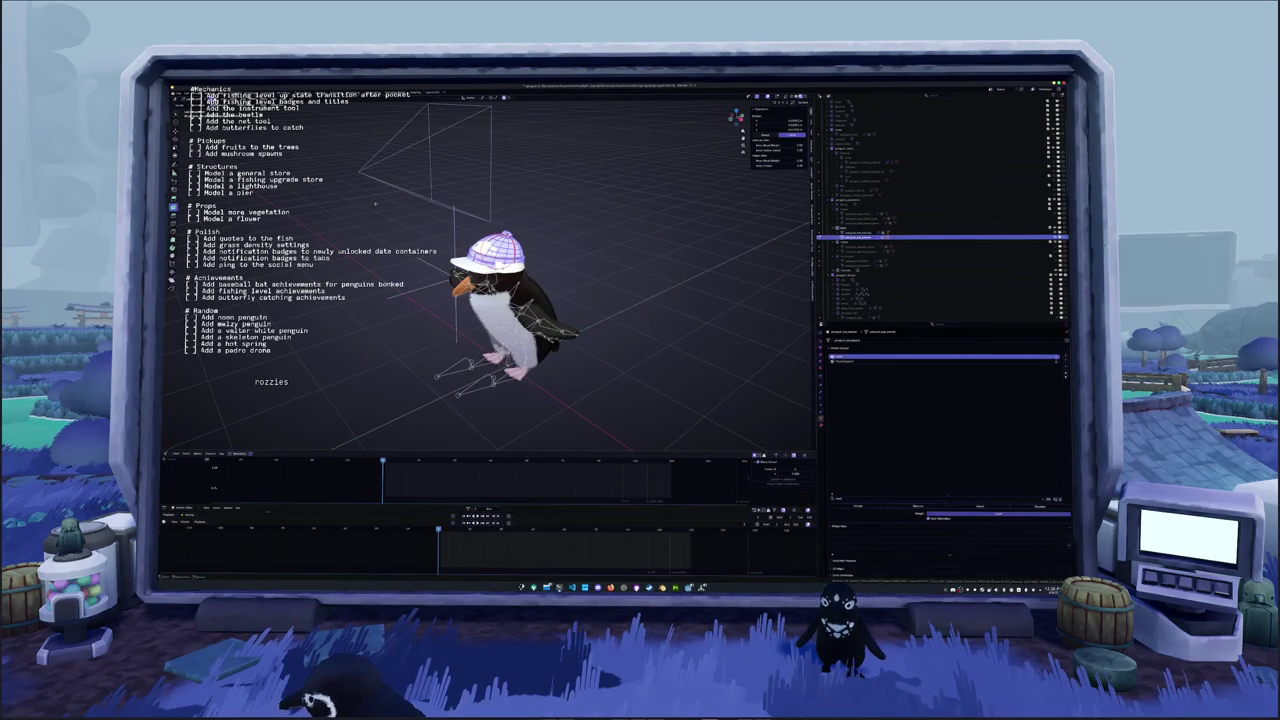
pyautogui.press('Tab')
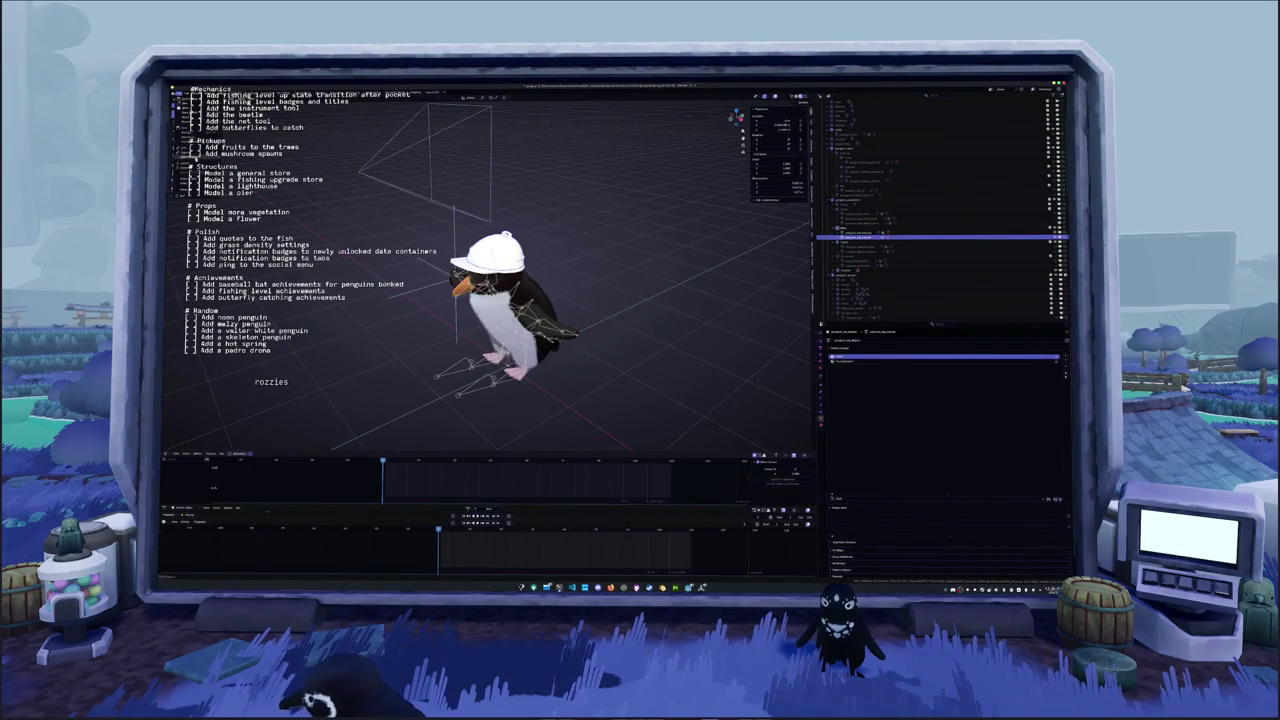
pyautogui.hotkey('shift', 'F1')
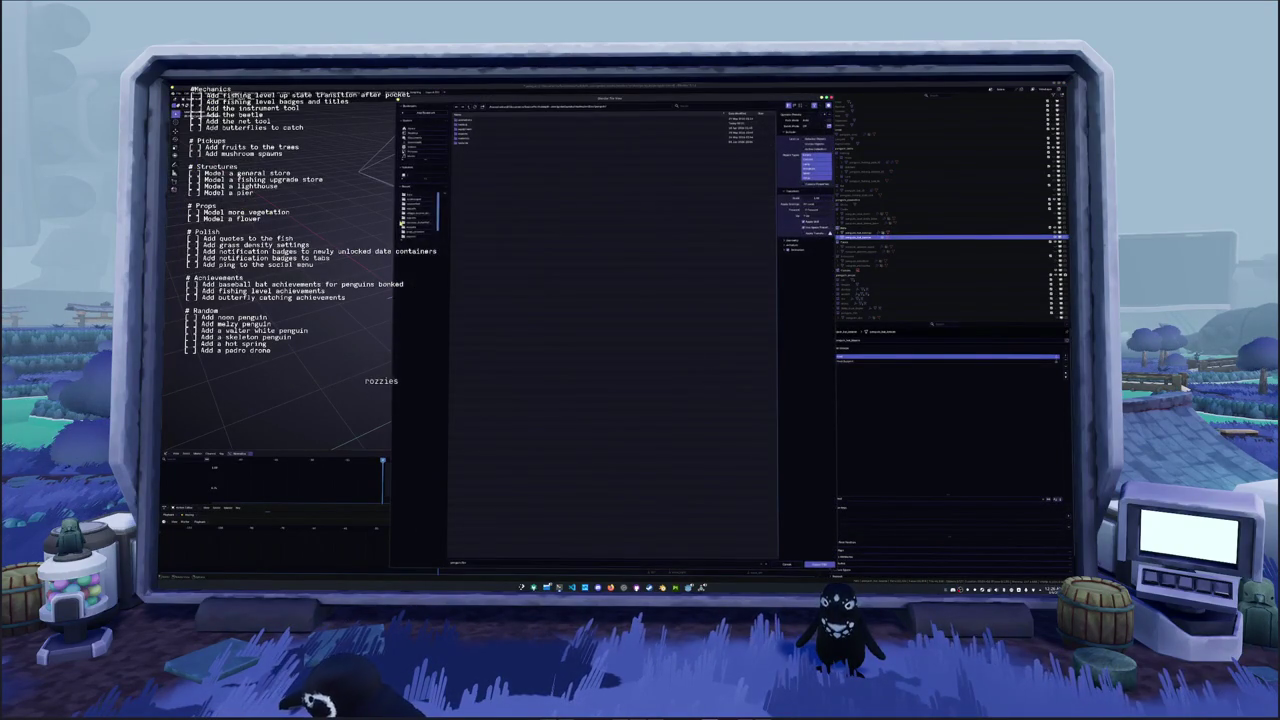
# - Save the scene in the penguin folder with '_2' added to the name, then launch Substance 3D Painter
pyautogui.click(465, 133)
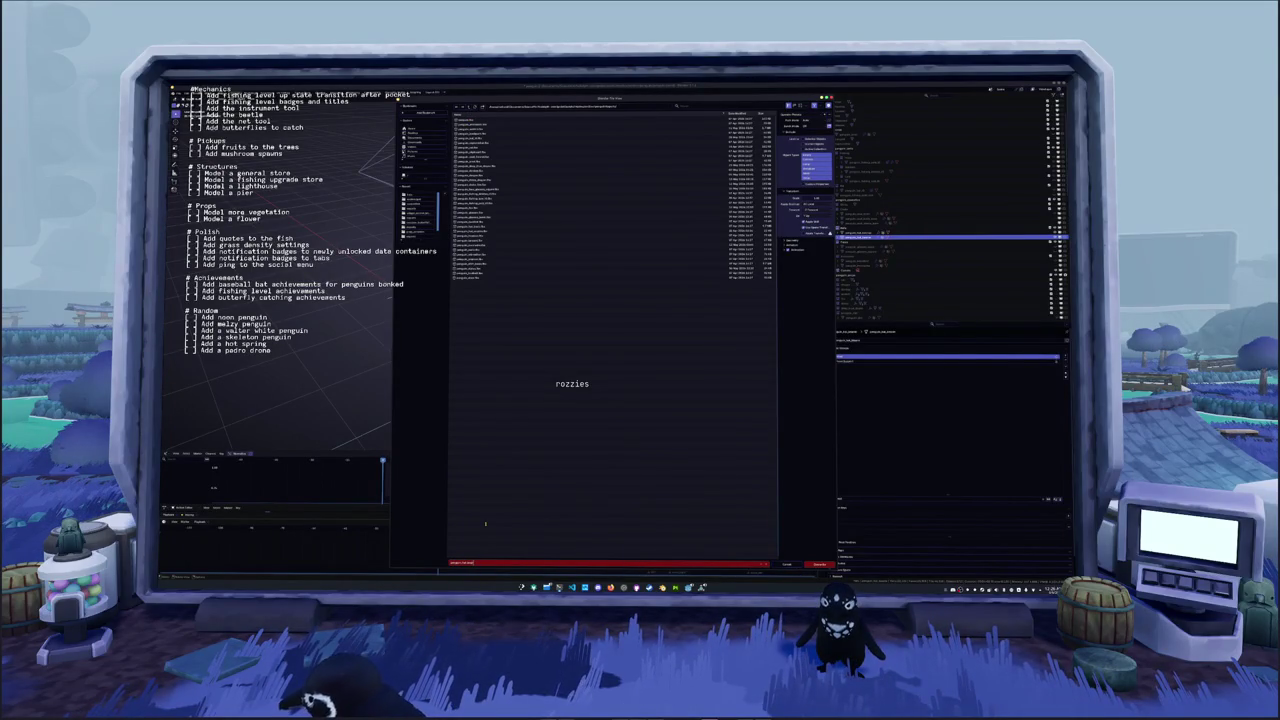
pyautogui.write('_2')
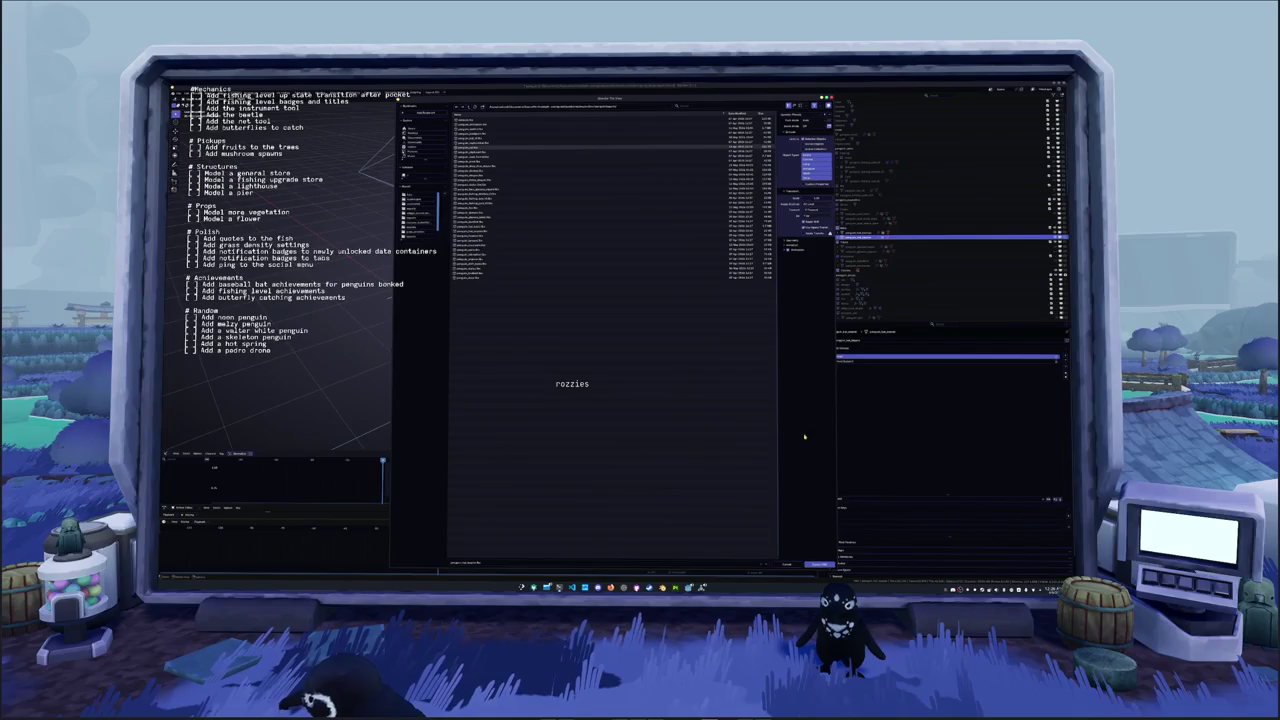
pyautogui.click(818, 565)
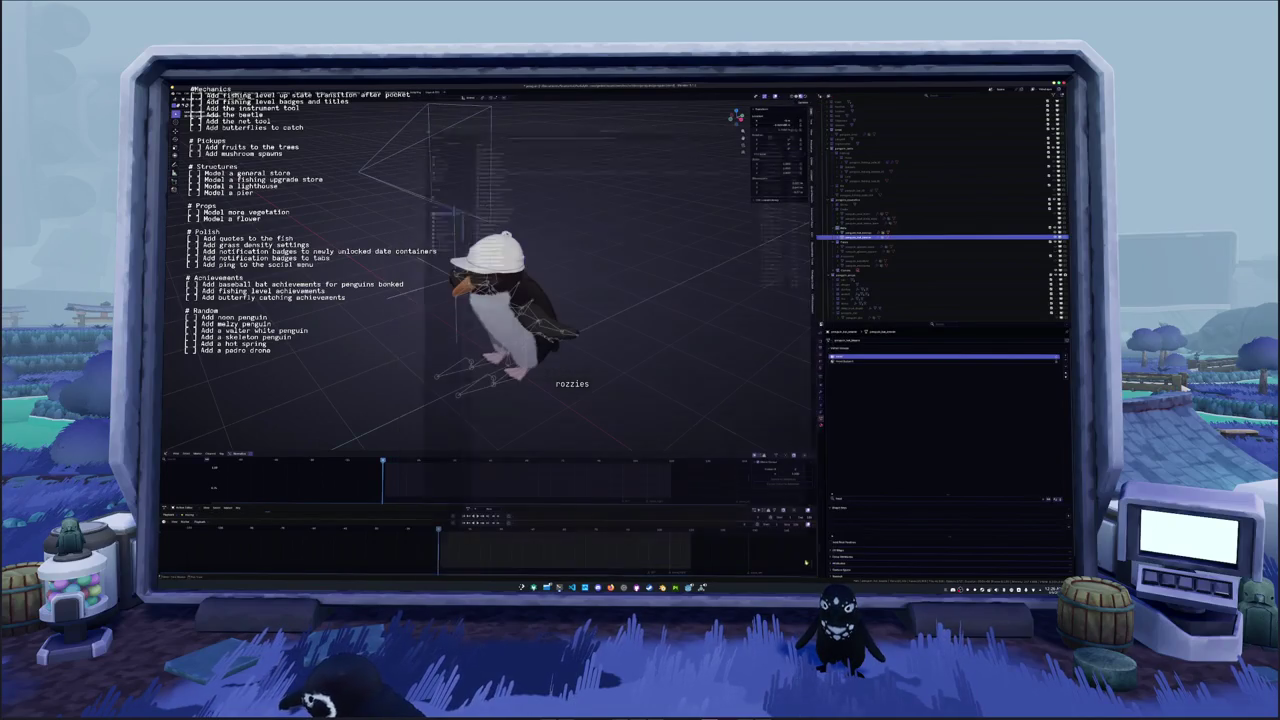
pyautogui.click(675, 587)
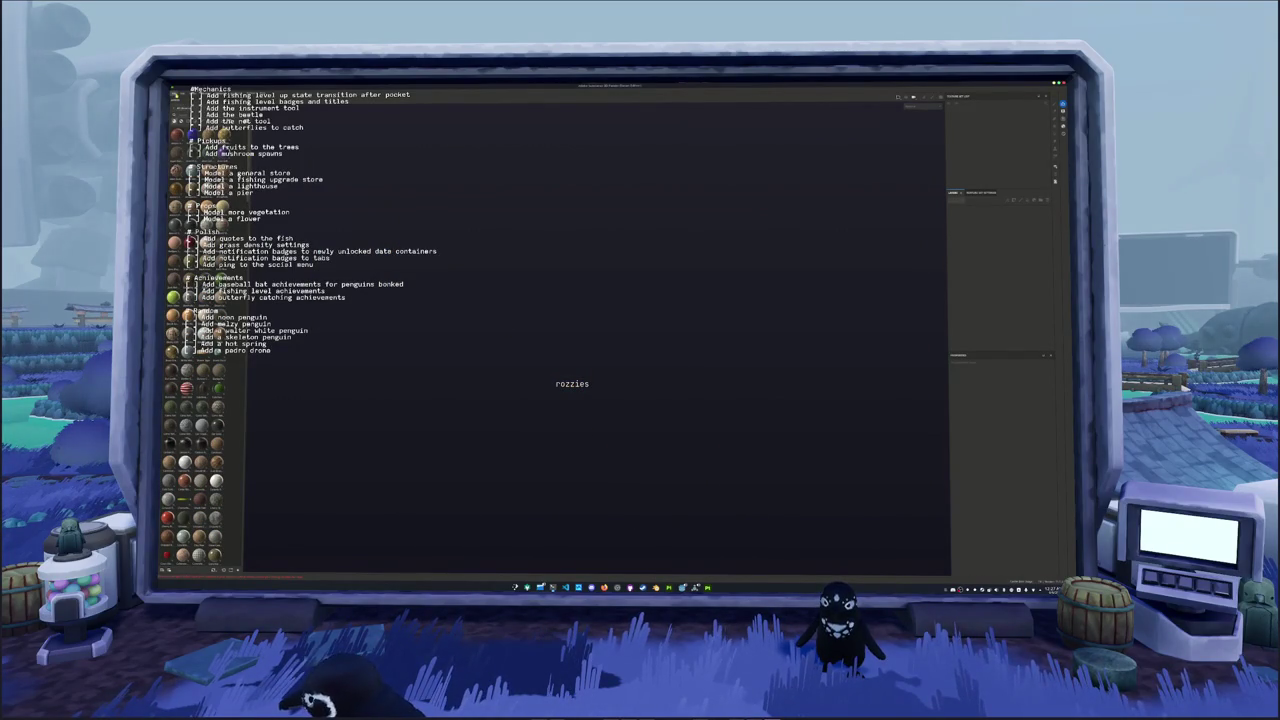
# - Dismiss the New Project setup and browse the Open Project dialog to the project files folder
pyautogui.hotkey('ctrl', 'n')
pyautogui.press('Escape')
pyautogui.hotkey('ctrl', 'o')
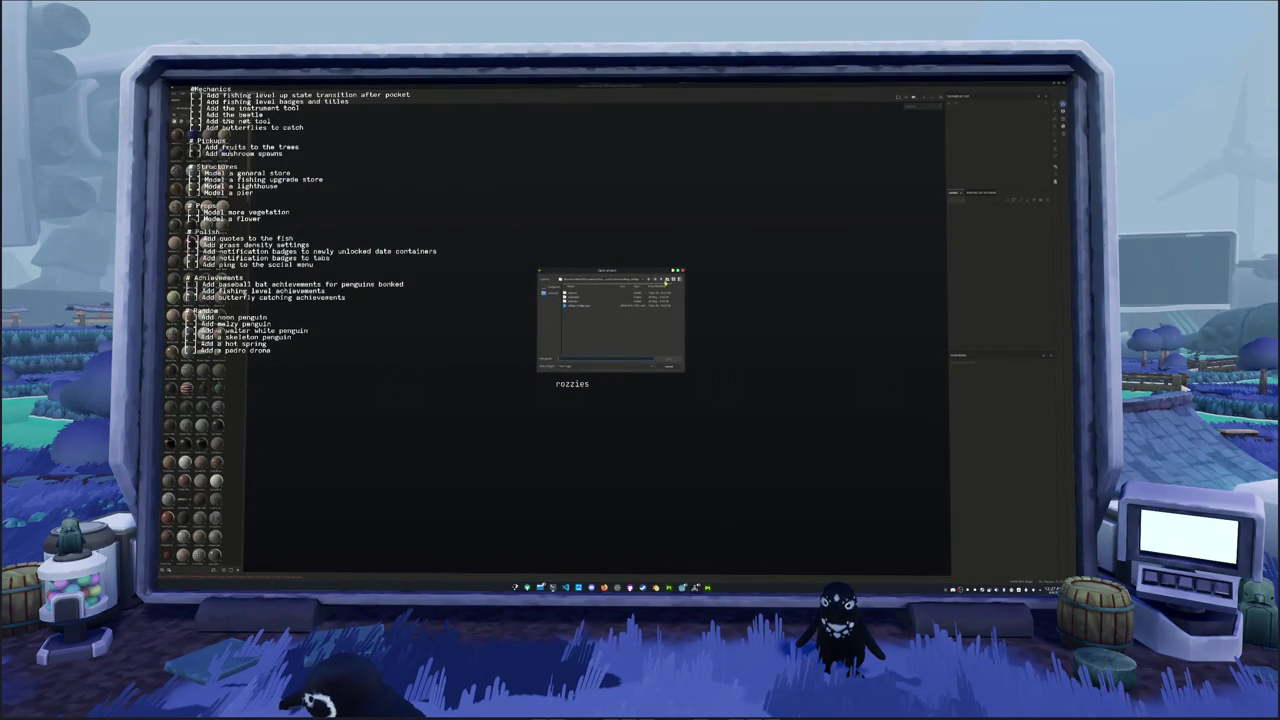
pyautogui.click(662, 280)
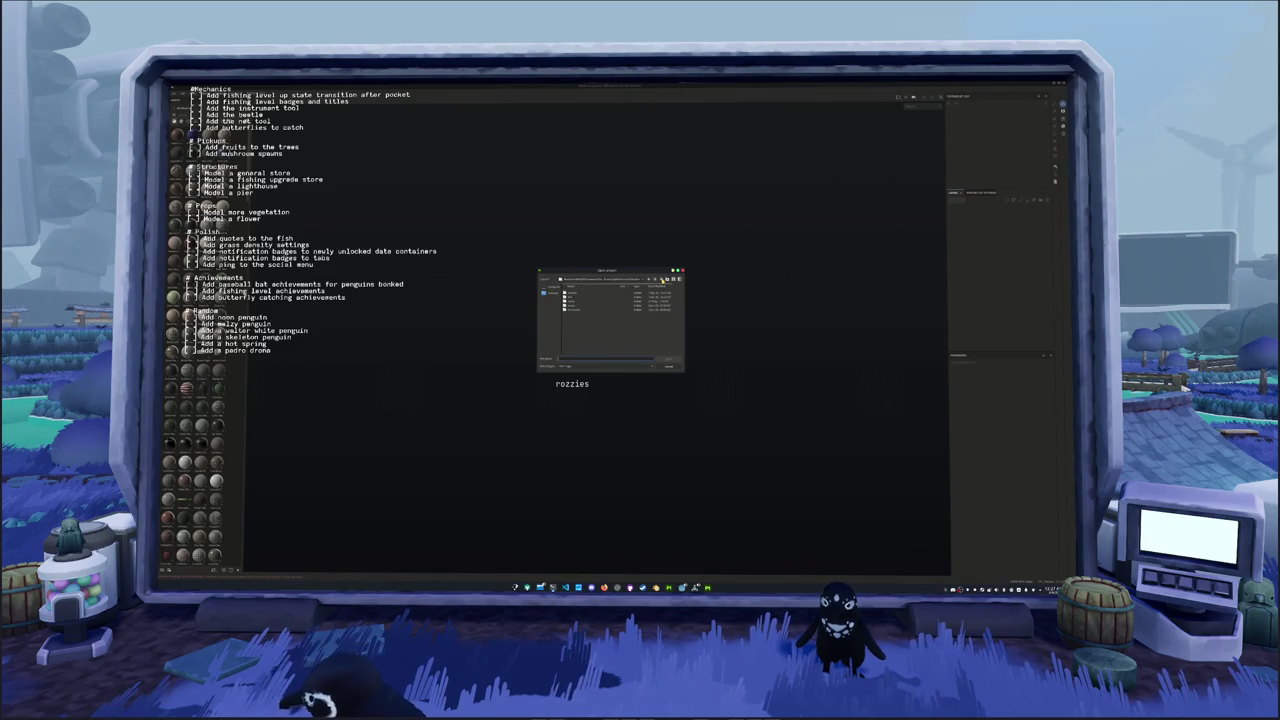
pyautogui.doubleClick(570, 300)
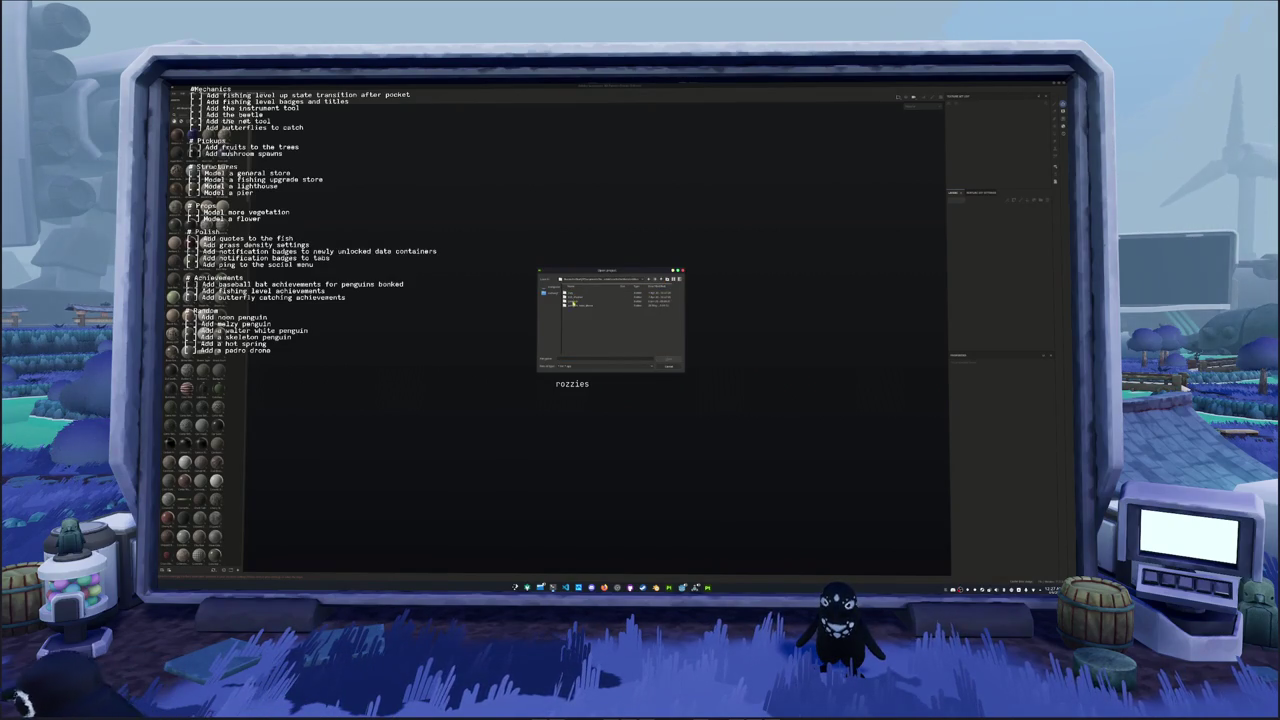
pyautogui.doubleClick(573, 303)
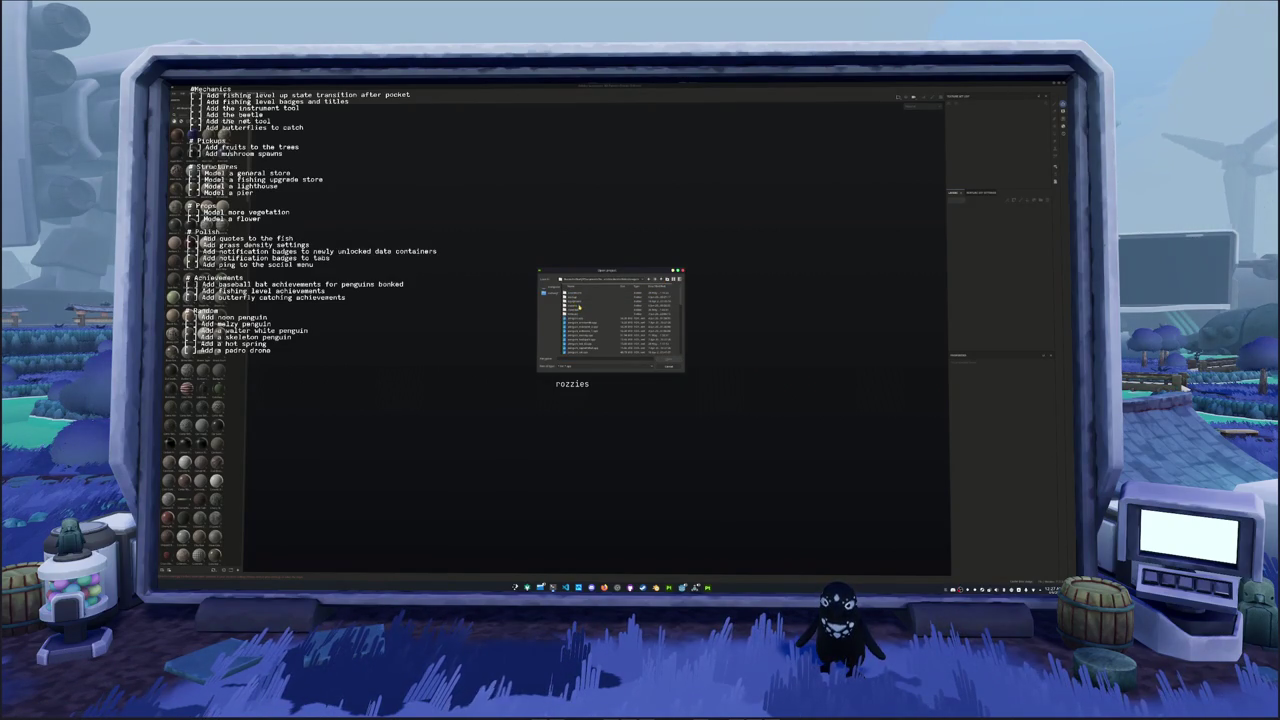
pyautogui.click(657, 282)
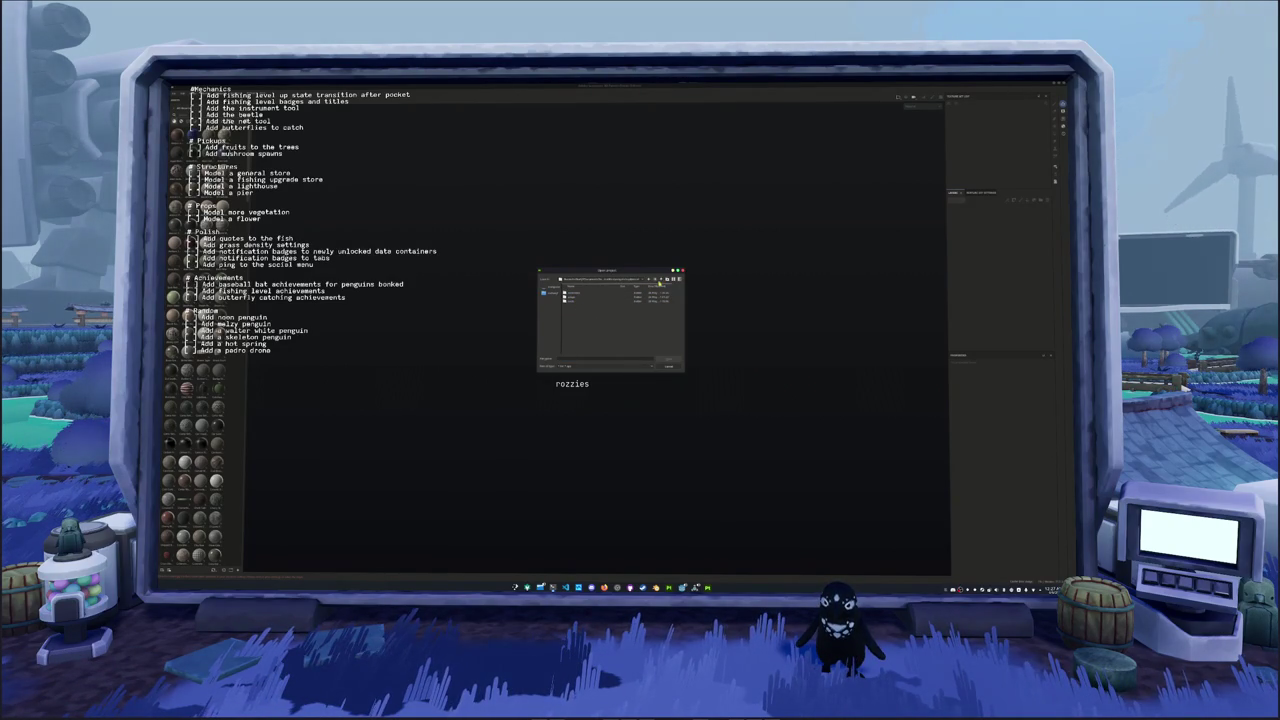
pyautogui.doubleClick(572, 296)
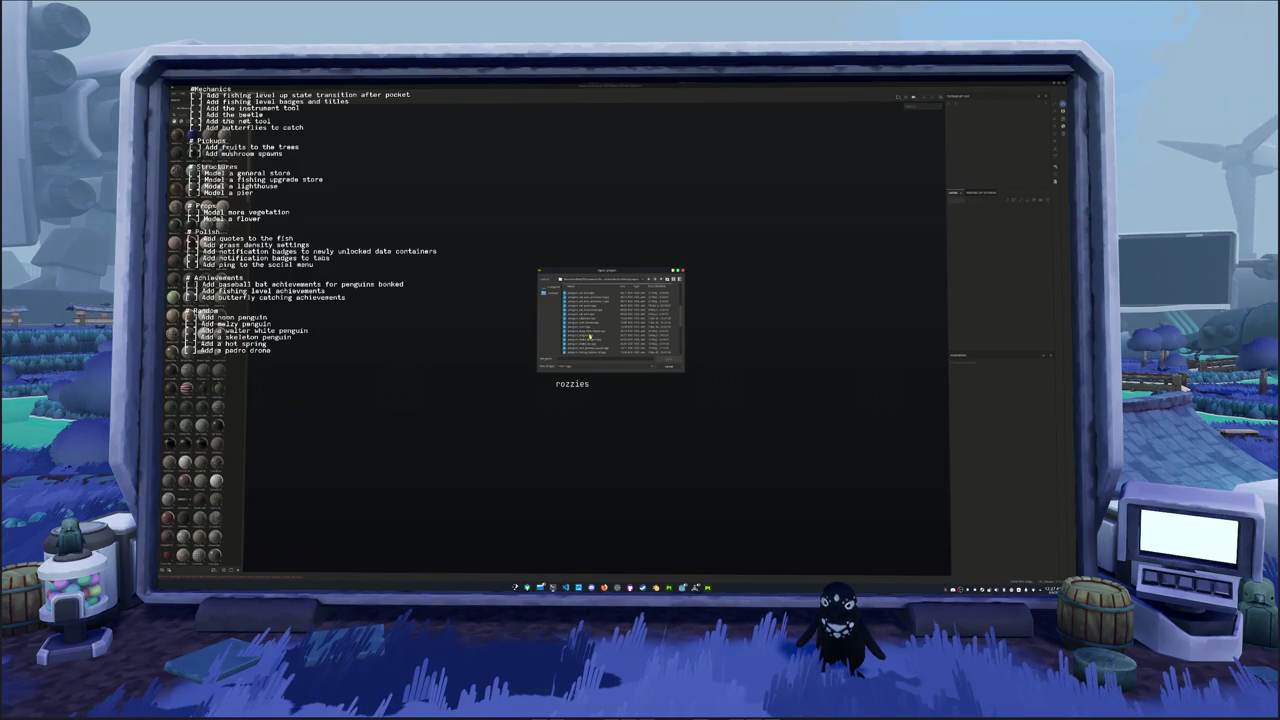
pyautogui.scroll(-3, 590, 338)
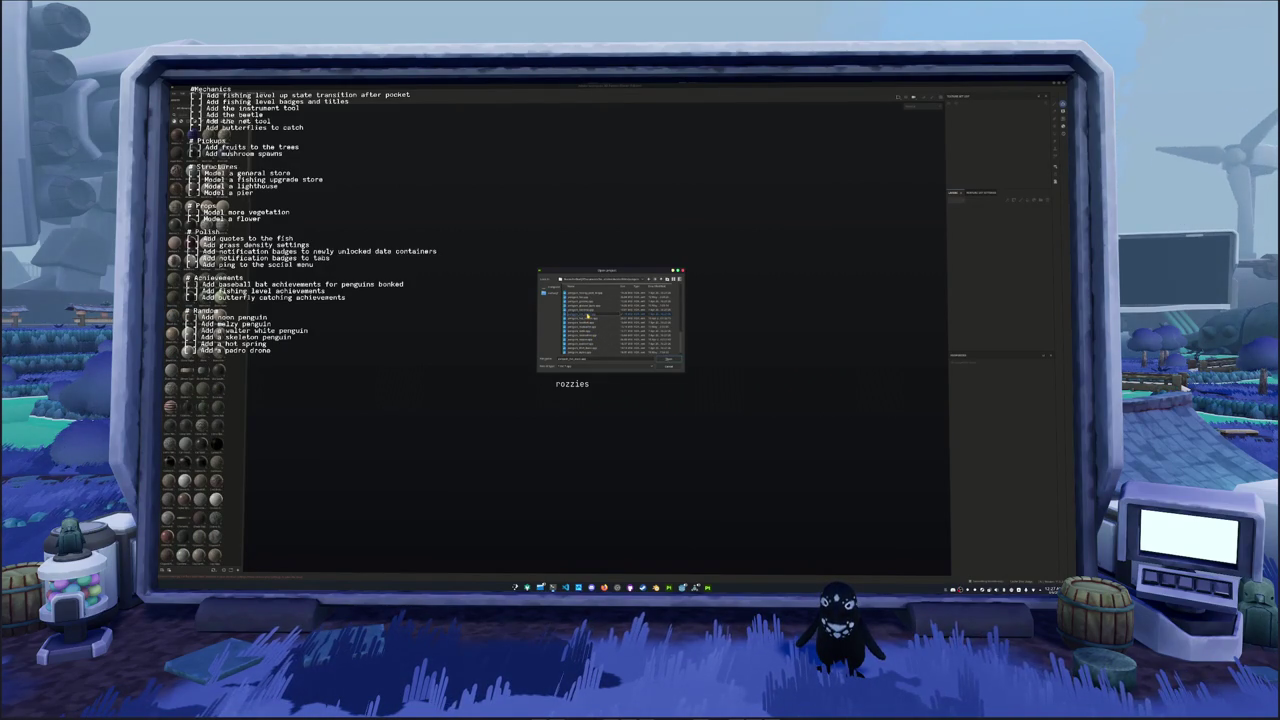
# - Open the saved cap project, select its layer group, and bring up Project Configuration's mesh settings
pyautogui.doubleClick(585, 318)
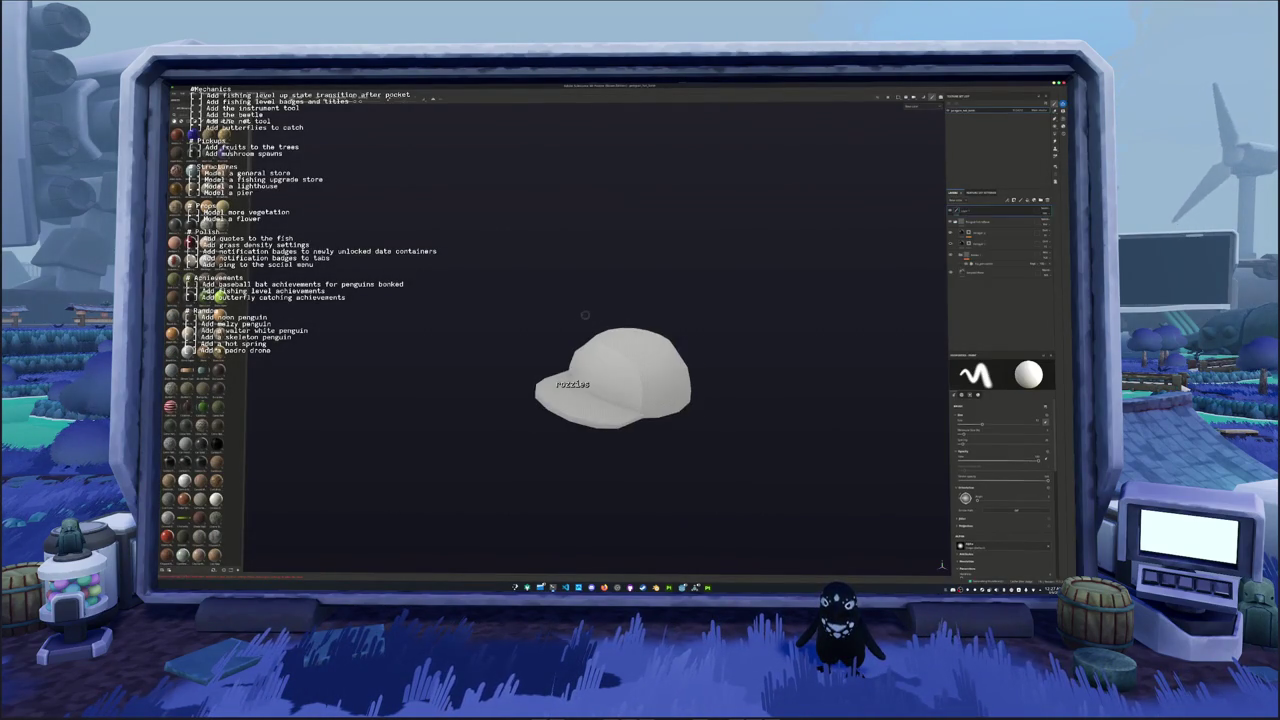
pyautogui.keyDown('alt'); pyautogui.moveTo(477, 297); pyautogui.dragTo(586, 289); pyautogui.keyUp('alt')
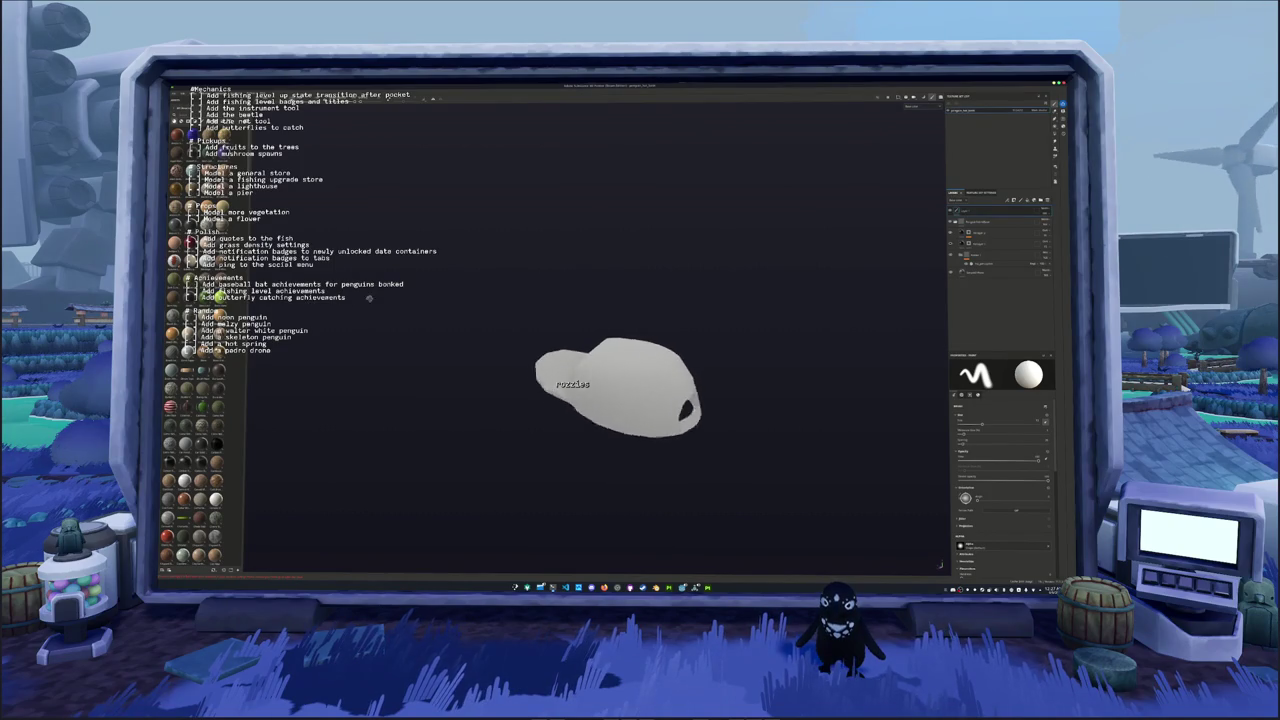
pyautogui.click(968, 221)
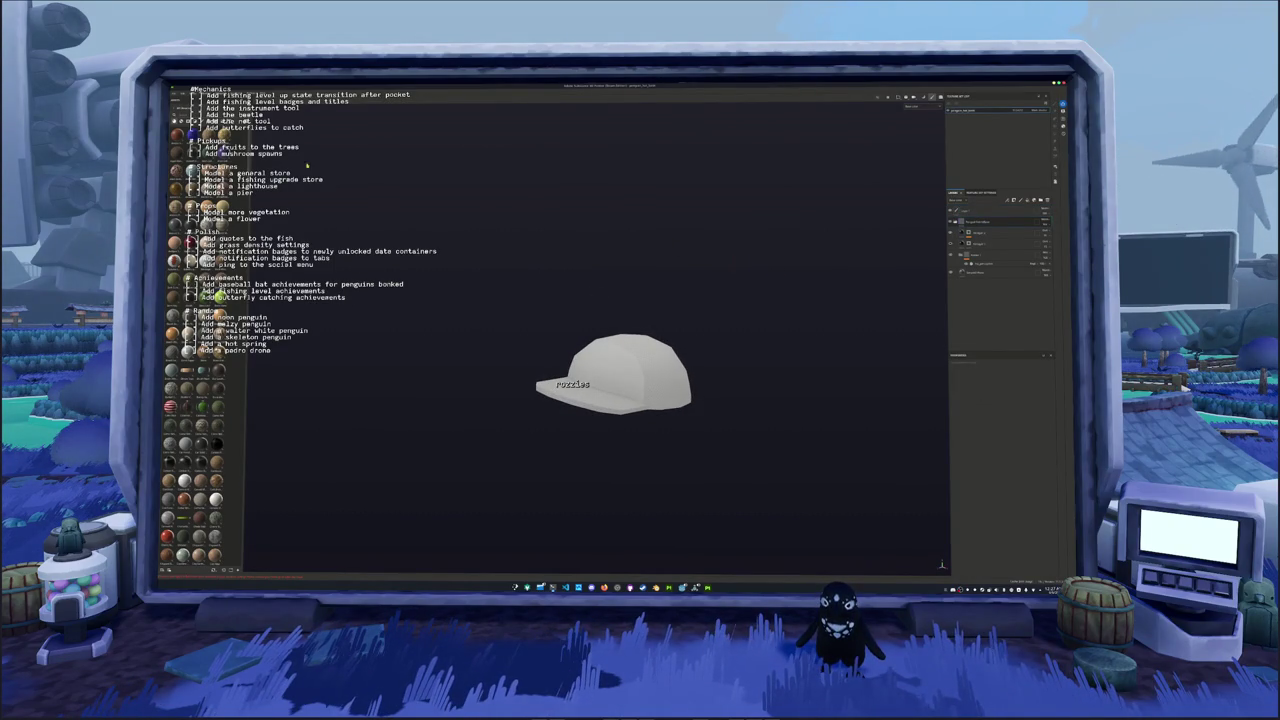
pyautogui.hotkey('ctrl', 'shift', 'e')
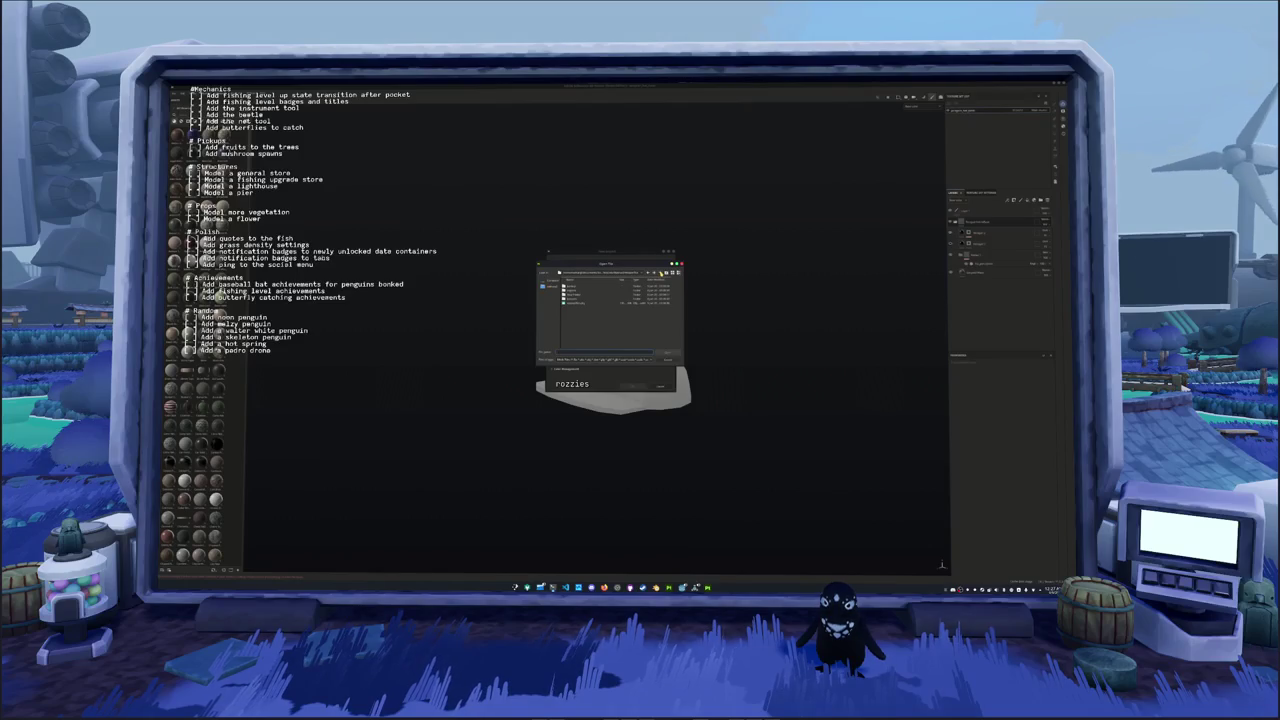
# - Pick the beanie mesh from the exported meshes folder and confirm it replaces the cap mesh
pyautogui.doubleClick(617, 287)
pyautogui.doubleClick(570, 294)
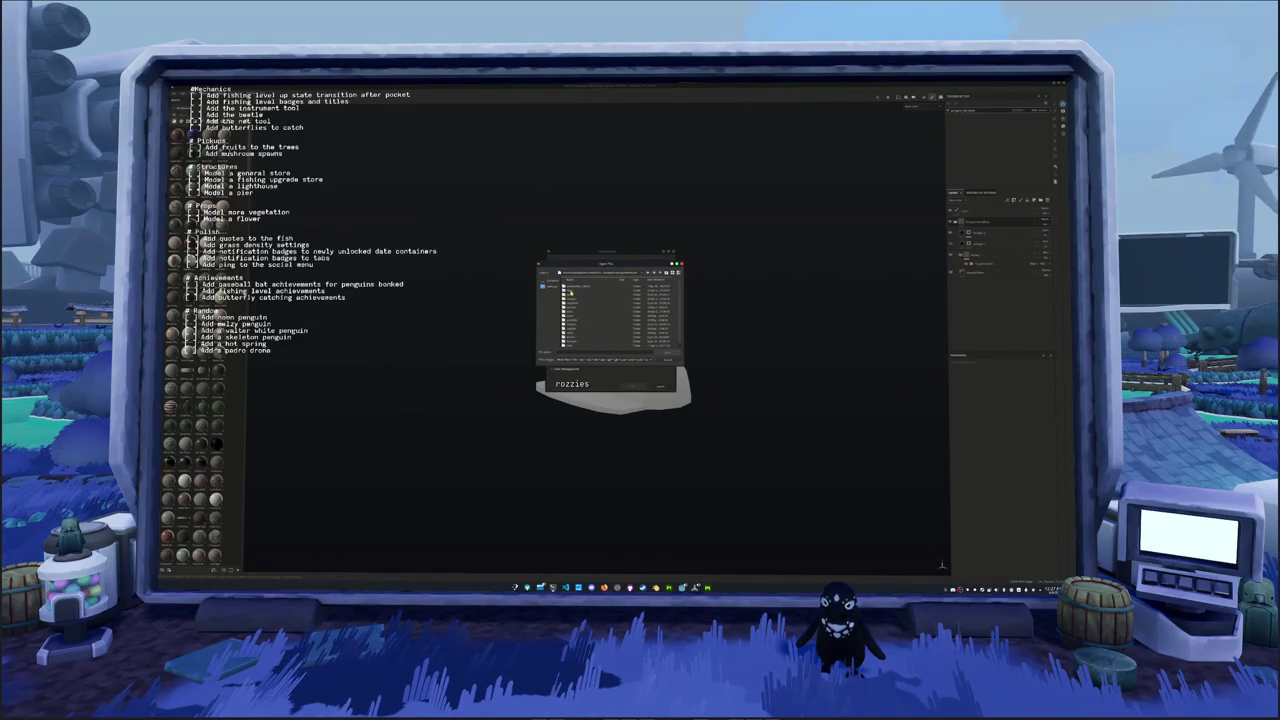
pyautogui.doubleClick(574, 311)
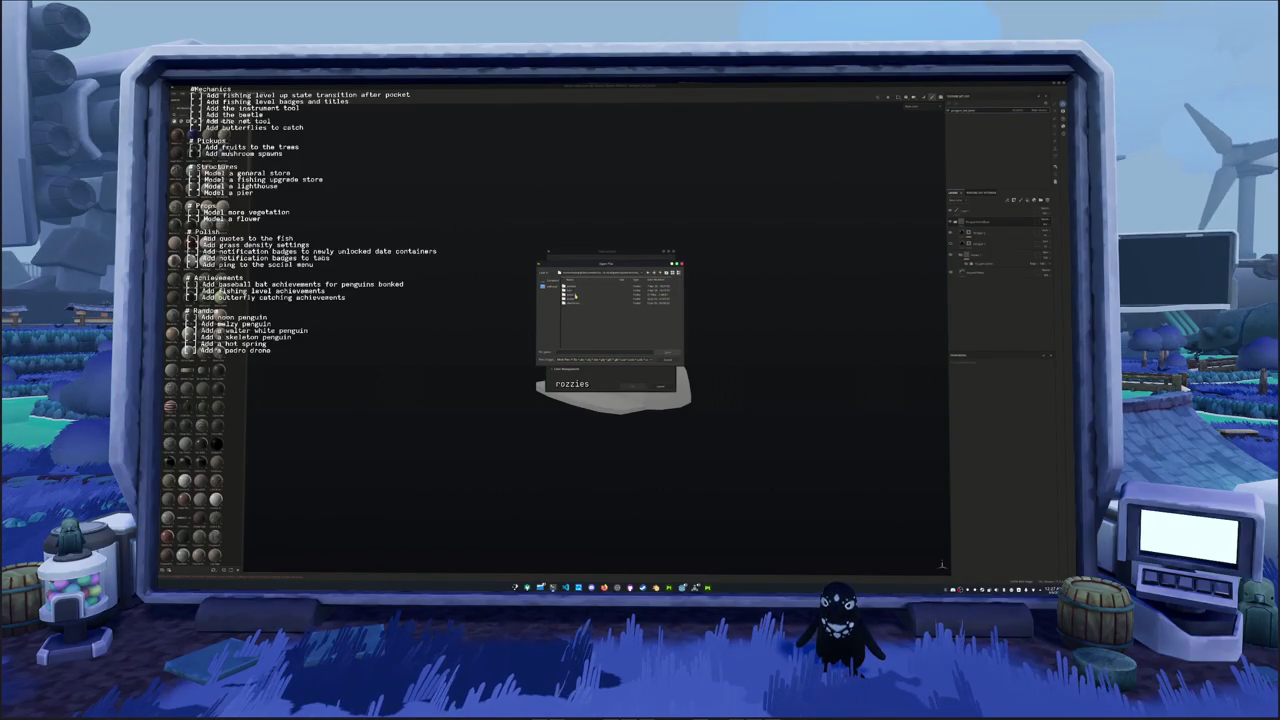
pyautogui.doubleClick(580, 288)
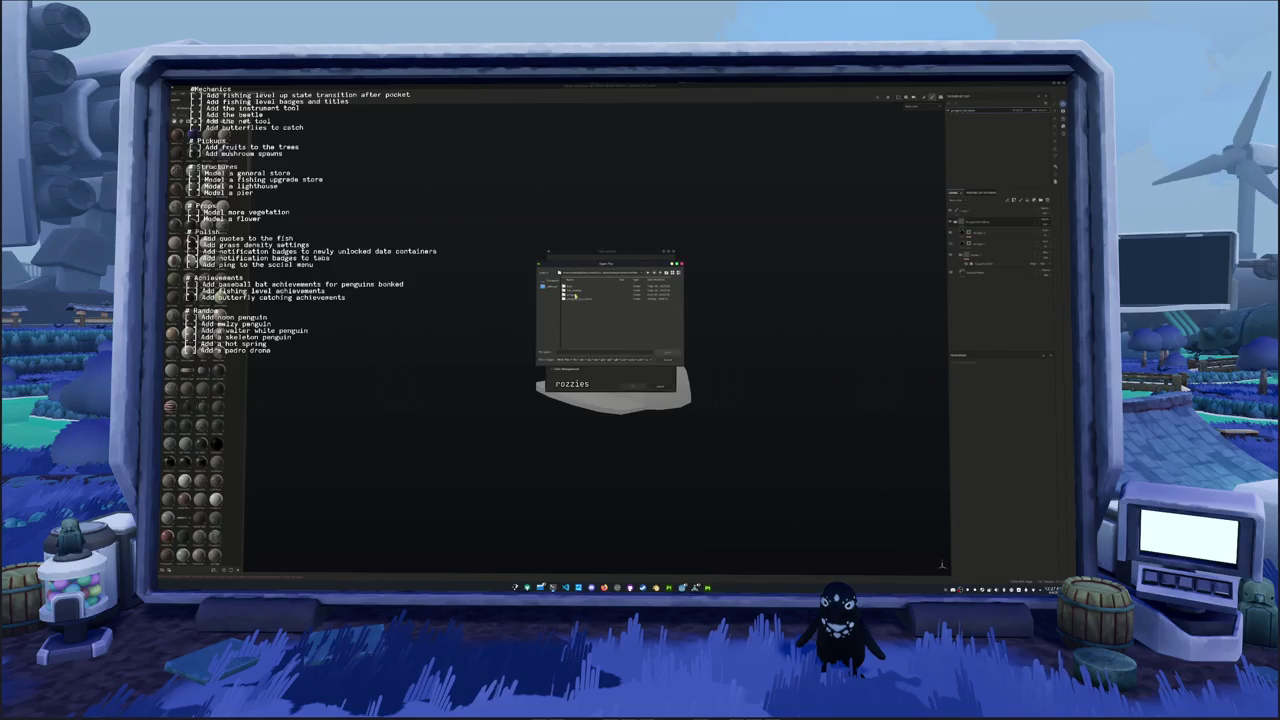
pyautogui.click(587, 281)
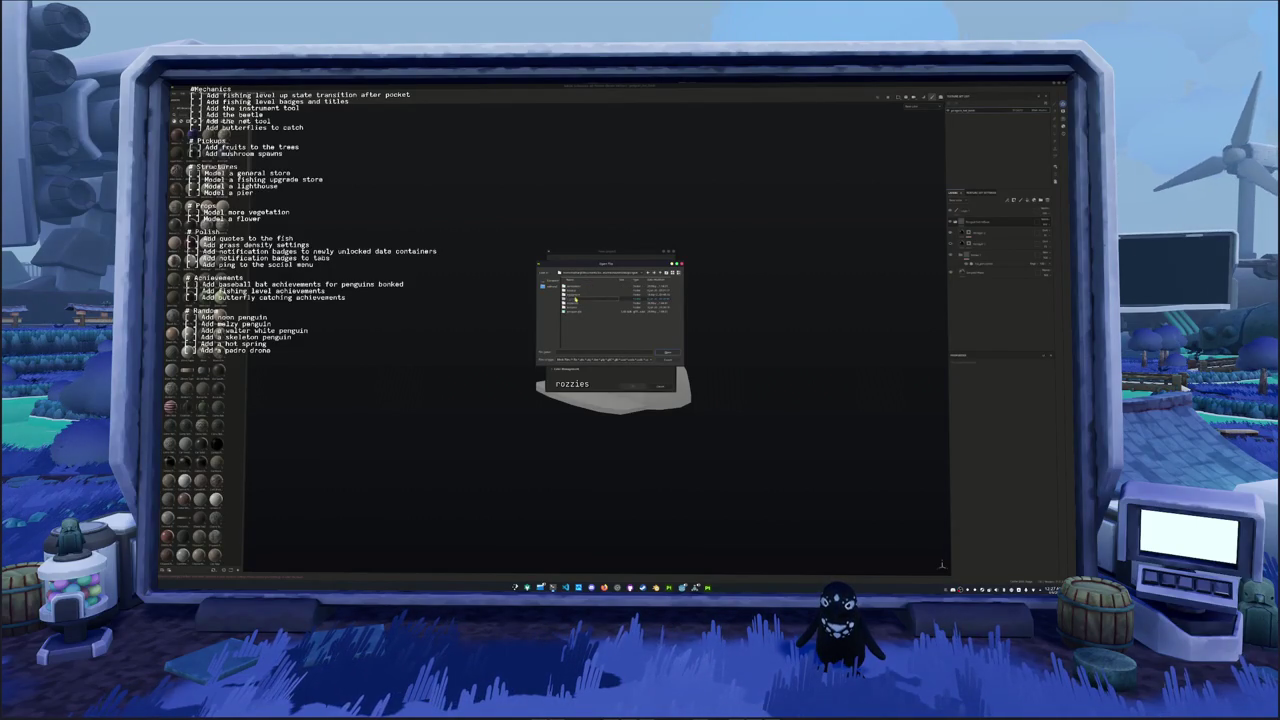
pyautogui.doubleClick(577, 296)
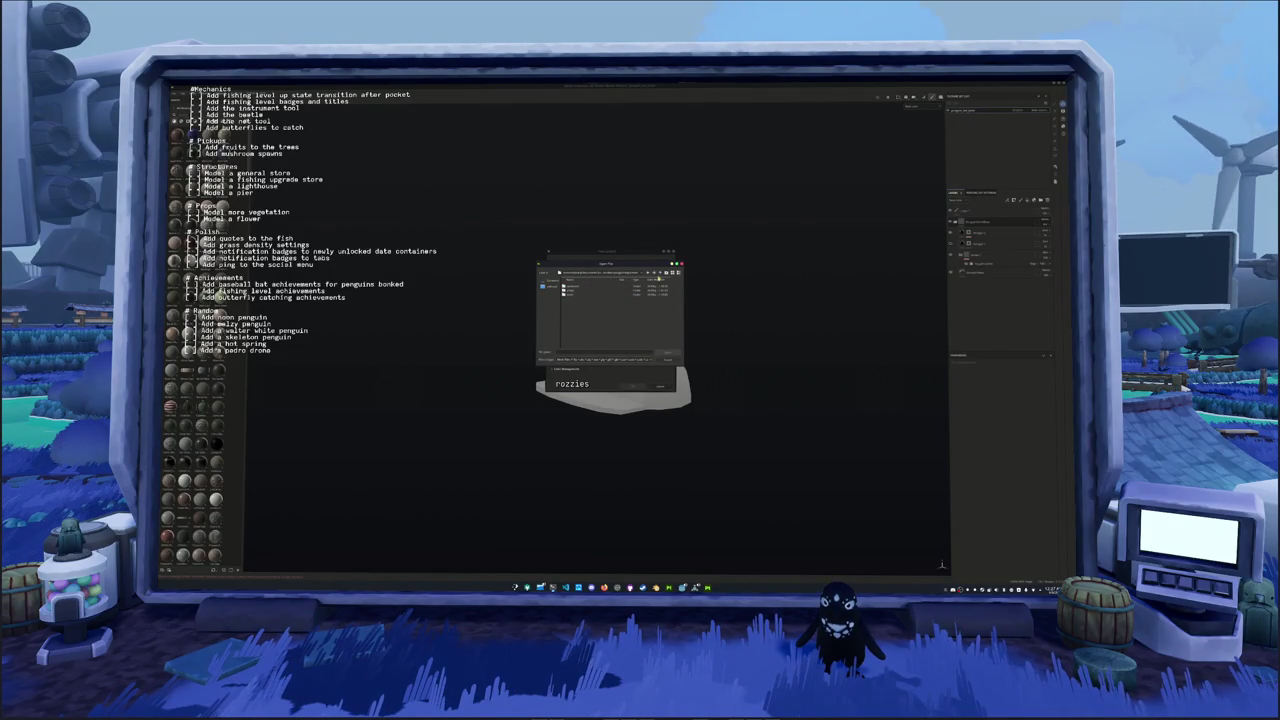
pyautogui.doubleClick(572, 290)
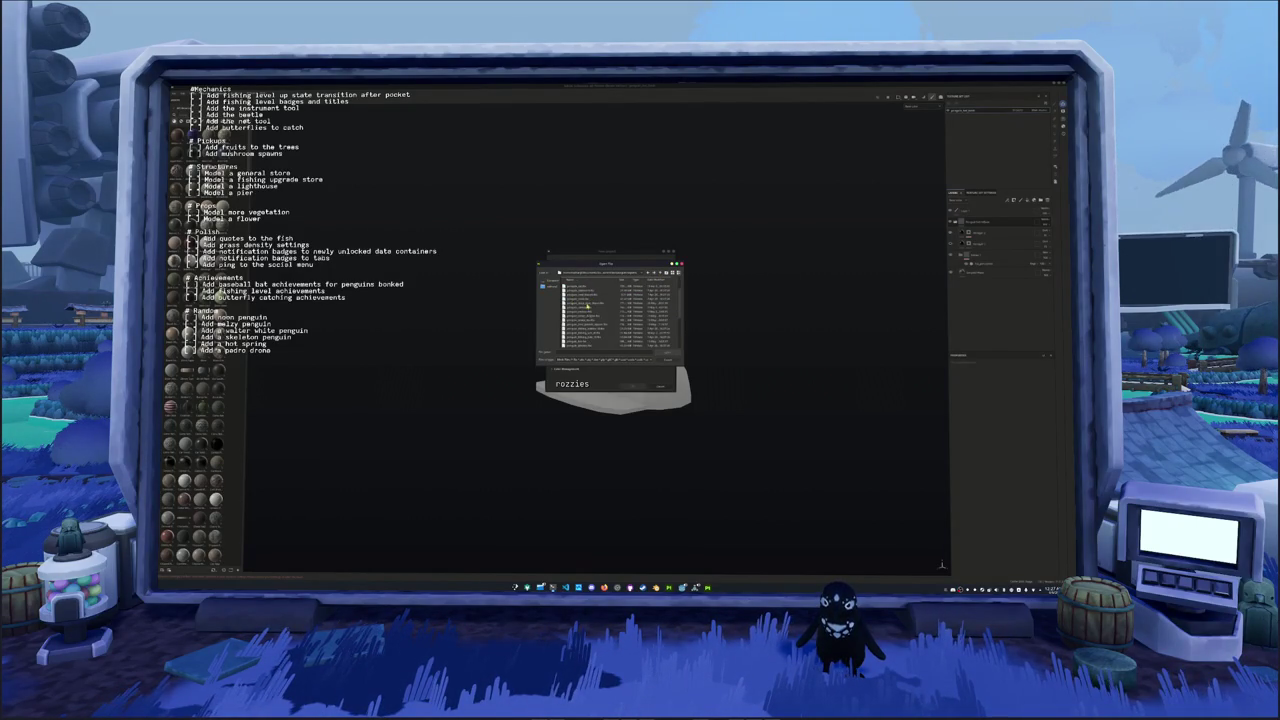
pyautogui.scroll(-3, 585, 320)
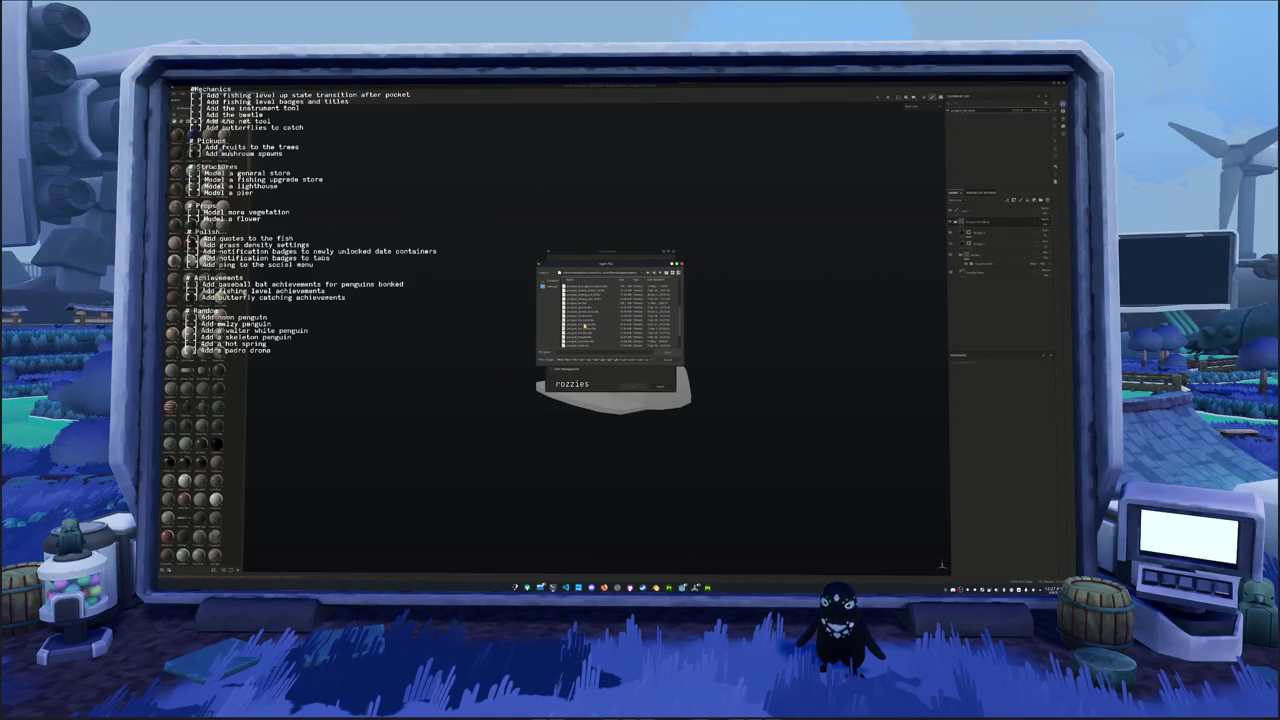
pyautogui.doubleClick(585, 326)
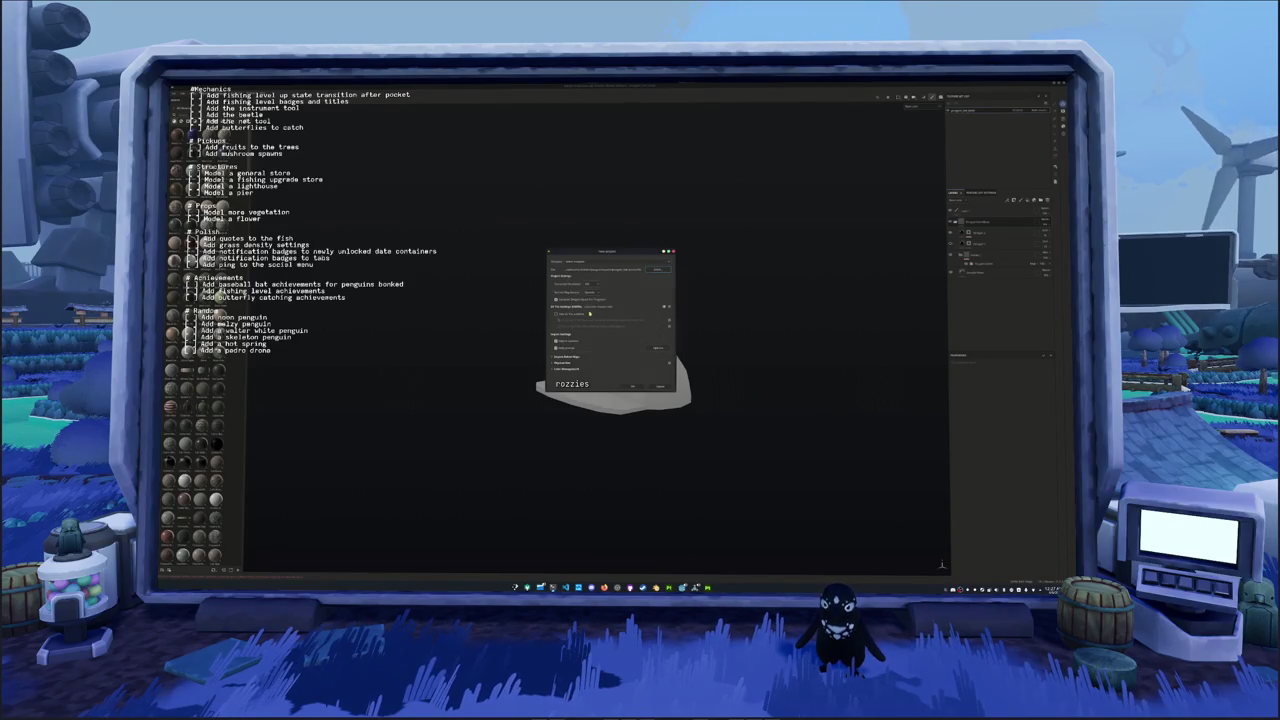
pyautogui.click(592, 305)
pyautogui.click(632, 386)
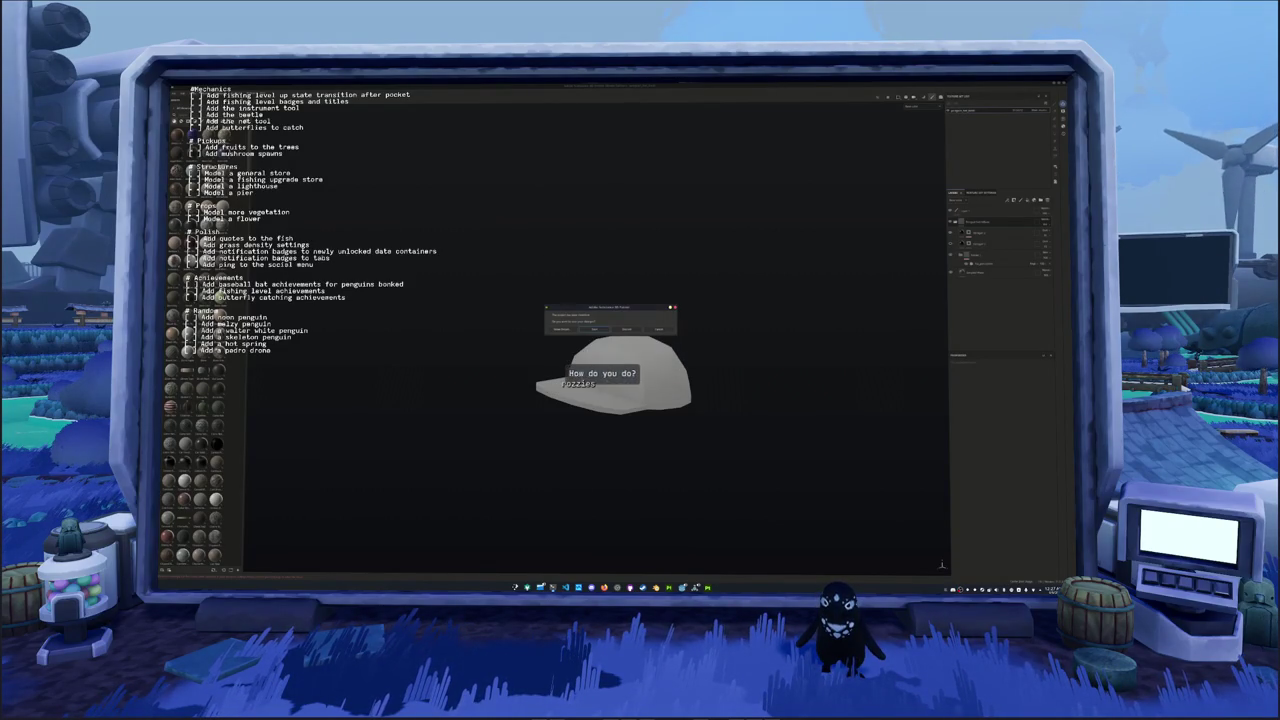
pyautogui.click(596, 329)
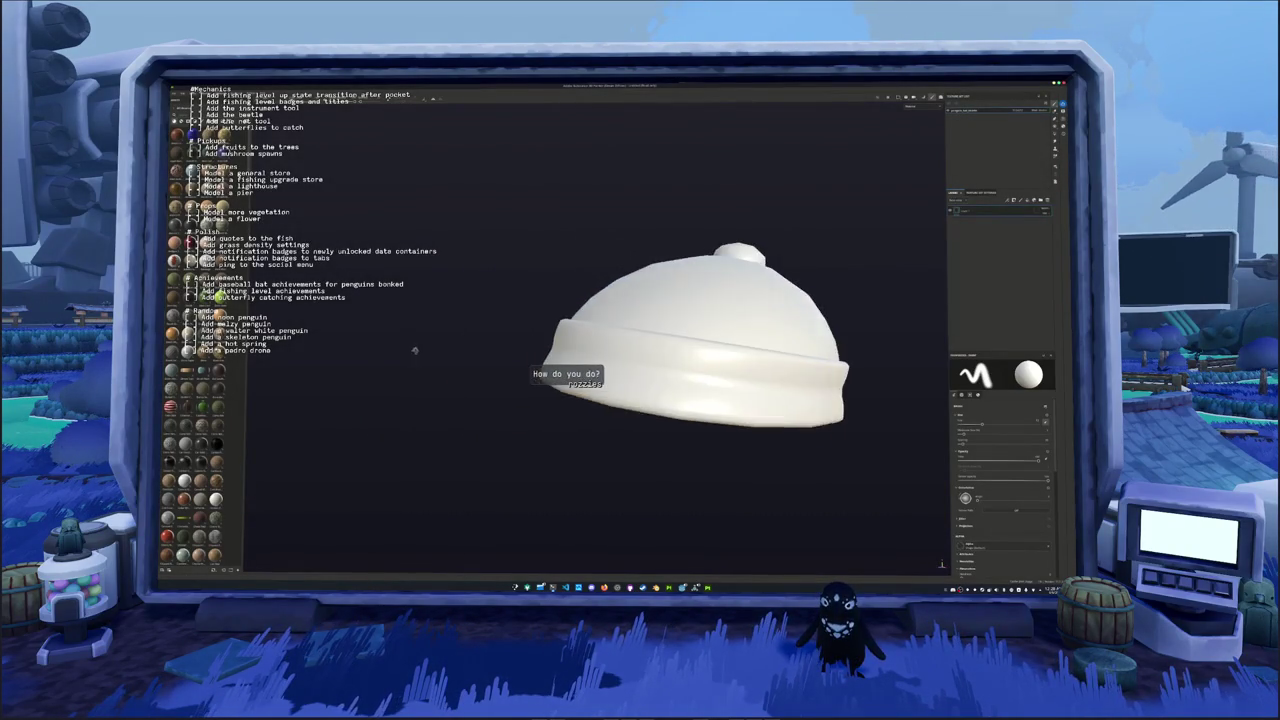
# - Bake the beanie's mesh maps with Bake selected textures and return to painting
pyautogui.hotkey('ctrl', 'shift', 'b')
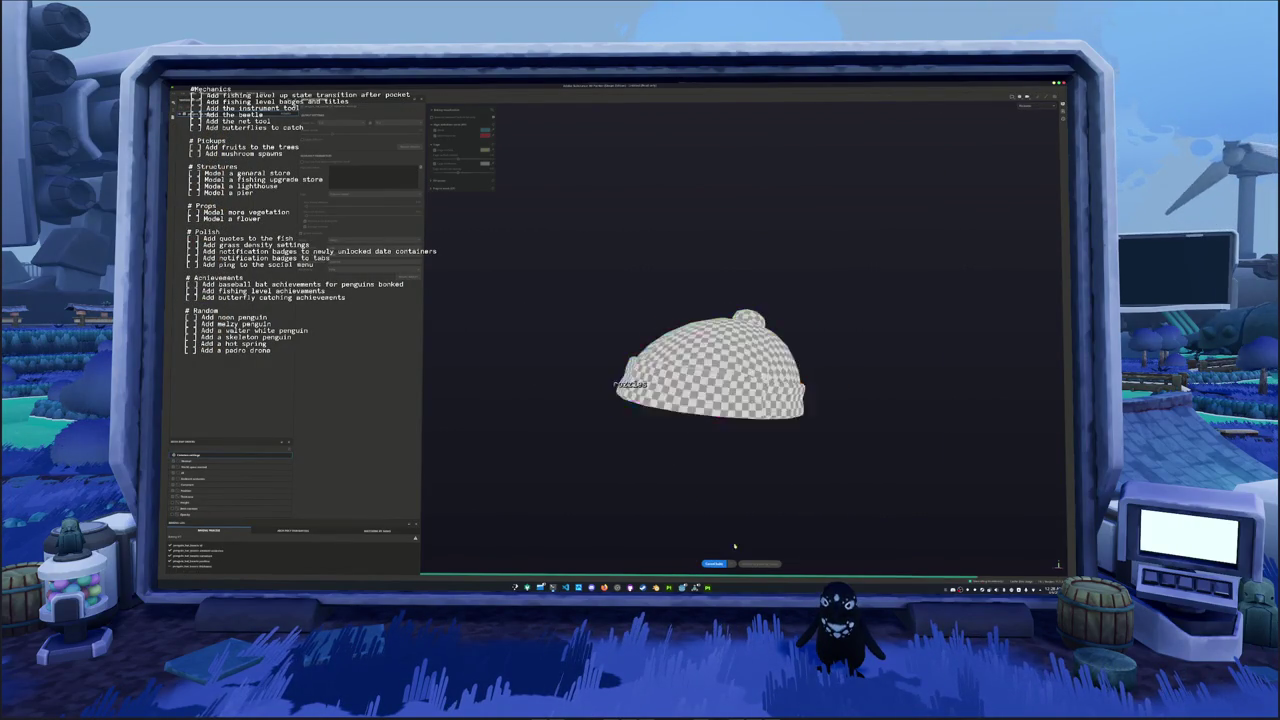
pyautogui.click(766, 564)
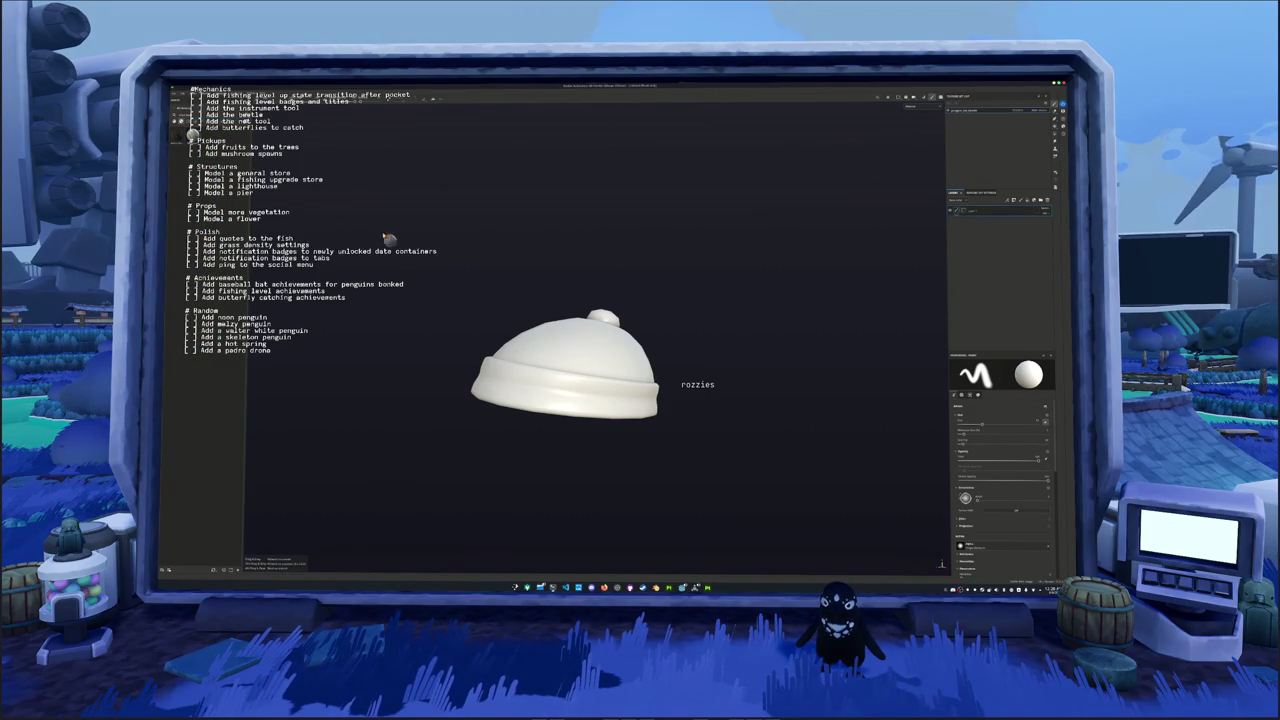
# - Switch the viewport to Material display and drag a layer up into the group above
pyautogui.click(912, 100)
pyautogui.click(918, 128)
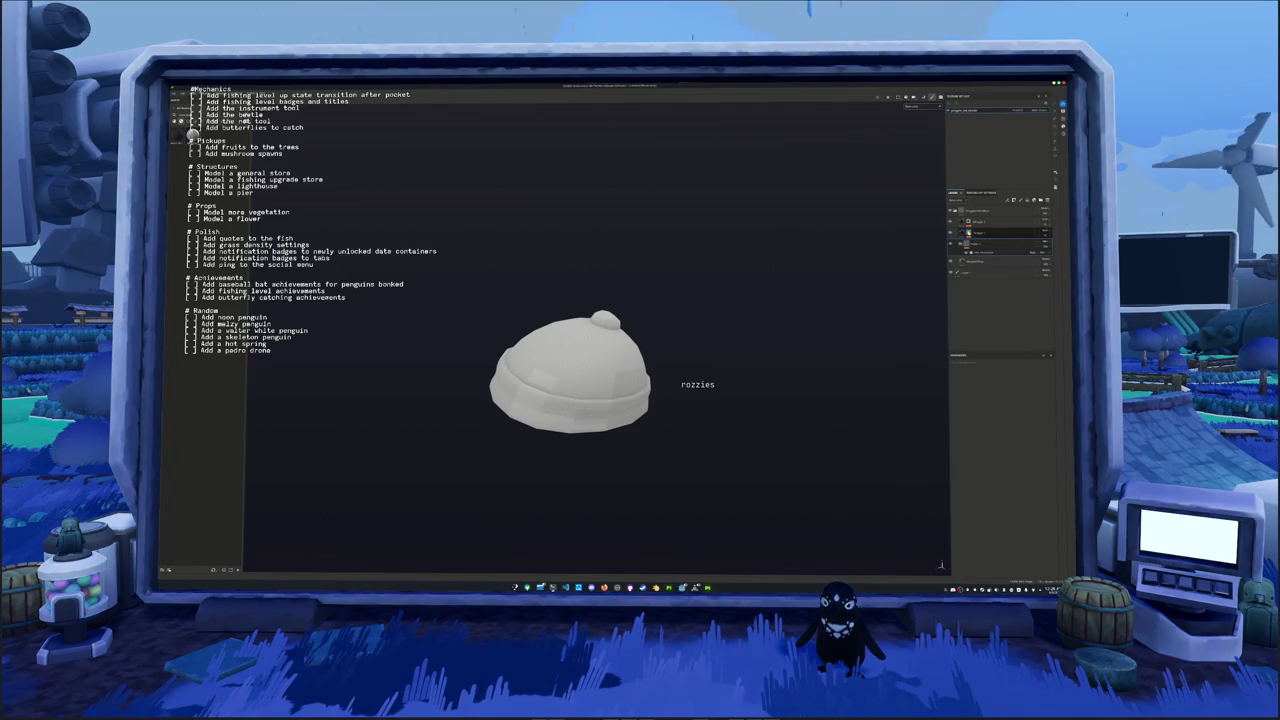
pyautogui.click(954, 233)
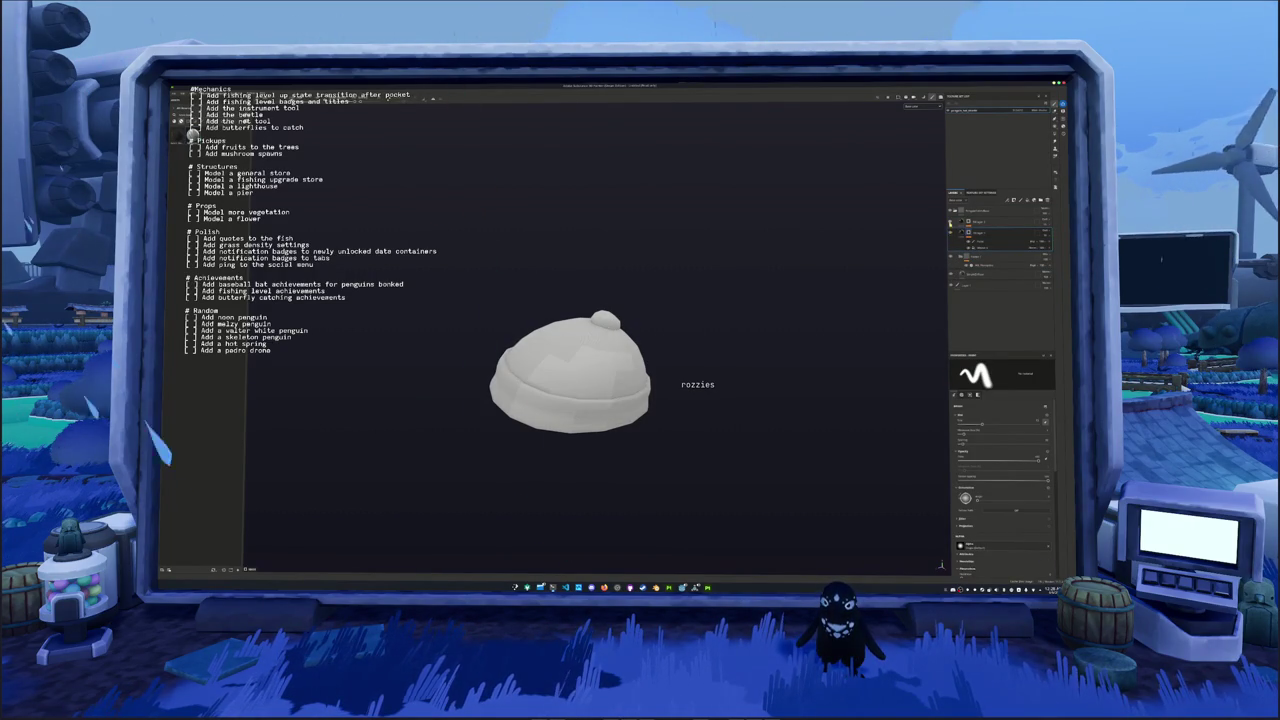
pyautogui.moveTo(950, 233); pyautogui.dragTo(973, 226)
# - Check the layers in the stack, ending with the fill layer's properties shown
pyautogui.click(989, 233)
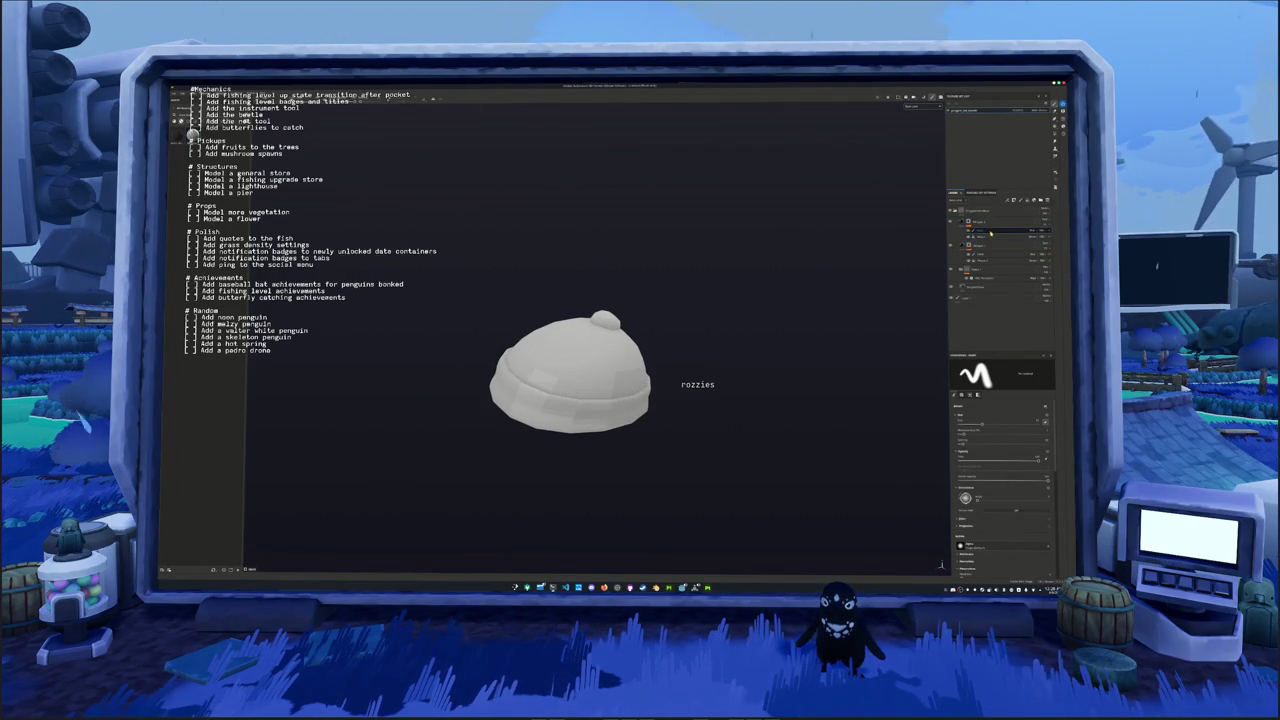
pyautogui.click(1024, 248)
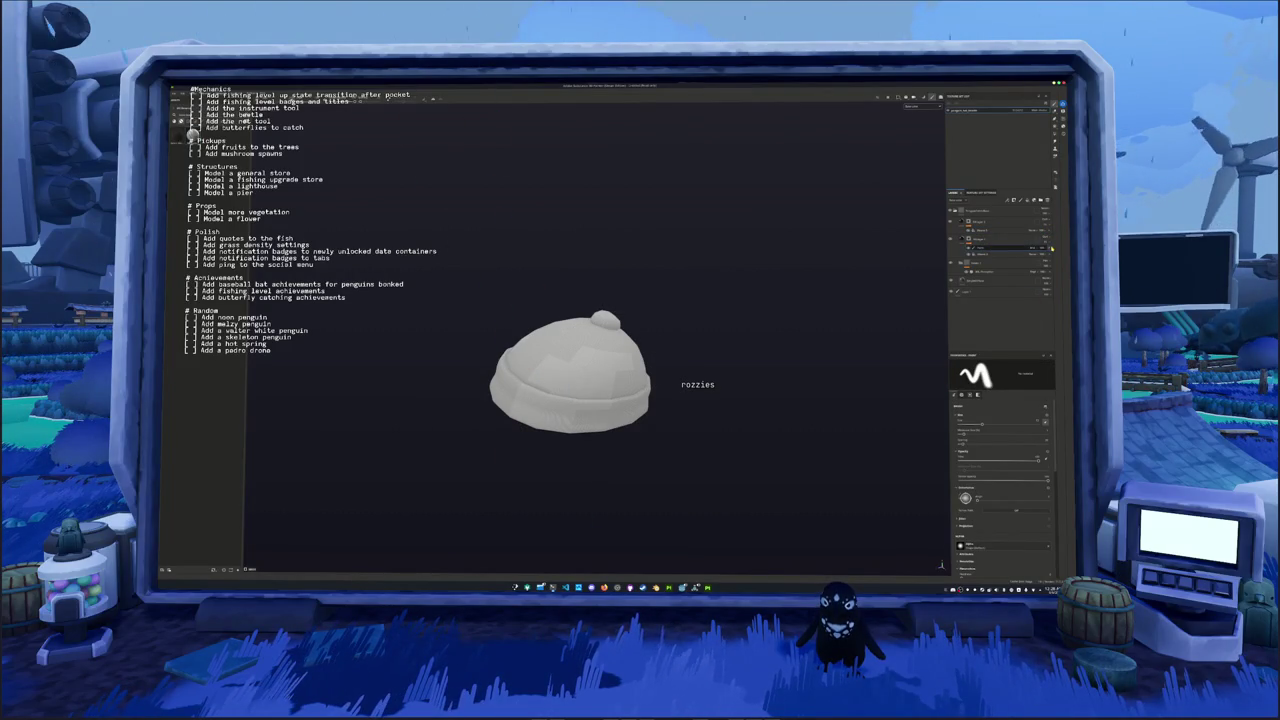
pyautogui.click(996, 240)
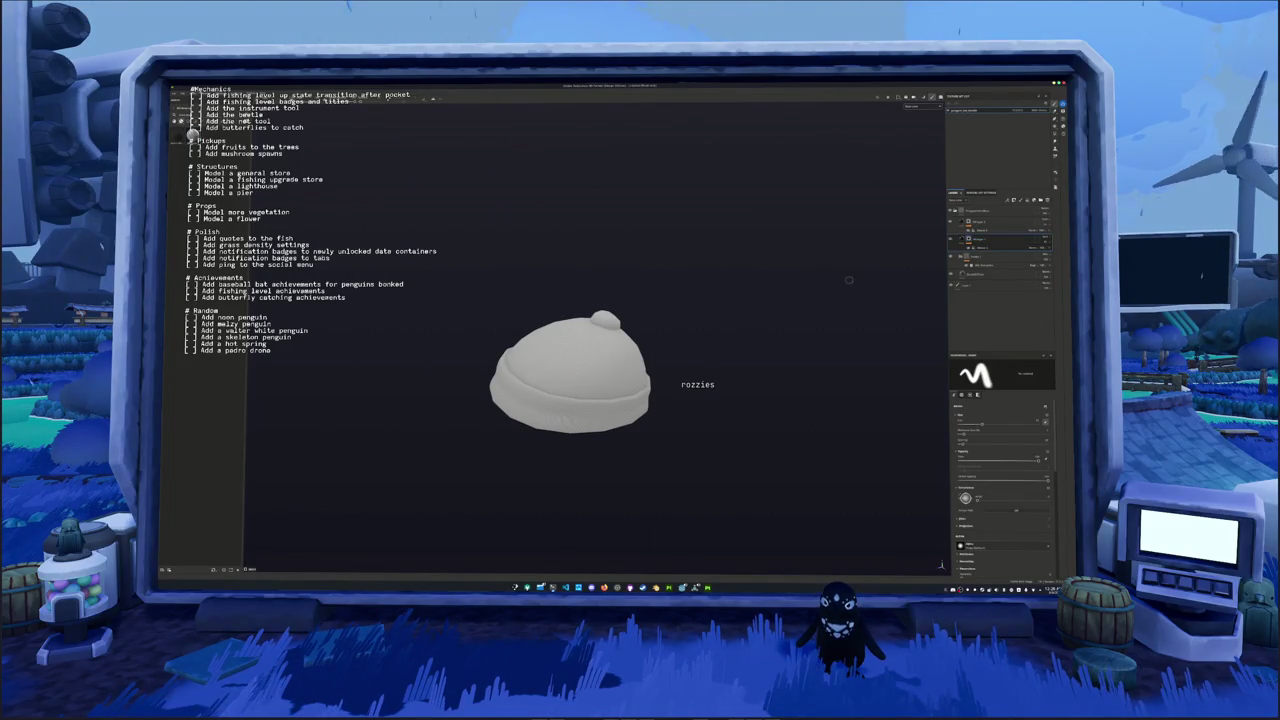
pyautogui.keyDown('alt'); pyautogui.moveTo(737, 337); pyautogui.dragTo(741, 321); pyautogui.keyUp('alt')
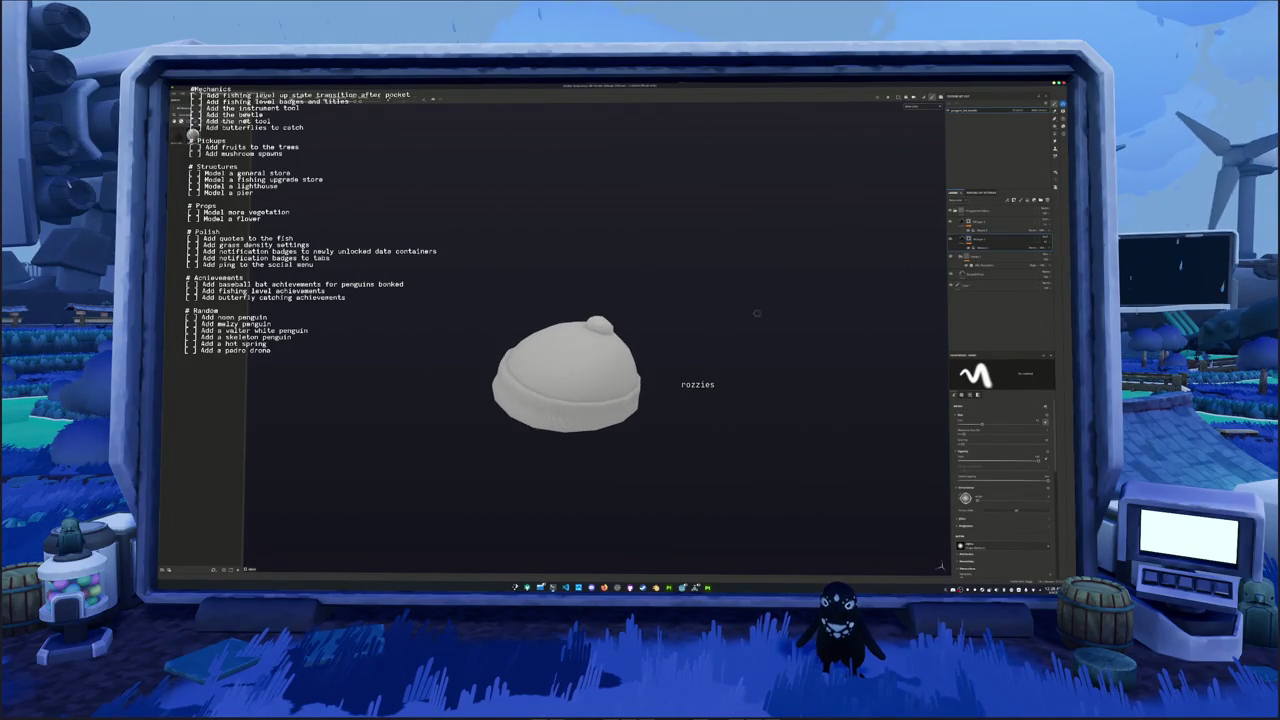
pyautogui.click(994, 224)
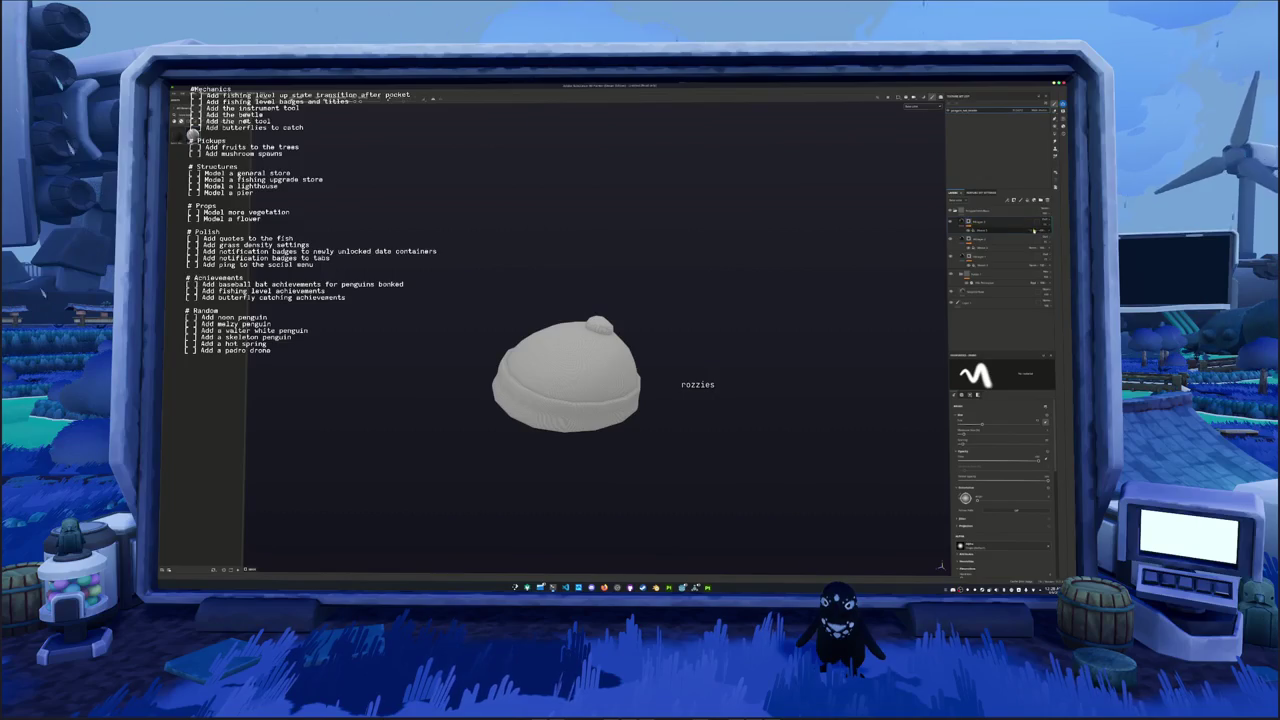
pyautogui.click(1008, 229)
pyautogui.scroll(-3, 968, 479)
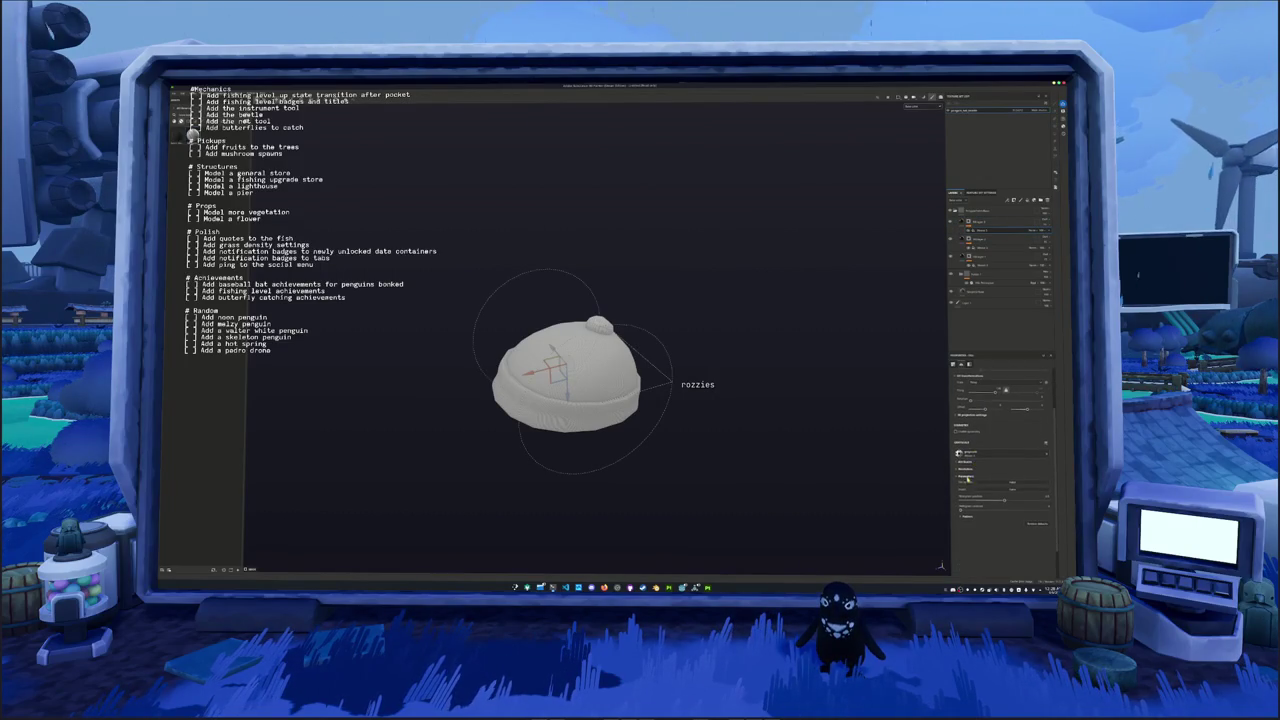
# - Assign a grayscale stripe resource to the fill layer's source and tighten the stripes
pyautogui.click(985, 453)
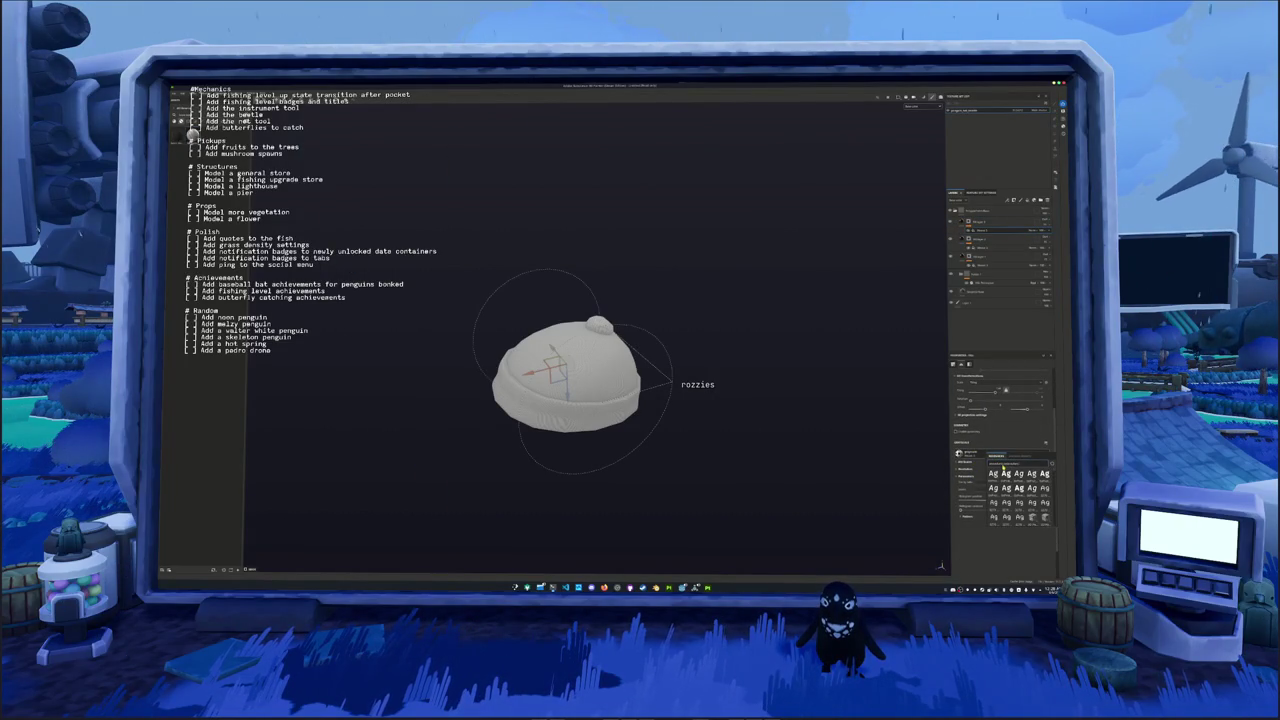
pyautogui.click(1004, 470)
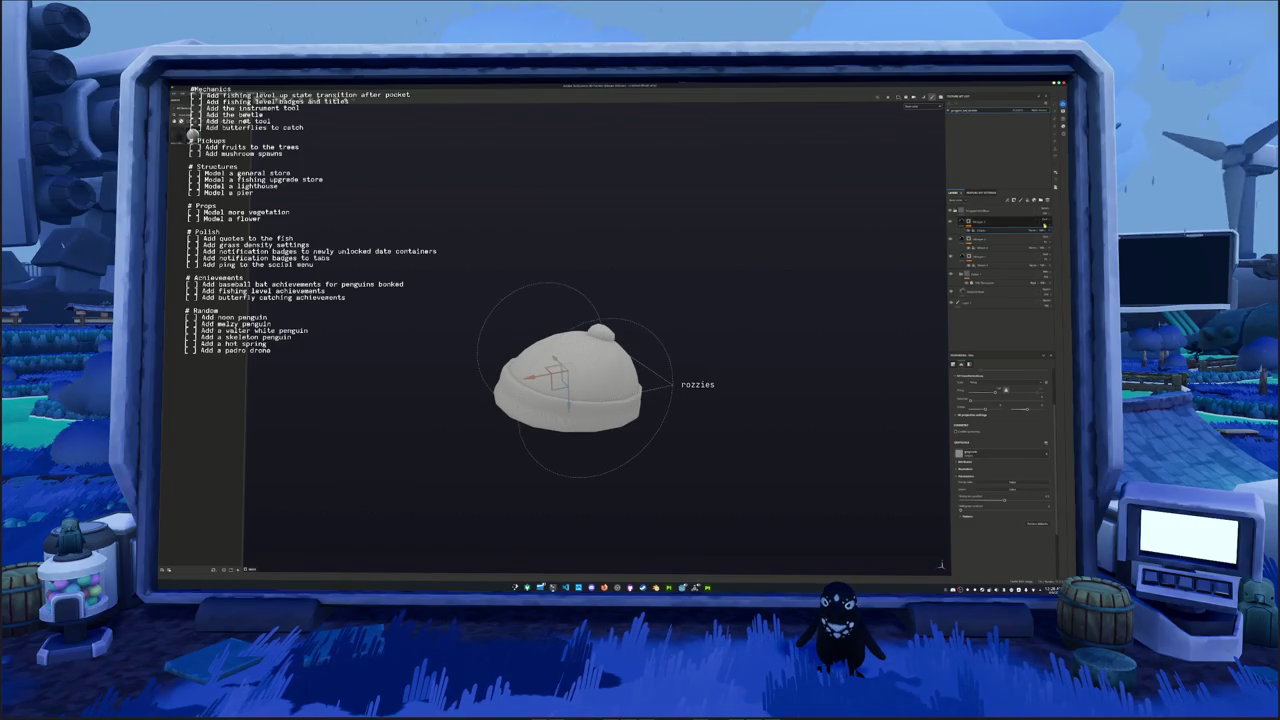
pyautogui.click(980, 229)
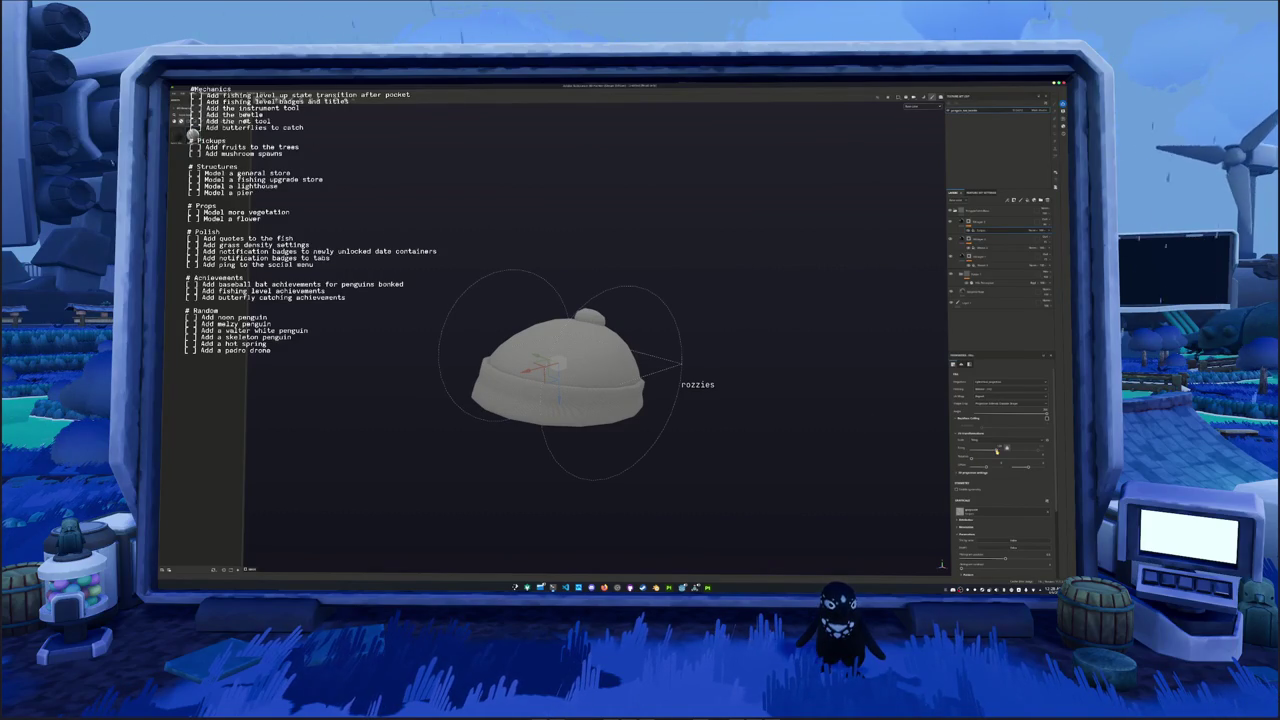
pyautogui.click(983, 451)
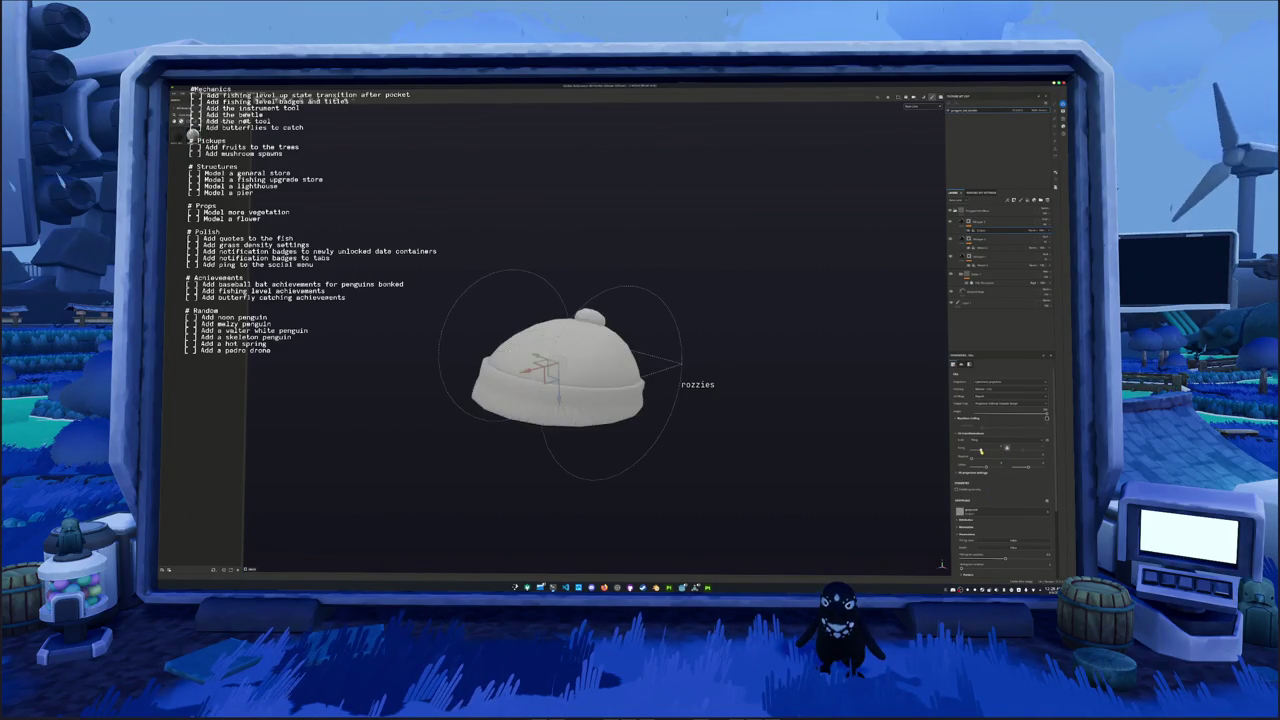
pyautogui.moveTo(983, 451); pyautogui.dragTo(1001, 456)
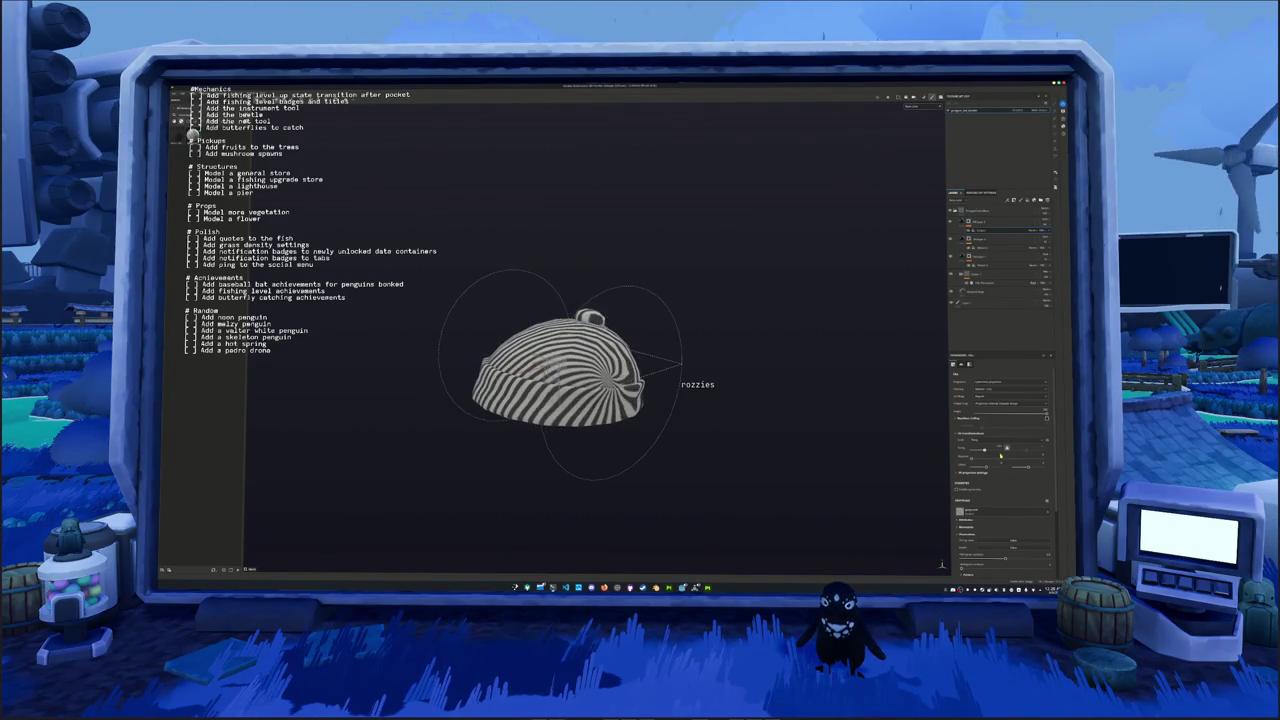
# - Raise the stripe tiling and adjust the projection rotation angle
pyautogui.scroll(-2, 979, 503)
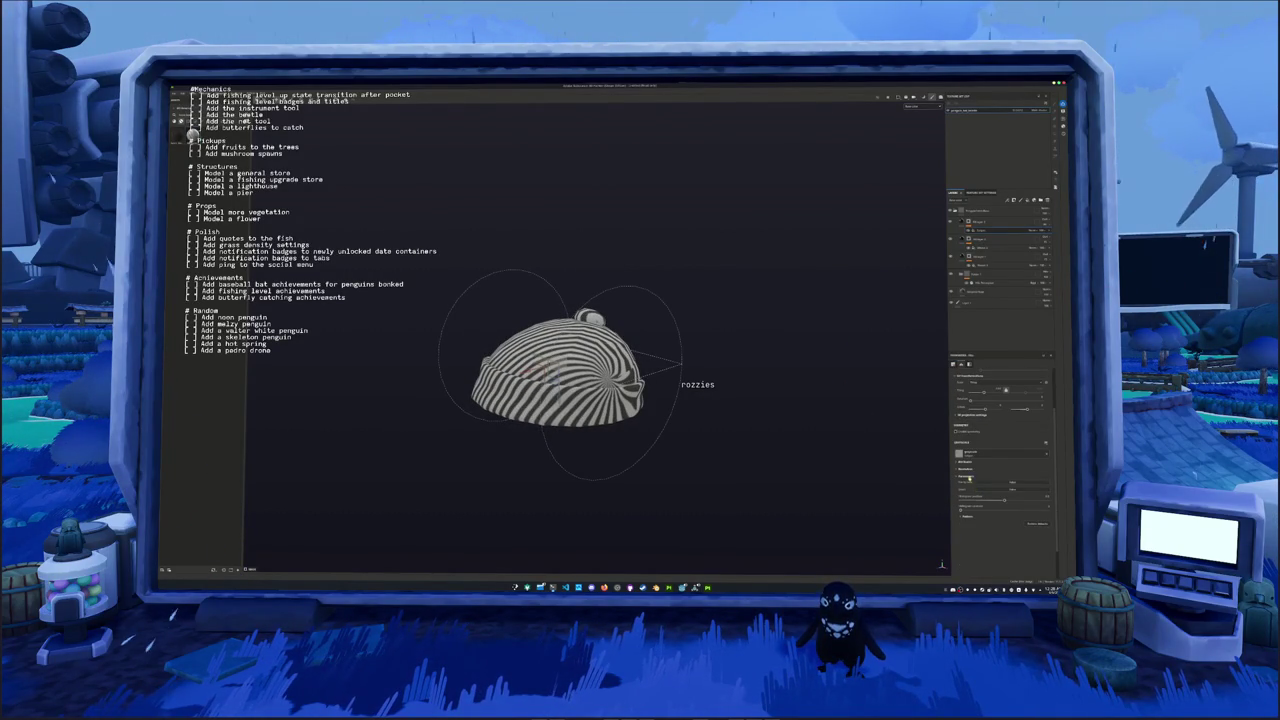
pyautogui.click(966, 421)
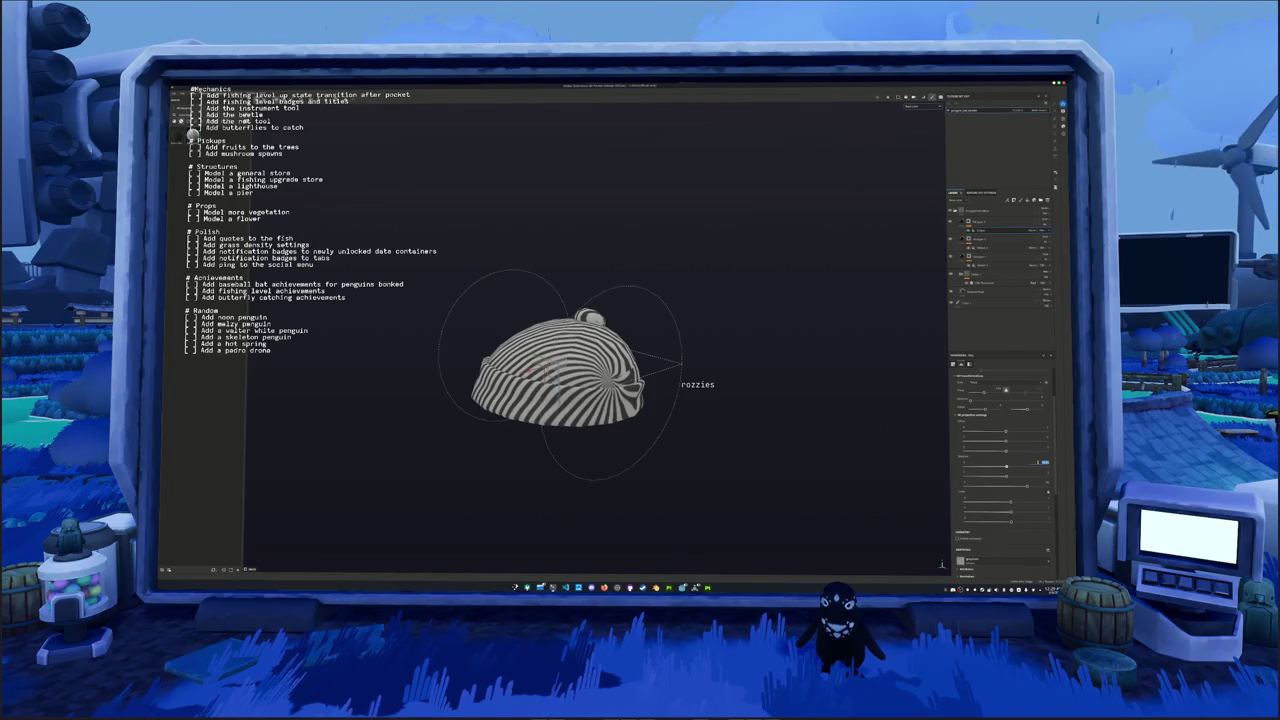
pyautogui.press('Return')
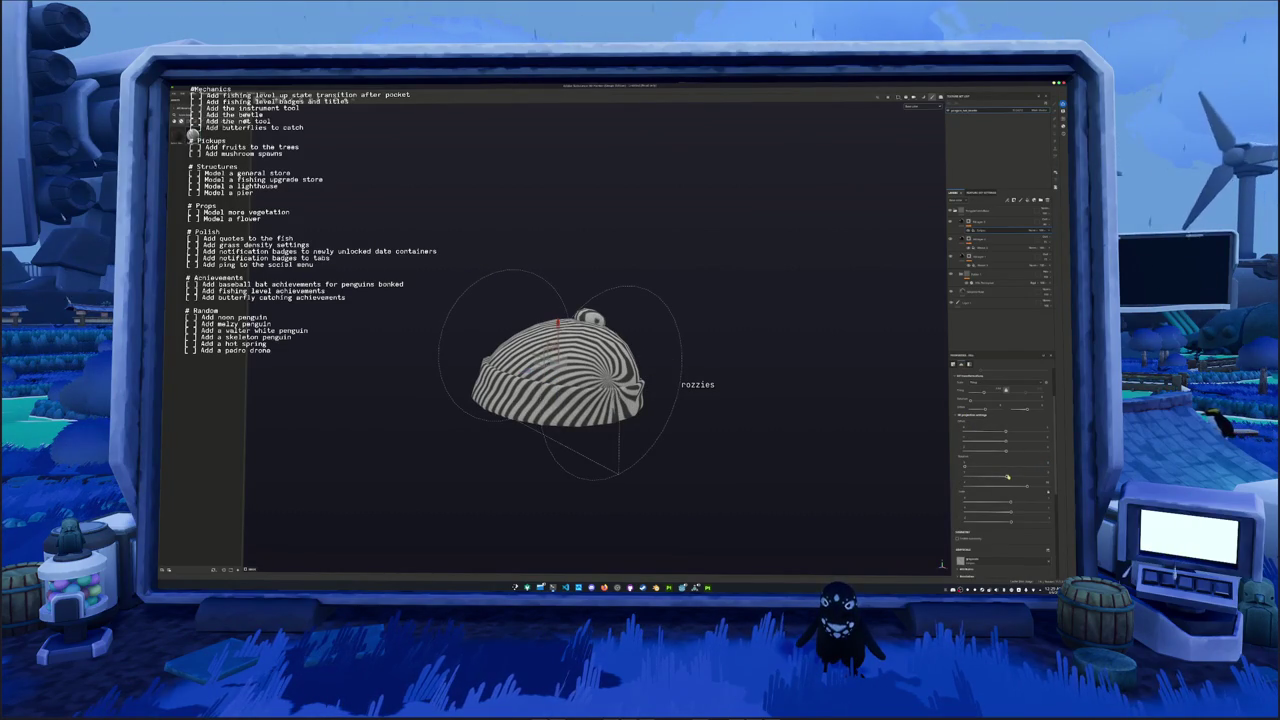
pyautogui.moveTo(1027, 485)
pyautogui.mouseDown()
pyautogui.moveTo(1007, 488)
pyautogui.moveTo(1033, 482)
pyautogui.moveTo(1008, 468)
pyautogui.moveTo(1031, 468)
pyautogui.mouseUp()
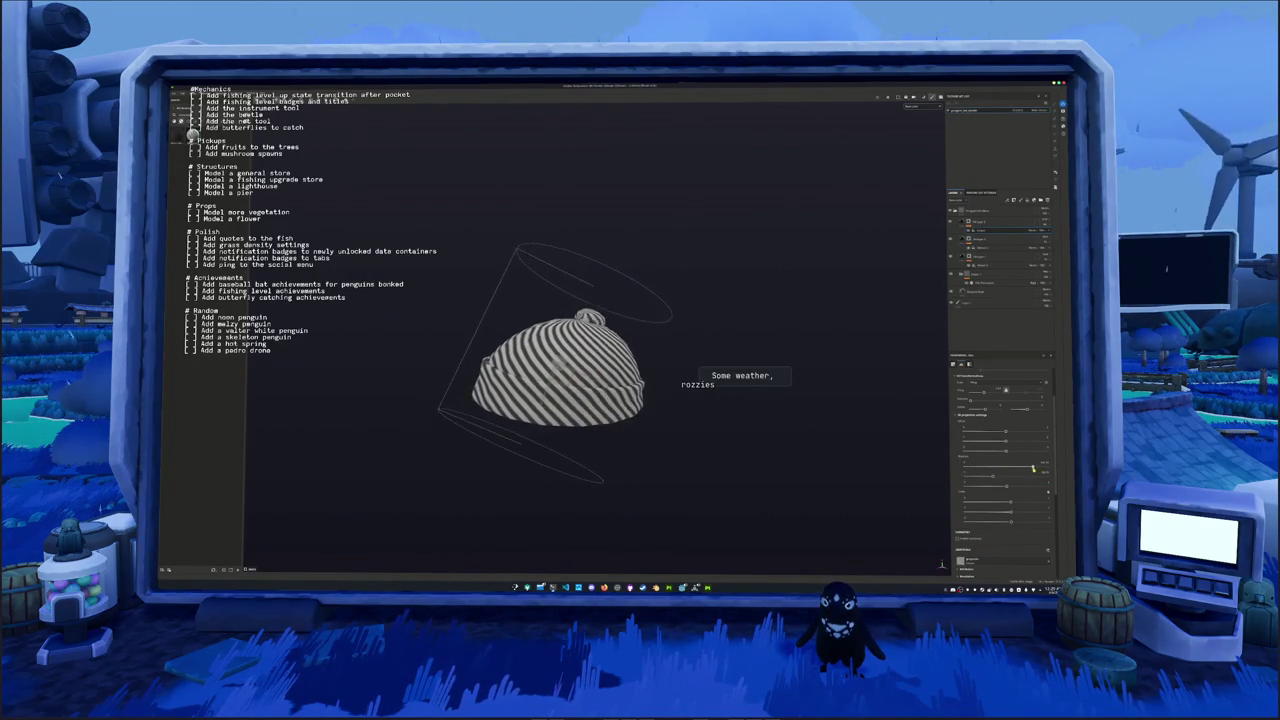
pyautogui.moveTo(723, 506)
pyautogui.mouseDown(button='middle')
pyautogui.moveTo(721, 488)
pyautogui.moveTo(852, 476)
pyautogui.mouseUp(button='middle')
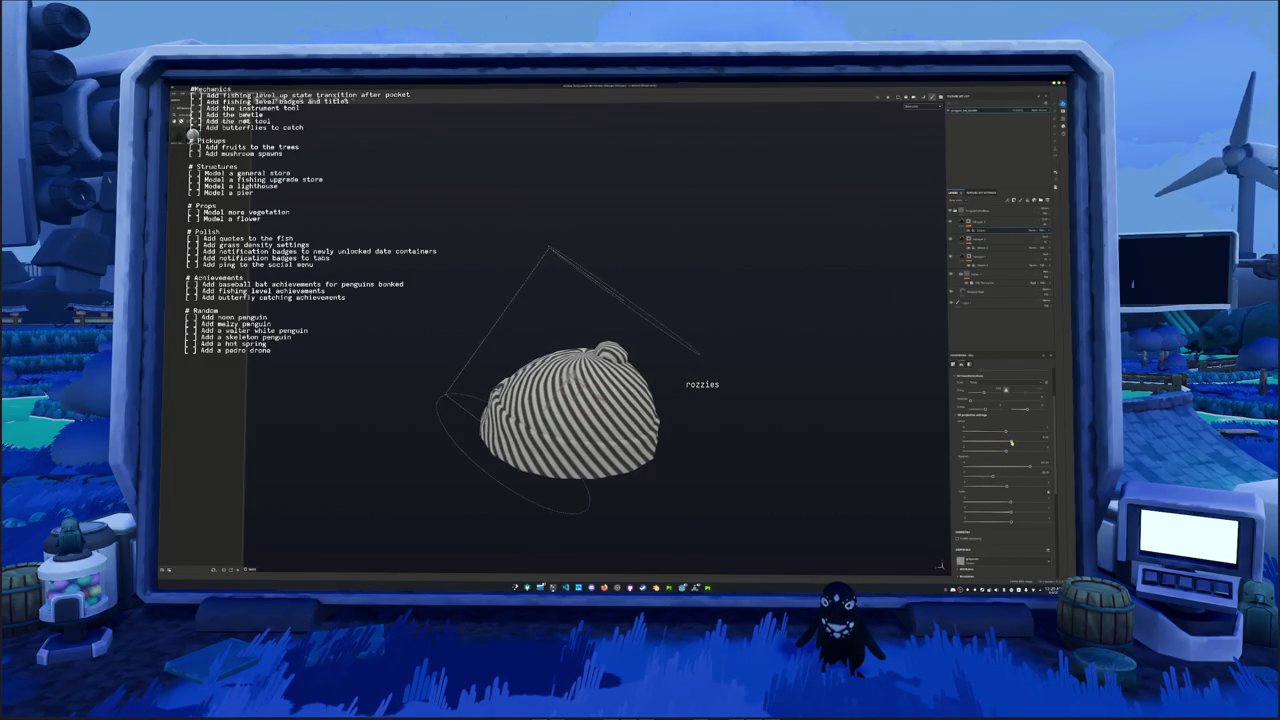
# - Rotate the stripe projection further and set the Projection type to Cylindrical
pyautogui.moveTo(1007, 433)
pyautogui.mouseDown()
pyautogui.moveTo(1020, 453)
pyautogui.moveTo(996, 452)
pyautogui.mouseUp()
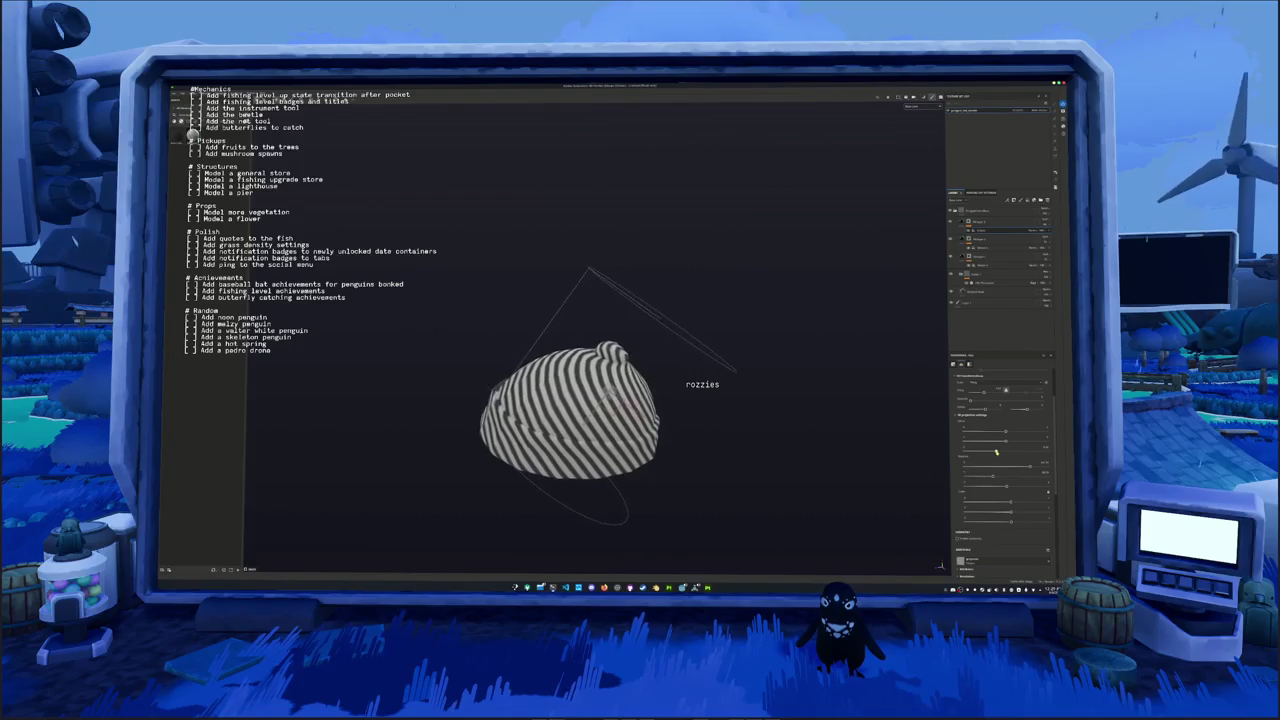
pyautogui.scroll(-5, 985, 500)
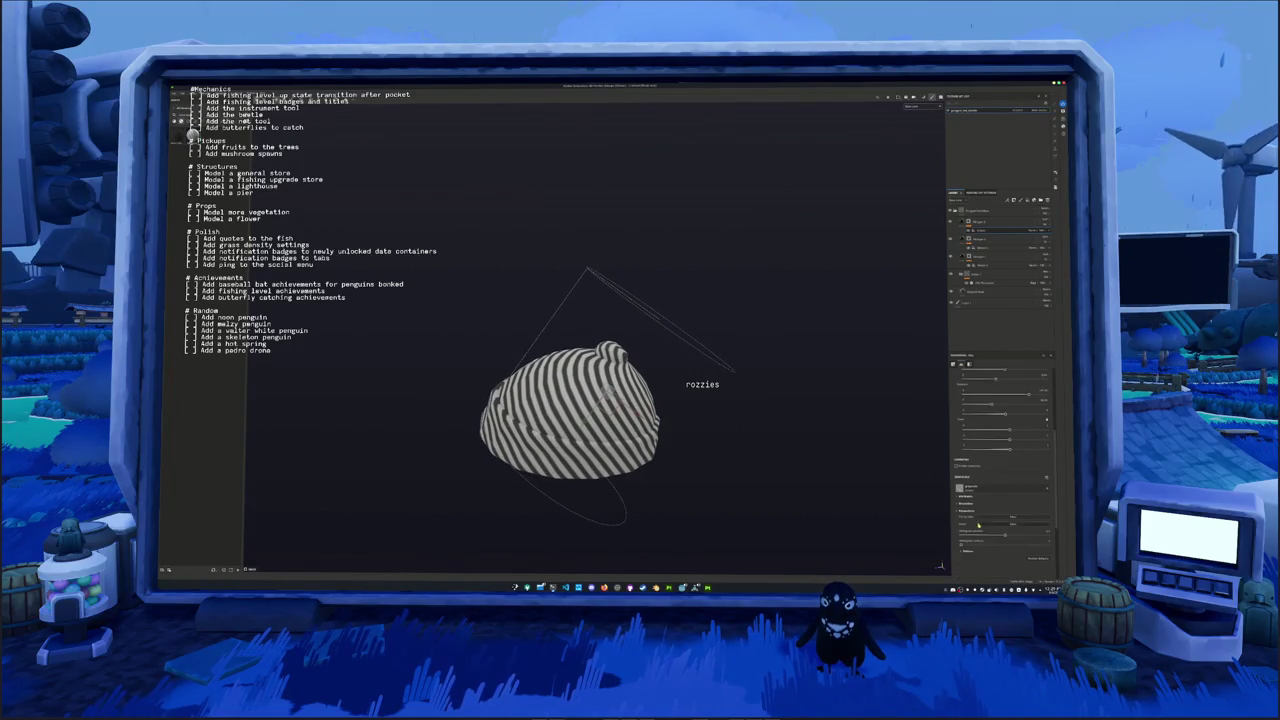
pyautogui.scroll(-5, 975, 547)
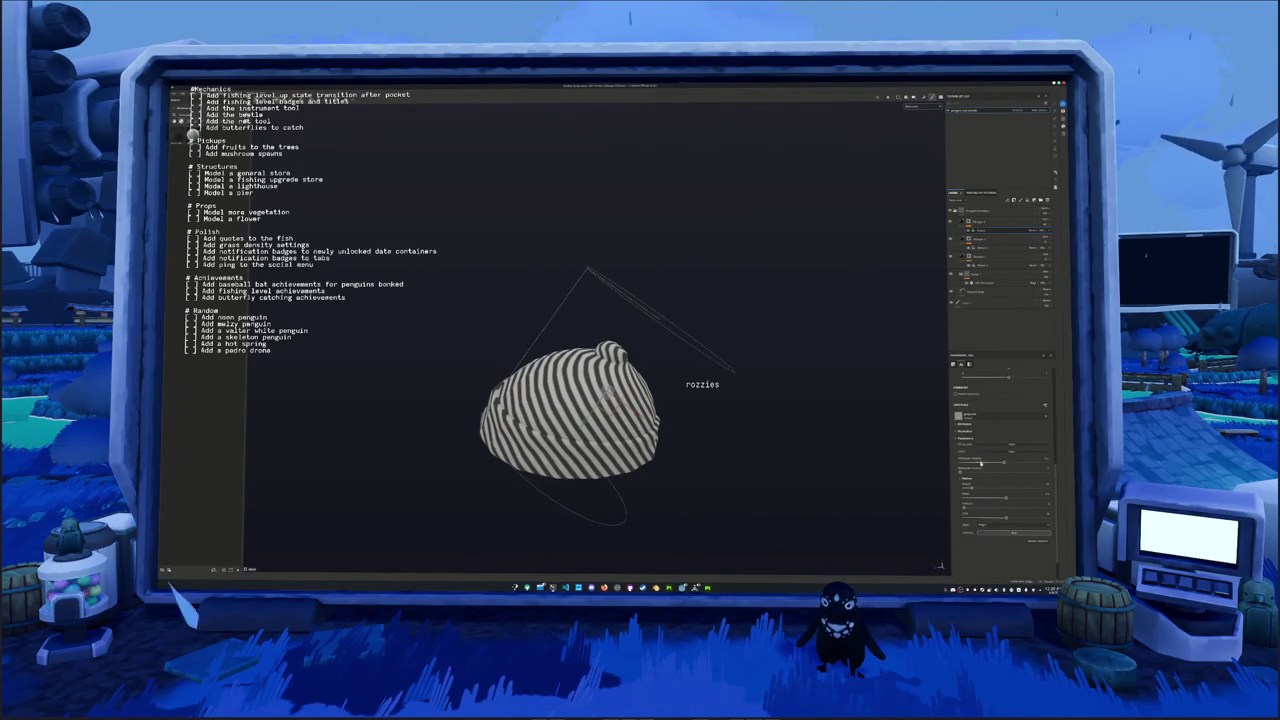
pyautogui.scroll(3, 986, 453)
pyautogui.scroll(2, 961, 463)
pyautogui.scroll(1, 961, 464)
pyautogui.moveTo(1028, 467)
pyautogui.mouseDown()
pyautogui.moveTo(996, 467)
pyautogui.moveTo(1022, 467)
pyautogui.mouseUp()
pyautogui.click(987, 378)
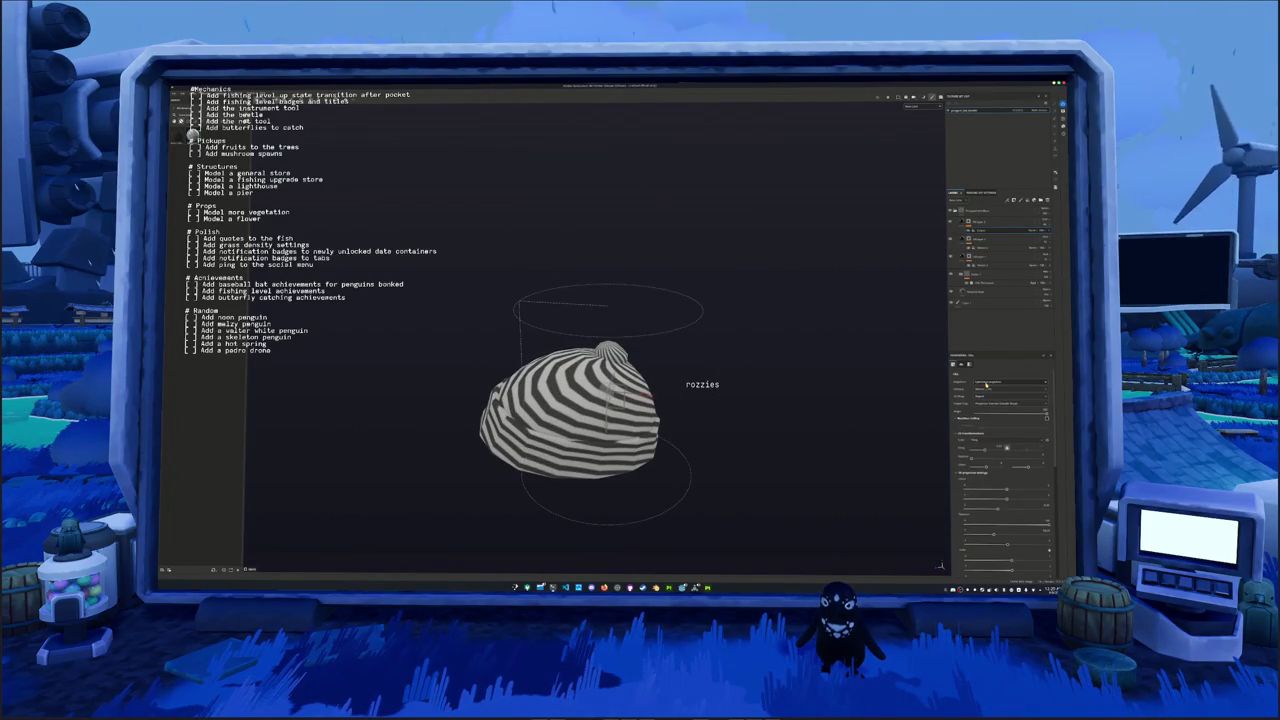
# - Try Spherical projection, return to Cylindrical, and adjust the stripe density
pyautogui.click(990, 410)
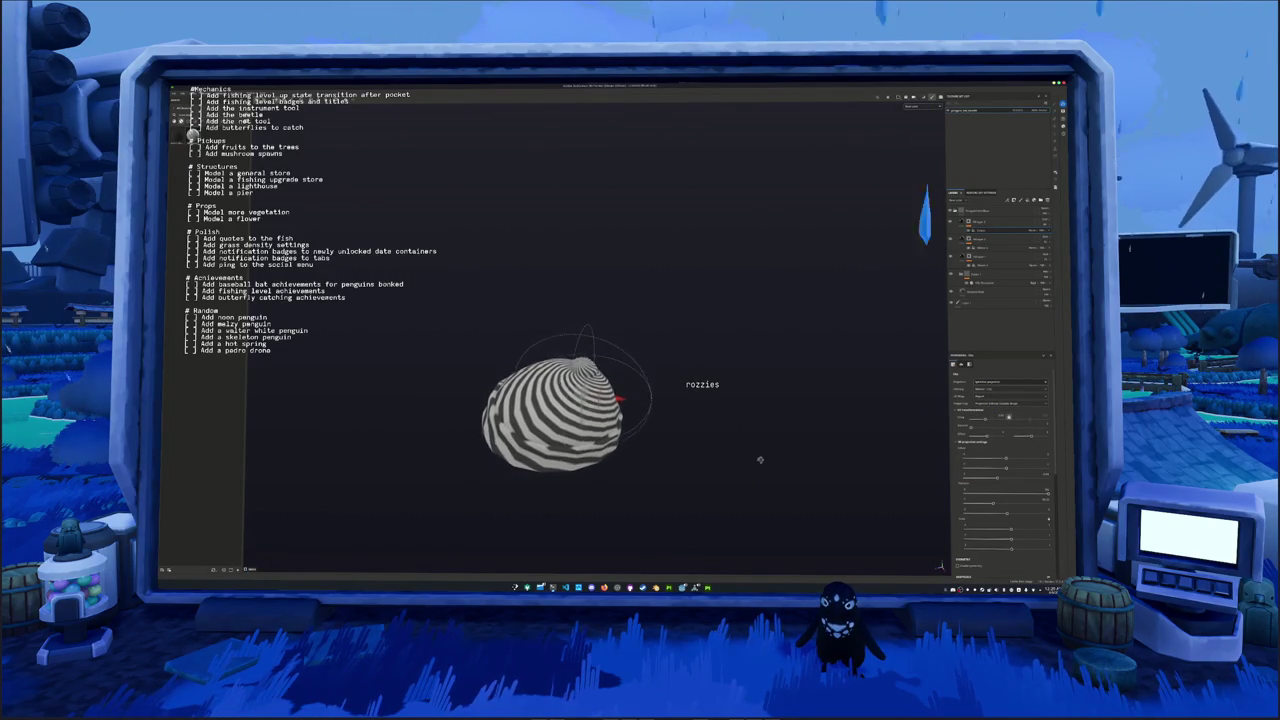
pyautogui.click(984, 382)
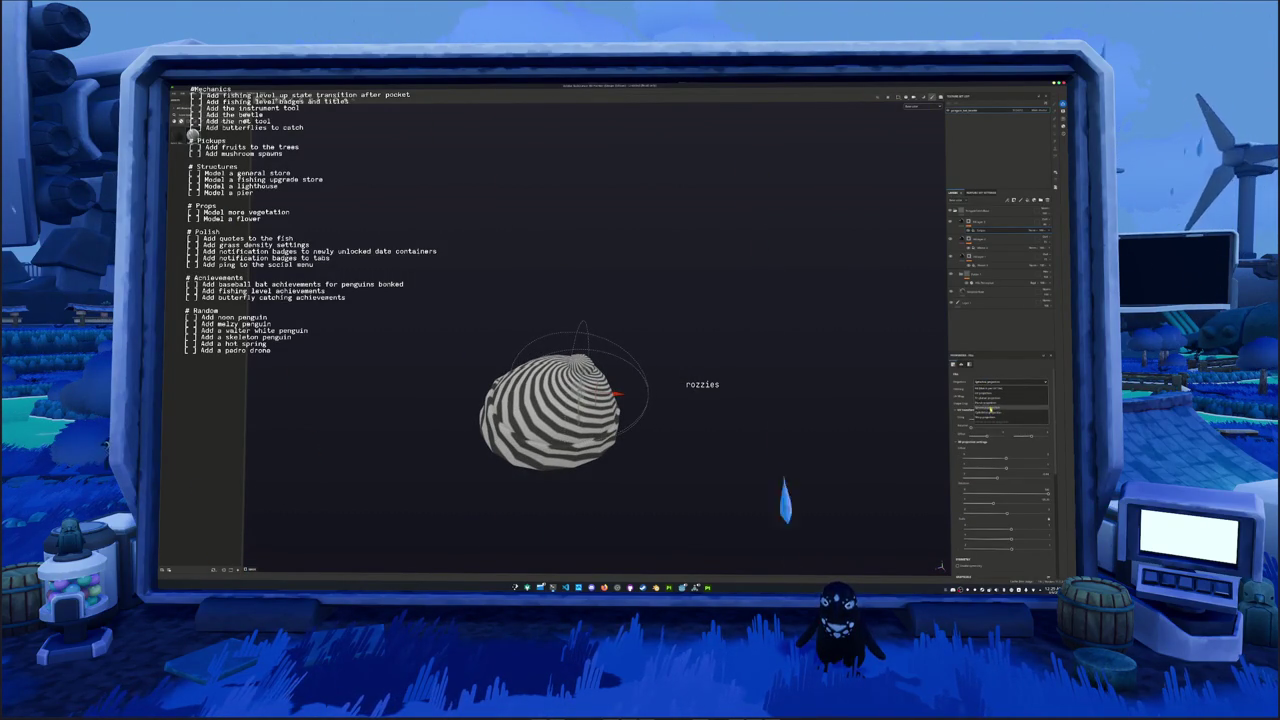
pyautogui.click(990, 408)
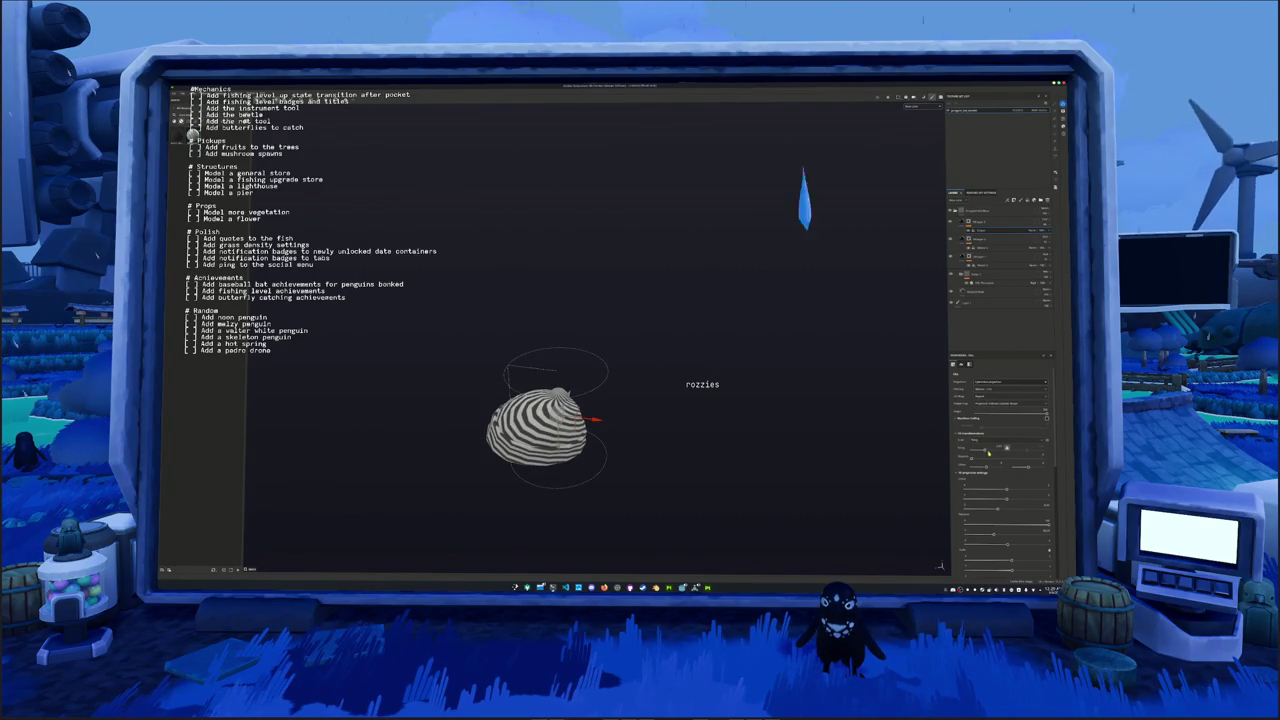
pyautogui.moveTo(988, 452); pyautogui.dragTo(978, 451)
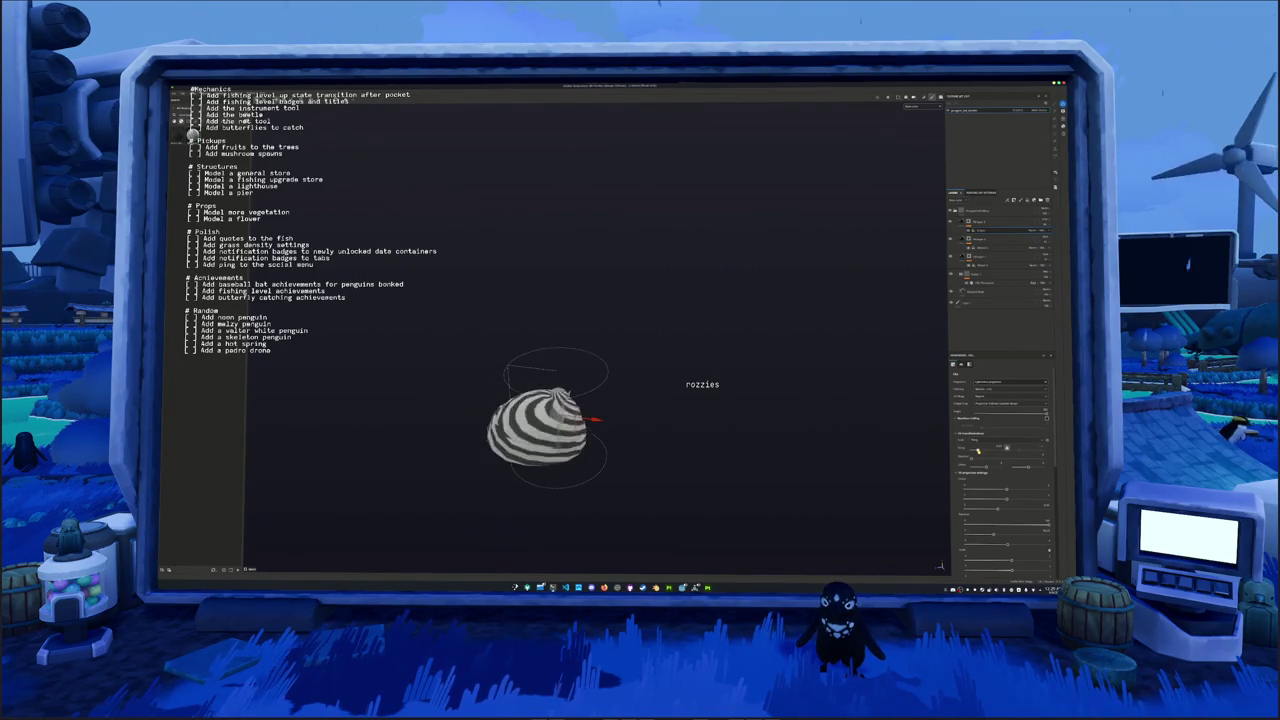
pyautogui.scroll(-2, 962, 482)
pyautogui.scroll(-3, 965, 450)
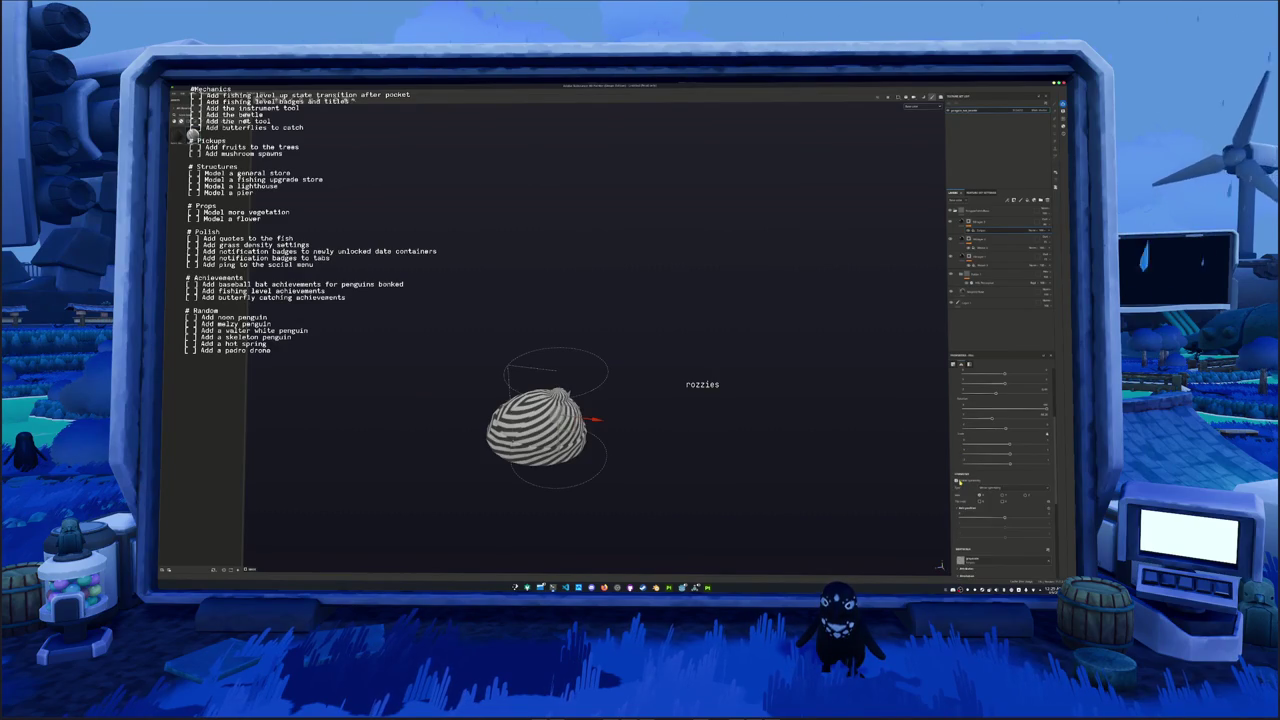
pyautogui.scroll(-3, 964, 484)
pyautogui.scroll(-2, 965, 459)
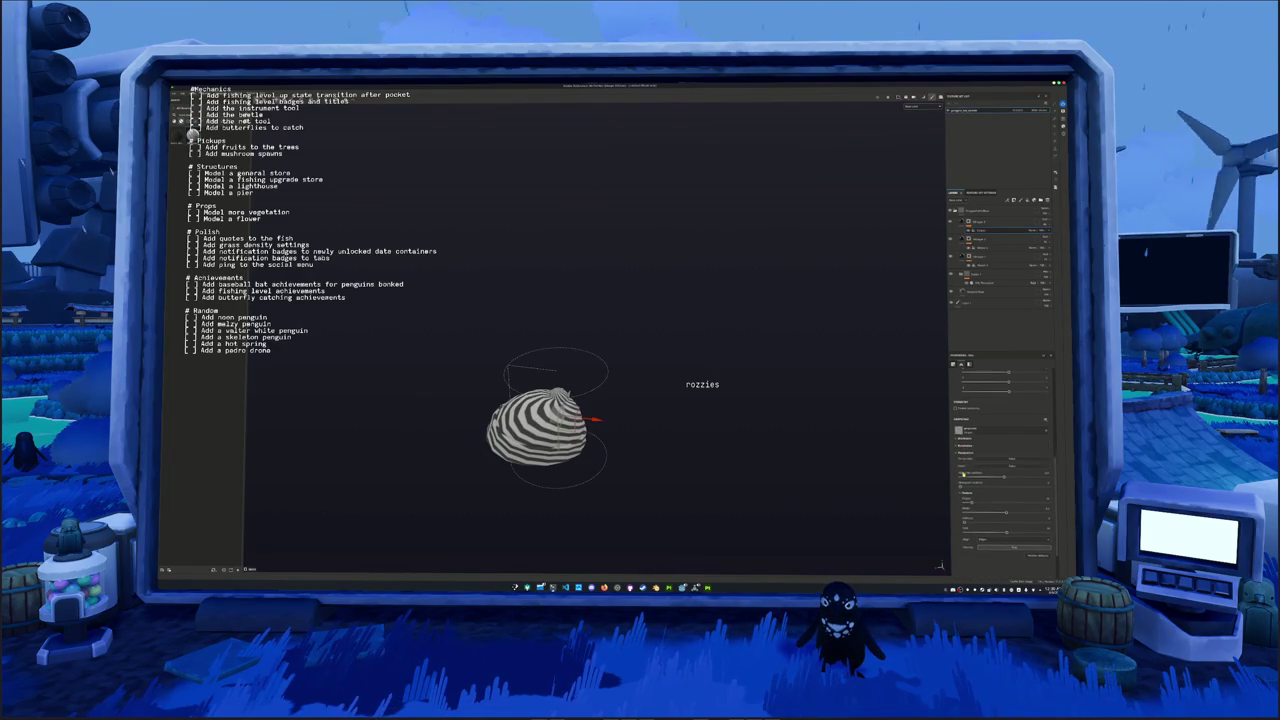
# - Tune the UV projection scale sliders so the stripes wrap the hat as horizontal rings
pyautogui.moveTo(1004, 516)
pyautogui.mouseDown()
pyautogui.moveTo(973, 518)
pyautogui.moveTo(1051, 515)
pyautogui.moveTo(962, 517)
pyautogui.mouseUp()
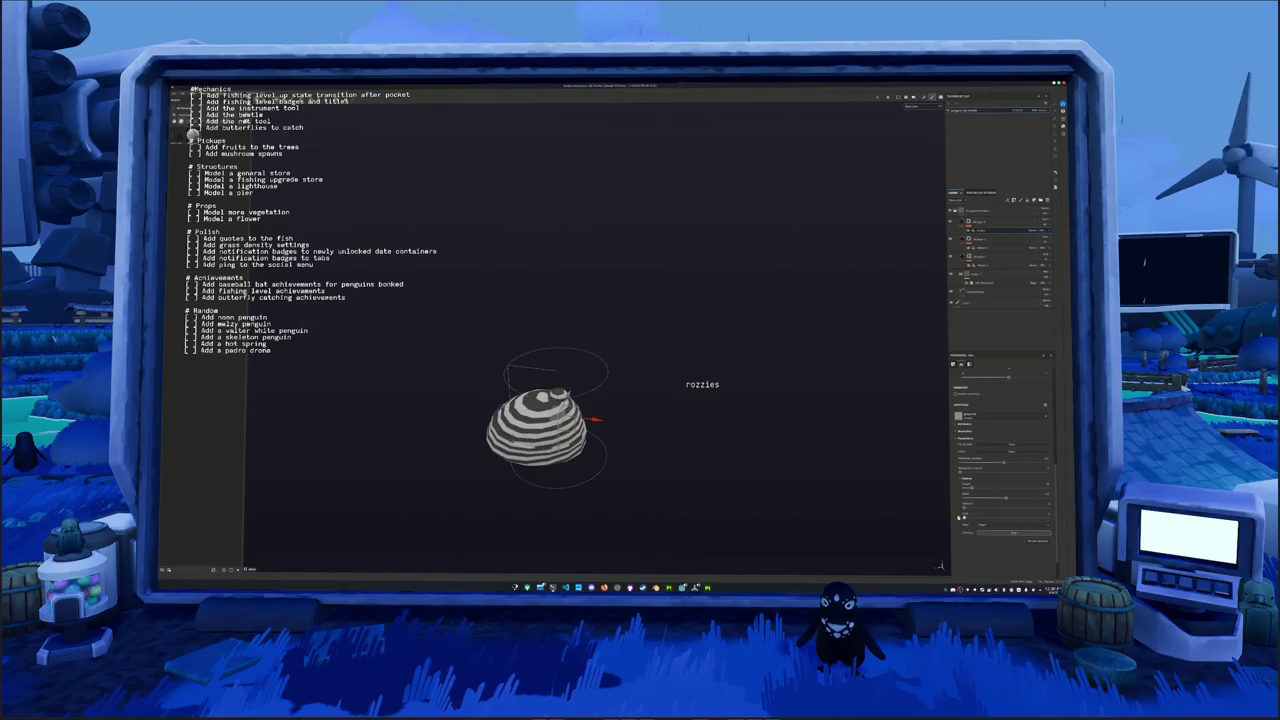
pyautogui.scroll(3, 977, 502)
pyautogui.scroll(3, 980, 495)
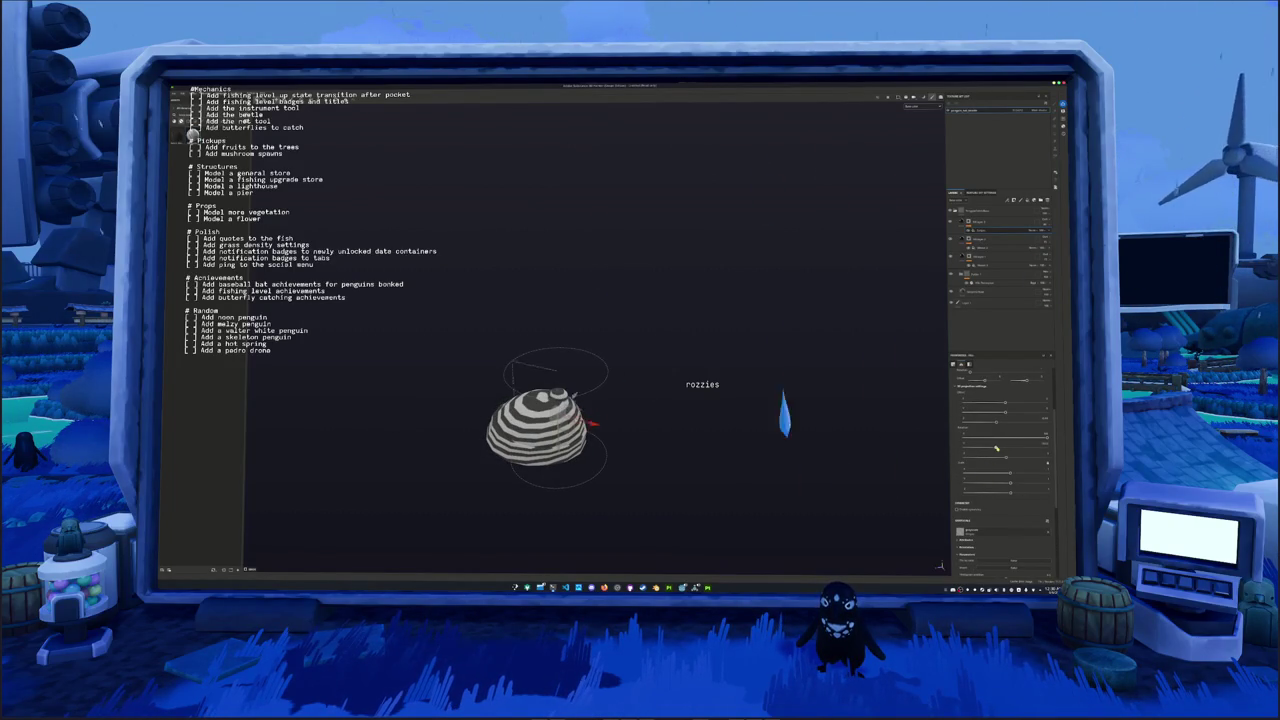
pyautogui.moveTo(1010, 455)
pyautogui.mouseDown()
pyautogui.moveTo(988, 468)
pyautogui.moveTo(1008, 467)
pyautogui.moveTo(982, 442)
pyautogui.mouseUp()
pyautogui.scroll(-3, 975, 505)
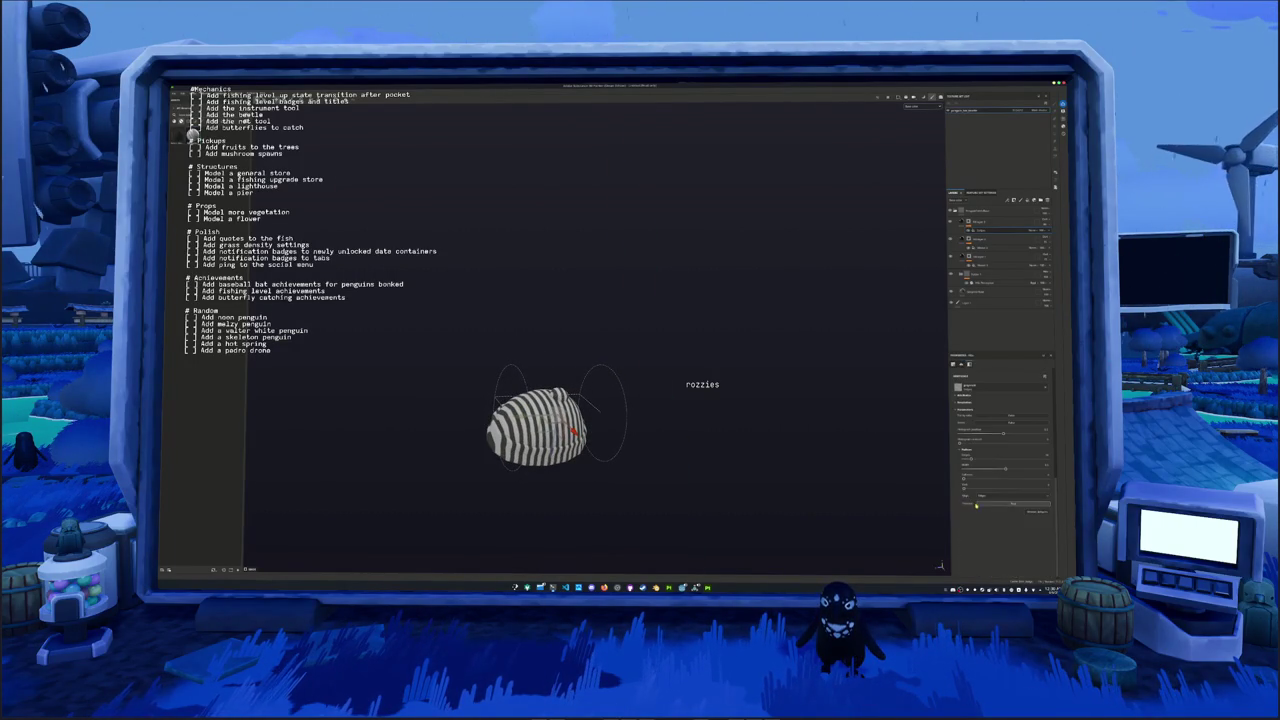
pyautogui.moveTo(965, 487); pyautogui.dragTo(228, 535)
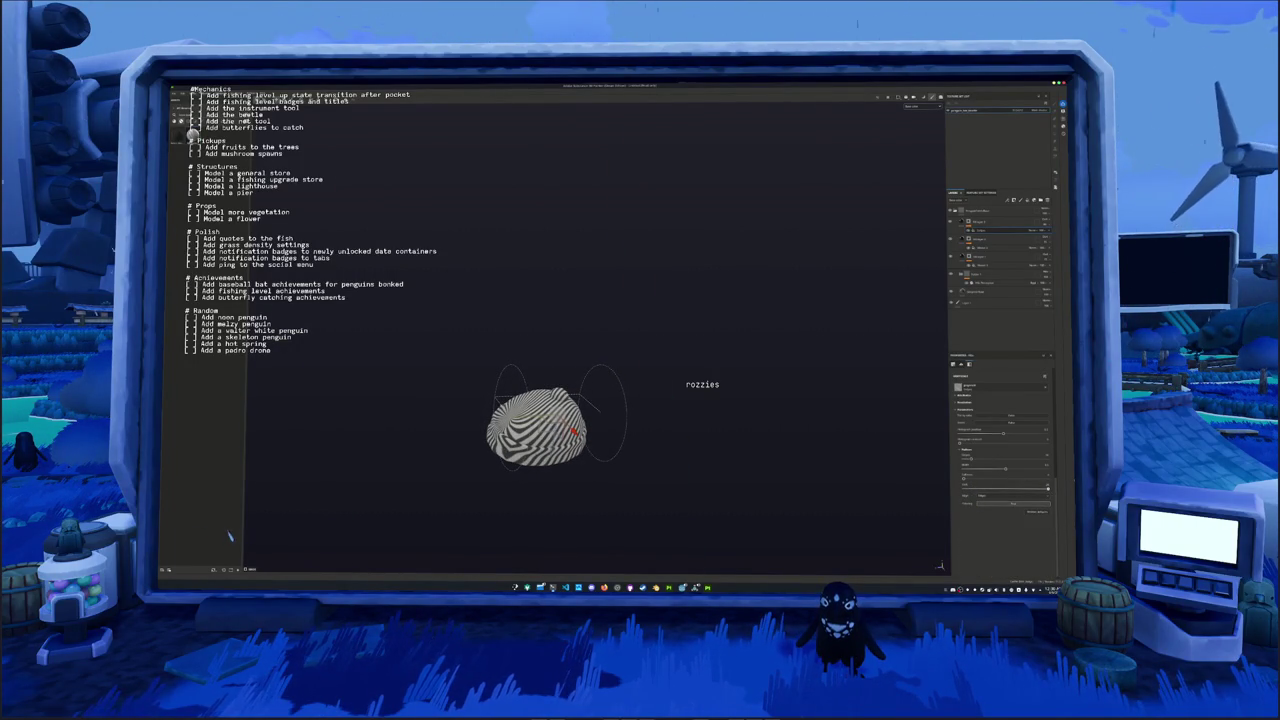
pyautogui.scroll(5, 998, 458)
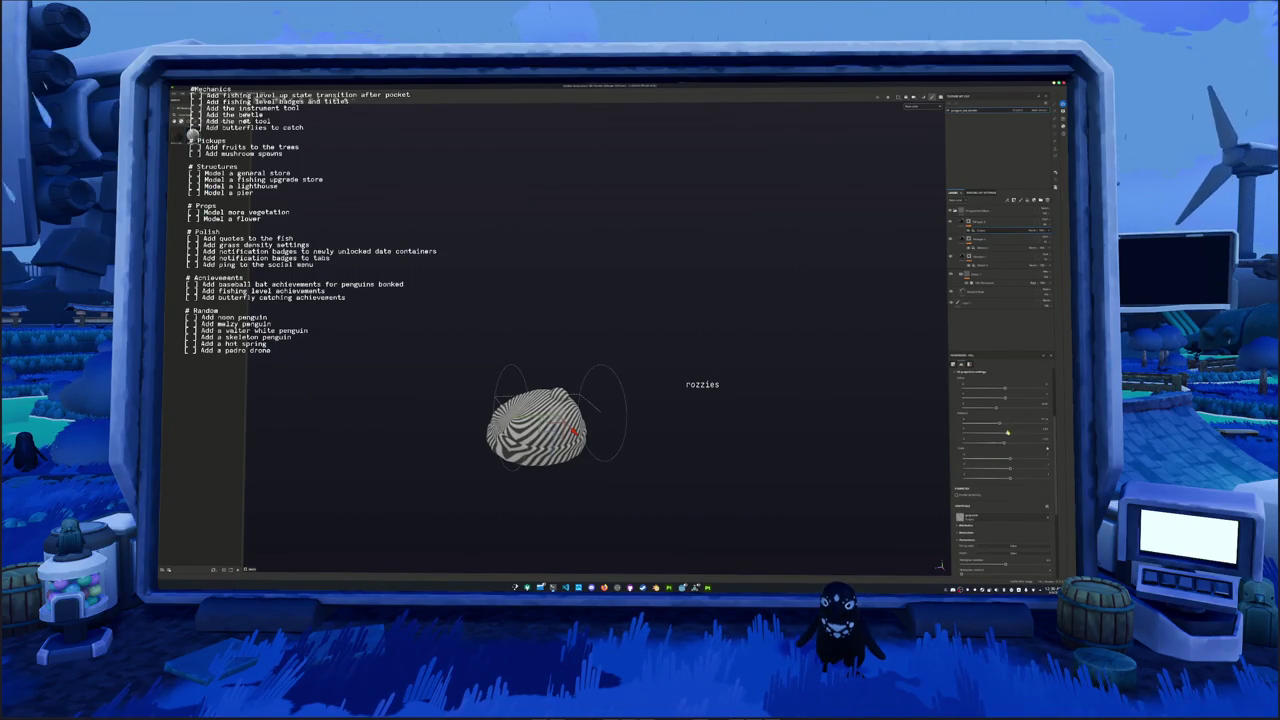
pyautogui.moveTo(378, 595); pyautogui.dragTo(565, 380)
pyautogui.moveTo(1002, 443)
pyautogui.mouseDown()
pyautogui.moveTo(952, 449)
pyautogui.moveTo(1028, 424)
pyautogui.mouseUp()
# - Hide the stripe fill layer so the beanie shows plain white
pyautogui.moveTo(826, 471)
pyautogui.mouseDown(button='middle')
pyautogui.moveTo(748, 497)
pyautogui.moveTo(726, 537)
pyautogui.mouseUp(button='middle')
pyautogui.scroll(3, 1000, 414)
pyautogui.click(970, 372)
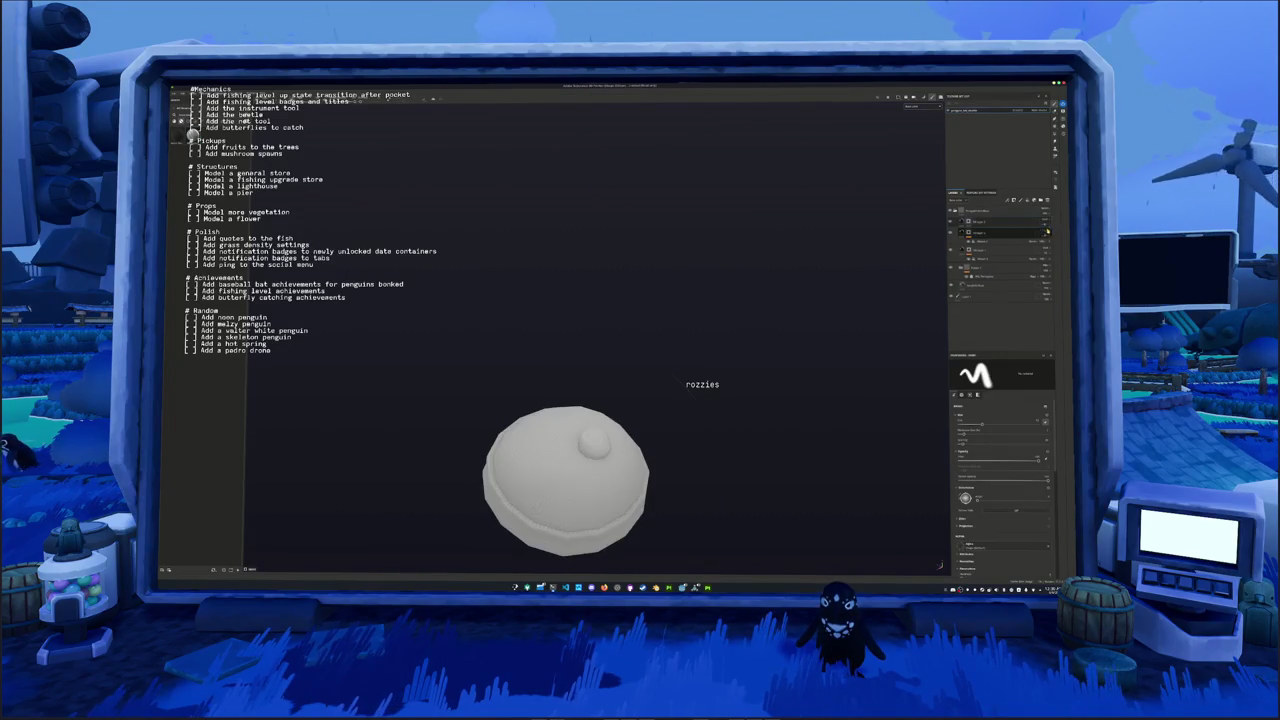
# - Paint dark symmetric stripes from the pompom down the front of the hat
pyautogui.rightClick(965, 375)
pyautogui.click(984, 381)
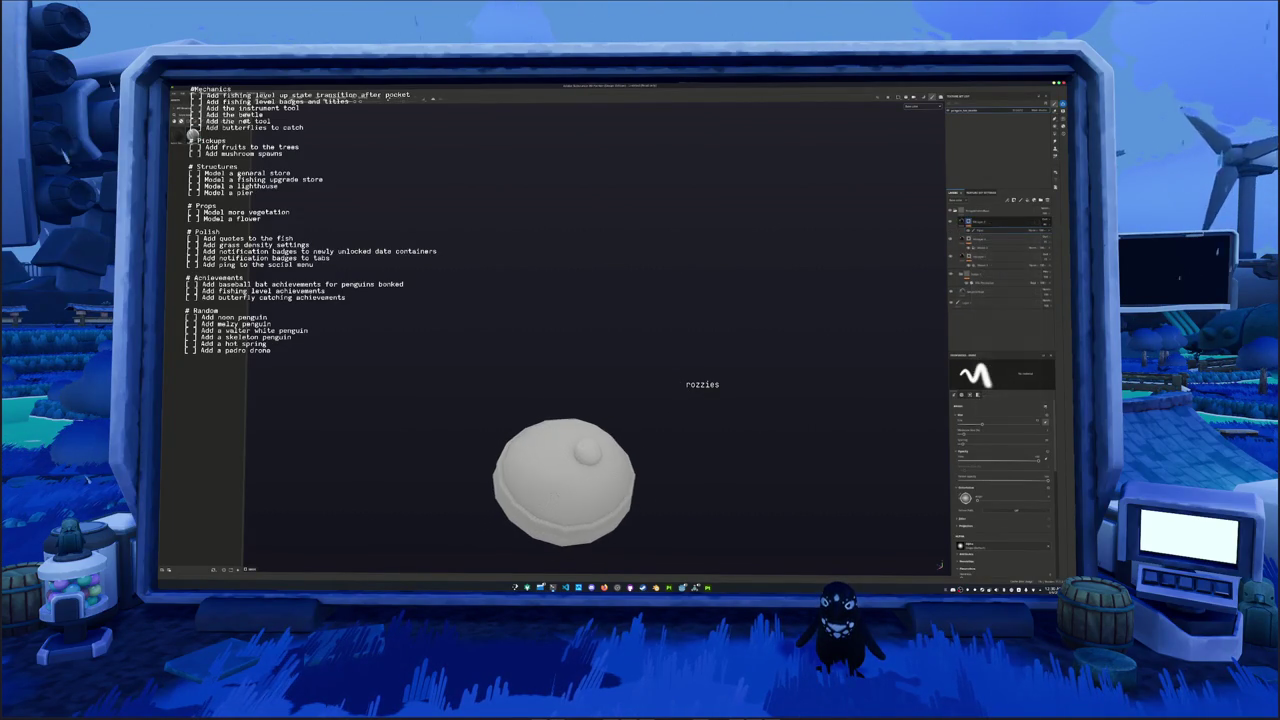
pyautogui.moveTo(560, 470); pyautogui.dragTo(520, 480, button='middle')
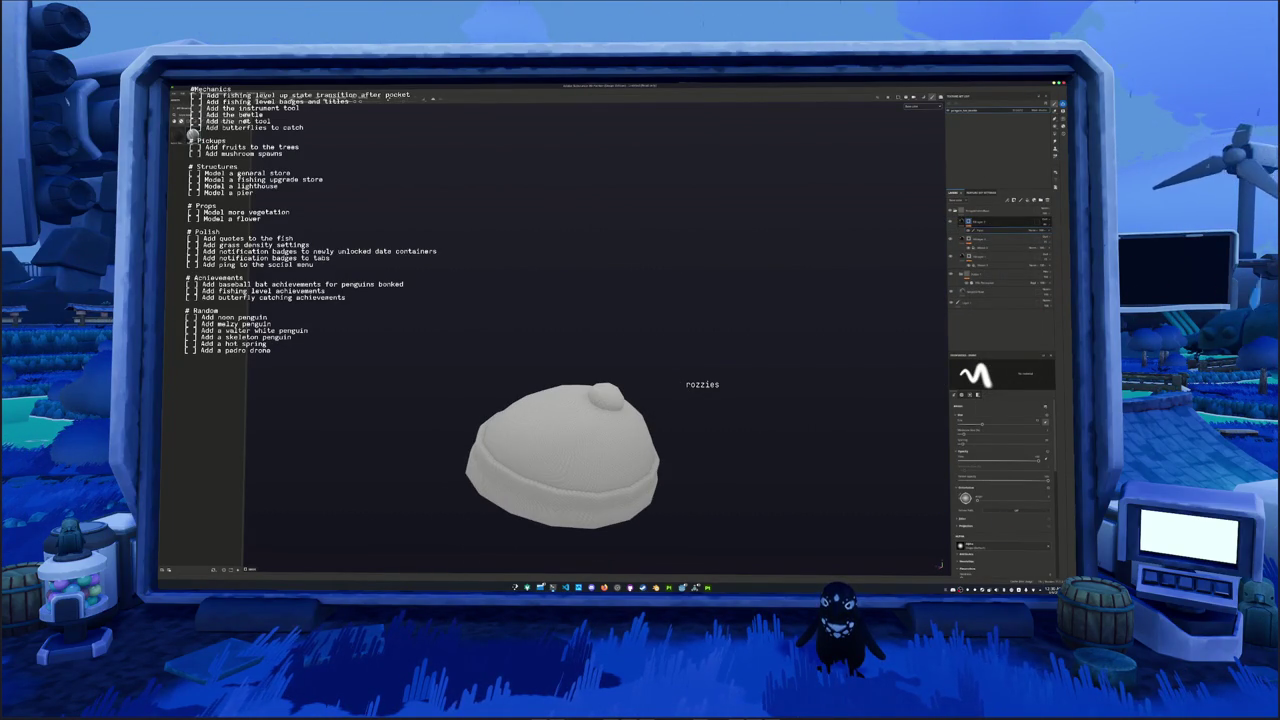
pyautogui.moveTo(513, 531); pyautogui.dragTo(602, 404)
pyautogui.moveTo(602, 404); pyautogui.dragTo(550, 390, button='middle')
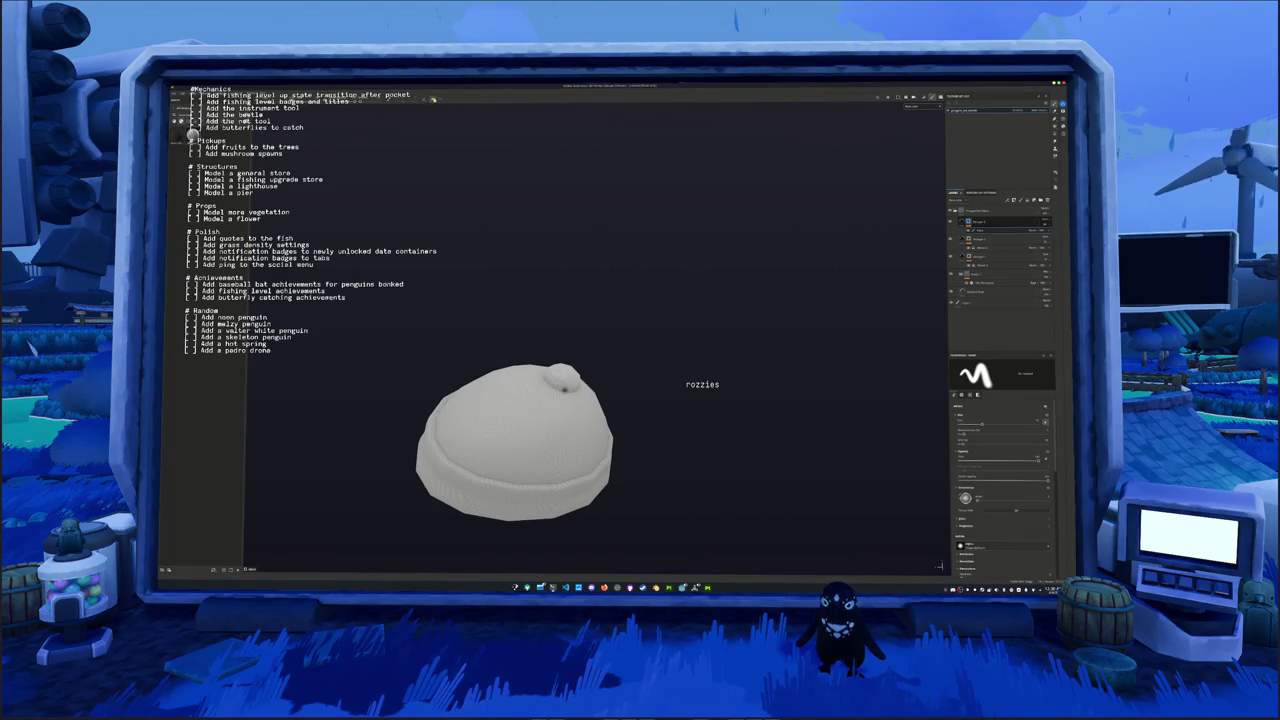
pyautogui.moveTo(593, 313); pyautogui.dragTo(640, 320, button='middle')
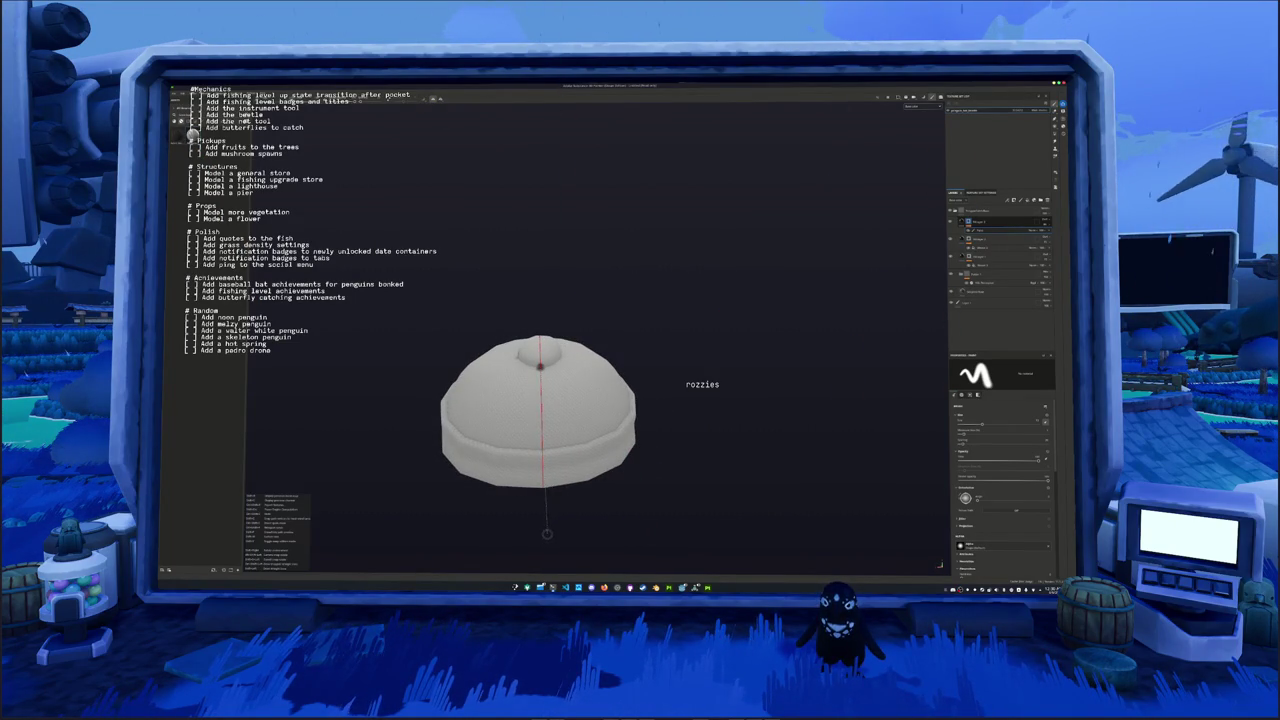
pyautogui.moveTo(543, 535)
pyautogui.mouseDown()
pyautogui.moveTo(540, 360)
pyautogui.moveTo(600, 380)
pyautogui.mouseUp()
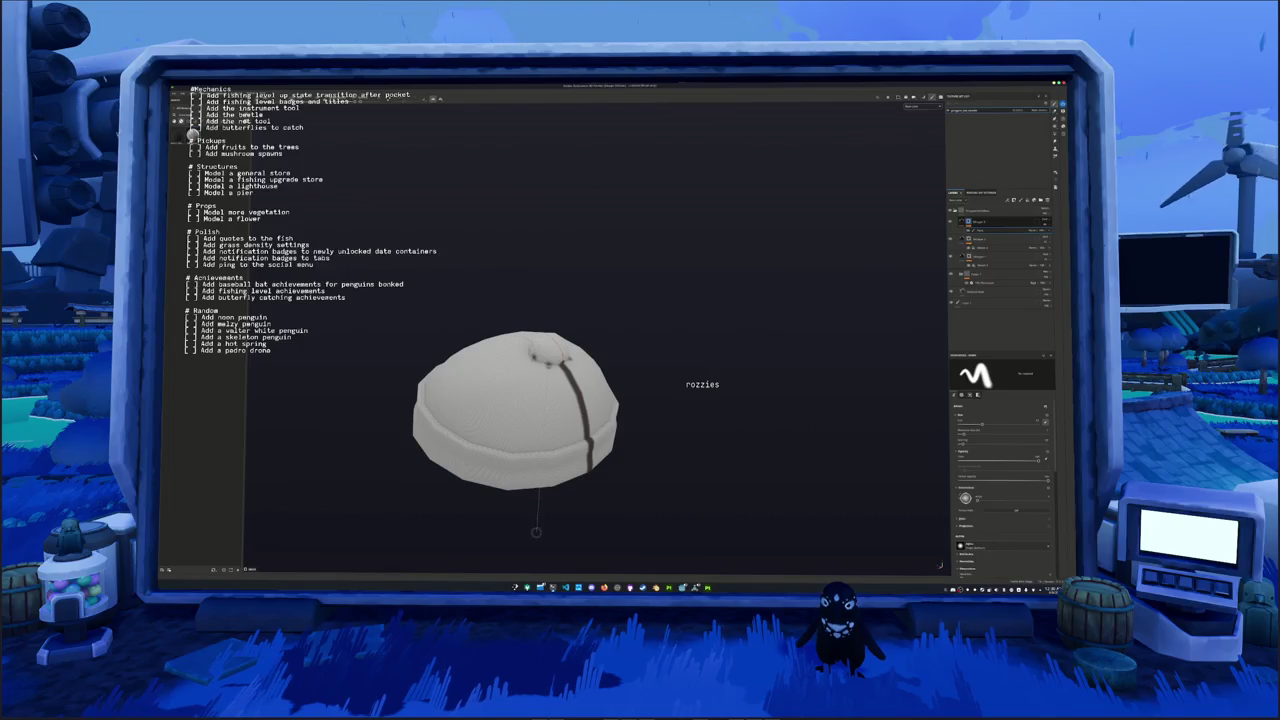
# - Check the stripes radiating around the pompom, frame the hat with F, then hide them
pyautogui.keyDown('alt'); pyautogui.moveTo(536, 532); pyautogui.dragTo(183, 535); pyautogui.keyUp('alt')
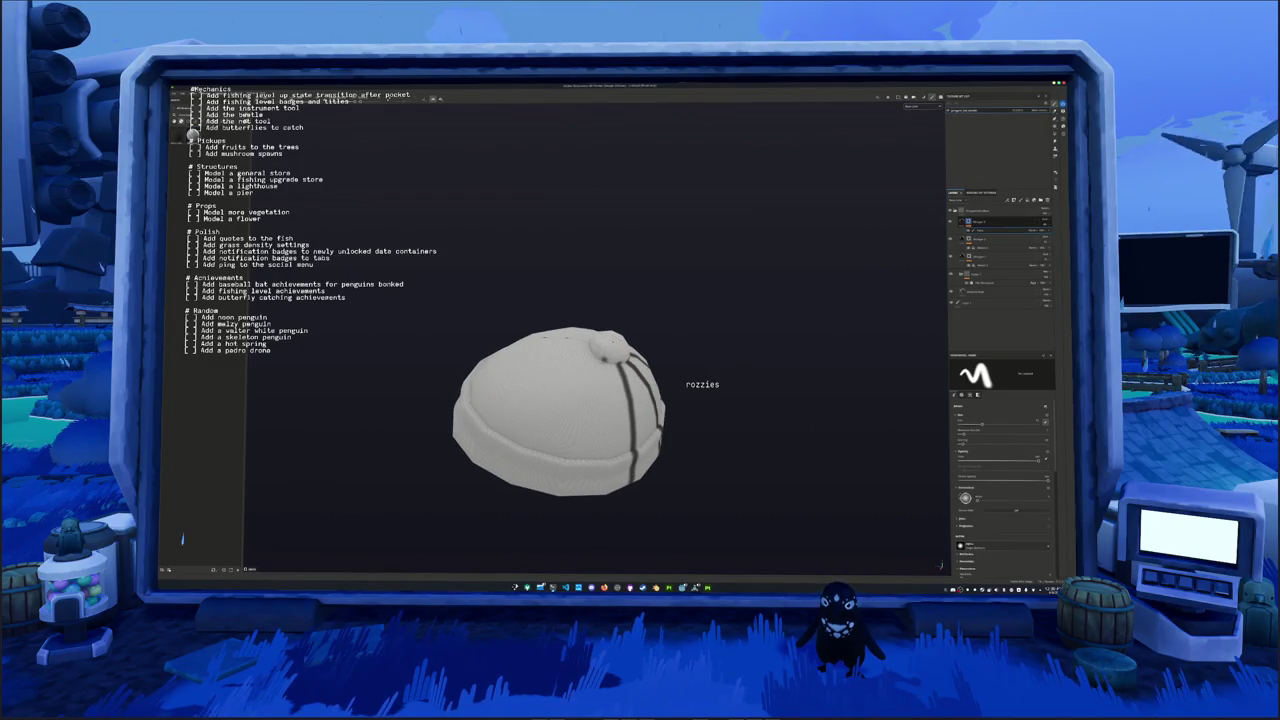
pyautogui.moveTo(555, 521)
pyautogui.keyDown('alt'); pyautogui.mouseDown()
pyautogui.moveTo(563, 380)
pyautogui.moveTo(630, 385)
pyautogui.mouseUp(); pyautogui.keyUp('alt')
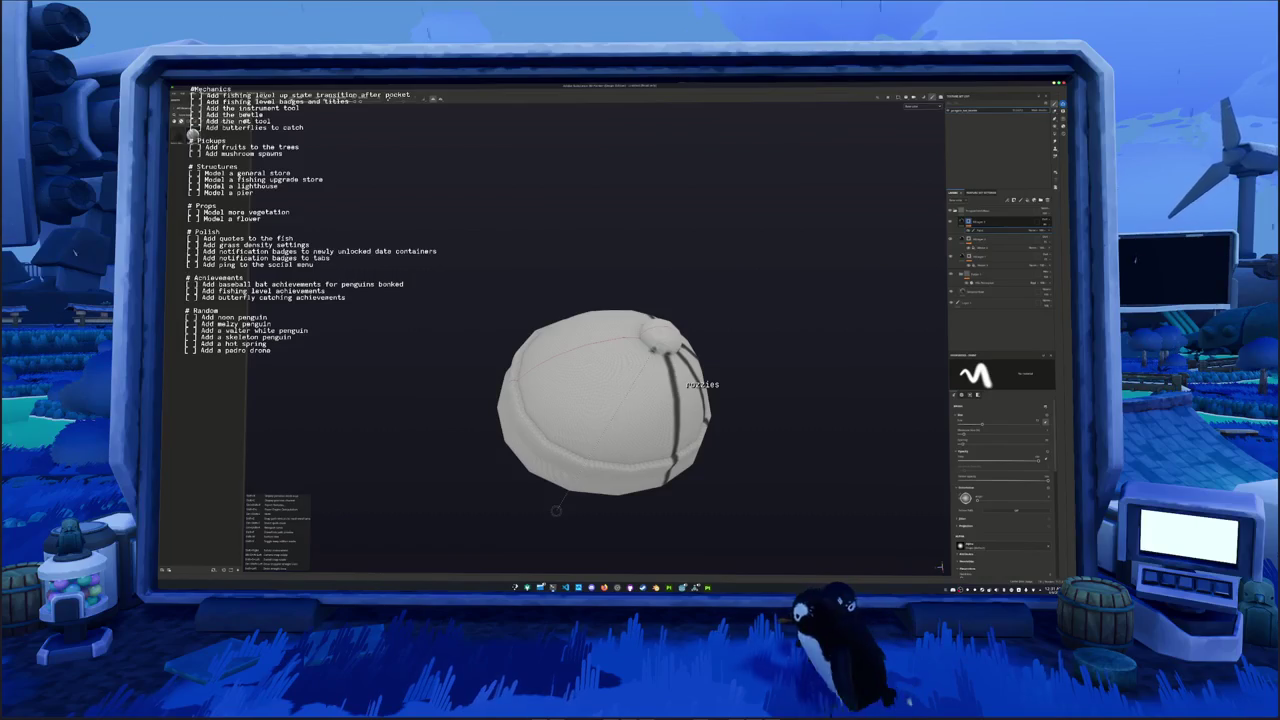
pyautogui.keyDown('alt'); pyautogui.moveTo(686, 384); pyautogui.dragTo(690, 330); pyautogui.keyUp('alt')
pyautogui.keyDown('alt'); pyautogui.moveTo(686, 384); pyautogui.dragTo(700, 392); pyautogui.keyUp('alt')
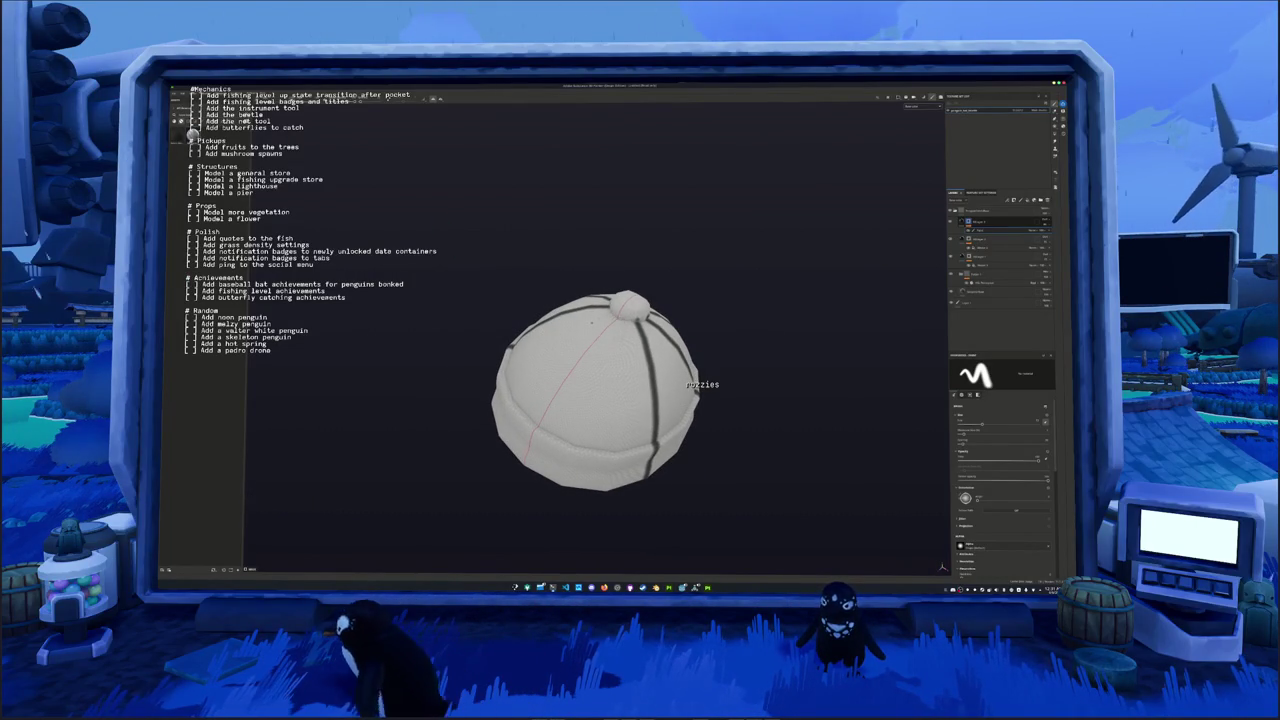
pyautogui.moveTo(688, 383)
pyautogui.keyDown('alt'); pyautogui.mouseDown()
pyautogui.moveTo(662, 397)
pyautogui.moveTo(415, 348)
pyautogui.moveTo(440, 388)
pyautogui.mouseUp(); pyautogui.keyUp('alt')
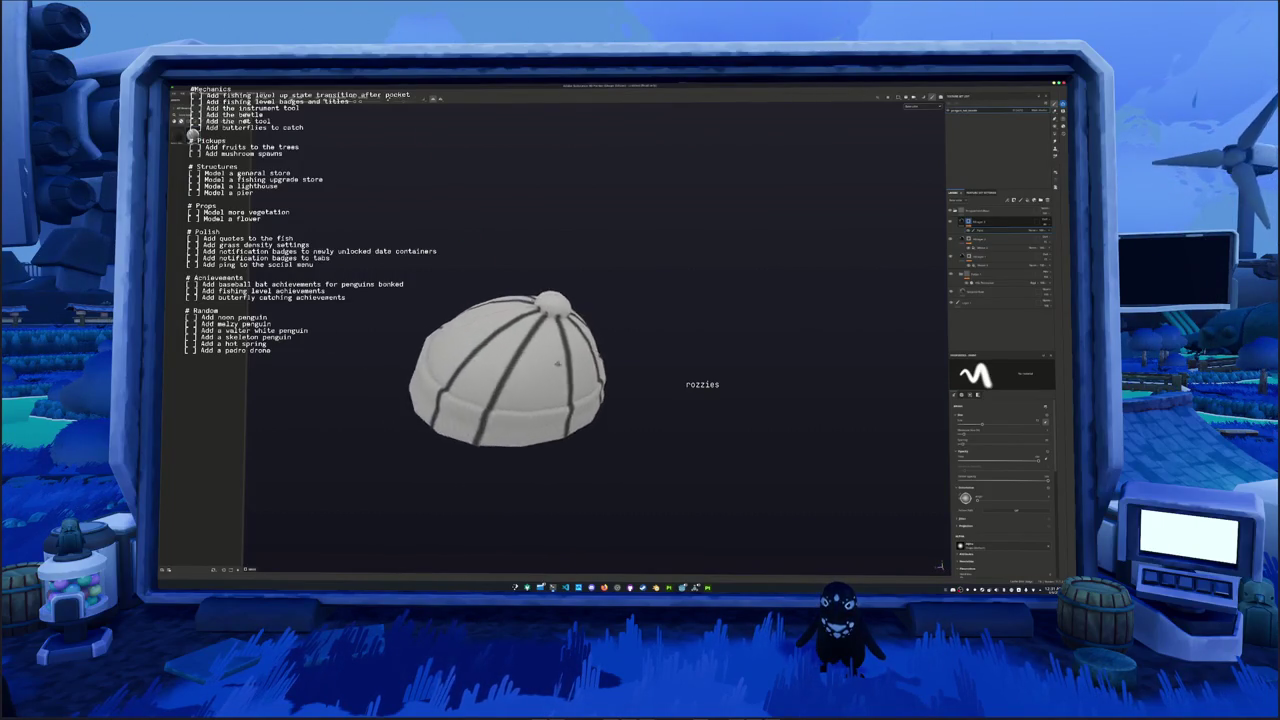
pyautogui.press('f')
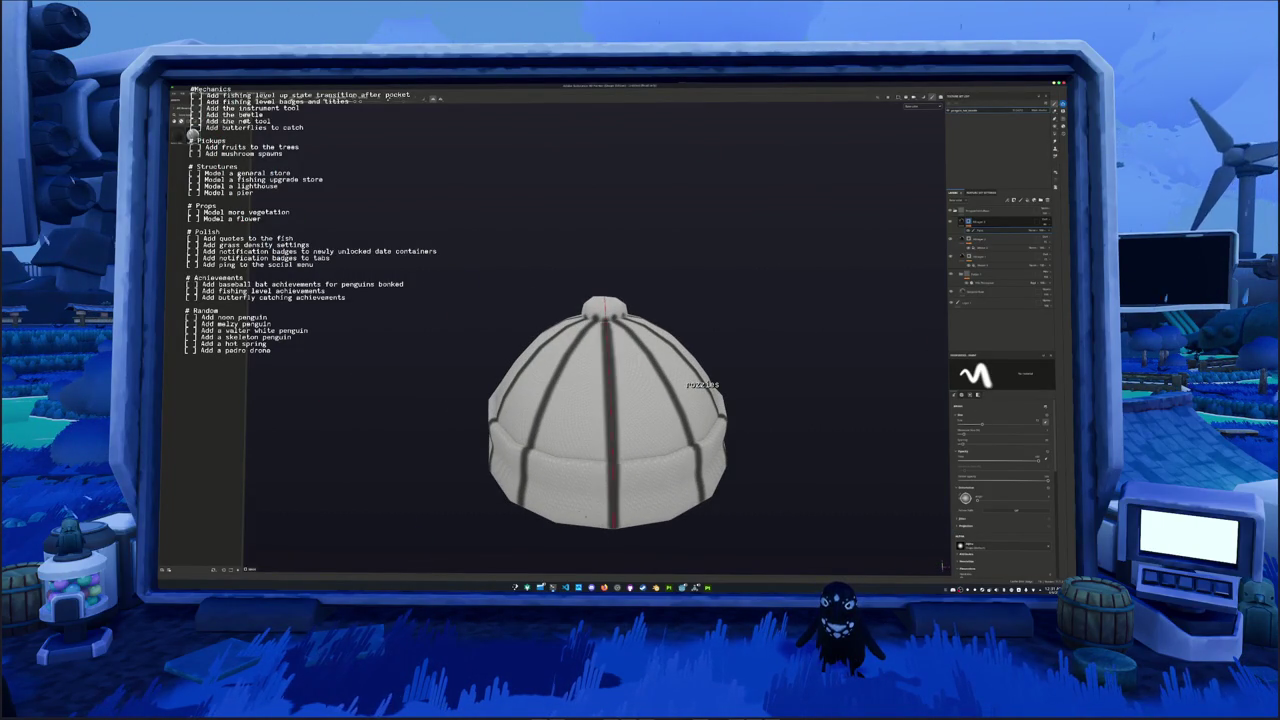
pyautogui.scroll(-3, 614, 534)
pyautogui.moveTo(614, 534); pyautogui.dragTo(884, 246, button='middle')
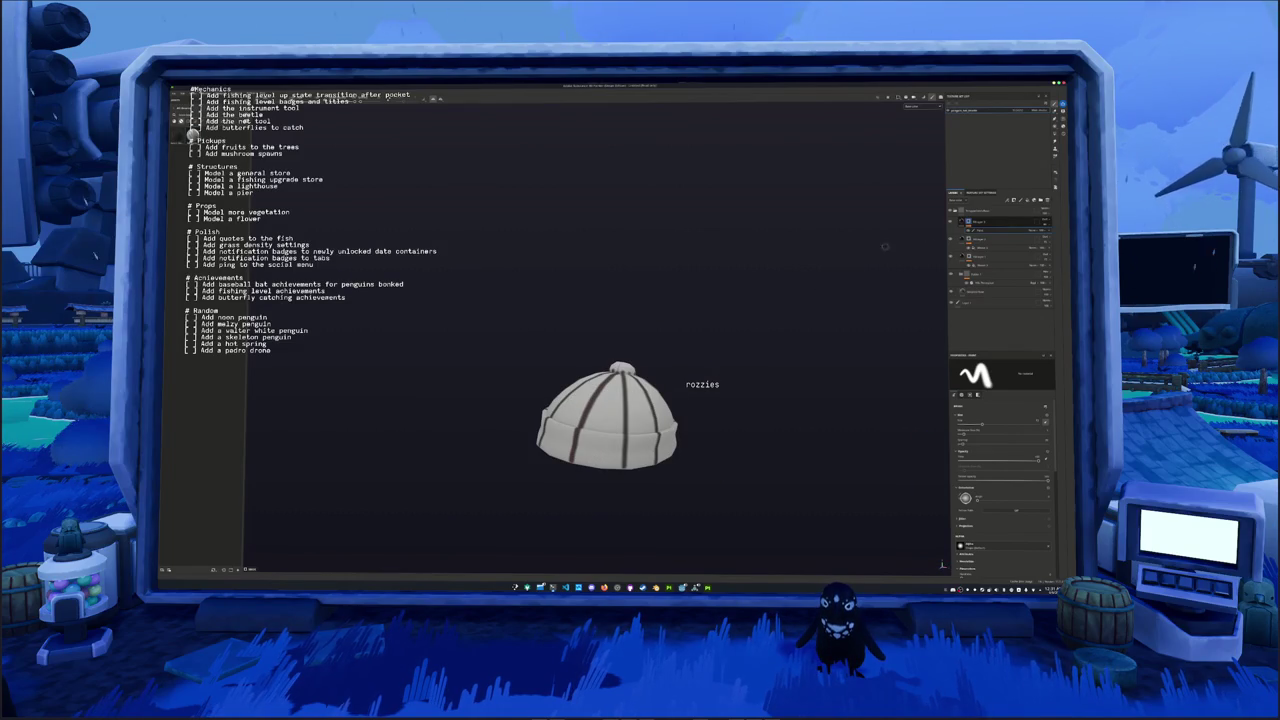
pyautogui.click(1041, 231)
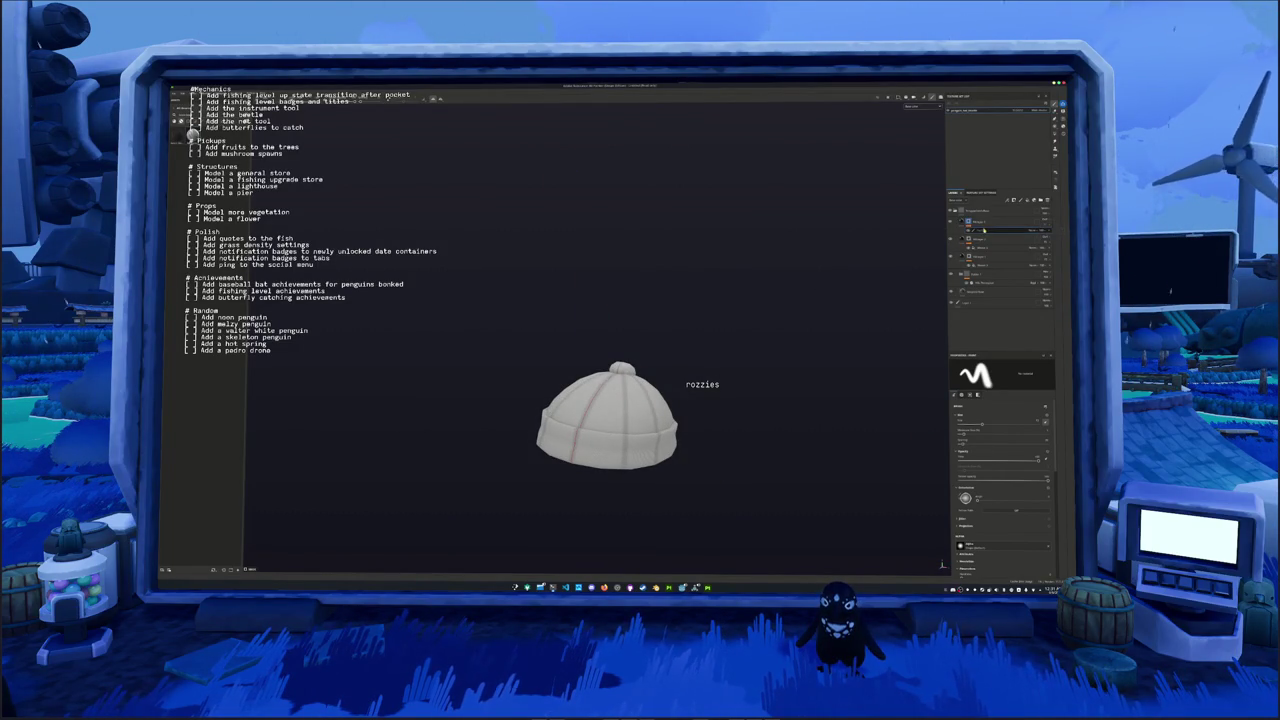
# - Select the Mesh 1 layer, view its settings, and switch to a different tool
pyautogui.click(982, 222)
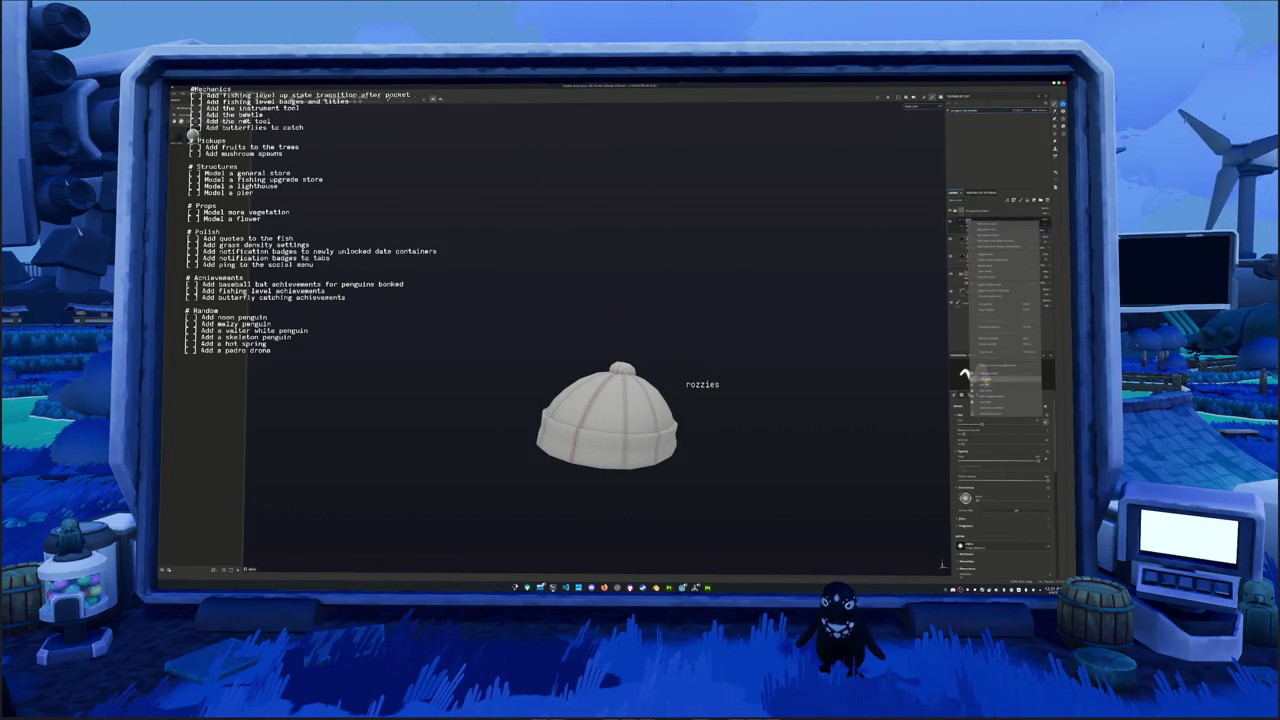
pyautogui.click(972, 457)
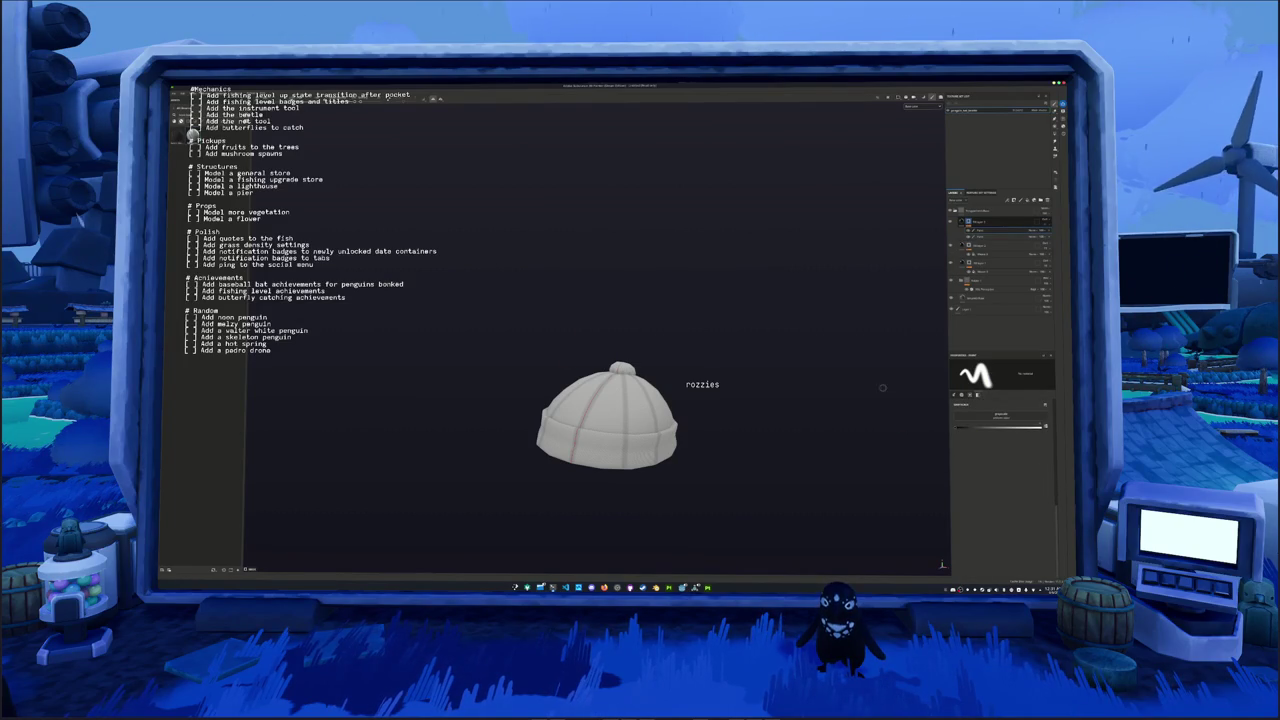
pyautogui.click(1055, 137)
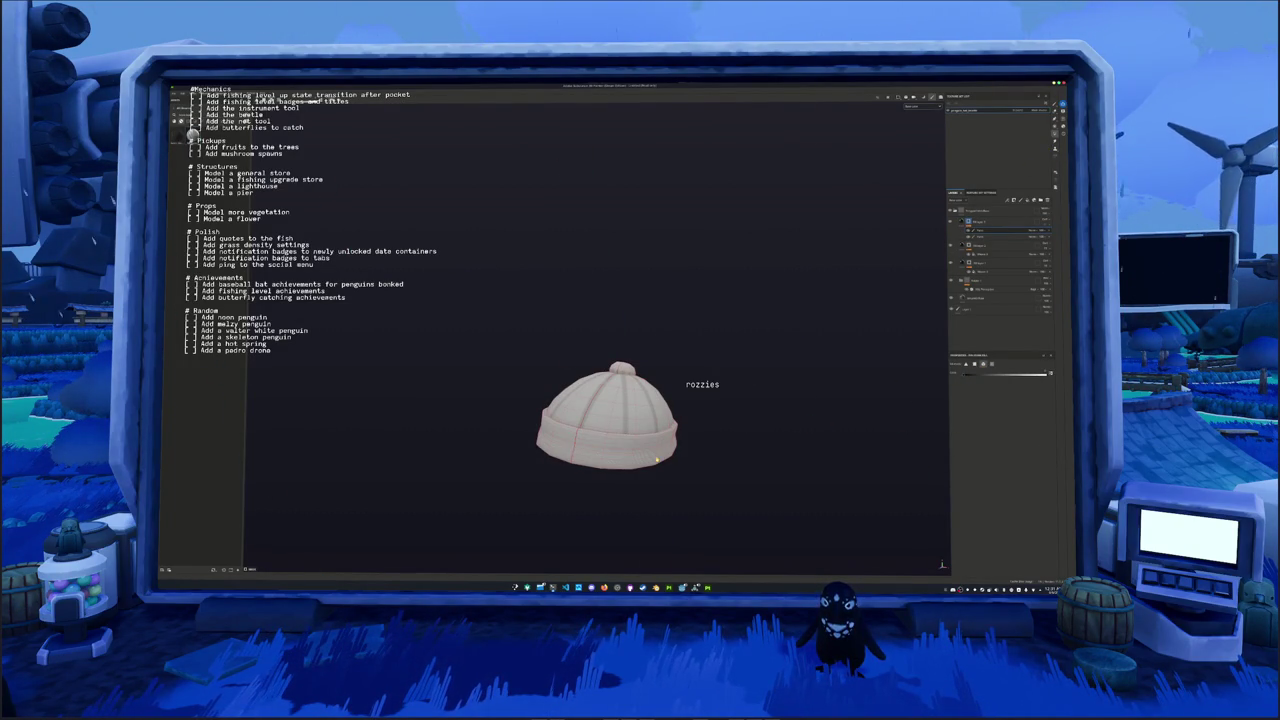
# - Bring up the project save dialog with Ctrl+S
pyautogui.scroll(5, 737, 403)
pyautogui.scroll(-3, 832, 310)
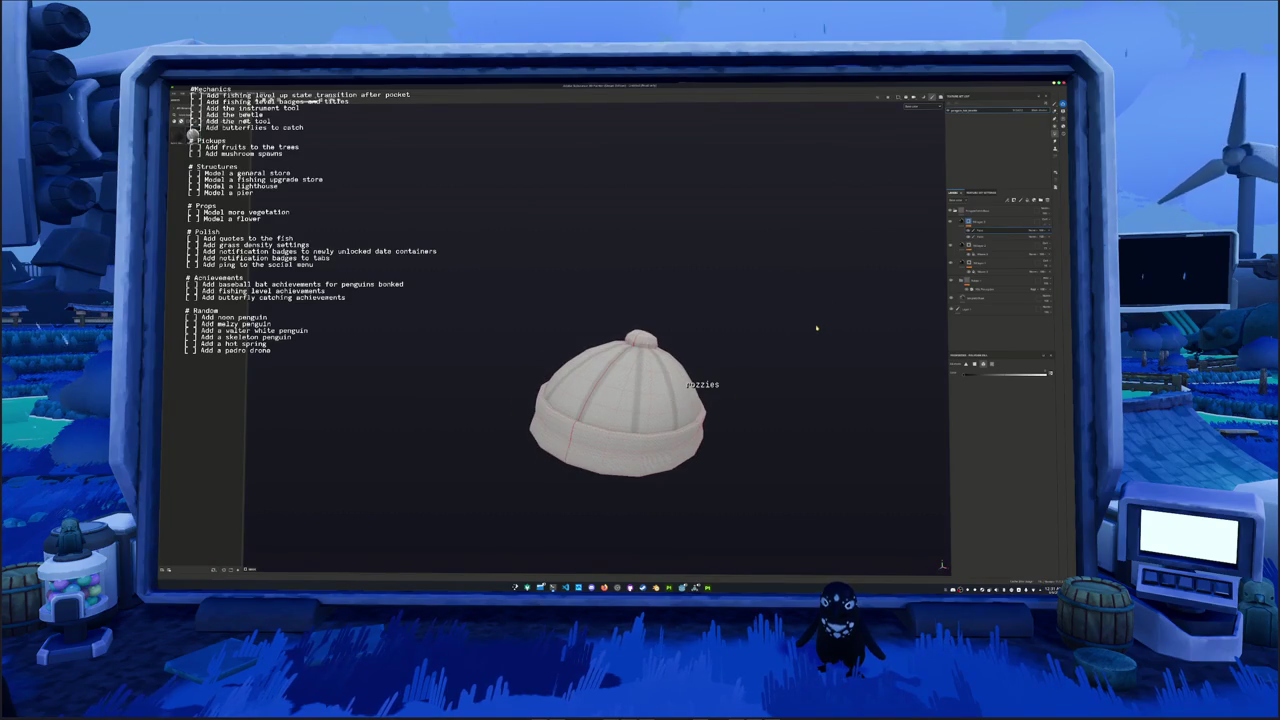
pyautogui.hotkey('ctrl', 's')
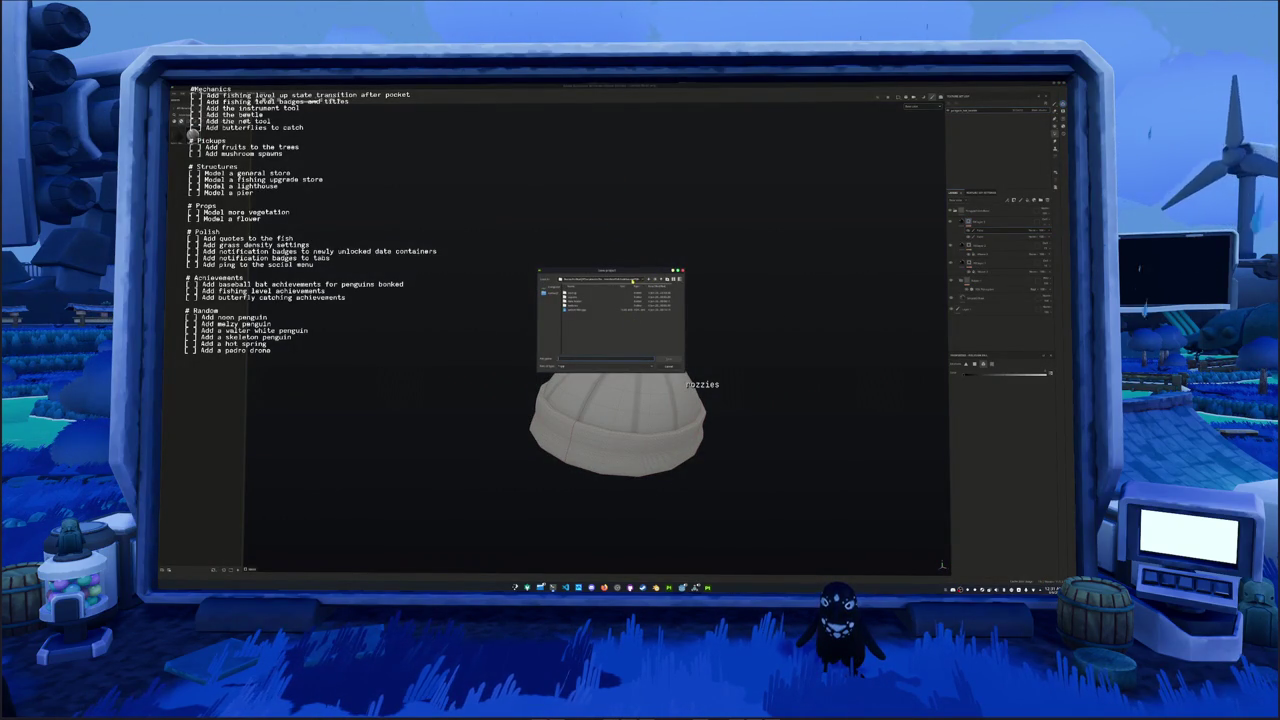
# - Save the project under an existing file name in the game's asset subfolder, then open Export Textures
pyautogui.press('Return')
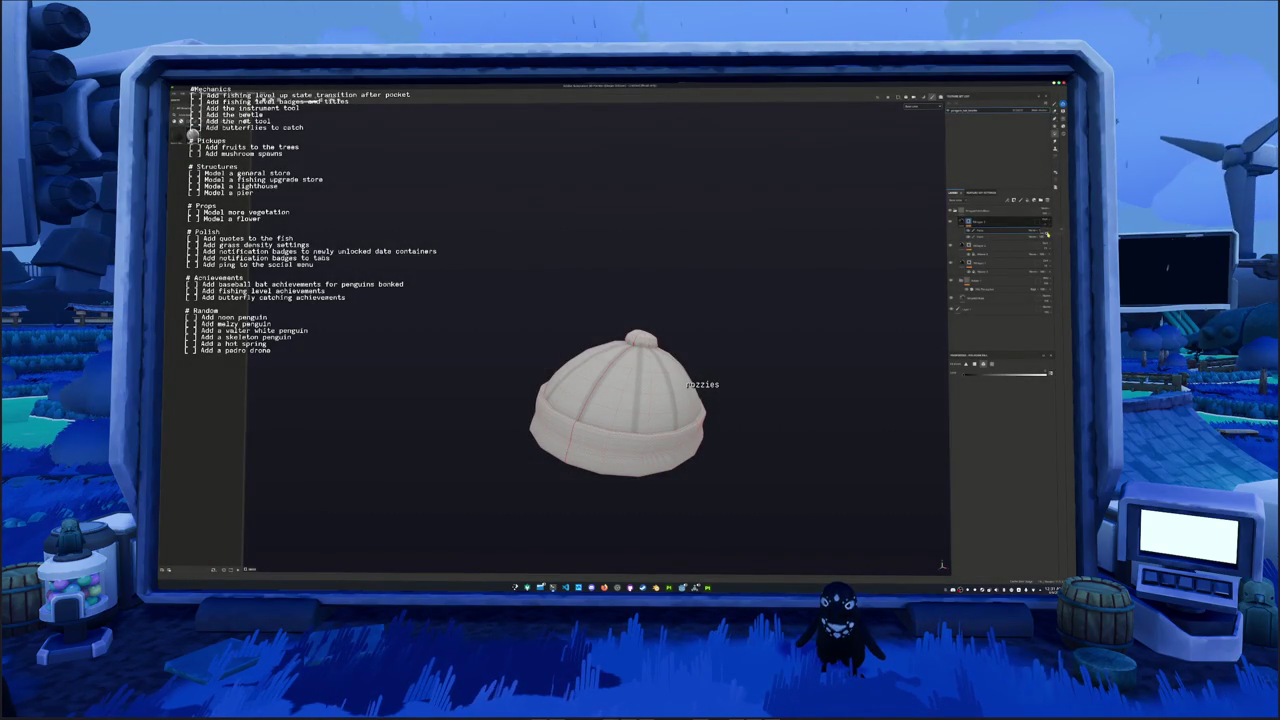
pyautogui.hotkey('ctrl', 'shift', 's')
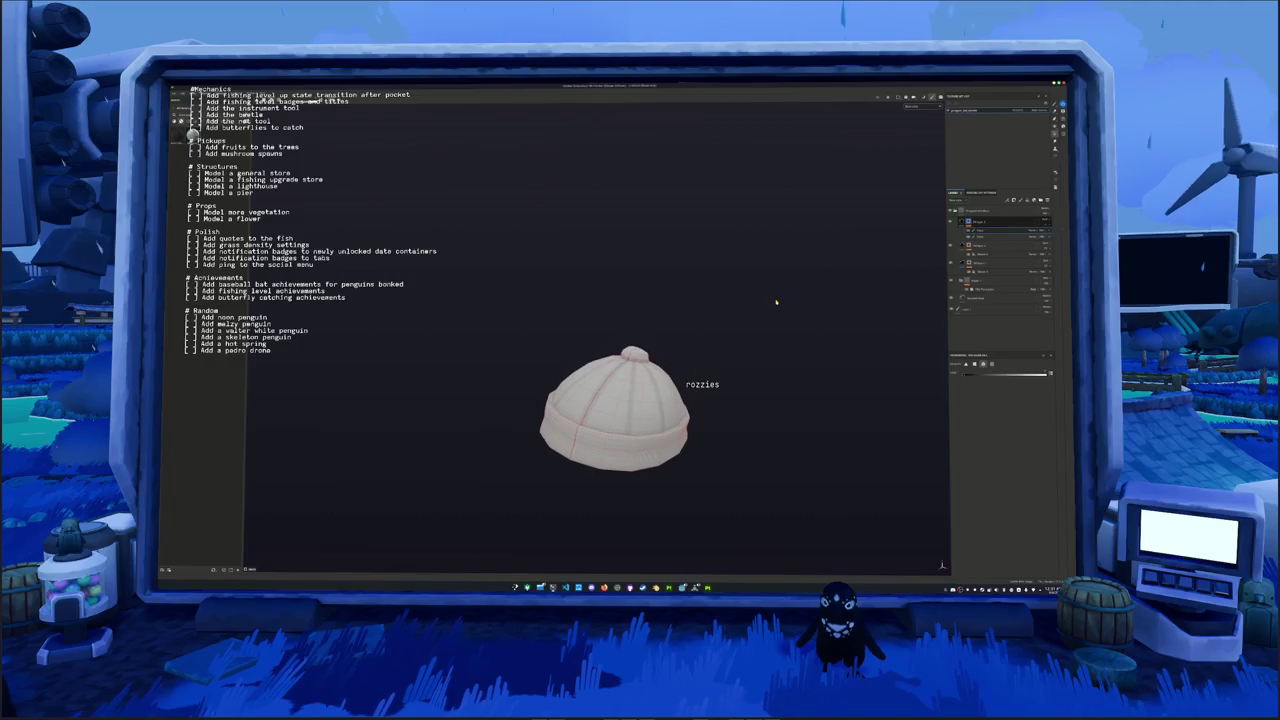
pyautogui.click(662, 280)
pyautogui.click(662, 281)
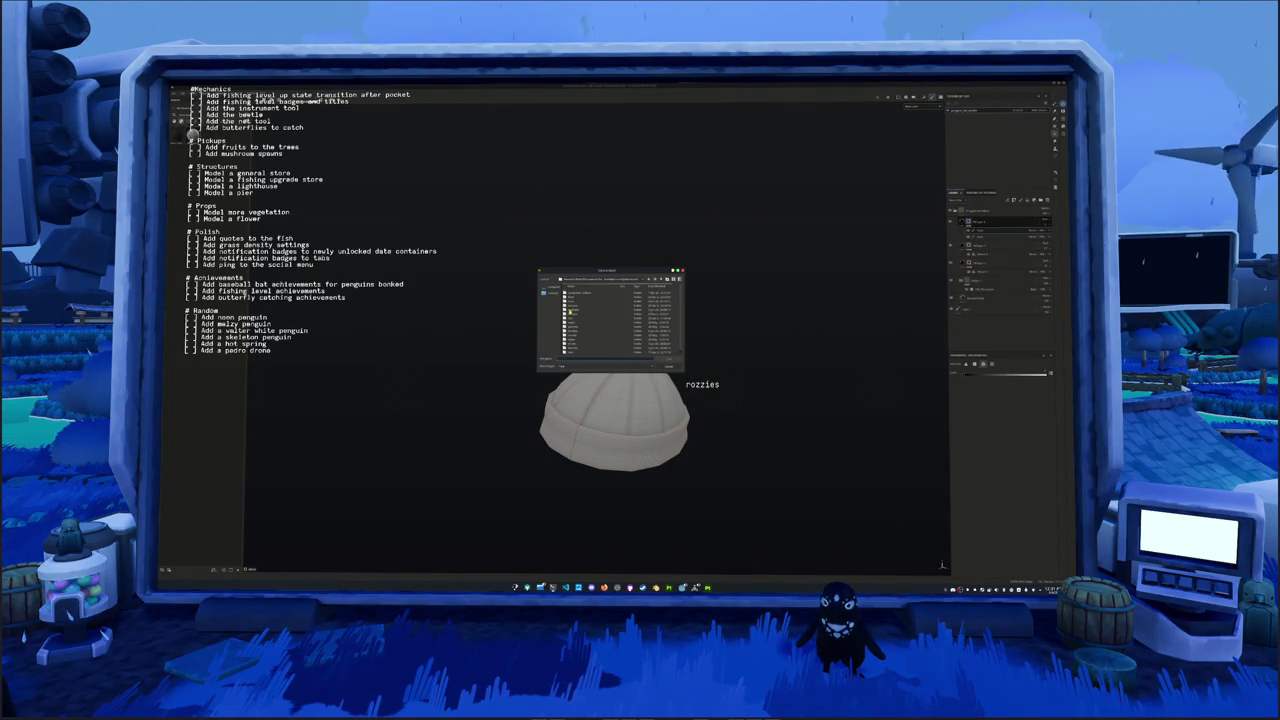
pyautogui.doubleClick(572, 316)
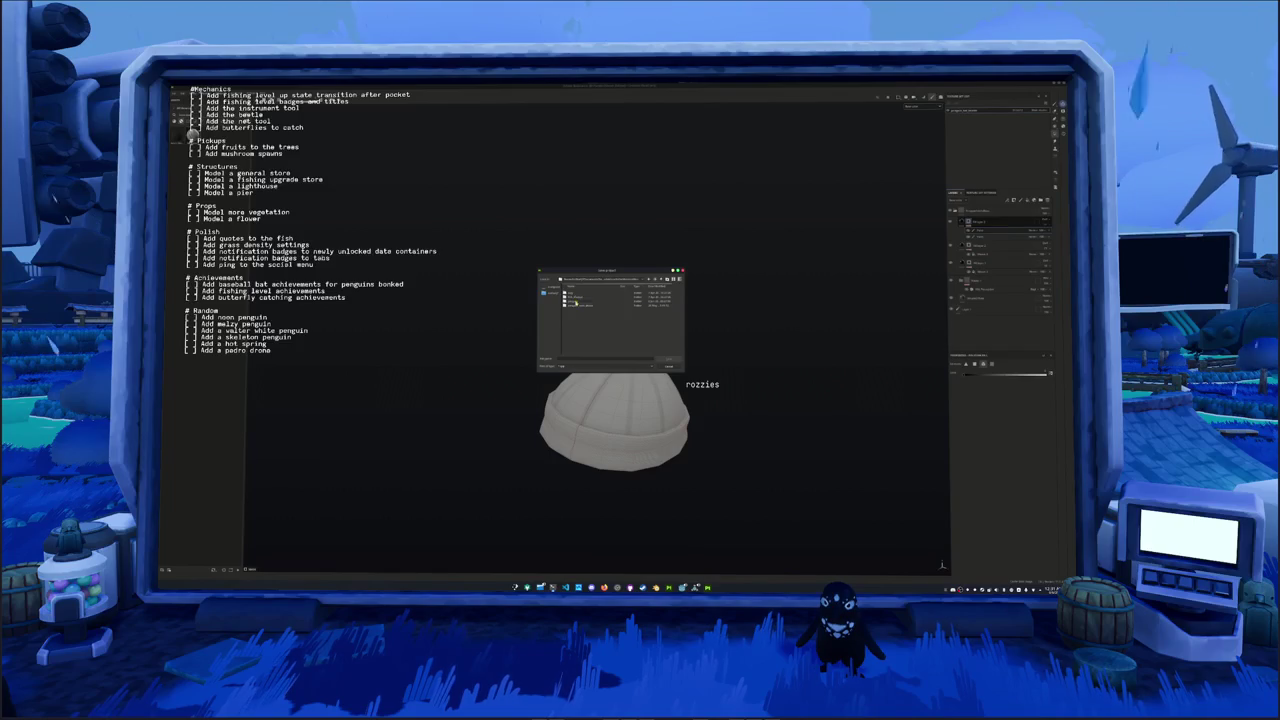
pyautogui.doubleClick(575, 303)
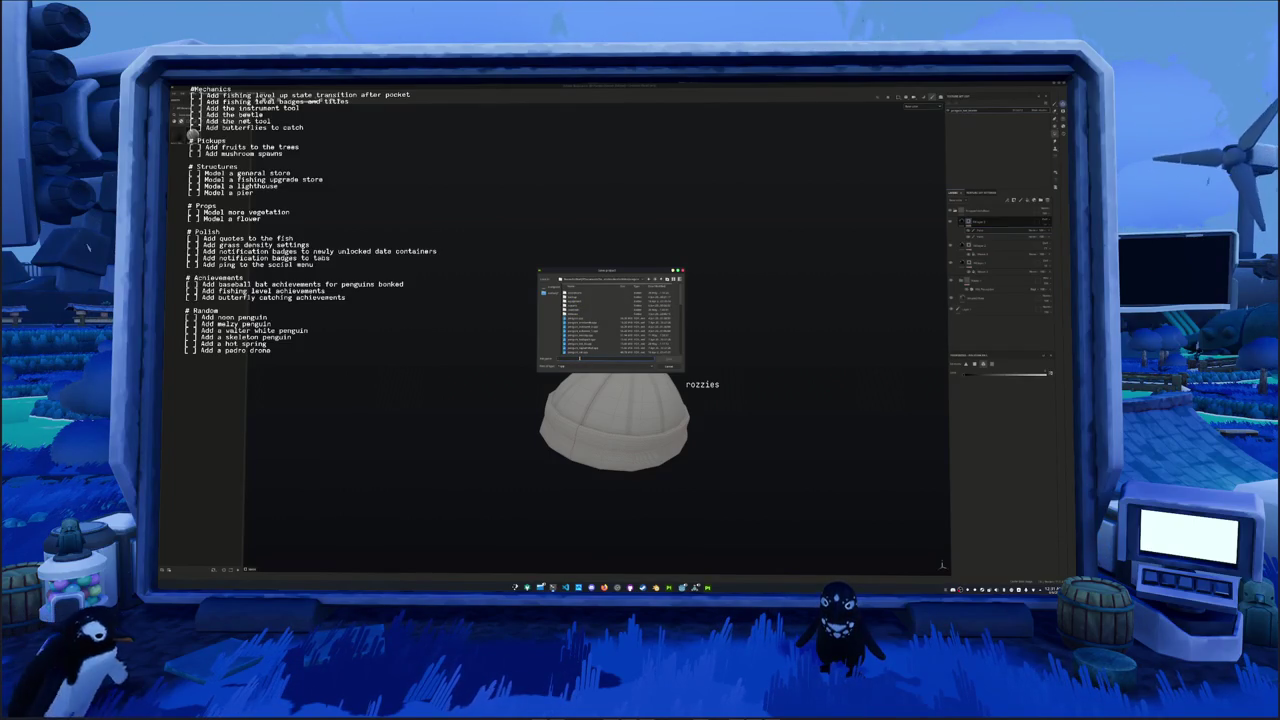
pyautogui.click(610, 358)
pyautogui.click(580, 367)
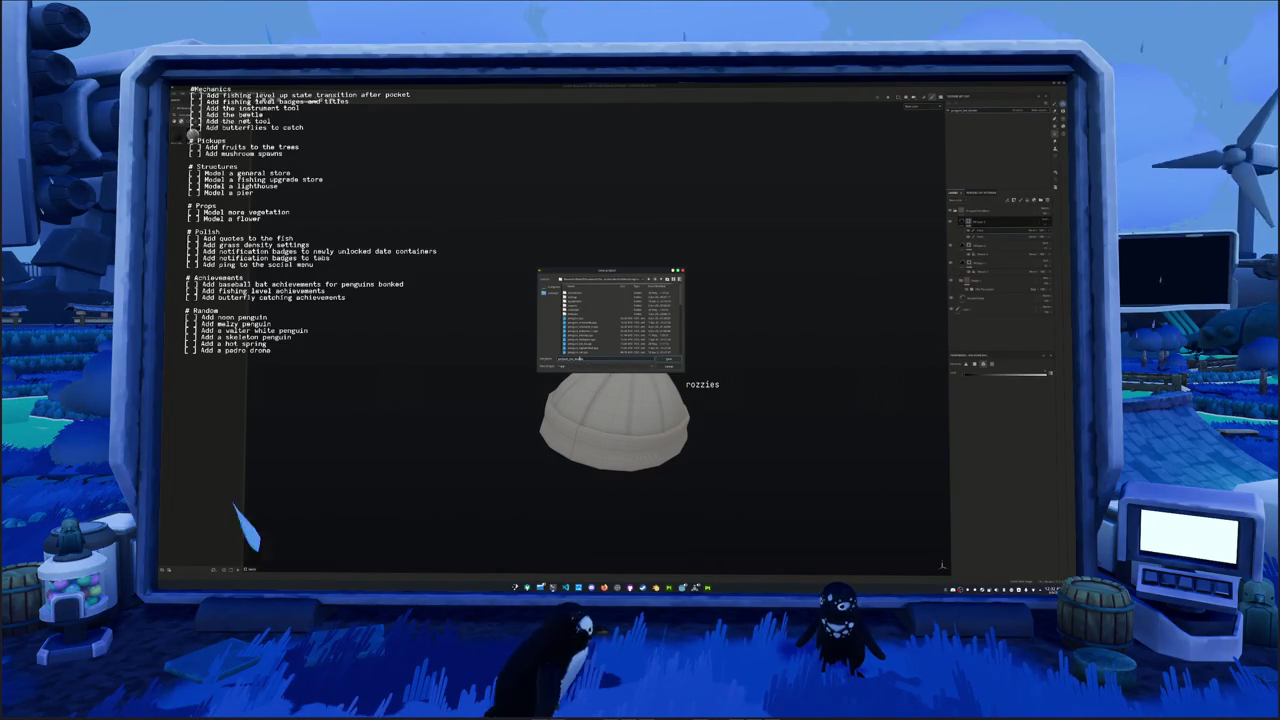
pyautogui.press('Return')
pyautogui.hotkey('ctrl', 'shift', 'e')
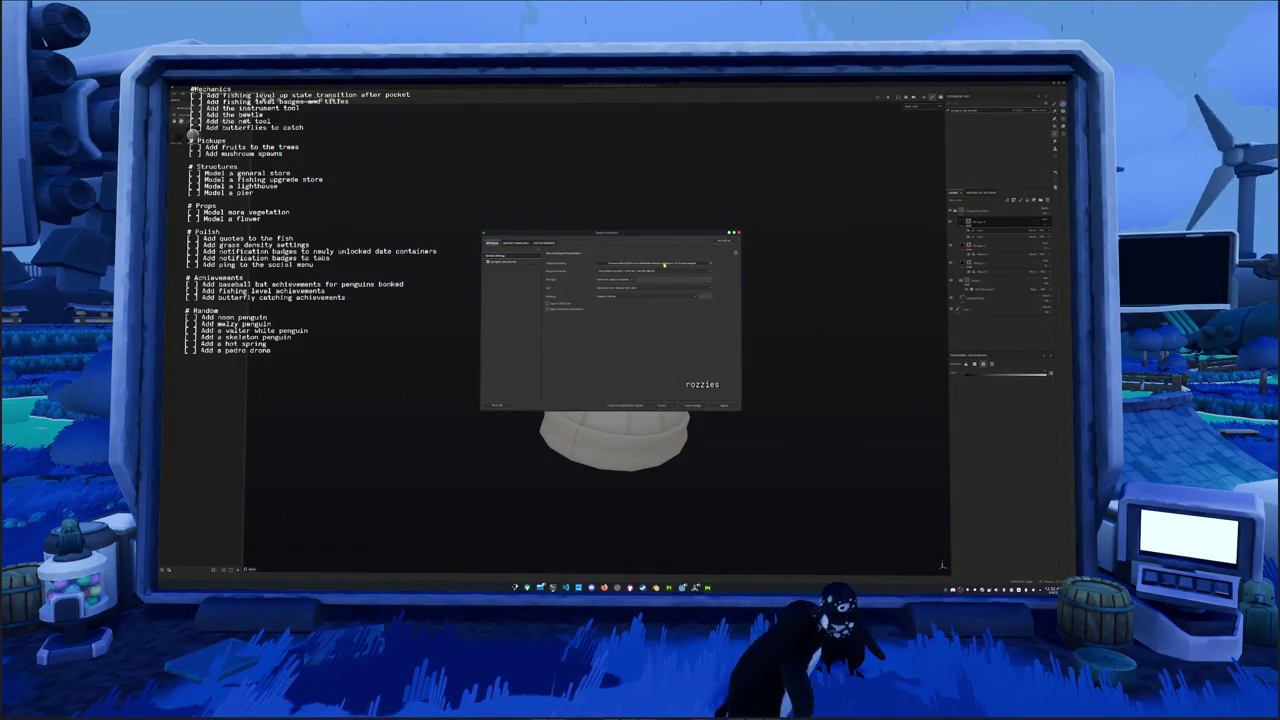
# - Set the export output directory to the game project's textures folder
pyautogui.click(705, 263)
pyautogui.doubleClick(617, 289)
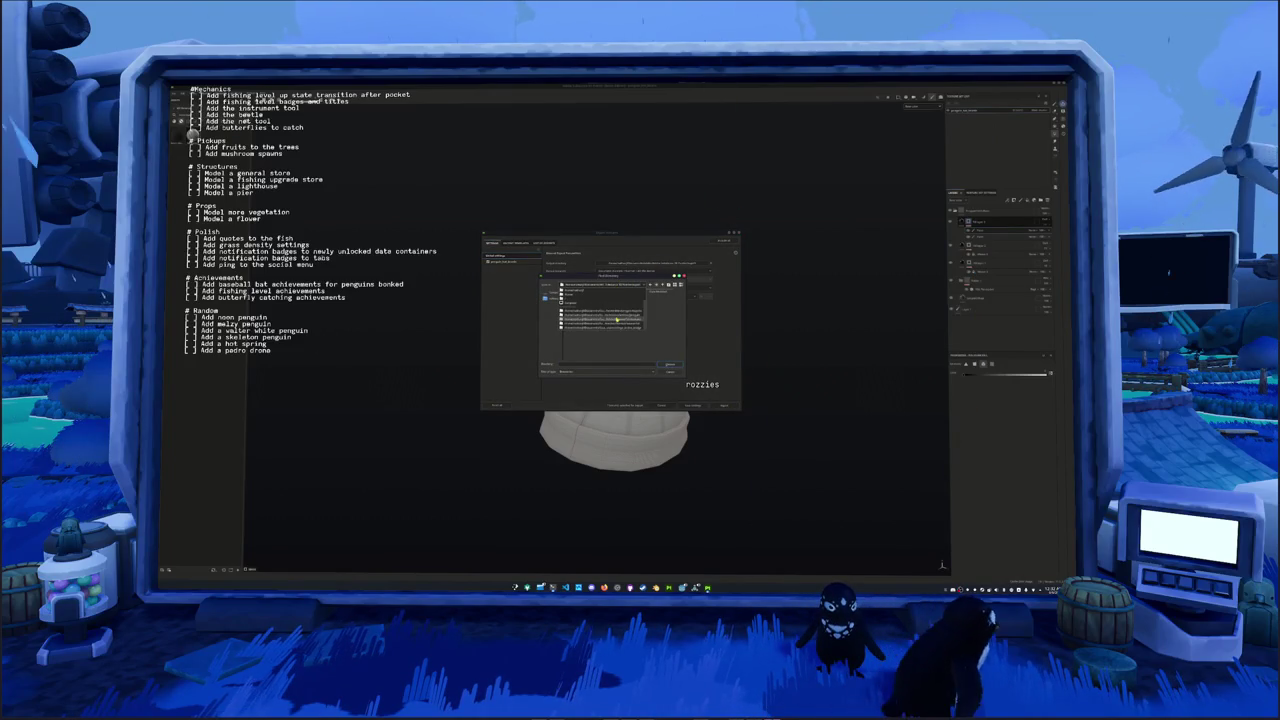
pyautogui.doubleClick(618, 313)
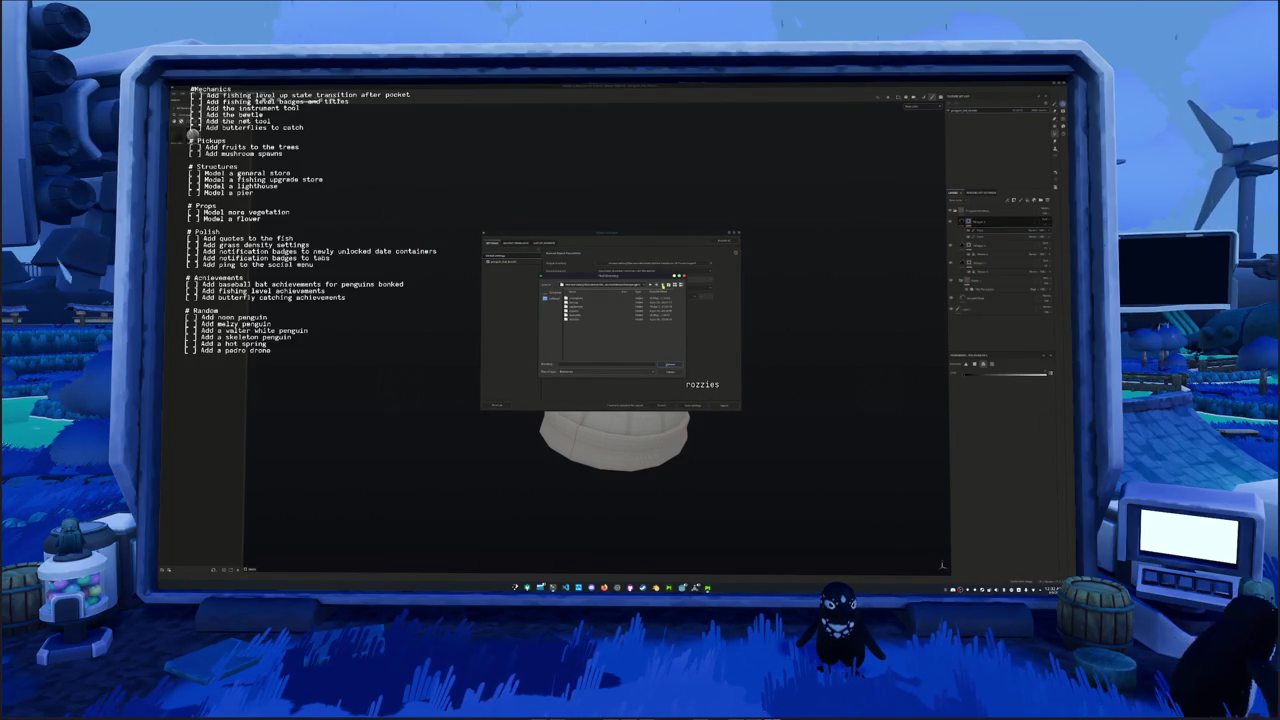
pyautogui.doubleClick(576, 311)
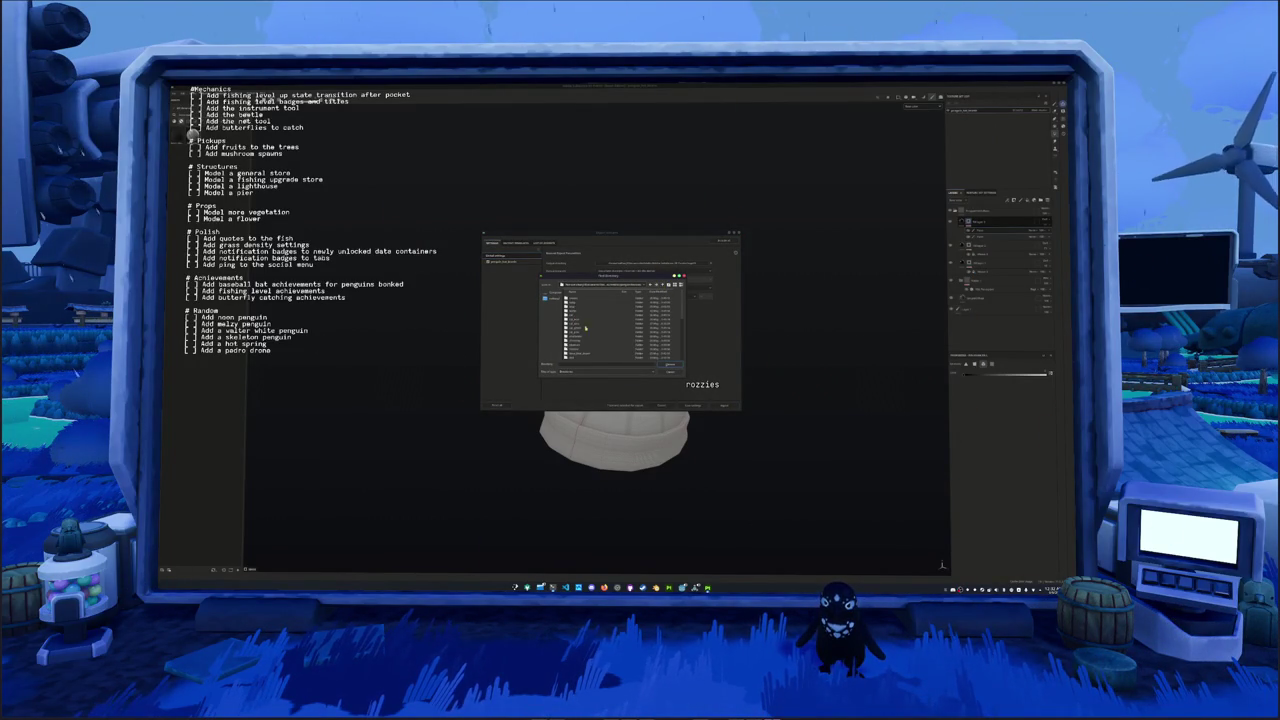
pyautogui.press('Return')
# - Review the output texture maps, export the beanie textures, and return to Godot
pyautogui.click(500, 262)
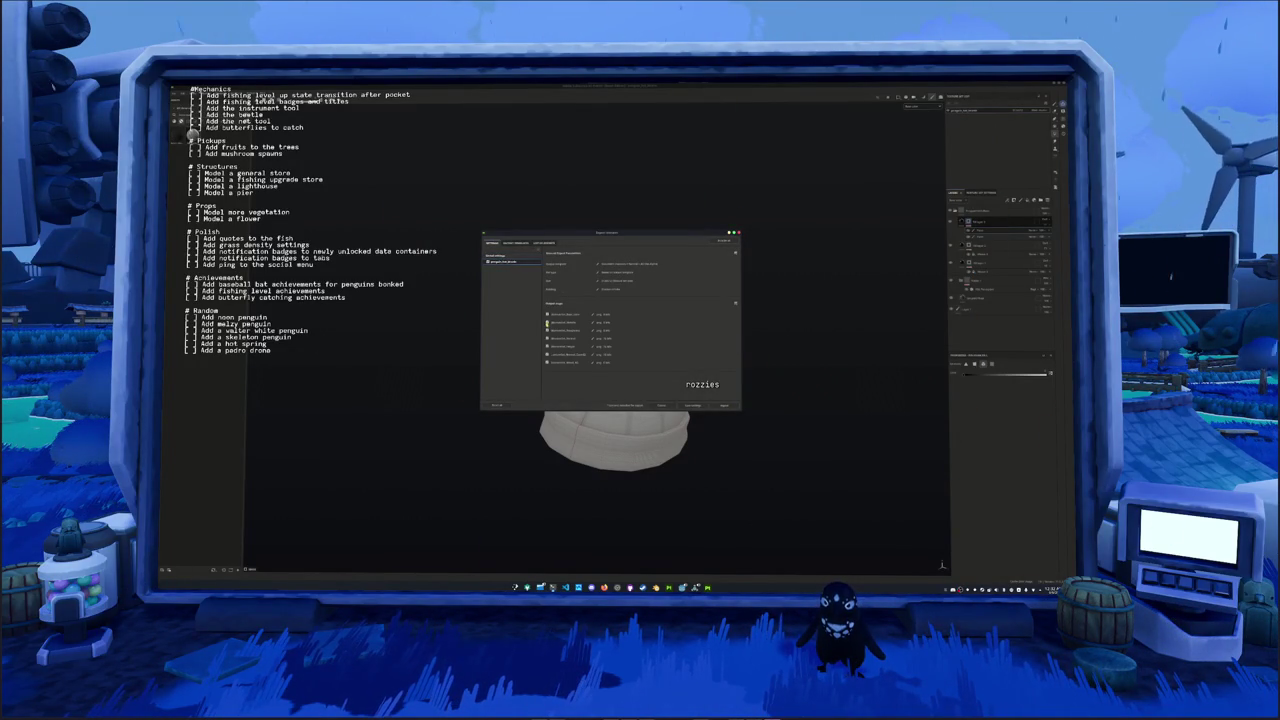
pyautogui.click(725, 407)
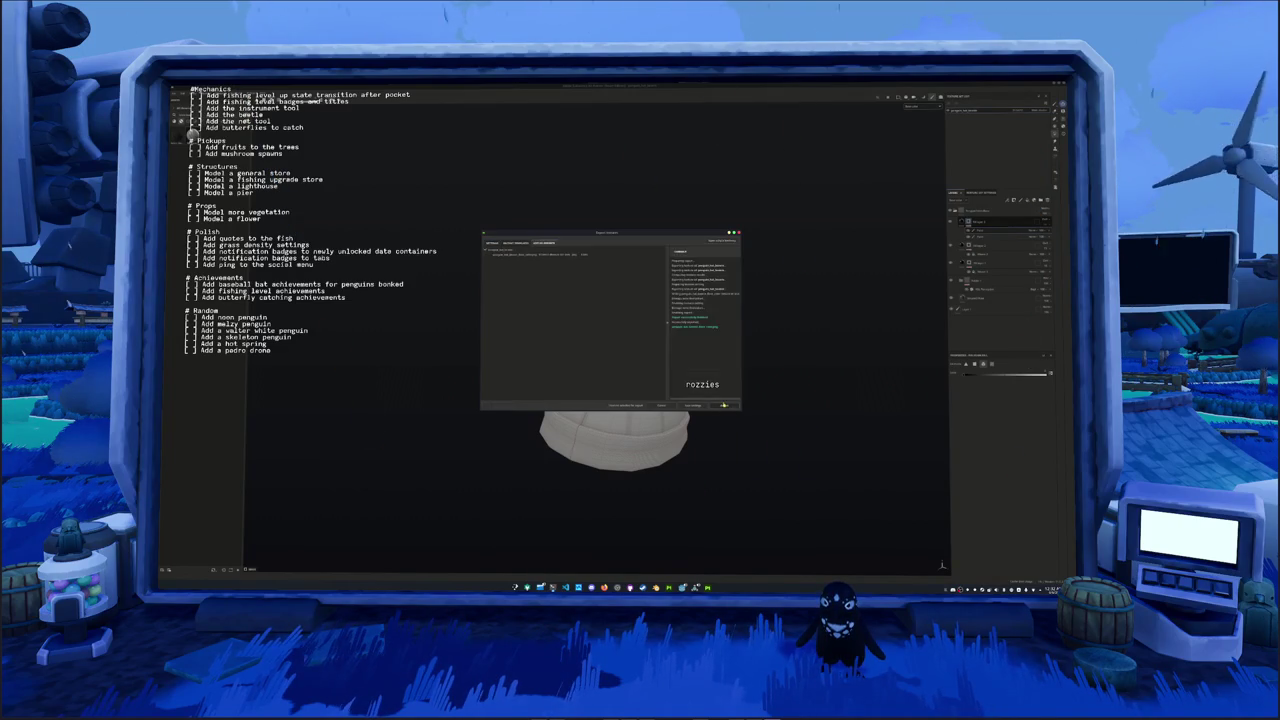
pyautogui.click(688, 586)
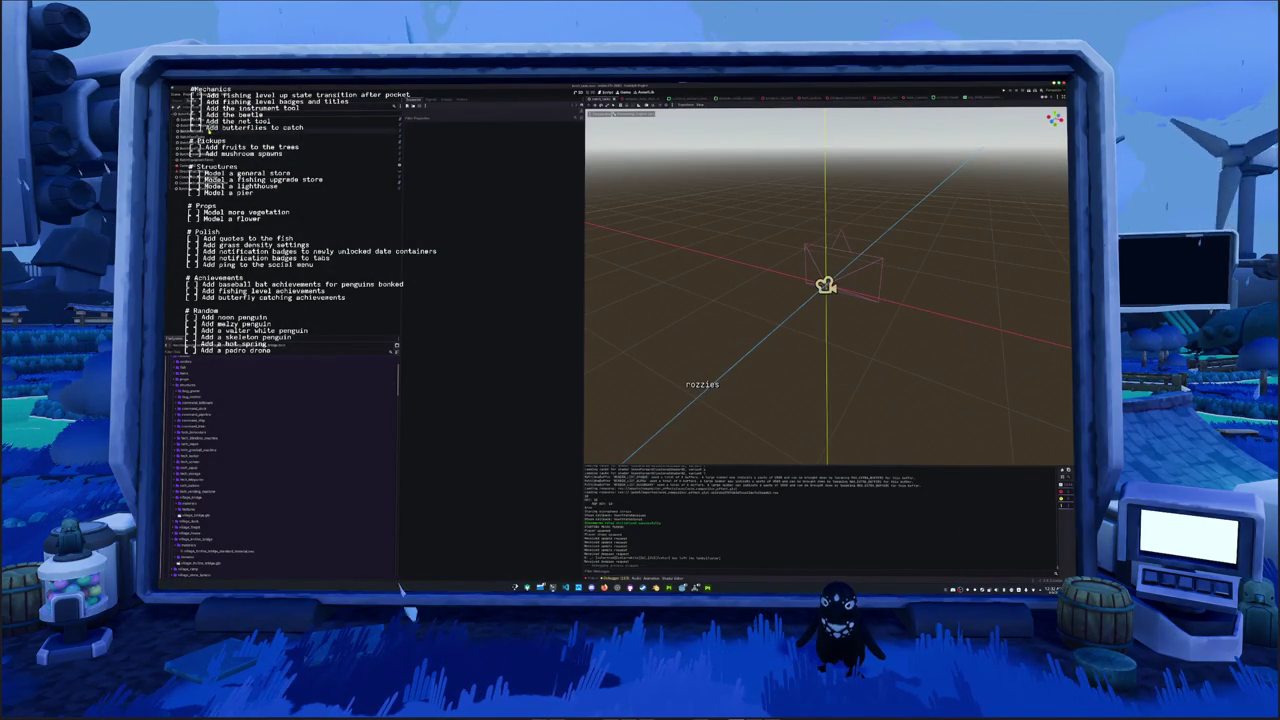
# - Browse the FileSystem dock, expanding the item_data, glasses and penguin_hat_basic folders
pyautogui.click(205, 125)
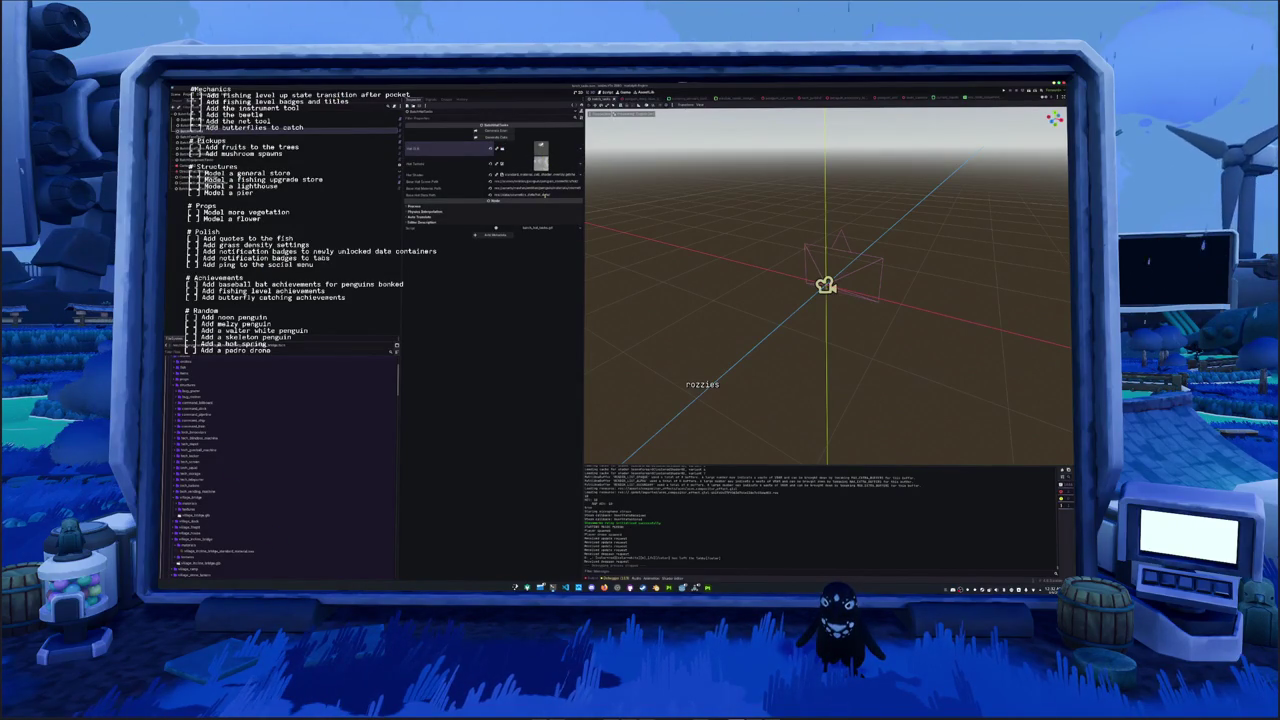
pyautogui.scroll(3, 234, 421)
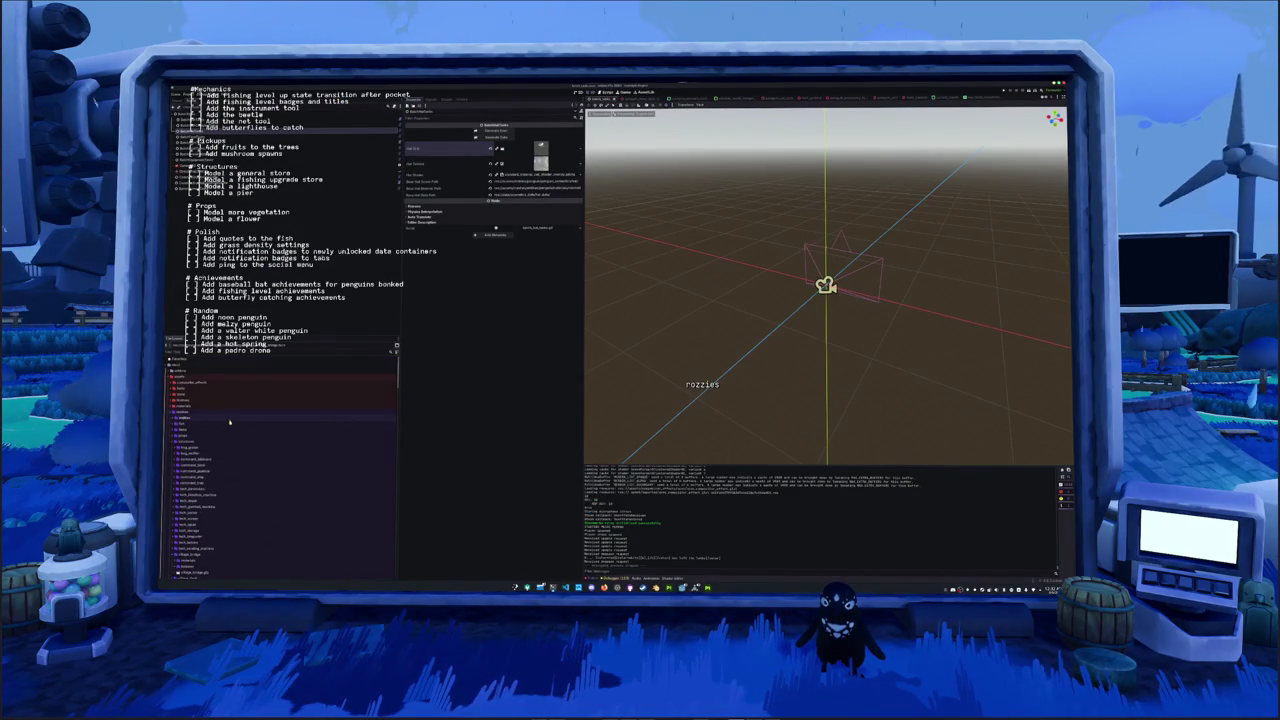
pyautogui.scroll(-2, 182, 419)
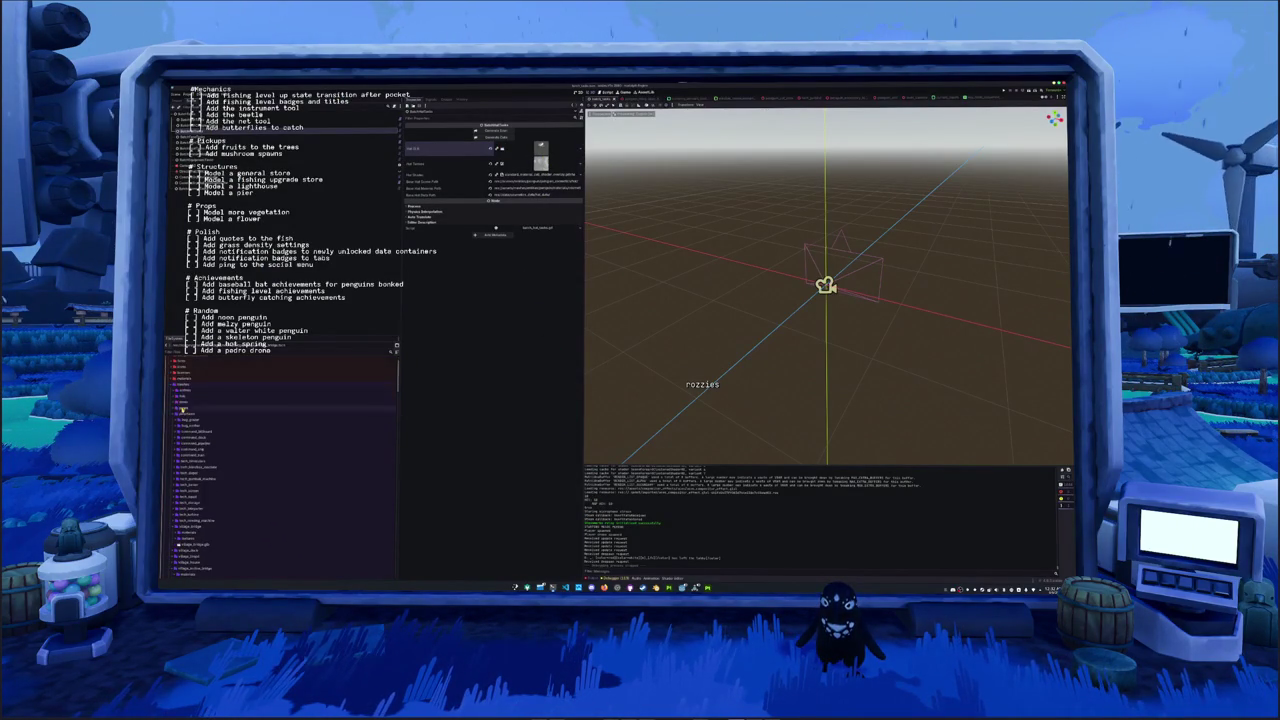
pyautogui.scroll(-3, 184, 405)
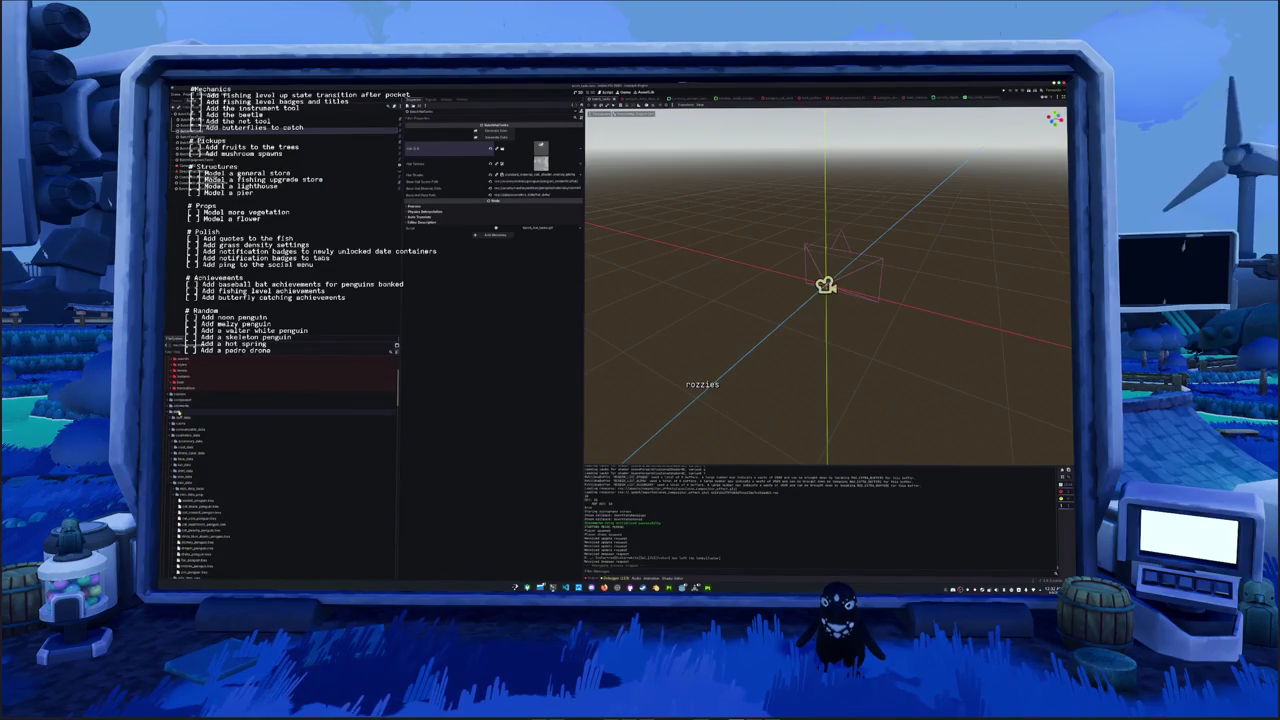
pyautogui.scroll(-2, 182, 430)
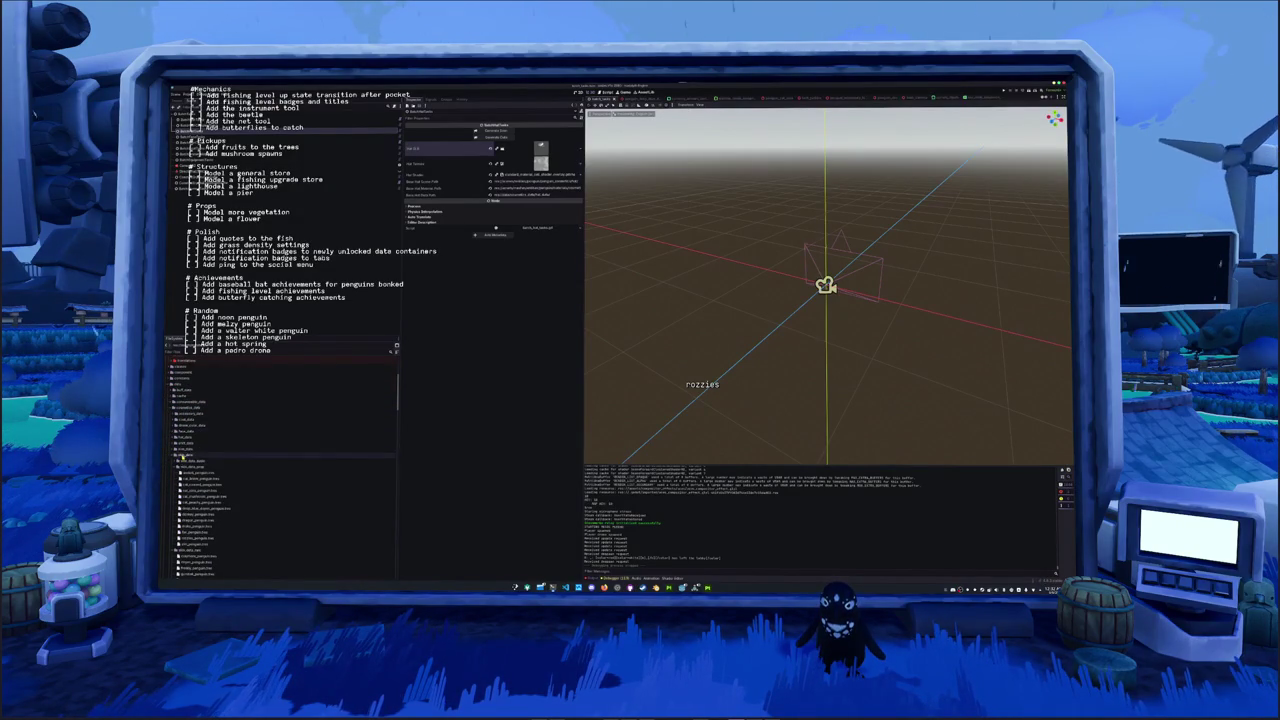
pyautogui.click(183, 456)
pyautogui.scroll(-3, 189, 430)
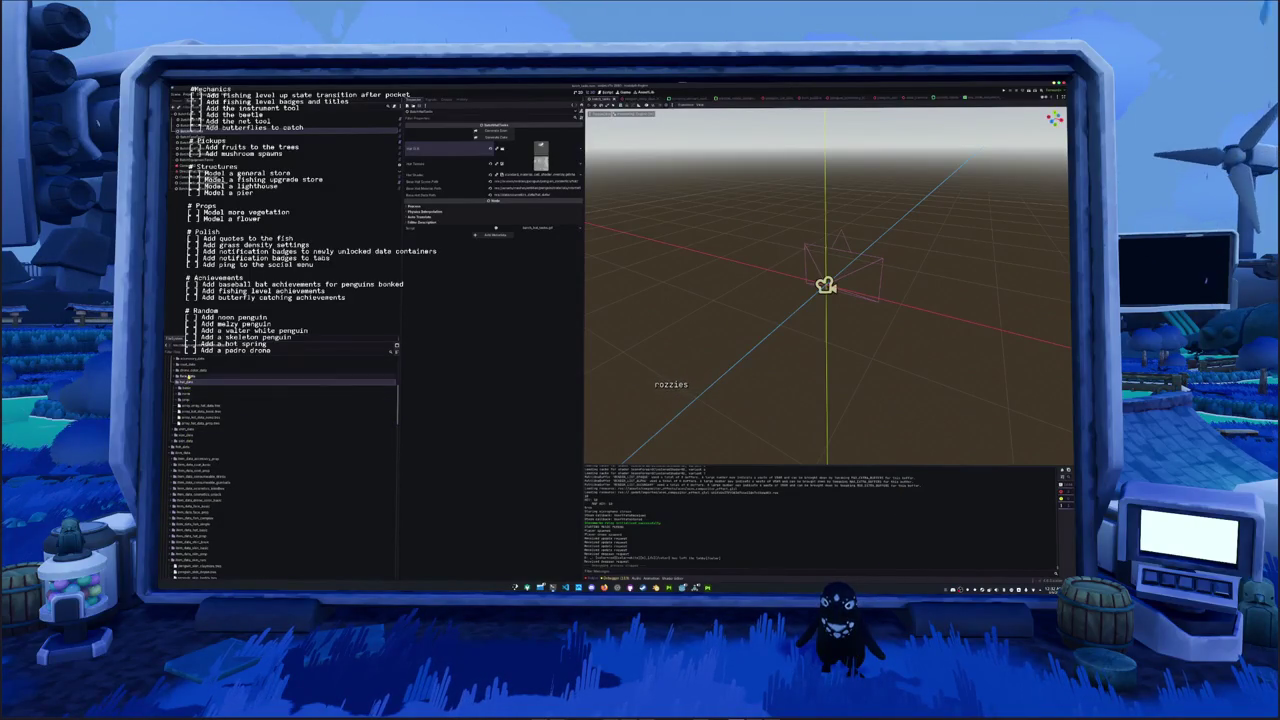
pyautogui.click(186, 377)
pyautogui.click(185, 389)
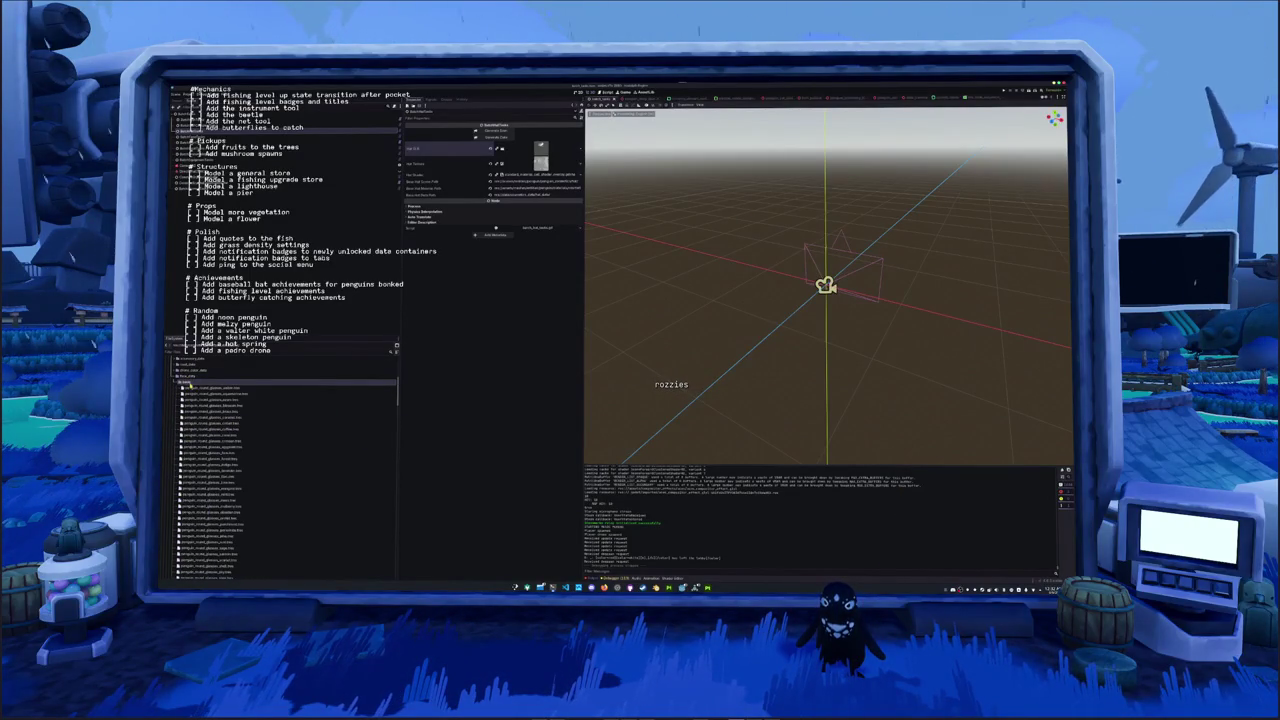
pyautogui.click(186, 385)
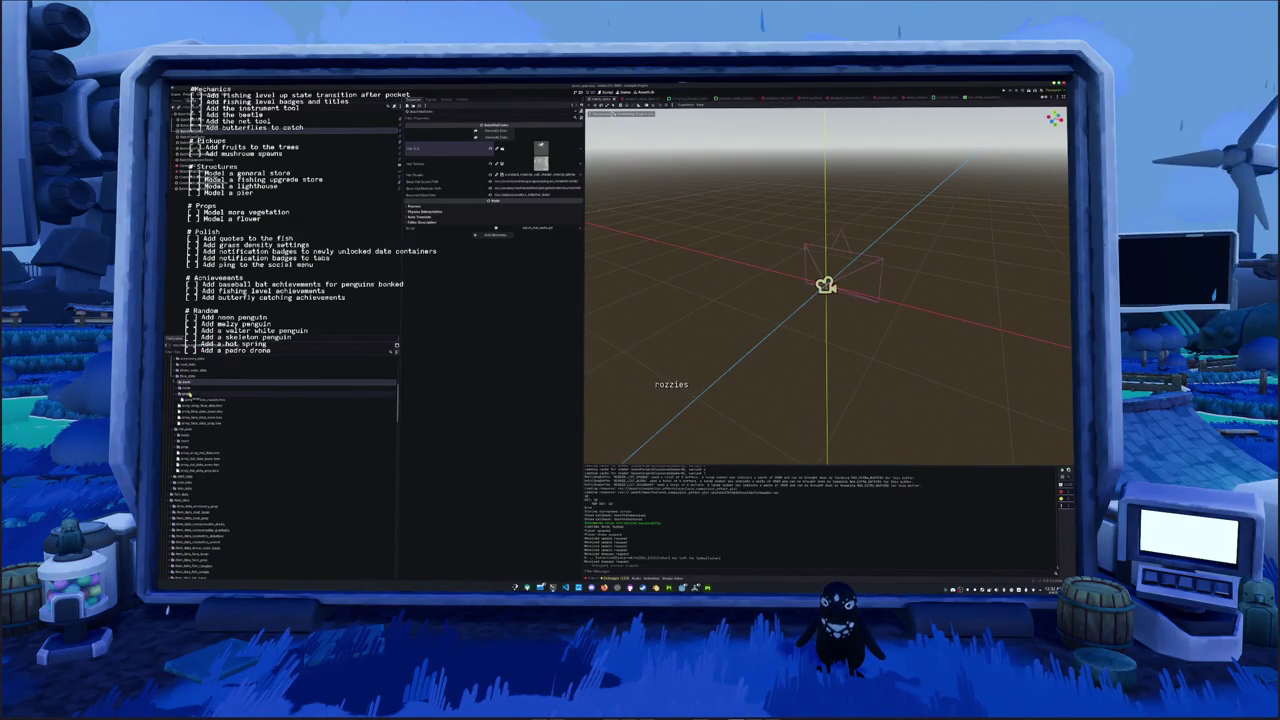
pyautogui.scroll(-2, 191, 386)
pyautogui.click(191, 420)
pyautogui.doubleClick(193, 419)
# - Select the old penguin_hat files and delete them, confirming Remove
pyautogui.scroll(-3, 200, 418)
pyautogui.scroll(-3, 200, 418)
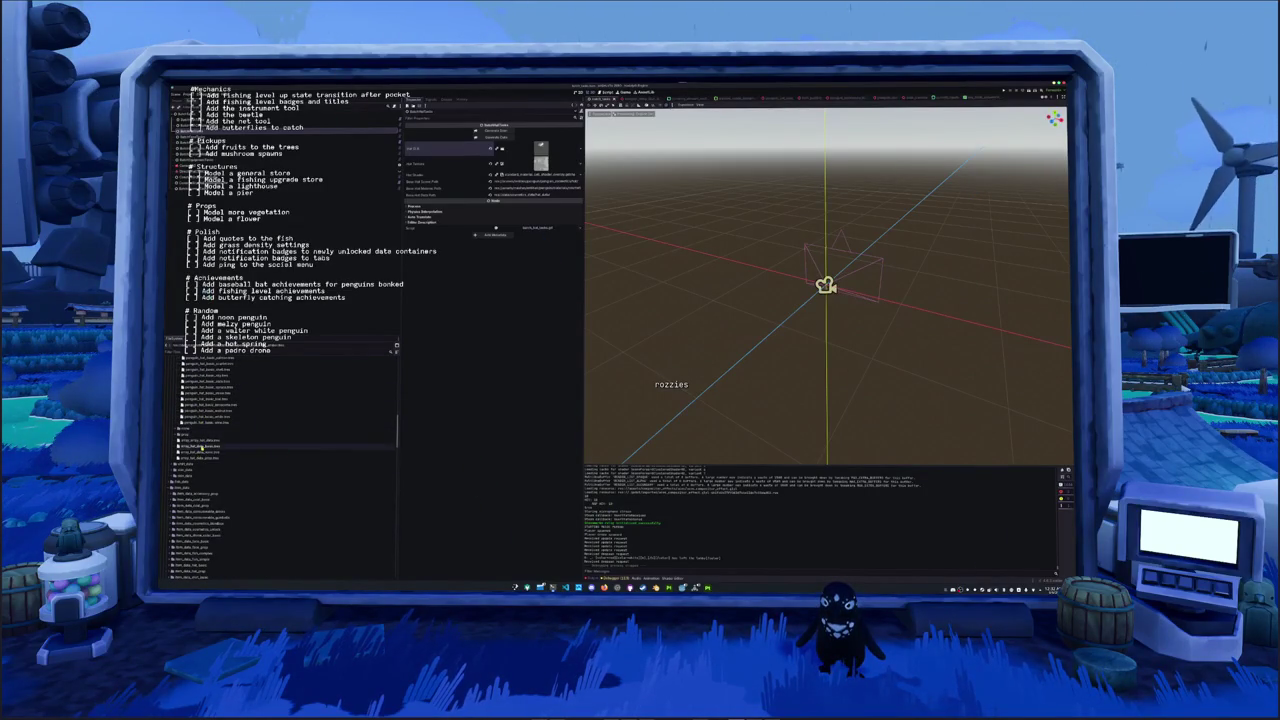
pyautogui.click(200, 446)
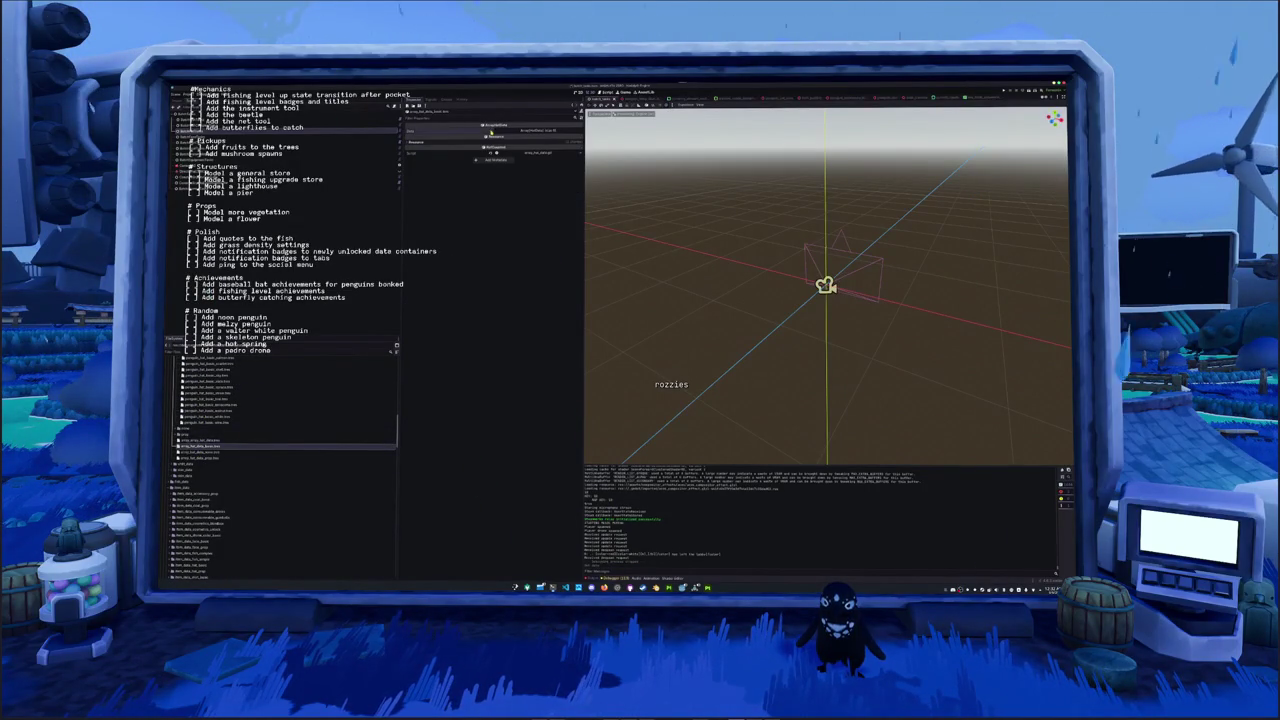
pyautogui.scroll(-5, 200, 422)
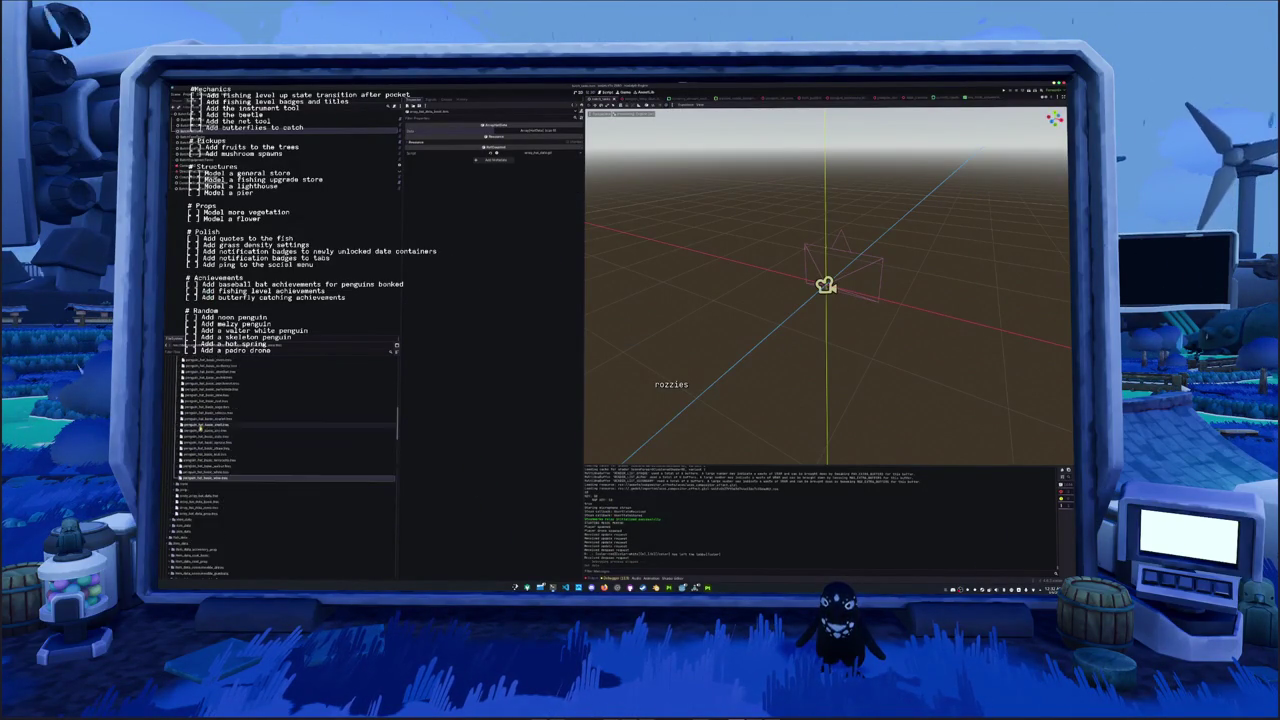
pyautogui.keyDown('shift'); pyautogui.click(199, 444); pyautogui.keyUp('shift')
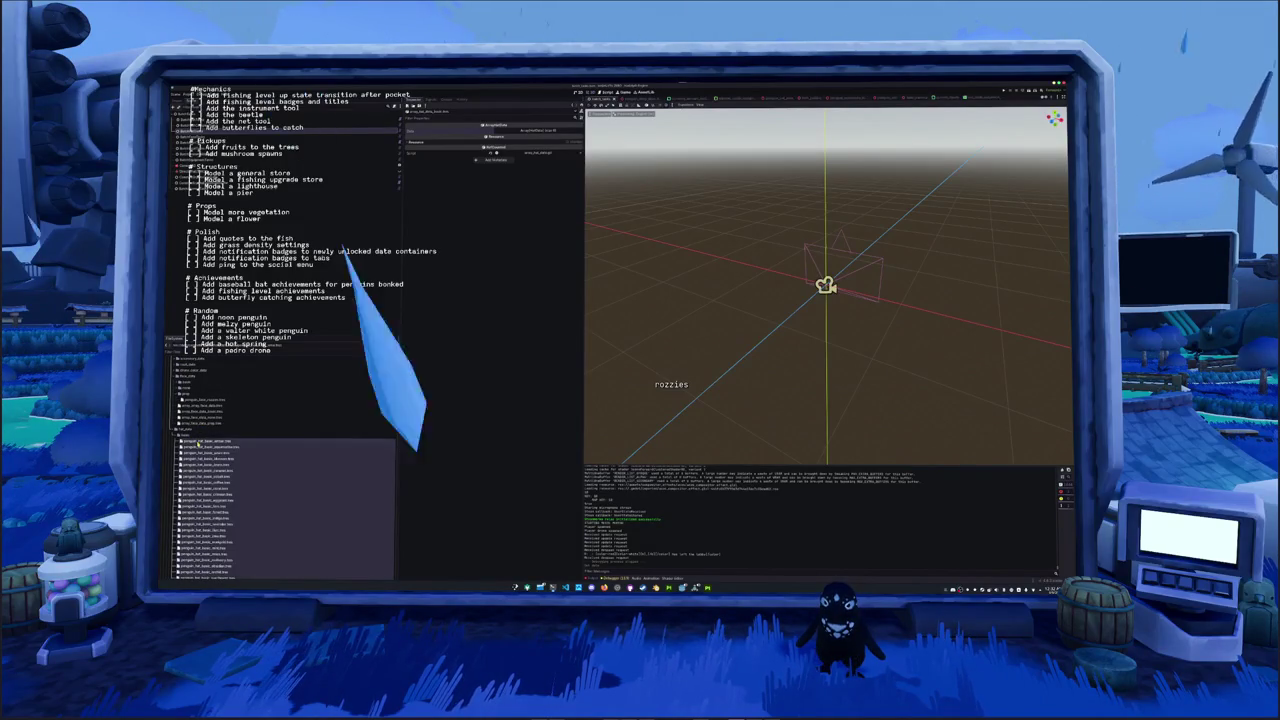
pyautogui.press('Delete')
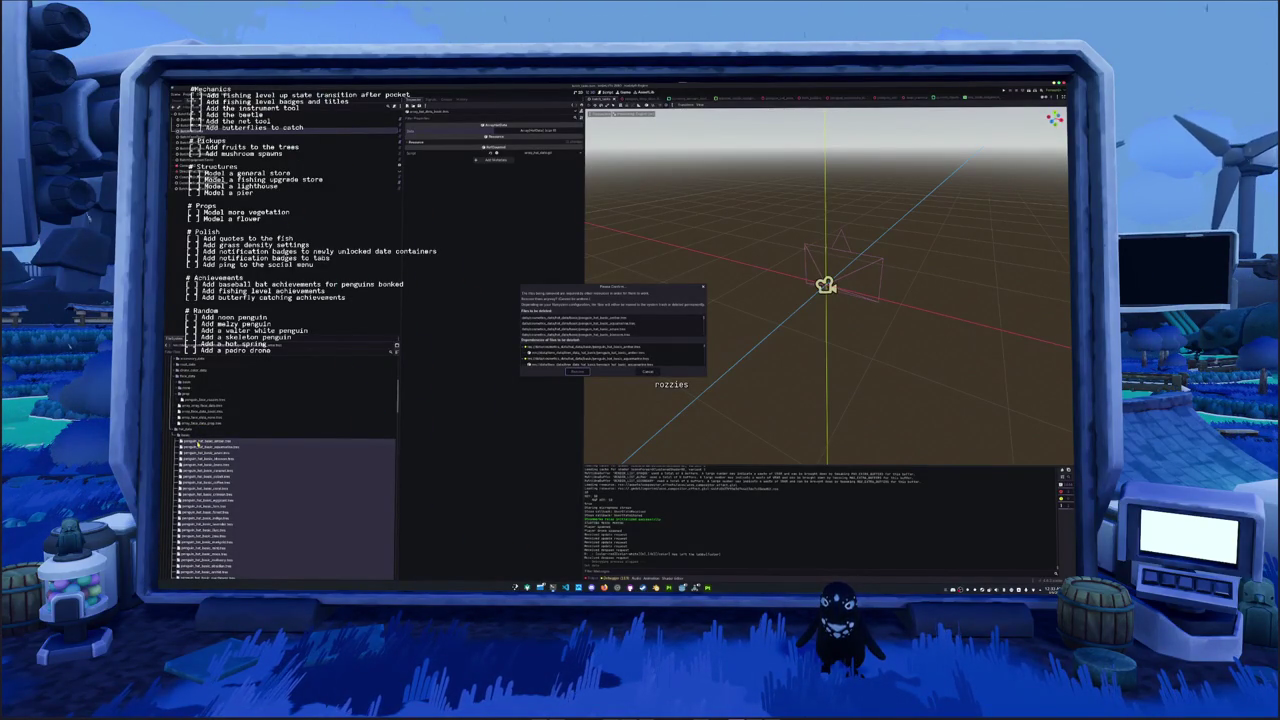
pyautogui.press('Return')
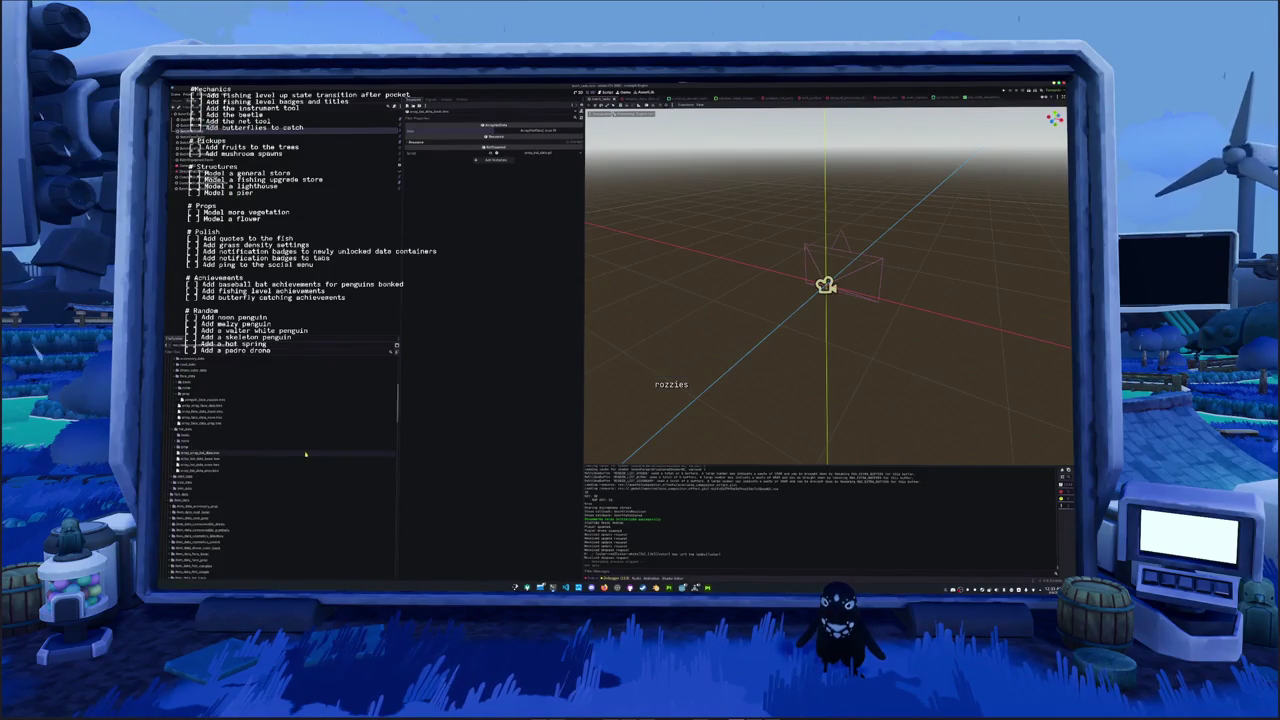
# - Drag a hat file from the tree into another folder
pyautogui.scroll(-2, 202, 436)
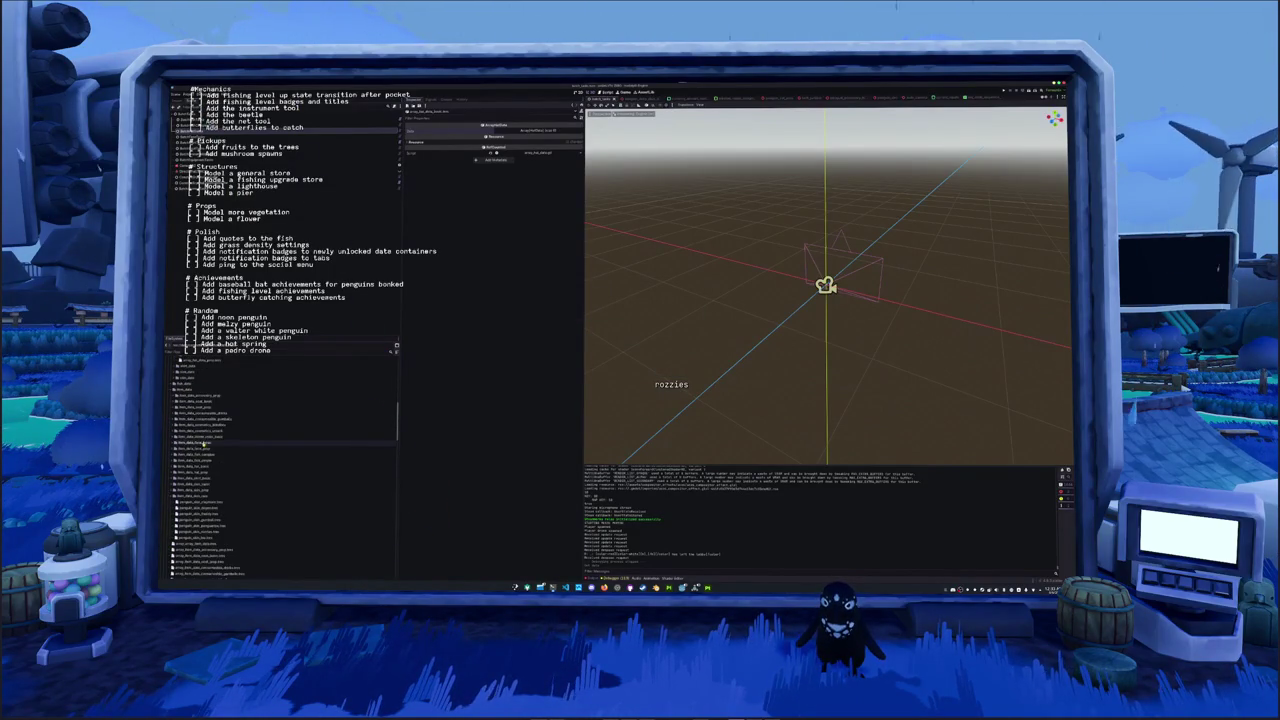
pyautogui.scroll(-2, 202, 436)
pyautogui.doubleClick(200, 469)
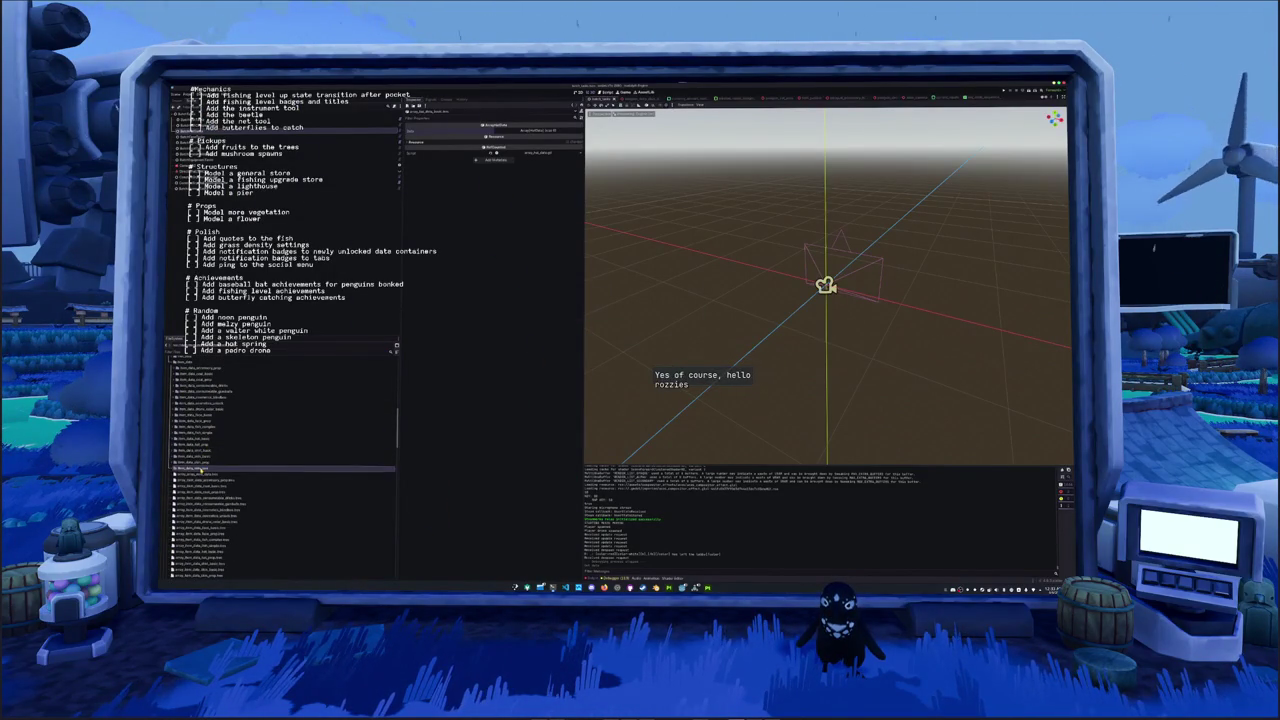
pyautogui.moveTo(211, 380); pyautogui.dragTo(211, 439)
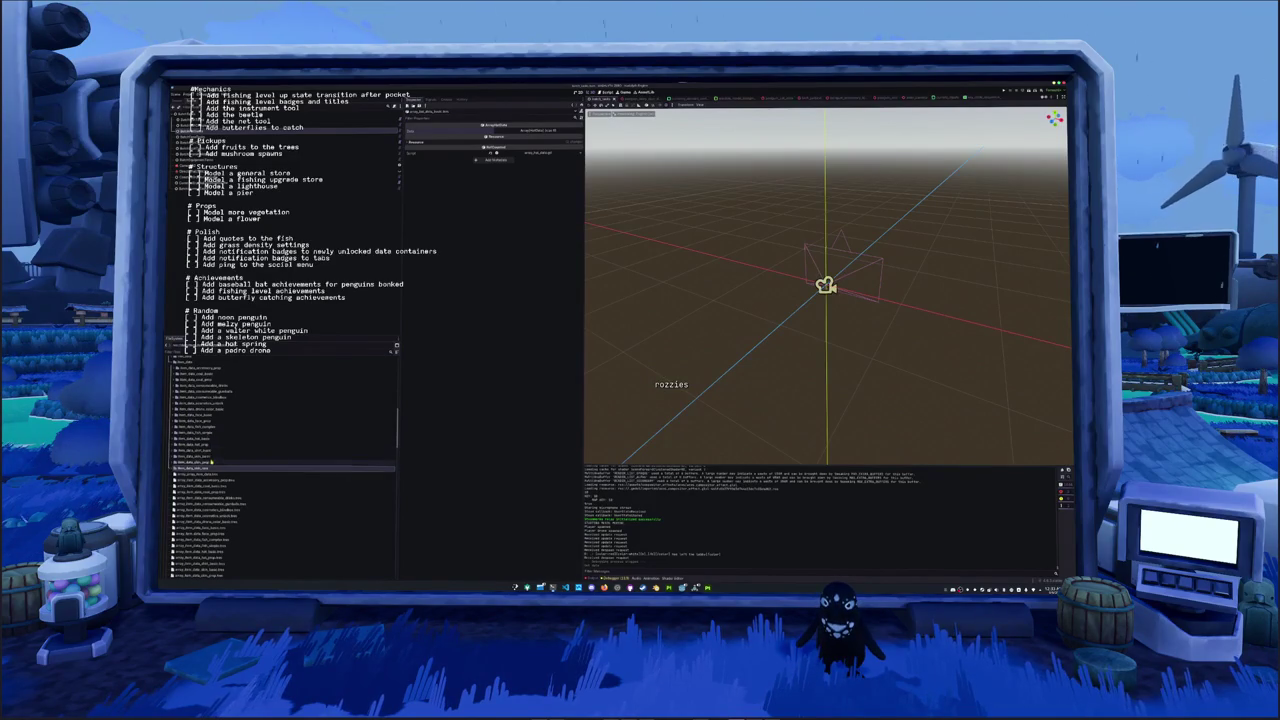
pyautogui.moveTo(212, 440); pyautogui.dragTo(216, 432)
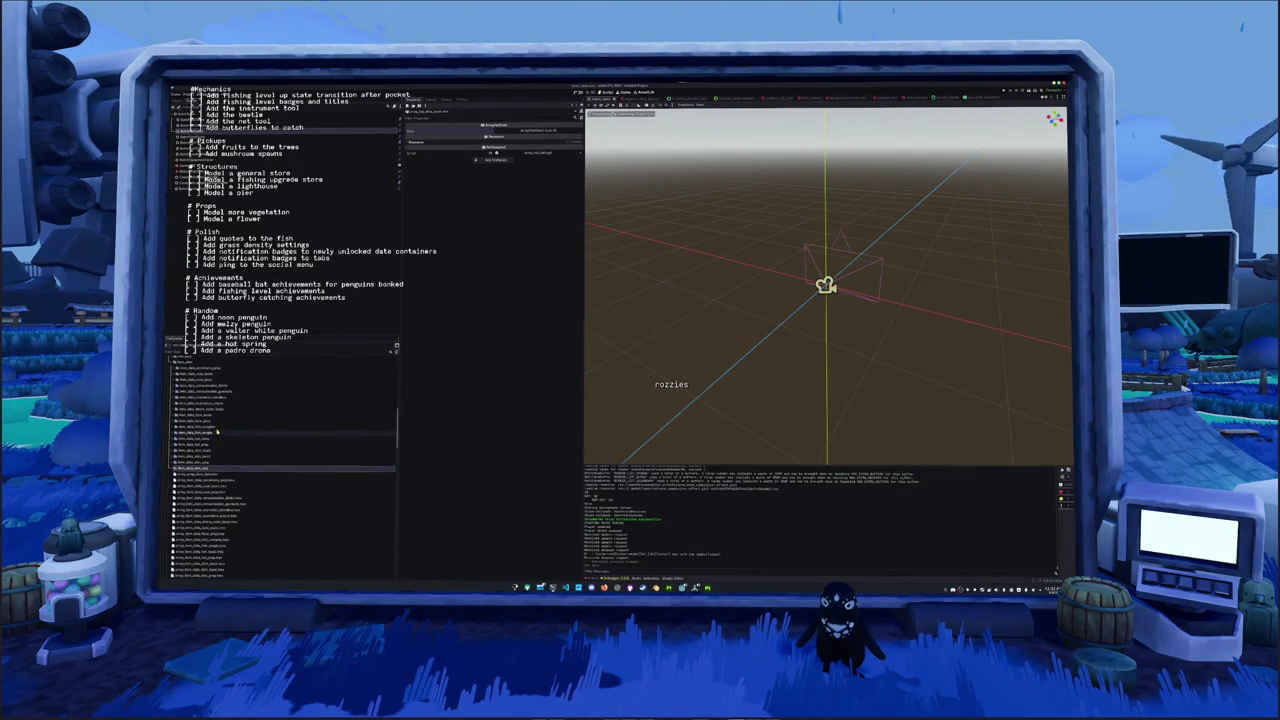
pyautogui.click(220, 415)
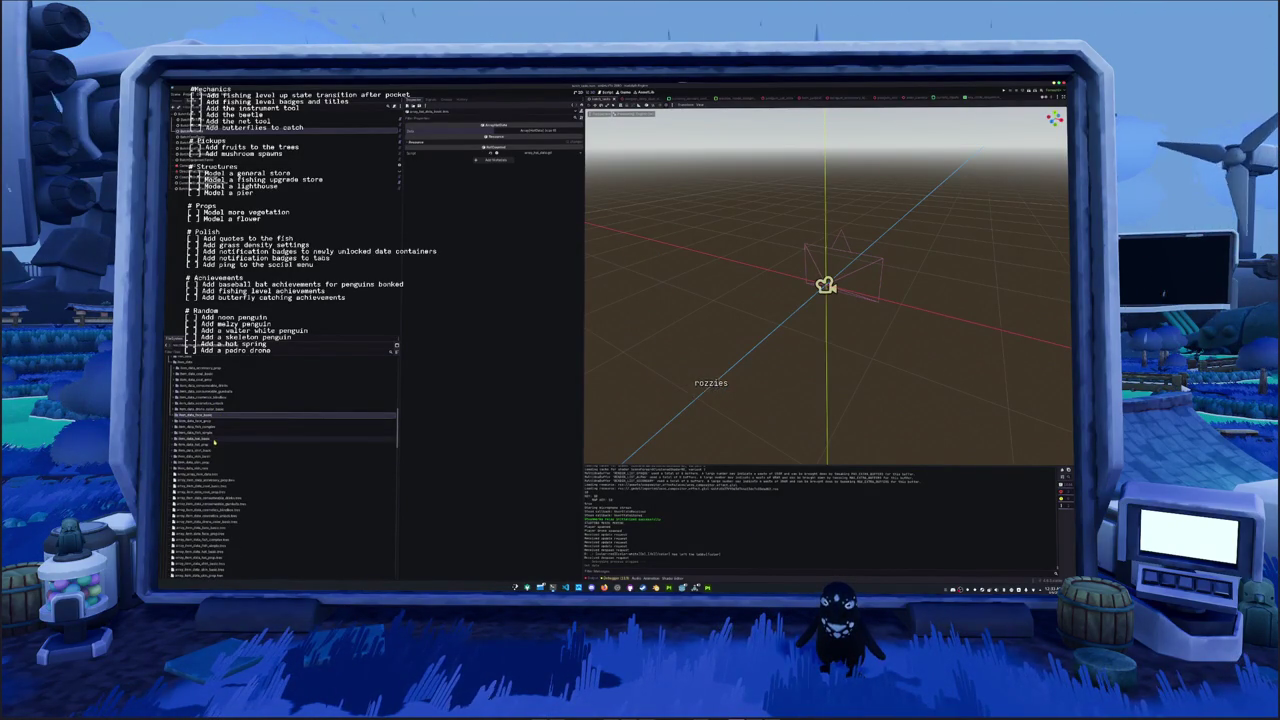
# - Delete another range of penguin_hat files and move a remaining file into a different folder
pyautogui.doubleClick(214, 441)
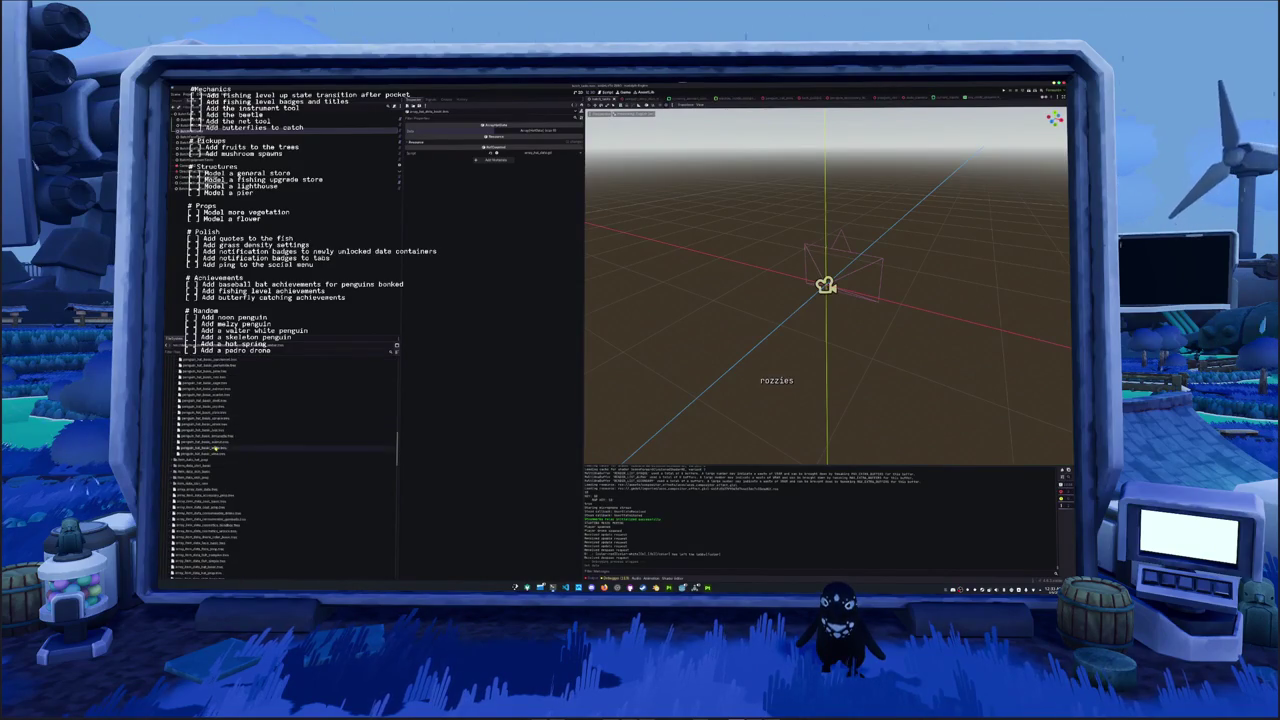
pyautogui.keyDown('shift'); pyautogui.click(215, 451); pyautogui.keyUp('shift')
pyautogui.press('Delete')
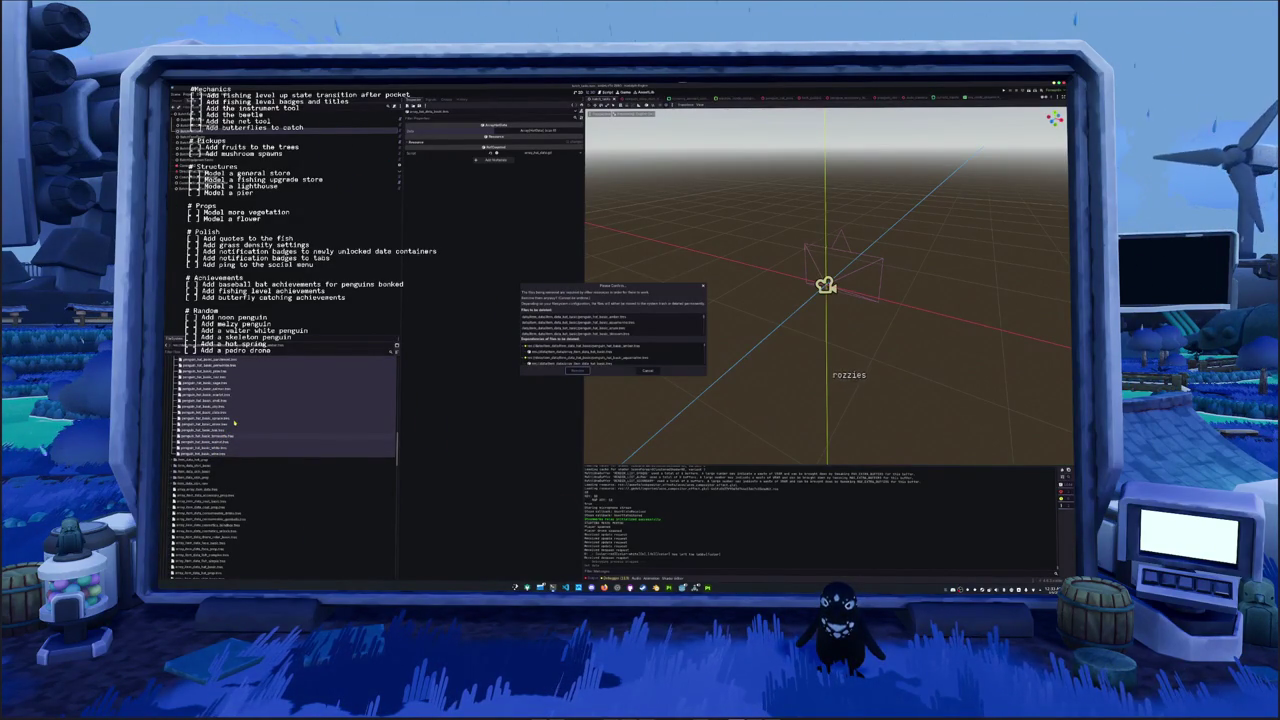
pyautogui.press('Return')
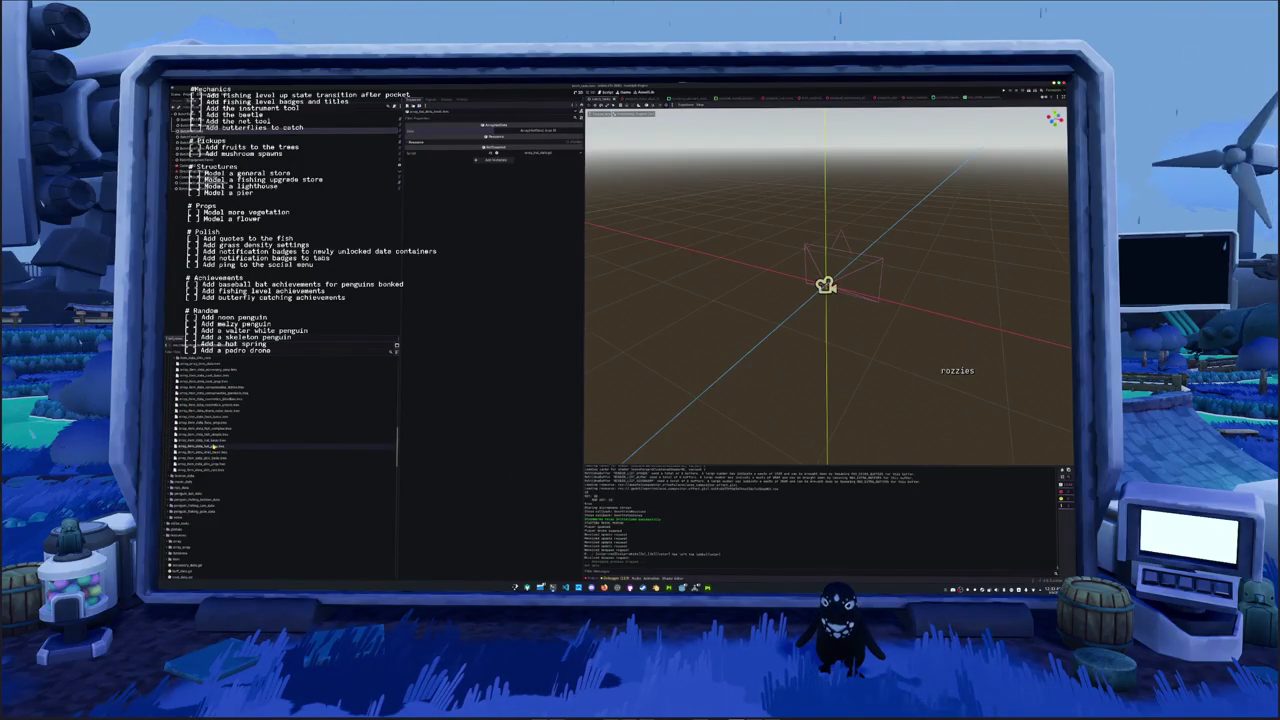
pyautogui.click(213, 441)
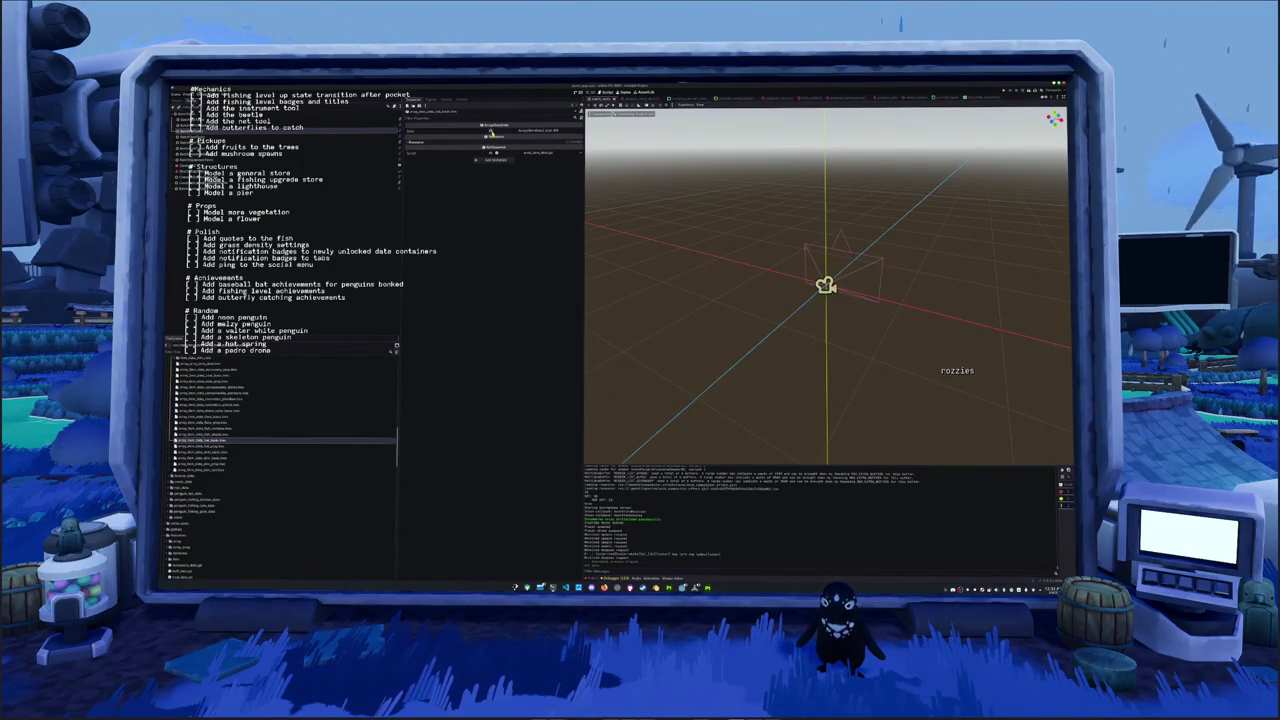
pyautogui.moveTo(213, 441)
pyautogui.mouseDown()
pyautogui.moveTo(200, 452)
pyautogui.moveTo(194, 395)
pyautogui.moveTo(194, 437)
pyautogui.mouseUp()
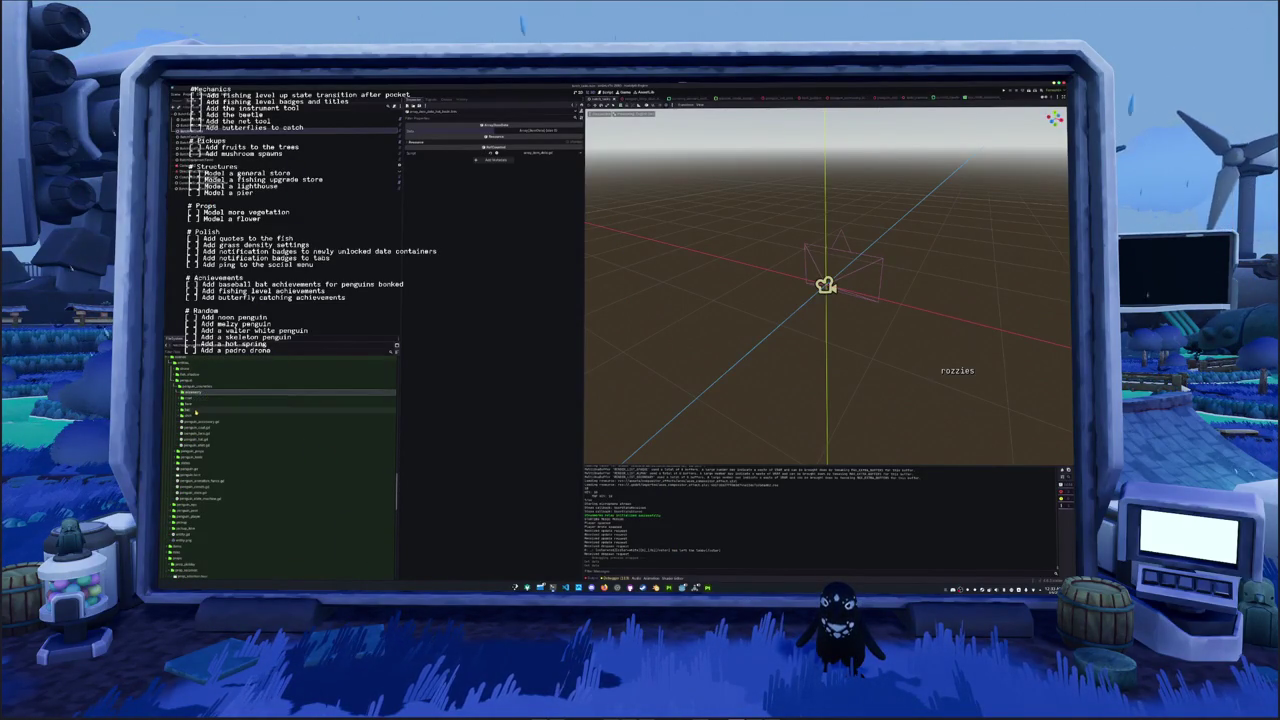
# - Expand the penguin_hat_base folder, select all its files and delete them
pyautogui.doubleClick(196, 411)
pyautogui.scroll(-3, 200, 415)
pyautogui.scroll(-2, 210, 425)
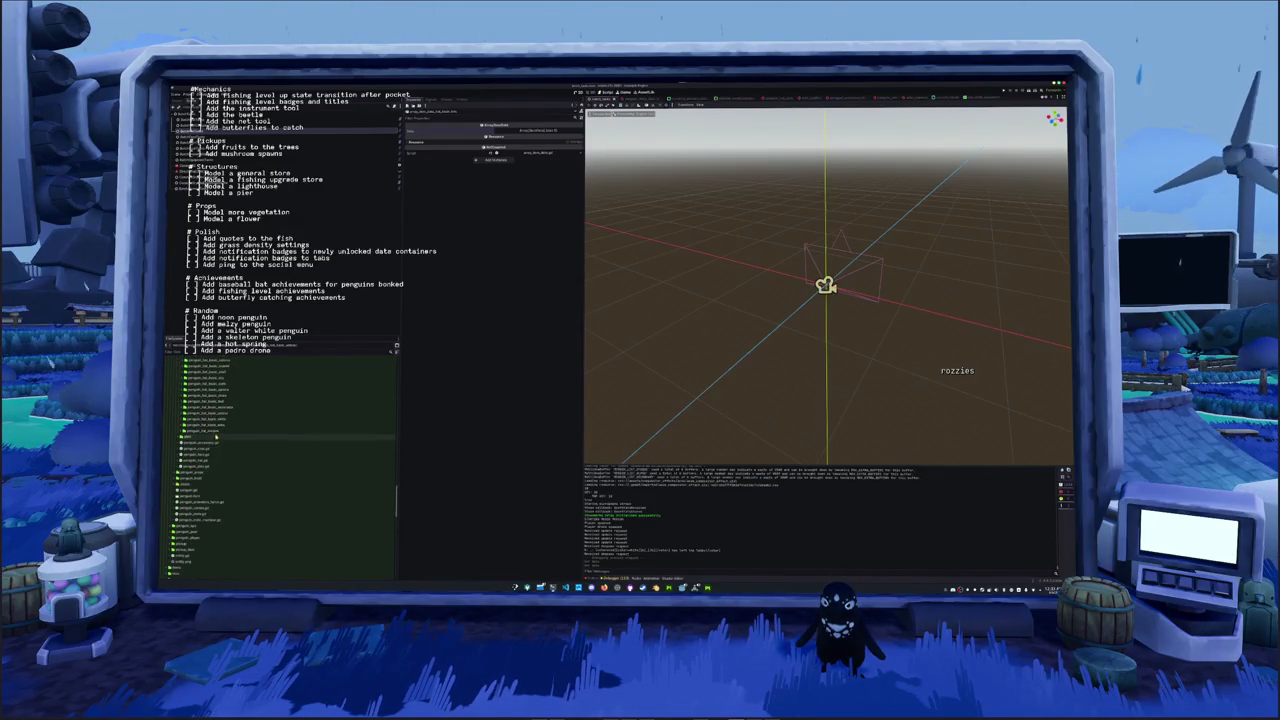
pyautogui.moveTo(213, 430); pyautogui.dragTo(232, 403)
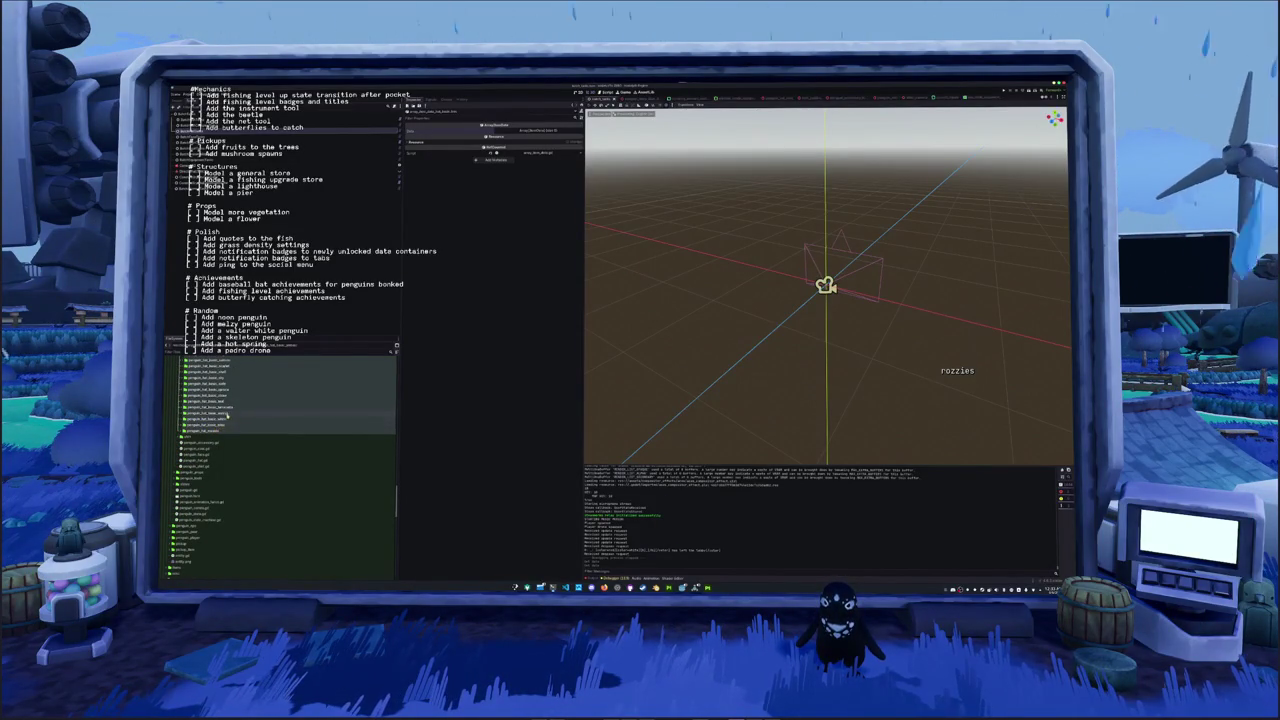
pyautogui.moveTo(230, 416); pyautogui.dragTo(229, 418)
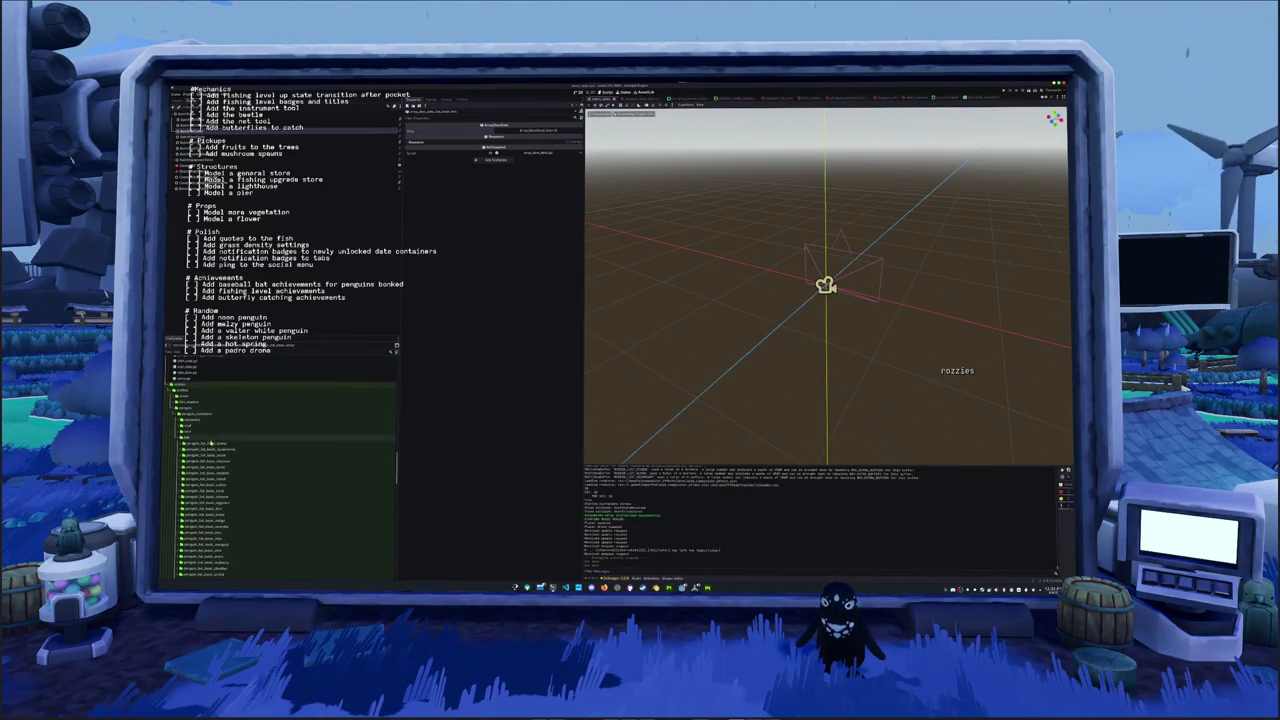
pyautogui.click(211, 441)
pyautogui.hotkey('shift', 'End')
pyautogui.press('Delete')
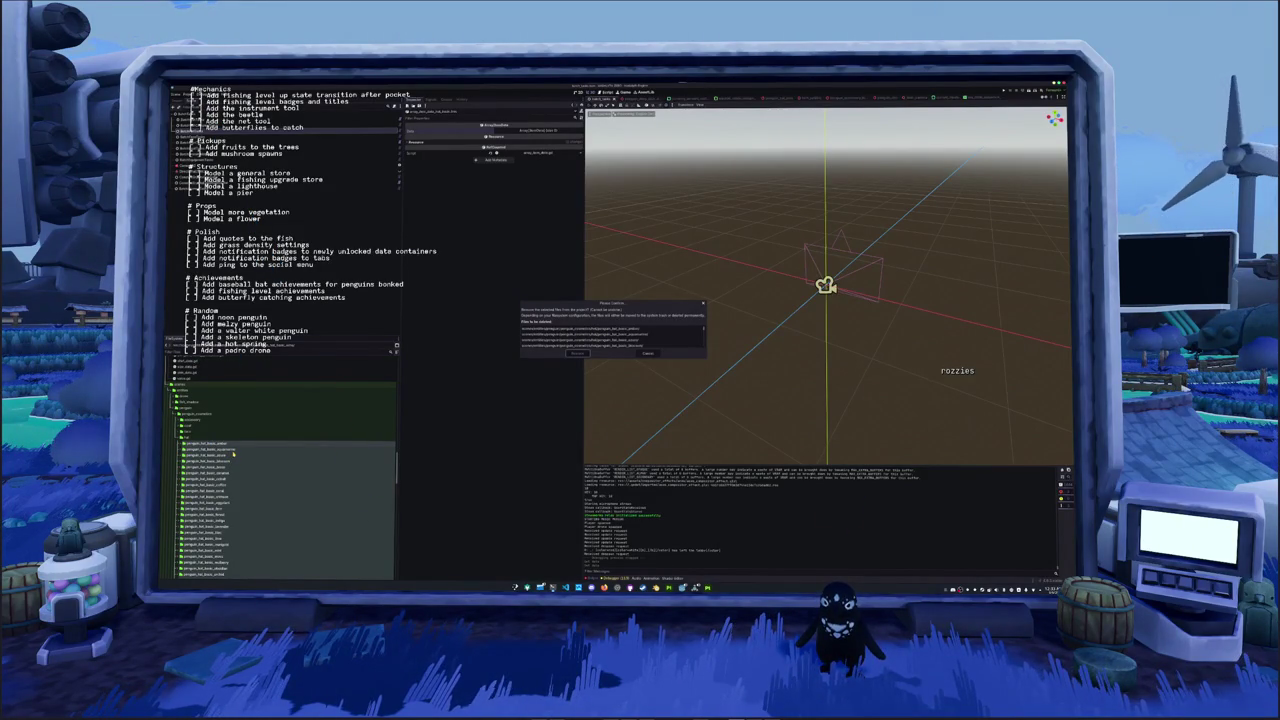
pyautogui.press('Return')
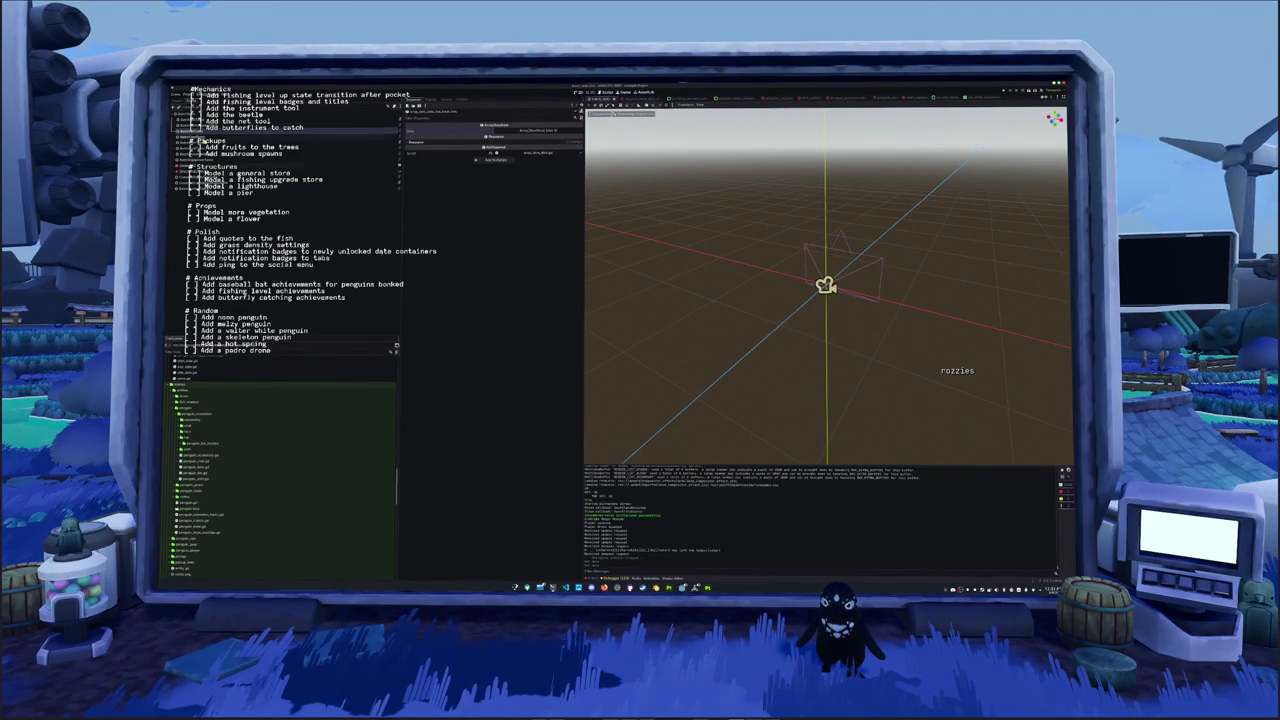
# - Compare the neighbouring nodes' texture slots, then bring up the script in the code editor
pyautogui.click(220, 134)
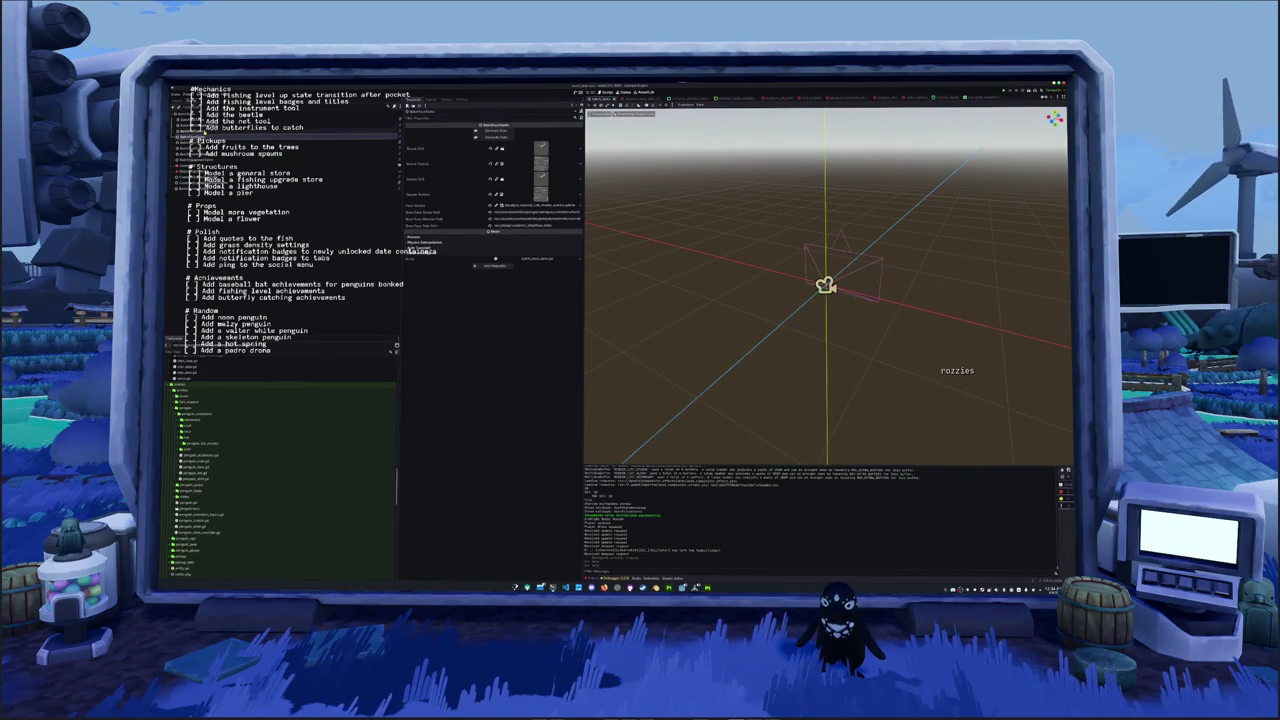
pyautogui.click(220, 128)
pyautogui.click(220, 134)
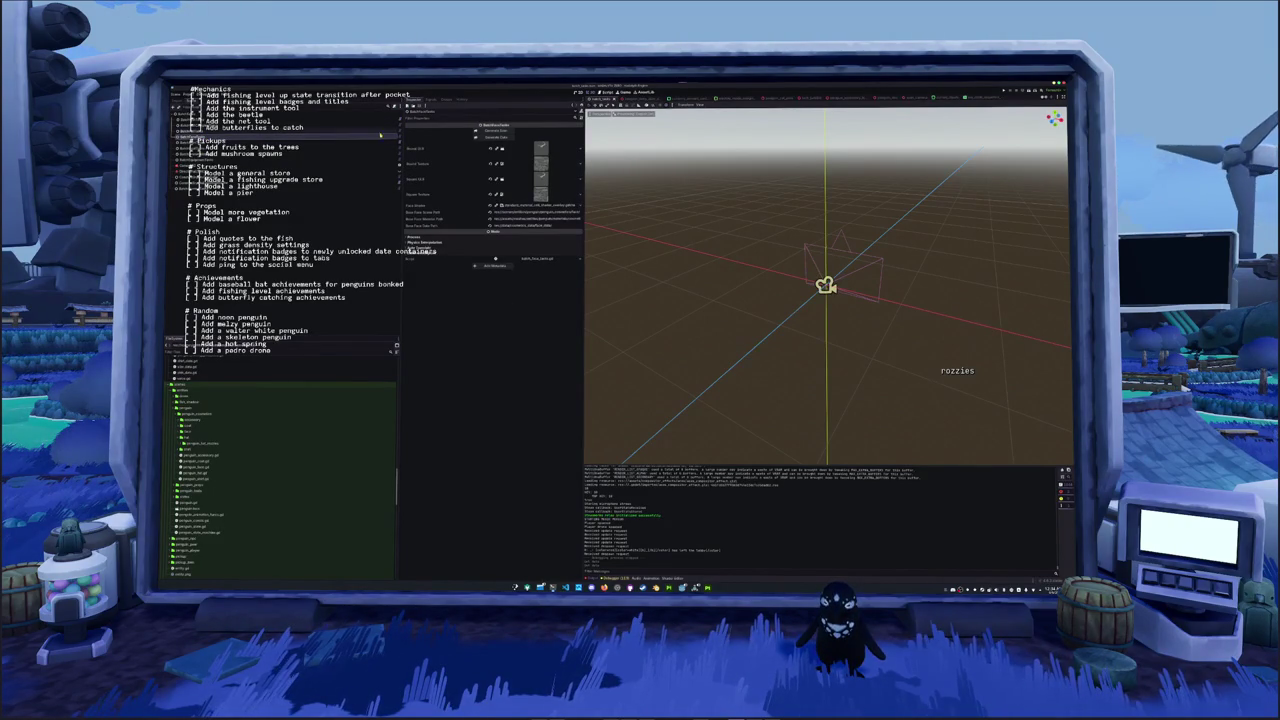
pyautogui.click(380, 129)
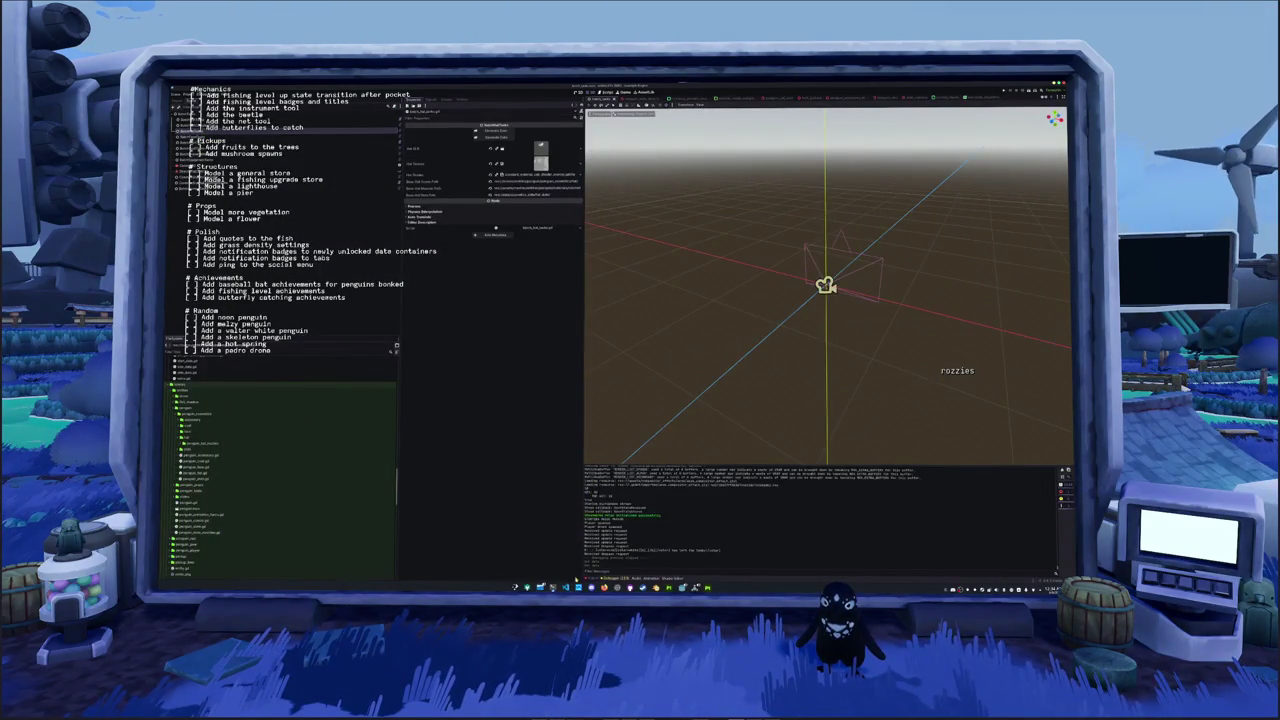
pyautogui.click(577, 584)
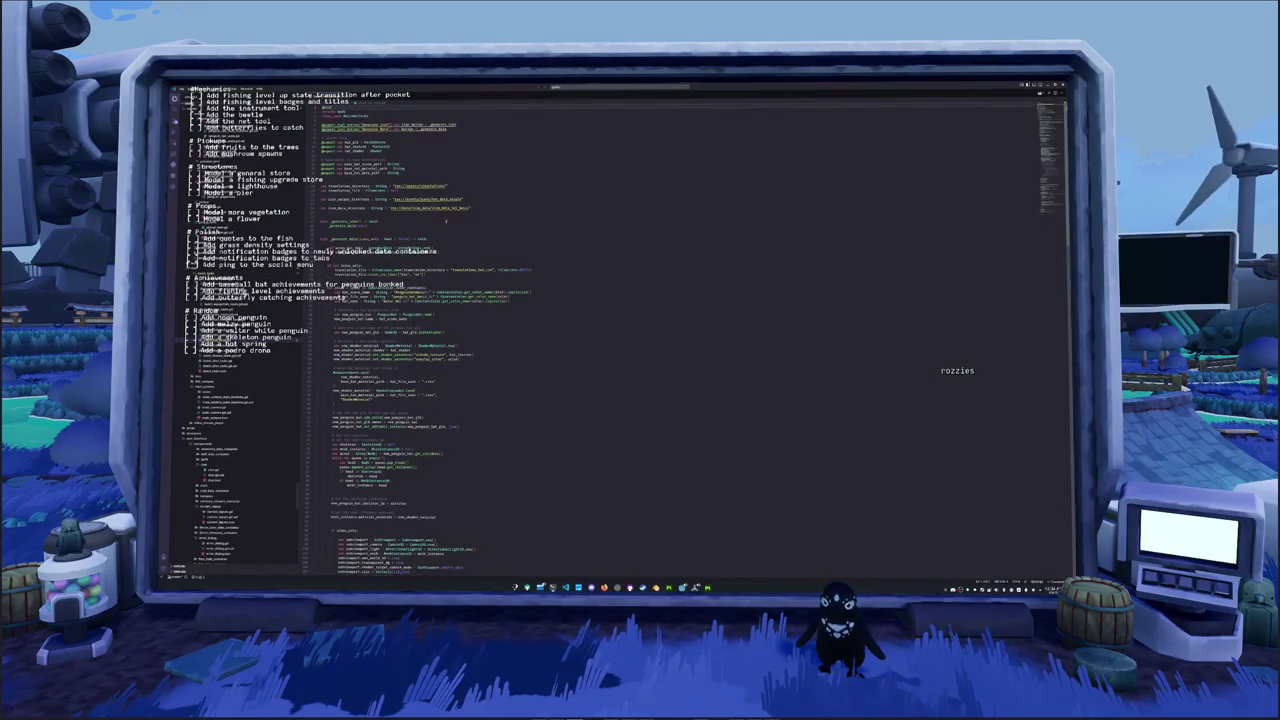
pyautogui.scroll(-1, 407, 147)
pyautogui.click(395, 200)
pyautogui.press('Up')
pyautogui.press('Up')
pyautogui.press('Up')
pyautogui.press('Up')
pyautogui.press('Up')
pyautogui.press('Up')
pyautogui.press('Up')
pyautogui.press('Return')
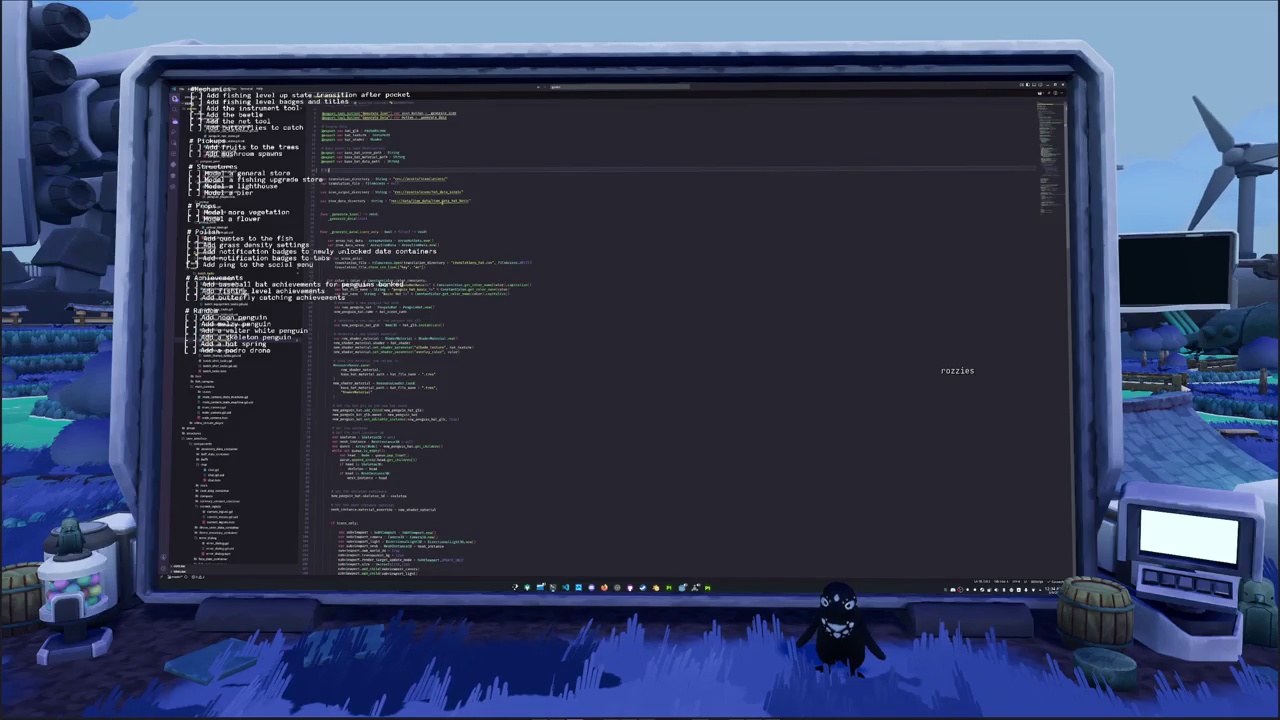
pyautogui.press('BackSpace')
pyautogui.press('Up')
pyautogui.press('Up')
pyautogui.press('Up')
pyautogui.press('Up')
pyautogui.press('Return')
pyautogui.press('Return')
pyautogui.write('@exportvars')
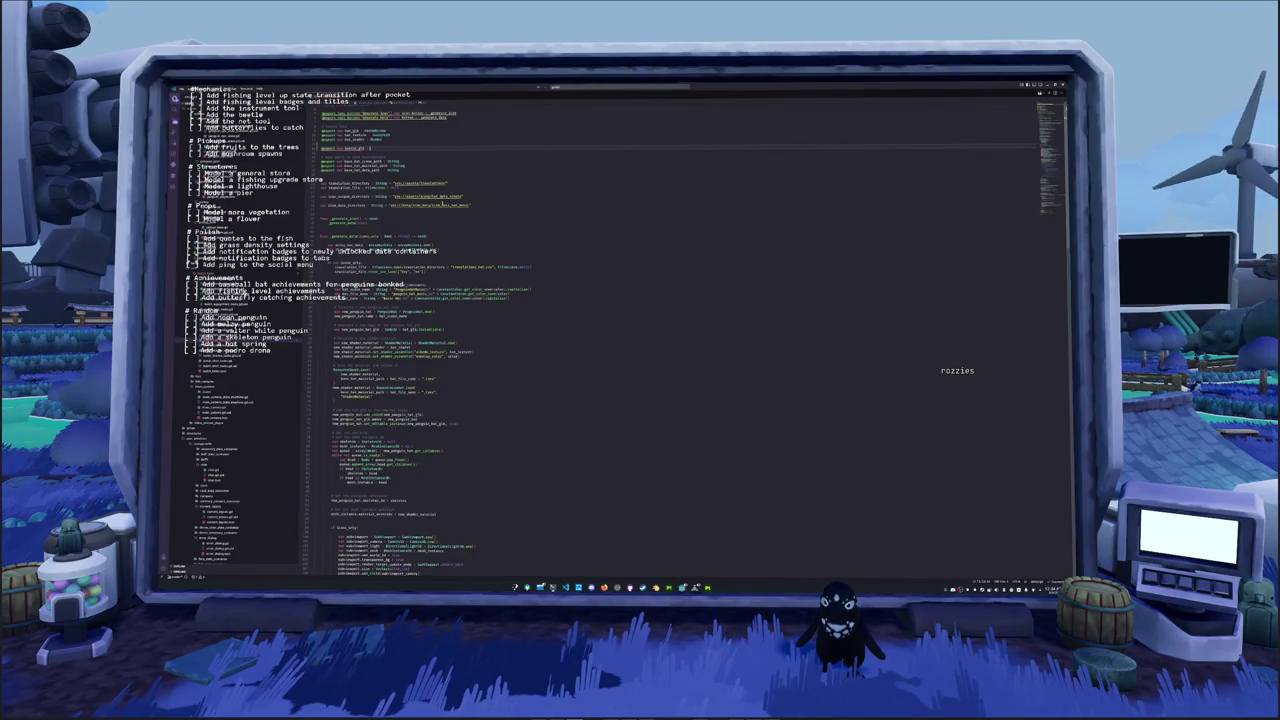
pyautogui.write(': Vector3')
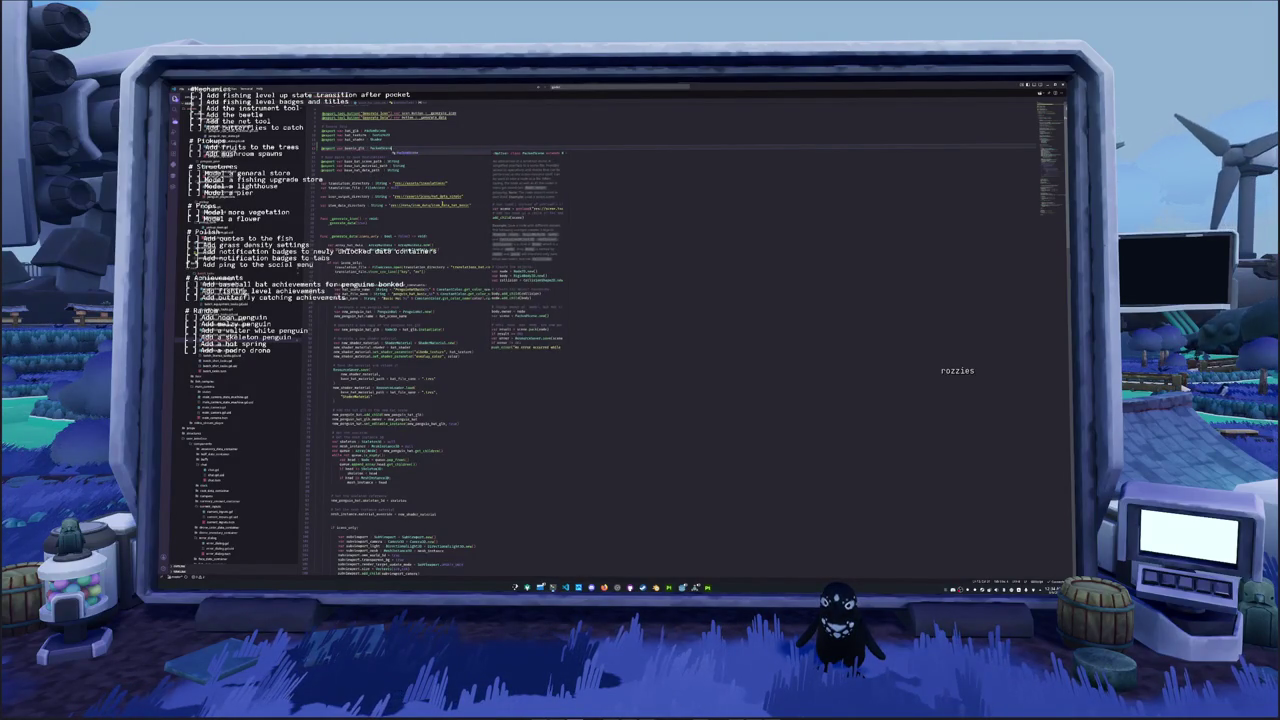
pyautogui.press('Return')
pyautogui.write('@export var beetle_texture ')
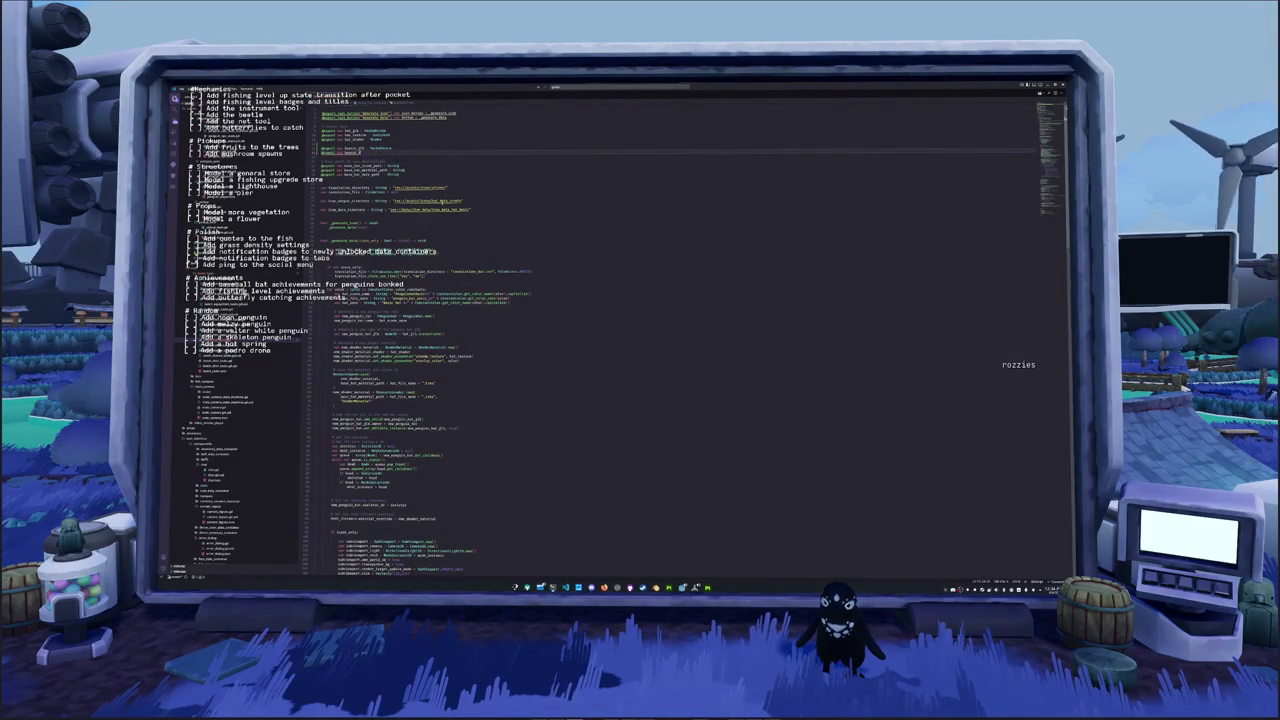
pyautogui.write(': Texture2D')
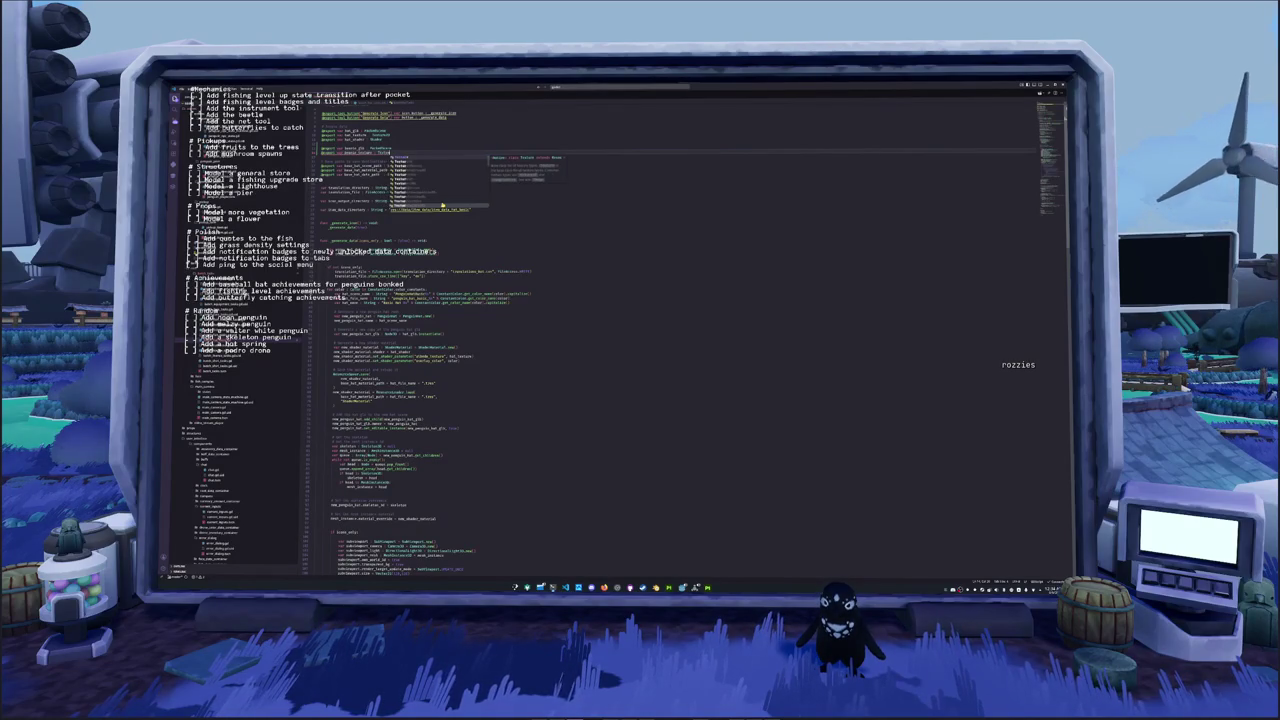
pyautogui.press('Return')
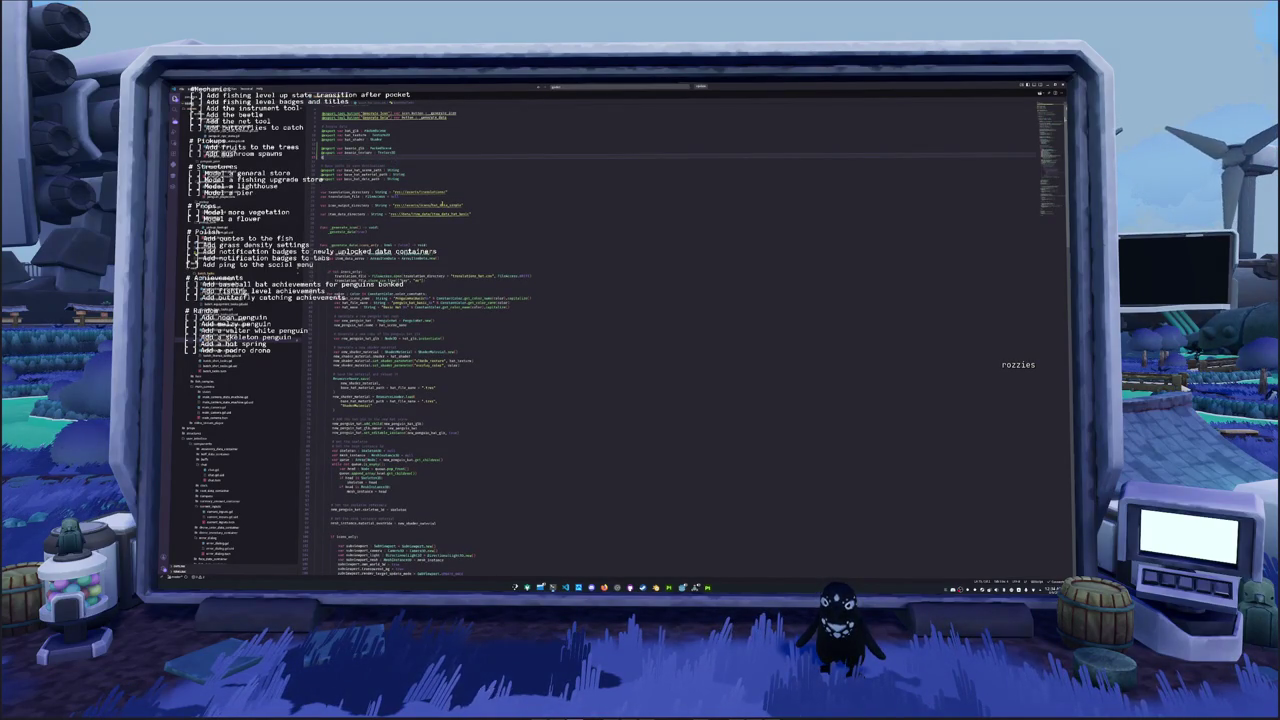
pyautogui.write('@export var beetle_s')
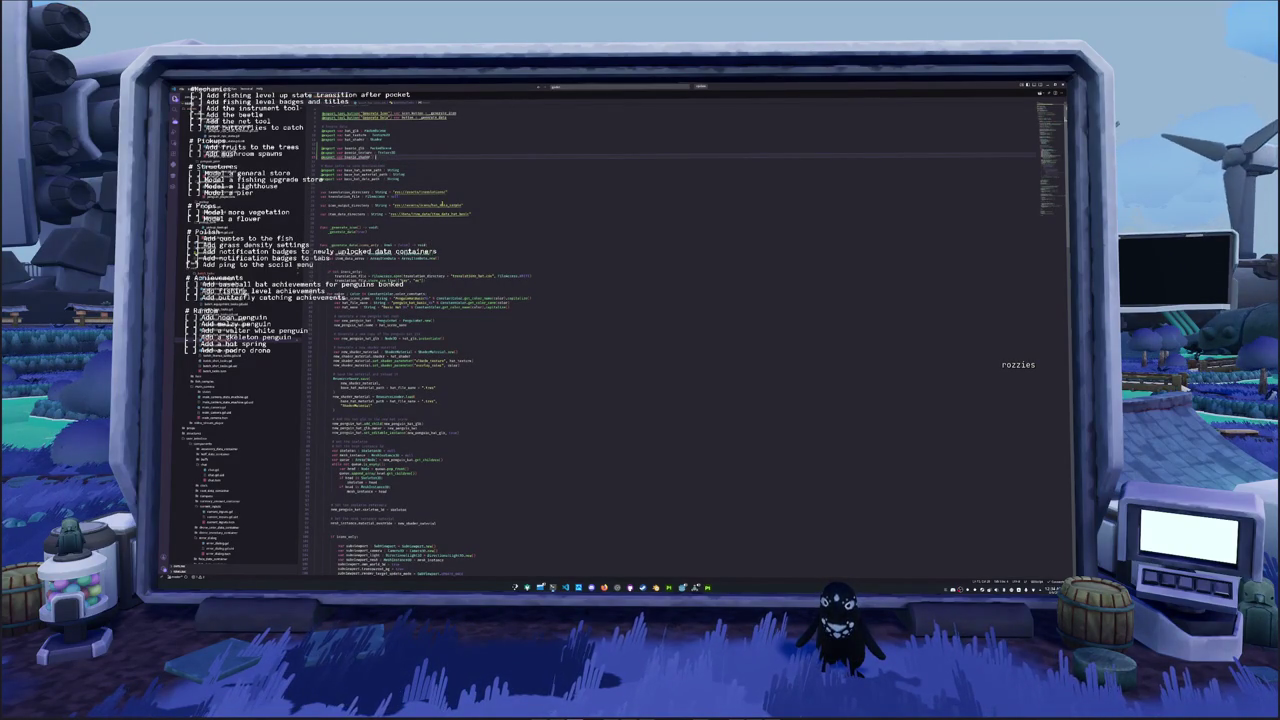
pyautogui.write('had')
pyautogui.press('Return')
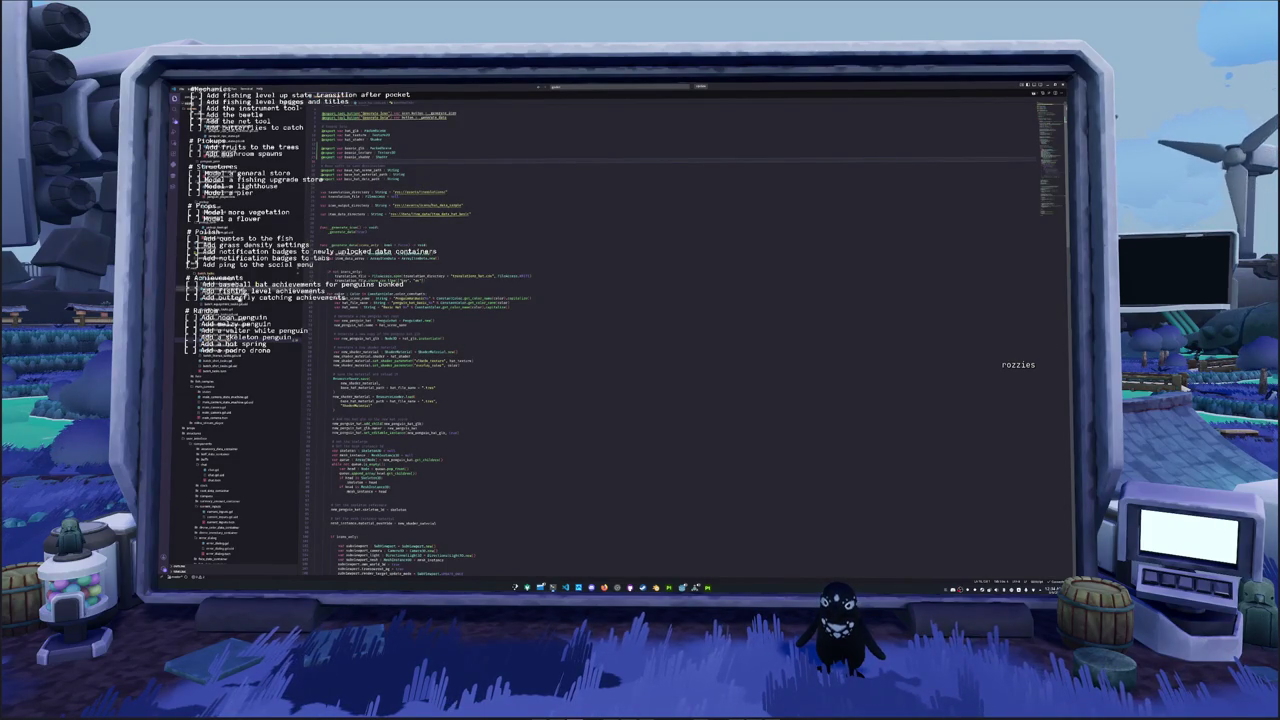
# - Set the beetle line's type to Texture2D using the autocomplete suggestion
pyautogui.hotkey('ctrl', 'Tab')
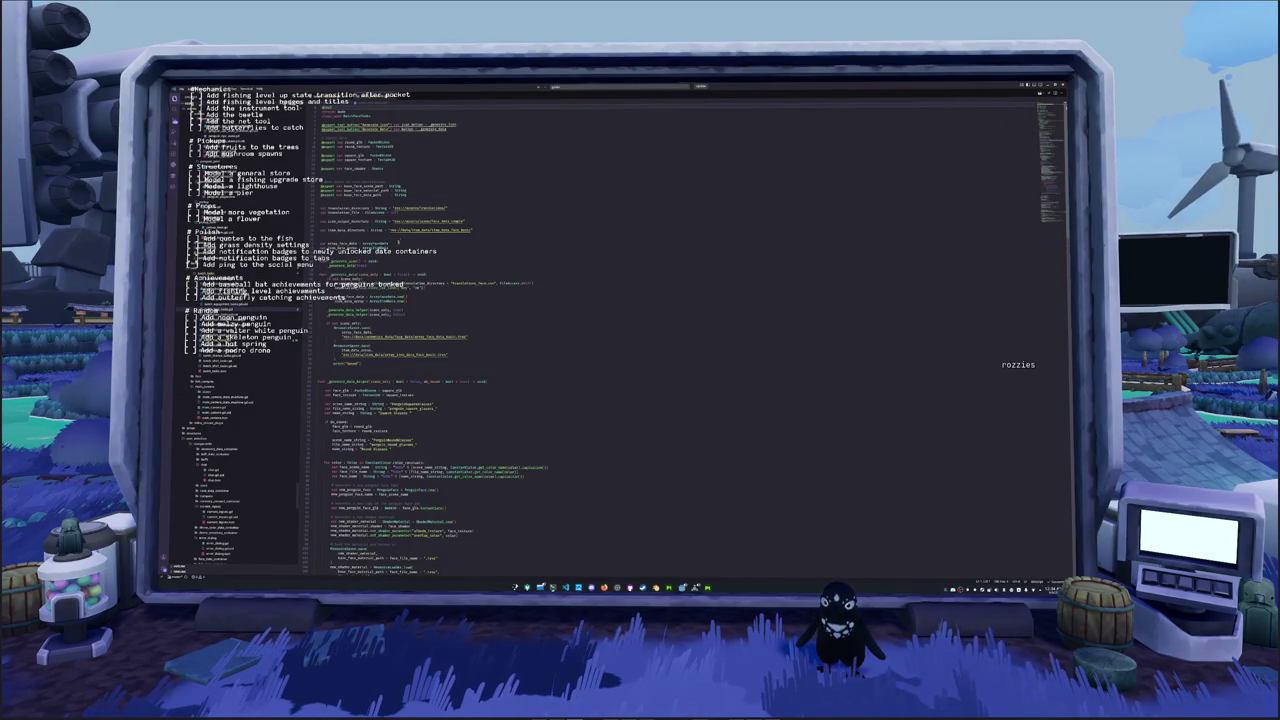
pyautogui.hotkey('ctrl', 'Tab')
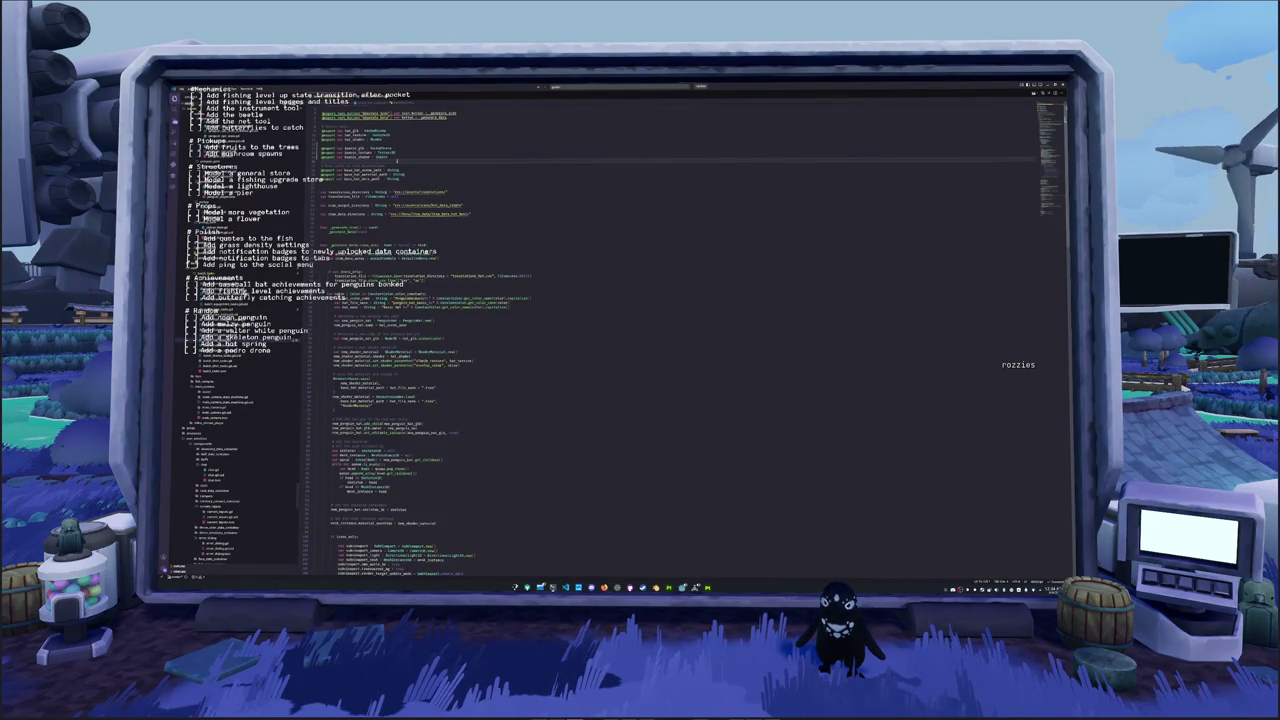
pyautogui.click(404, 140)
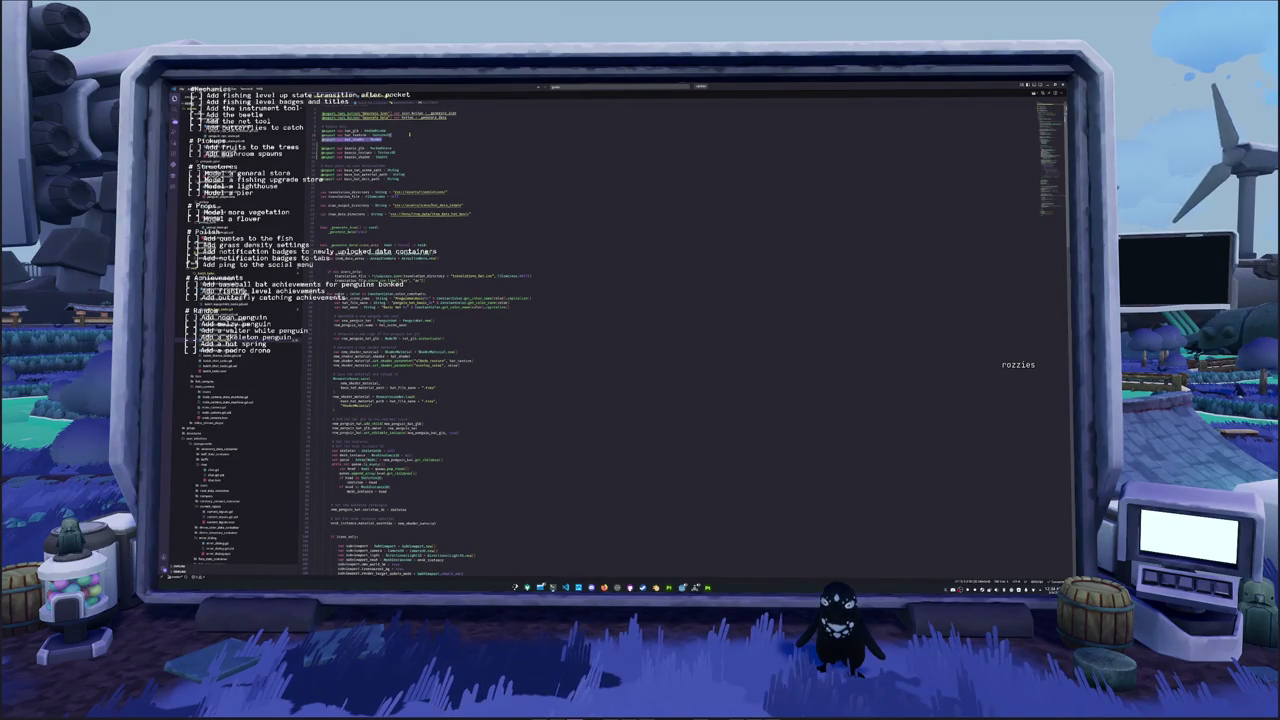
pyautogui.click(404, 152)
pyautogui.write('Texture')
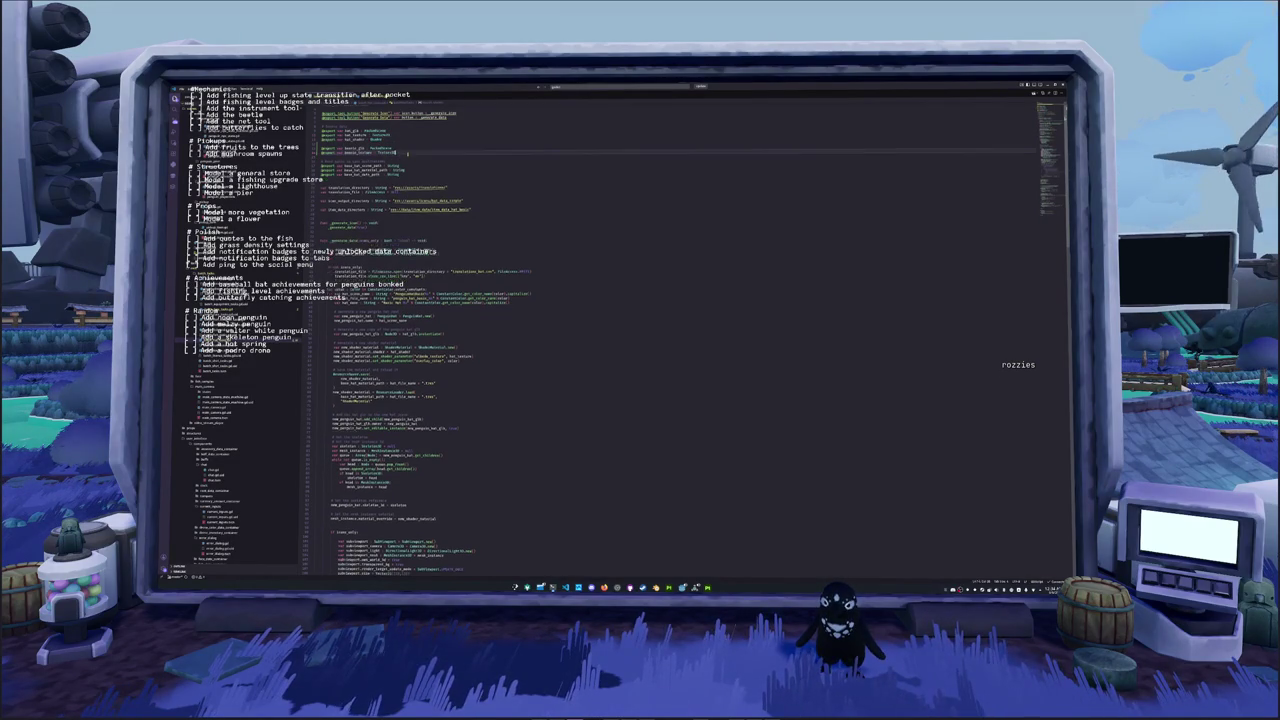
pyautogui.press('Return')
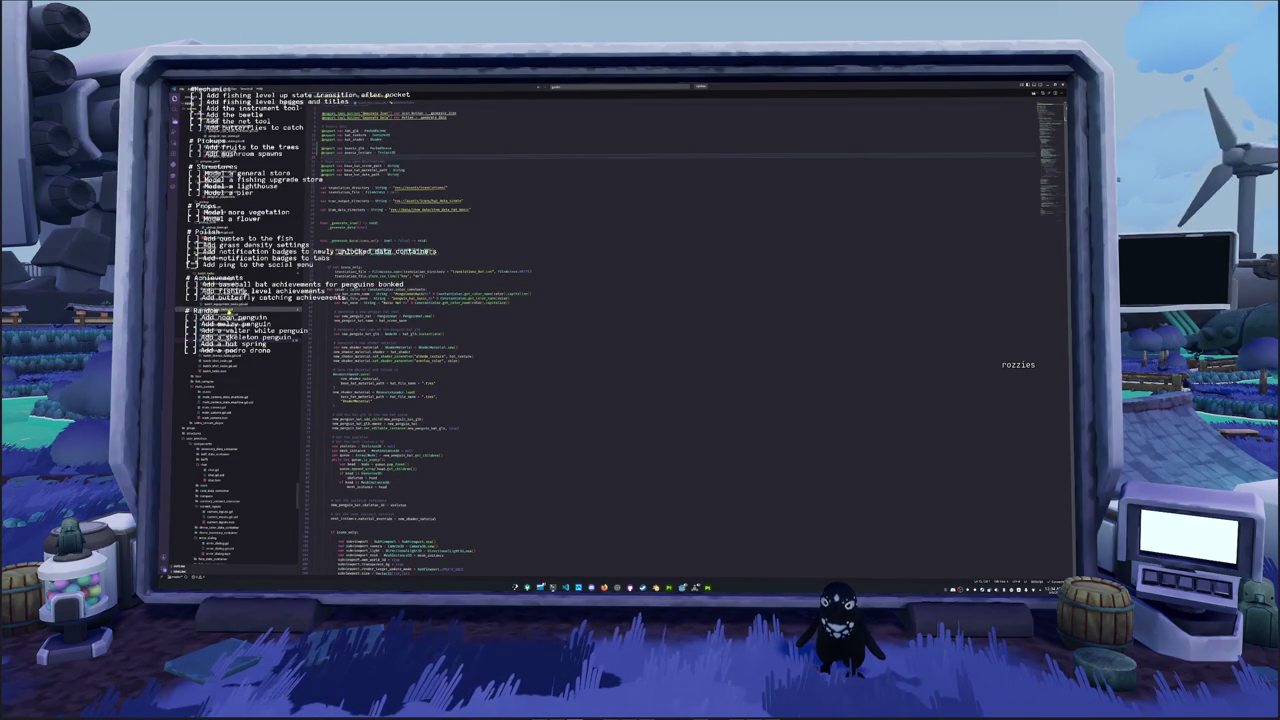
# - In the other script file, complete the hat variable name on its line
pyautogui.hotkey('ctrl', 'Tab')
pyautogui.hotkey('ctrl', 'Tab')
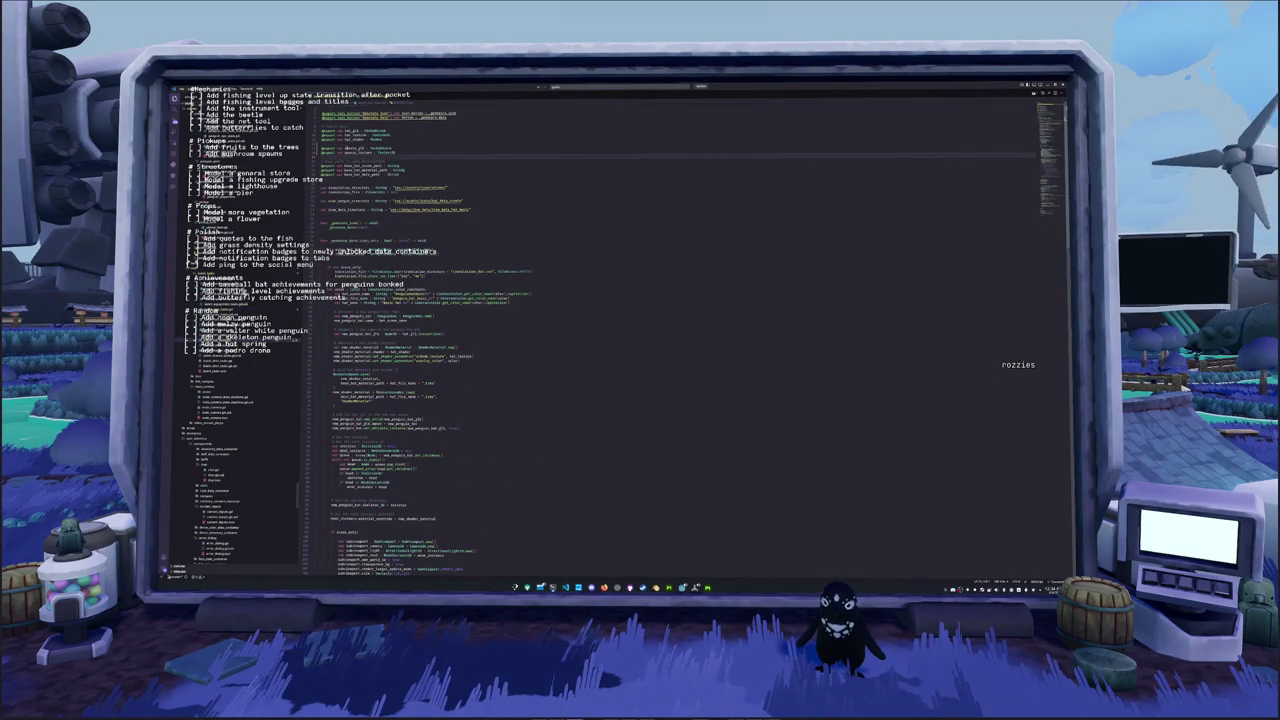
pyautogui.click(351, 130)
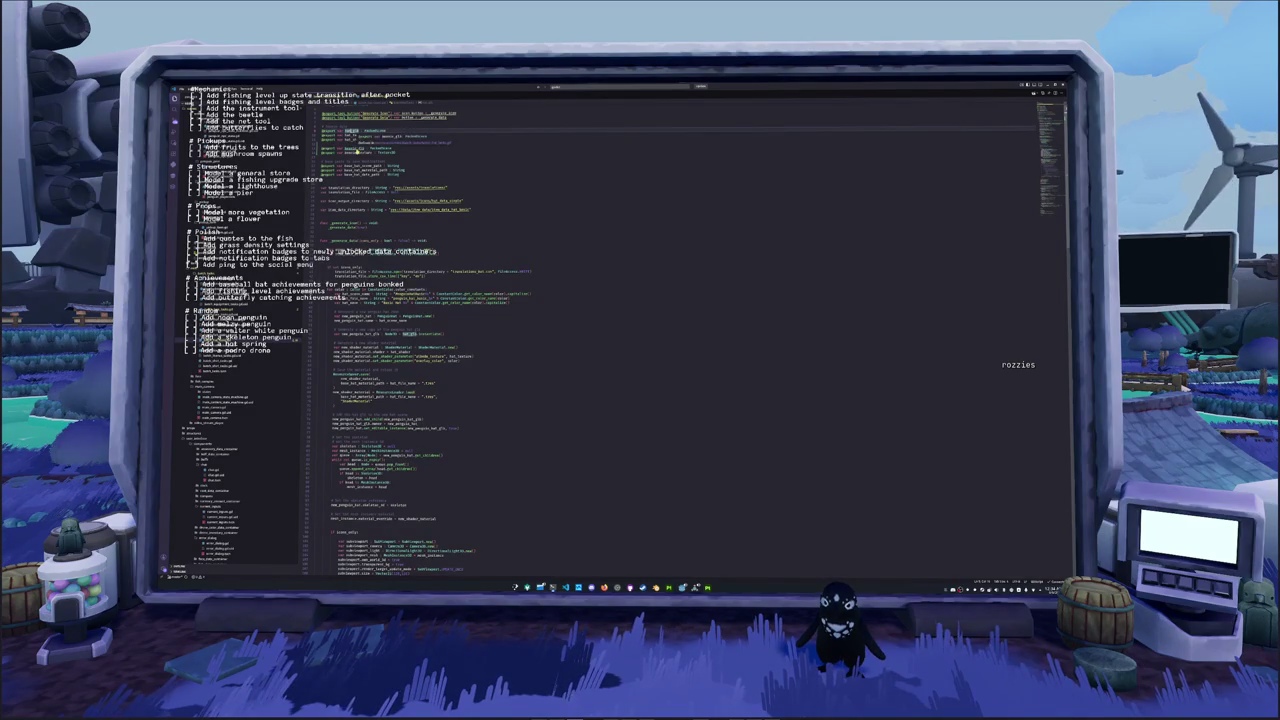
pyautogui.write('e')
pyautogui.press('Return')
pyautogui.doubleClick(351, 130)
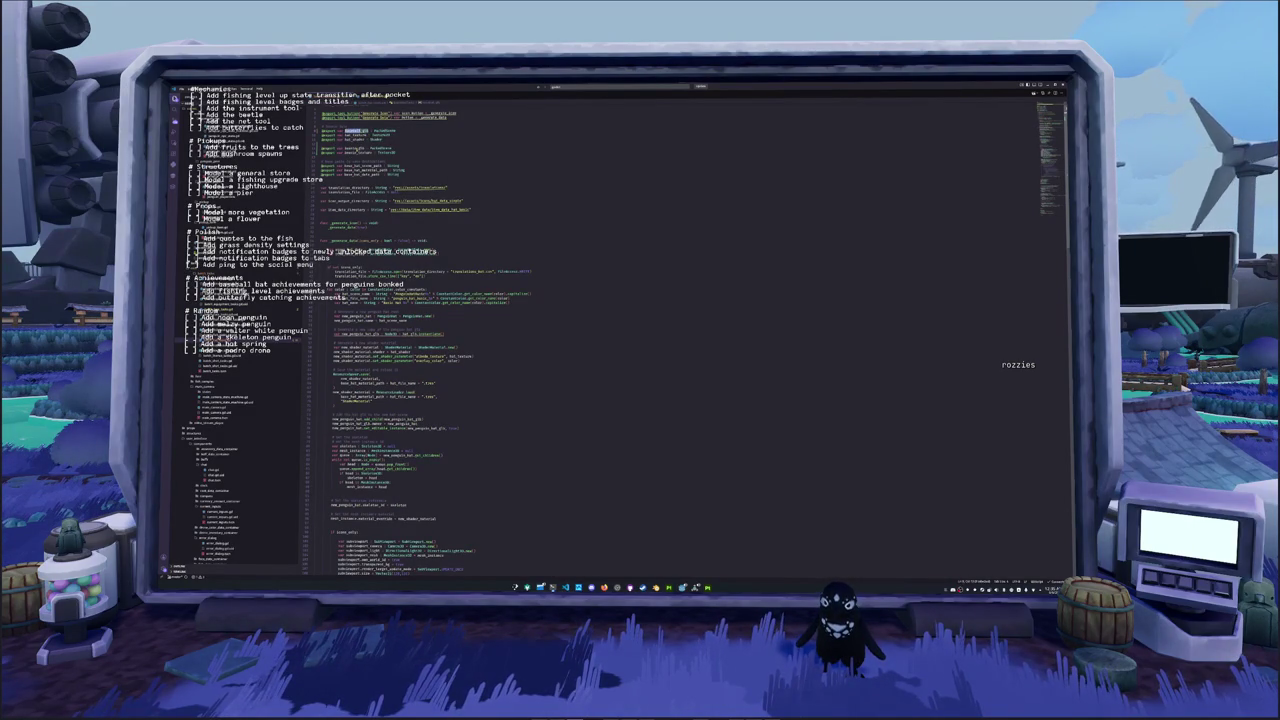
pyautogui.click(351, 130)
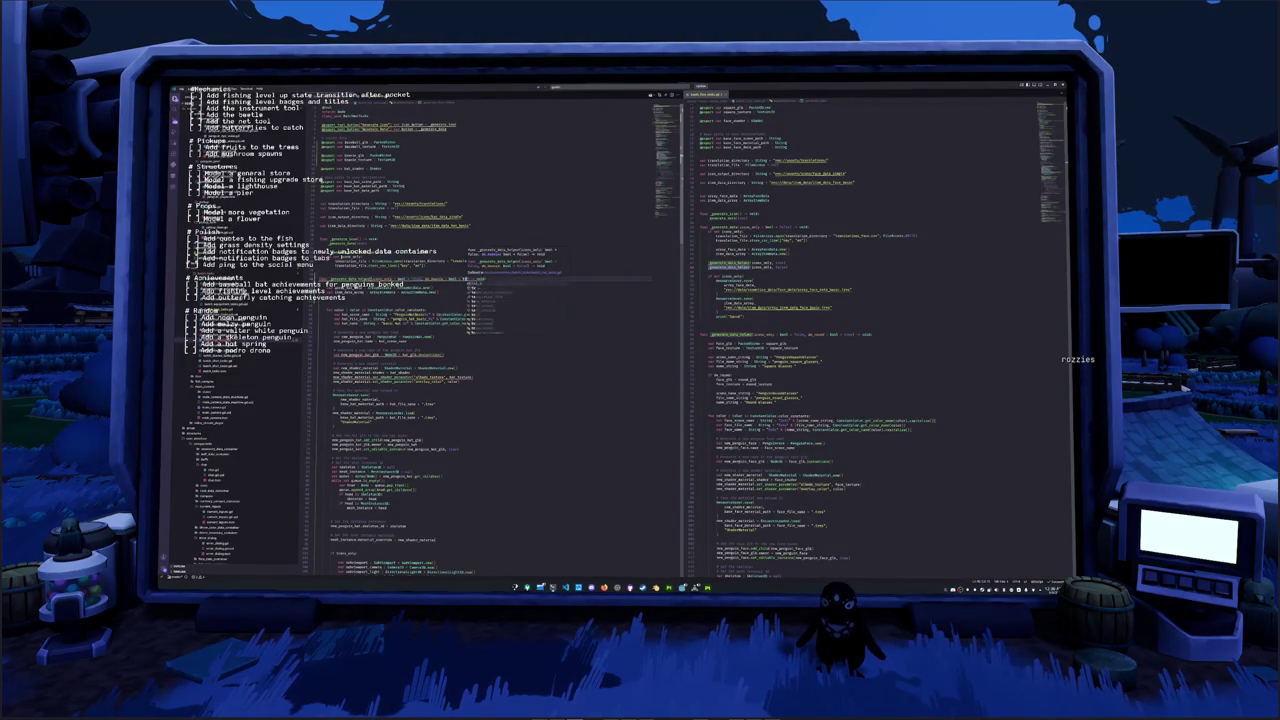
# - Insert two new lines and add an autocompleted var declaration
pyautogui.press('Return')
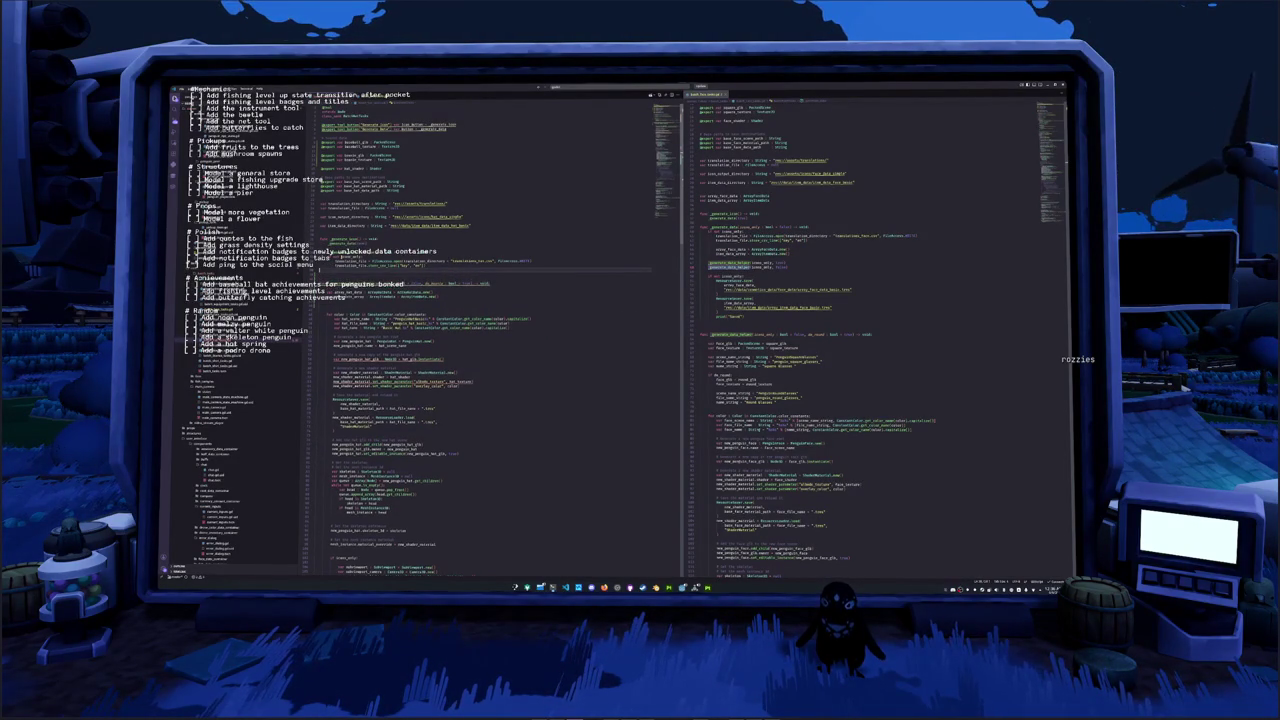
pyautogui.press('Return')
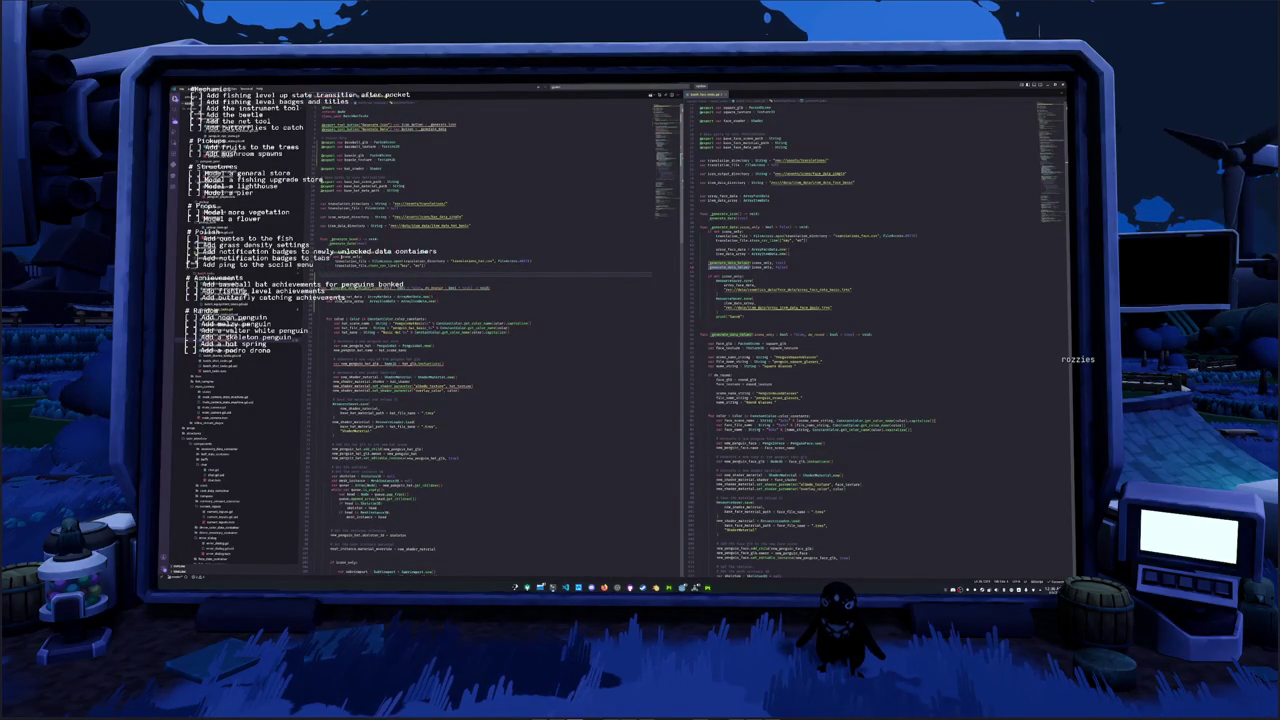
pyautogui.write('var')
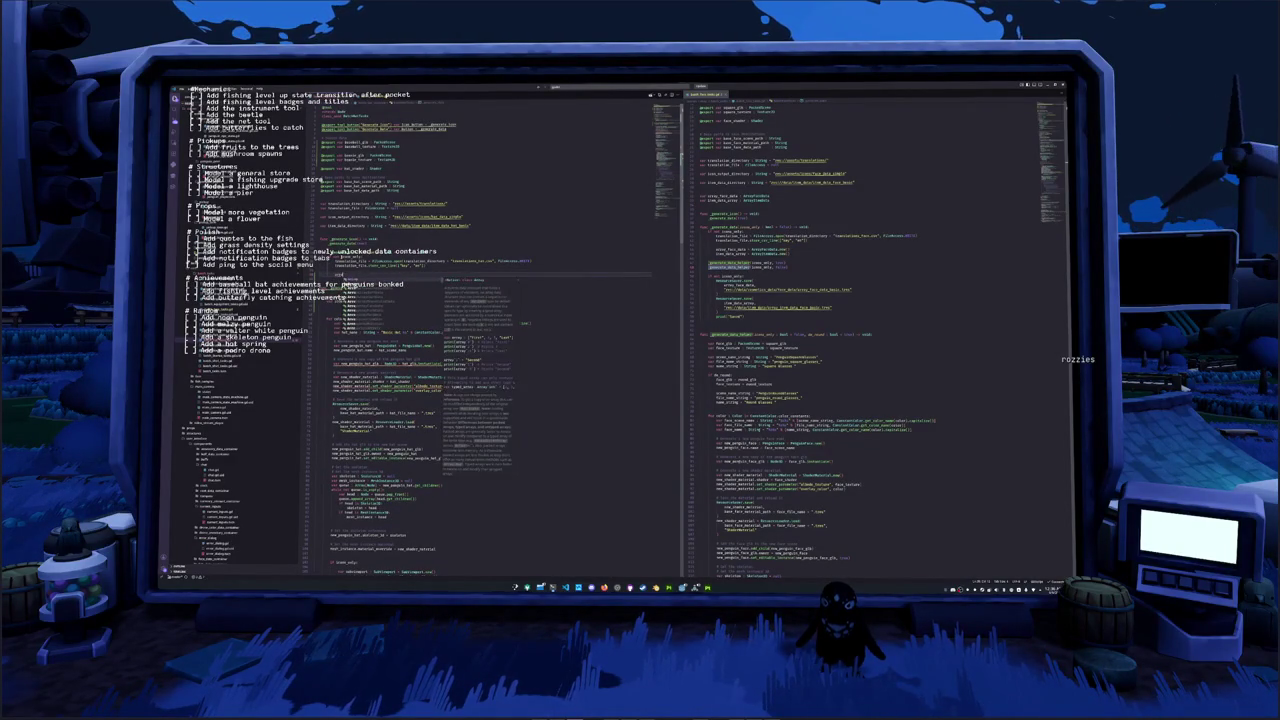
pyautogui.press('Return')
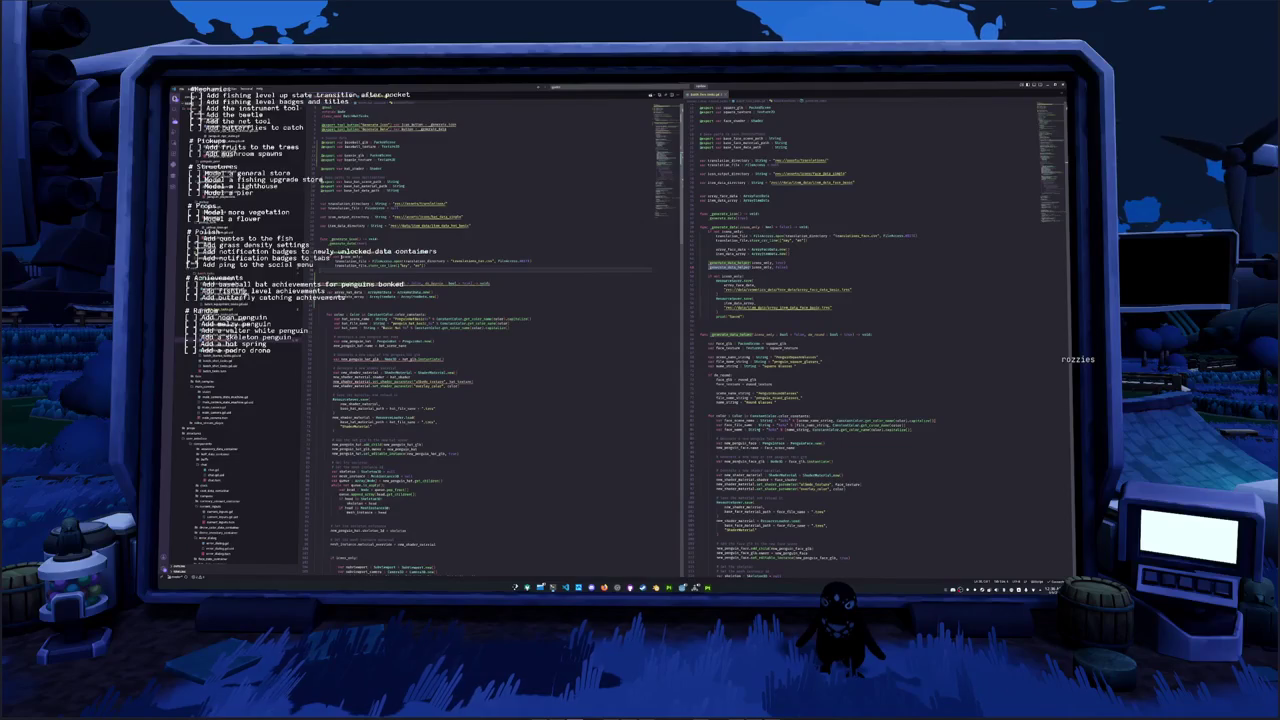
# - Select the two lines below and move them up beside the new declaration
pyautogui.press('Down')
pyautogui.press('Down')
pyautogui.press('Down')
pyautogui.press('Down')
pyautogui.press('Down')
pyautogui.hotkey('shift', 'Up')
pyautogui.hotkey('shift', 'Up')
pyautogui.hotkey('alt', 'Up')
pyautogui.hotkey('alt', 'Up')
pyautogui.hotkey('alt', 'Up')
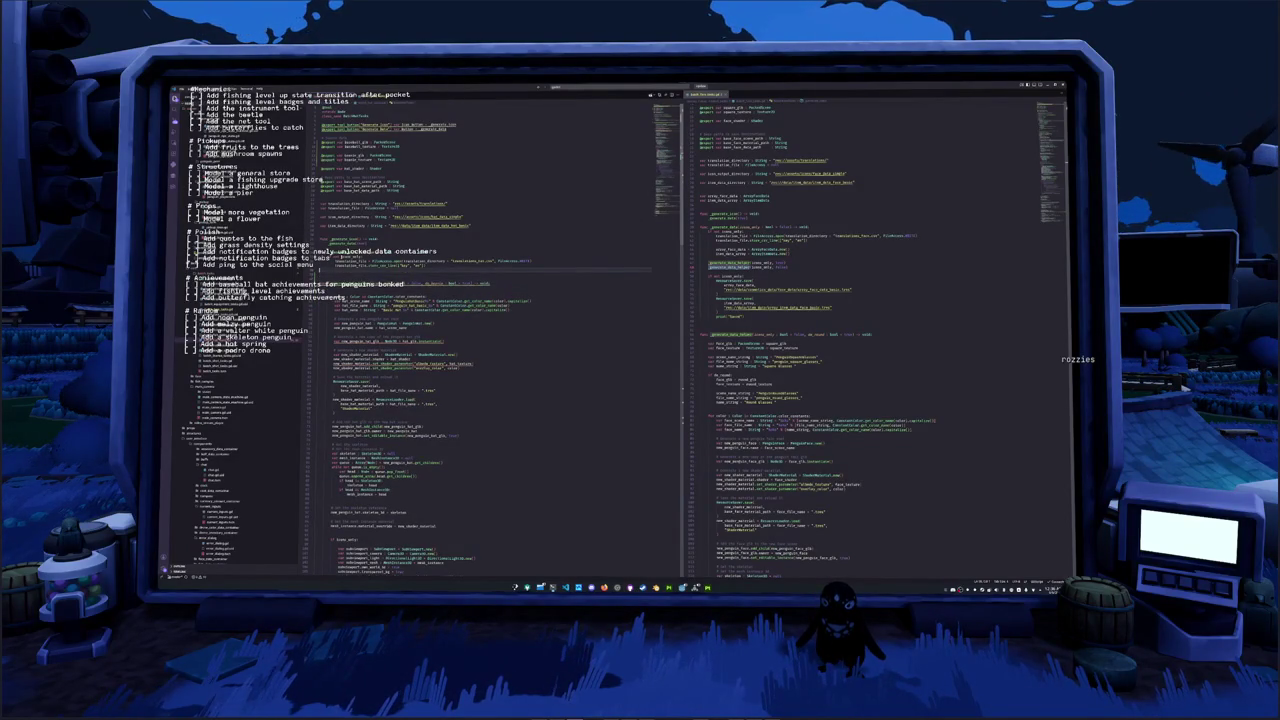
pyautogui.hotkey('alt', 'Down')
pyautogui.hotkey('alt', 'Up')
pyautogui.hotkey('alt', 'Down')
pyautogui.hotkey('alt', 'Up')
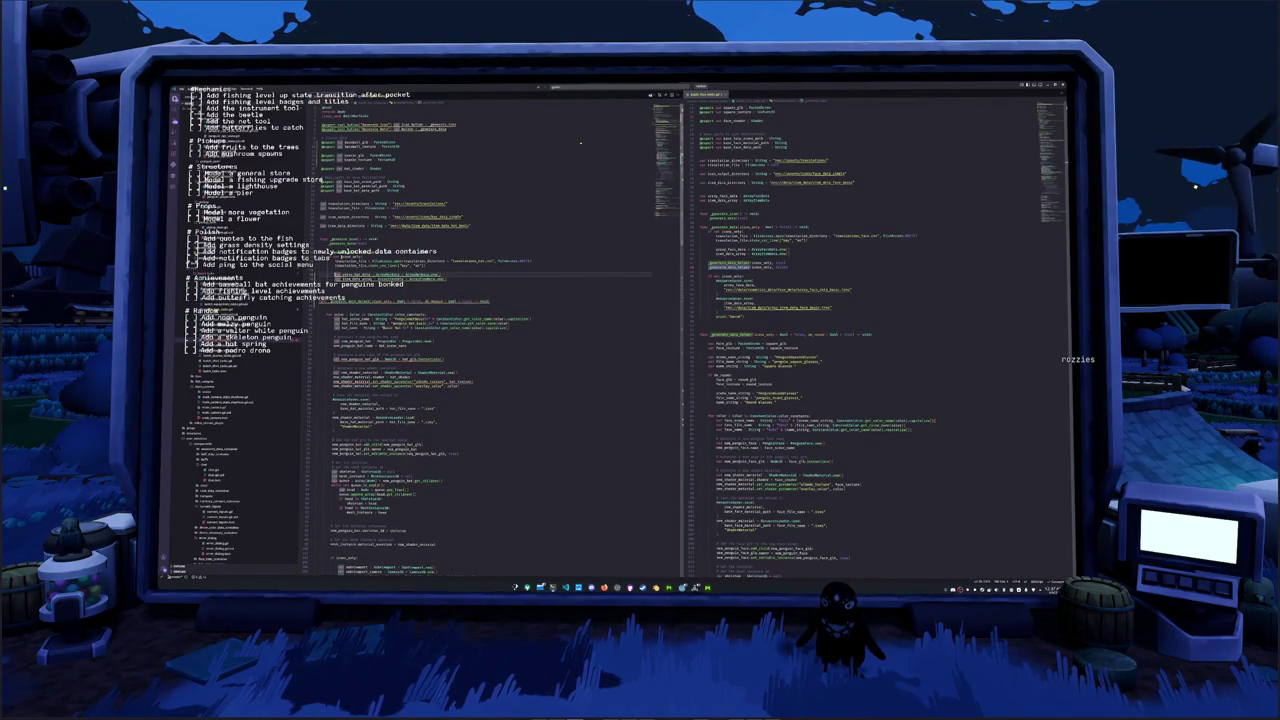
pyautogui.hotkey('alt', 'Up')
pyautogui.hotkey('alt', 'Up')
pyautogui.hotkey('alt', 'Up')
pyautogui.hotkey('alt', 'Up')
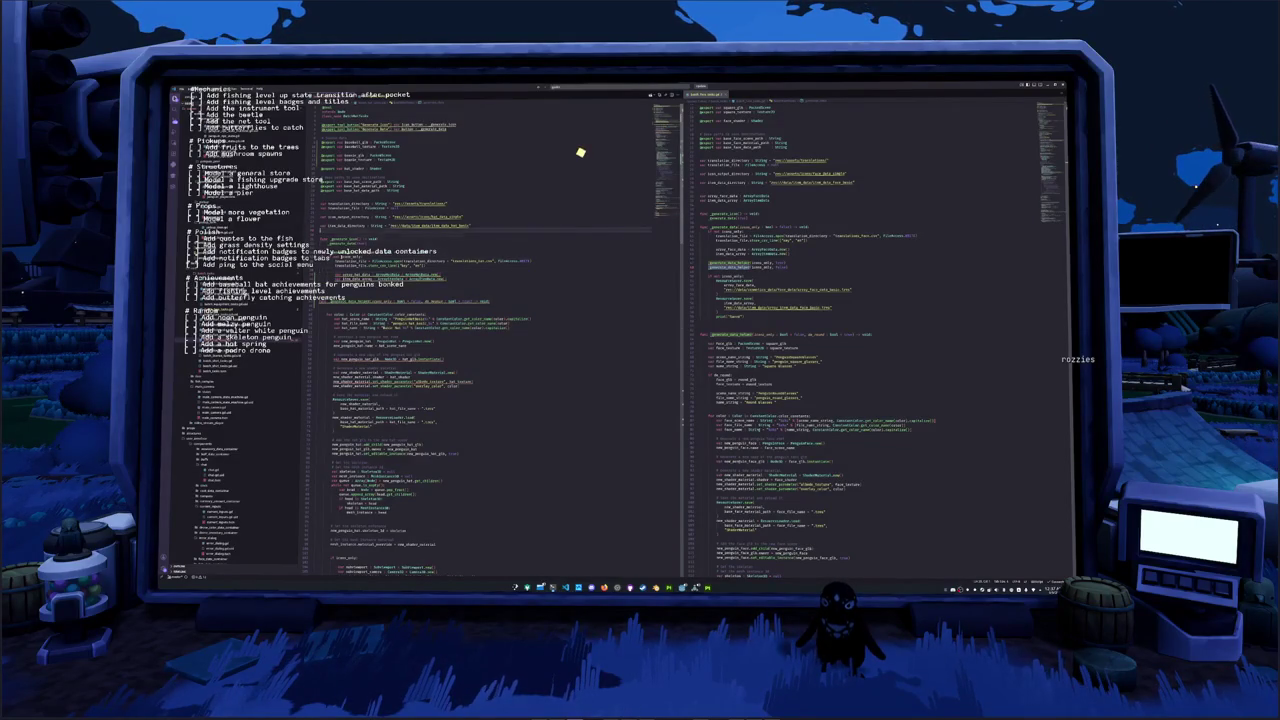
pyautogui.hotkey('alt', 'Up')
pyautogui.hotkey('alt', 'Up')
pyautogui.hotkey('alt', 'Up')
pyautogui.hotkey('alt', 'Up')
pyautogui.hotkey('alt', 'Up')
pyautogui.hotkey('alt', 'Up')
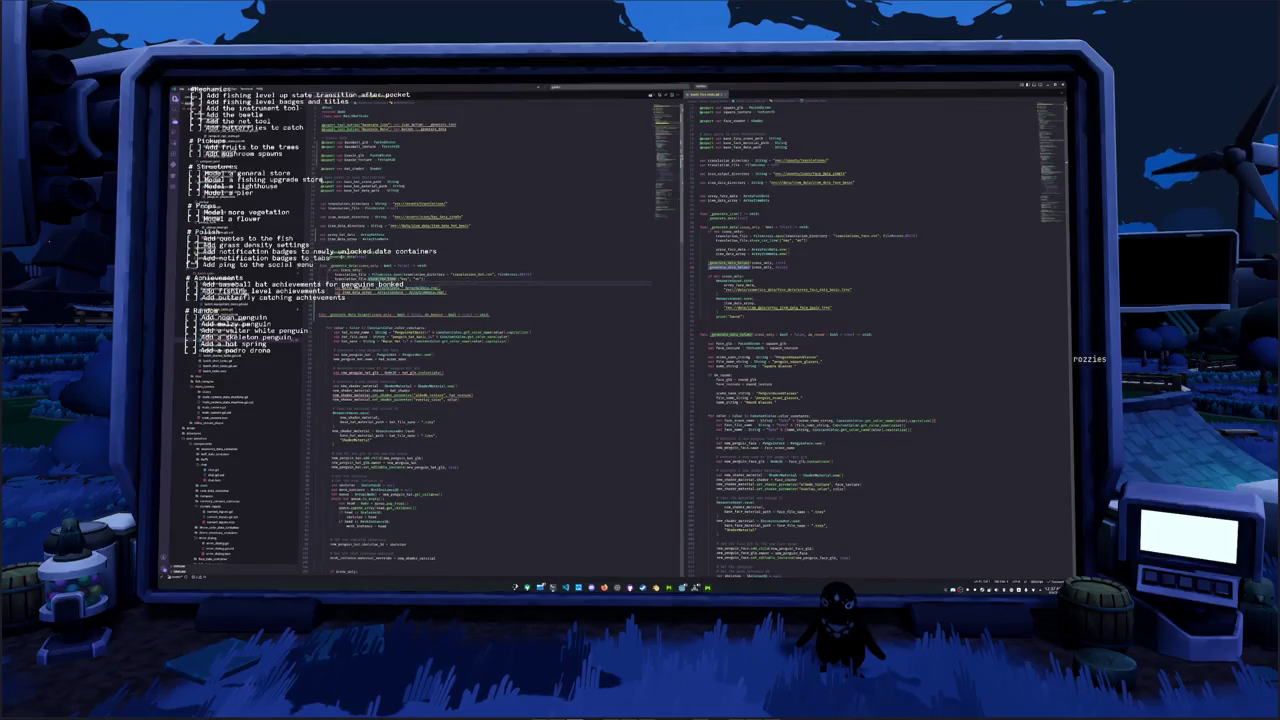
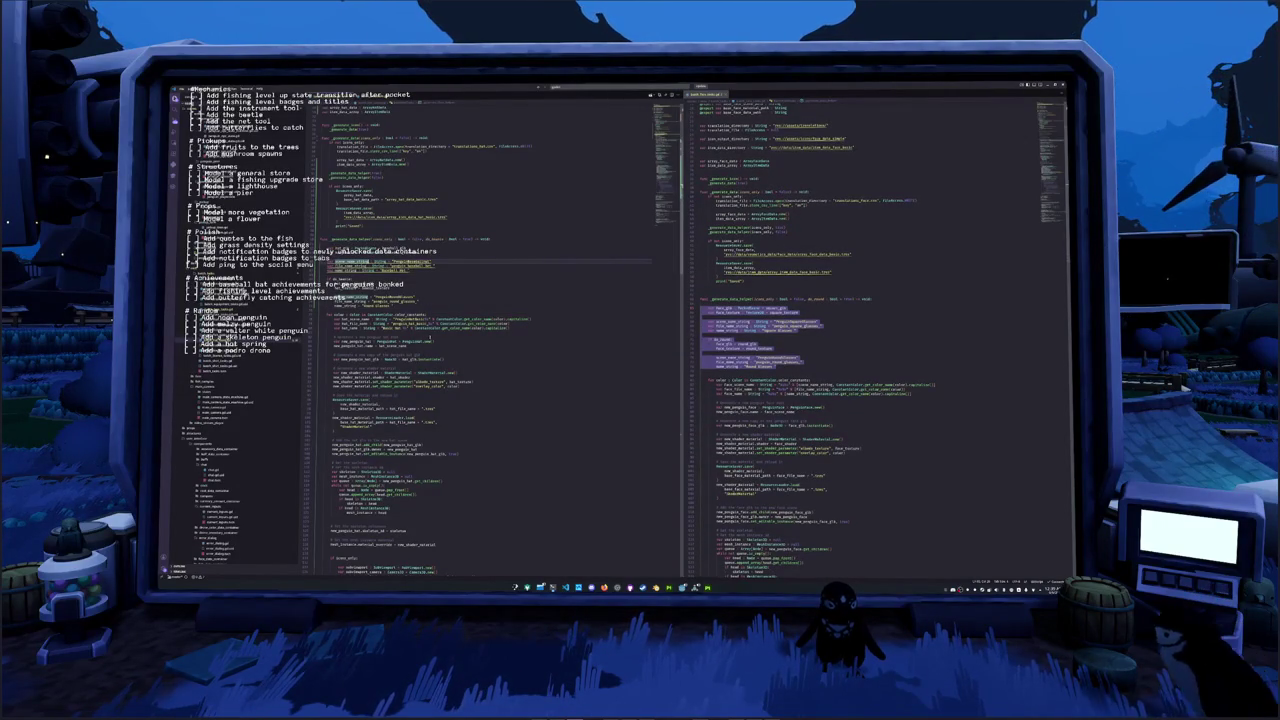
# - Replace the matching words in the left script with the right script's variable name
pyautogui.doubleClick(813, 384)
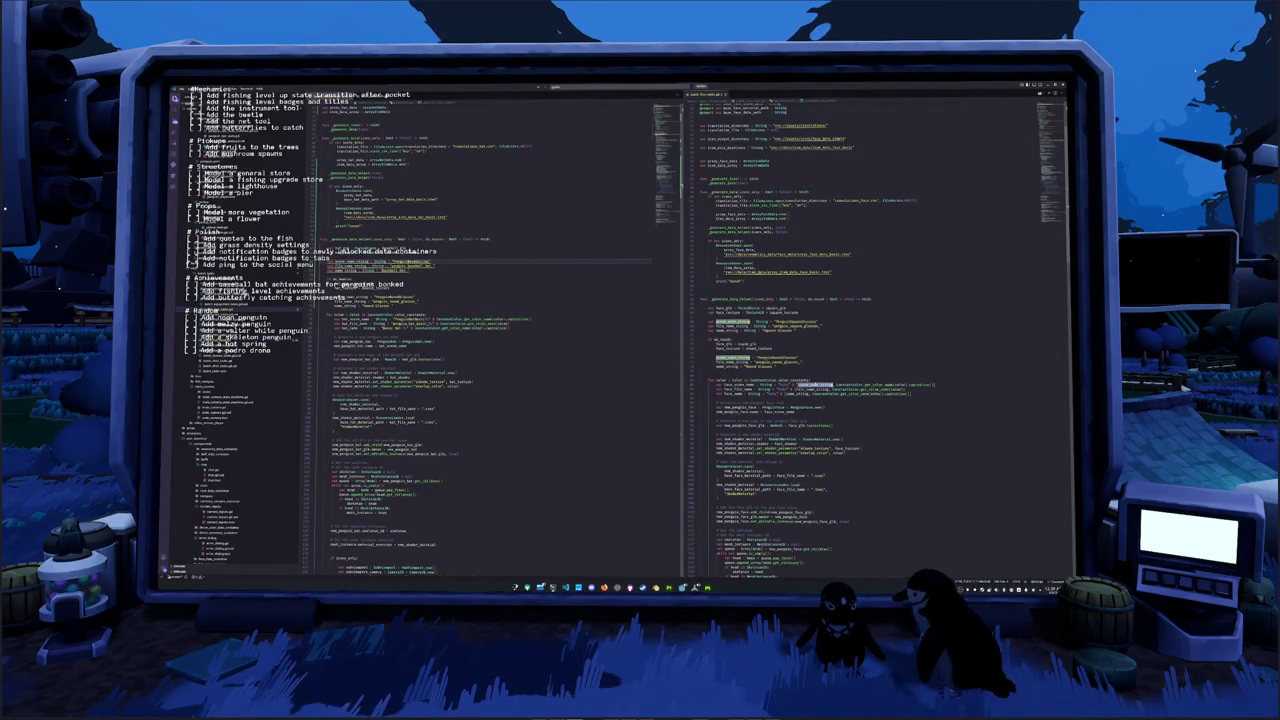
pyautogui.doubleClick(372, 317)
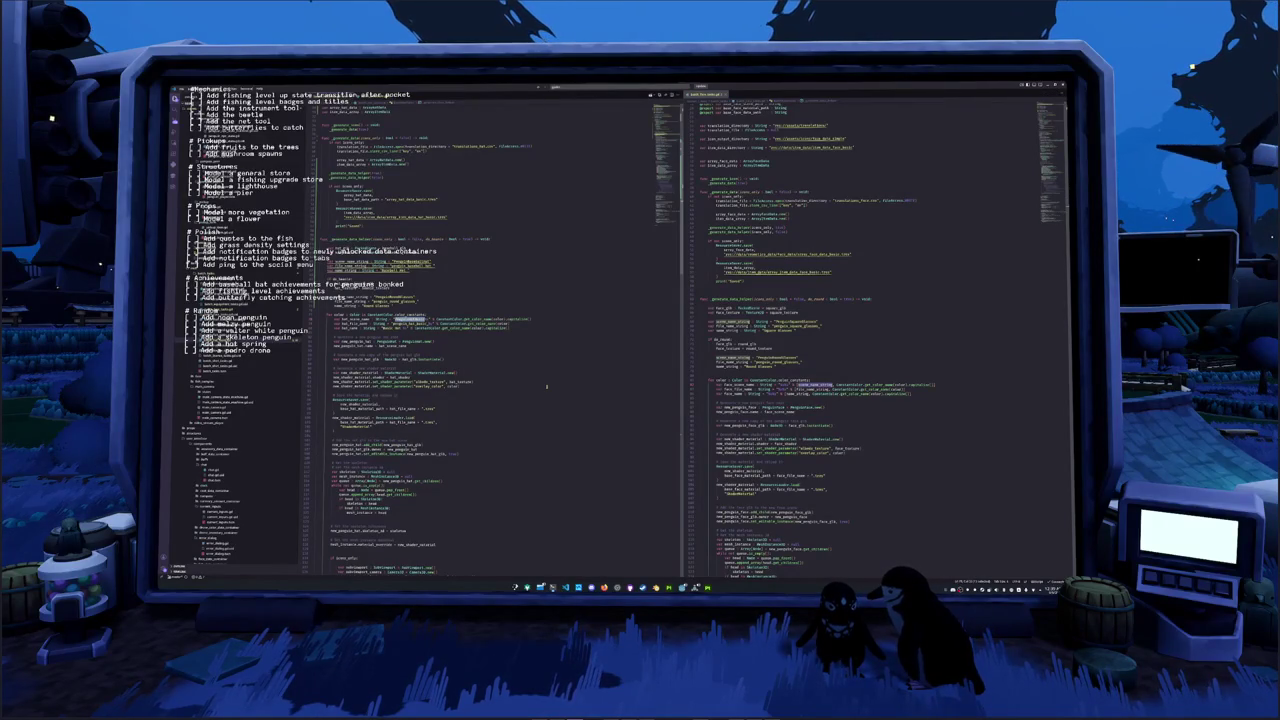
pyautogui.hotkey('ctrl', 'v')
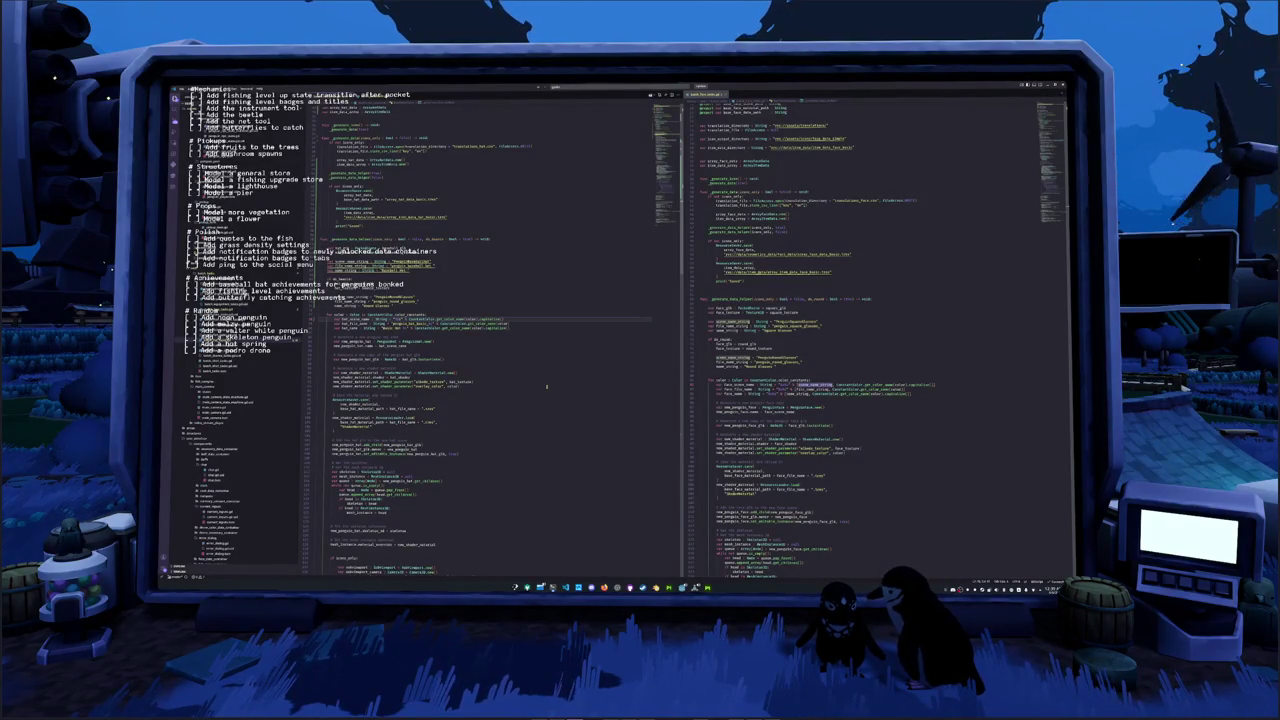
pyautogui.hotkey('ctrl', 'd')
pyautogui.hotkey('ctrl', 'v')
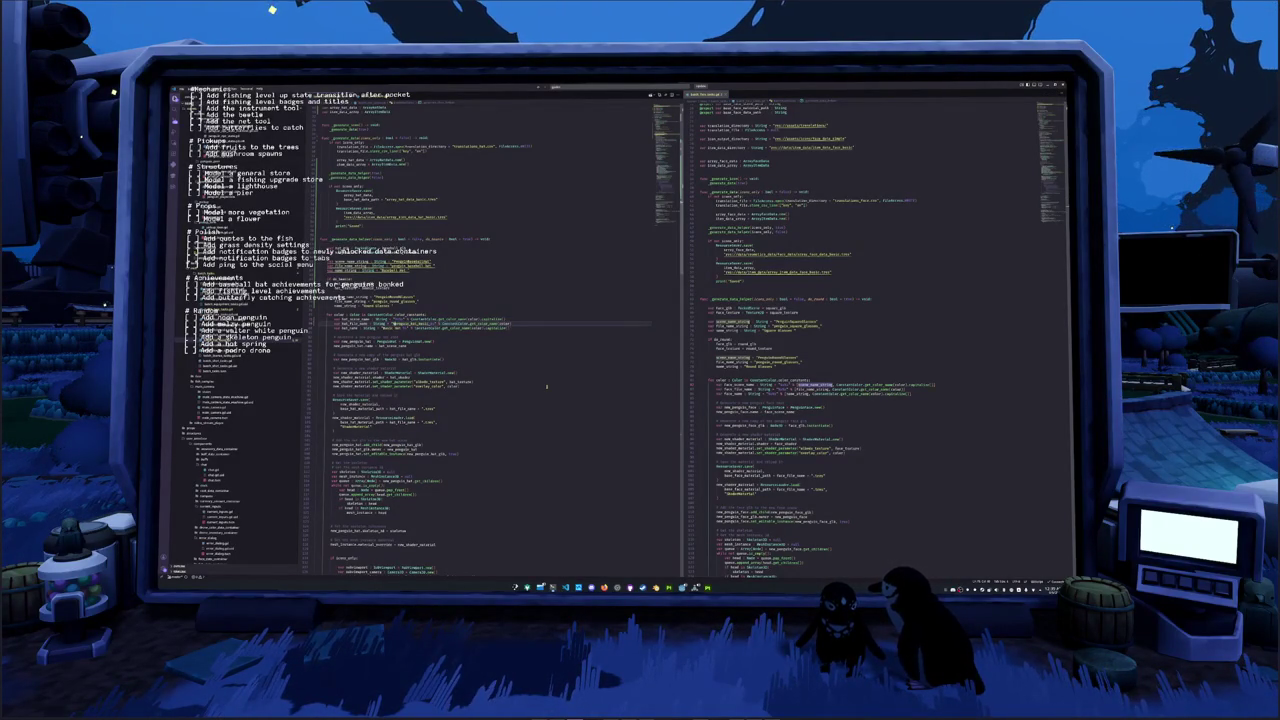
pyautogui.hotkey('ctrl', 'v')
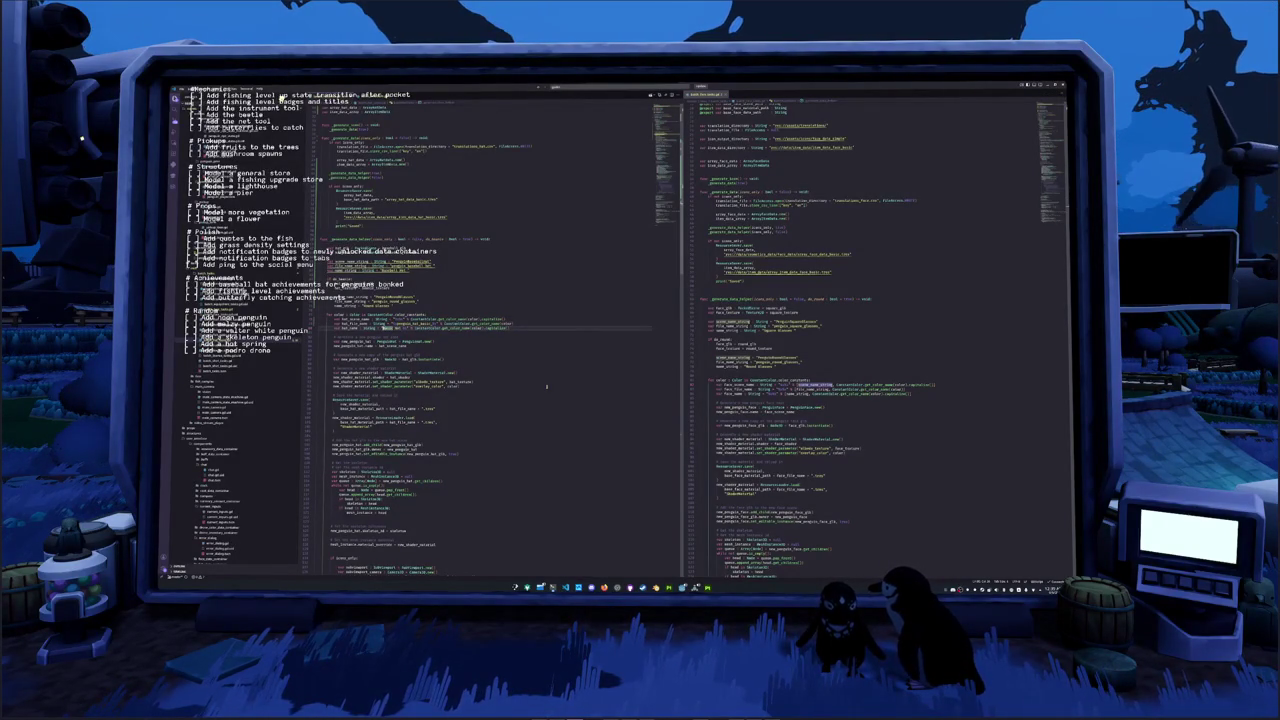
# - Edit the neighbouring string-building lines to use the new naming and string values
pyautogui.hotkey('ctrl', 'v')
pyautogui.hotkey('ctrl', 'v')
pyautogui.hotkey('ctrl', 'v')
pyautogui.hotkey('ctrl', 'v')
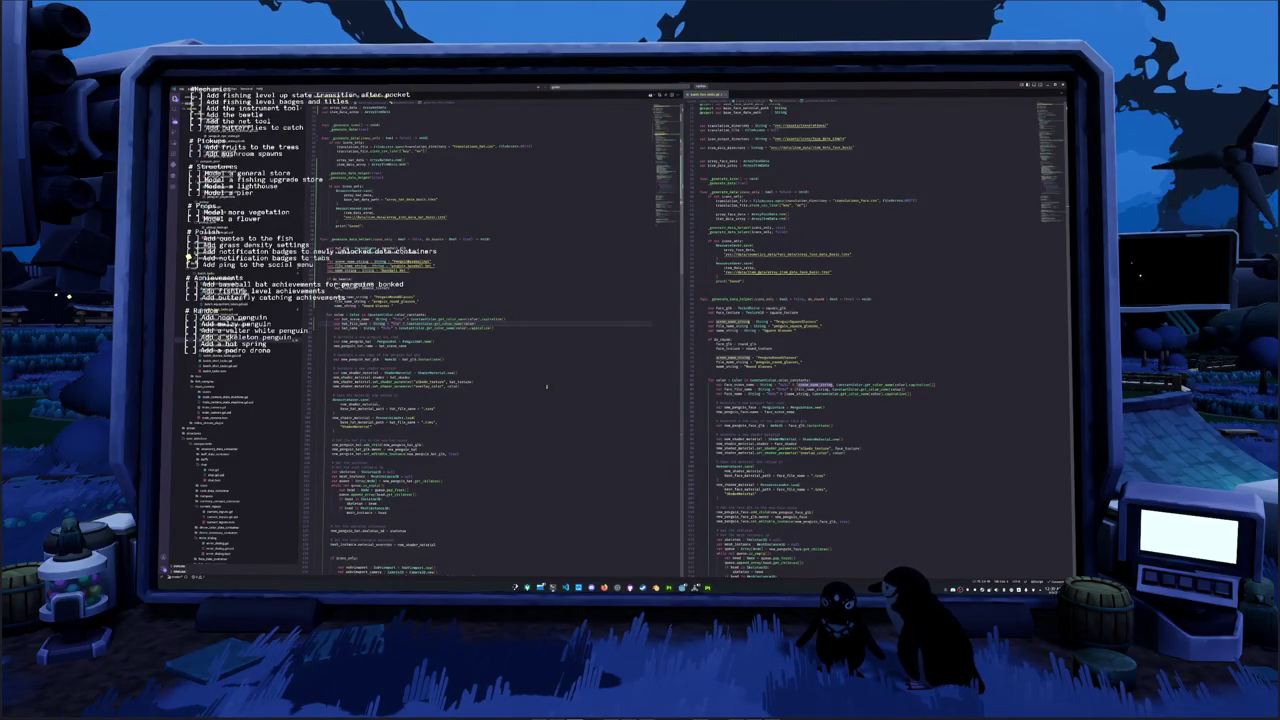
pyautogui.hotkey('ctrl', 'v')
pyautogui.hotkey('ctrl', 'd')
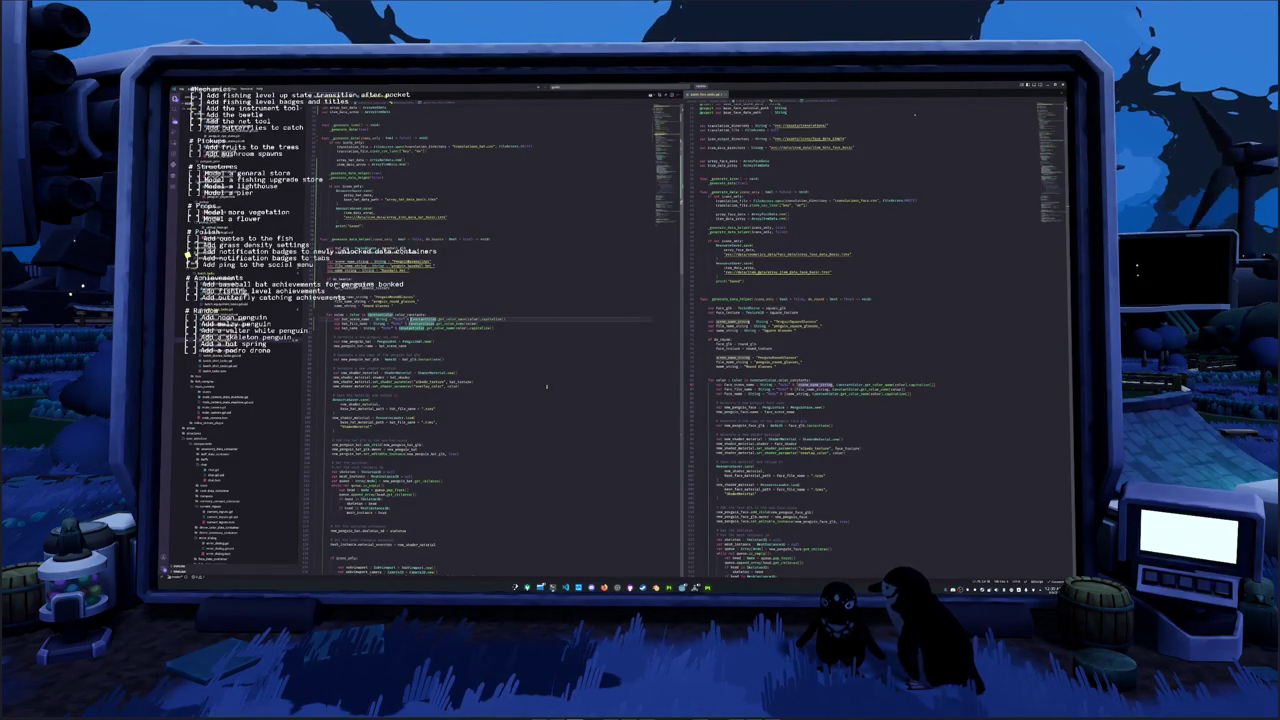
pyautogui.hotkey('ctrl', 'v')
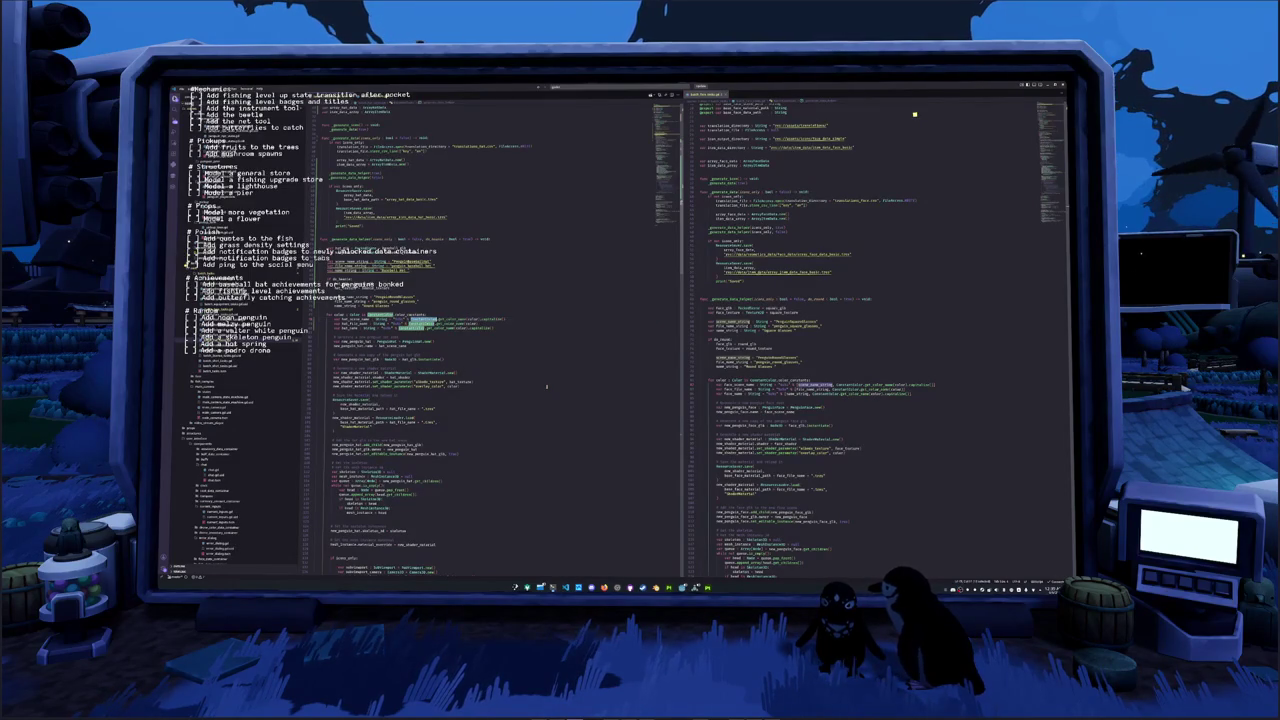
pyautogui.hotkey('ctrl', 'v')
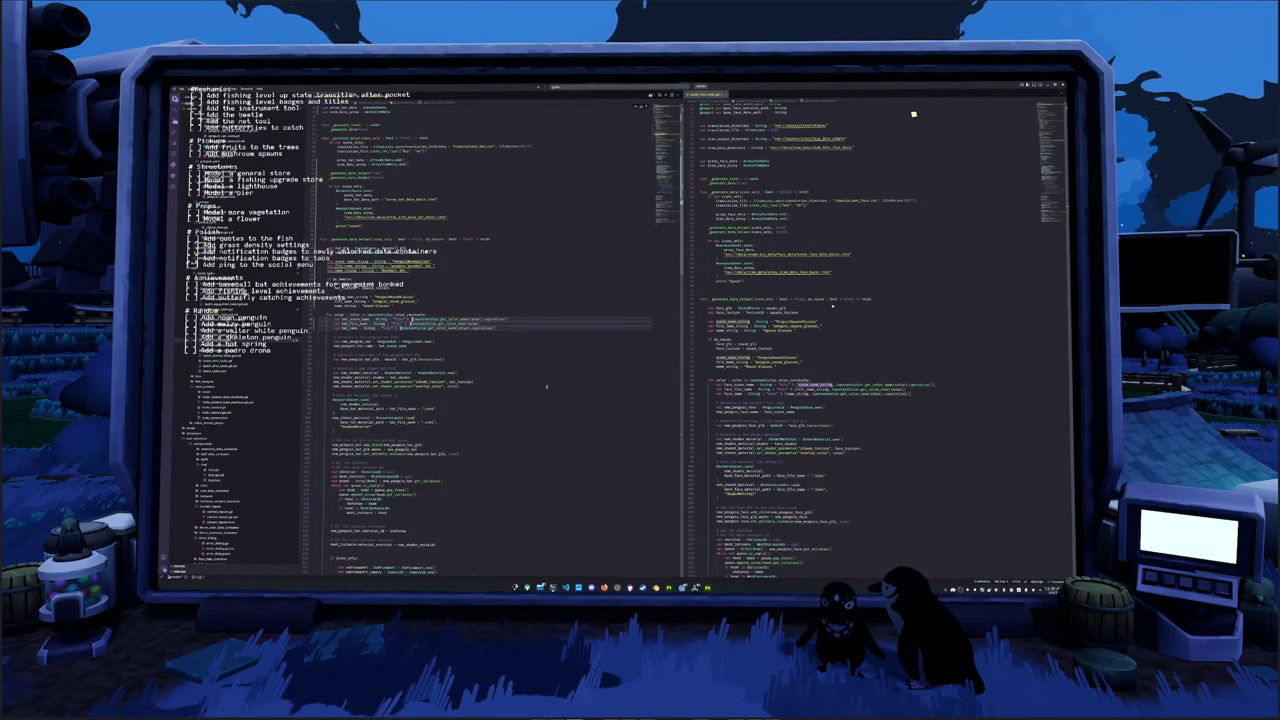
# - Revert and refine the edits, leaving a file-name string line in the penguin face data function
pyautogui.hotkey('ctrl', 'z')
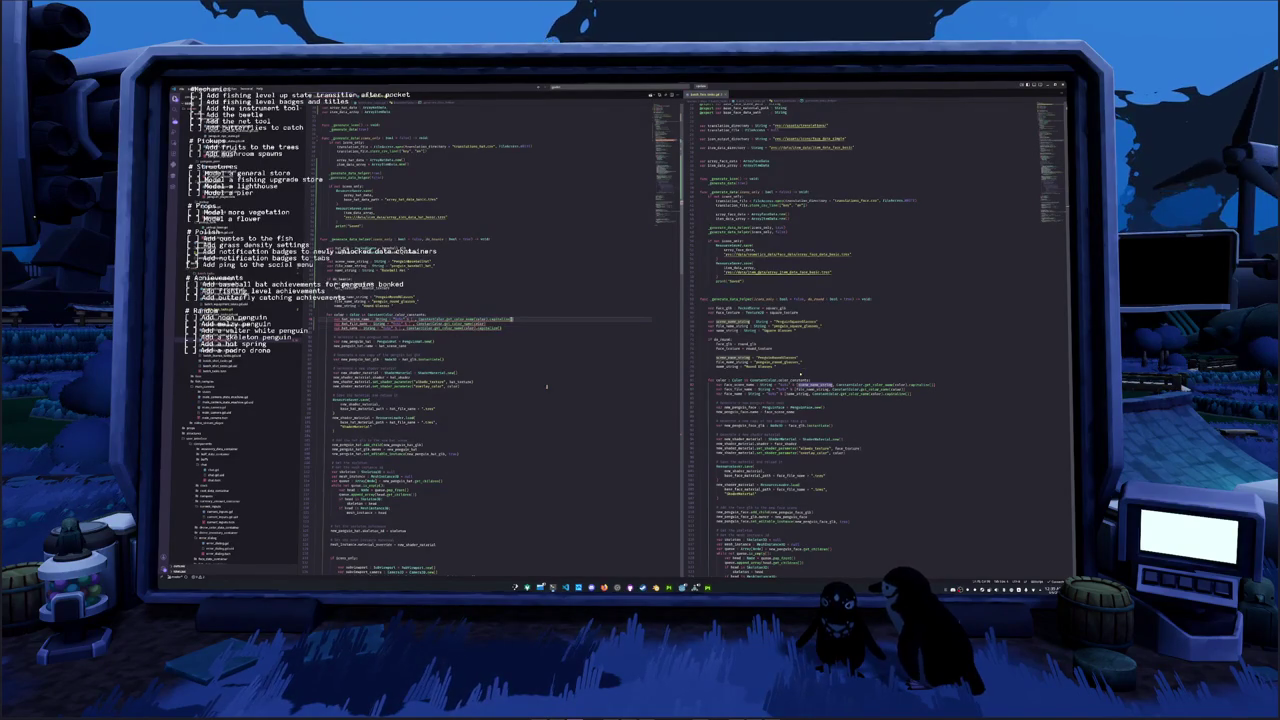
pyautogui.hotkey('ctrl', 'z')
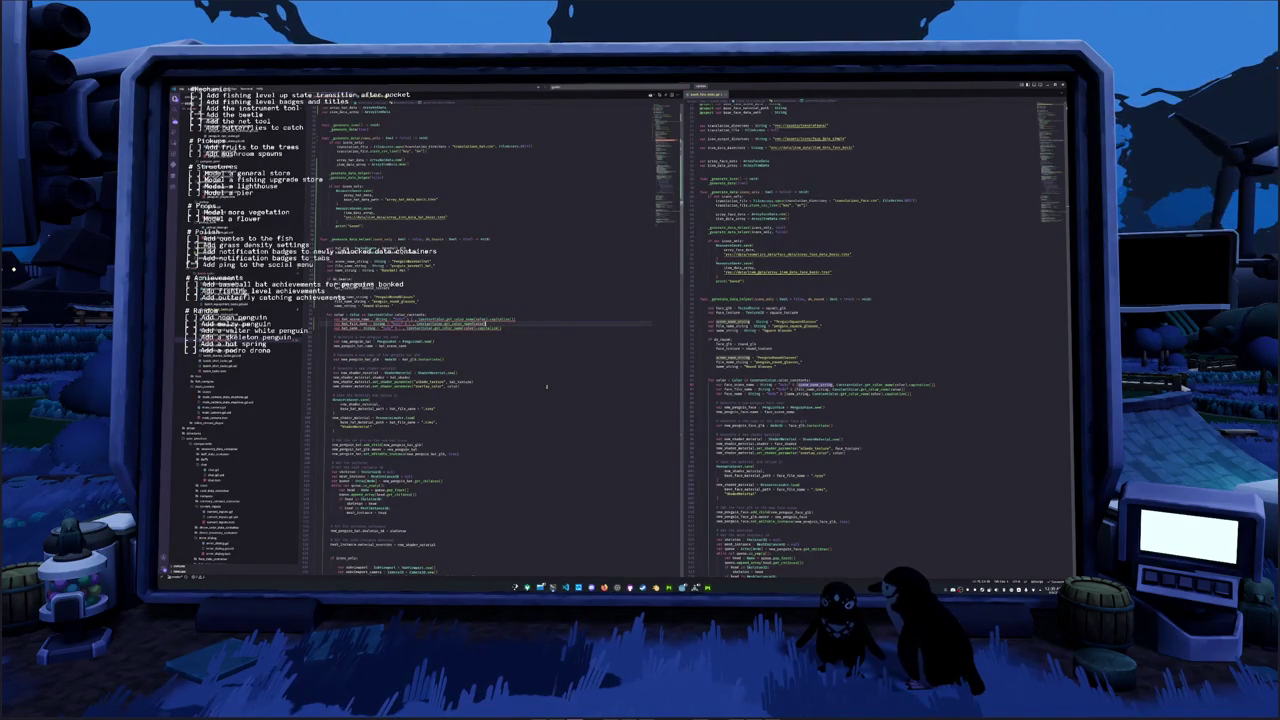
pyautogui.hotkey('ctrl', 'z')
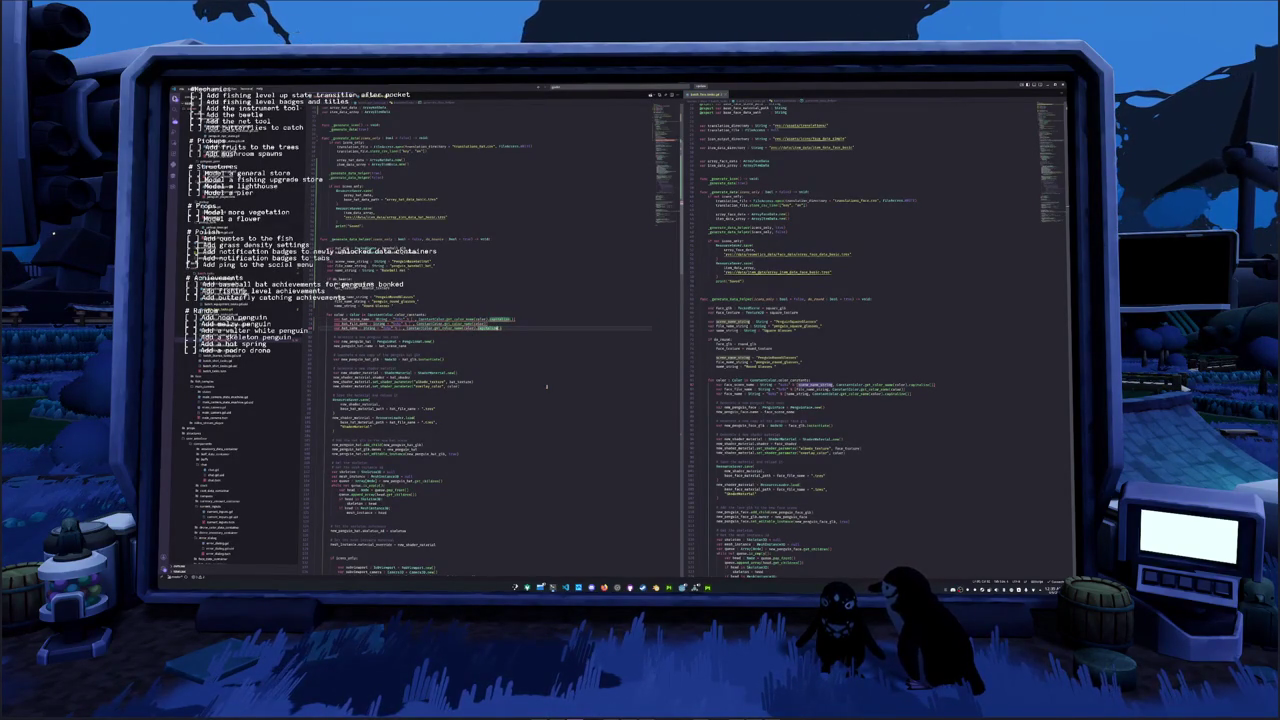
pyautogui.hotkey('ctrl', 'z')
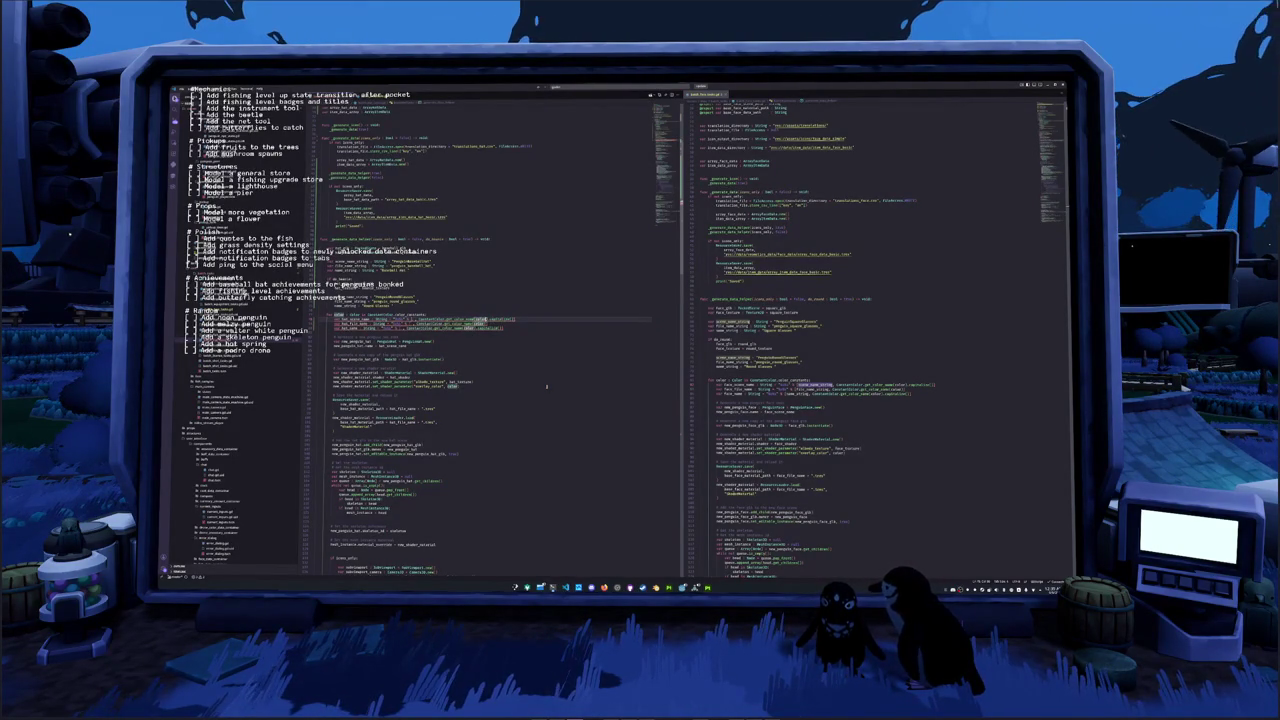
pyautogui.hotkey('ctrl', 'z')
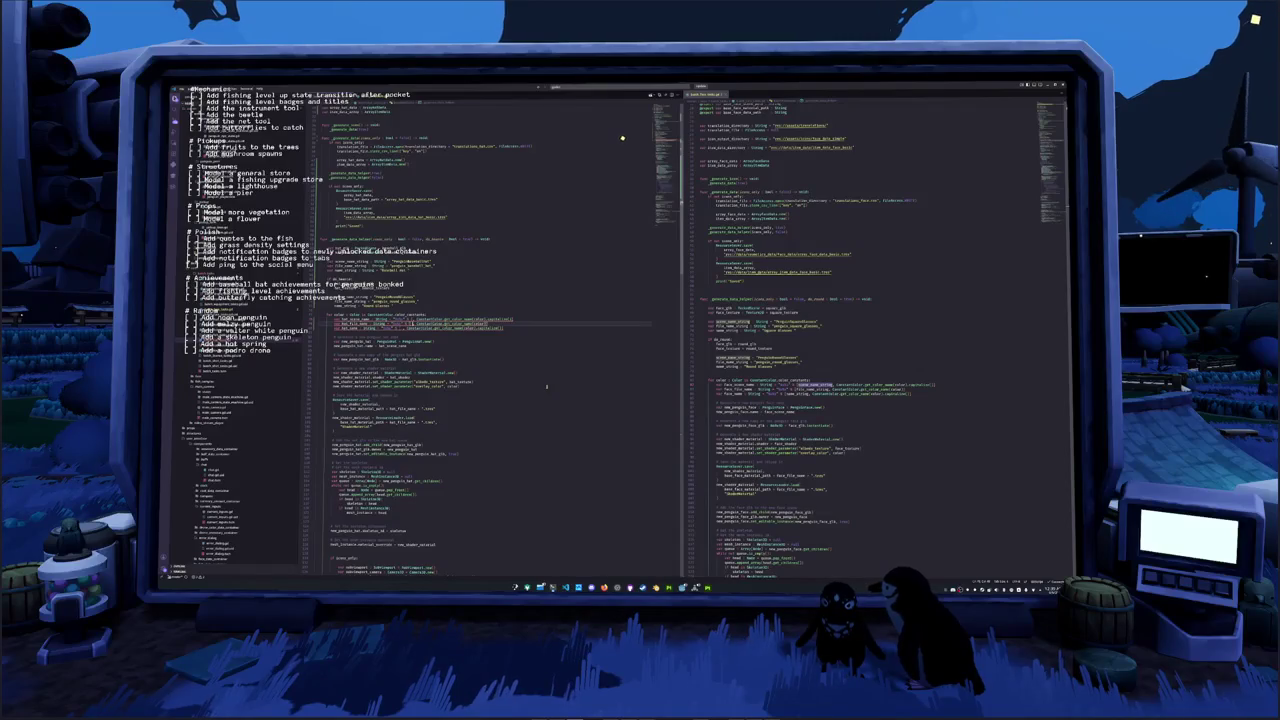
pyautogui.hotkey('ctrl', 'z')
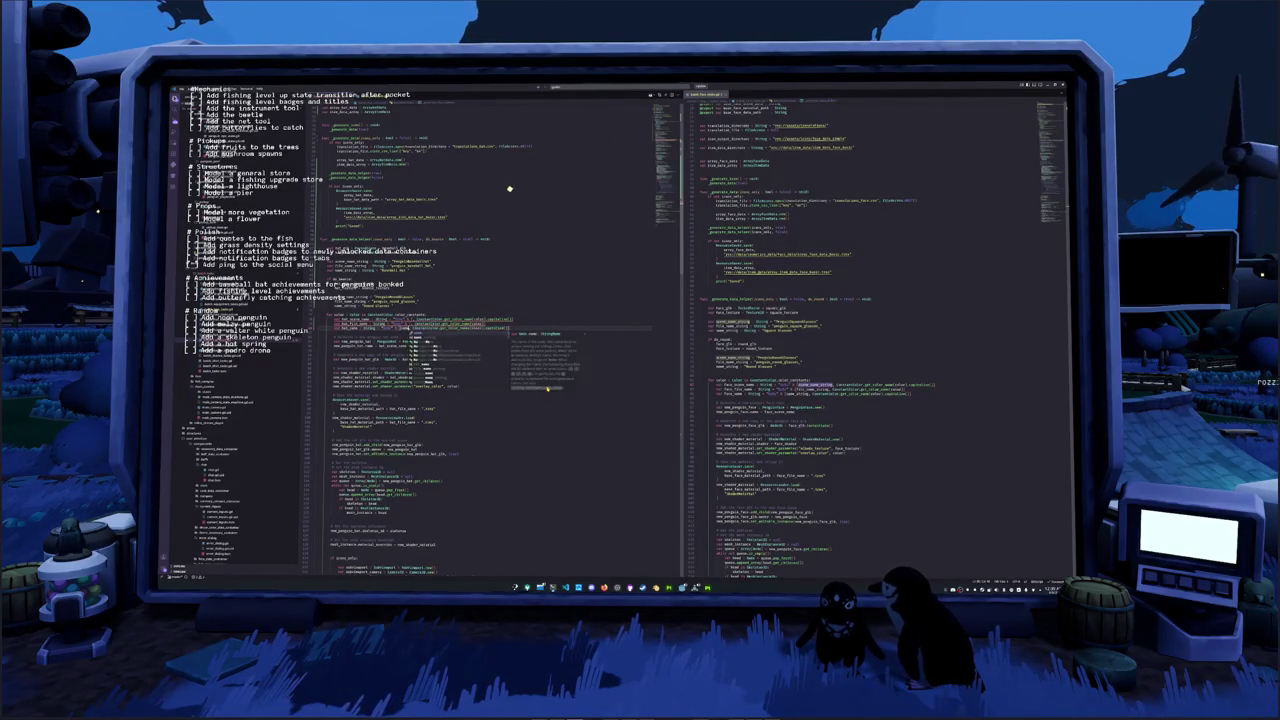
pyautogui.hotkey('ctrl', 'z')
pyautogui.hotkey('ctrl', 'z')
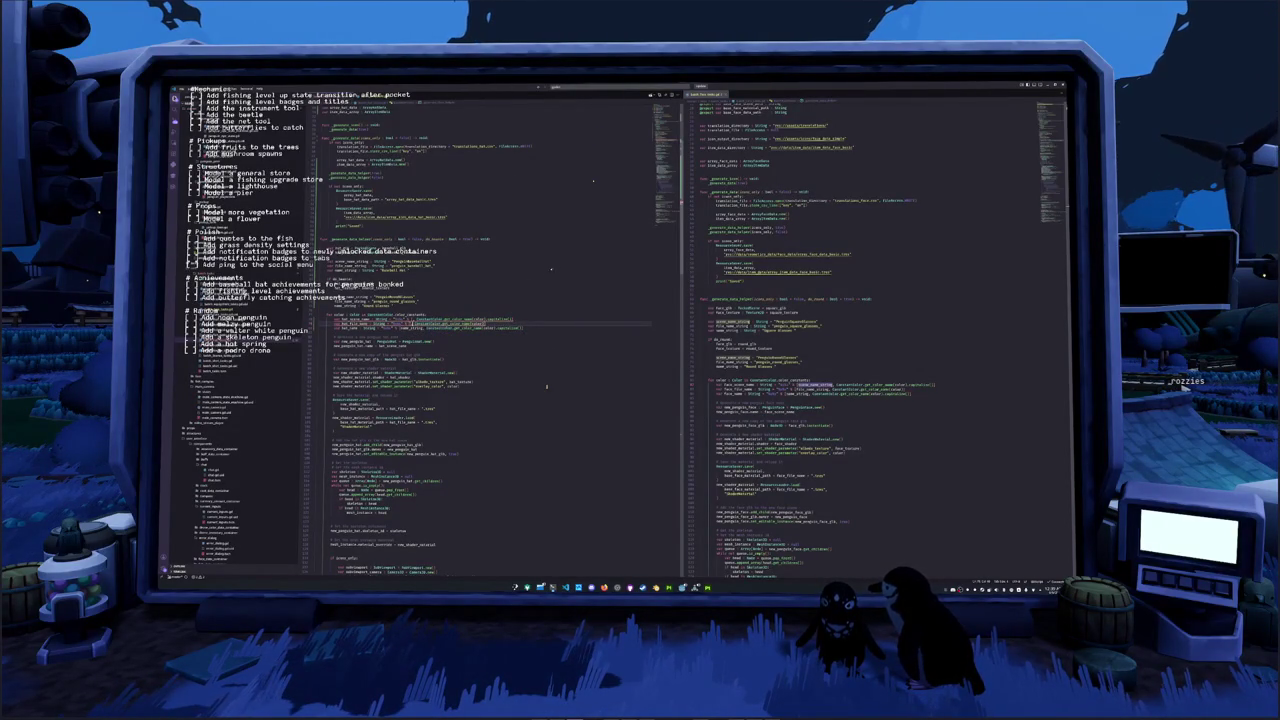
pyautogui.hotkey('ctrl', 'z')
pyautogui.hotkey('ctrl', 'z')
pyautogui.write('s')
pyautogui.hotkey('ctrl', 'z')
pyautogui.hotkey('ctrl', 'z')
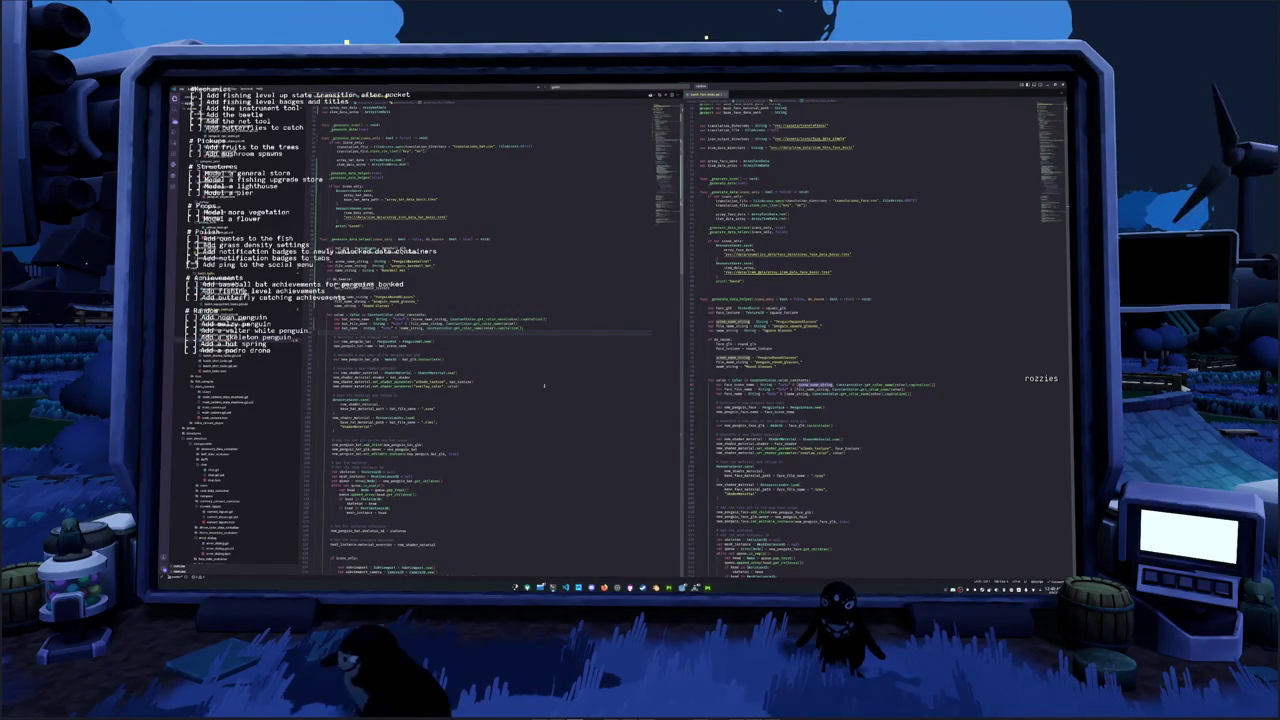
# - Delete the blank line above print("Done") at the end of the script, then switch to Godot
pyautogui.scroll(-5, 547, 386)
pyautogui.scroll(-5, 517, 404)
pyautogui.scroll(-3, 517, 404)
pyautogui.scroll(-3, 515, 405)
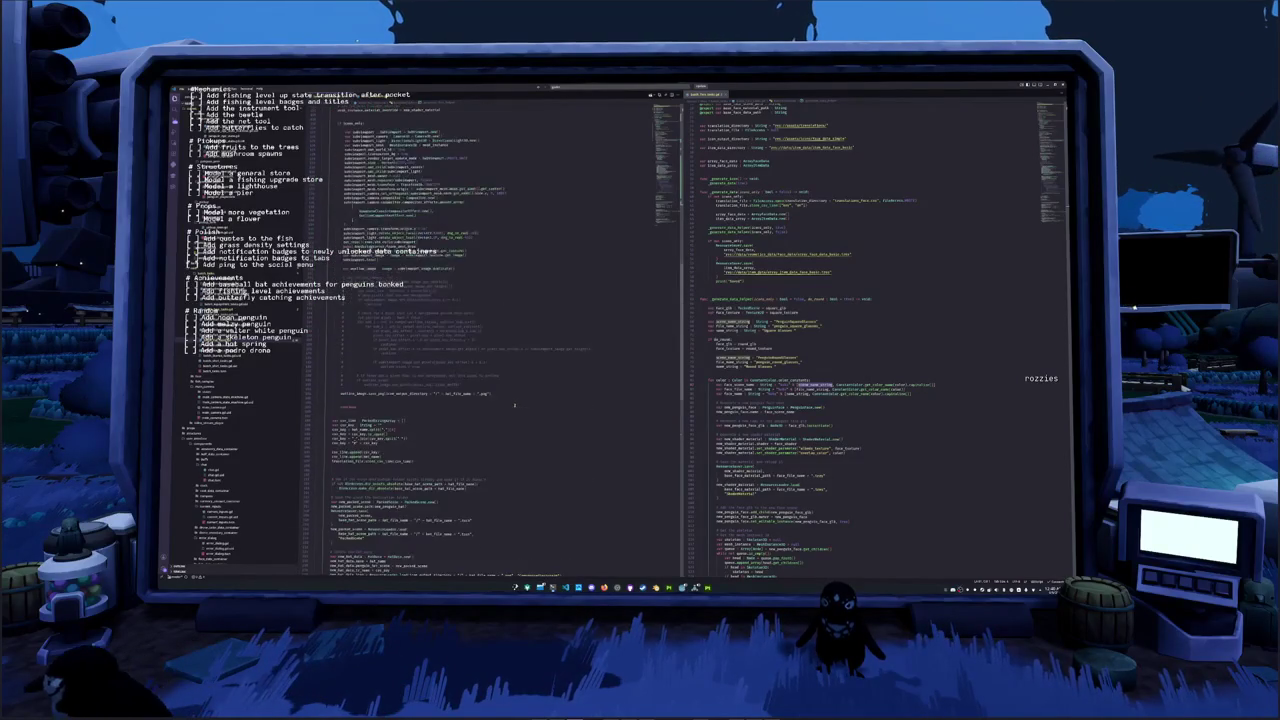
pyautogui.scroll(-3, 513, 406)
pyautogui.scroll(-2, 511, 407)
pyautogui.scroll(-3, 707, 408)
pyautogui.scroll(-5, 707, 408)
pyautogui.scroll(-5, 707, 408)
pyautogui.scroll(-5, 707, 408)
pyautogui.scroll(-5, 707, 408)
pyautogui.scroll(-5, 707, 408)
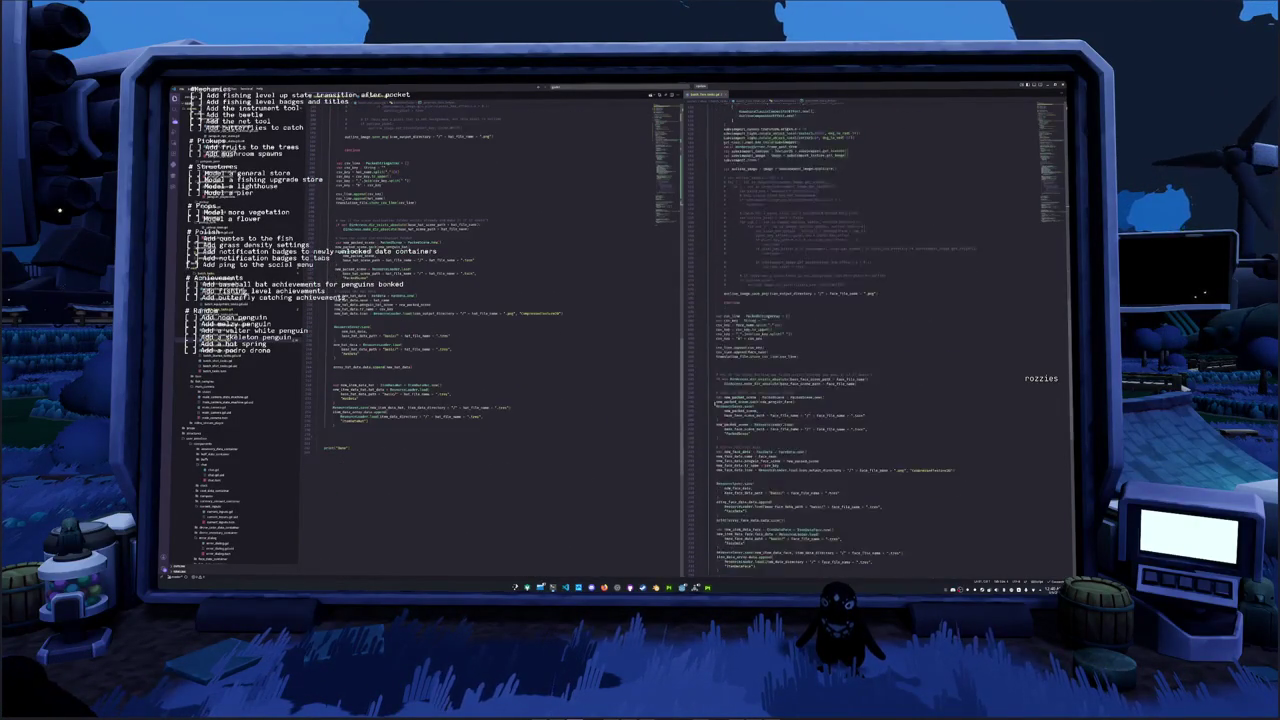
pyautogui.scroll(-5, 707, 408)
pyautogui.scroll(2, 675, 428)
pyautogui.scroll(1, 675, 428)
pyautogui.scroll(-1, 610, 434)
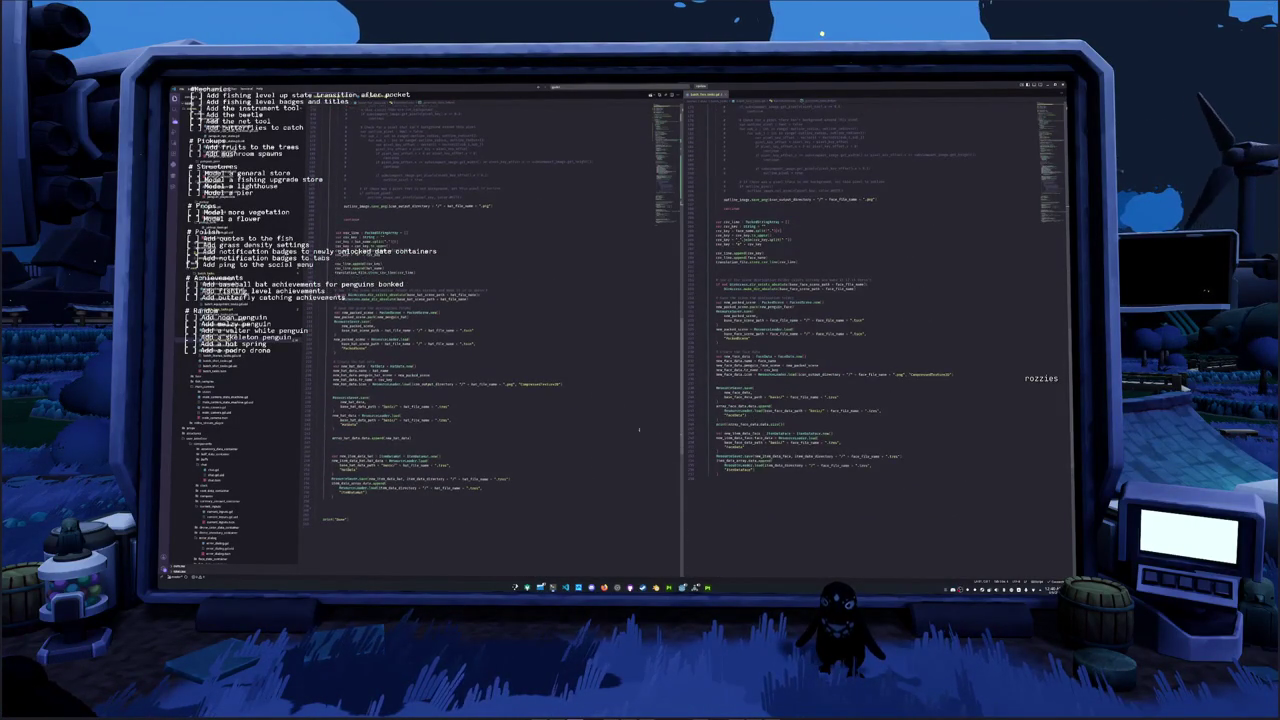
pyautogui.click(374, 513)
pyautogui.press('BackSpace')
pyautogui.doubleClick(328, 505)
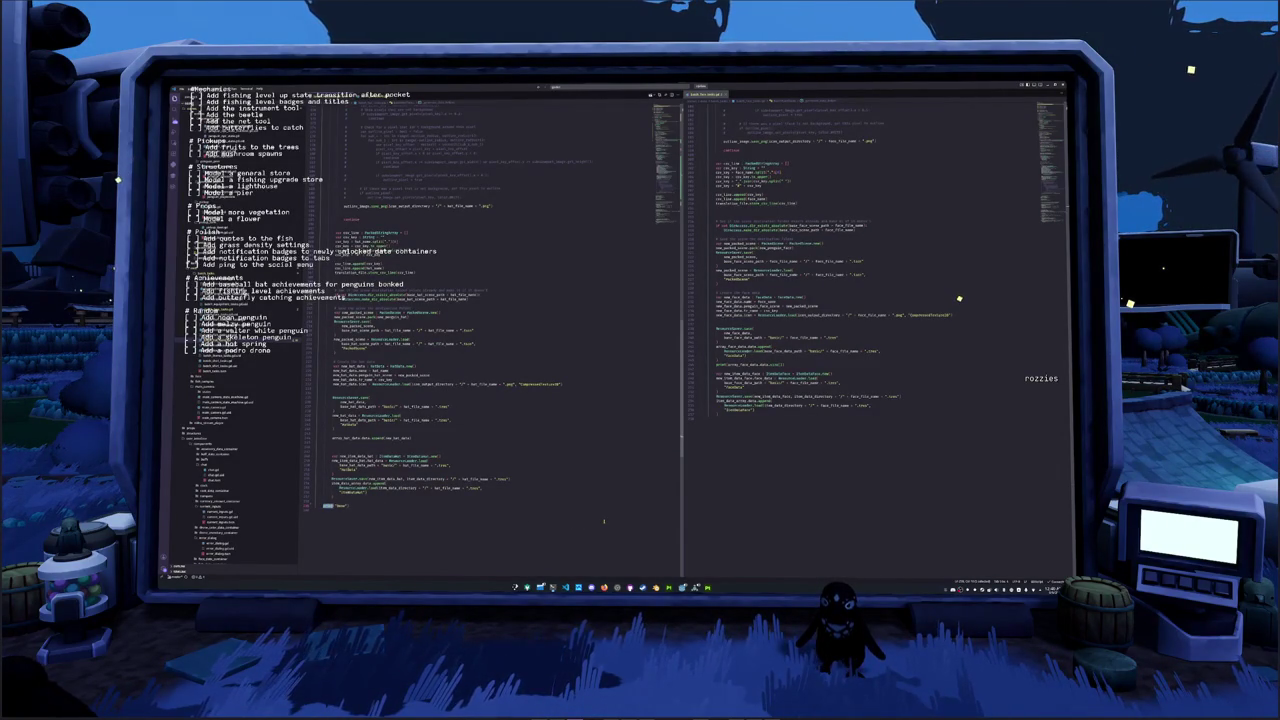
pyautogui.hotkey('alt', 'Tab')
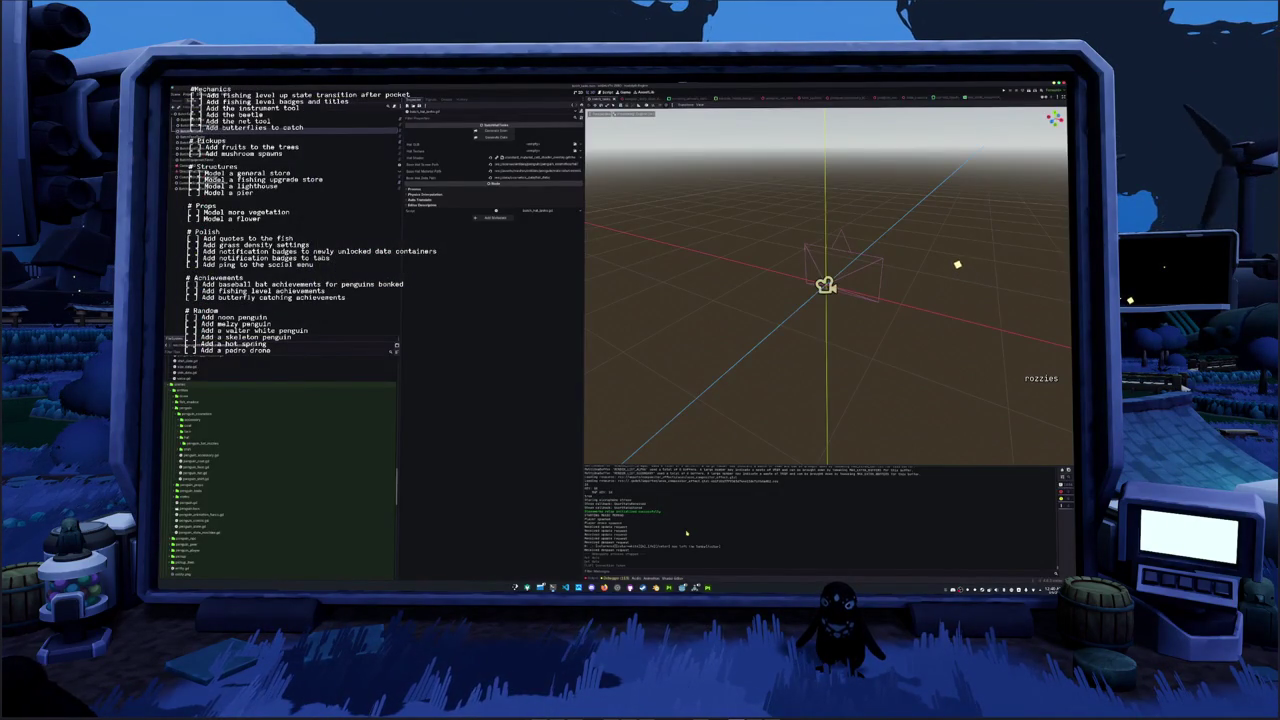
# - Quick-search scenes for 'penguin', narrow it with '_base_c', and open the matching penguin base scene
pyautogui.hotkey('ctrl', 'shift', 'o')
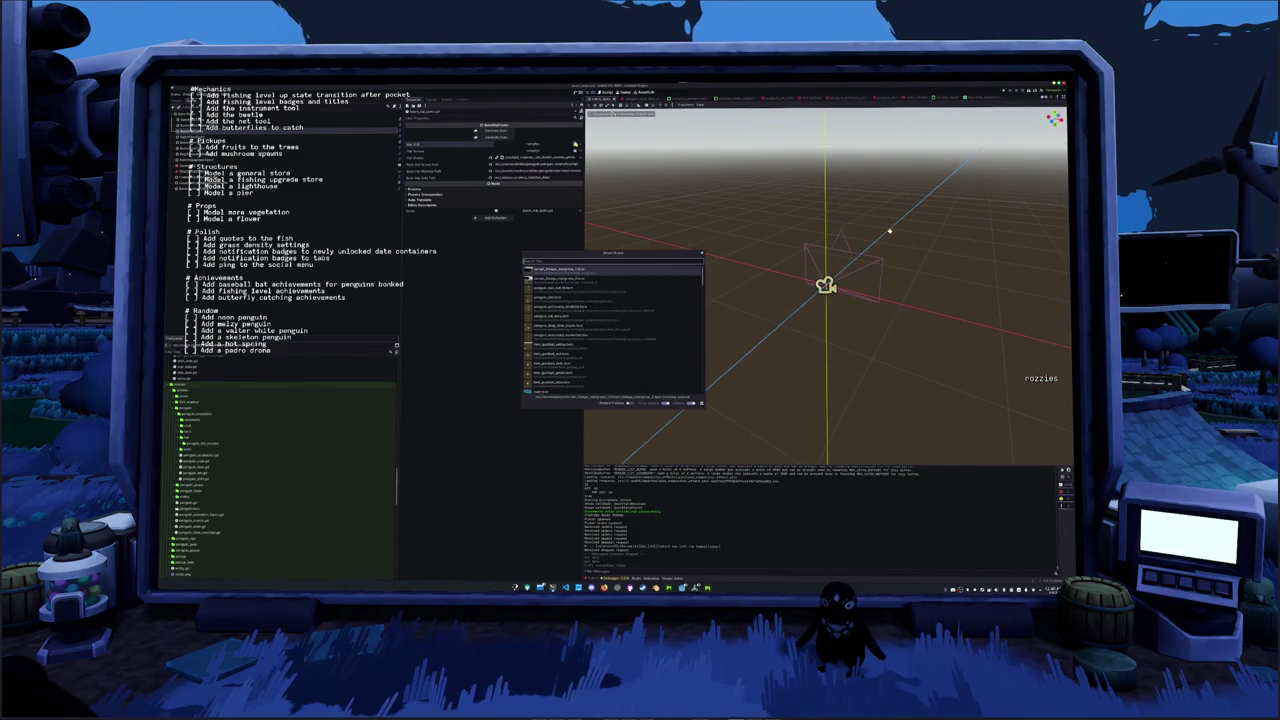
pyautogui.write('penguin')
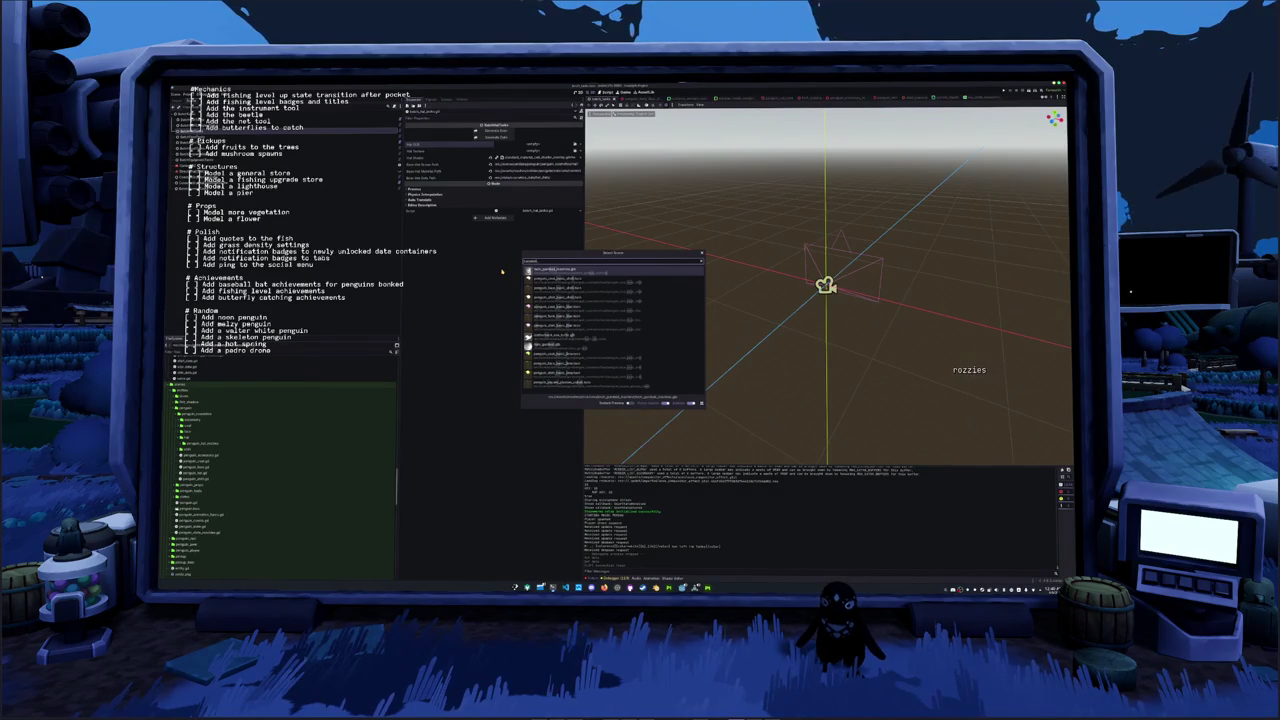
pyautogui.write('rod')
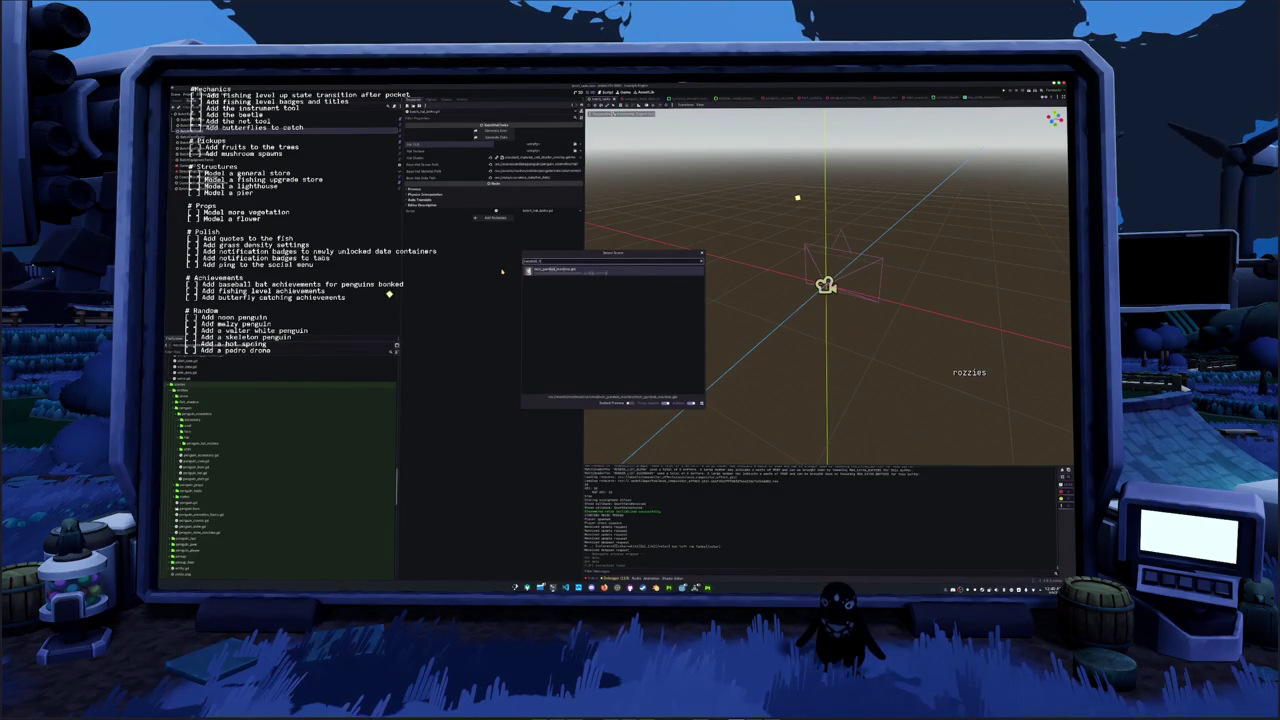
pyautogui.press('Down')
pyautogui.press('Down')
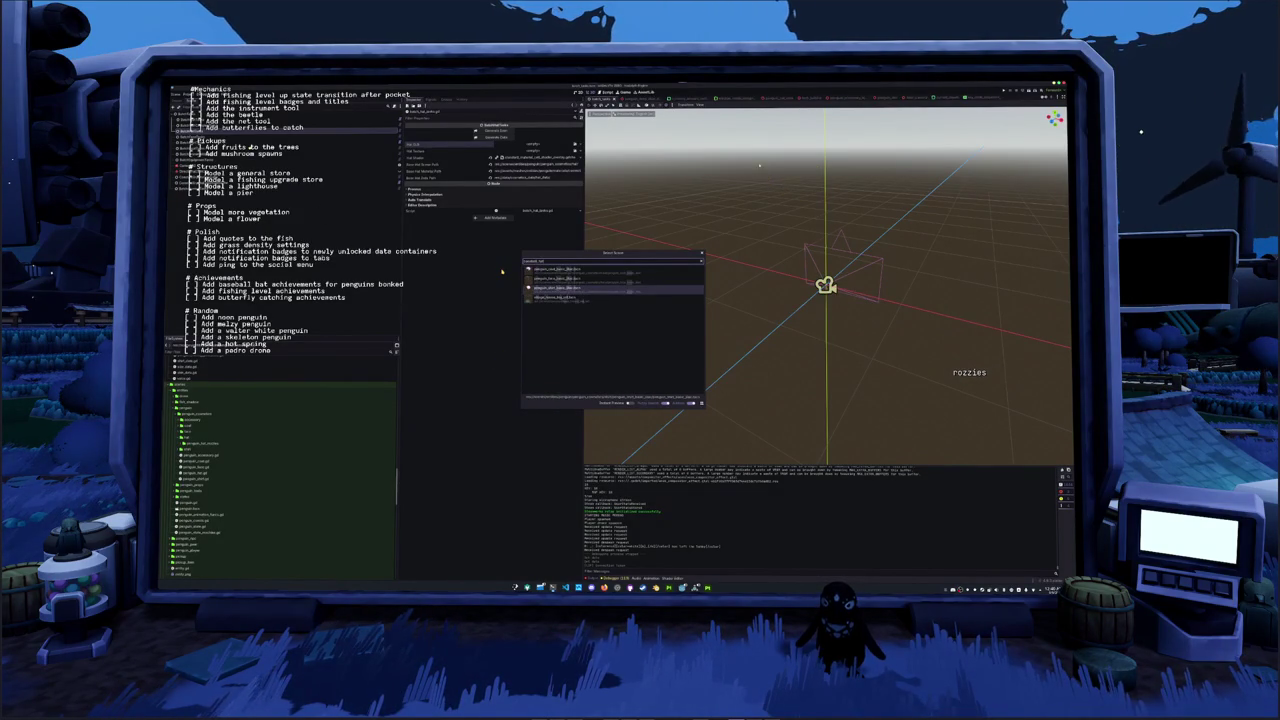
pyautogui.press('BackSpace')
pyautogui.press('BackSpace')
pyautogui.press('BackSpace')
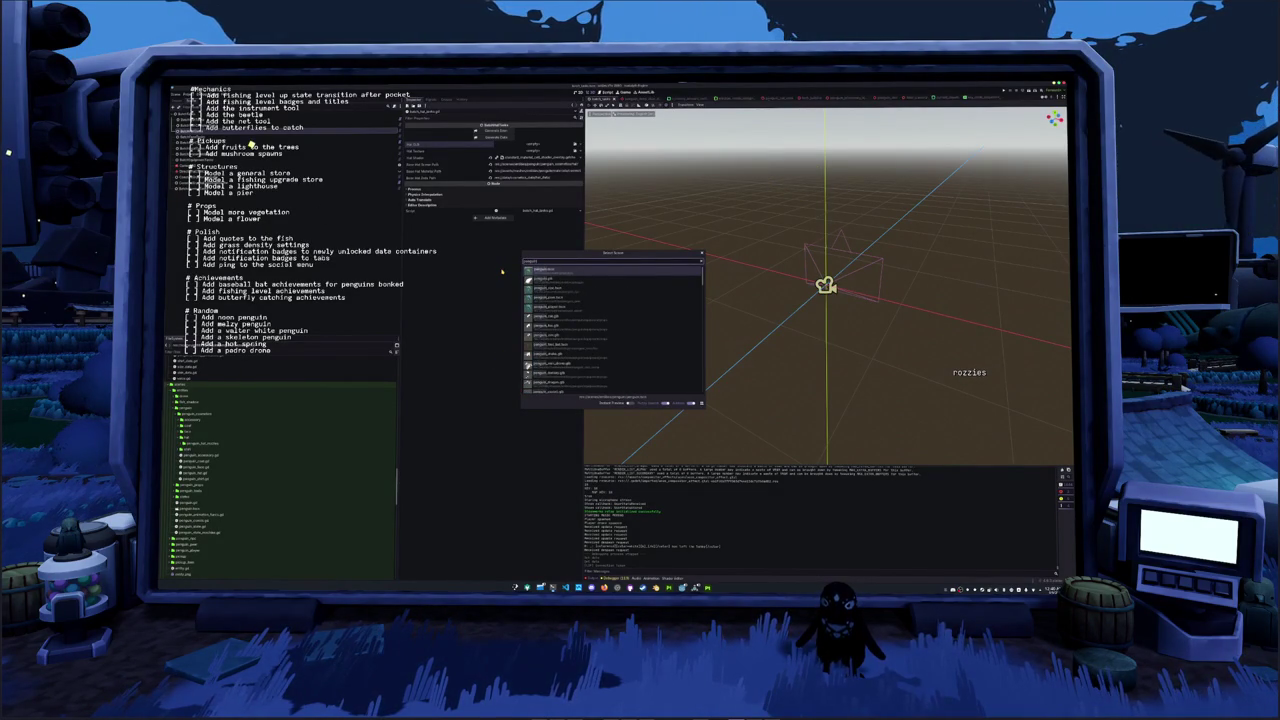
pyautogui.write('_base')
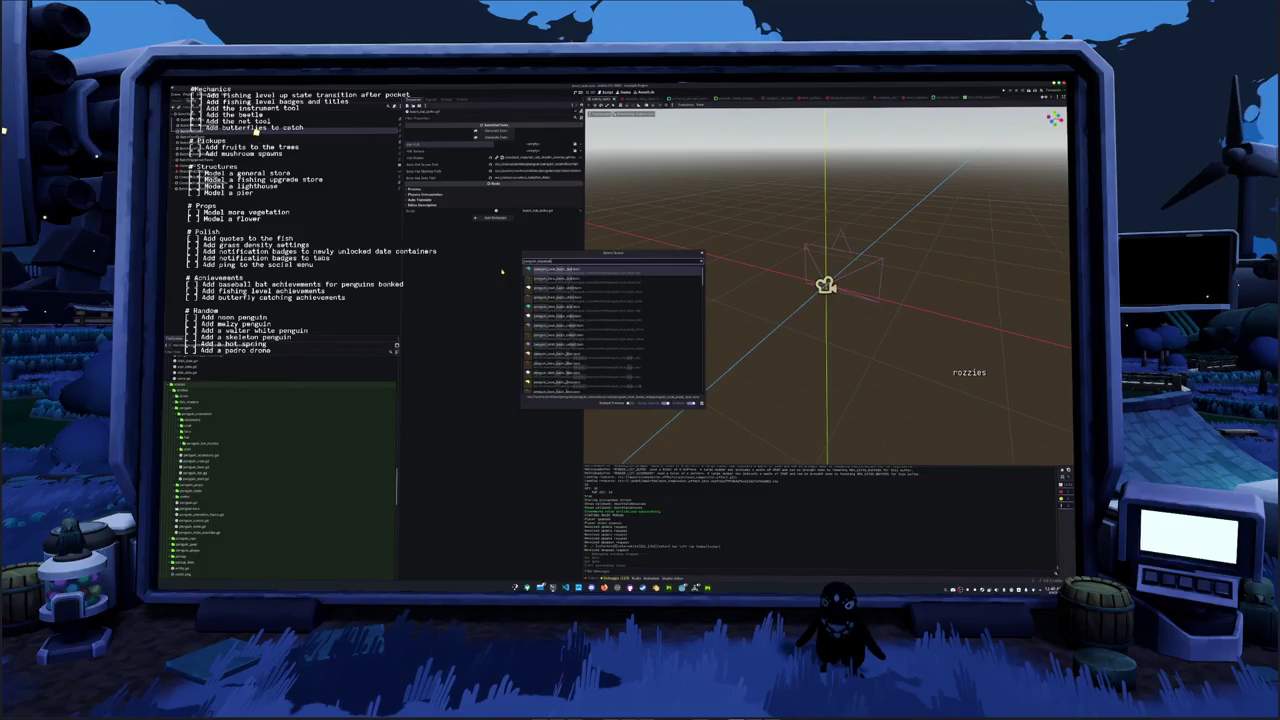
pyautogui.write('_c')
pyautogui.press('Return')
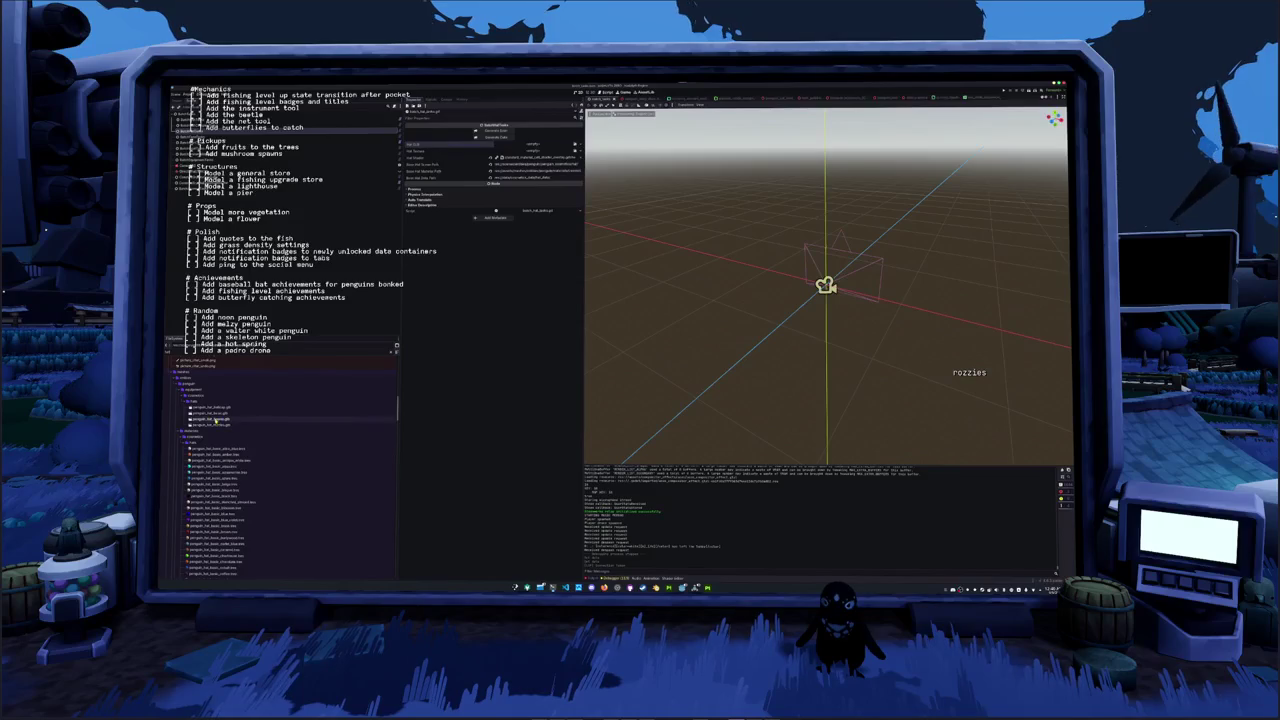
# - Move the penguin scene file into the neighbouring folder in the FileSystem dock
pyautogui.click(213, 408)
pyautogui.moveTo(213, 408); pyautogui.dragTo(231, 410)
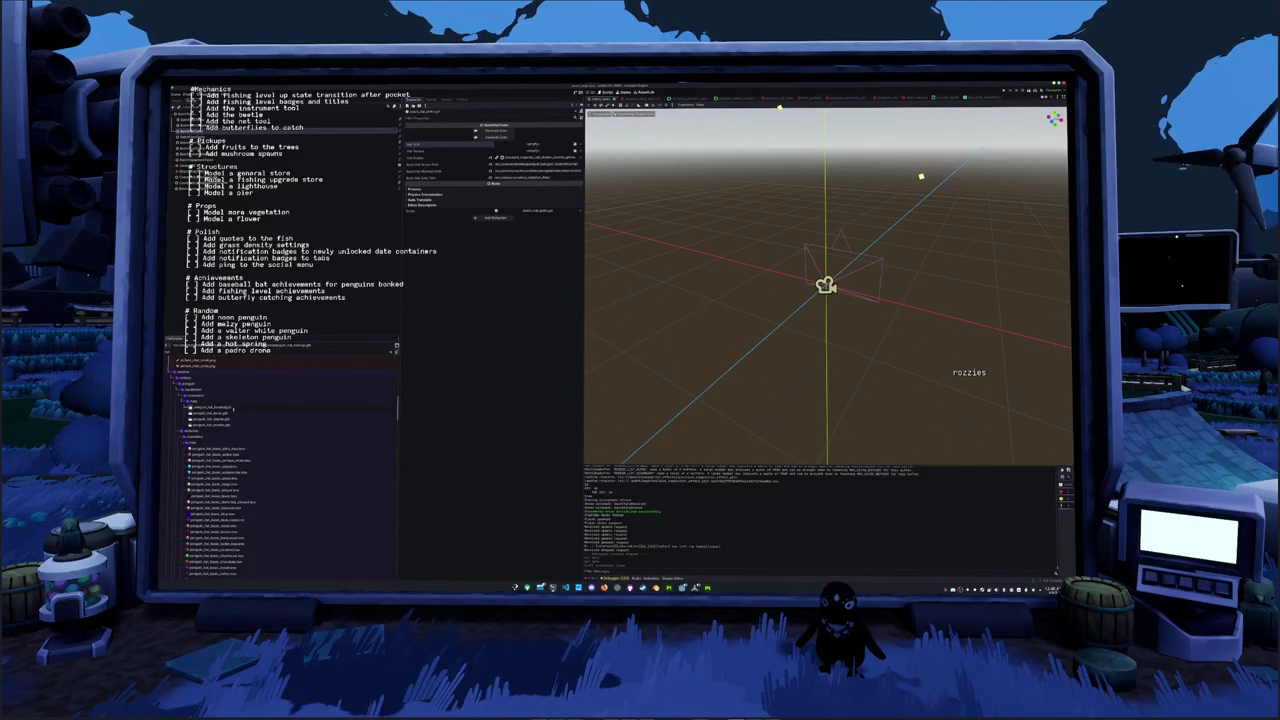
pyautogui.moveTo(231, 409); pyautogui.dragTo(243, 410)
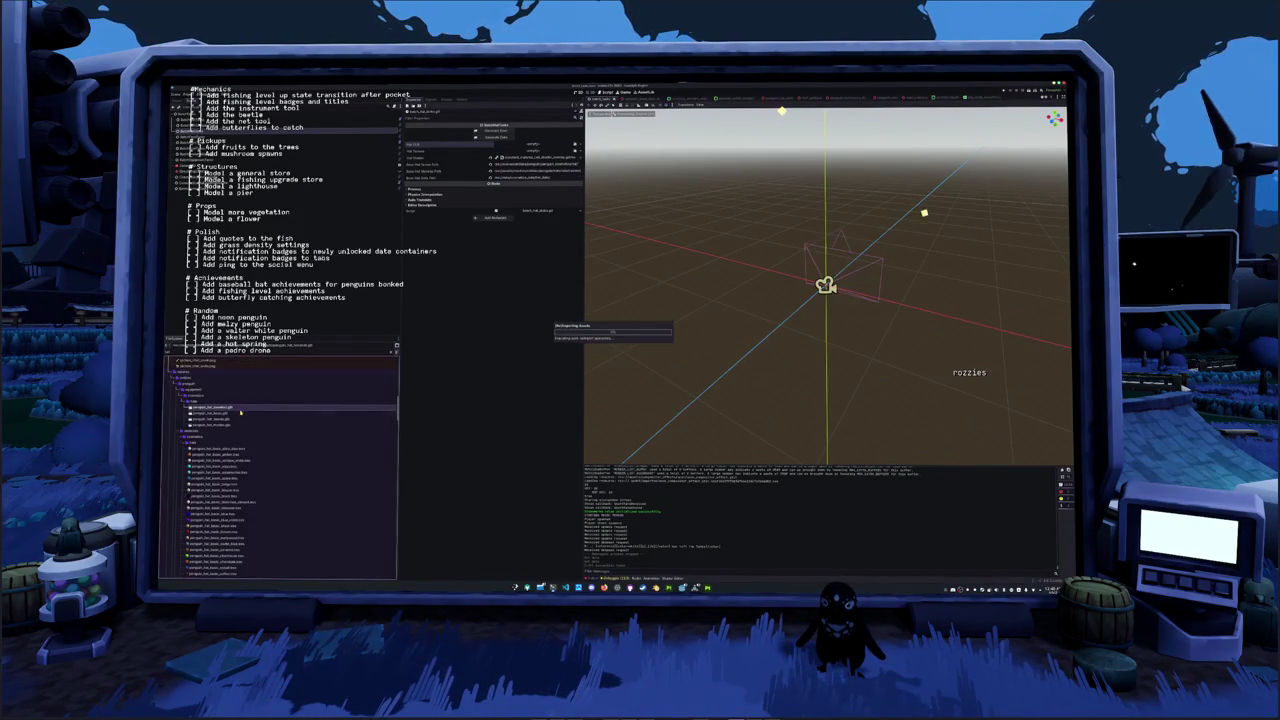
pyautogui.moveTo(243, 410); pyautogui.dragTo(243, 410)
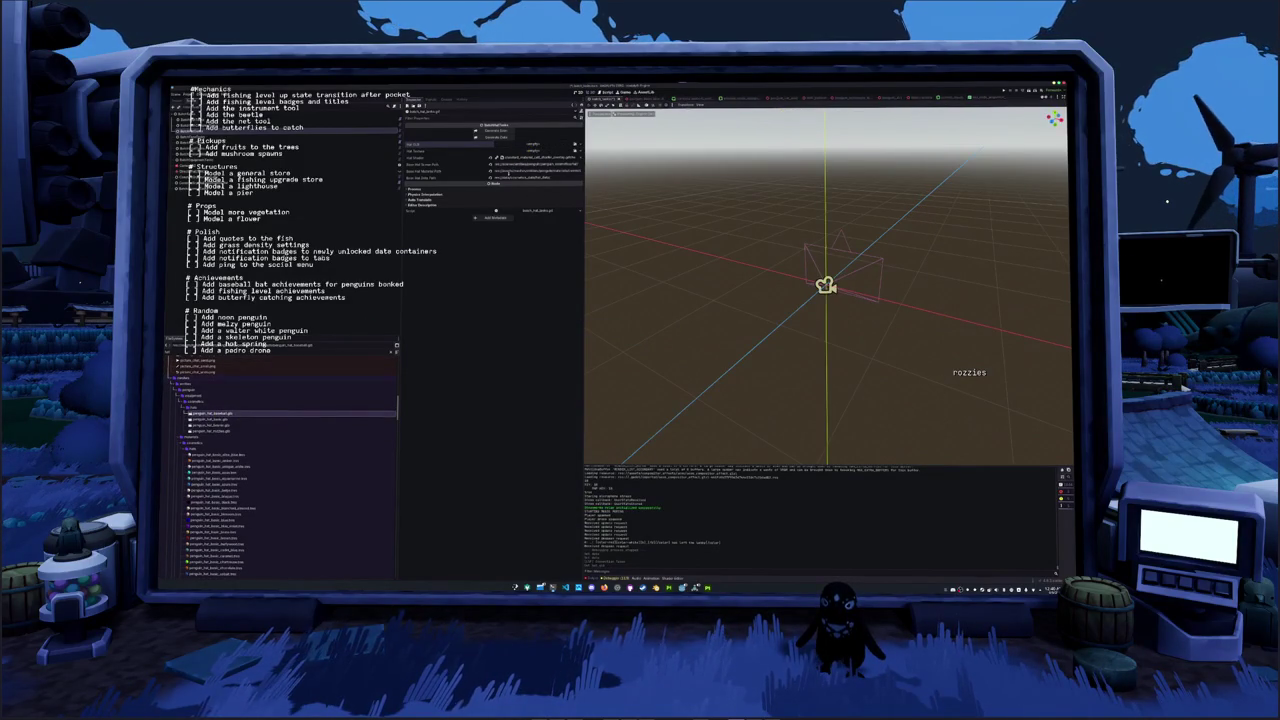
# - Save the scene and set penguin_hat_beanie.png as the hat material's albedo texture
pyautogui.hotkey('ctrl', 's')
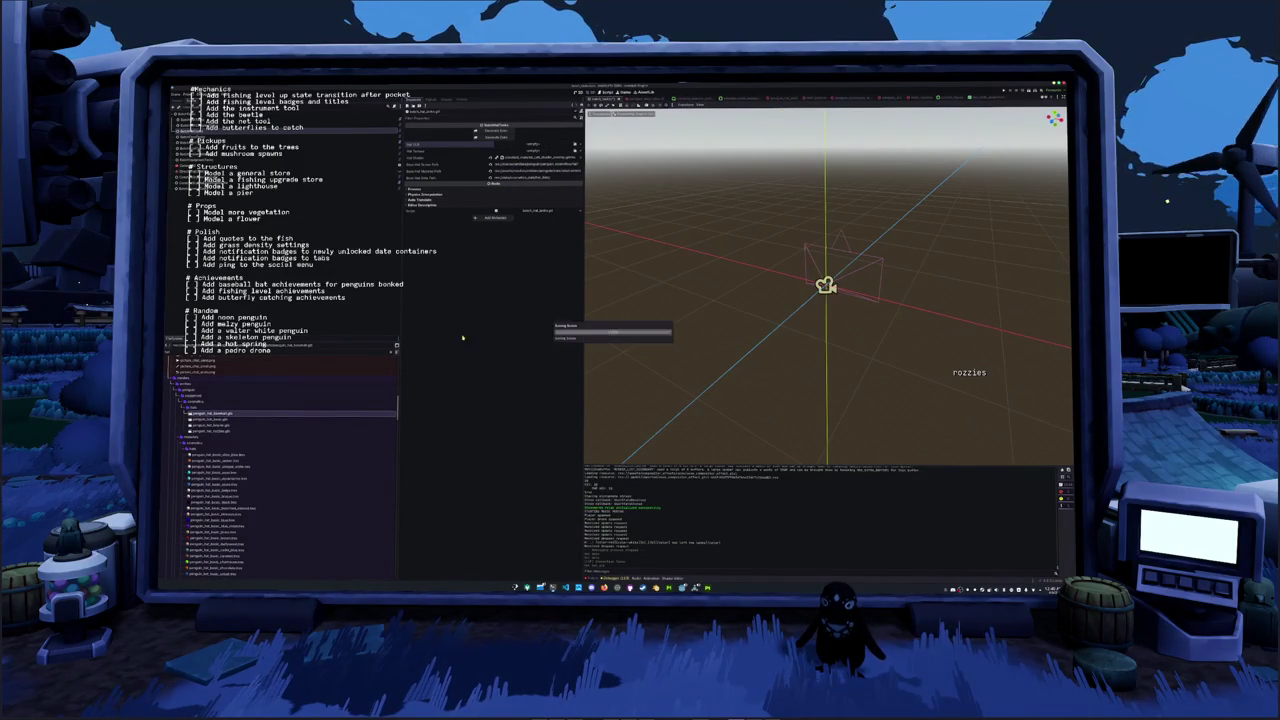
pyautogui.click(255, 160)
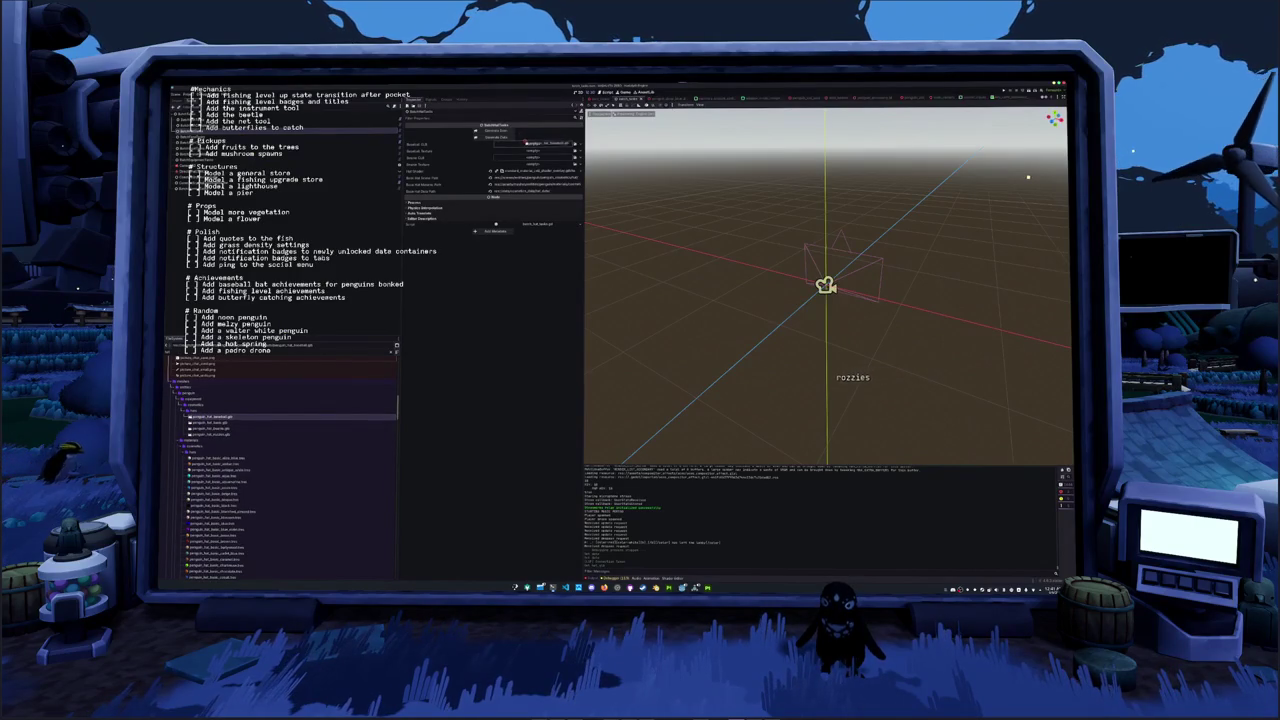
pyautogui.moveTo(526, 141); pyautogui.dragTo(528, 143)
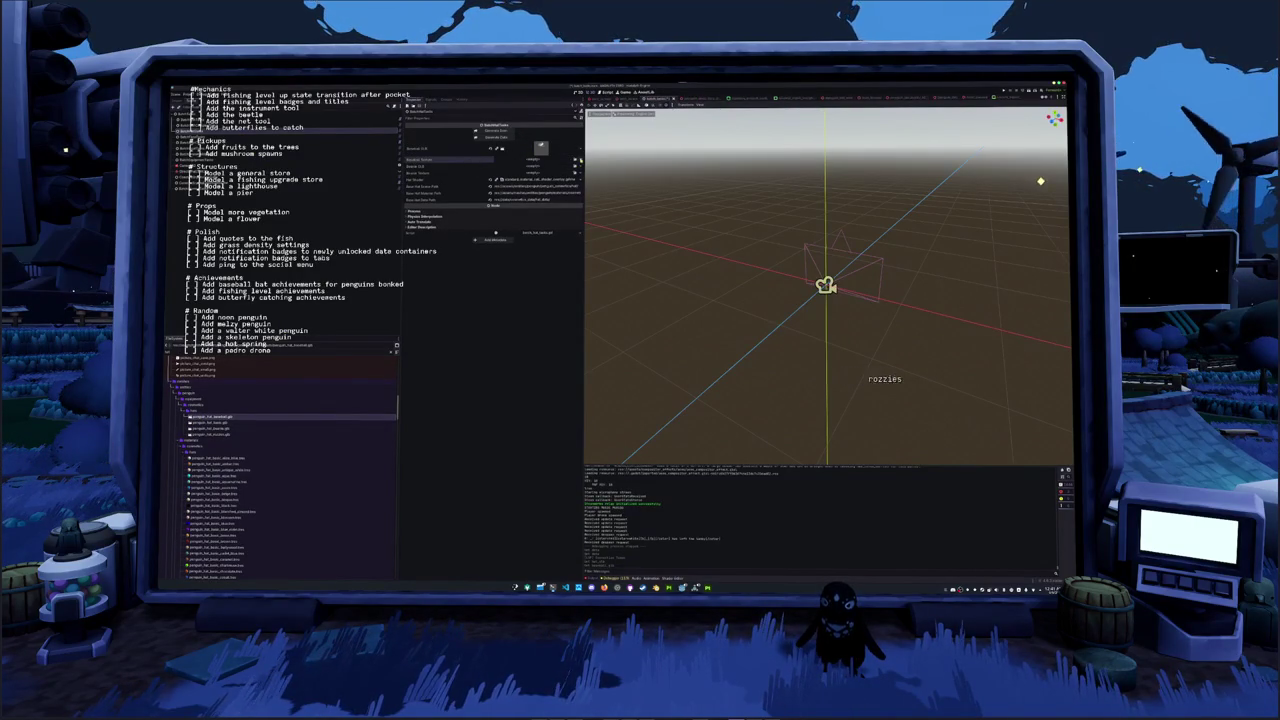
pyautogui.click(210, 429)
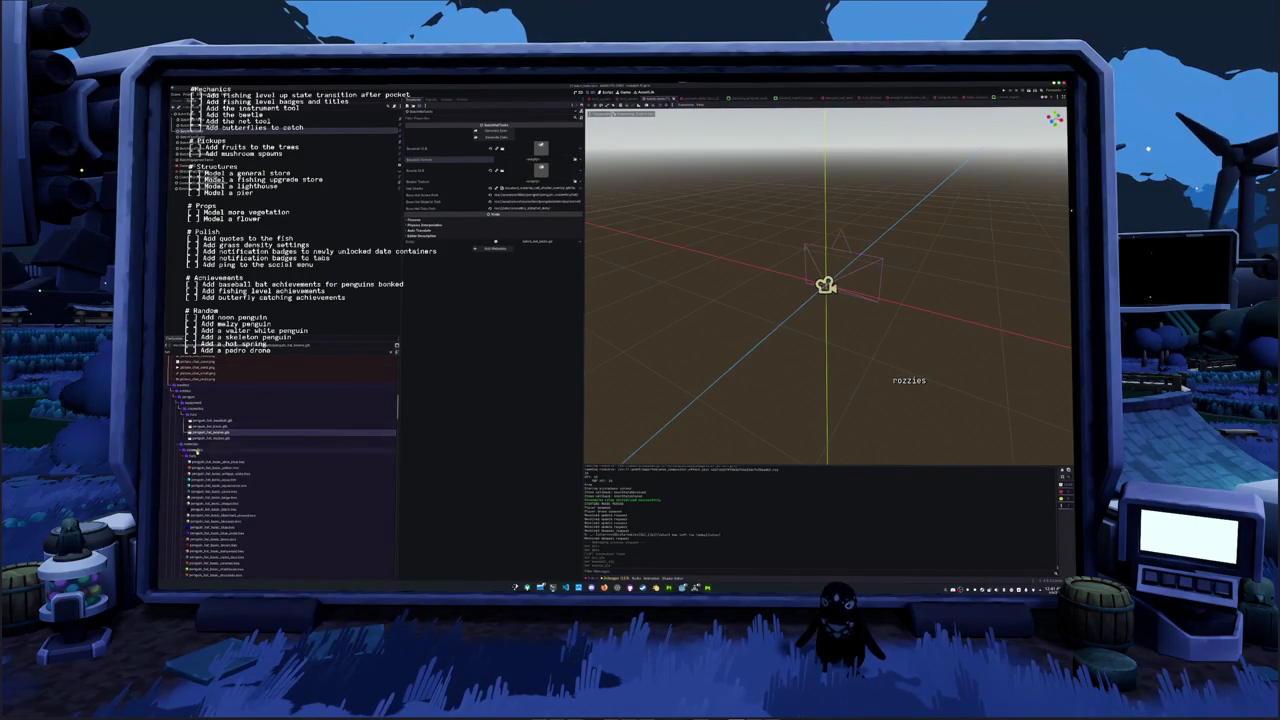
# - Select the full range of penguin_hat_basic texture files in the FileSystem dock
pyautogui.scroll(-1, 200, 430)
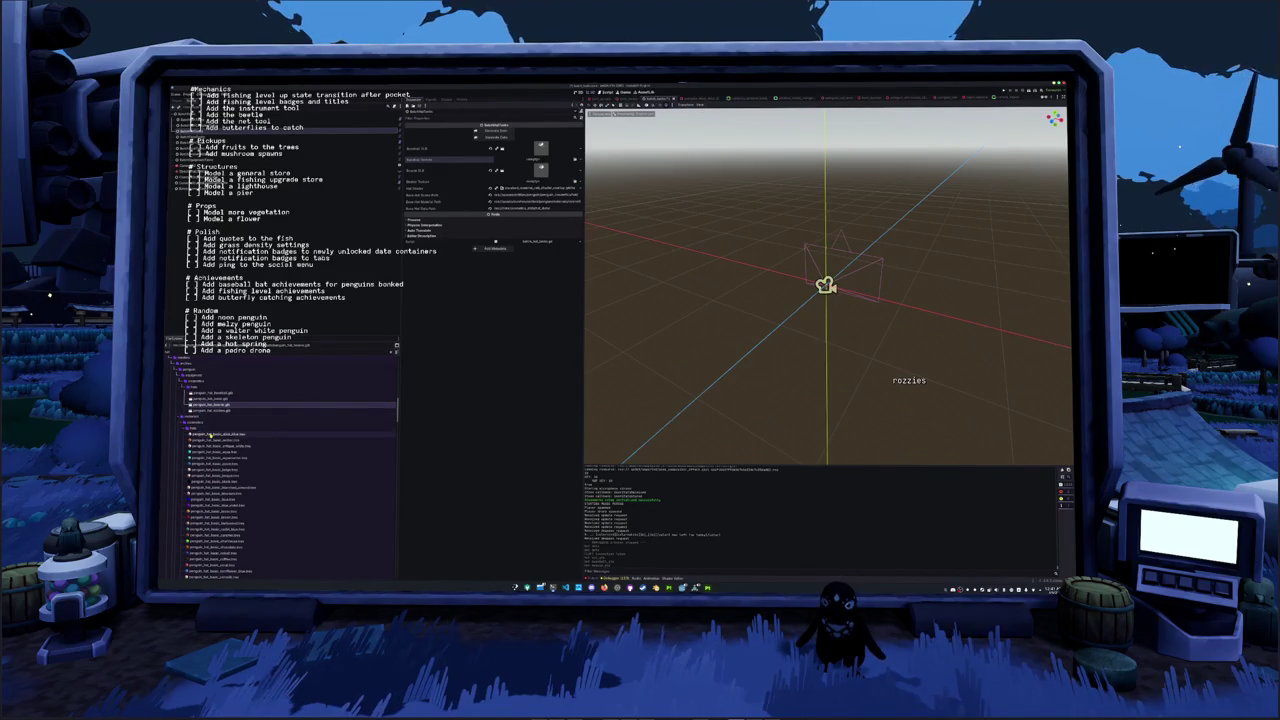
pyautogui.scroll(-5, 210, 435)
pyautogui.scroll(-3, 213, 436)
pyautogui.scroll(-3, 218, 445)
pyautogui.scroll(-2, 224, 458)
pyautogui.scroll(-3, 230, 470)
pyautogui.scroll(-3, 232, 473)
pyautogui.scroll(-3, 234, 475)
pyautogui.scroll(-3, 236, 477)
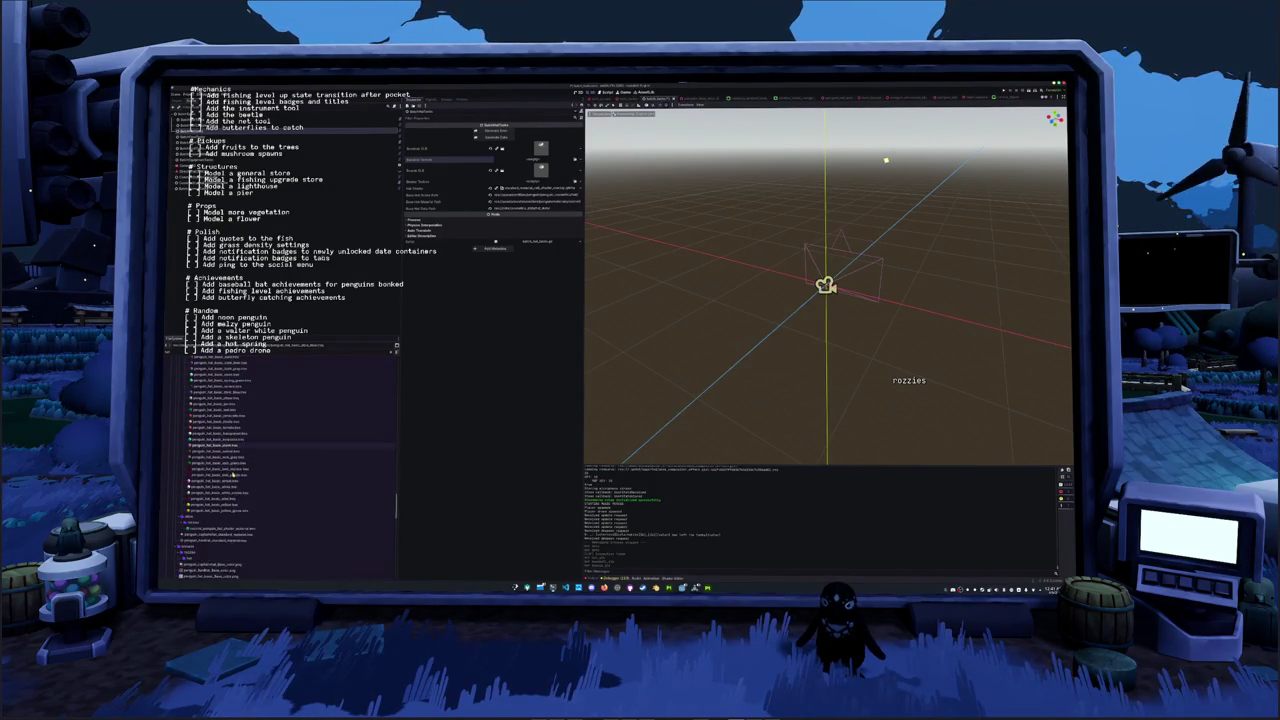
pyautogui.scroll(-2, 238, 480)
pyautogui.keyDown('shift'); pyautogui.click(230, 427); pyautogui.keyUp('shift')
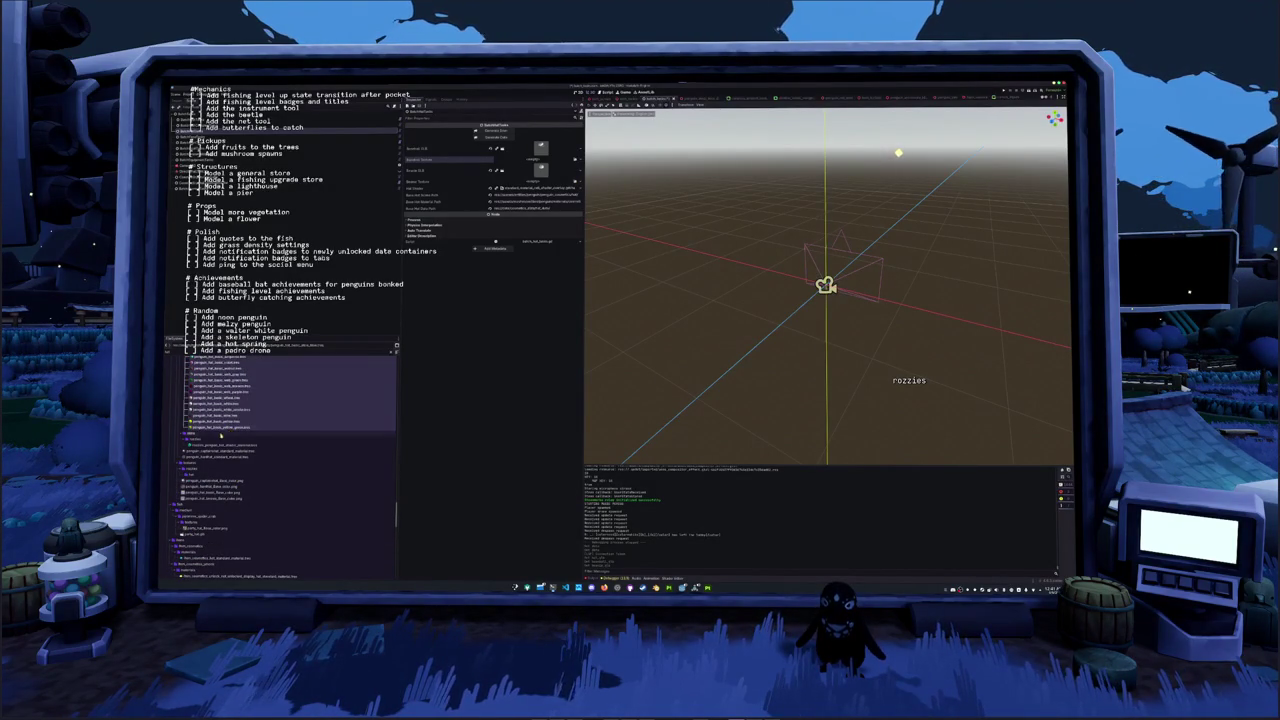
pyautogui.scroll(3, 221, 436)
pyautogui.scroll(2, 218, 438)
pyautogui.scroll(2, 215, 441)
pyautogui.scroll(3, 211, 444)
pyautogui.scroll(2, 211, 443)
pyautogui.scroll(3, 220, 432)
pyautogui.scroll(2, 230, 418)
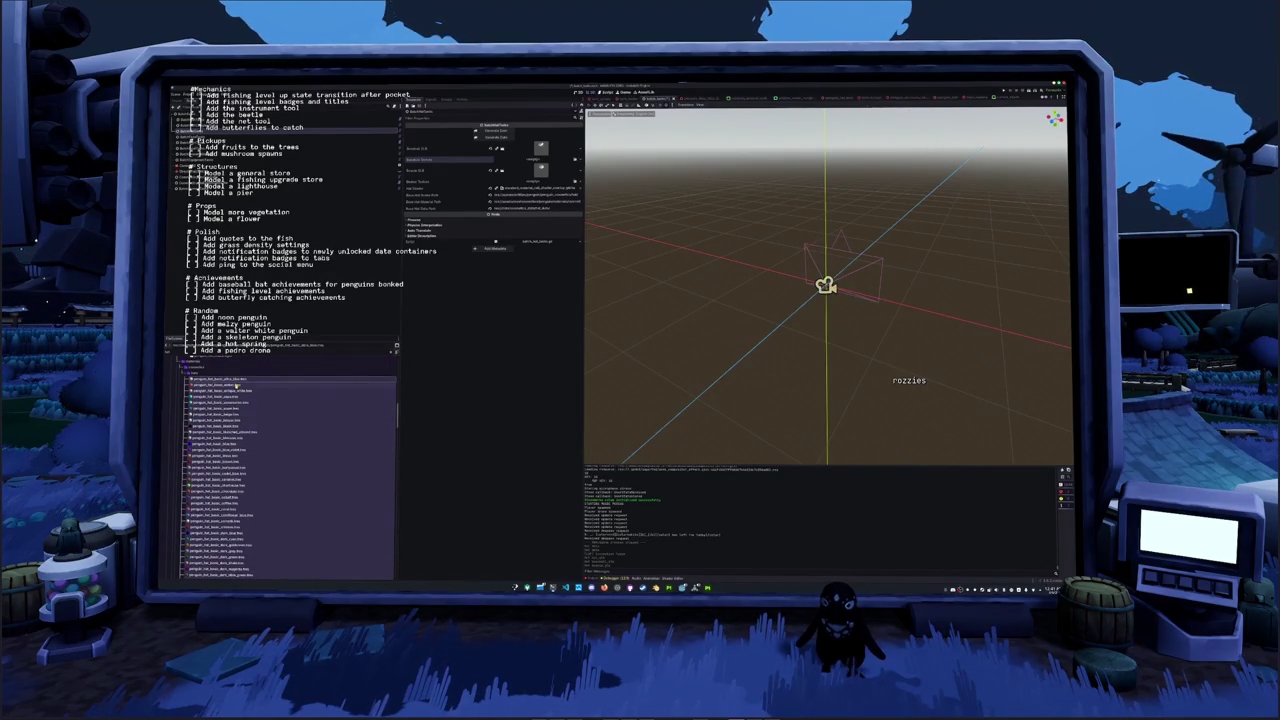
pyautogui.scroll(-3, 236, 392)
pyautogui.scroll(-1, 237, 412)
pyautogui.scroll(-2, 237, 435)
pyautogui.scroll(-2, 238, 460)
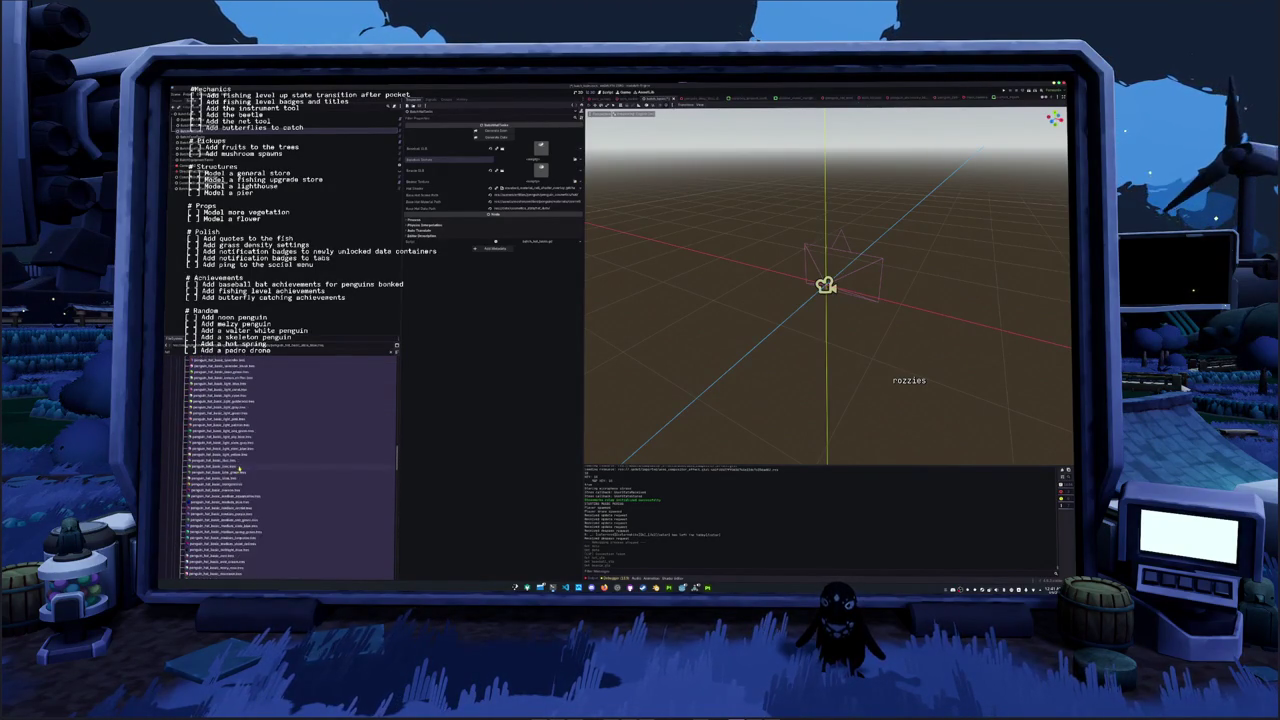
pyautogui.scroll(-1, 238, 469)
pyautogui.scroll(-4, 239, 469)
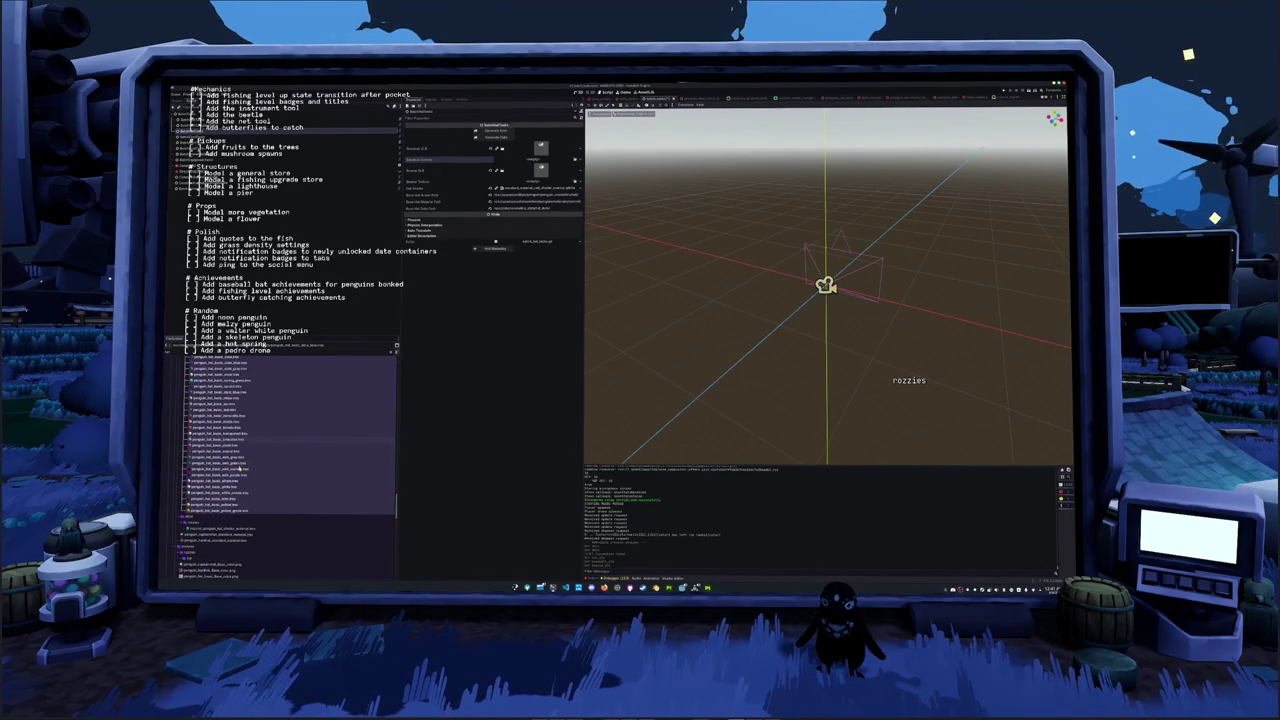
pyautogui.scroll(1, 239, 474)
pyautogui.scroll(1, 237, 470)
pyautogui.scroll(2, 235, 463)
pyautogui.scroll(2, 233, 456)
pyautogui.scroll(2, 232, 456)
pyautogui.scroll(2, 232, 455)
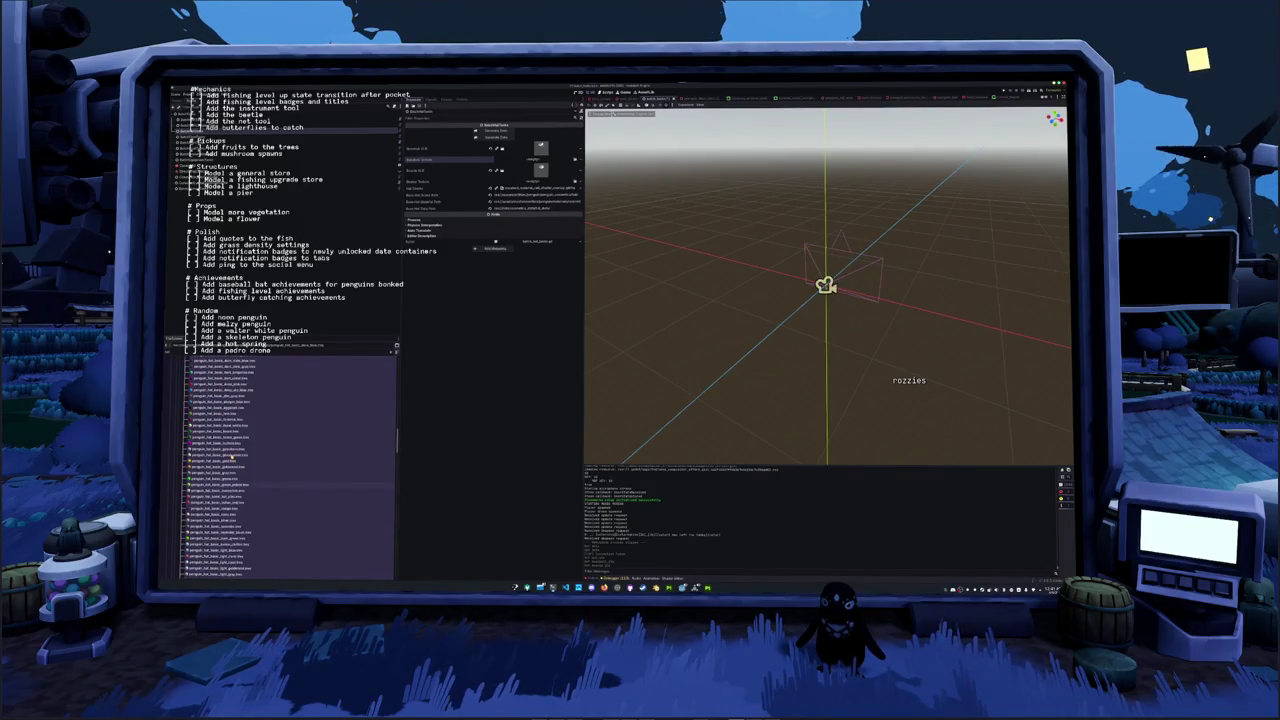
pyautogui.scroll(2, 231, 456)
pyautogui.scroll(2, 231, 455)
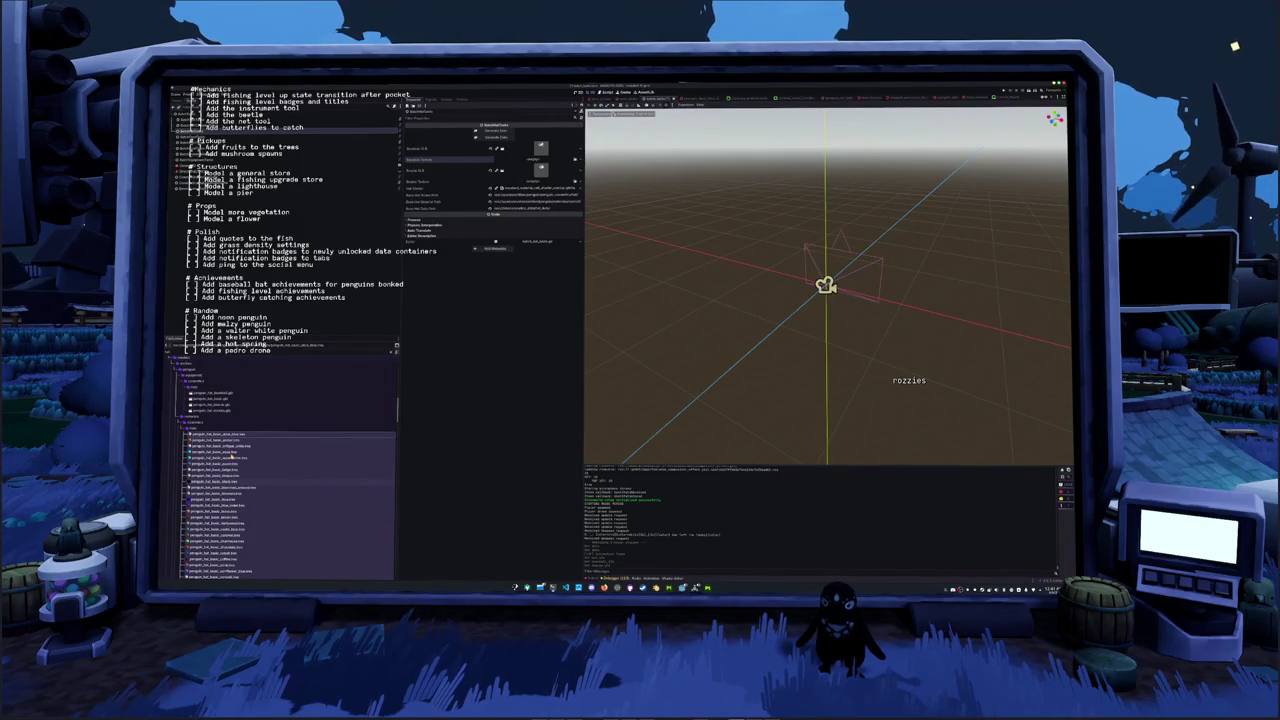
pyautogui.scroll(-4, 231, 456)
# - Delete the selected penguin_hat_basic files and confirm their removal from the project
pyautogui.press('Delete')
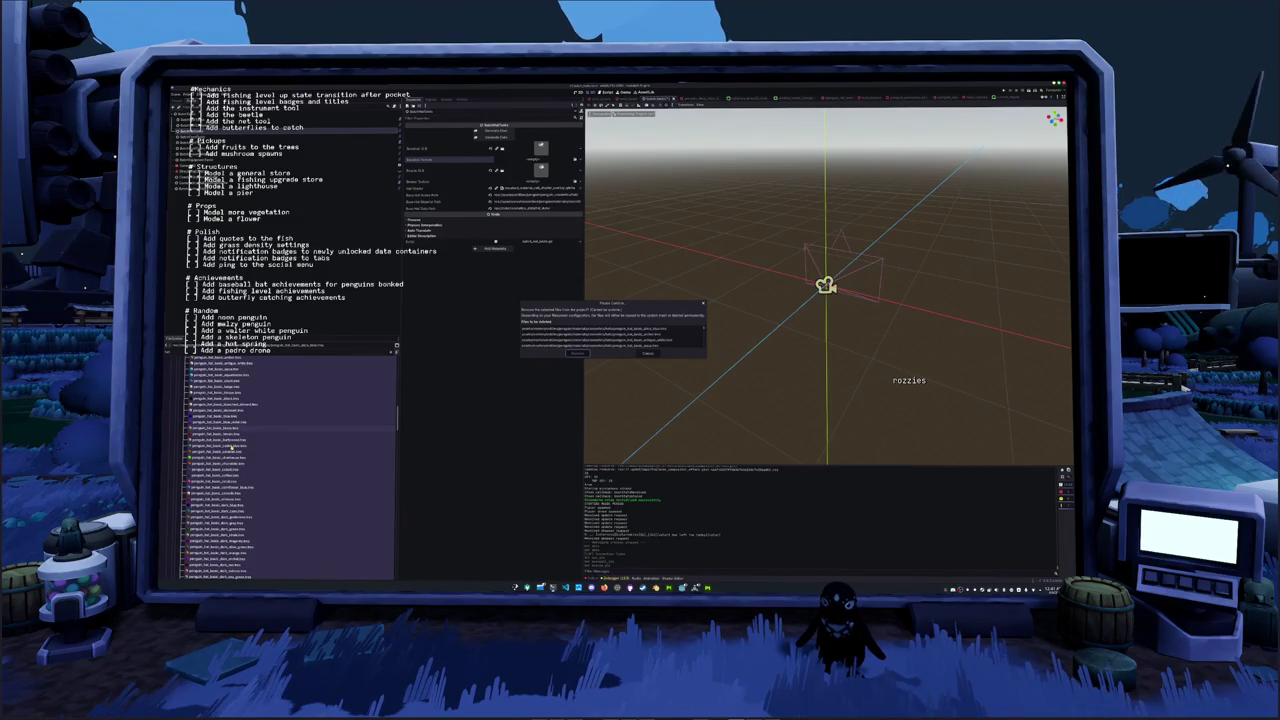
pyautogui.press('Return')
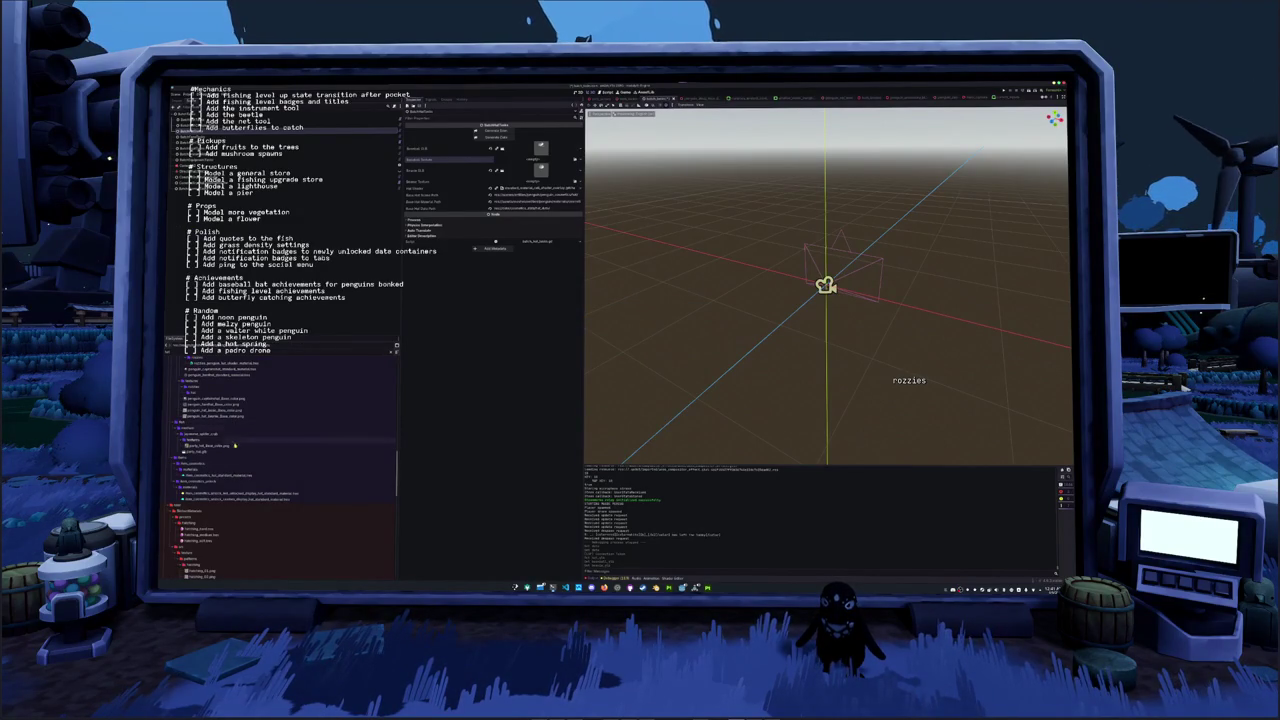
pyautogui.scroll(2, 220, 442)
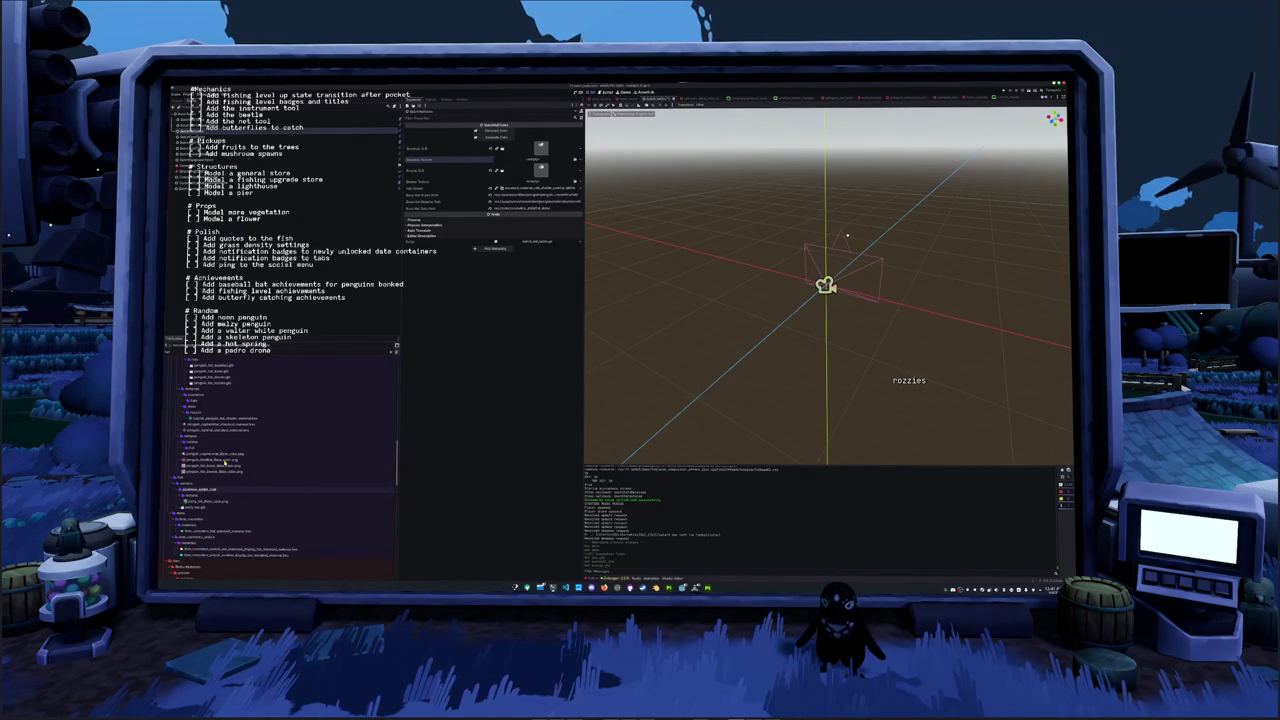
pyautogui.scroll(2, 206, 439)
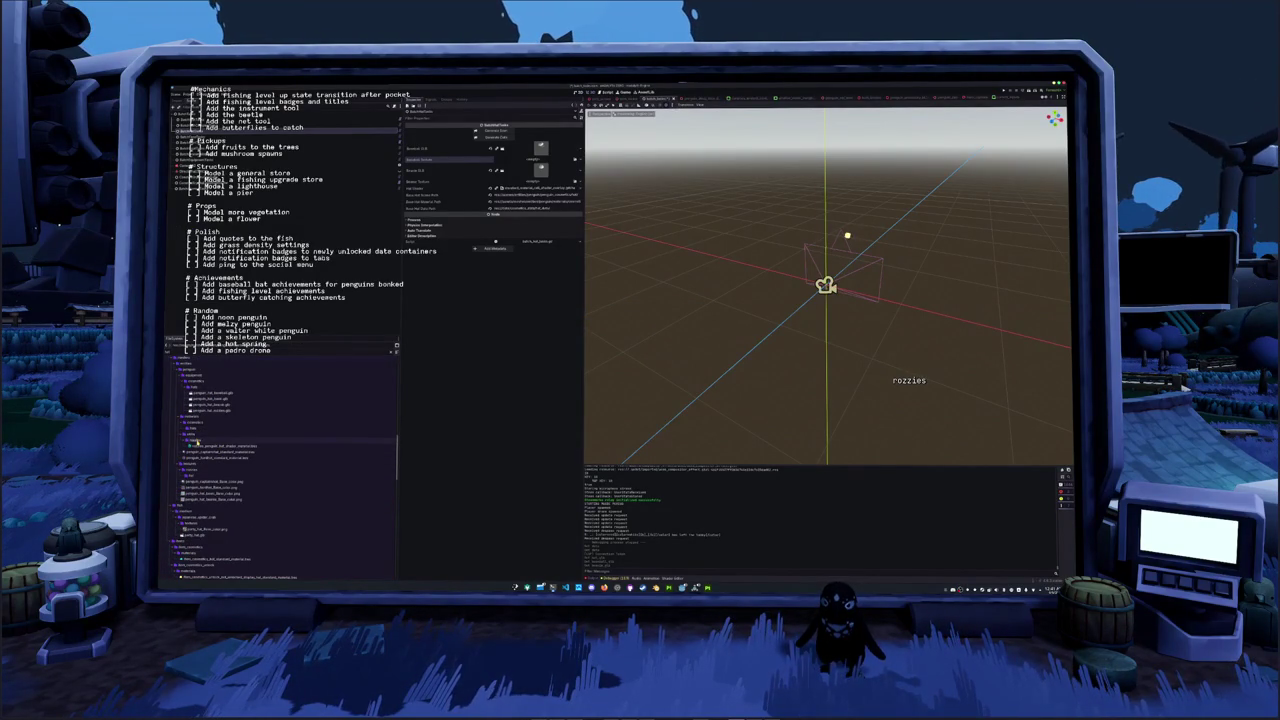
# - Drag two more hat texture images onto the hat material's texture slots in the Inspector
pyautogui.click(196, 476)
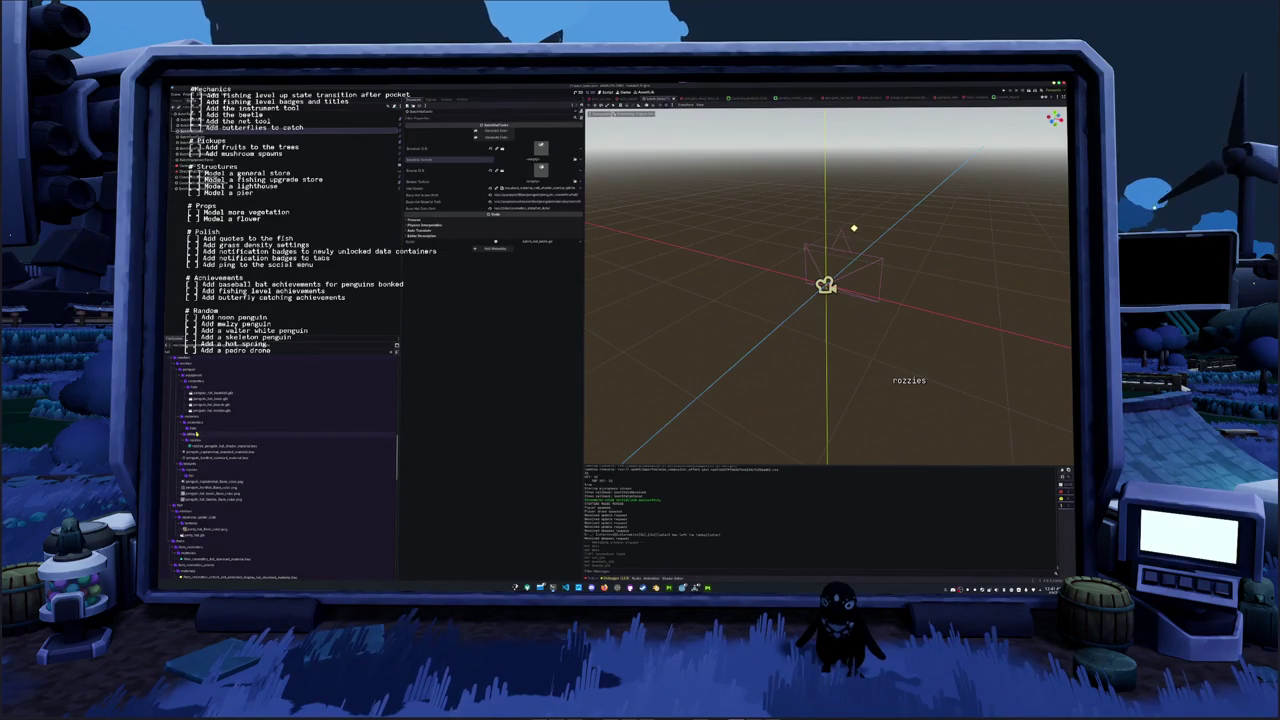
pyautogui.scroll(-2, 197, 434)
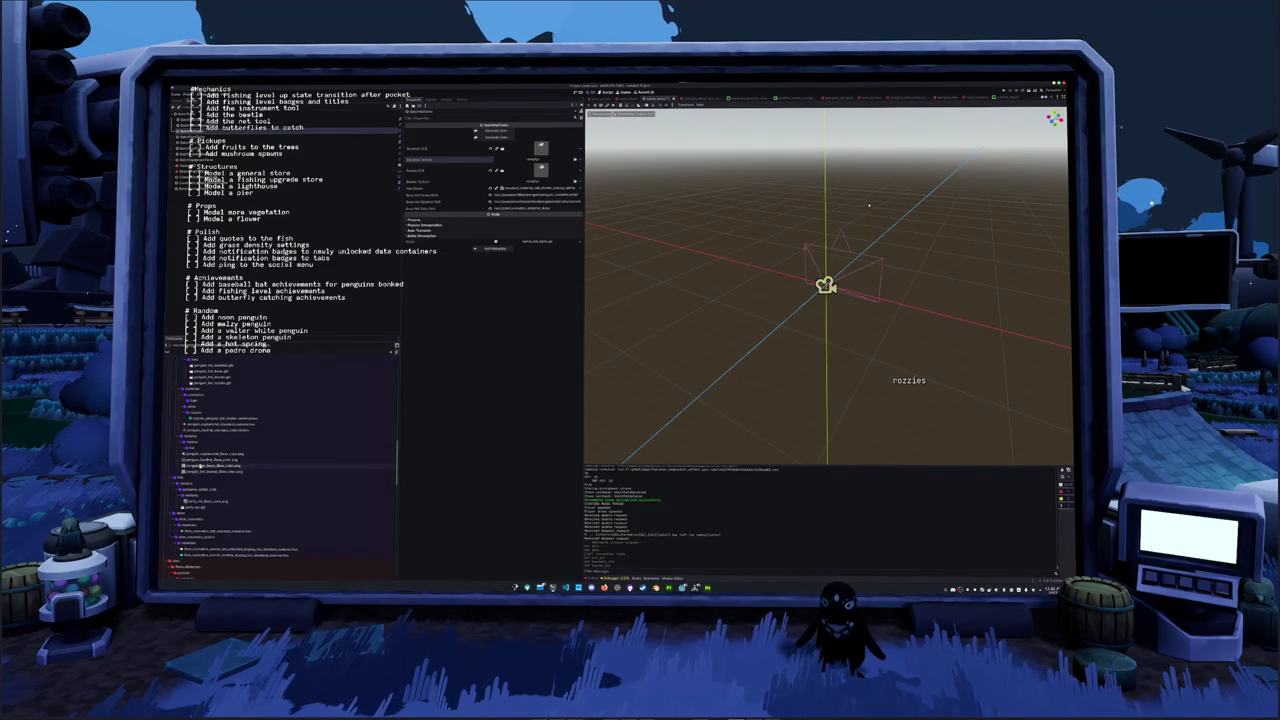
pyautogui.moveTo(201, 472); pyautogui.dragTo(534, 184)
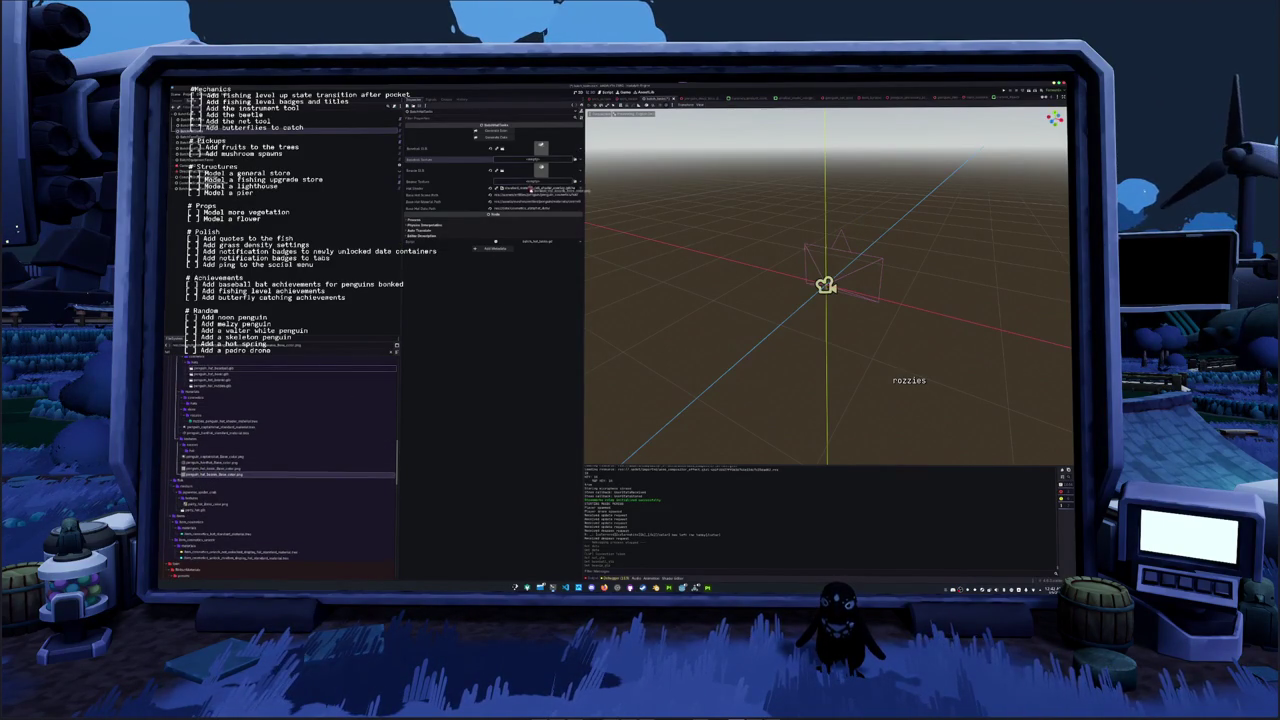
pyautogui.moveTo(230, 468)
pyautogui.mouseDown()
pyautogui.moveTo(257, 464)
pyautogui.moveTo(538, 162)
pyautogui.mouseUp()
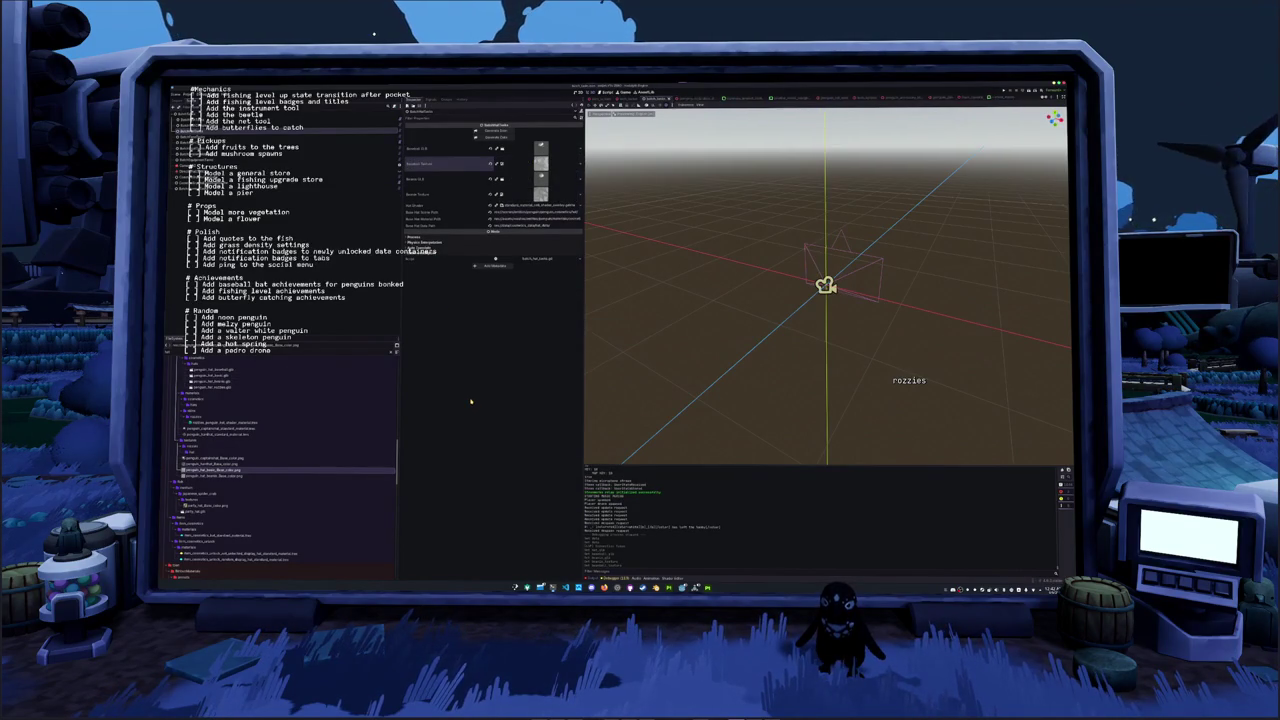
# - Check the Scene menu without choosing anything, then return to the code editor
pyautogui.hotkey('alt', 'Tab')
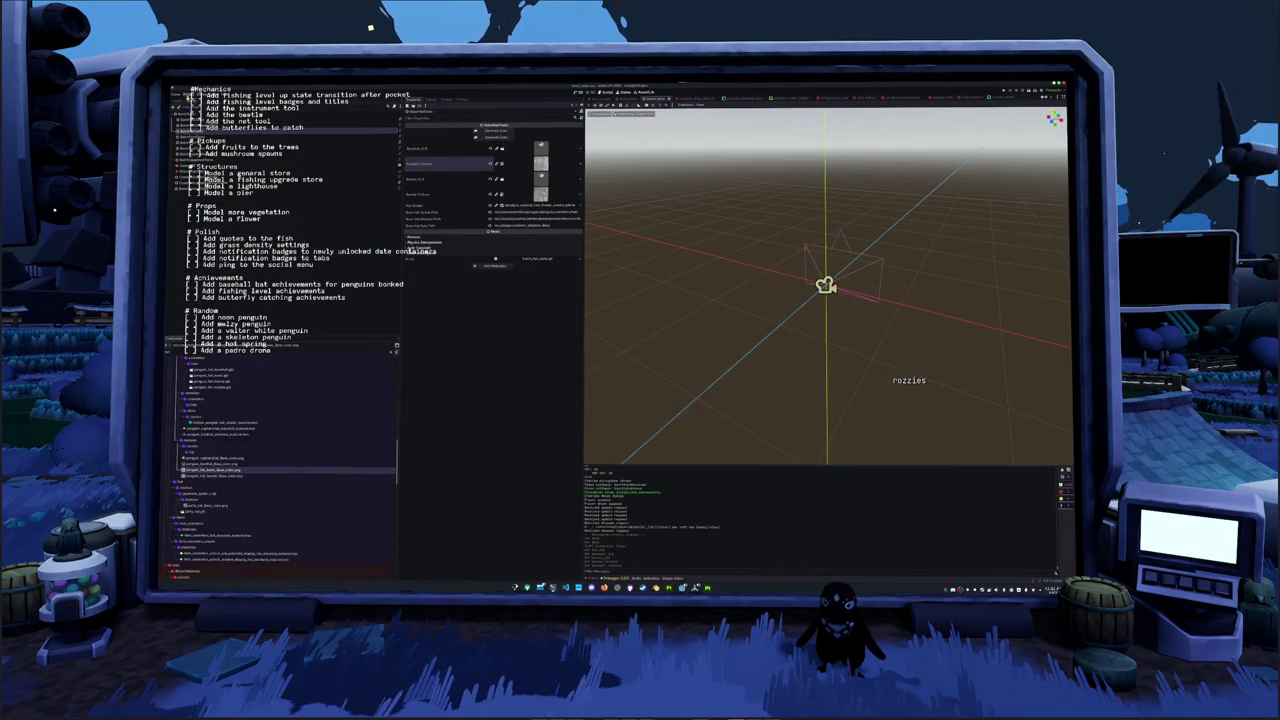
pyautogui.click(182, 93)
pyautogui.click(391, 353)
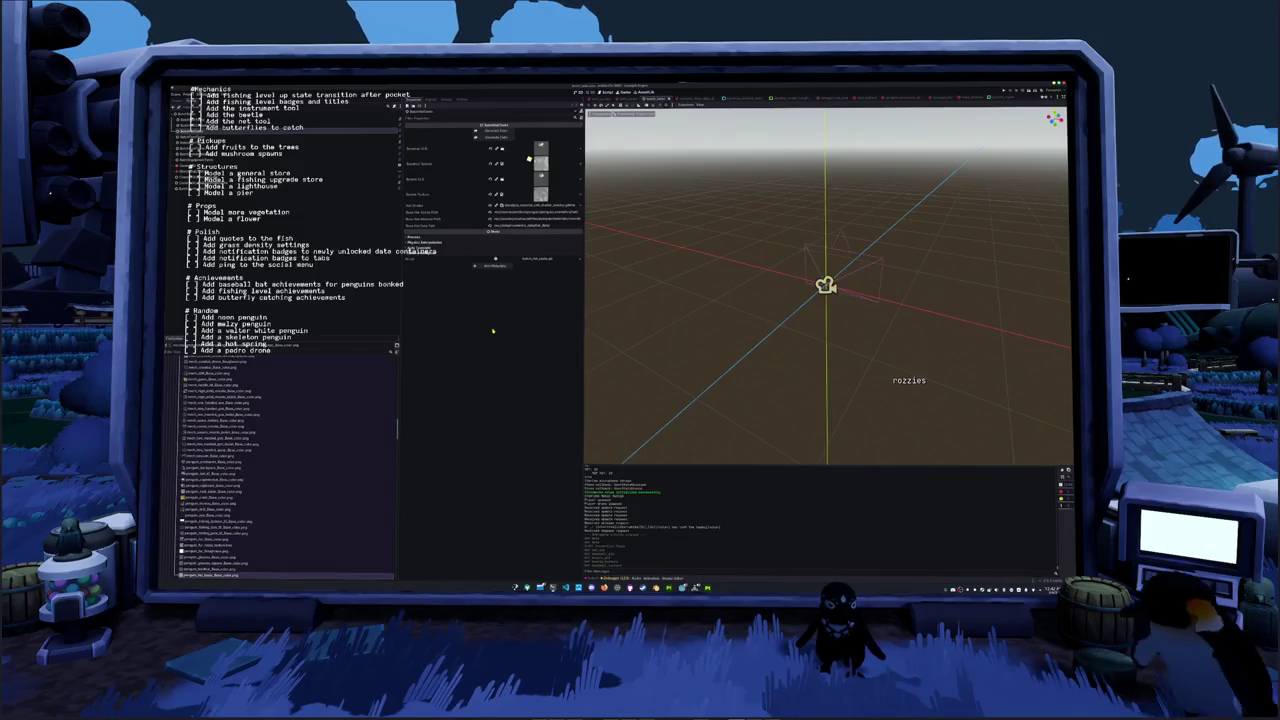
pyautogui.hotkey('alt', 'Tab')
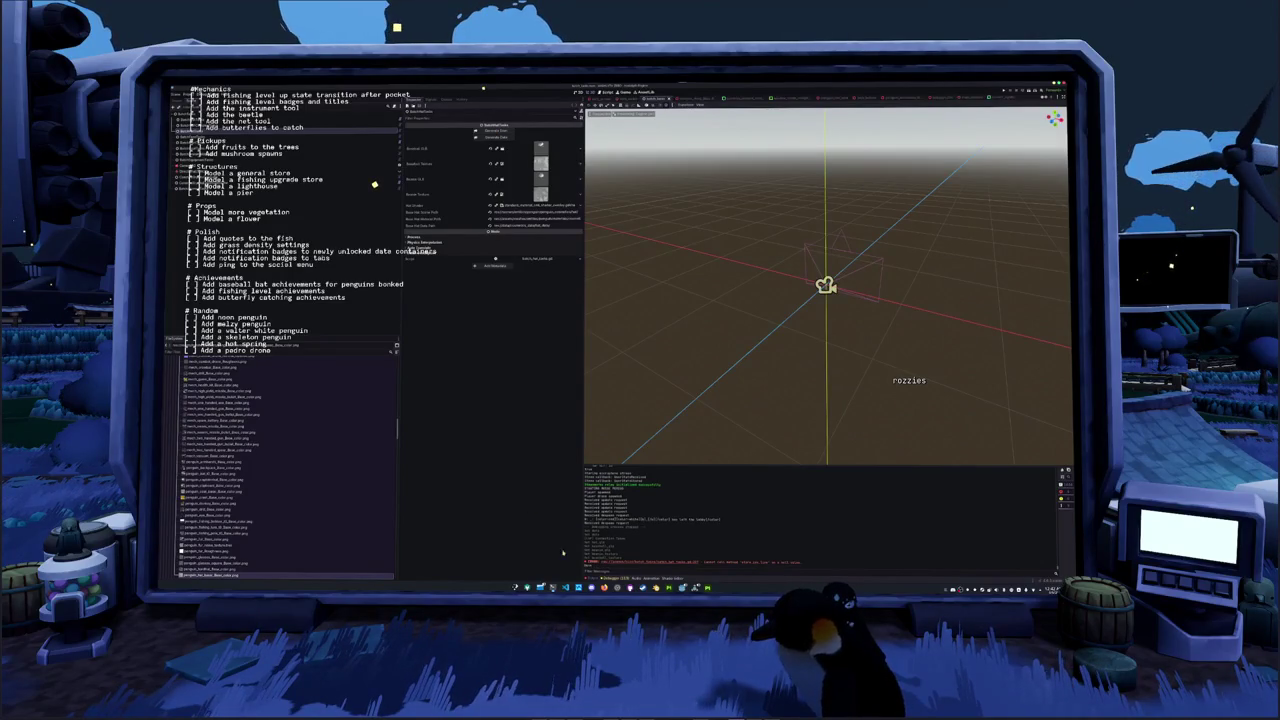
pyautogui.hotkey('alt', 'Tab')
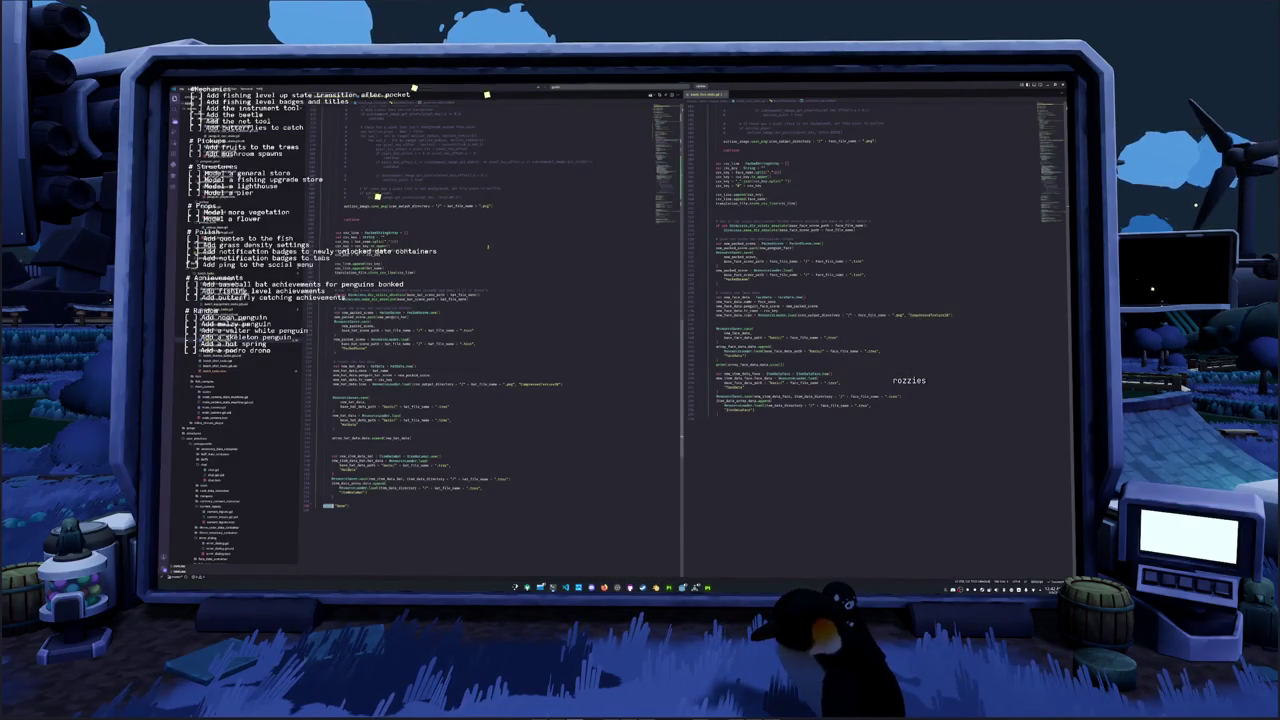
# - Save the current Godot scene, then go back to the generator script in VS Code
pyautogui.scroll(5, 487, 98)
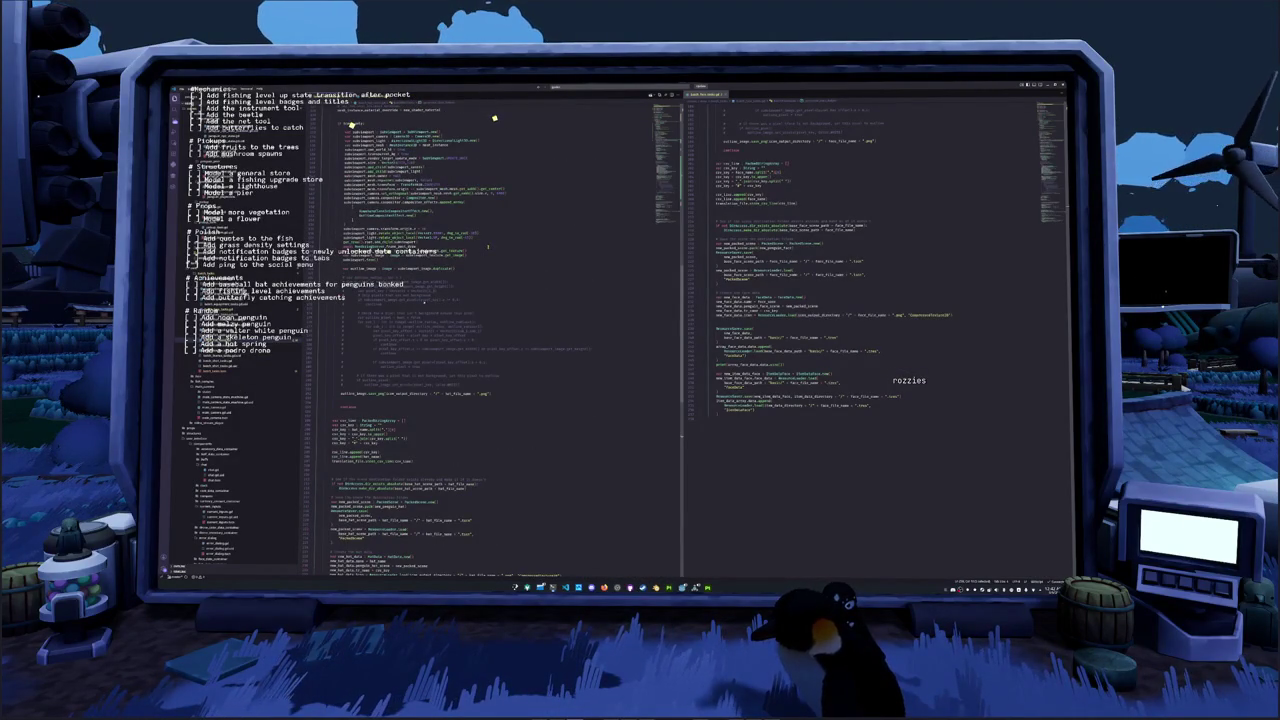
pyautogui.scroll(3, 490, 108)
pyautogui.scroll(5, 500, 126)
pyautogui.scroll(2, 345, 133)
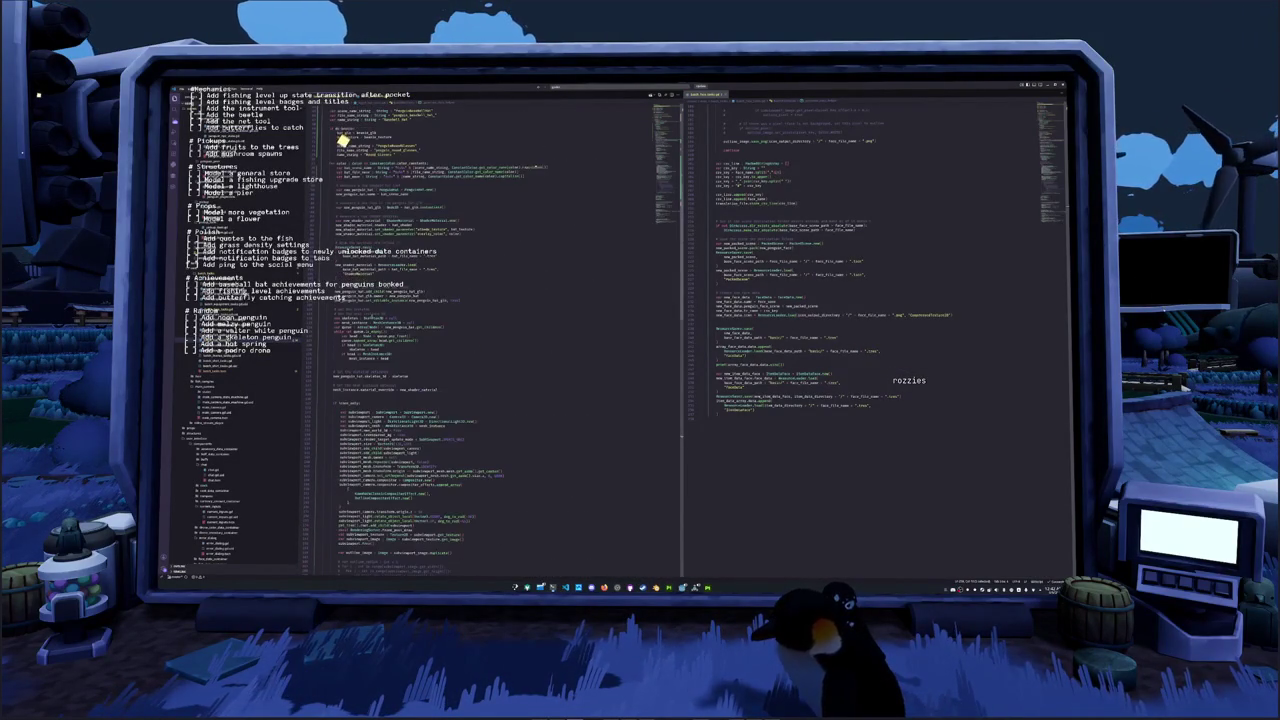
pyautogui.scroll(2, 340, 145)
pyautogui.scroll(3, 333, 158)
pyautogui.scroll(2, 328, 168)
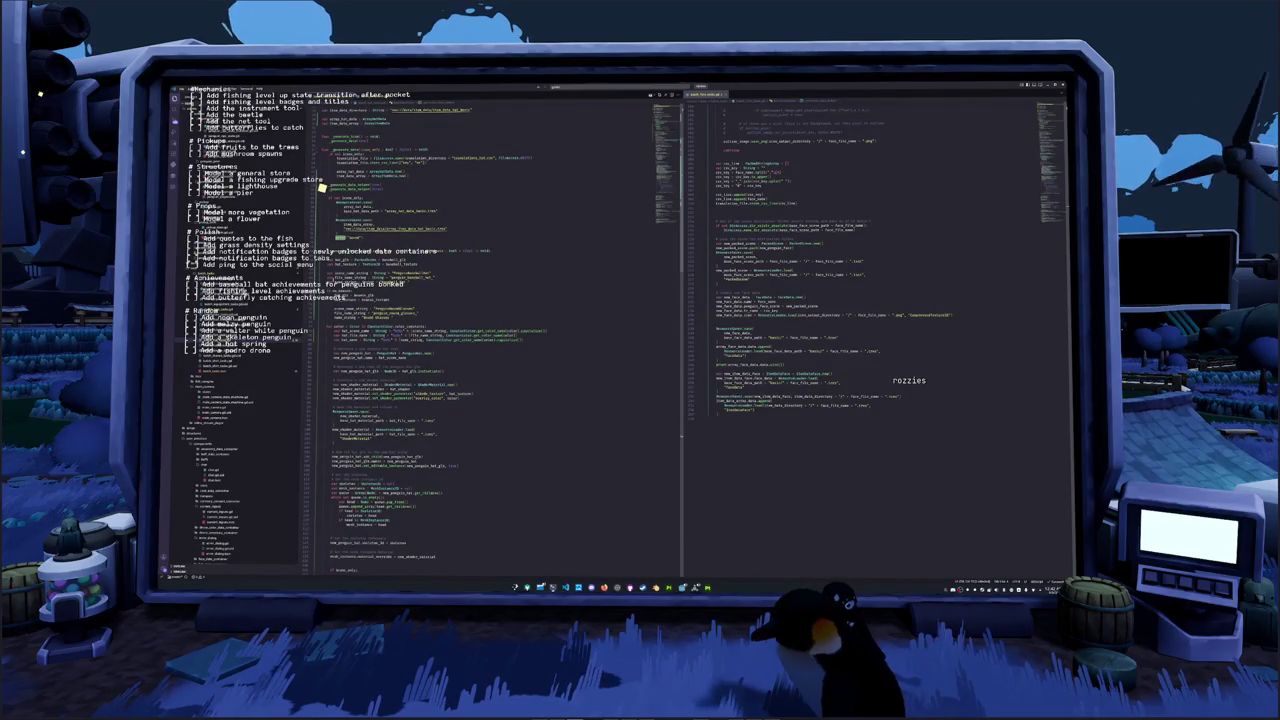
pyautogui.scroll(3, 316, 240)
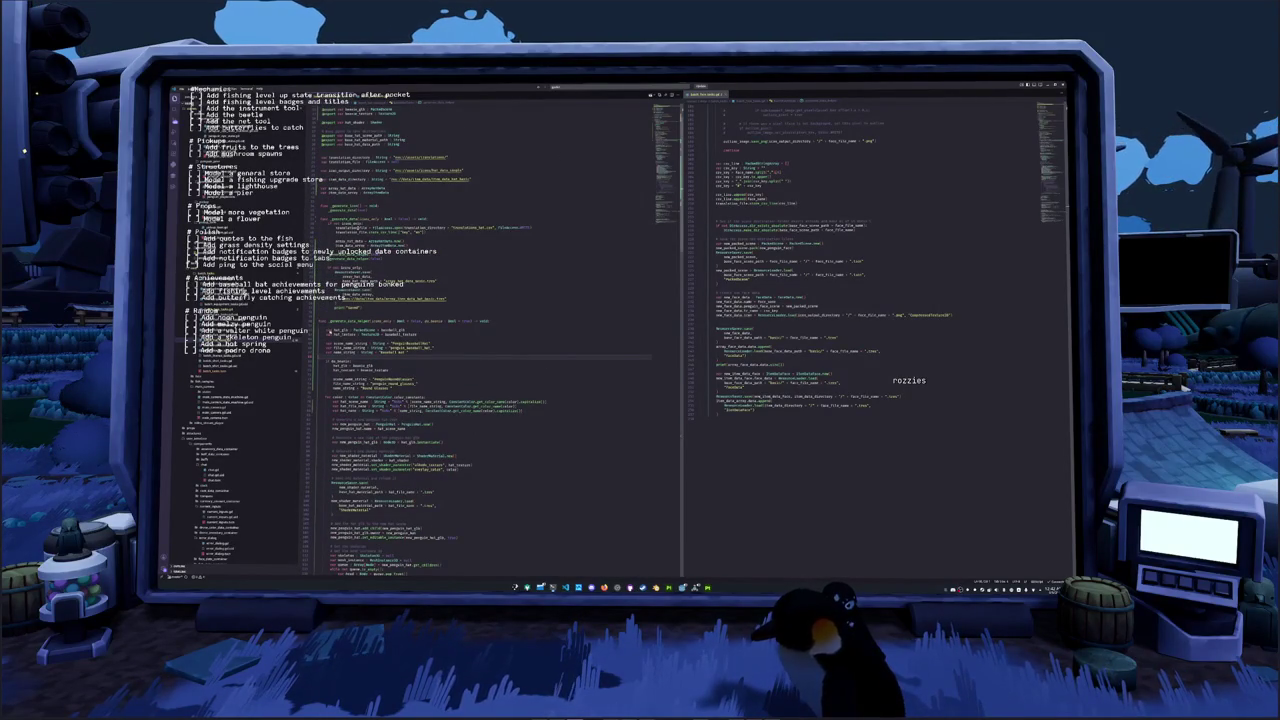
pyautogui.scroll(2, 400, 300)
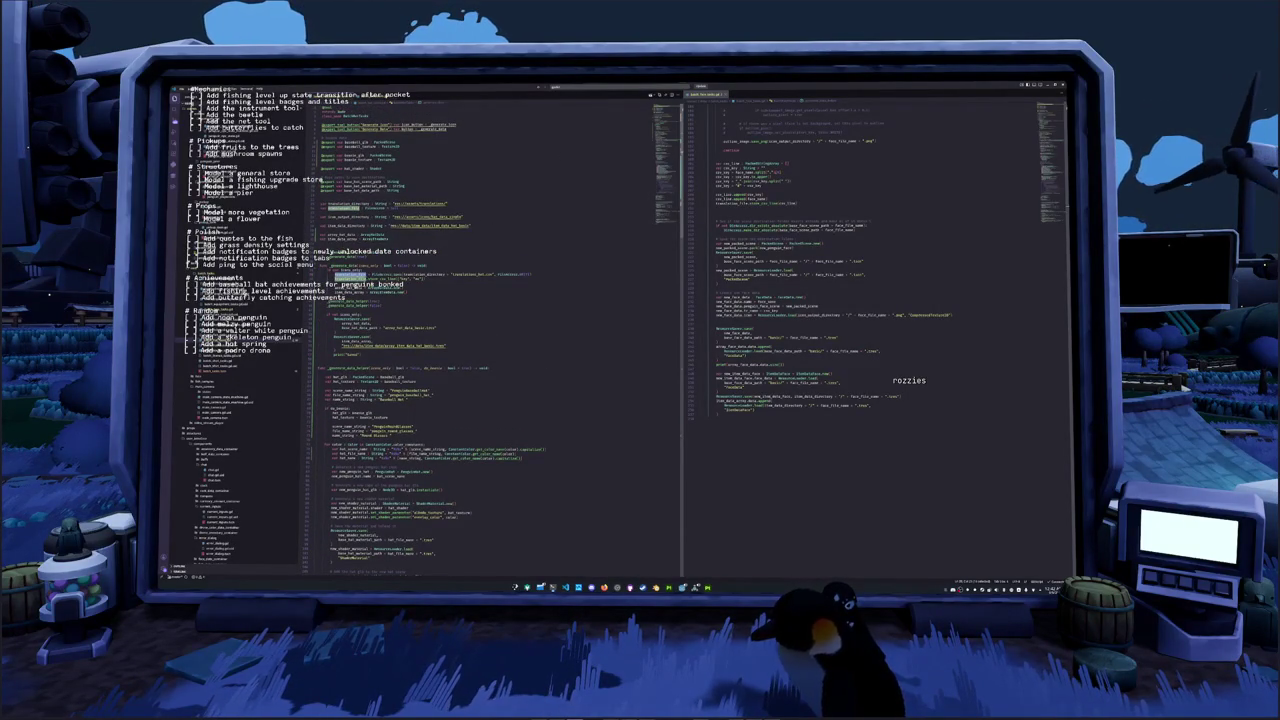
pyautogui.hotkey('alt', 'Tab')
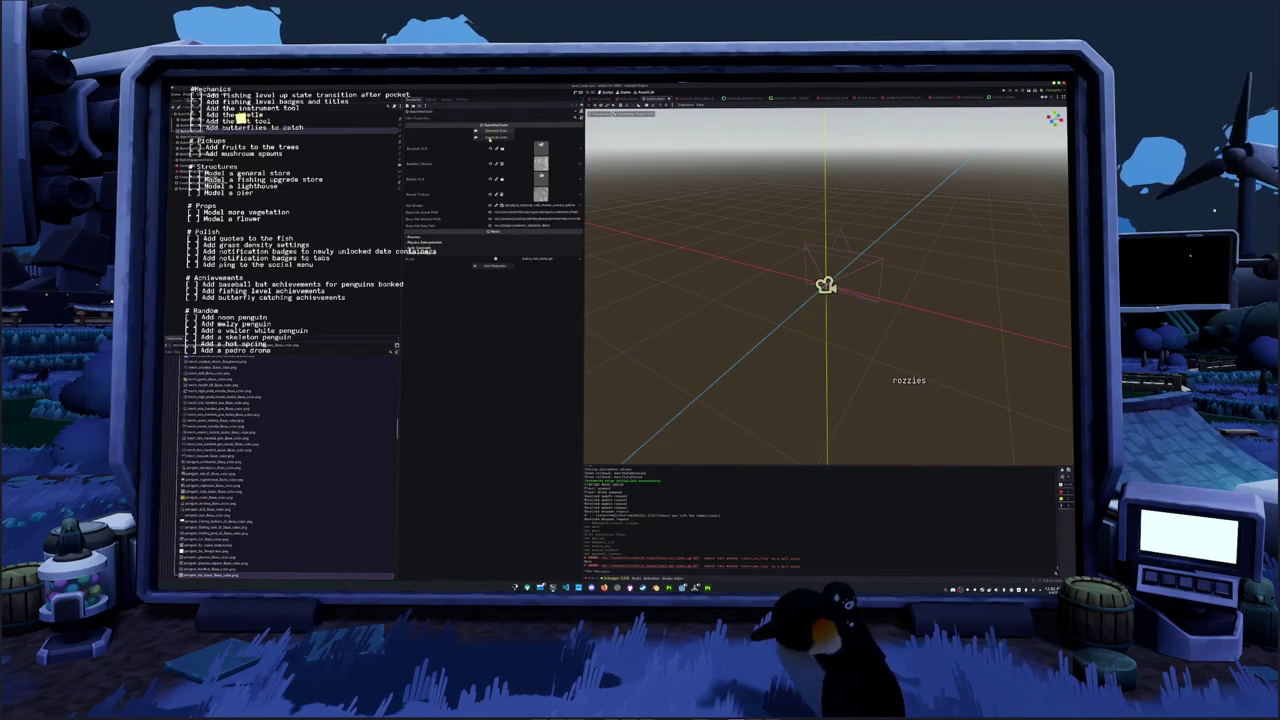
pyautogui.hotkey('ctrl', 's')
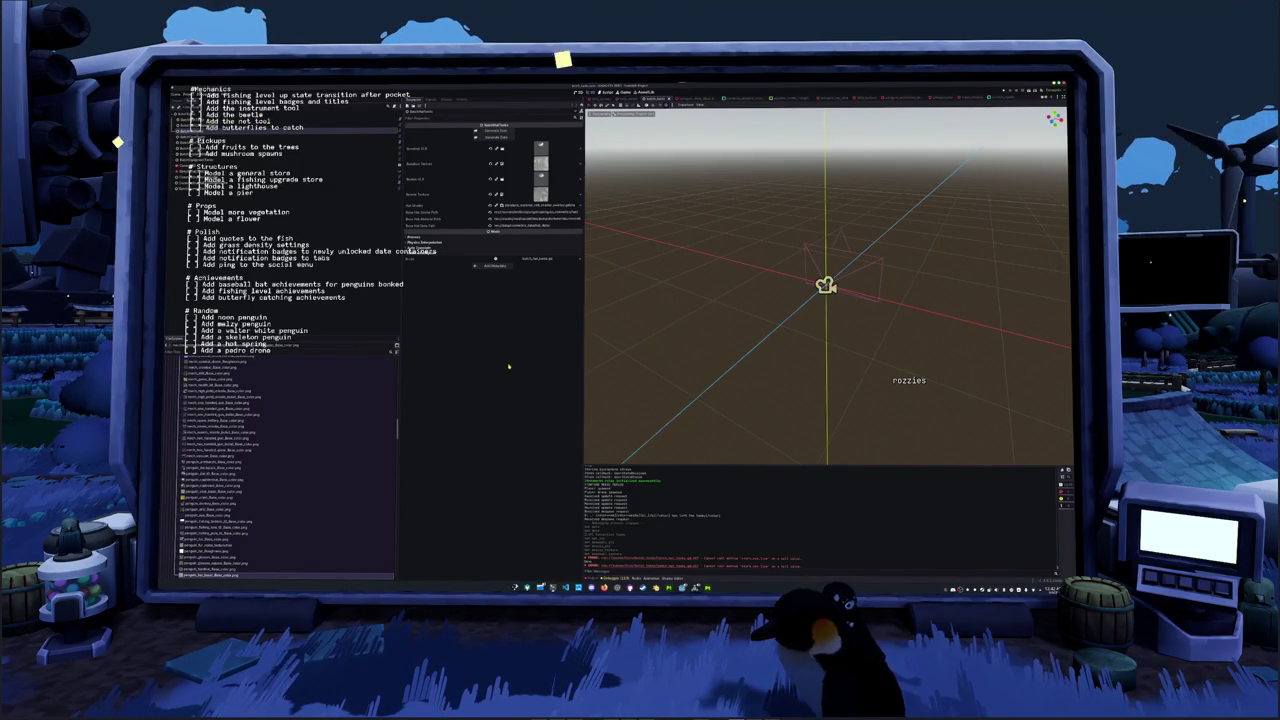
pyautogui.hotkey('alt', 'Tab')
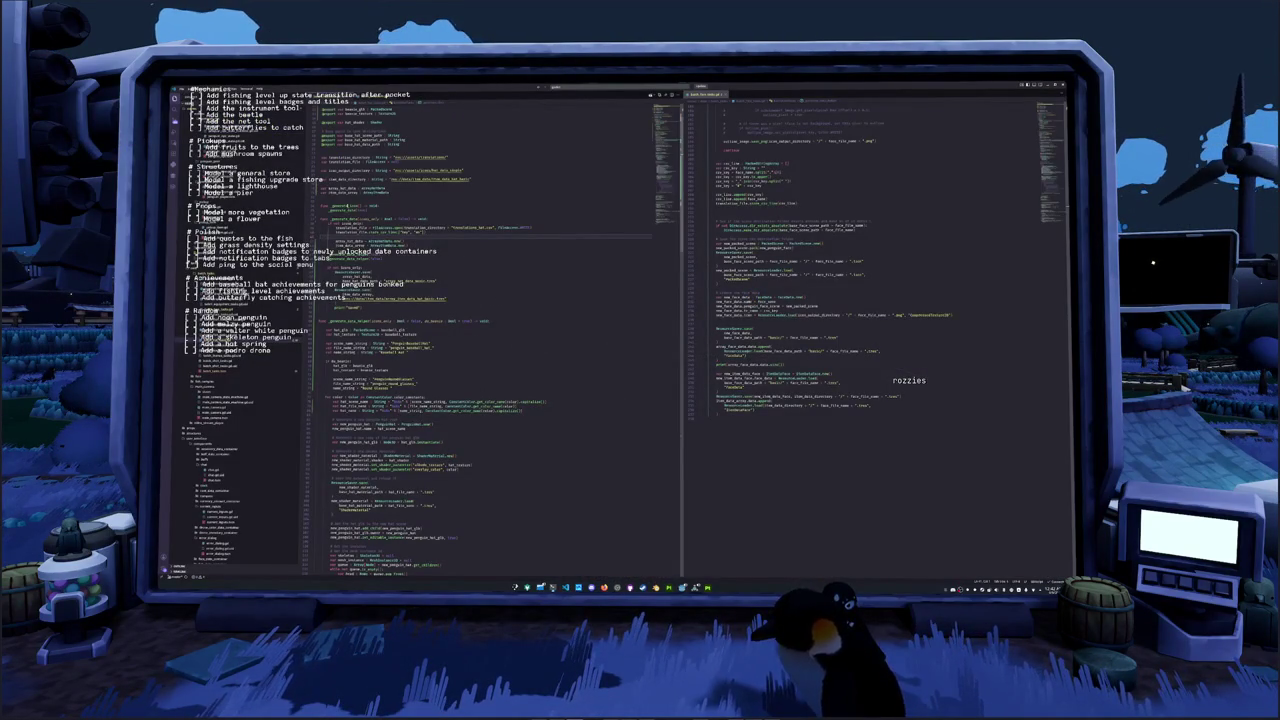
# - Insert a new function call with the argument true on an earlier script line
pyautogui.click(360, 206)
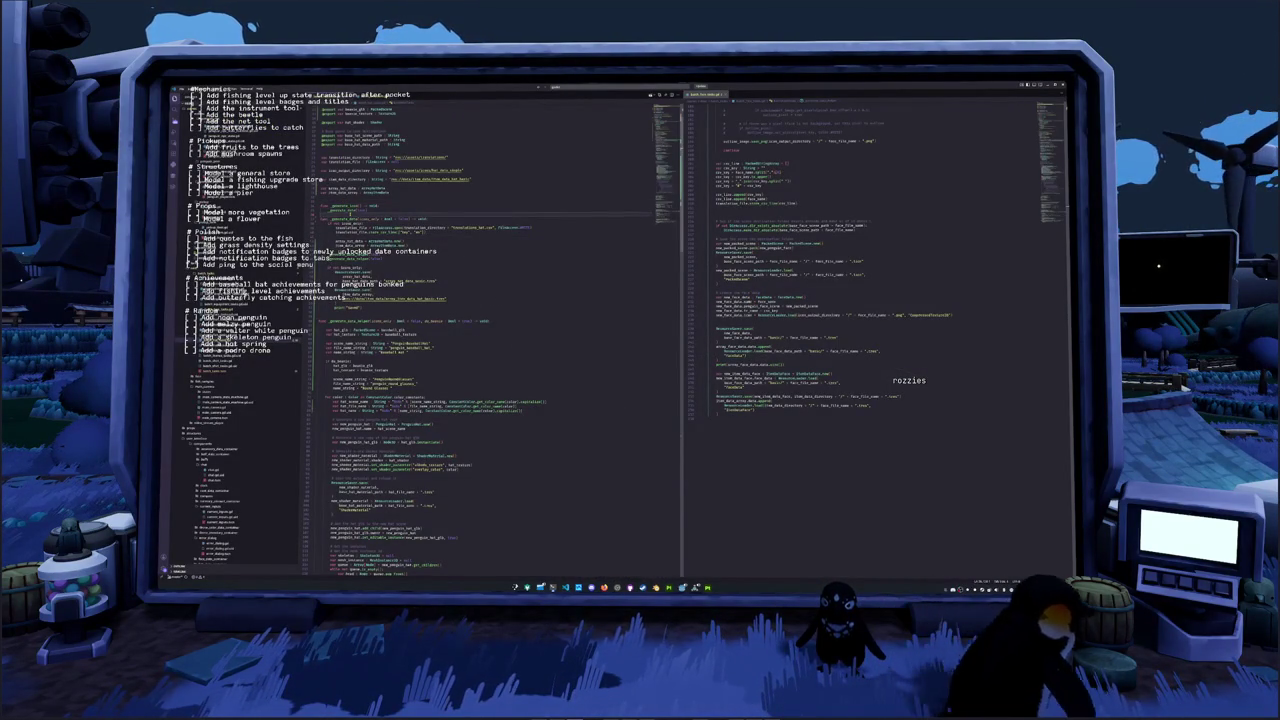
pyautogui.hotkey('ctrl', 'v')
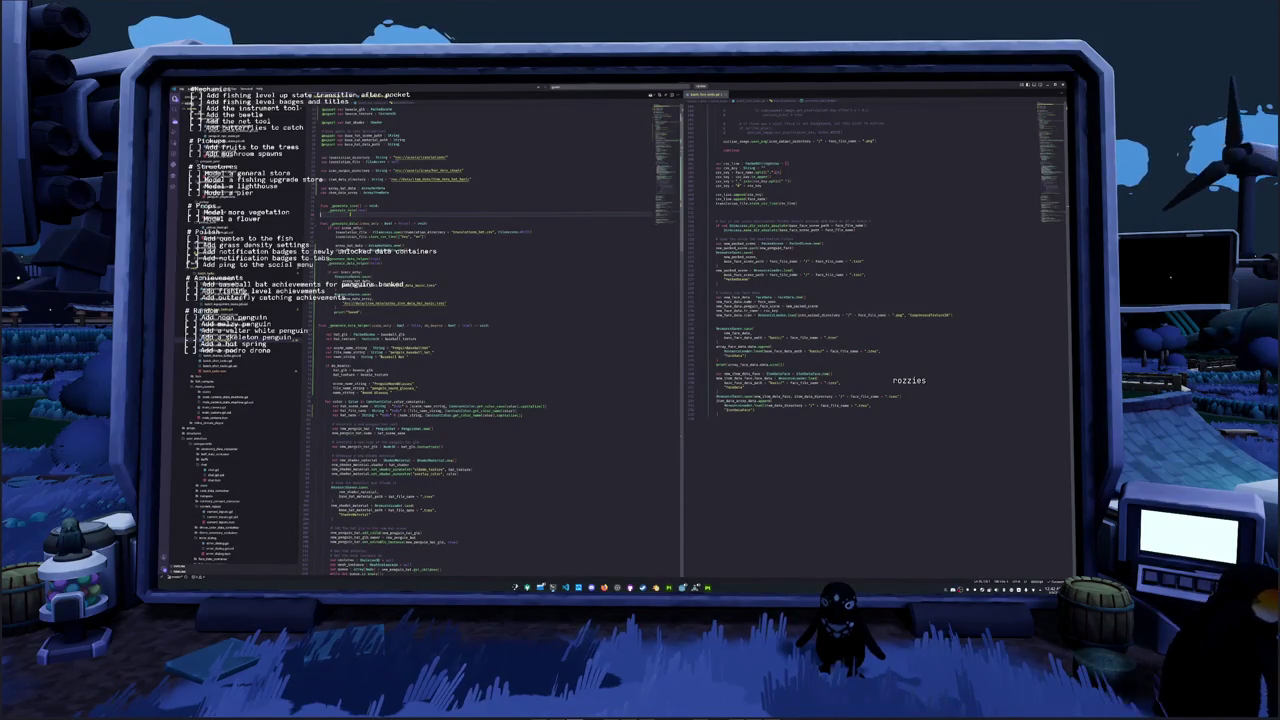
pyautogui.write('(')
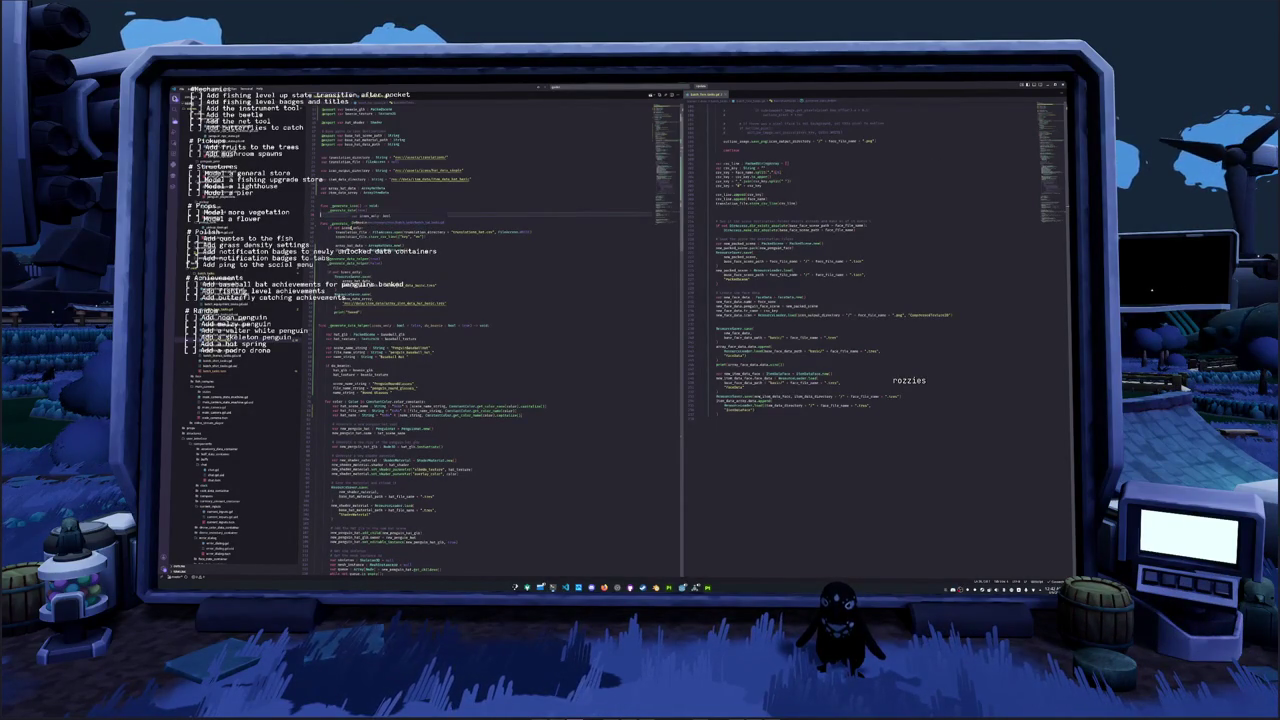
pyautogui.scroll(5, 860, 303)
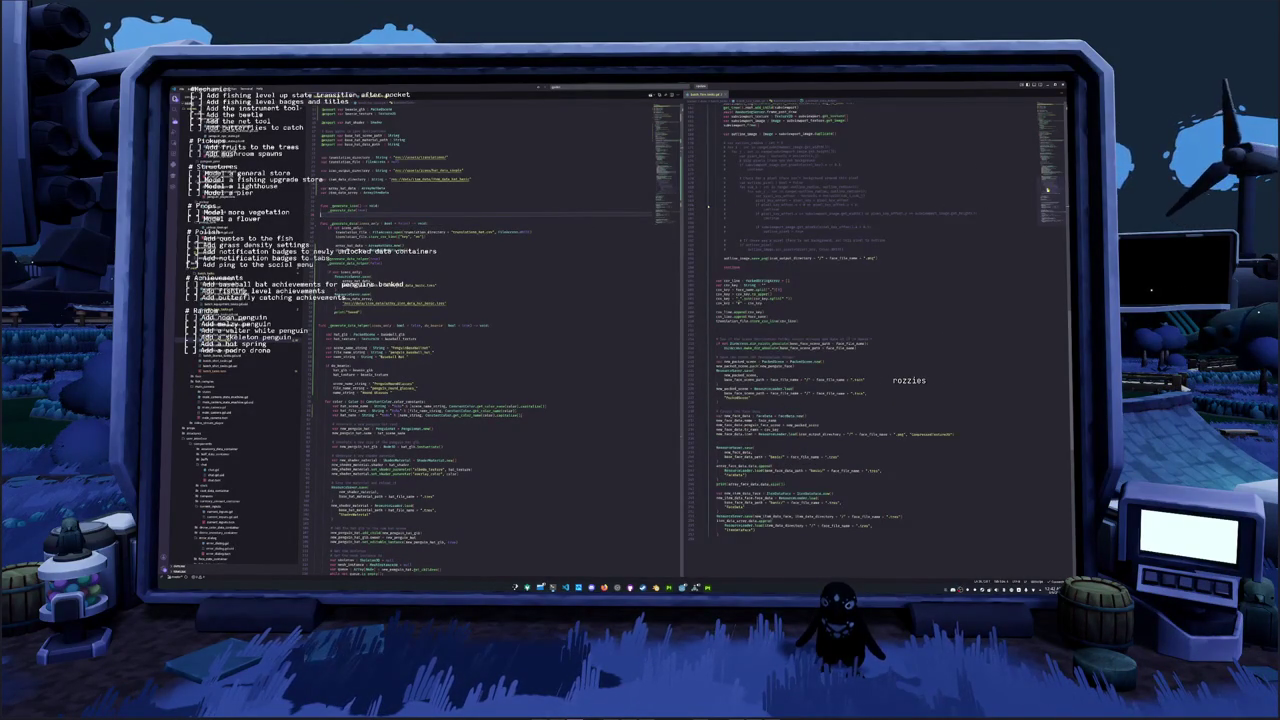
pyautogui.scroll(5, 708, 206)
pyautogui.scroll(5, 708, 206)
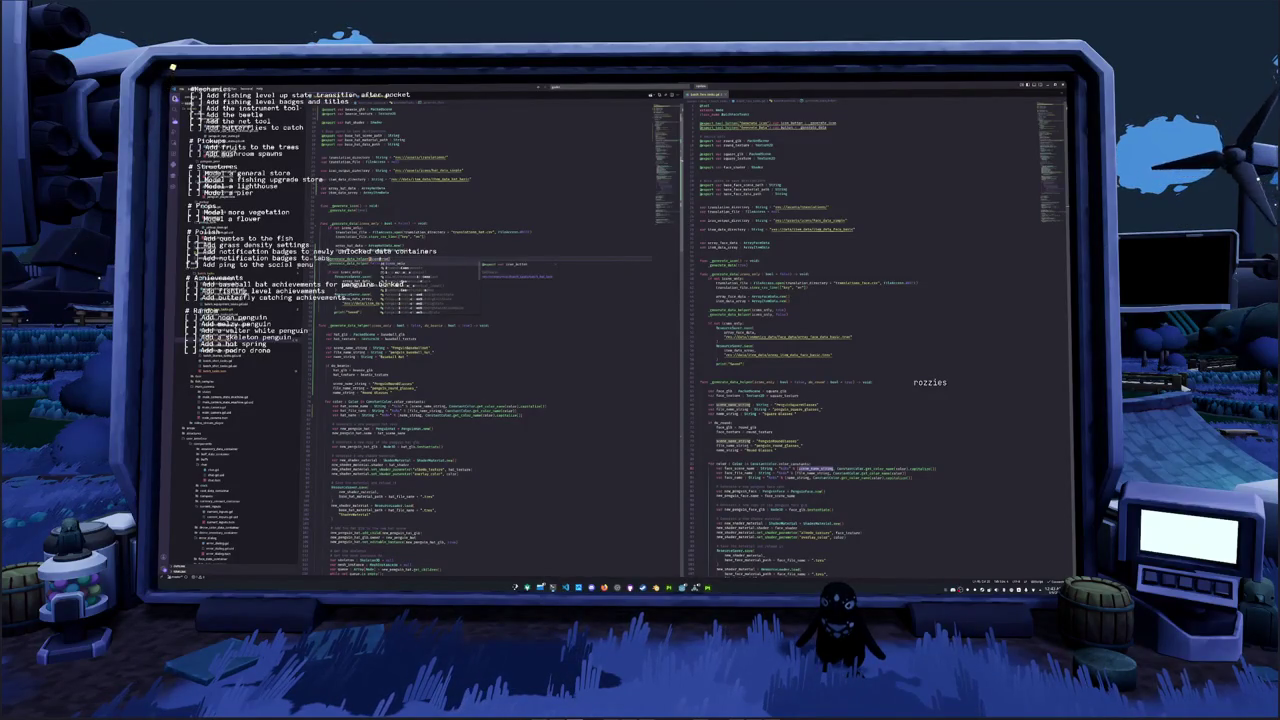
pyautogui.write('(')
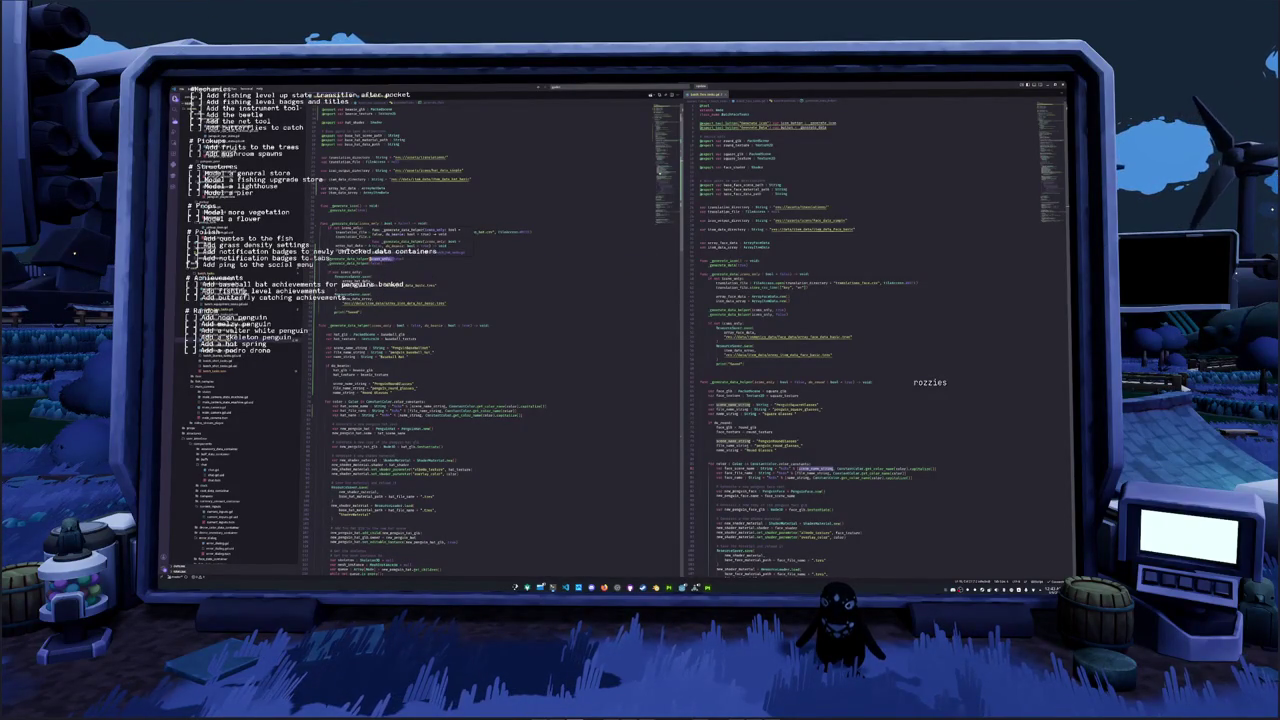
pyautogui.write('true')
pyautogui.hotkey('alt', 'Tab')
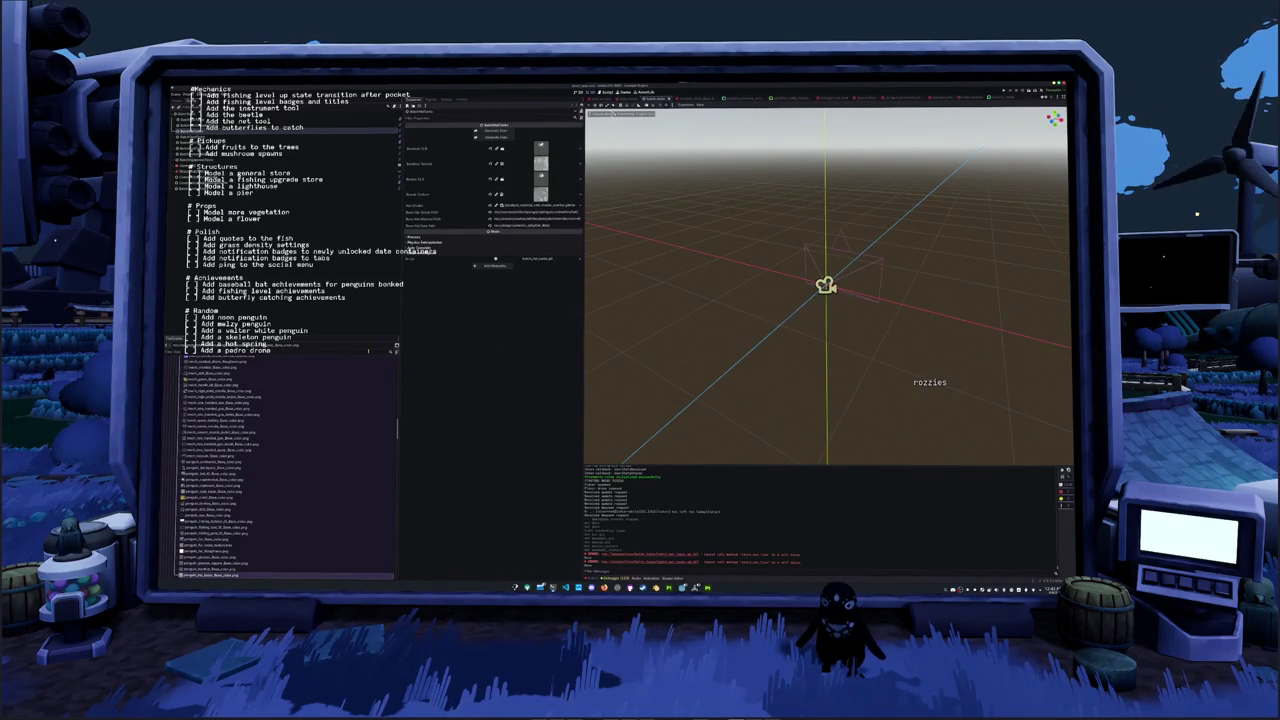
# - Browse the generated penguin hat images in the FileSystem dock and save the scene
pyautogui.scroll(-3, 297, 420)
pyautogui.scroll(-3, 297, 420)
pyautogui.scroll(-3, 297, 420)
pyautogui.scroll(-3, 297, 420)
pyautogui.scroll(3, 297, 420)
pyautogui.scroll(2, 297, 420)
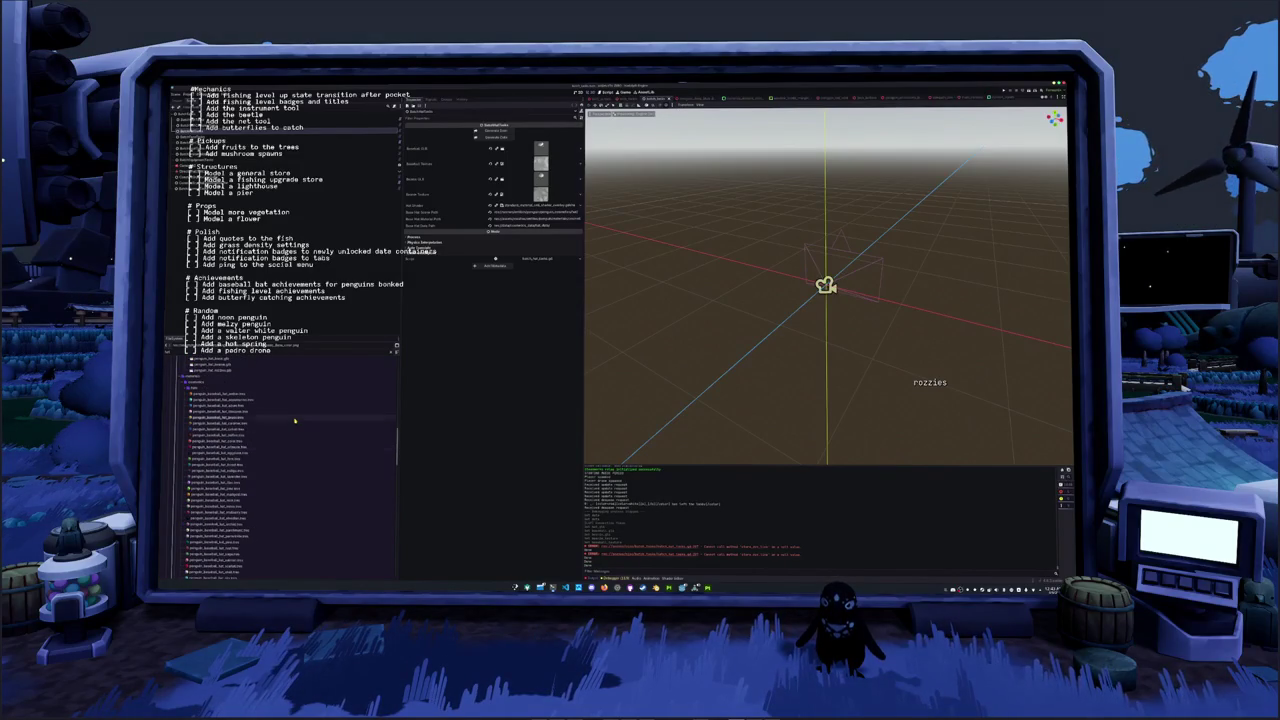
pyautogui.scroll(2, 281, 440)
pyautogui.scroll(-2, 281, 440)
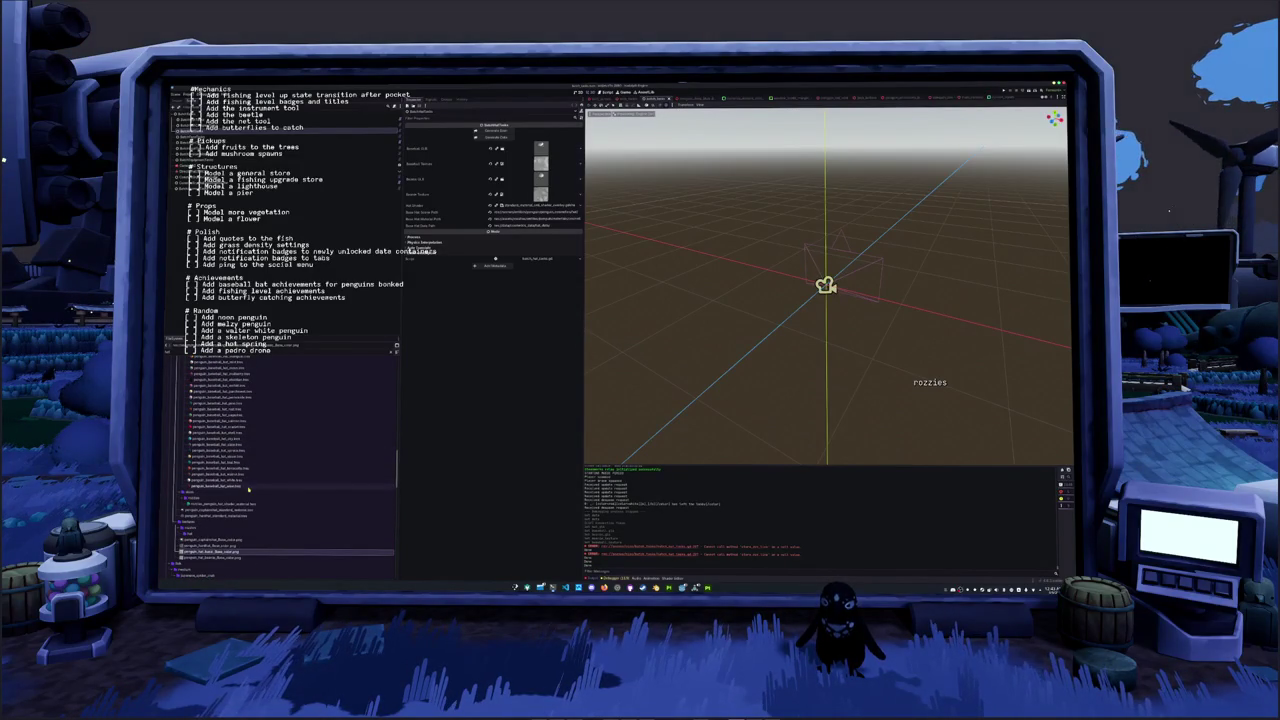
pyautogui.scroll(3, 270, 450)
pyautogui.scroll(3, 281, 430)
pyautogui.hotkey('ctrl', 's')
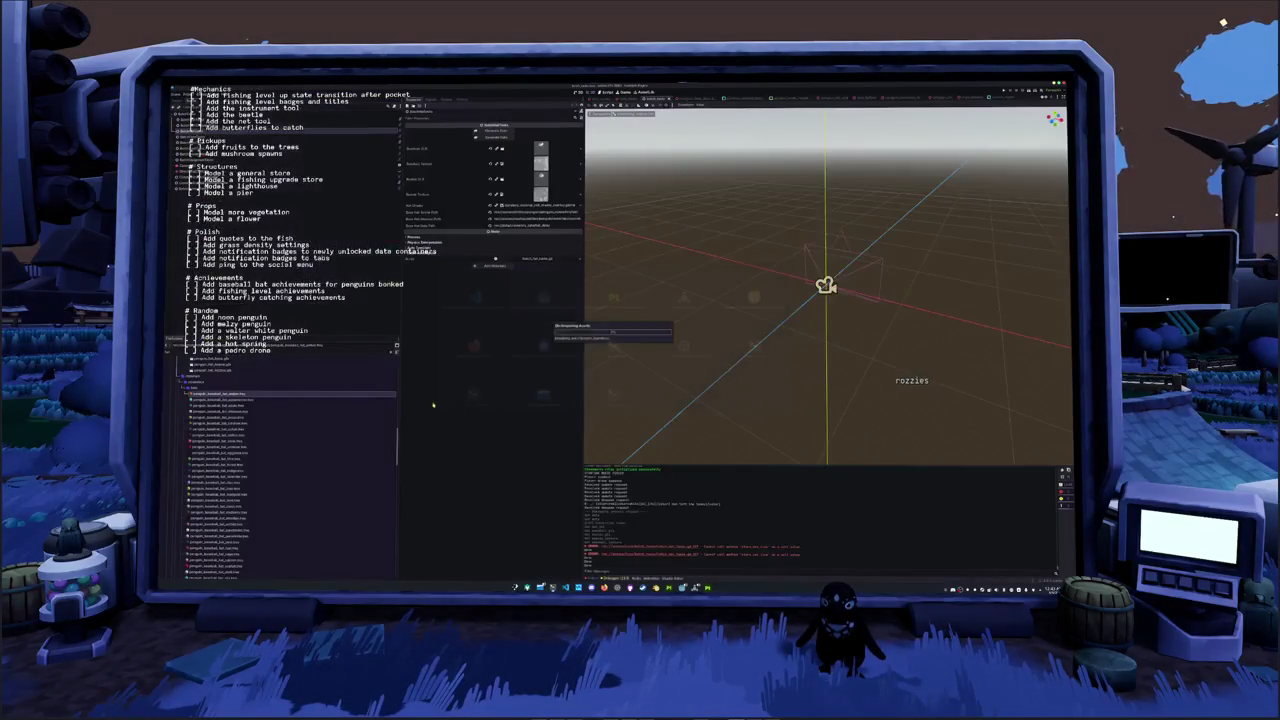
# - Find the generator script in the FileSystem dock and open it in the external editor
pyautogui.scroll(3, 261, 411)
pyautogui.scroll(2, 261, 411)
pyautogui.scroll(2, 257, 420)
pyautogui.scroll(2, 245, 428)
pyautogui.scroll(-3, 240, 430)
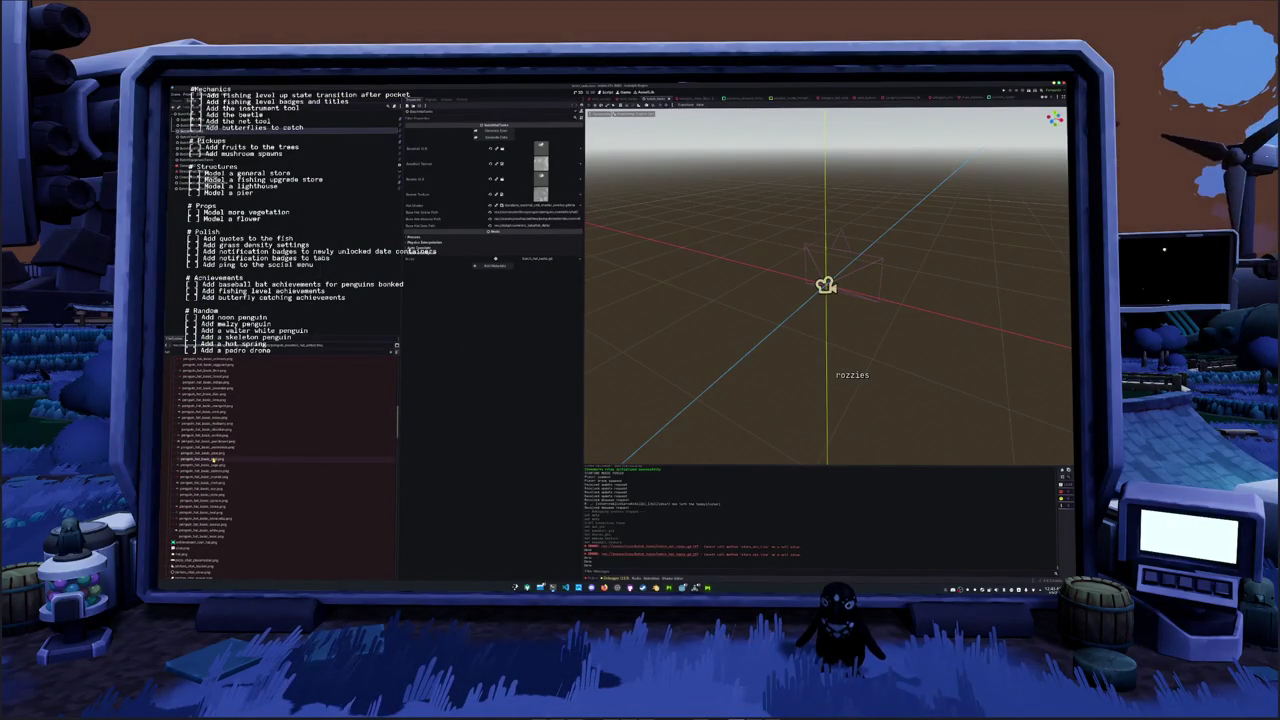
pyautogui.scroll(-2, 237, 433)
pyautogui.scroll(-1, 201, 456)
pyautogui.scroll(3, 205, 456)
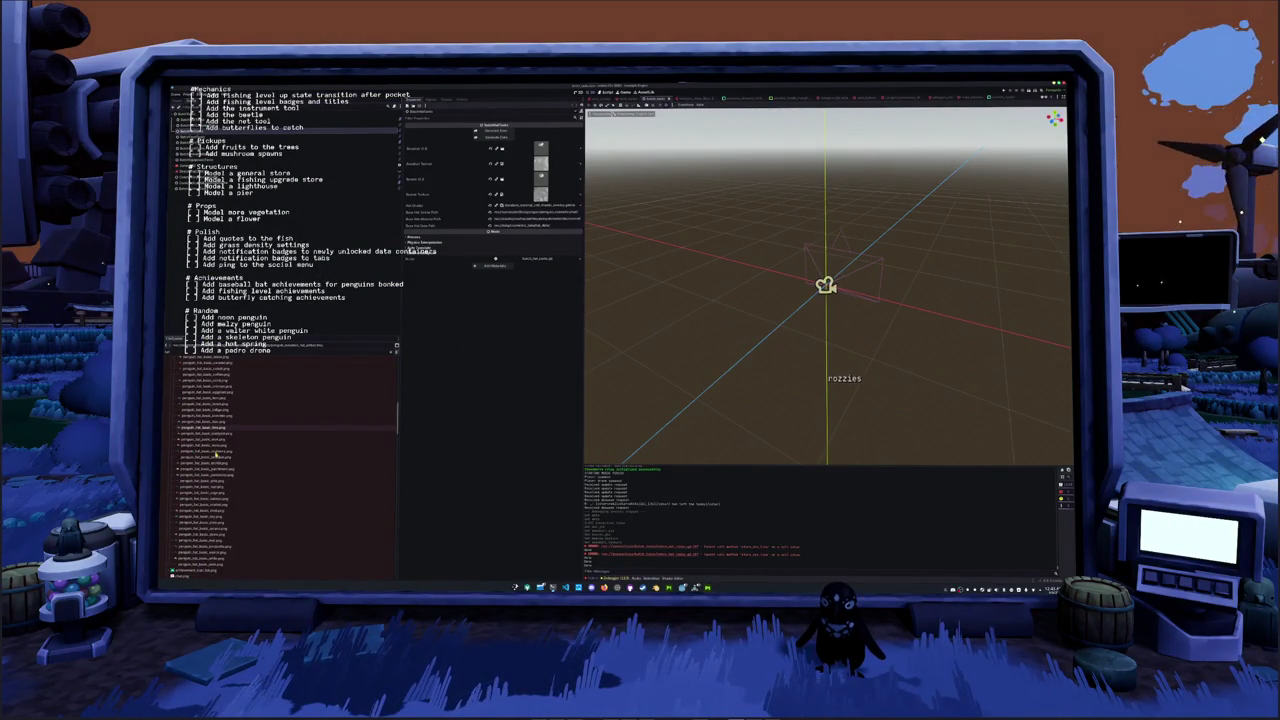
pyautogui.doubleClick(207, 450)
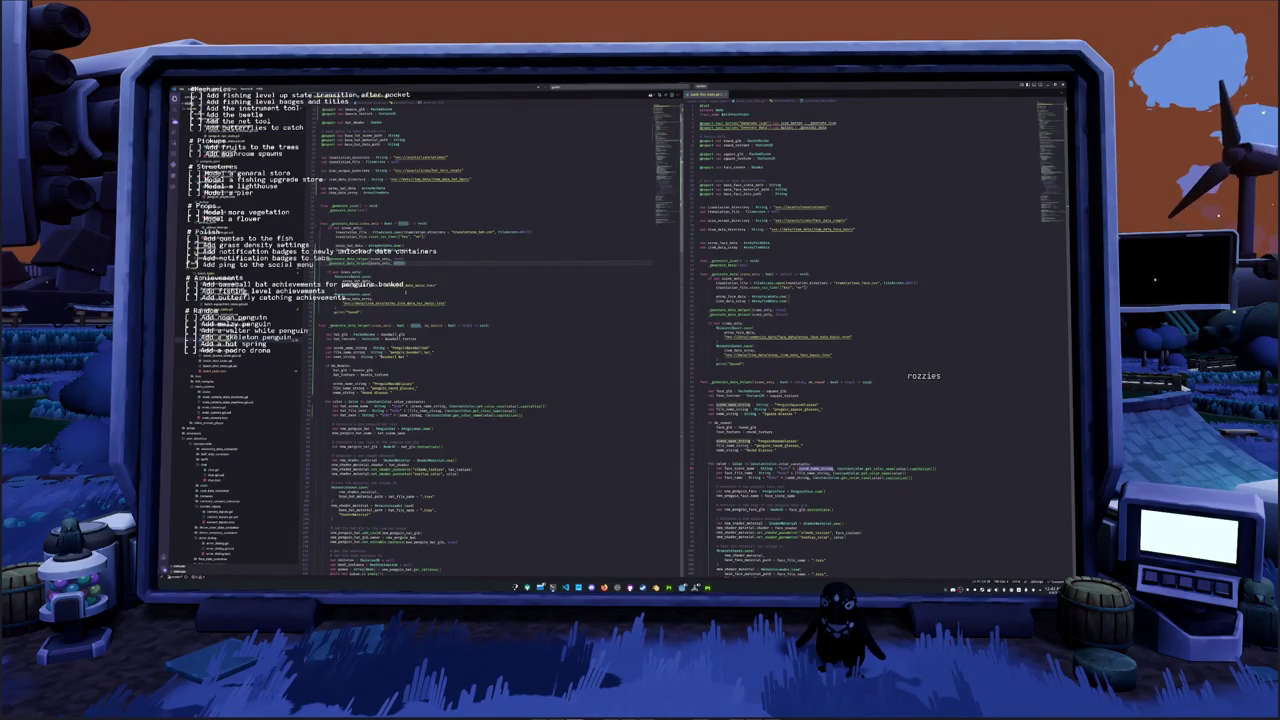
# - Delete the PenguinBaseballHat name string in the generator script
pyautogui.scroll(-2, 480, 330)
pyautogui.doubleClick(411, 325)
pyautogui.click(404, 343)
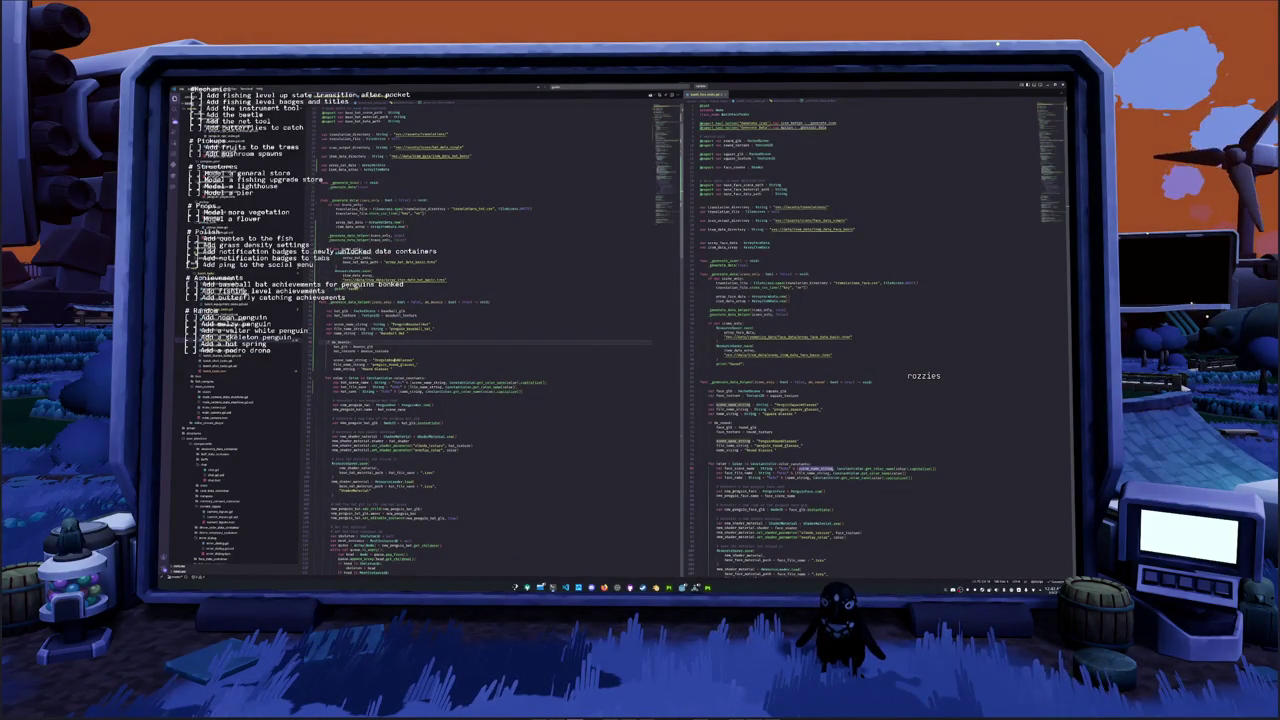
pyautogui.doubleClick(400, 359)
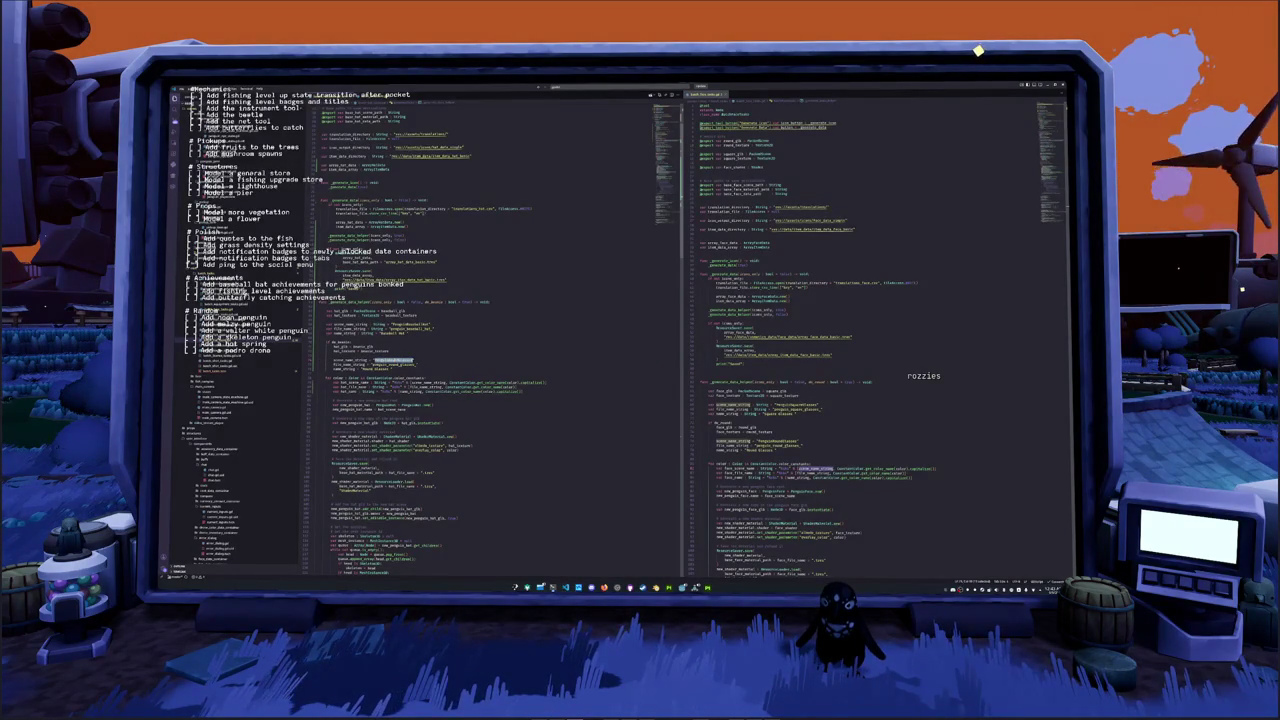
pyautogui.press('BackSpace')
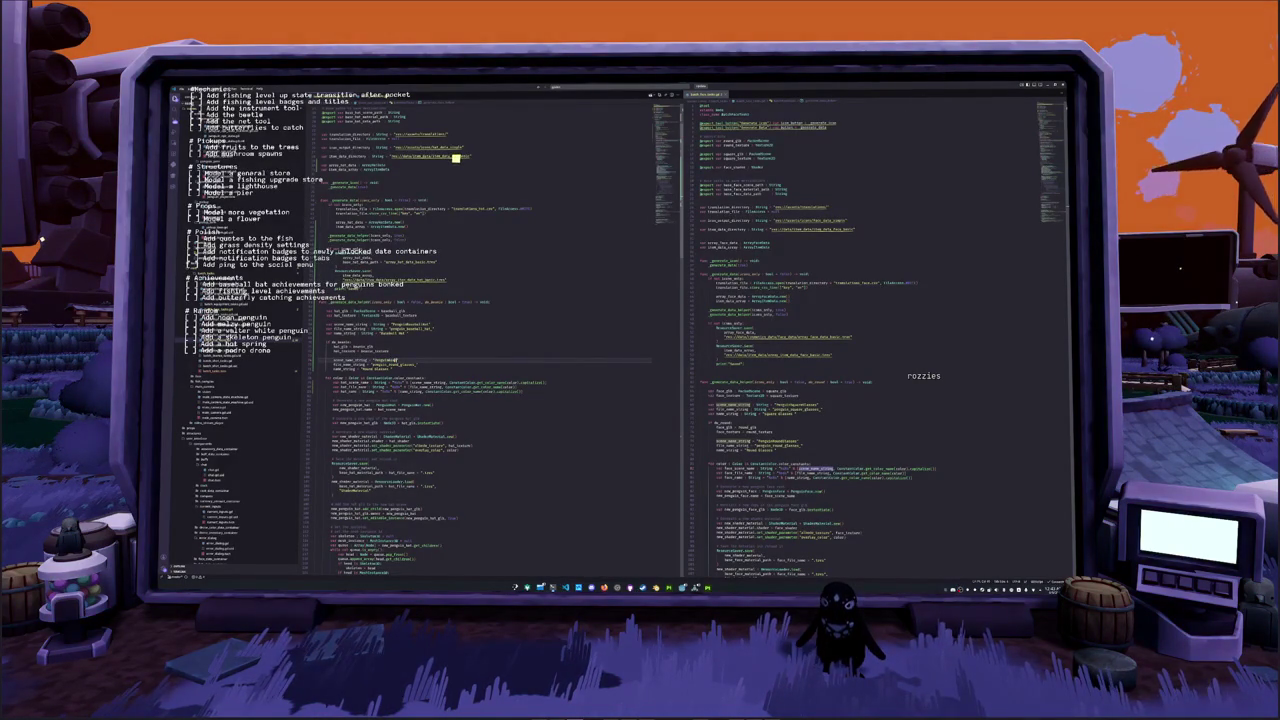
pyautogui.press('Down')
# - Clear the old file name and 'Round Glasses' display name, then return to Godot
pyautogui.press('BackSpace')
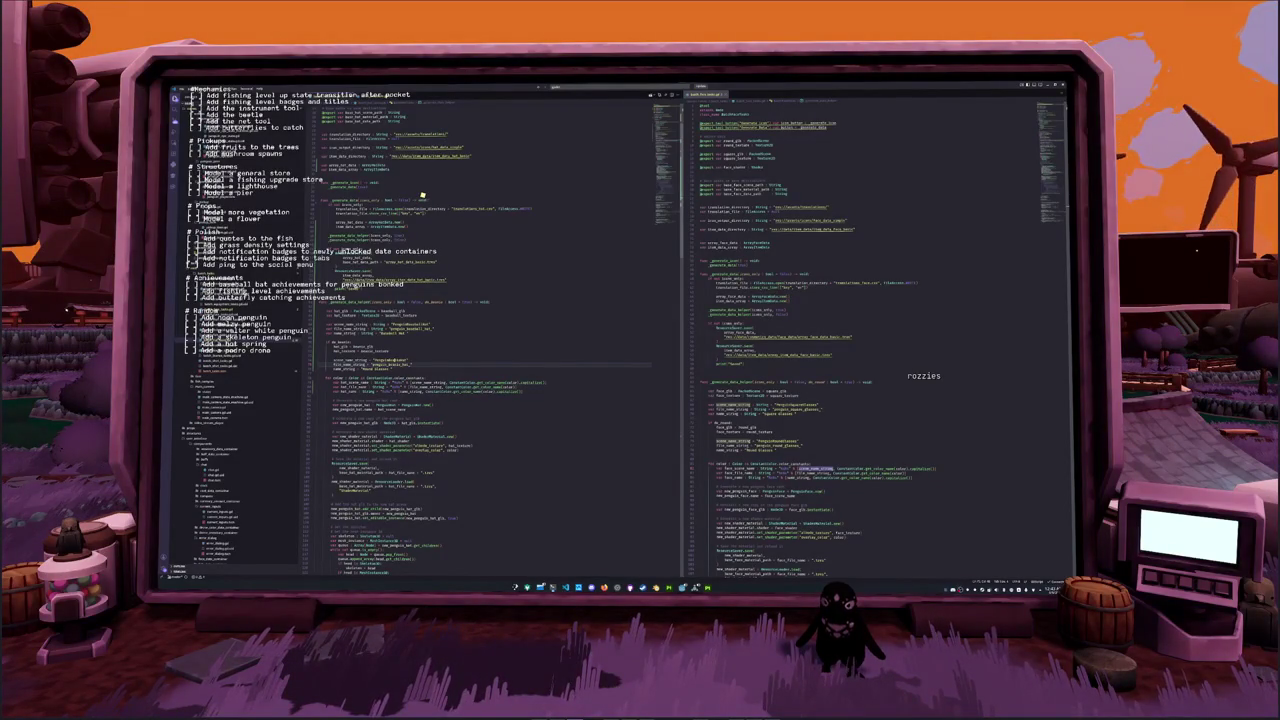
pyautogui.press('Down')
pyautogui.press('BackSpace')
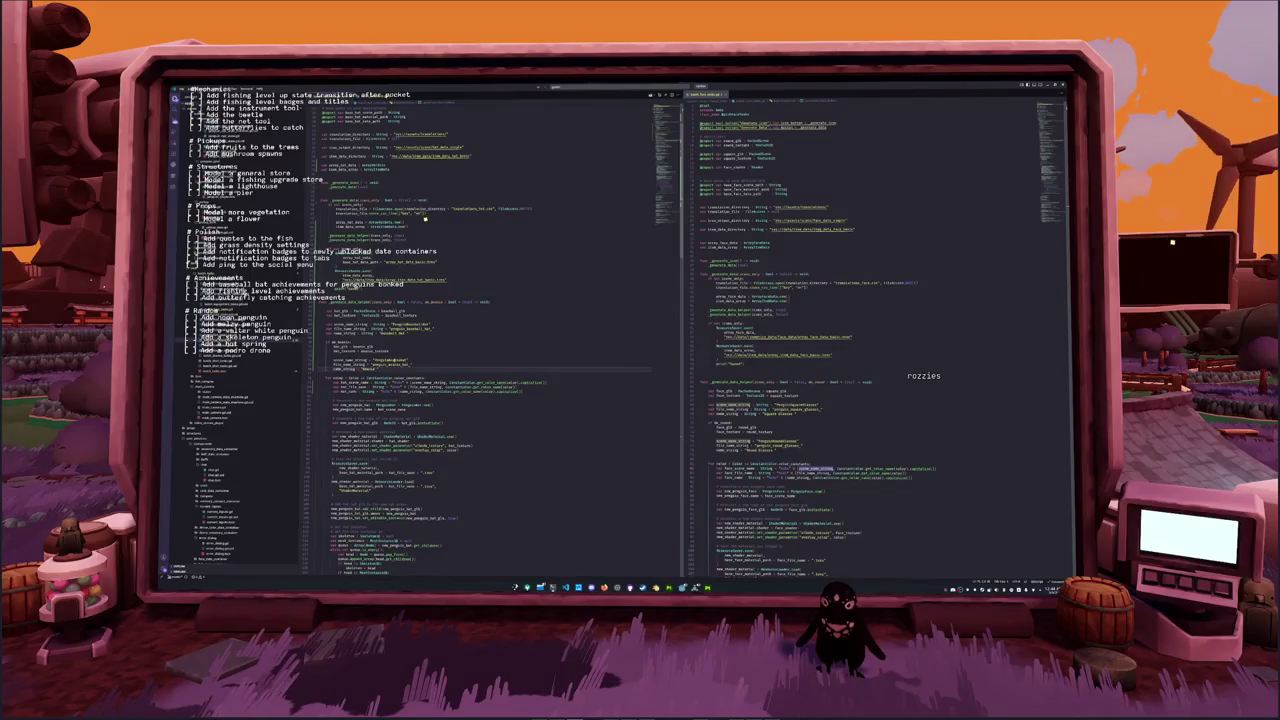
pyautogui.press('Down')
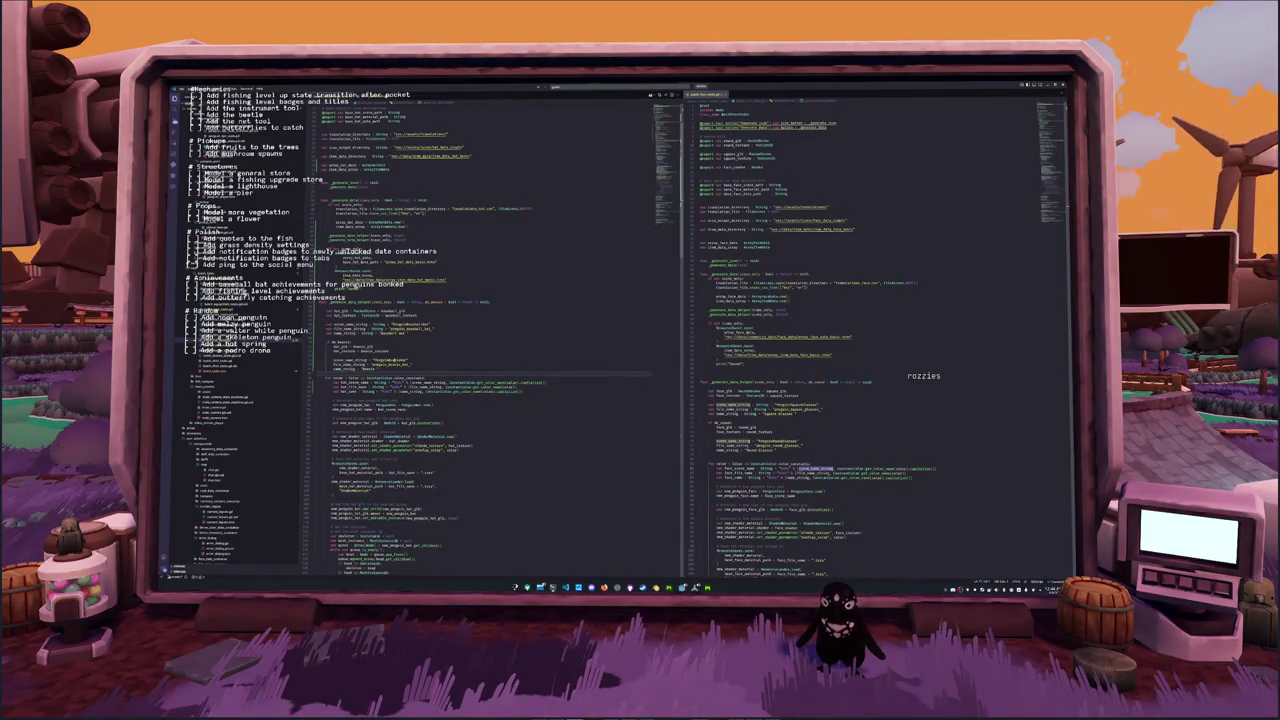
pyautogui.press('Down')
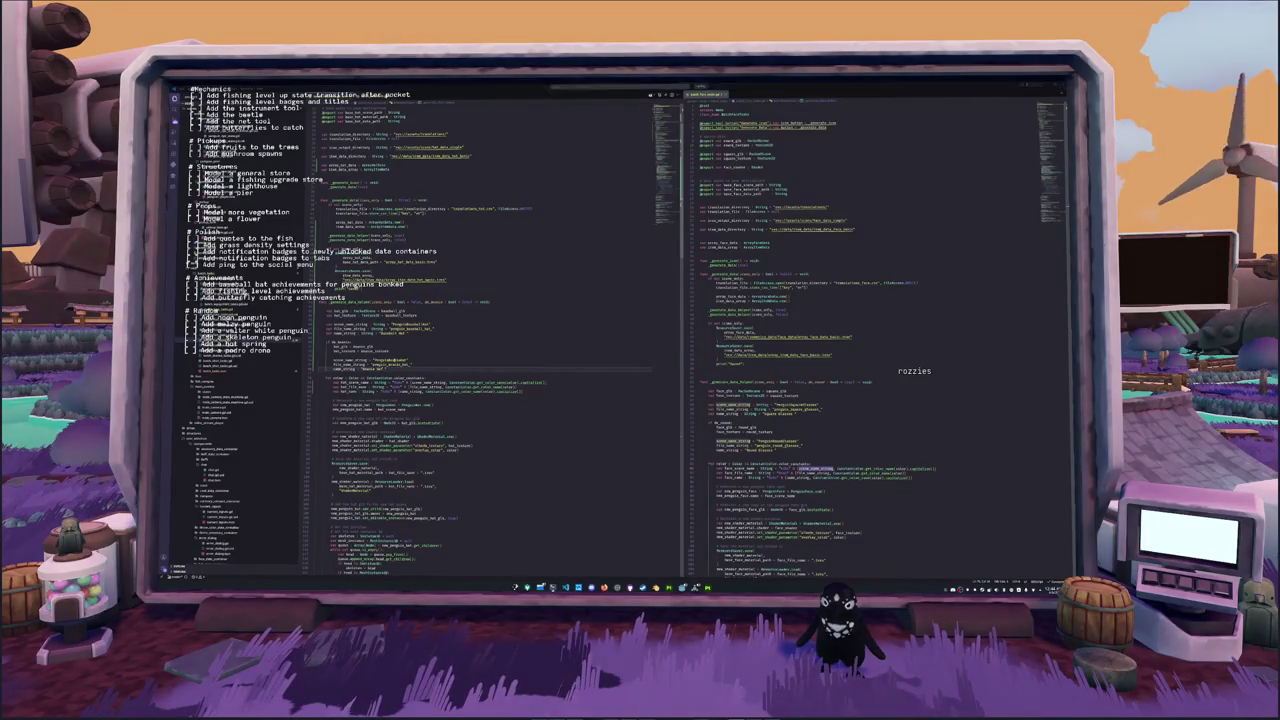
pyautogui.hotkey('alt', 'Tab')
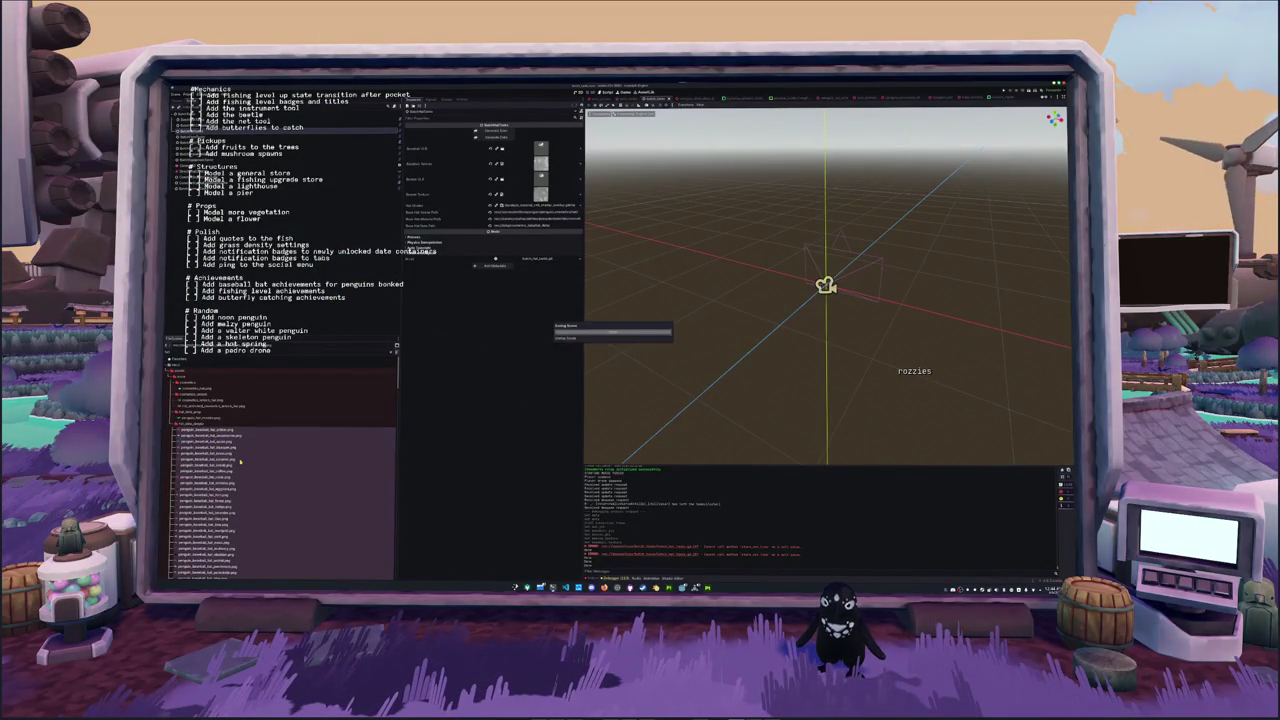
# - Let Godot reload the edited script and rescan files, then save the scene
pyautogui.scroll(-5, 215, 432)
pyautogui.scroll(-5, 225, 440)
pyautogui.scroll(-5, 238, 452)
pyautogui.scroll(-5, 238, 455)
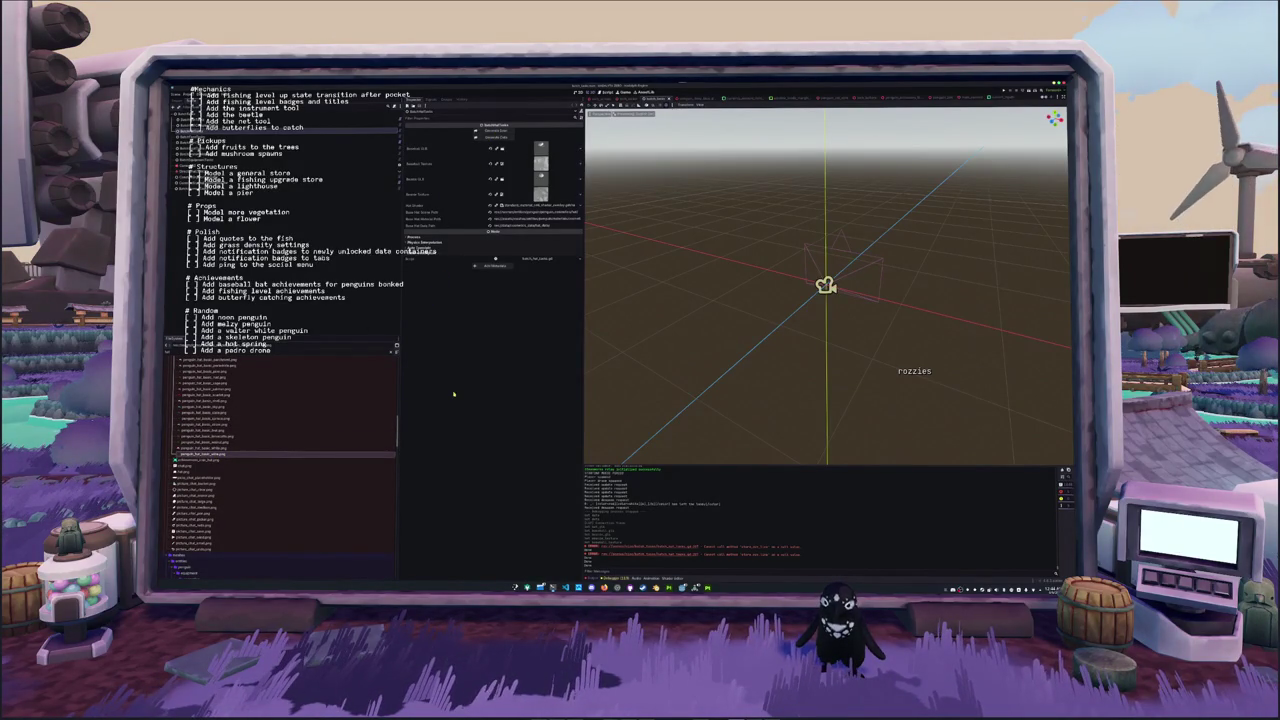
pyautogui.hotkey('alt', 'Tab')
pyautogui.hotkey('alt', 'Tab')
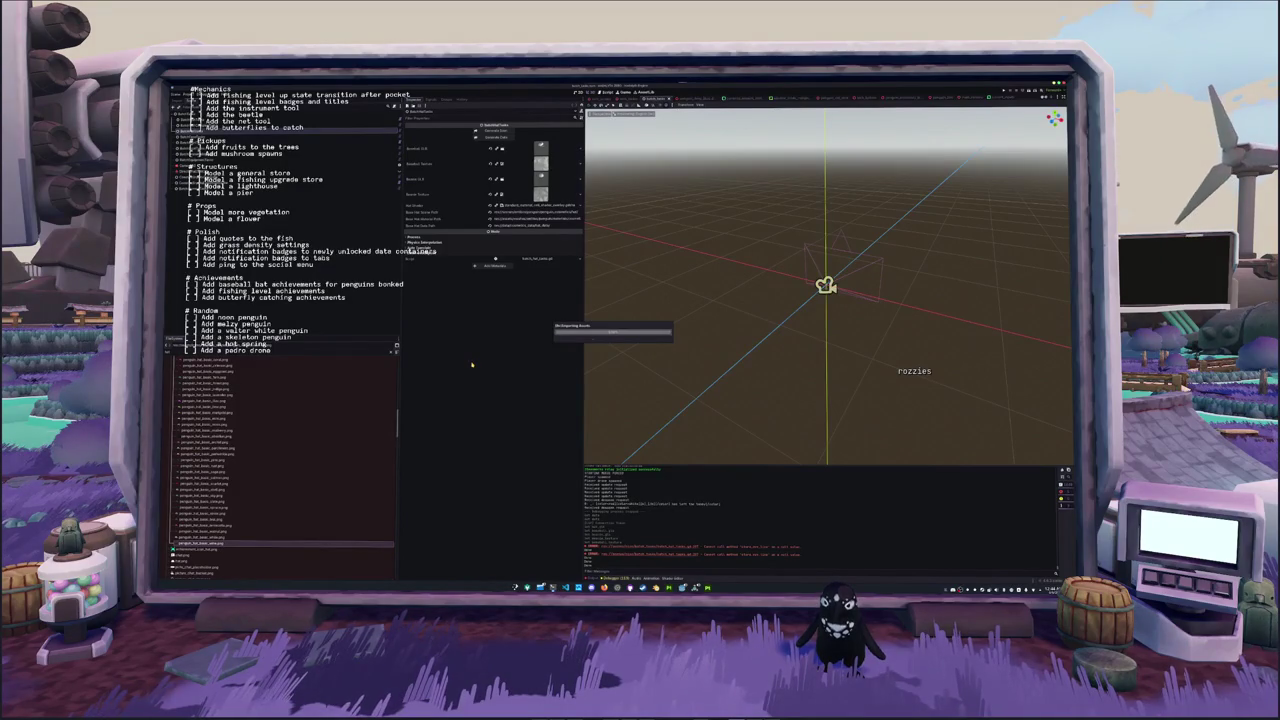
pyautogui.hotkey('ctrl', 's')
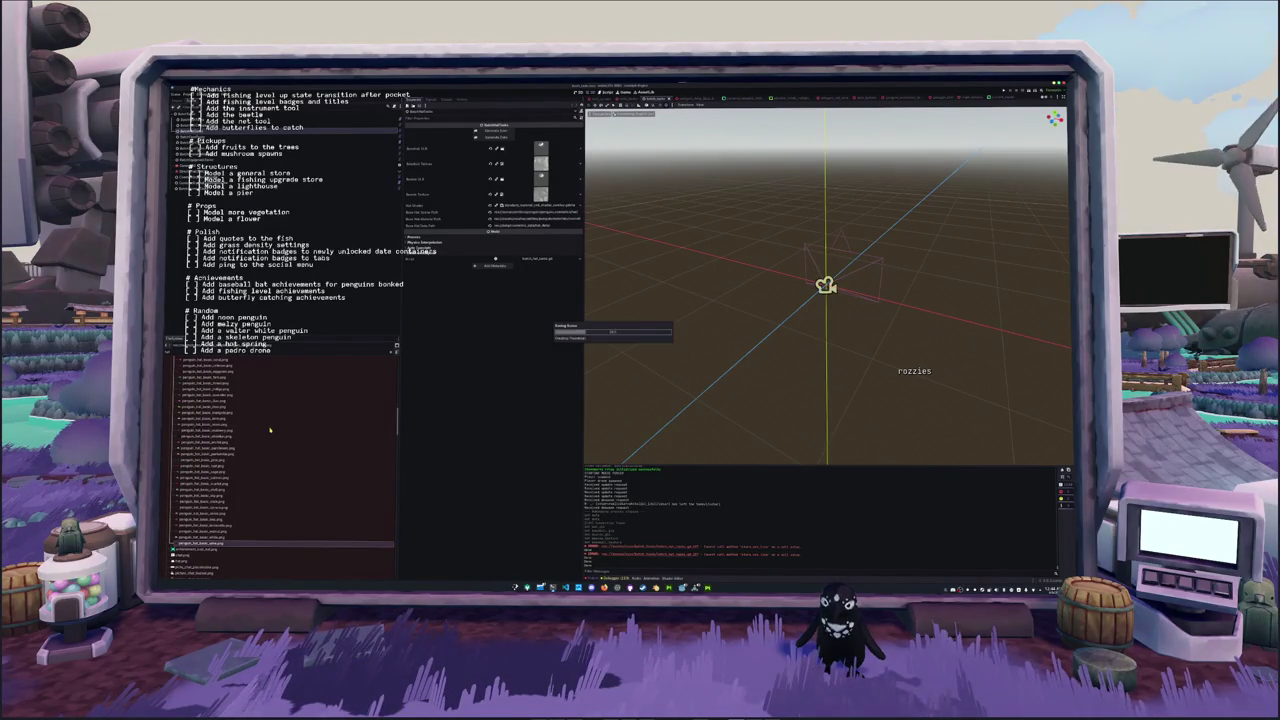
# - Scroll the FileSystem dock to the new penguin_beanie images, then return to VS Code
pyautogui.scroll(-3, 255, 440)
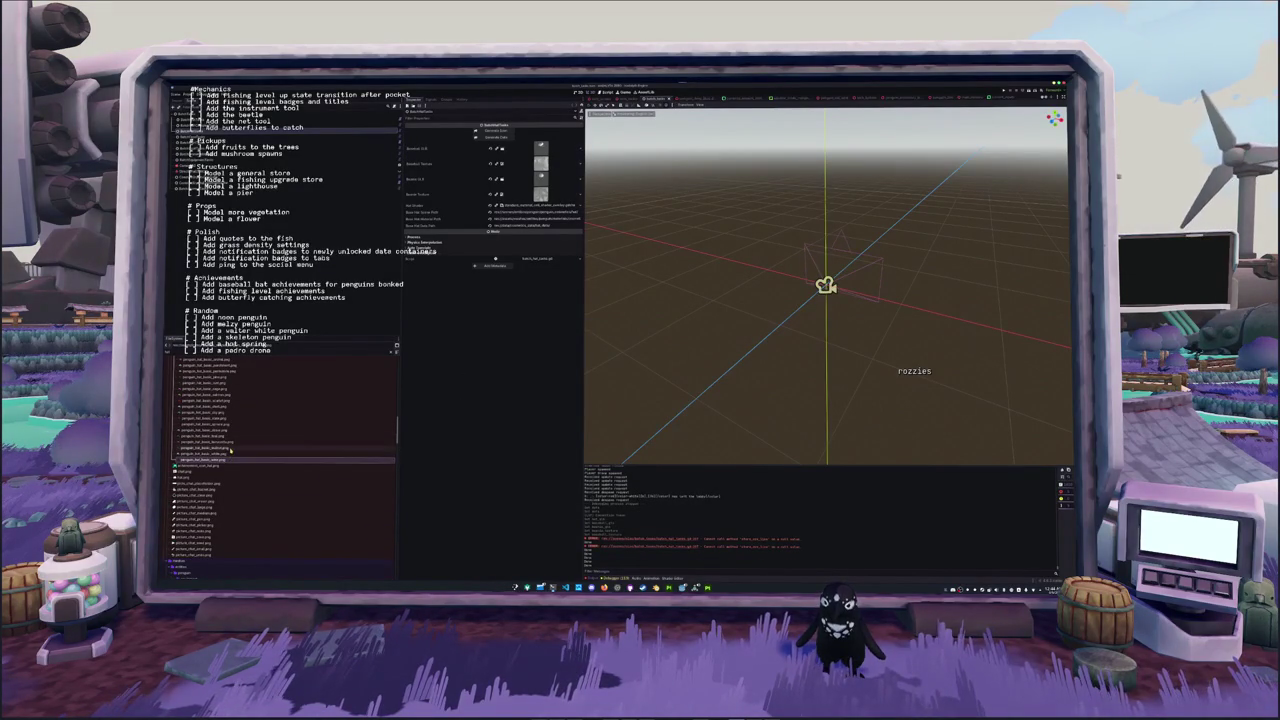
pyautogui.scroll(2, 225, 445)
pyautogui.scroll(4, 218, 438)
pyautogui.scroll(2, 212, 430)
pyautogui.scroll(2, 211, 430)
pyautogui.scroll(1, 207, 436)
pyautogui.scroll(1, 208, 437)
pyautogui.scroll(1, 208, 437)
pyautogui.scroll(1, 209, 438)
pyautogui.hotkey('alt', 'Tab')
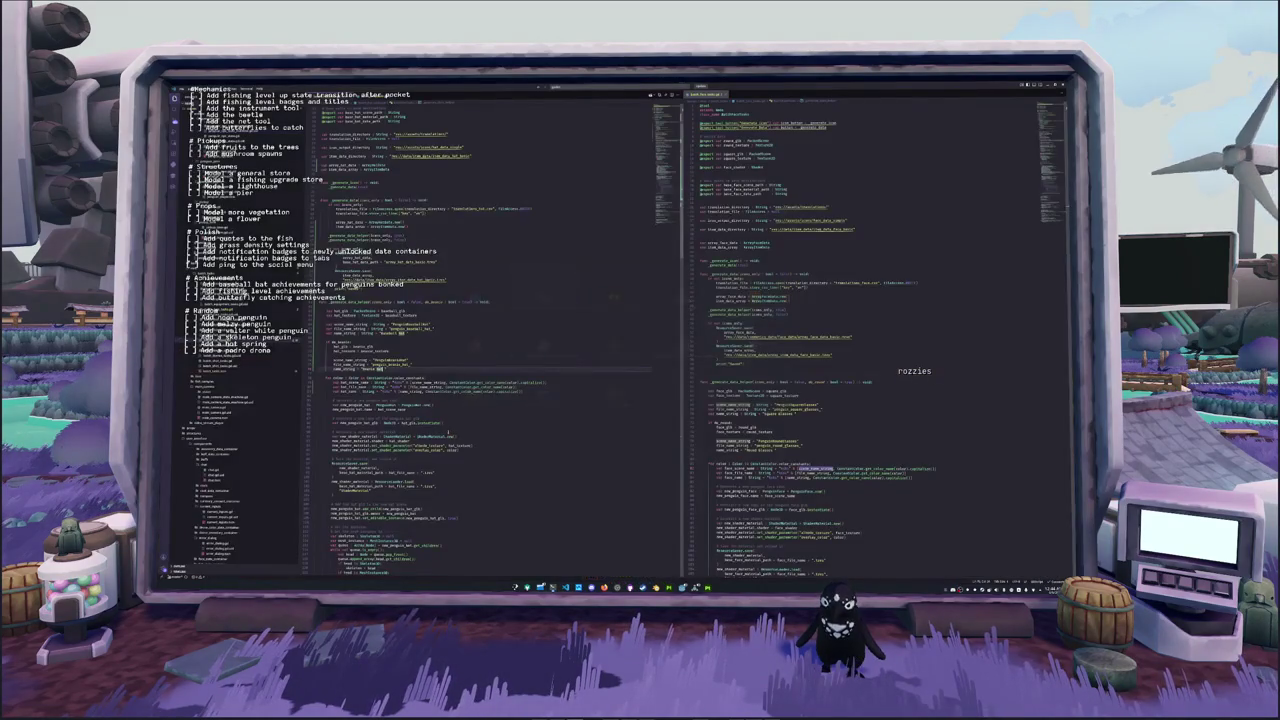
# - Scroll the first script pane to its save_png code and place the caret there
pyautogui.scroll(-1, 446, 355)
pyautogui.scroll(-1, 446, 355)
pyautogui.scroll(-1, 446, 355)
pyautogui.scroll(-2, 446, 355)
pyautogui.scroll(-2, 446, 357)
pyautogui.scroll(-2, 446, 357)
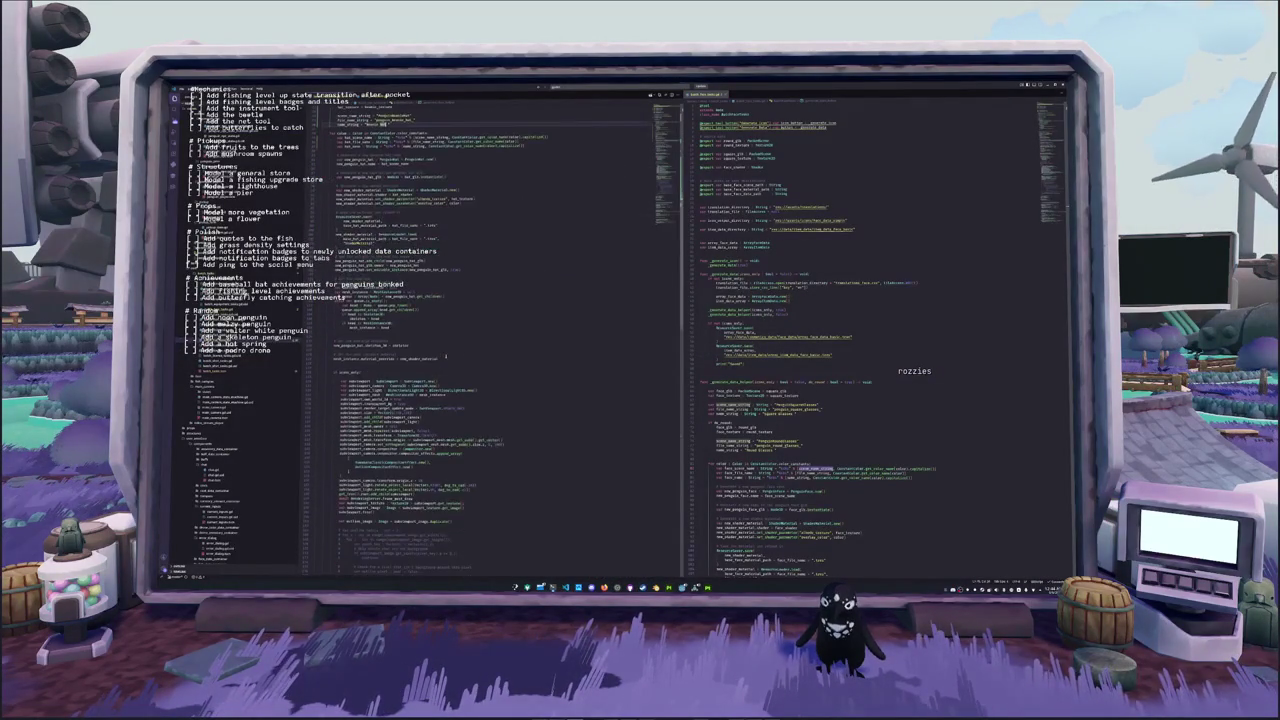
pyautogui.scroll(-2, 445, 362)
pyautogui.scroll(-2, 443, 370)
pyautogui.click(428, 424)
# - Read through the remaining sprite-saving code, then go back to the Godot editor
pyautogui.scroll(-1, 425, 424)
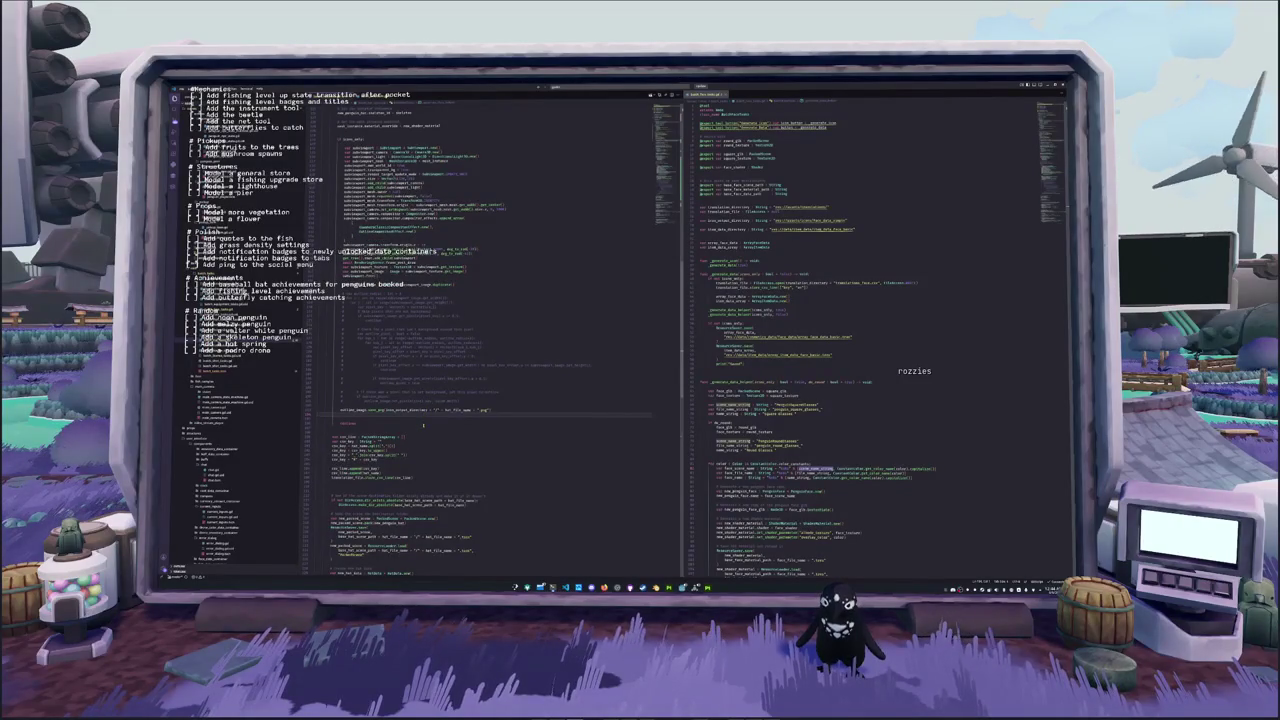
pyautogui.scroll(-2, 423, 424)
pyautogui.scroll(-1, 423, 424)
pyautogui.scroll(-1, 423, 424)
pyautogui.scroll(-1, 423, 424)
pyautogui.scroll(-1, 423, 424)
pyautogui.scroll(-1, 423, 424)
pyautogui.scroll(-1, 423, 424)
pyautogui.scroll(-1, 423, 424)
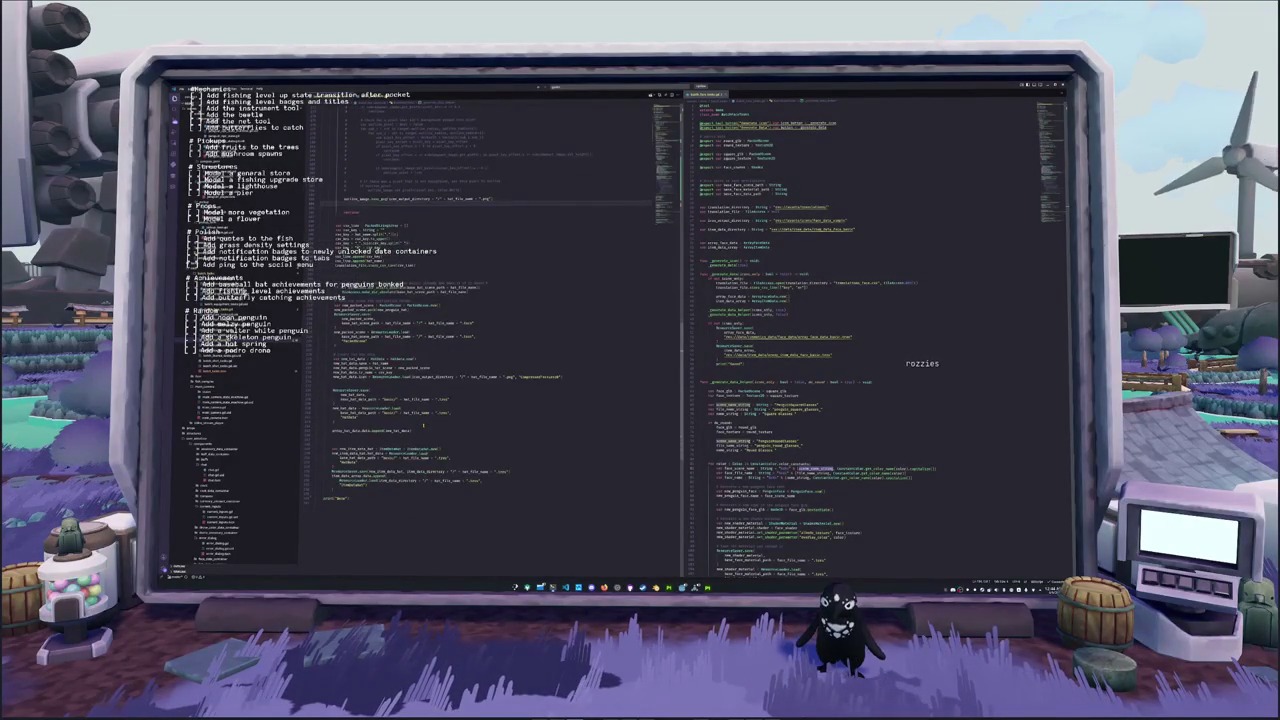
pyautogui.scroll(-3, 820, 436)
pyautogui.scroll(-3, 820, 436)
pyautogui.scroll(-3, 820, 436)
pyautogui.scroll(-3, 820, 436)
pyautogui.scroll(-2, 820, 436)
pyautogui.scroll(-2, 820, 436)
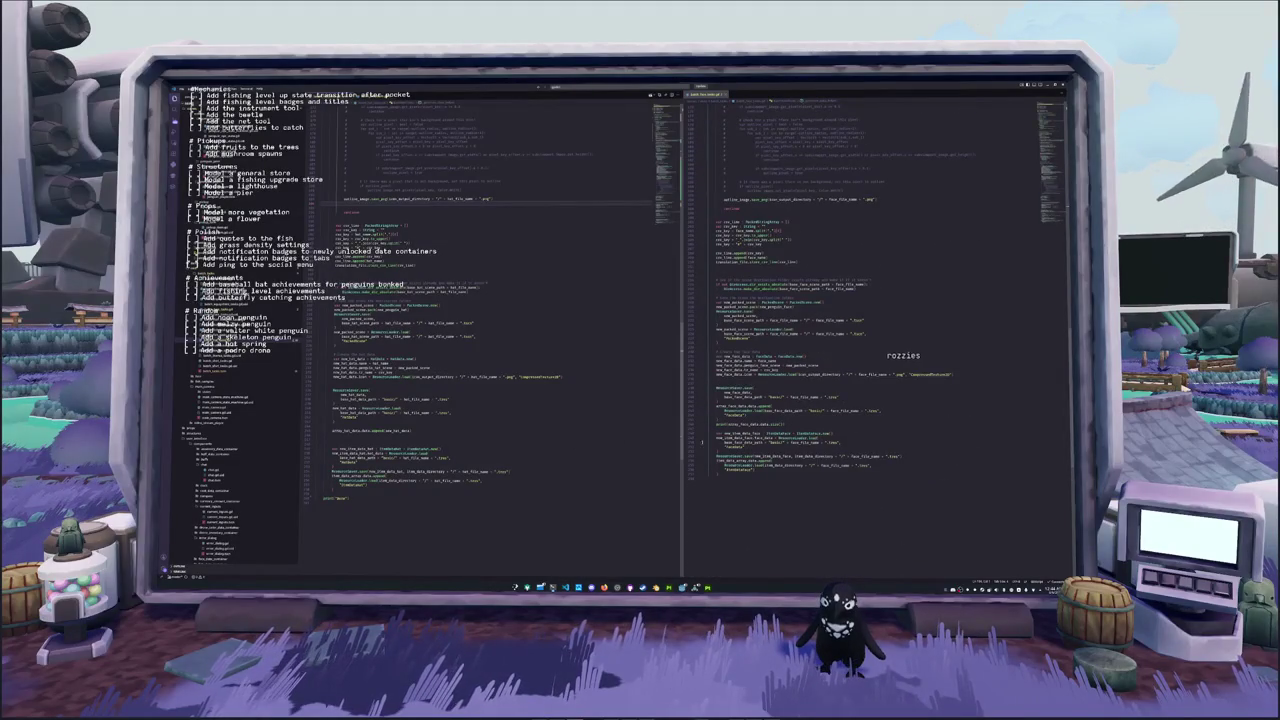
pyautogui.hotkey('alt', 'Tab')
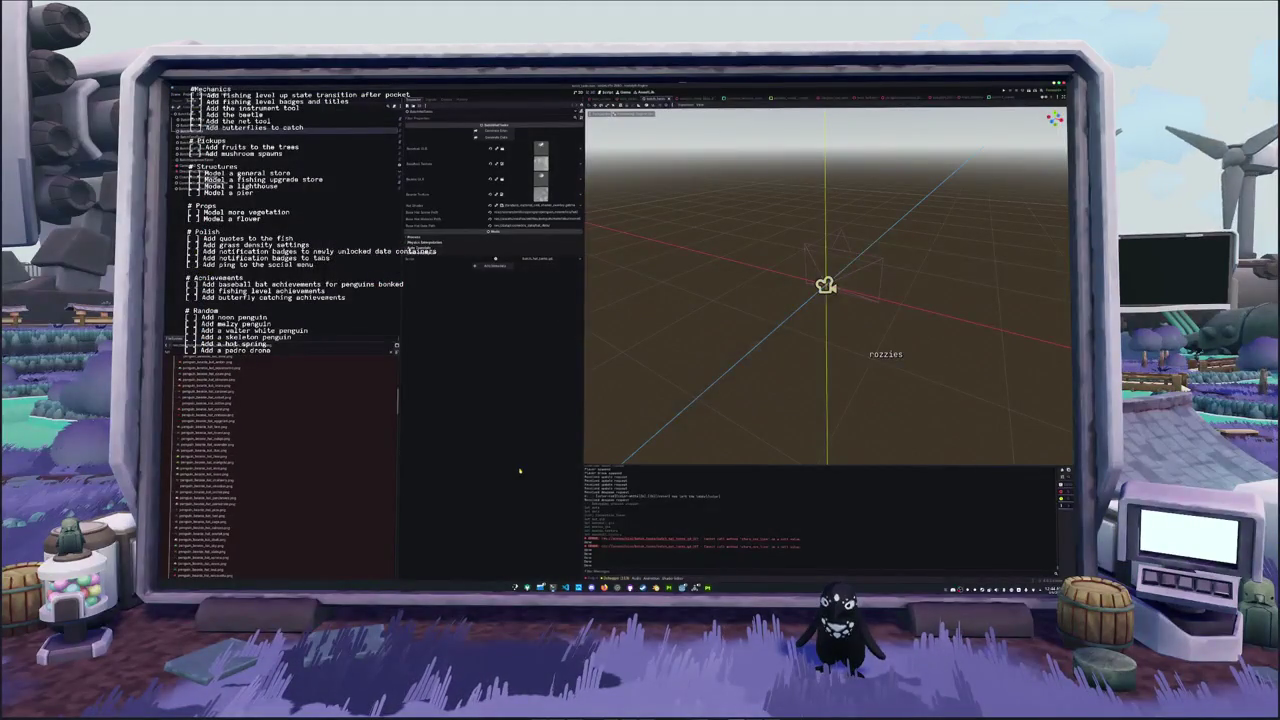
pyautogui.scroll(-3, 256, 448)
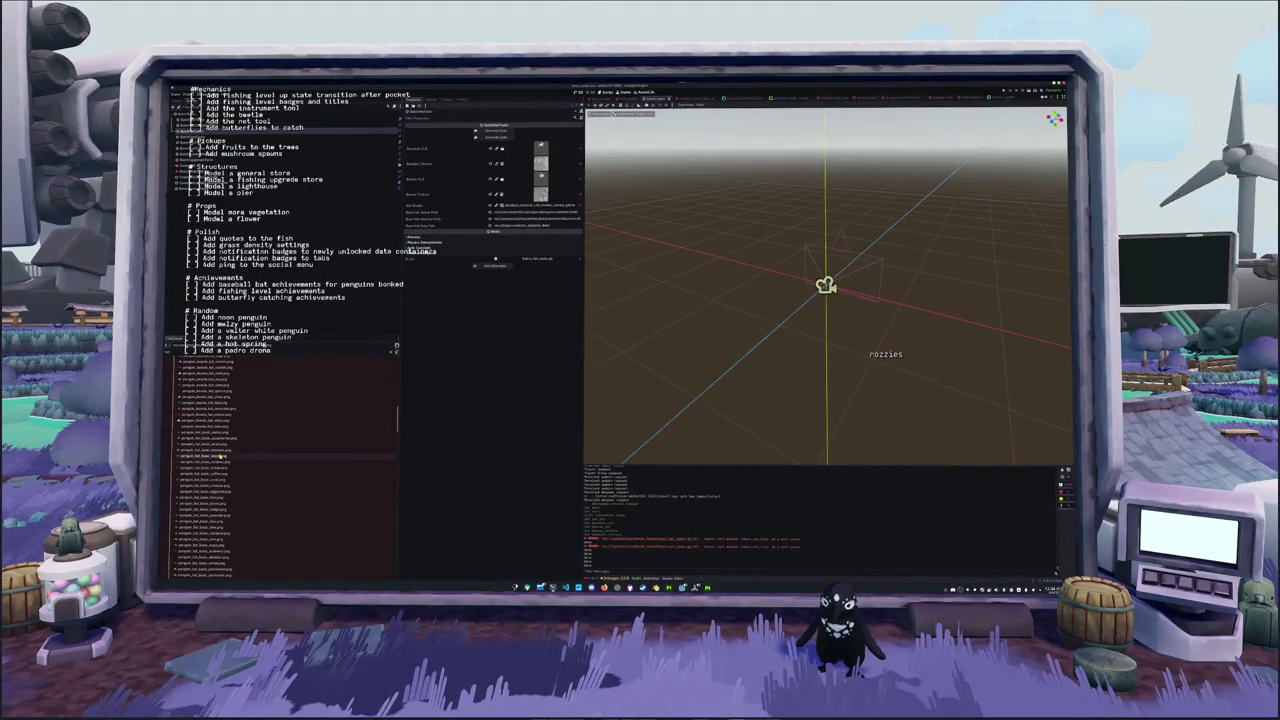
# - Preview and select the pink, dark red, teal and orange hat textures
pyautogui.click(221, 456)
pyautogui.click(222, 441)
pyautogui.scroll(2, 223, 440)
pyautogui.click(219, 440)
pyautogui.click(219, 440)
pyautogui.scroll(3, 219, 440)
pyautogui.click(218, 440)
pyautogui.scroll(3, 218, 440)
pyautogui.click(218, 440)
pyautogui.scroll(3, 218, 440)
pyautogui.click(219, 440)
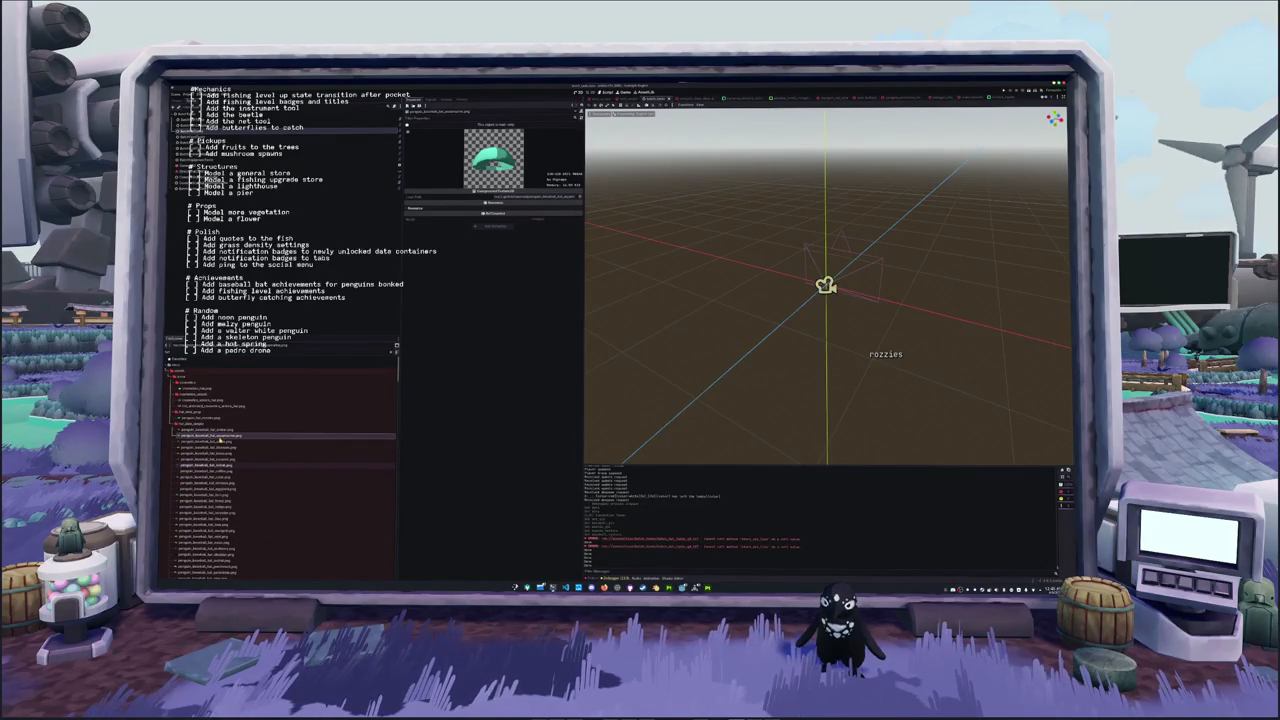
pyautogui.click(220, 440)
# - Request removal of the selected hat texture files from the project
pyautogui.scroll(-3, 220, 440)
pyautogui.scroll(-3, 225, 442)
pyautogui.scroll(-3, 232, 444)
pyautogui.scroll(-3, 234, 445)
pyautogui.scroll(-3, 232, 447)
pyautogui.scroll(-3, 231, 449)
pyautogui.scroll(-3, 229, 452)
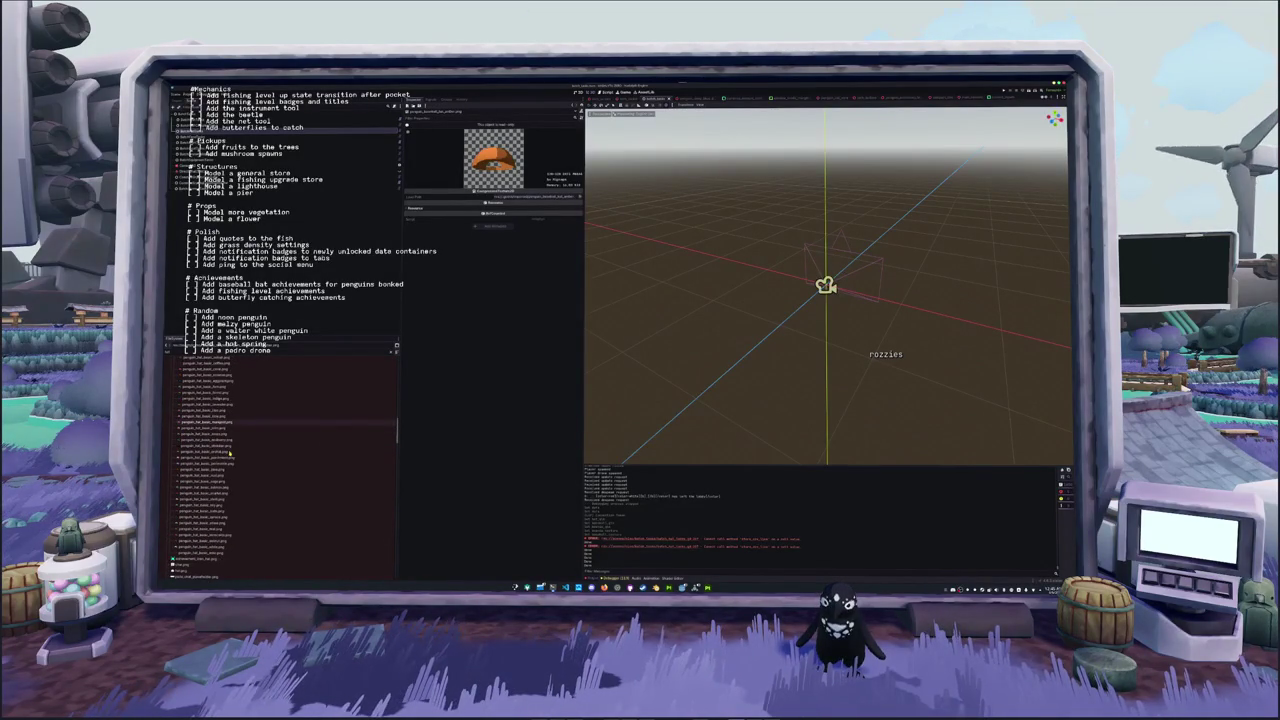
pyautogui.scroll(-3, 229, 455)
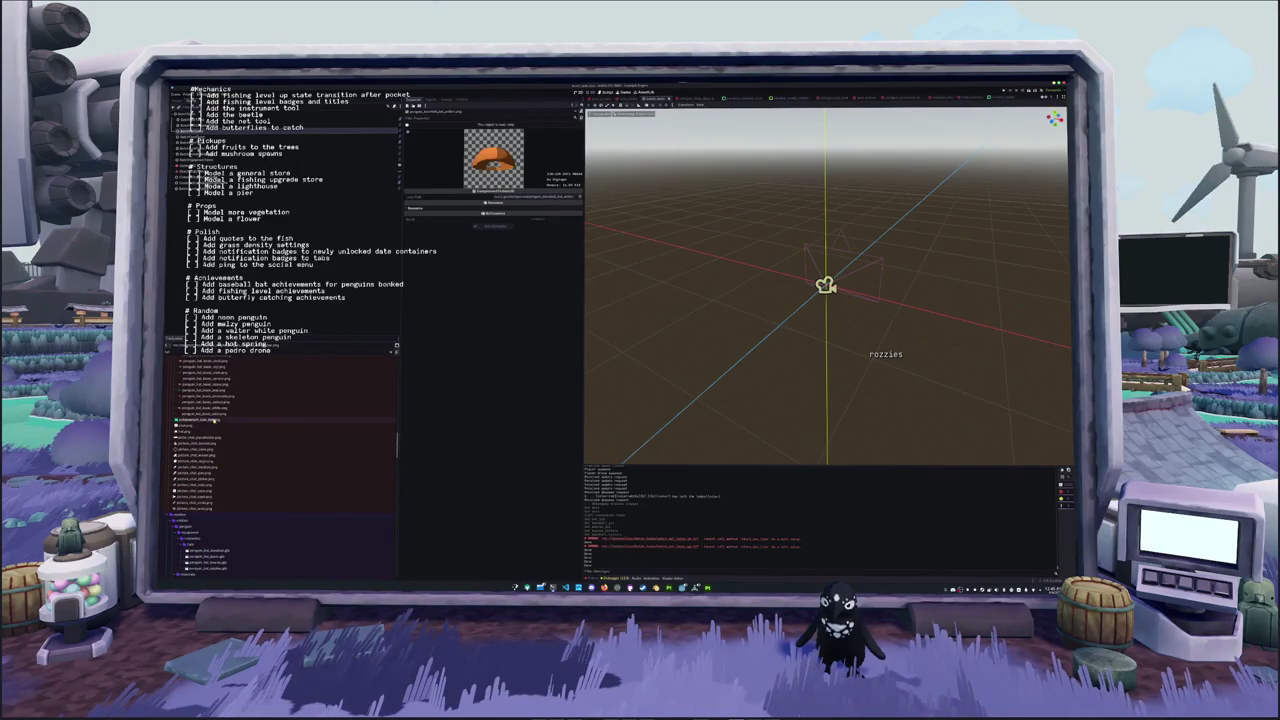
pyautogui.scroll(3, 213, 421)
pyautogui.scroll(2, 215, 439)
pyautogui.scroll(2, 218, 438)
pyautogui.scroll(1, 217, 440)
pyautogui.scroll(2, 215, 442)
pyautogui.scroll(1, 213, 445)
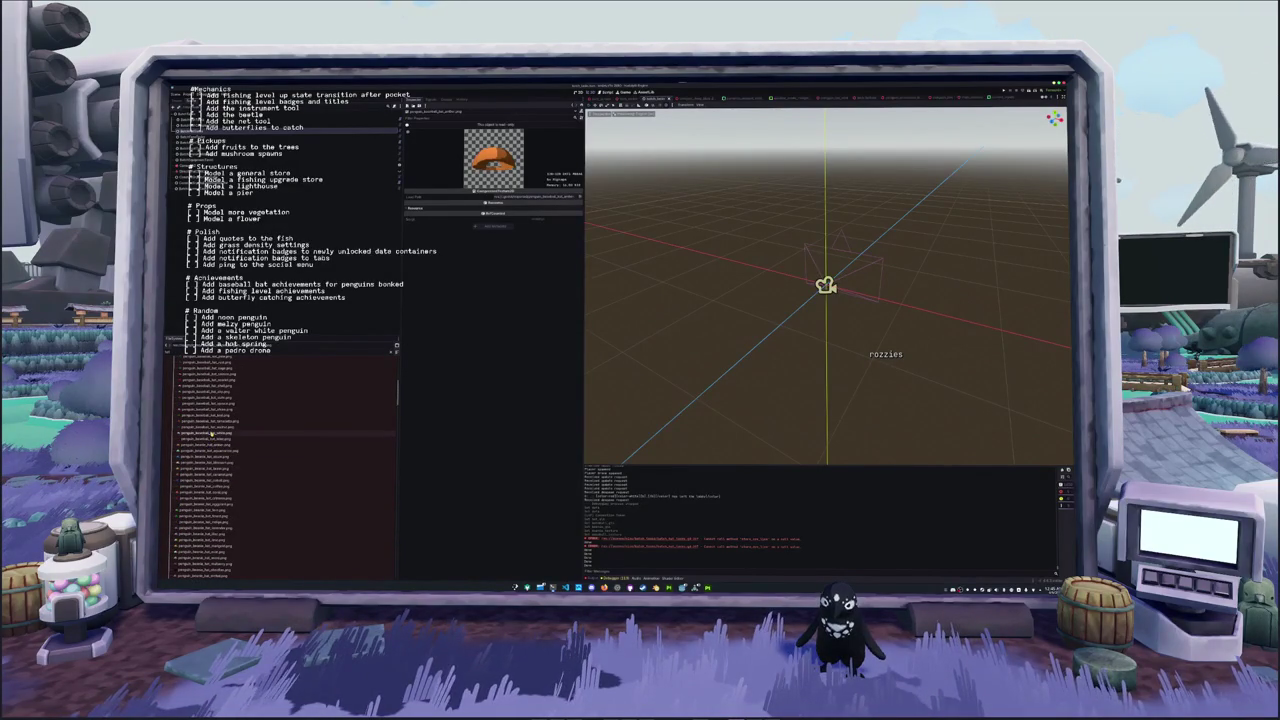
pyautogui.scroll(-2, 212, 445)
pyautogui.scroll(-3, 215, 453)
pyautogui.scroll(-2, 216, 455)
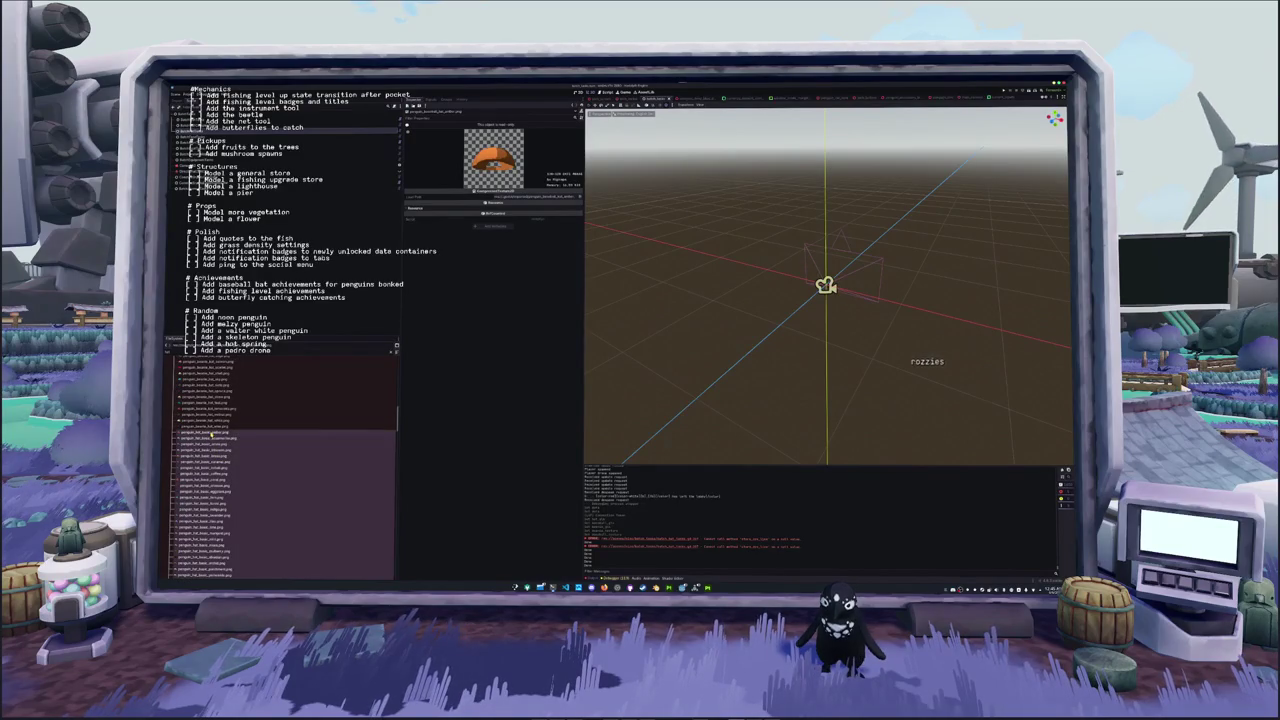
pyautogui.press('Delete')
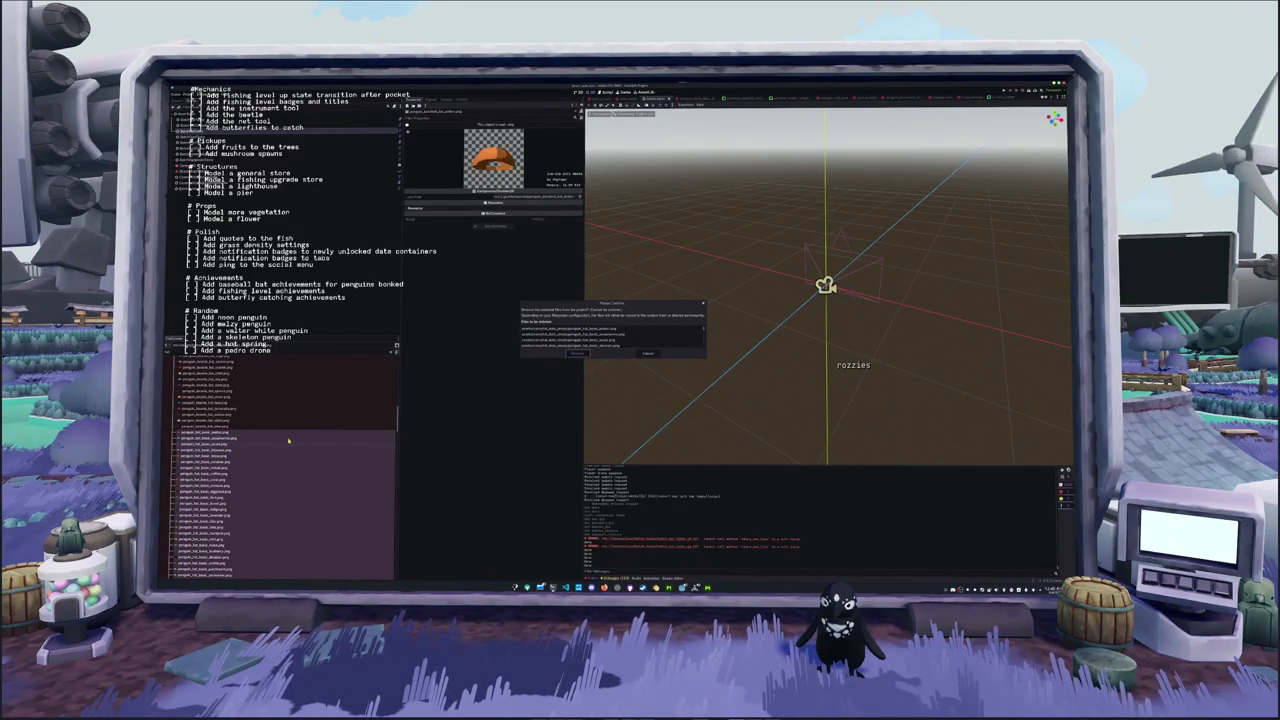
# - Confirm removing the hat files, inspect the hat material, and start the game from its title screen
pyautogui.press('Return')
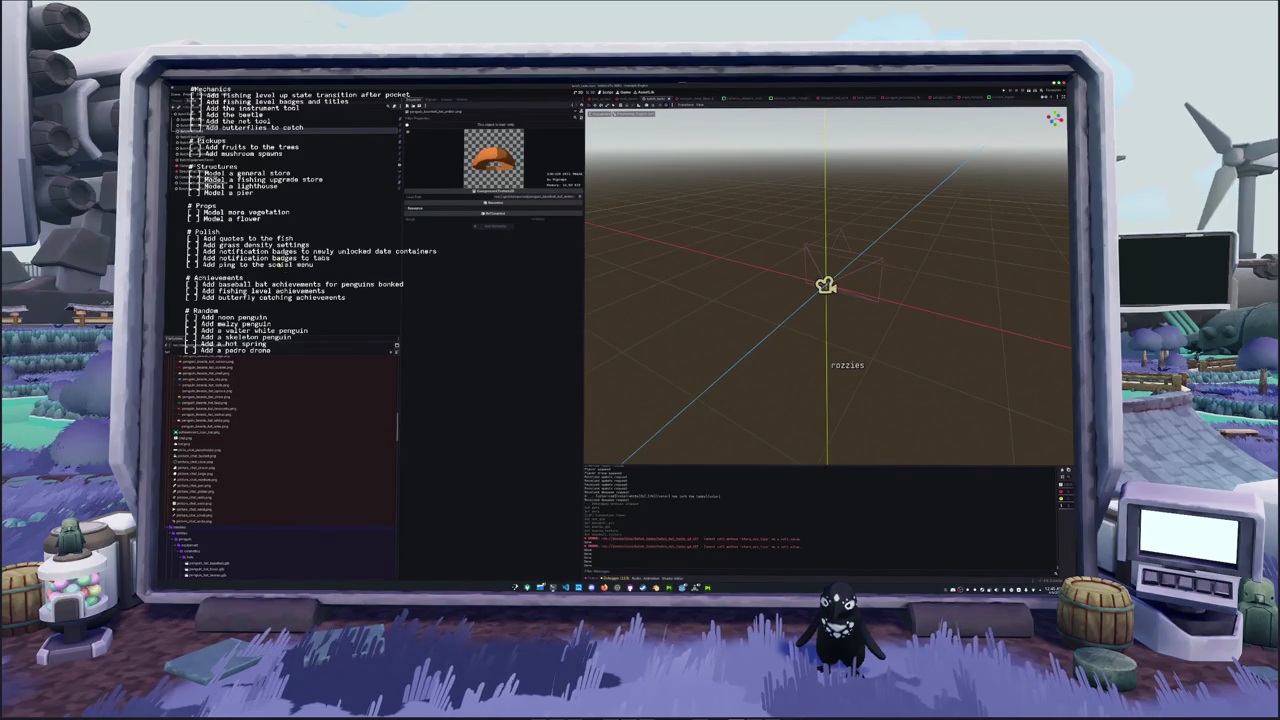
pyautogui.click(310, 131)
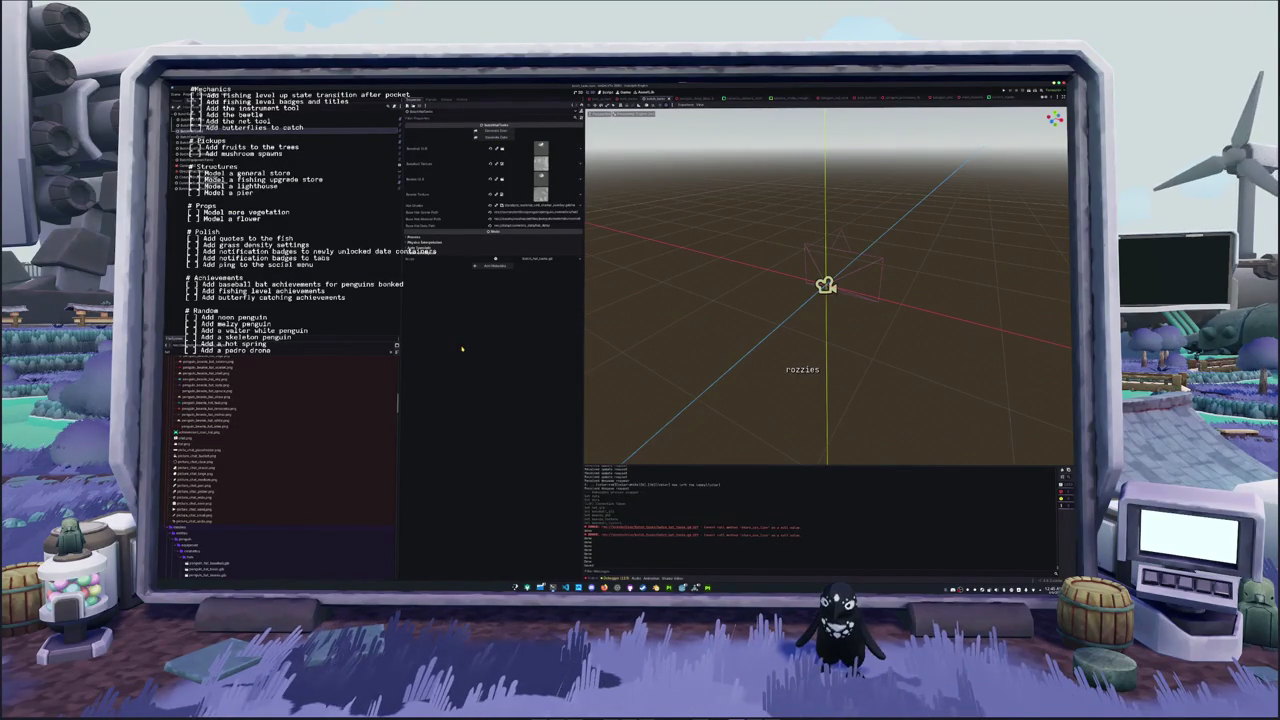
pyautogui.hotkey('alt', 'Tab')
pyautogui.hotkey('alt', 'Tab')
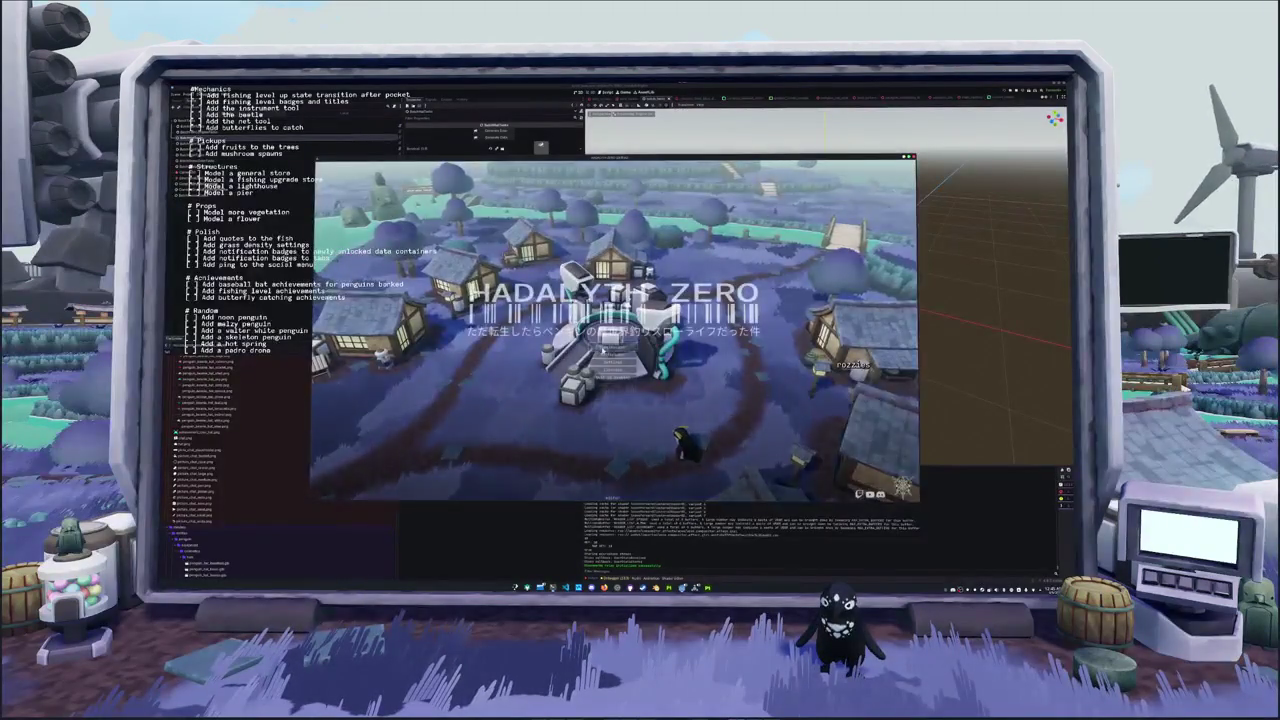
pyautogui.click(601, 353)
# - Look through the penguin cosmetics in the inventory, then walk around the village
pyautogui.press('i')
pyautogui.click(632, 169)
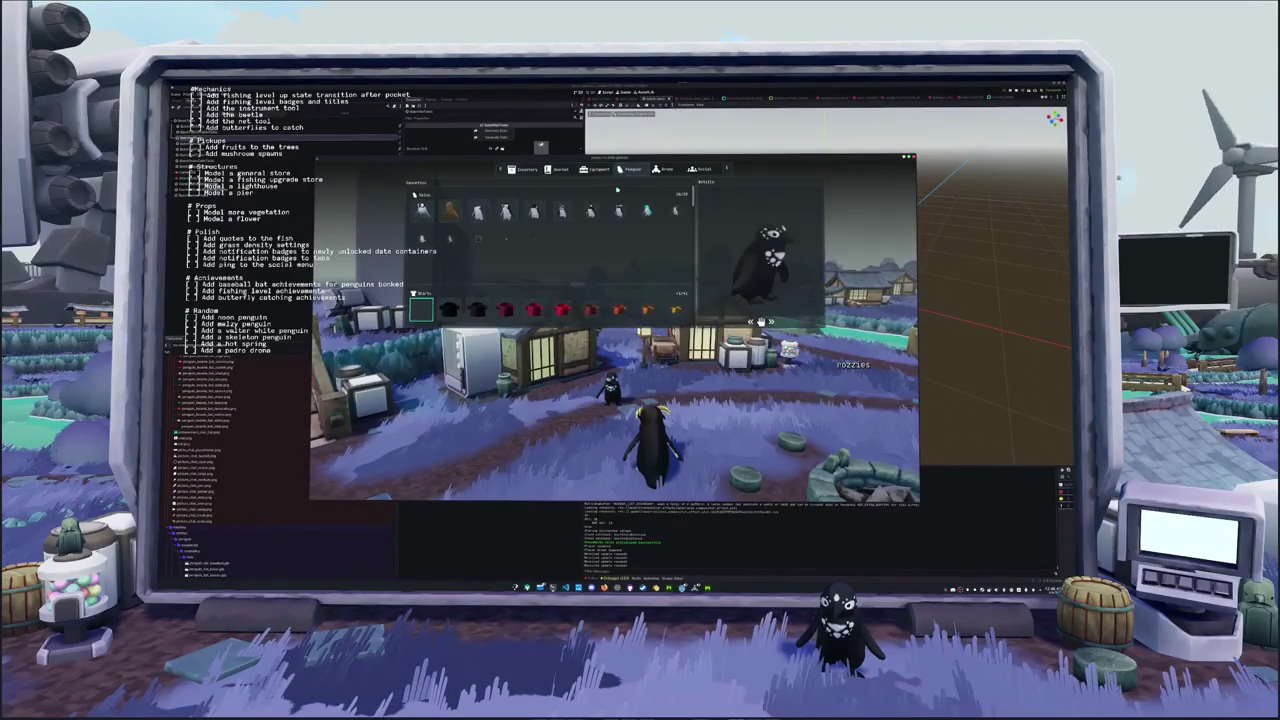
pyautogui.scroll(-5, 688, 240)
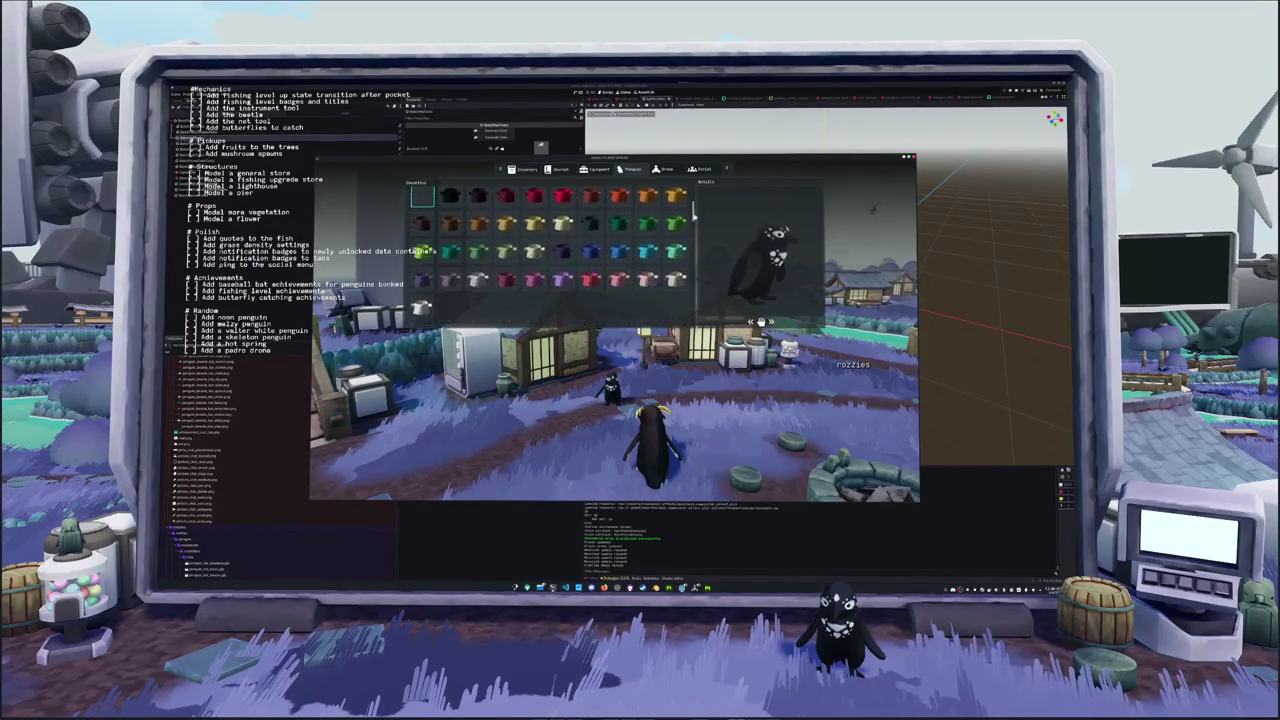
pyautogui.moveTo(693, 225)
pyautogui.mouseDown()
pyautogui.moveTo(698, 268)
pyautogui.moveTo(683, 283)
pyautogui.mouseUp()
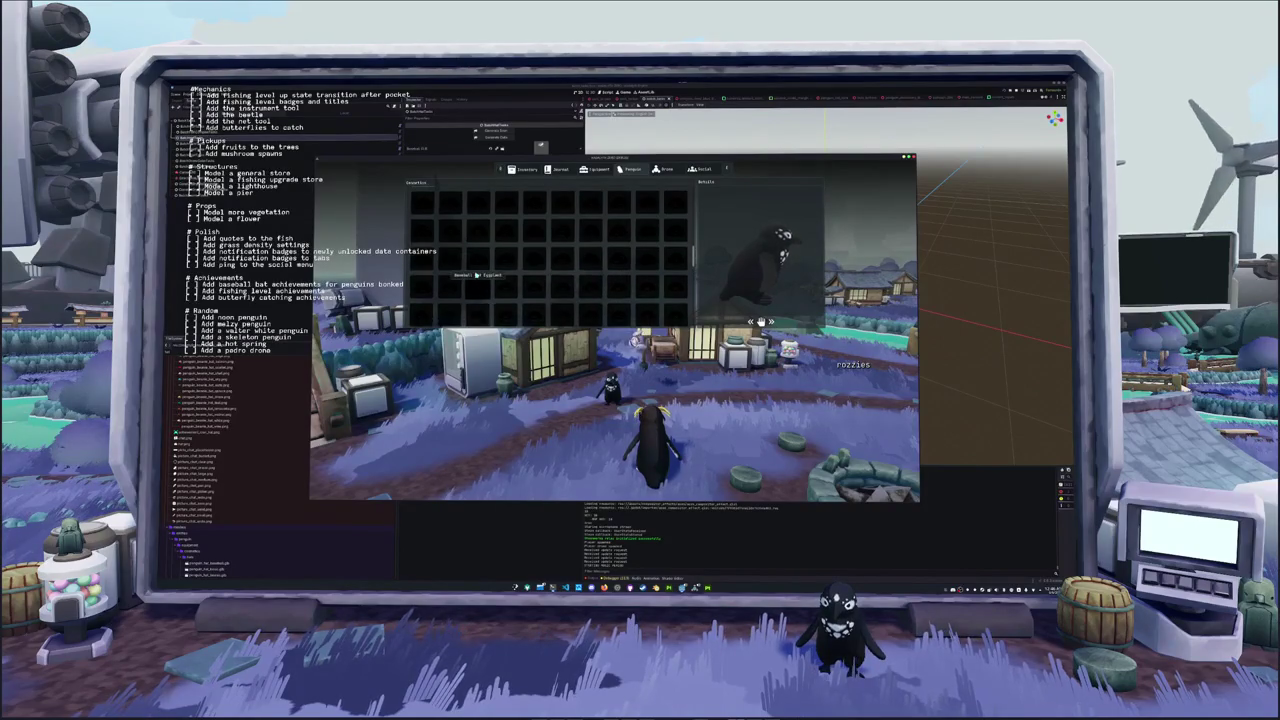
pyautogui.scroll(5, 477, 272)
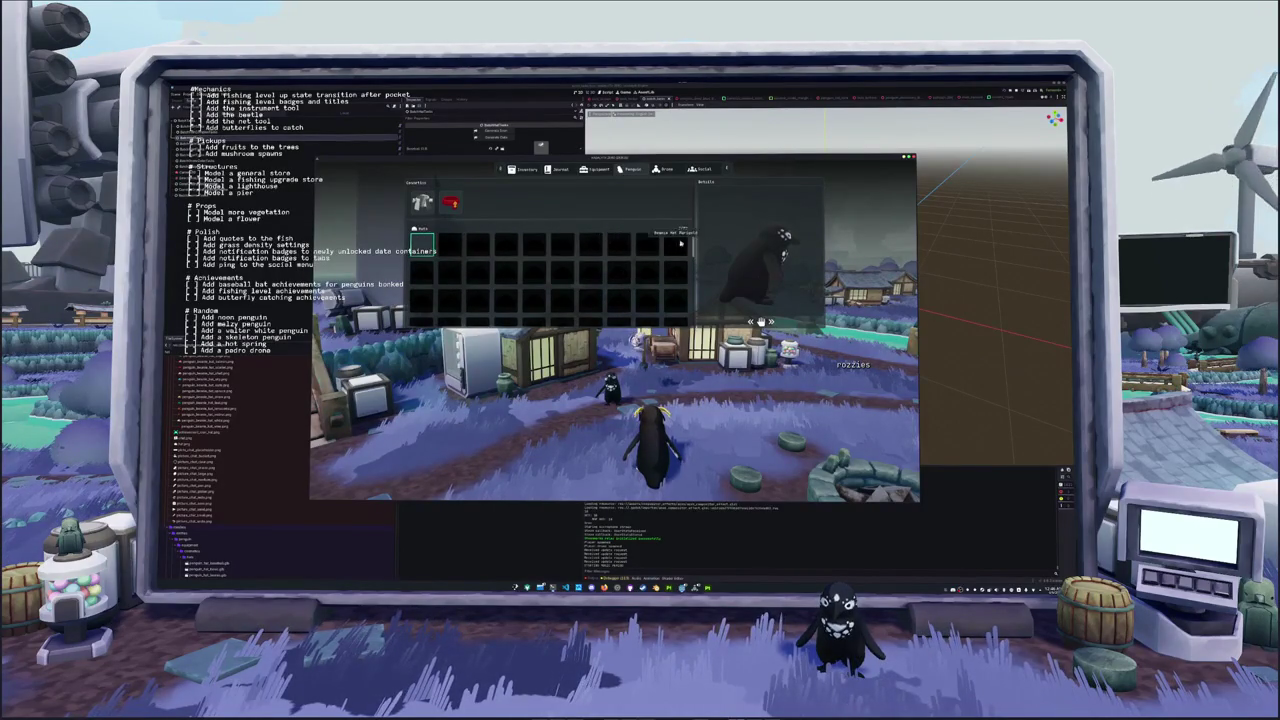
pyautogui.scroll(-5, 676, 253)
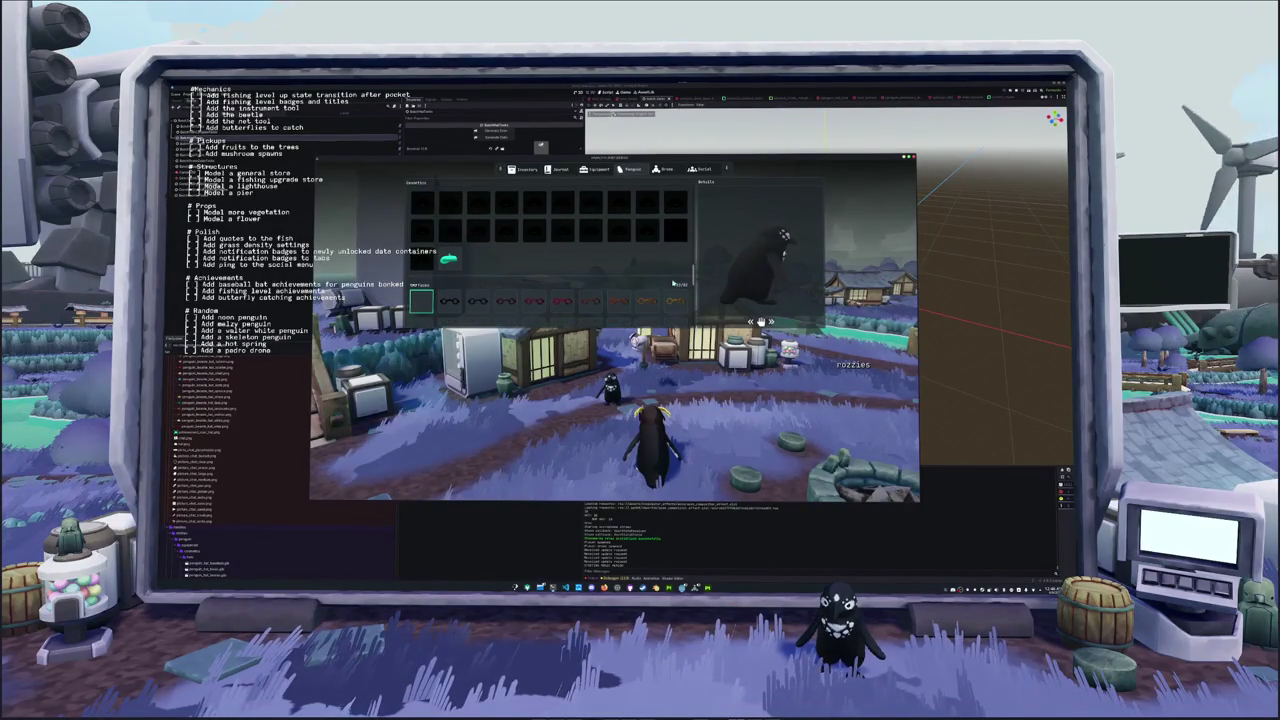
pyautogui.press('Escape')
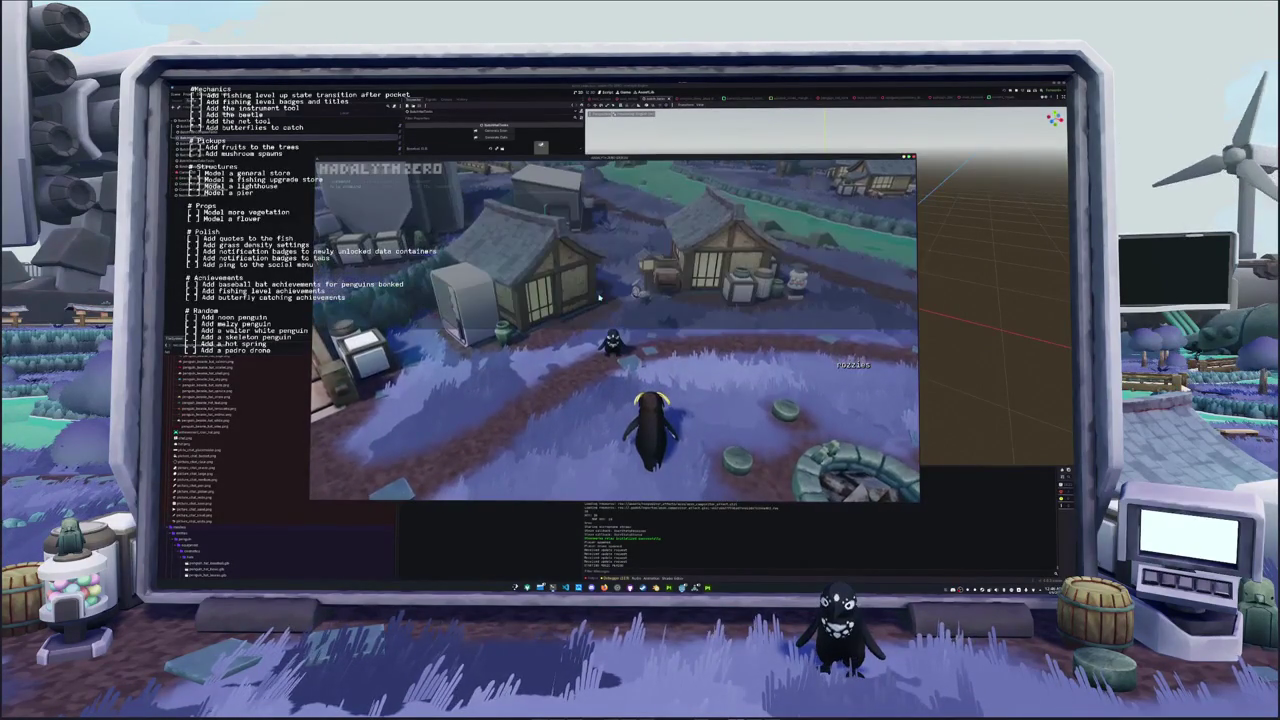
pyautogui.press('a')
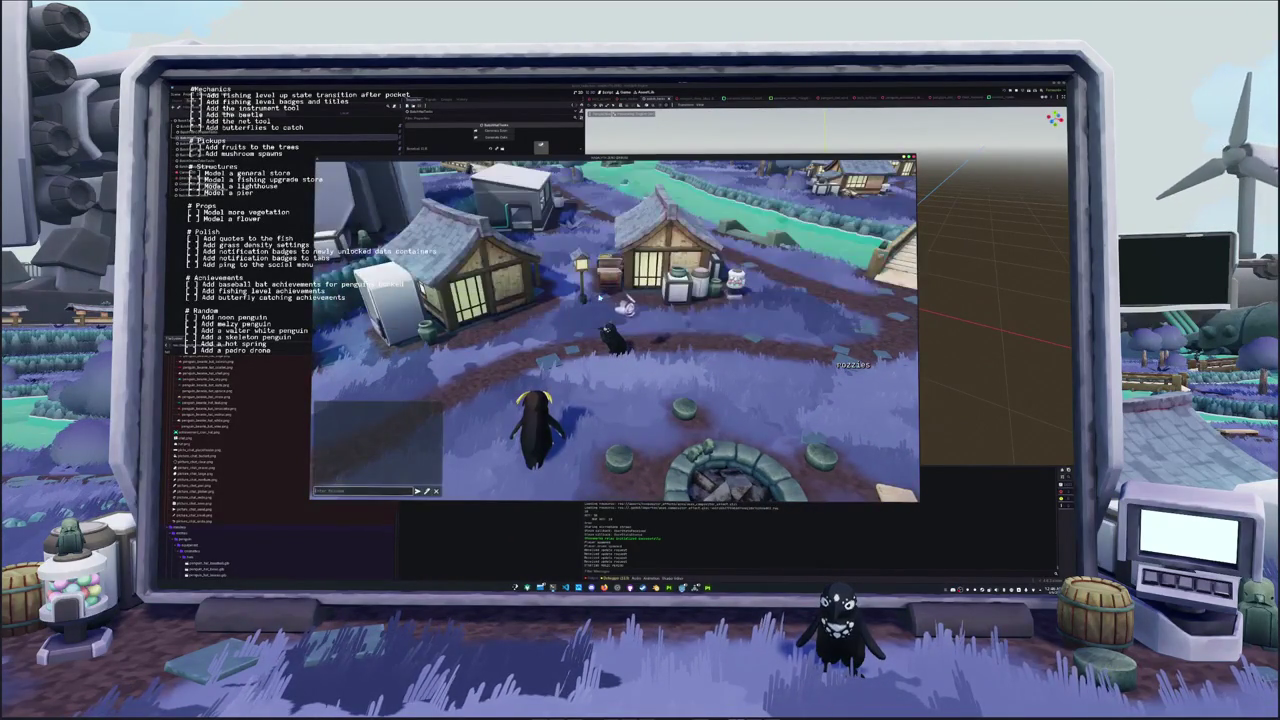
# - Equip the orange hat from the Penguins cosmetics page, then switch to the beanie in Substance Painter
pyautogui.press('Tab')
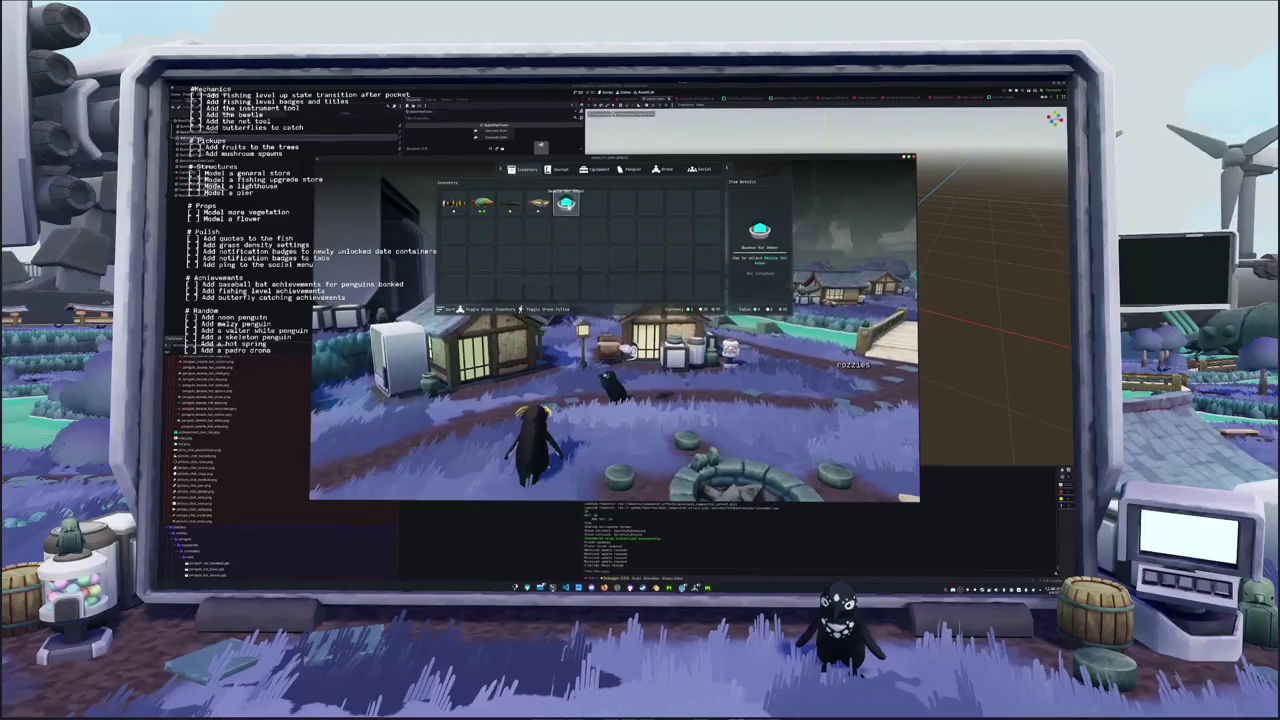
pyautogui.press('e')
pyautogui.press('e')
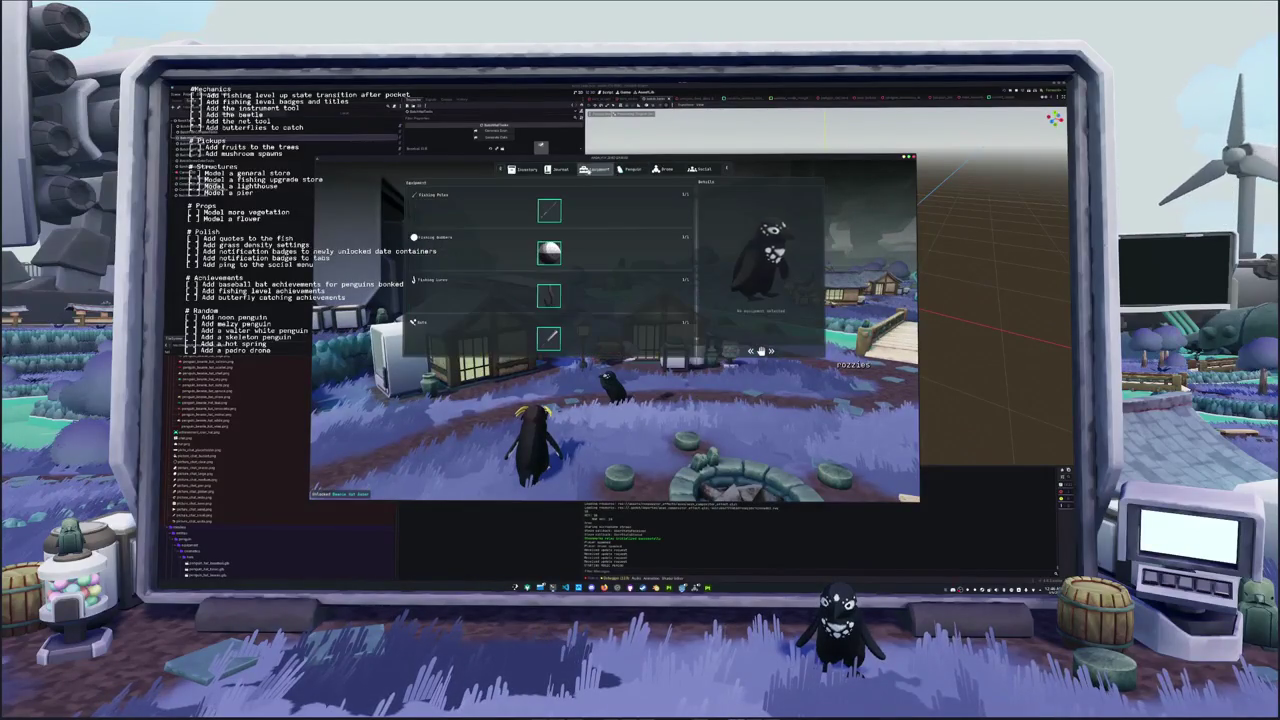
pyautogui.press('e')
pyautogui.scroll(-3, 613, 220)
pyautogui.scroll(-3, 611, 245)
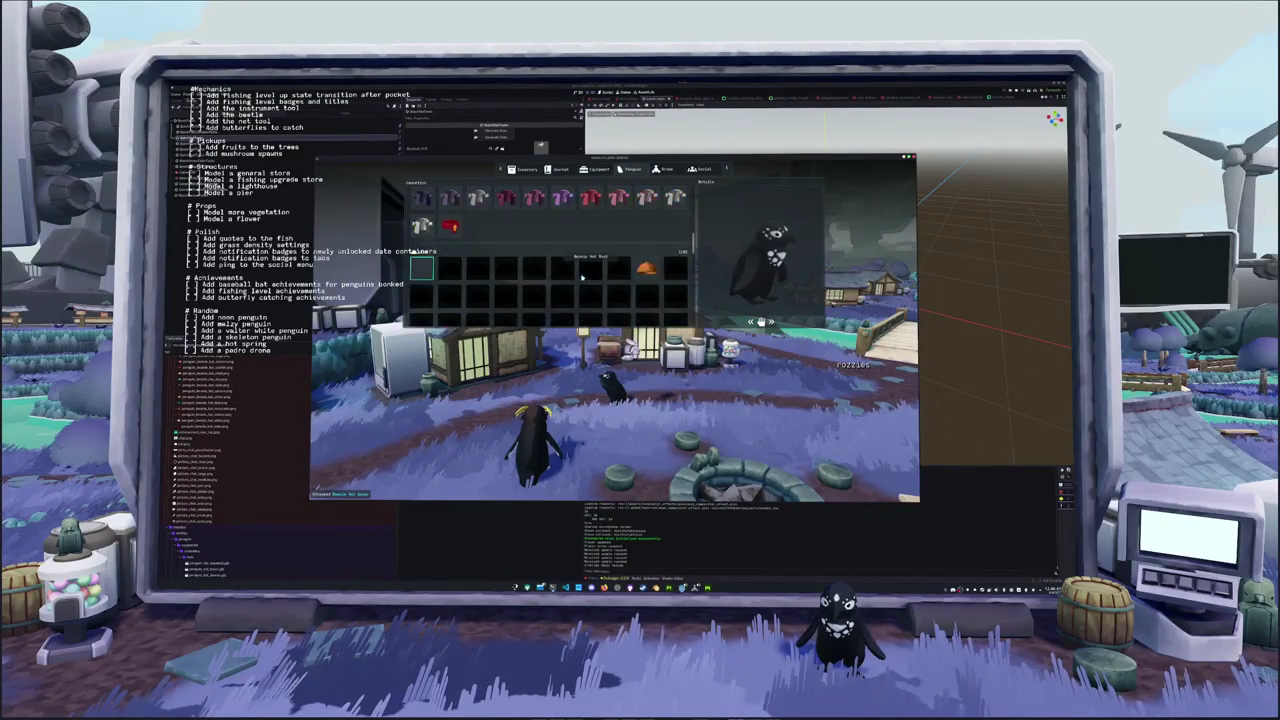
pyautogui.scroll(-2, 610, 262)
pyautogui.click(647, 234)
pyautogui.press('Tab')
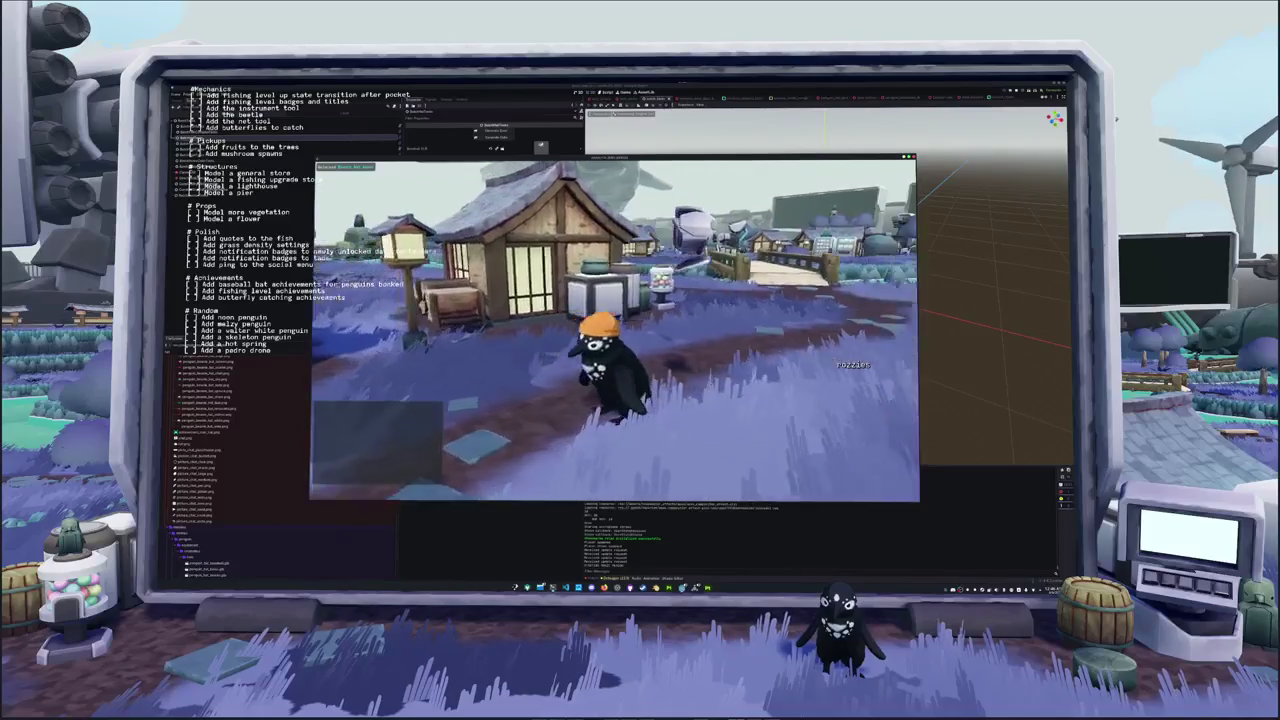
pyautogui.scroll(3, 614, 330)
pyautogui.scroll(-2, 614, 330)
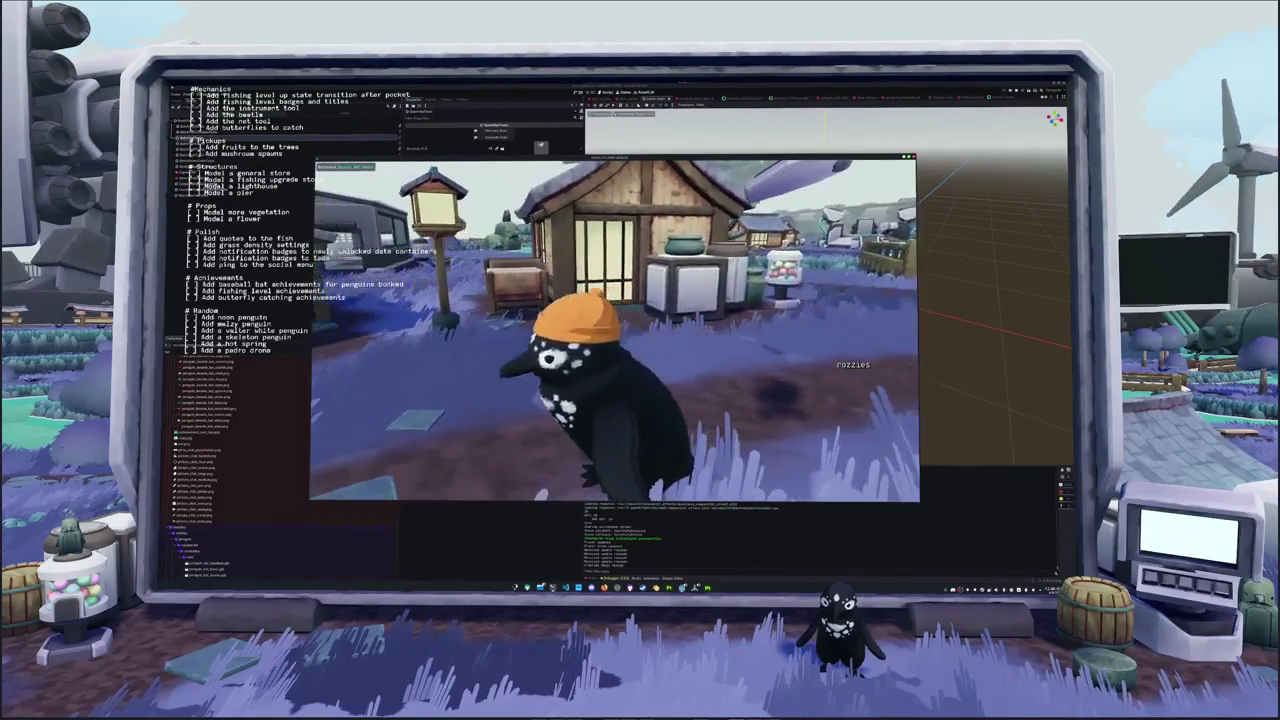
pyautogui.scroll(-2, 614, 330)
pyautogui.hotkey('alt', 'Tab')
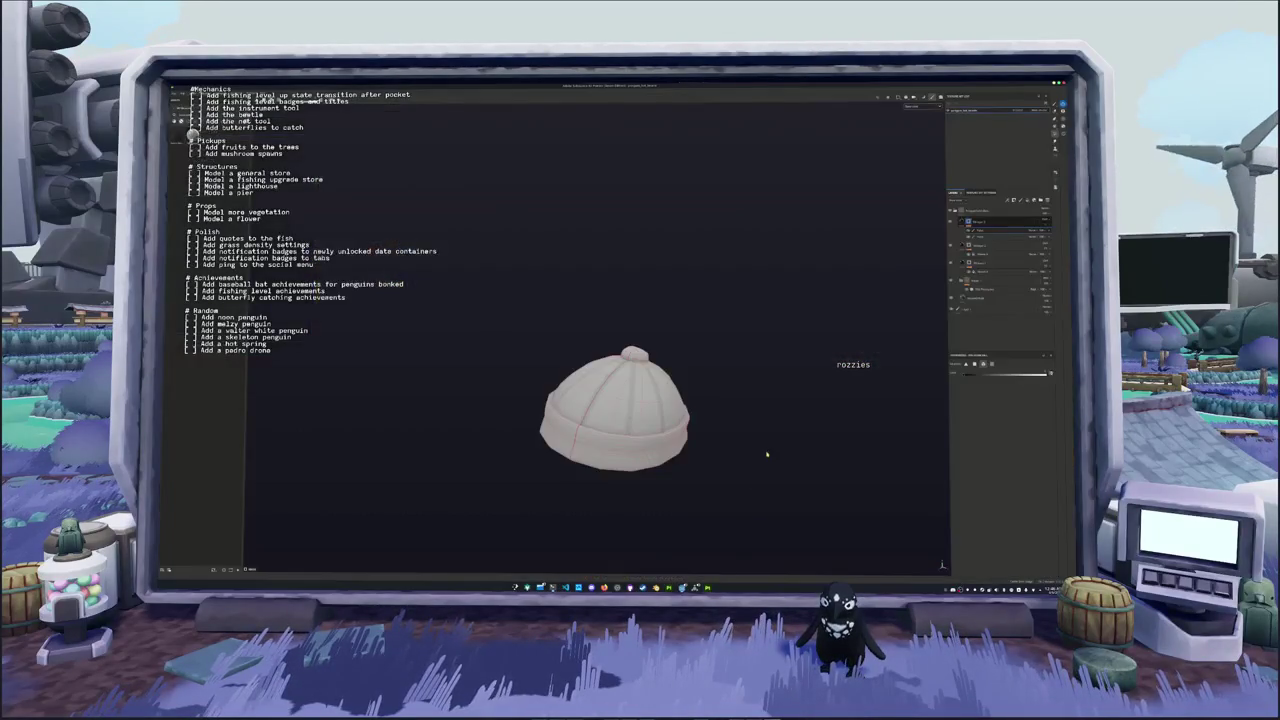
# - Add a layer to the beanie's layer stack and select a different layer
pyautogui.rightClick(977, 211)
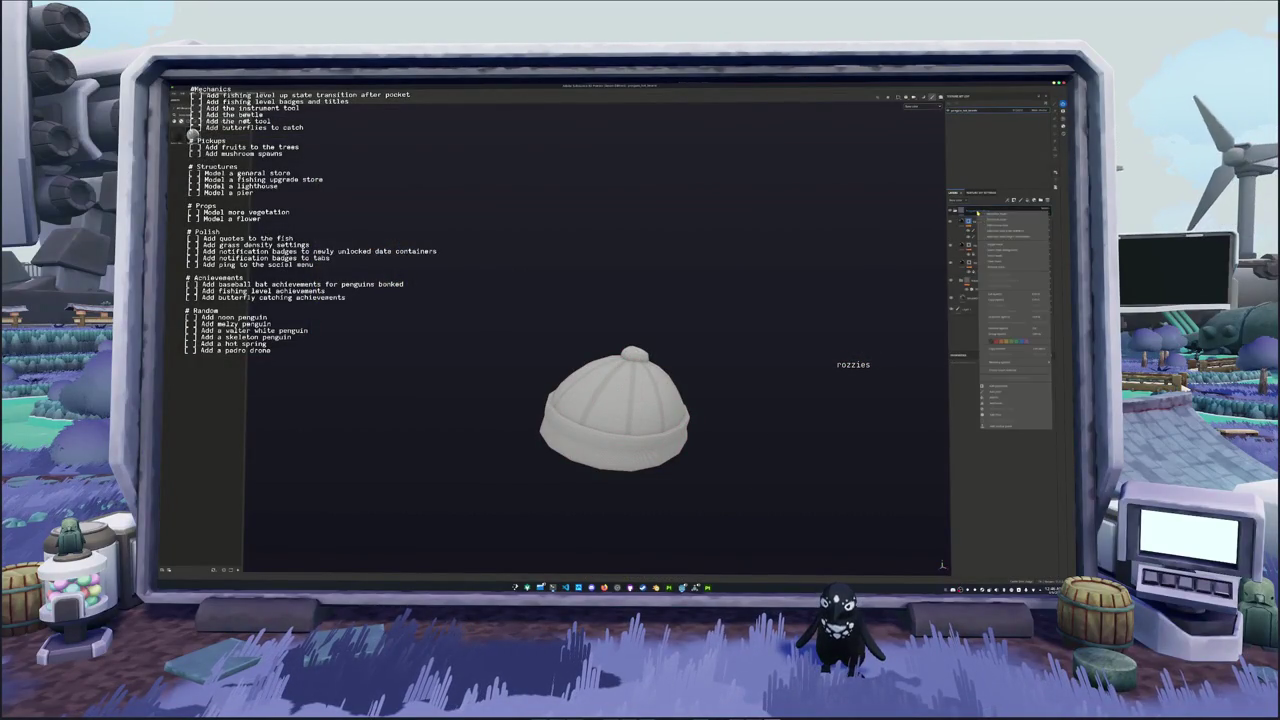
pyautogui.click(1001, 415)
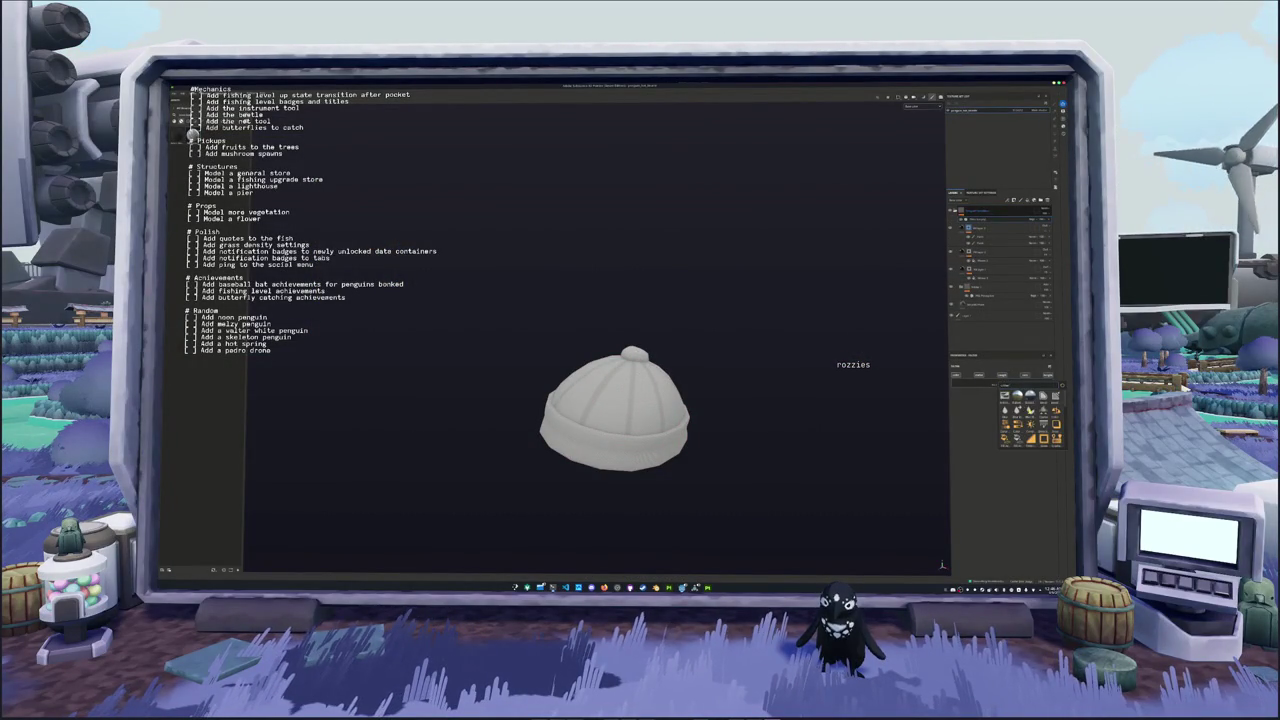
pyautogui.click(1030, 425)
pyautogui.moveTo(820, 400)
pyautogui.keyDown('alt'); pyautogui.mouseDown()
pyautogui.moveTo(703, 381)
pyautogui.moveTo(900, 400)
pyautogui.mouseUp(); pyautogui.keyUp('alt')
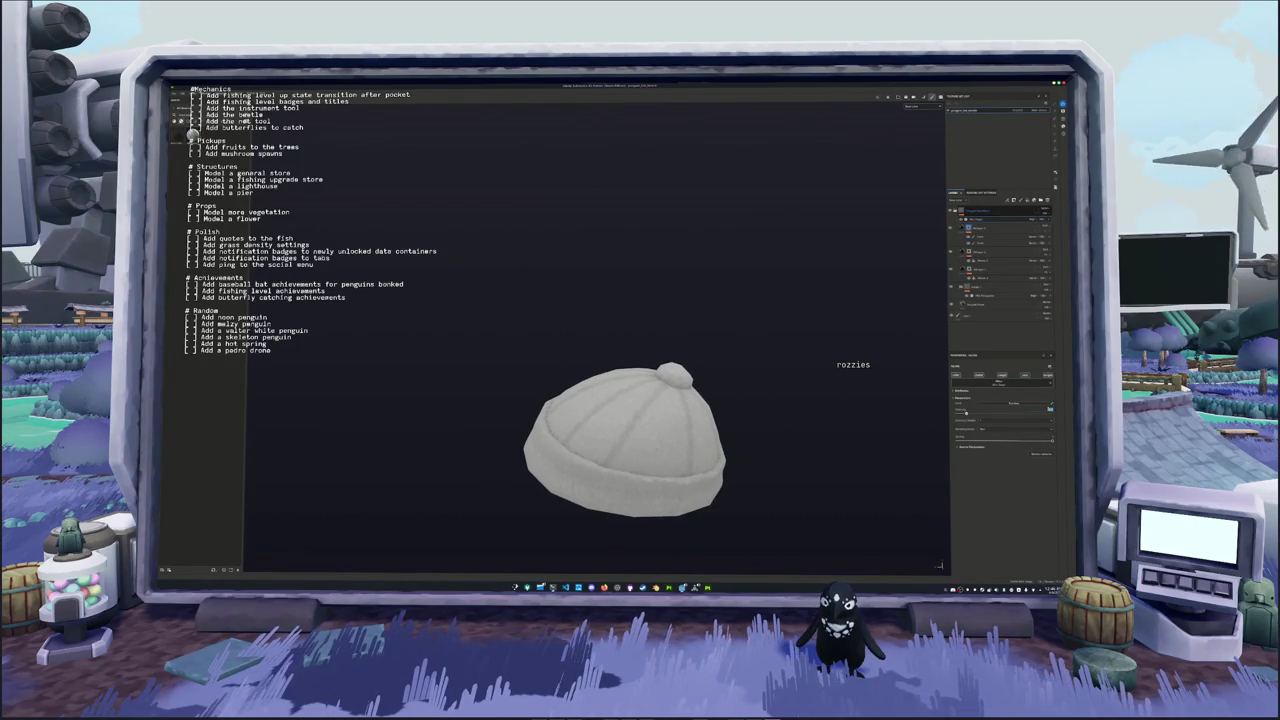
pyautogui.scroll(-2, 705, 391)
pyautogui.scroll(-1, 769, 410)
pyautogui.click(1033, 230)
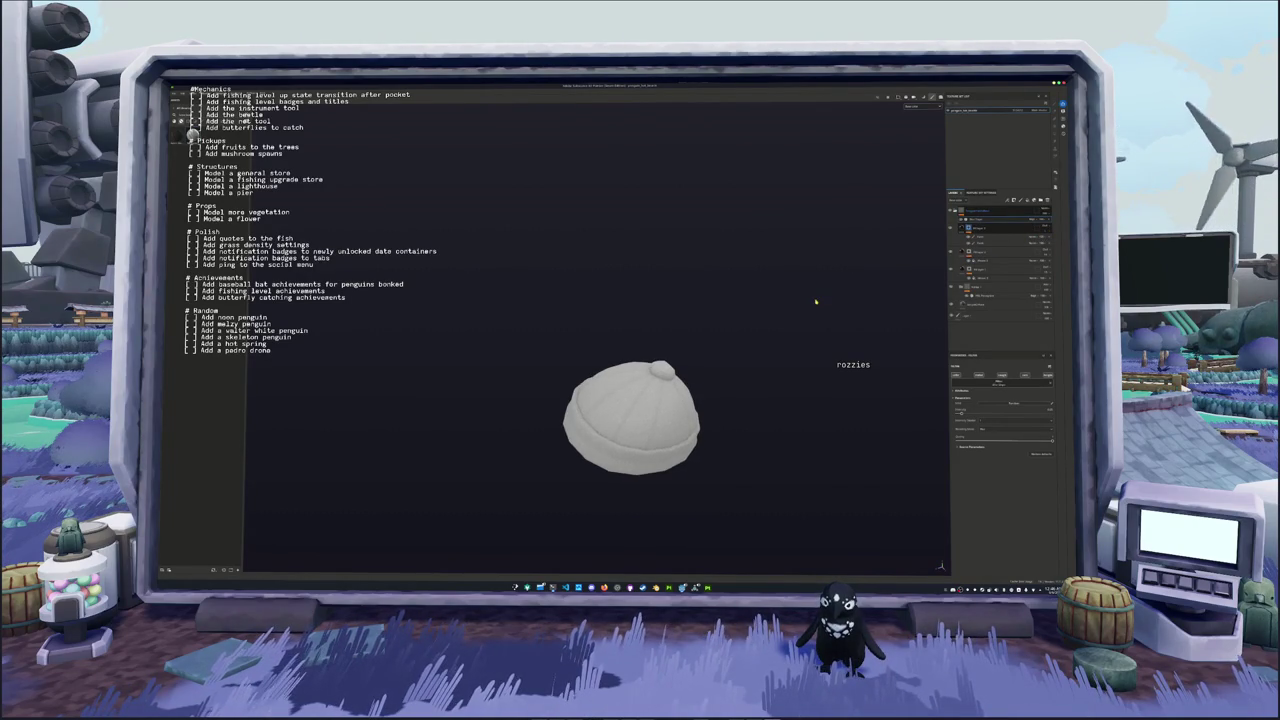
# - Export the beanie's textures and bring the running game back up
pyautogui.hotkey('ctrl', 'shift', 'e')
pyautogui.click(722, 405)
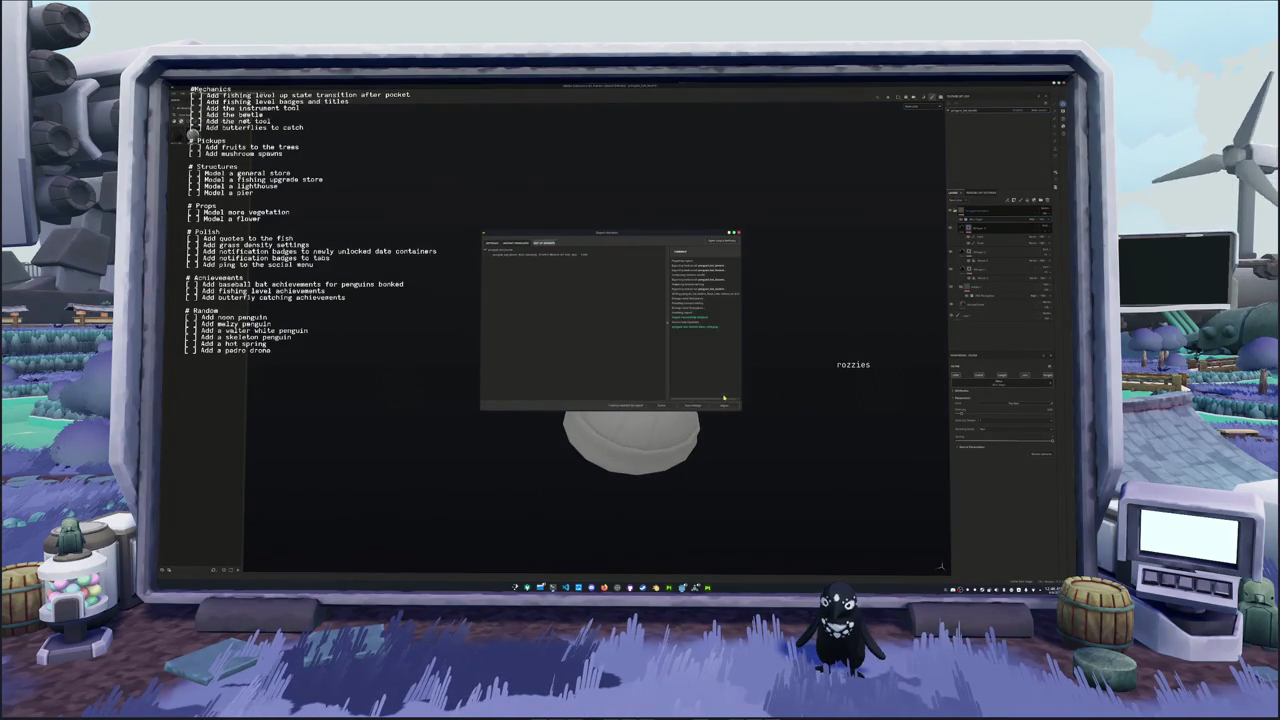
pyautogui.click(683, 587)
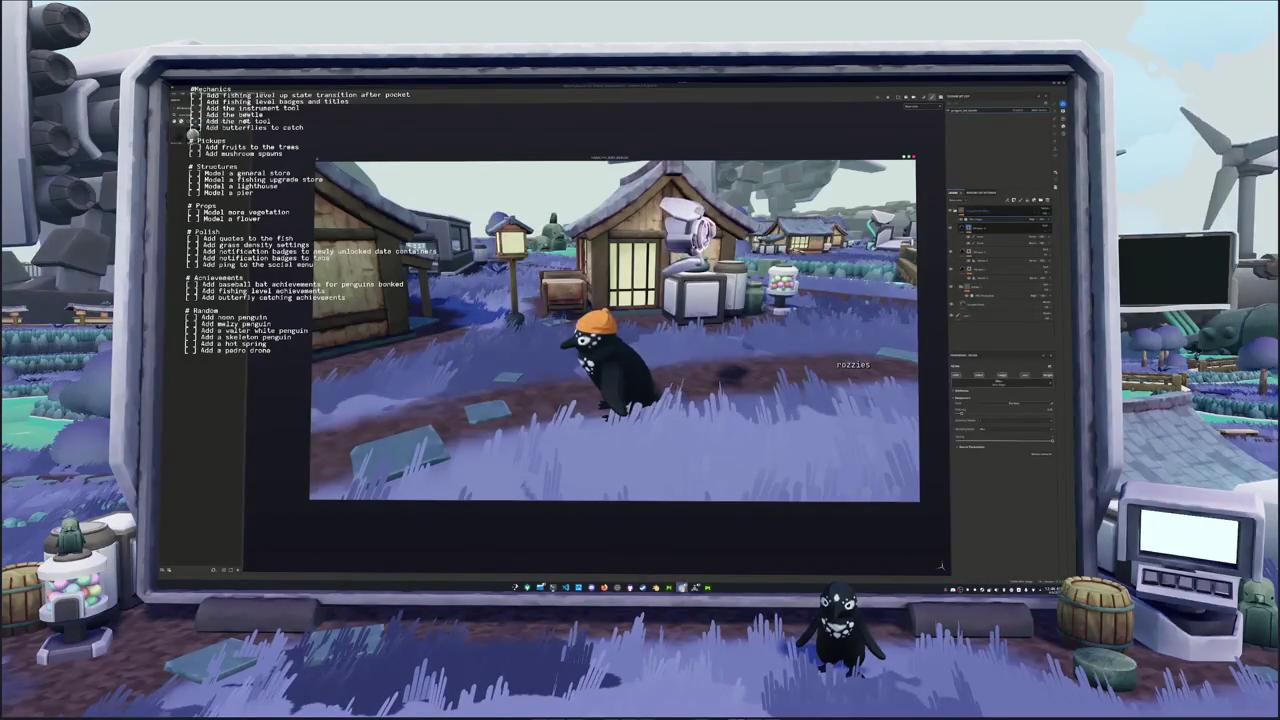
# - Relaunch the game from the editor with F5 and walk the penguin toward the stump
pyautogui.click(683, 587)
pyautogui.press('F5')
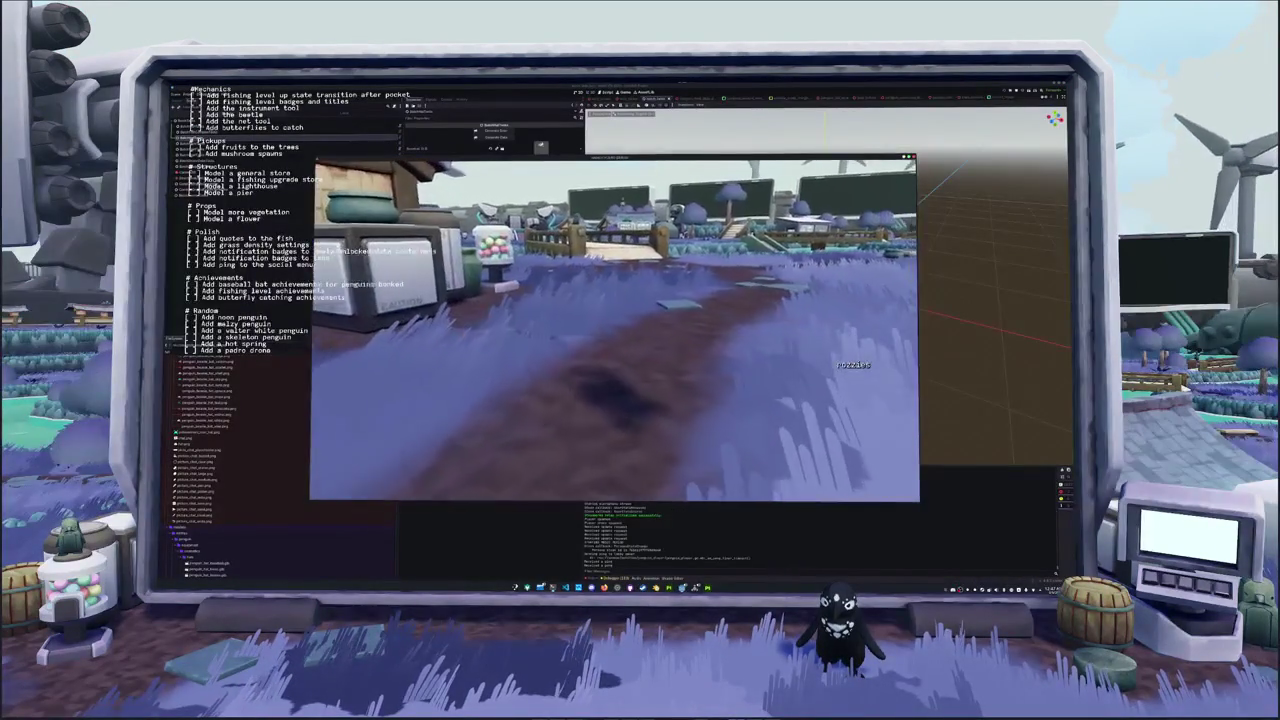
pyautogui.press('w')
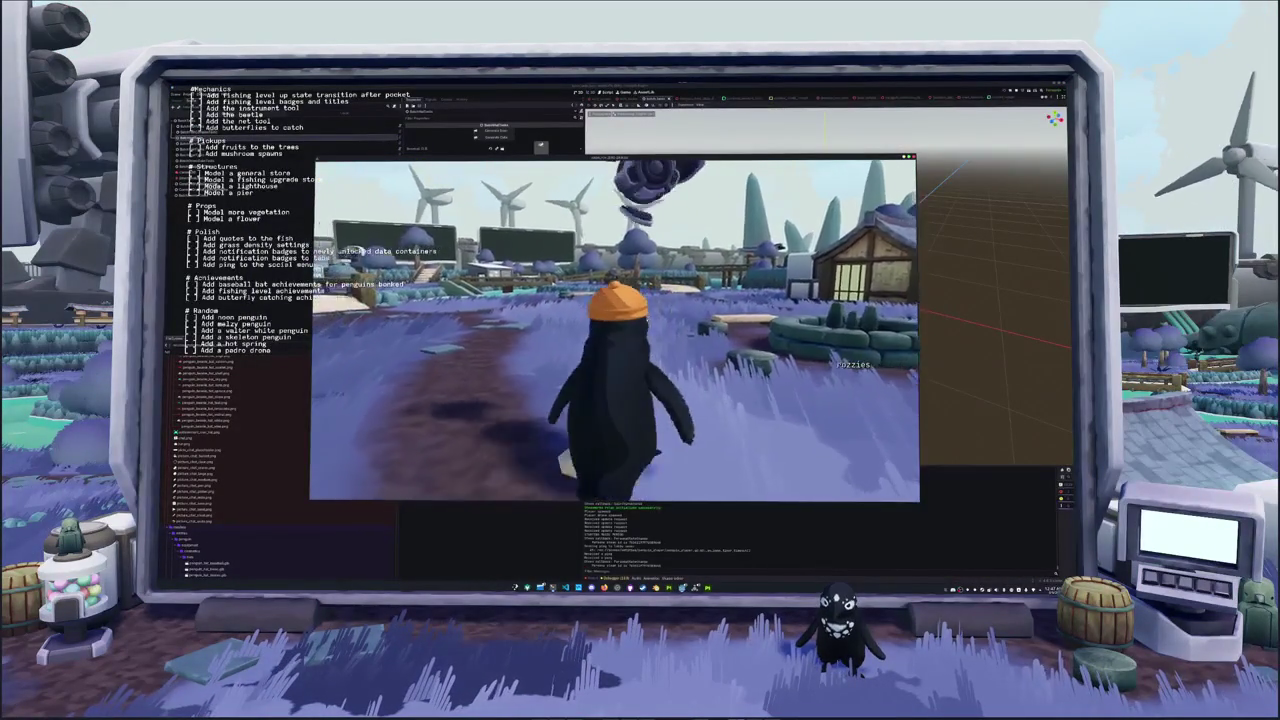
pyautogui.press('d')
pyautogui.press('s')
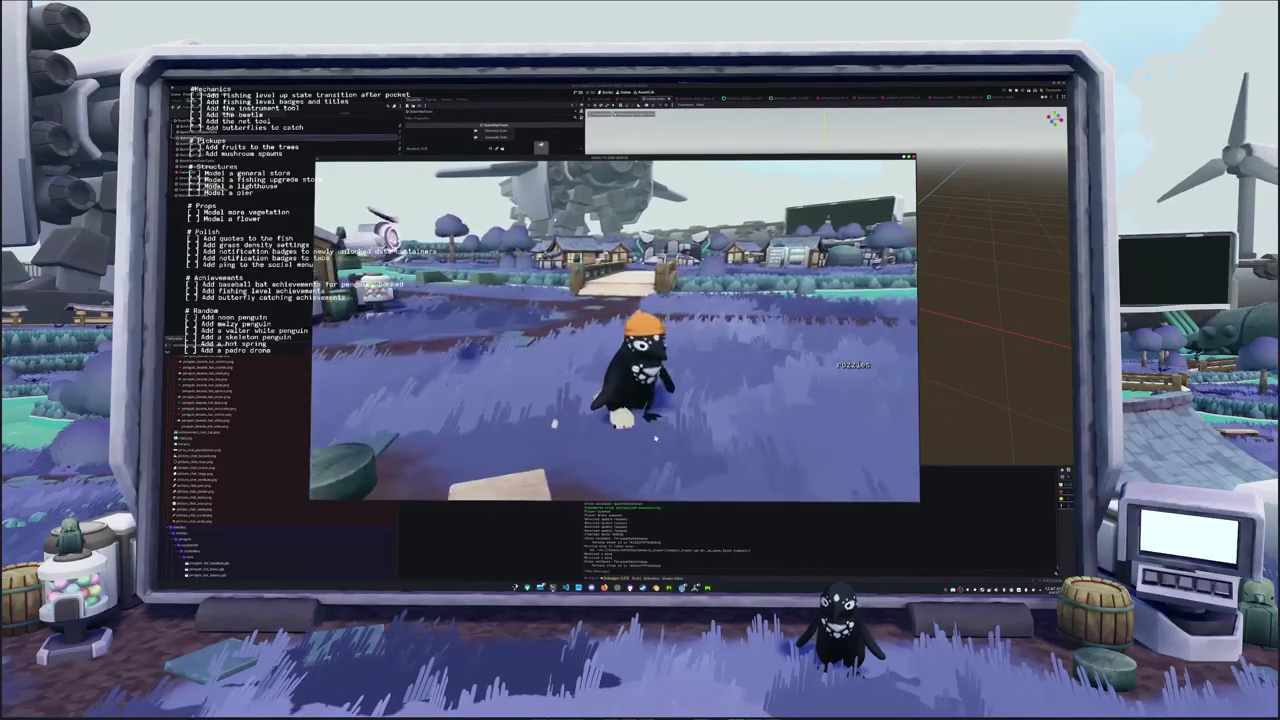
# - Capture a screenshot of the screen region around the penguin
pyautogui.press('Print')
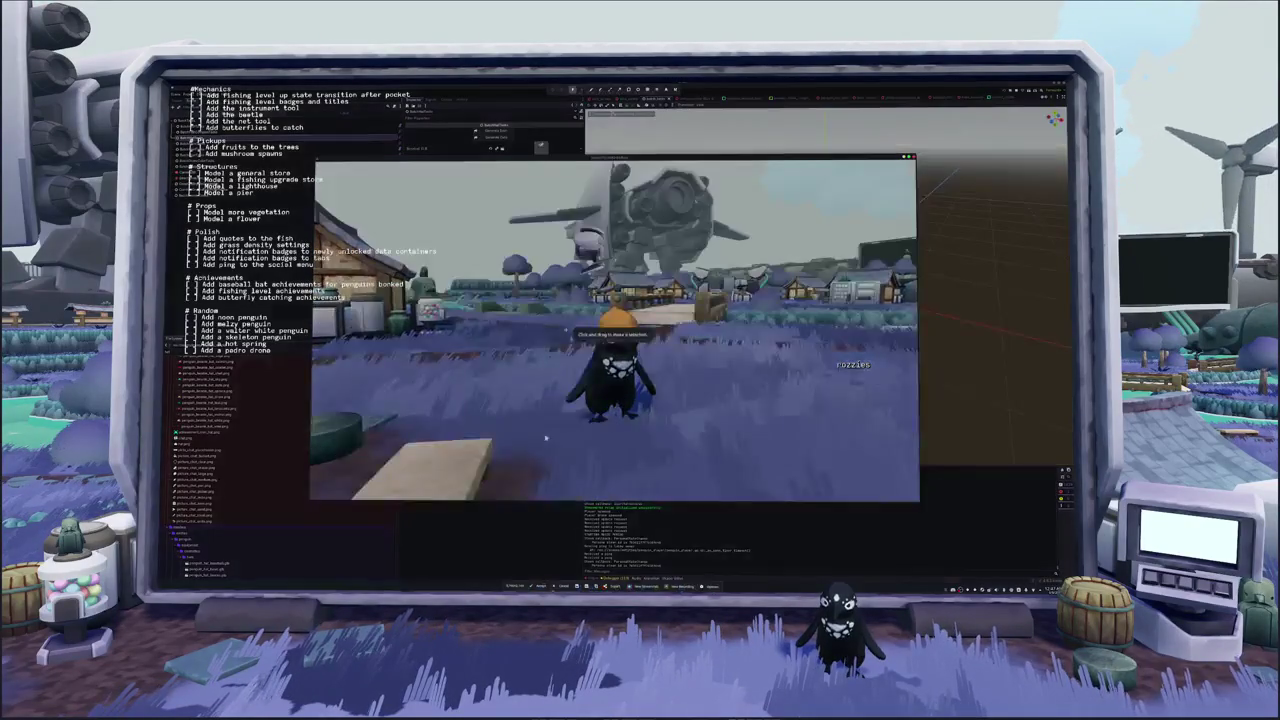
pyautogui.moveTo(575, 287); pyautogui.dragTo(680, 369)
pyautogui.press('Return')
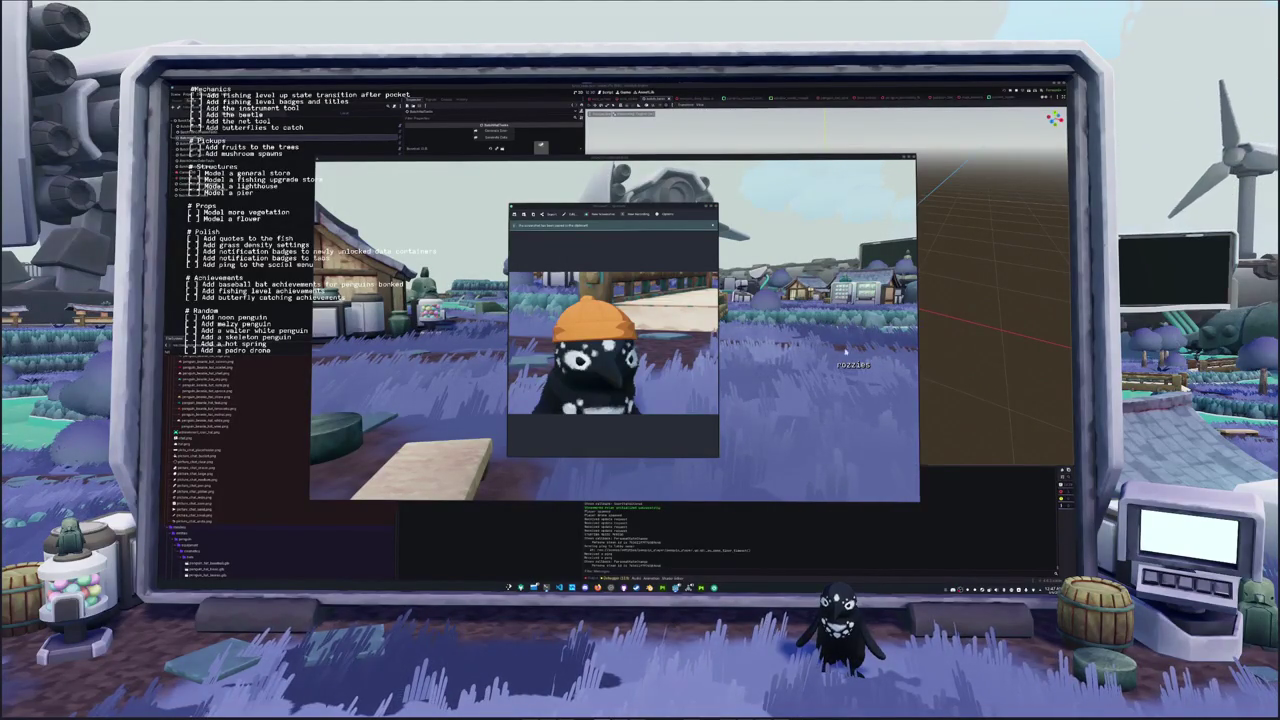
# - Walk the penguin across the bridge onto the riverbank, facing the water
pyautogui.press('w')
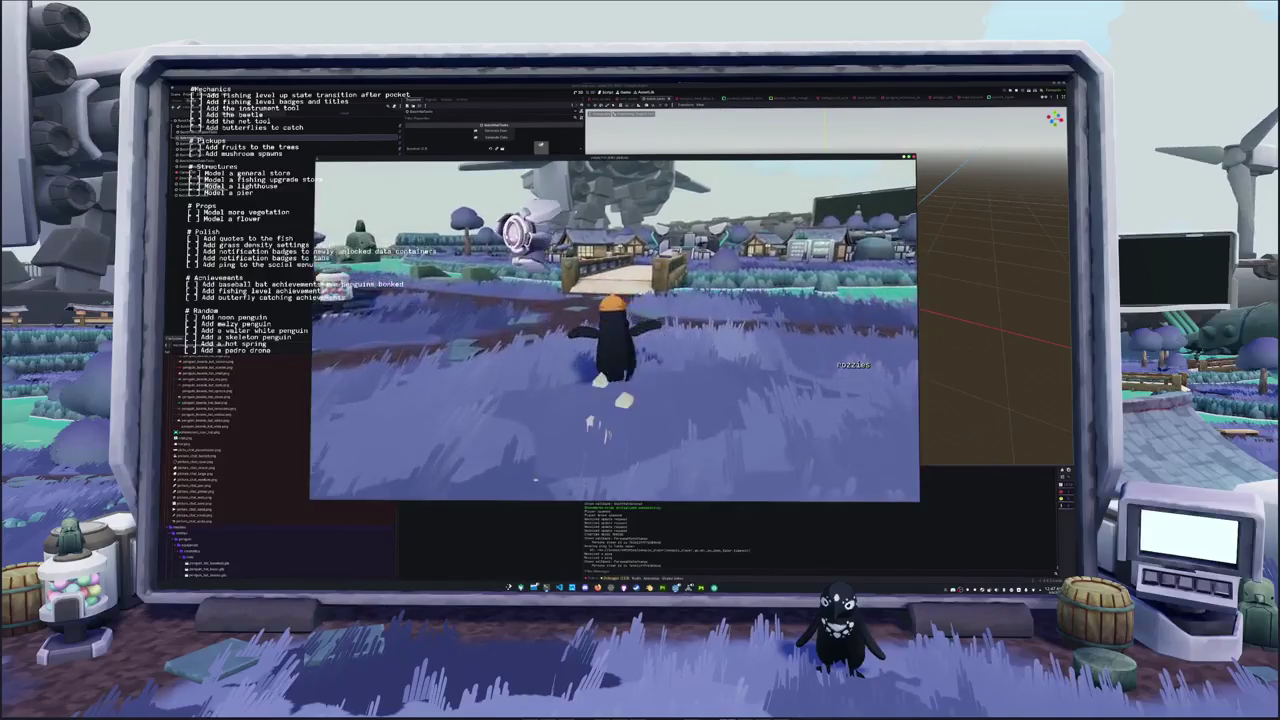
pyautogui.press('w')
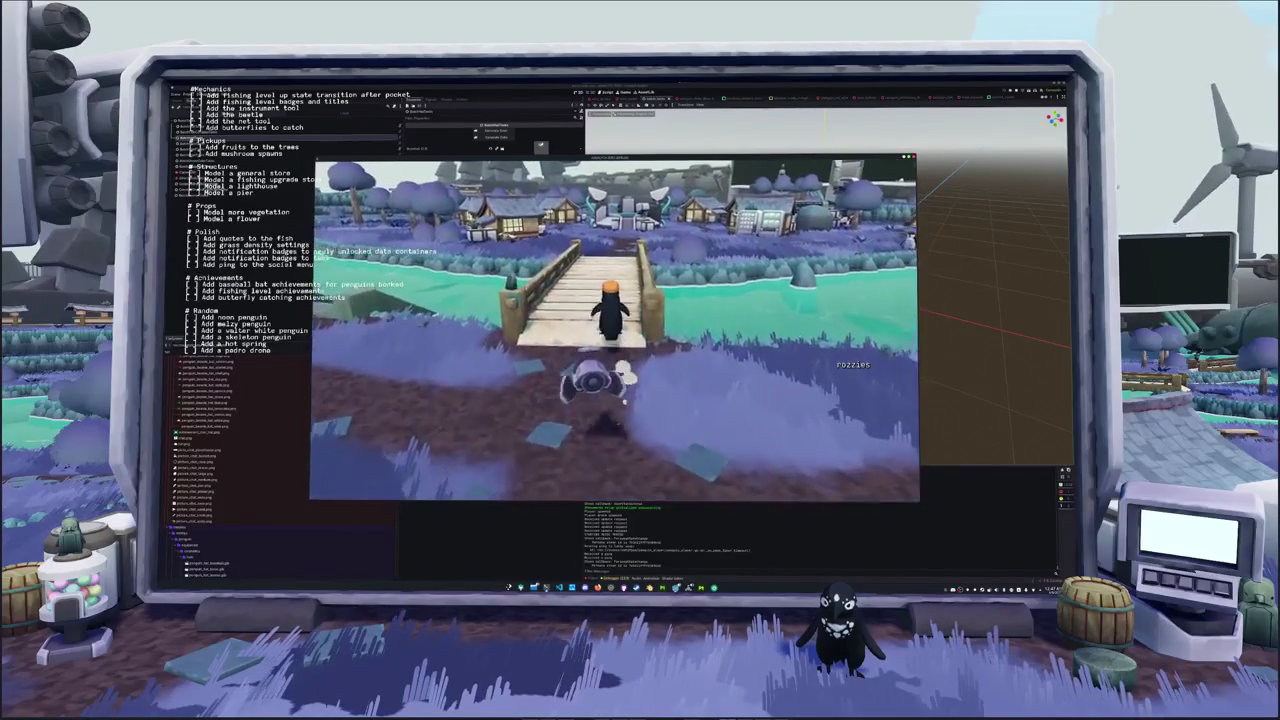
pyautogui.press('w')
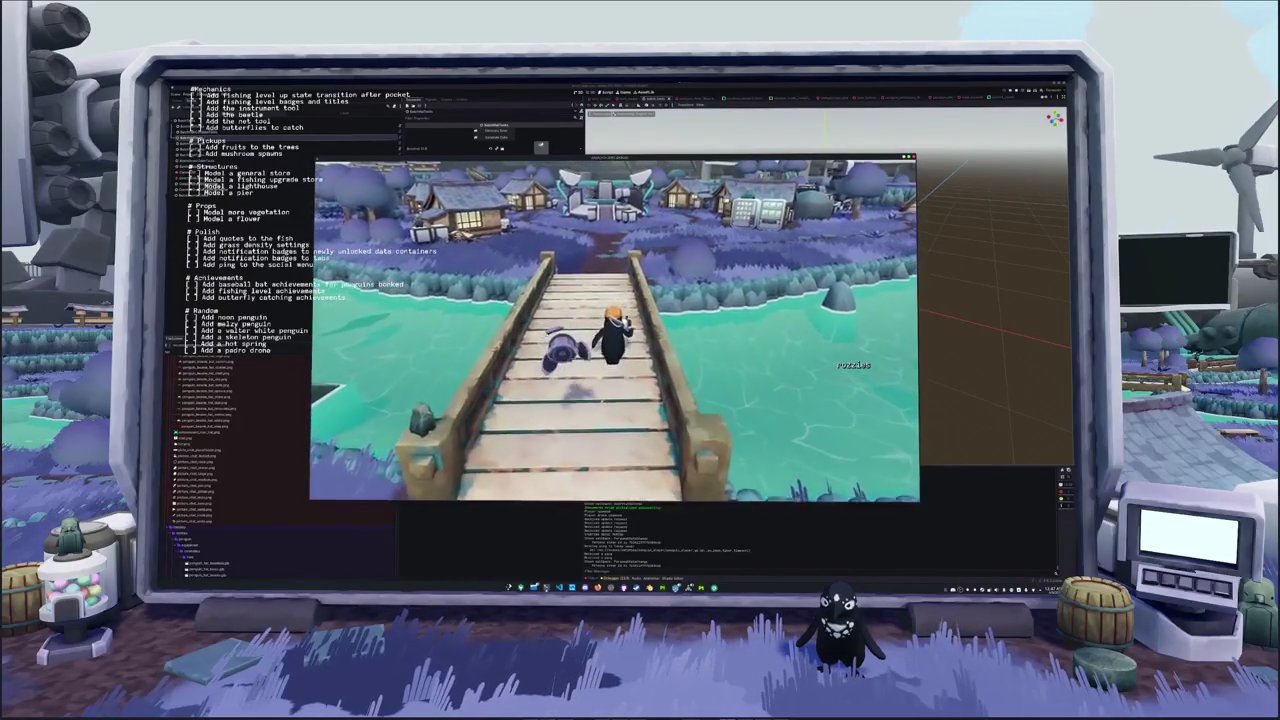
pyautogui.press('d')
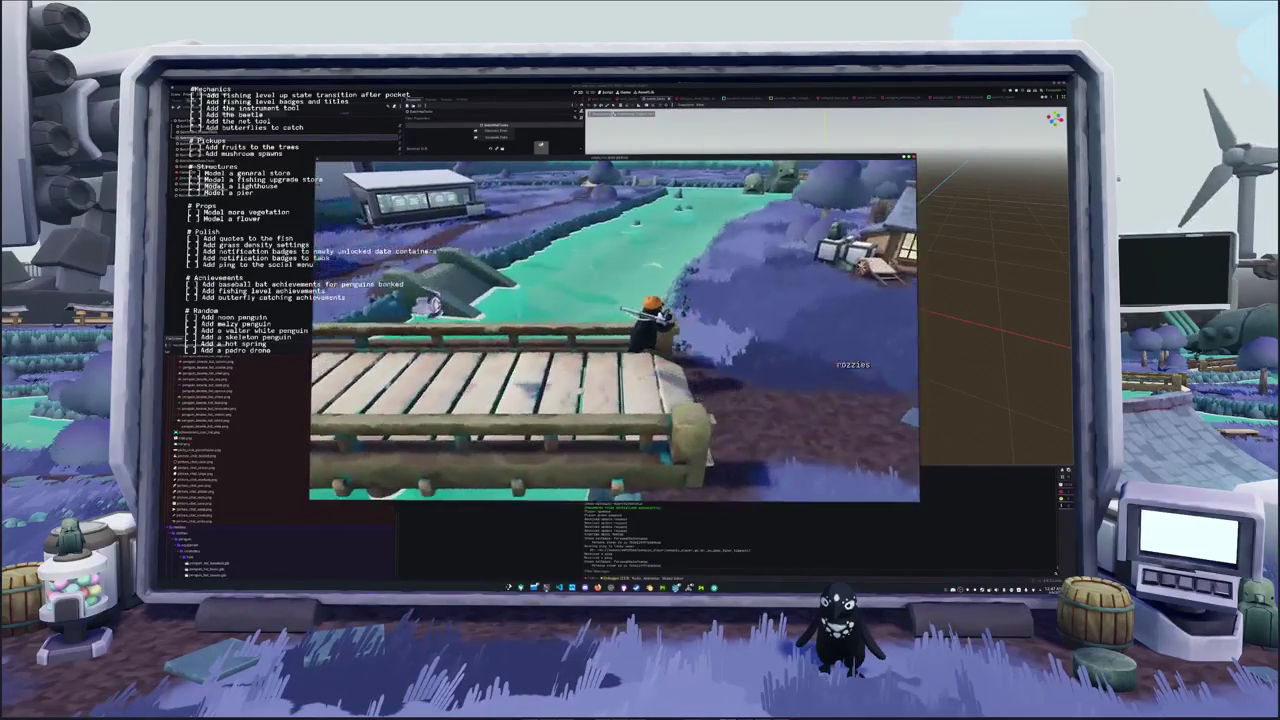
pyautogui.press('w')
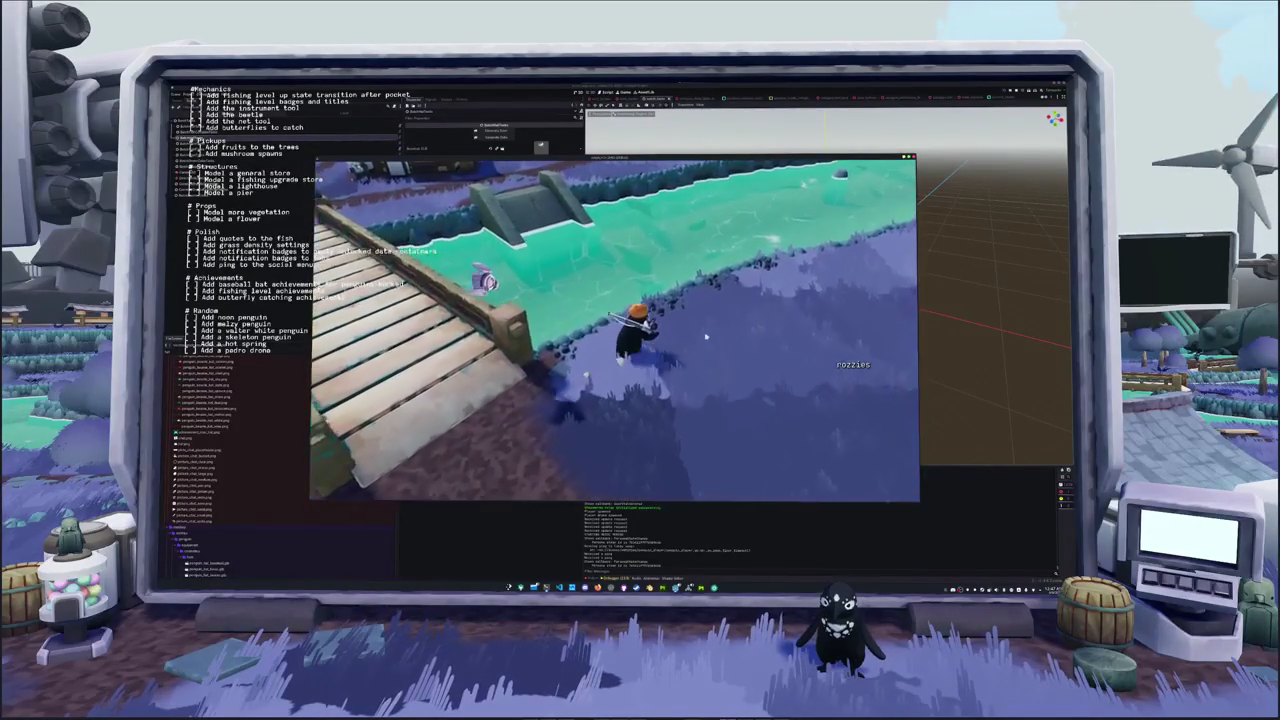
pyautogui.press('w')
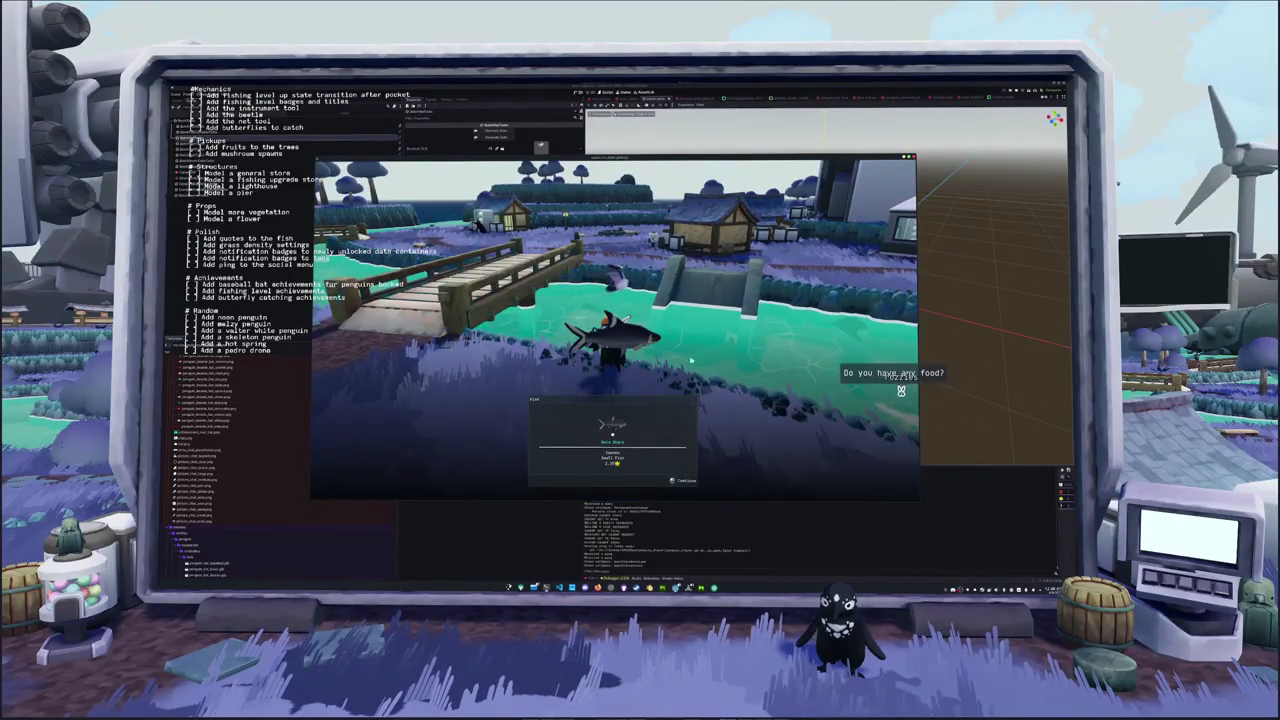
# - Dismiss the caught-fish result panel and open the inventory
pyautogui.click(689, 355)
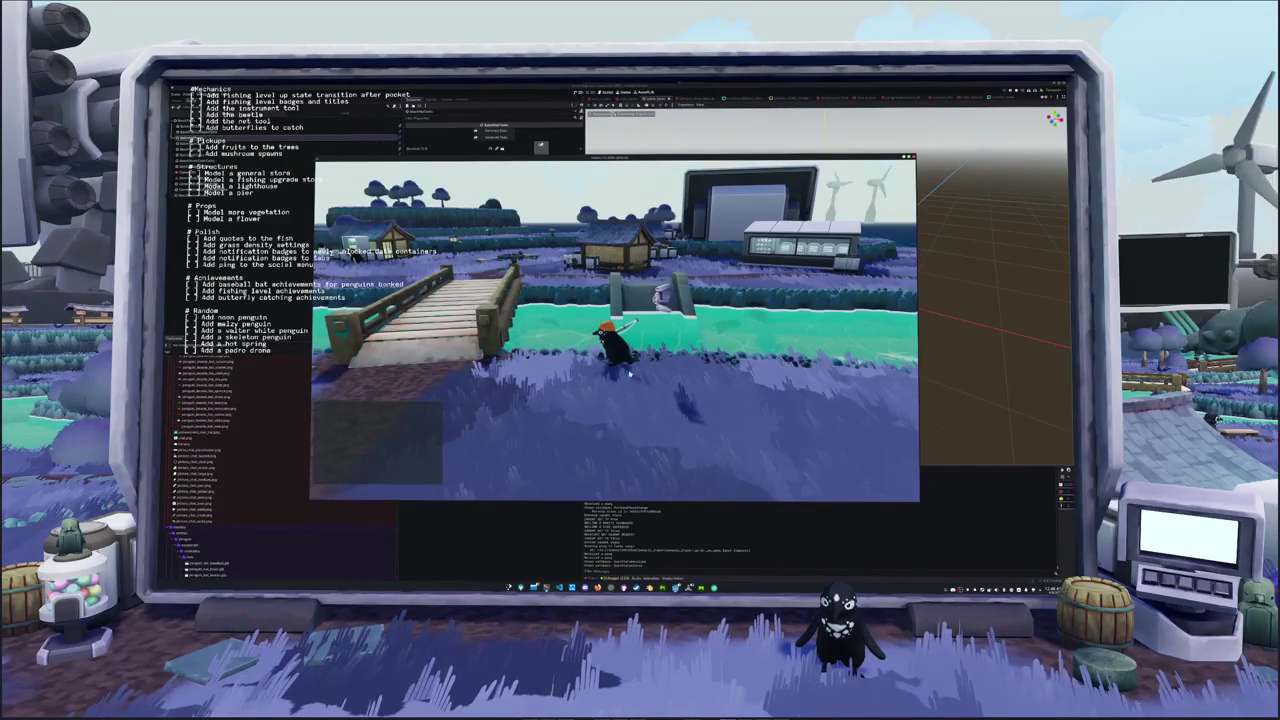
pyautogui.press('i')
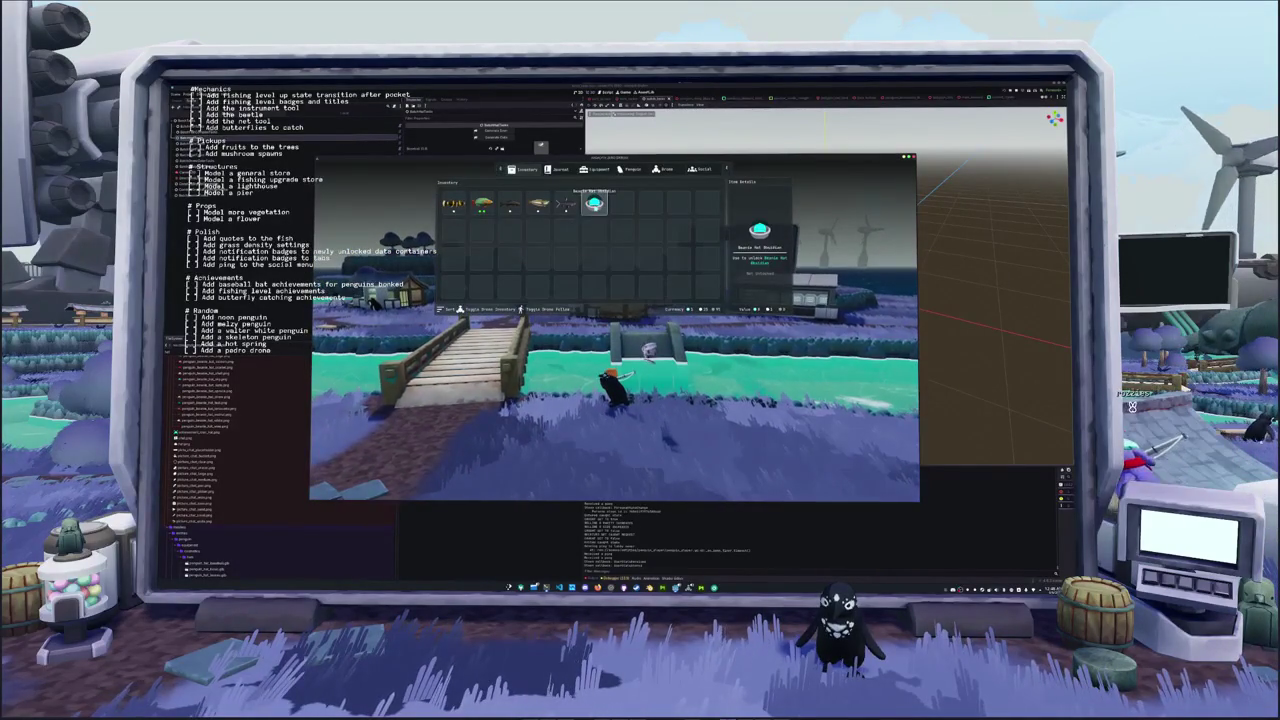
# - Browse the inventory's Equipment, Journal and Penguin sections, then close it
pyautogui.click(600, 170)
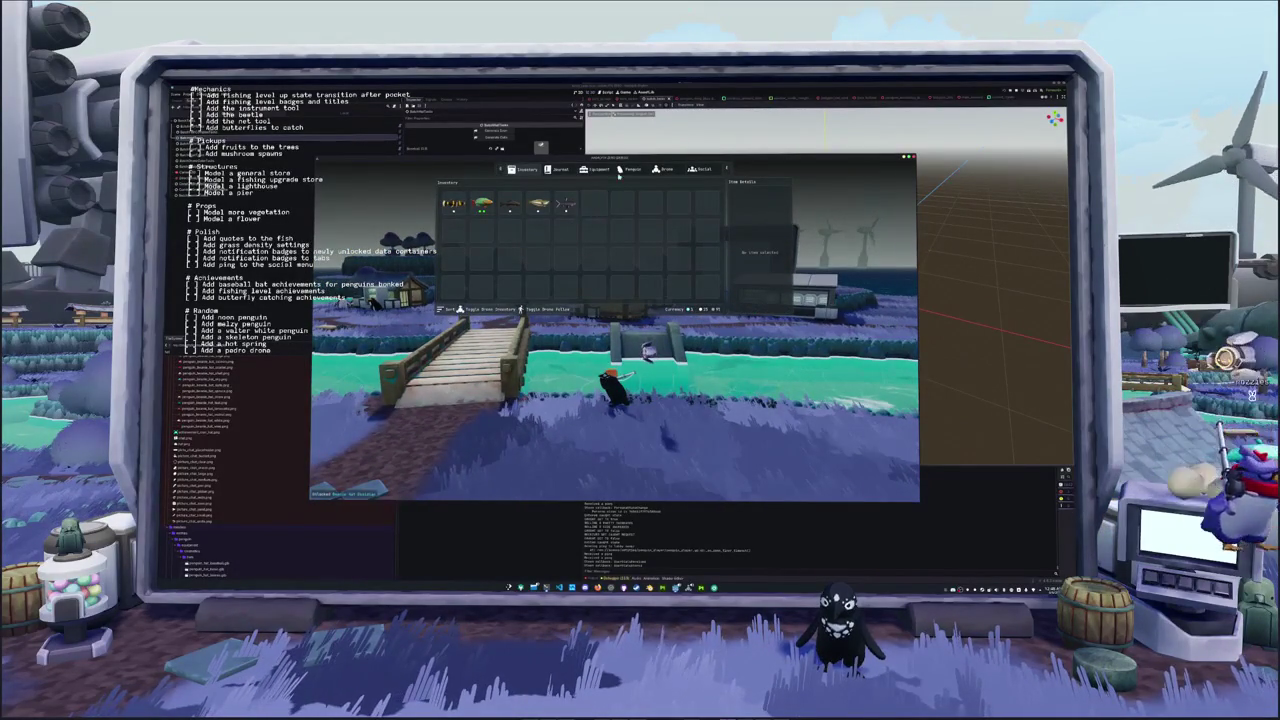
pyautogui.click(633, 169)
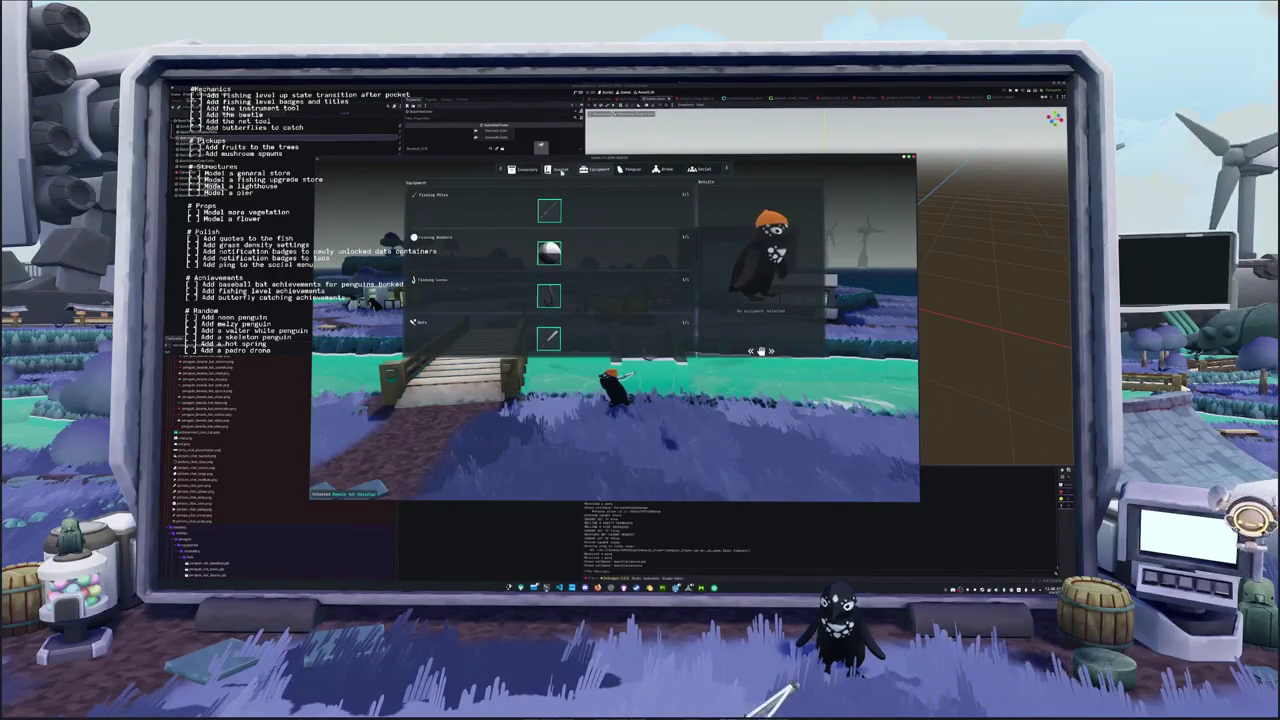
pyautogui.press('j')
pyautogui.click(643, 171)
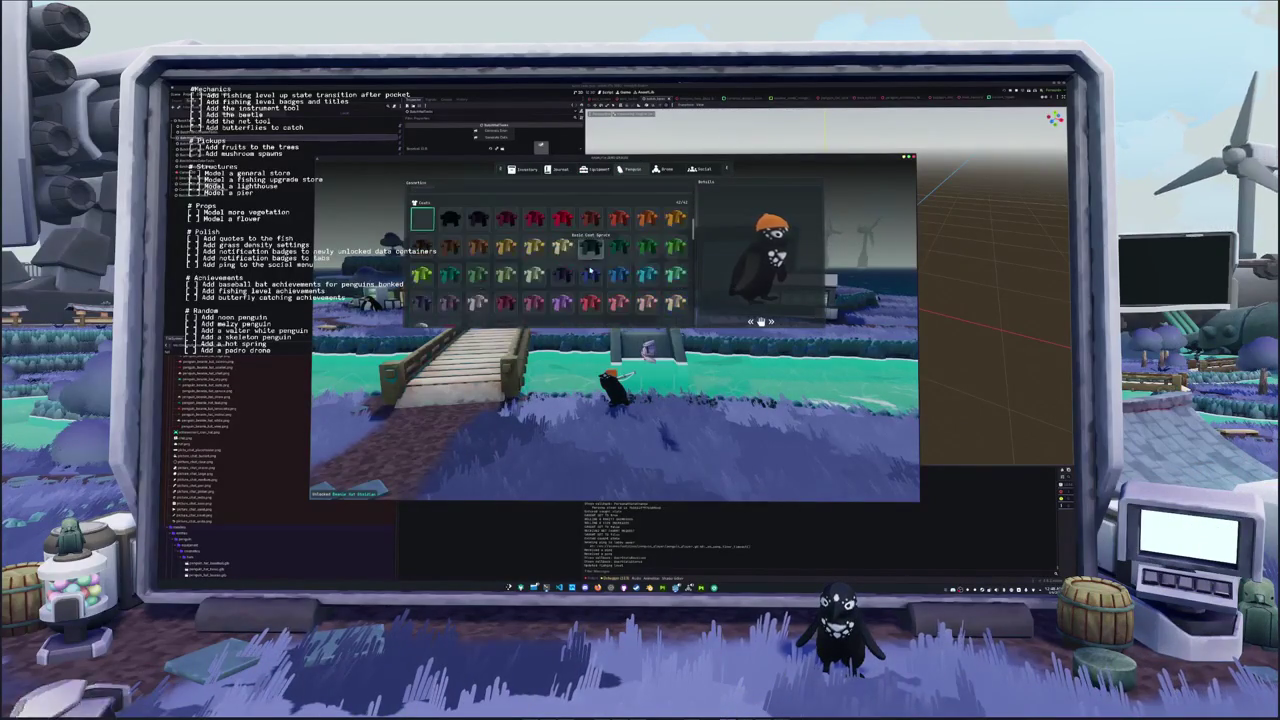
pyautogui.scroll(-2, 590, 268)
pyautogui.press('Escape')
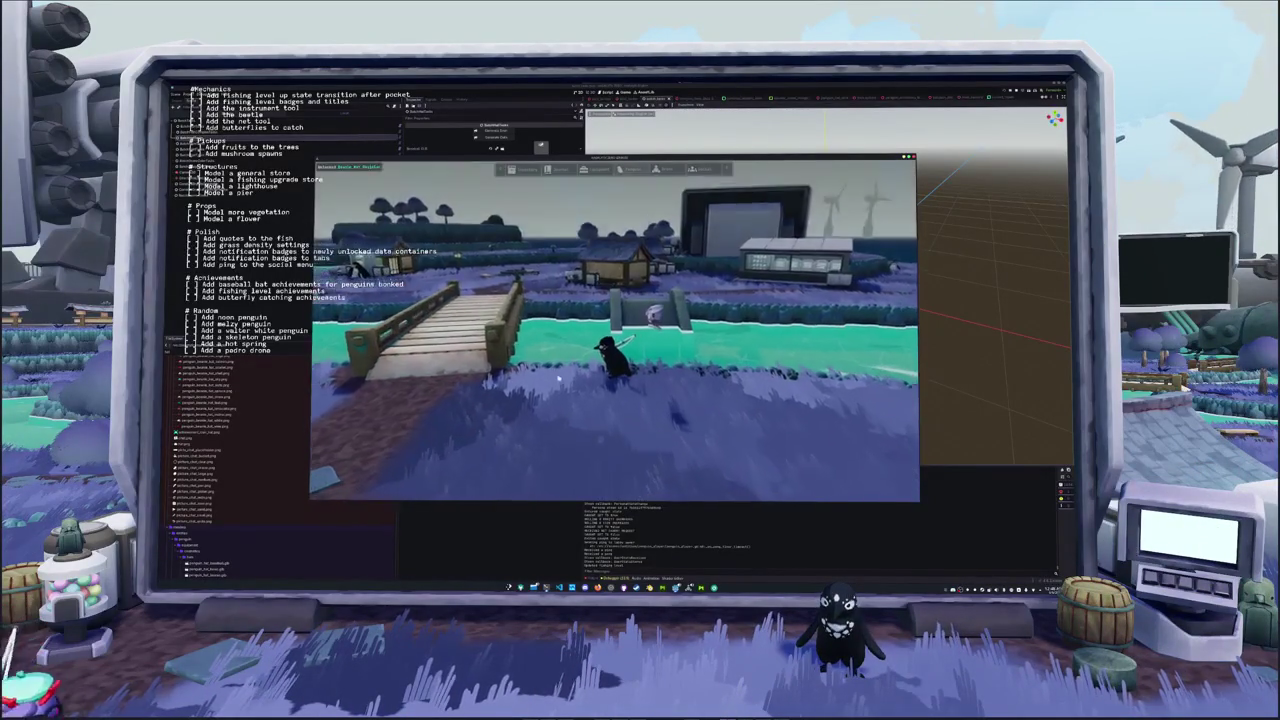
# - Walk toward the river, then review Equipment, Journal, Penguin cosmetics and the Hats collection
pyautogui.press('s')
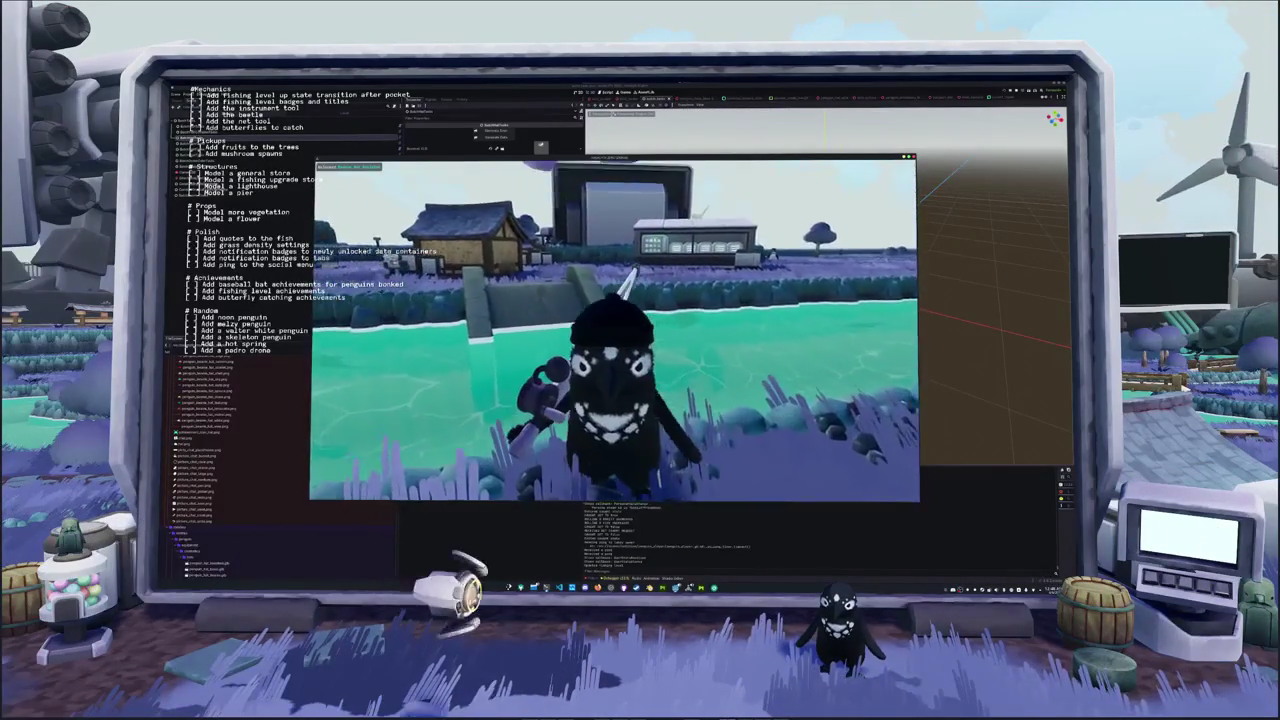
pyautogui.press('w')
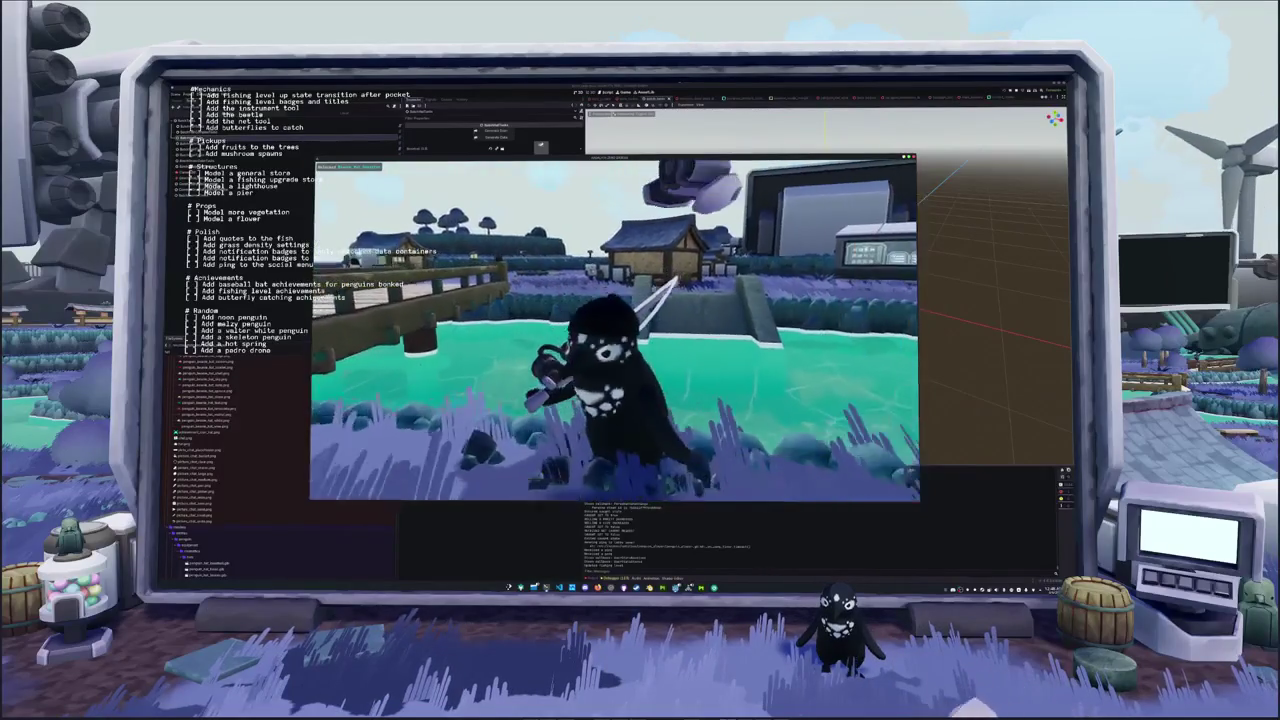
pyautogui.click(597, 168)
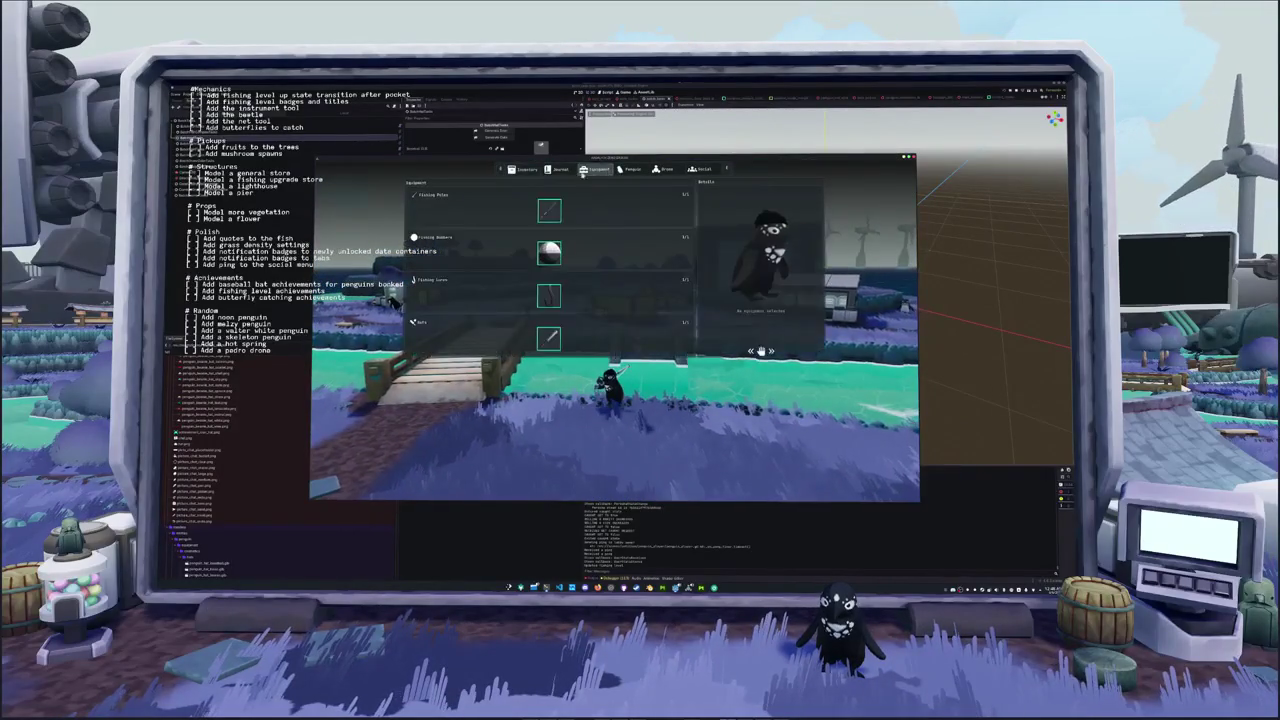
pyautogui.click(557, 168)
pyautogui.click(632, 168)
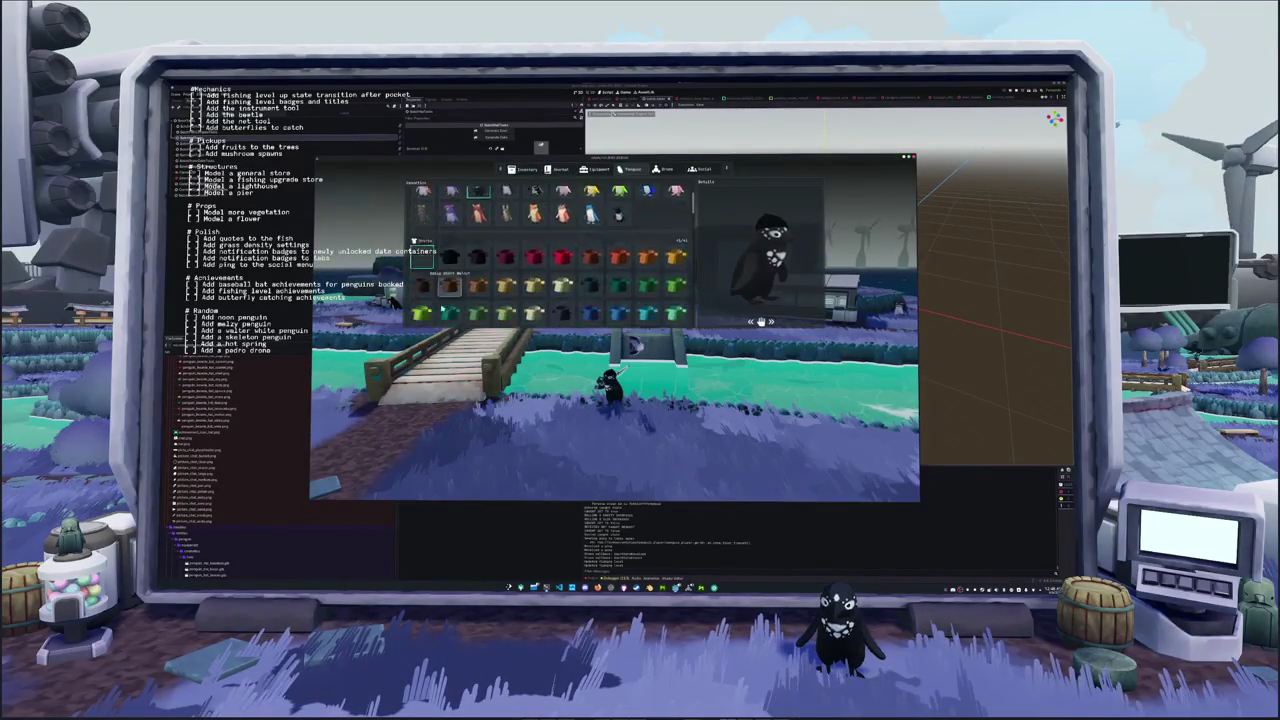
pyautogui.click(421, 311)
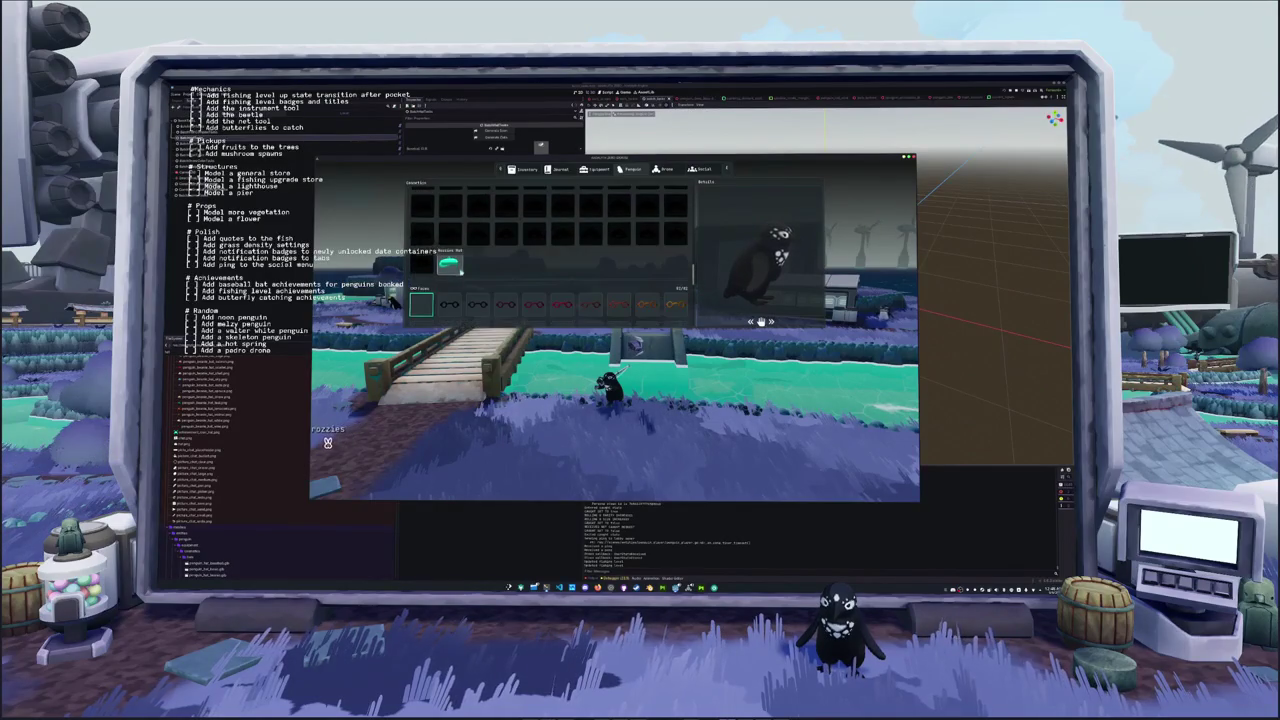
pyautogui.press('Escape')
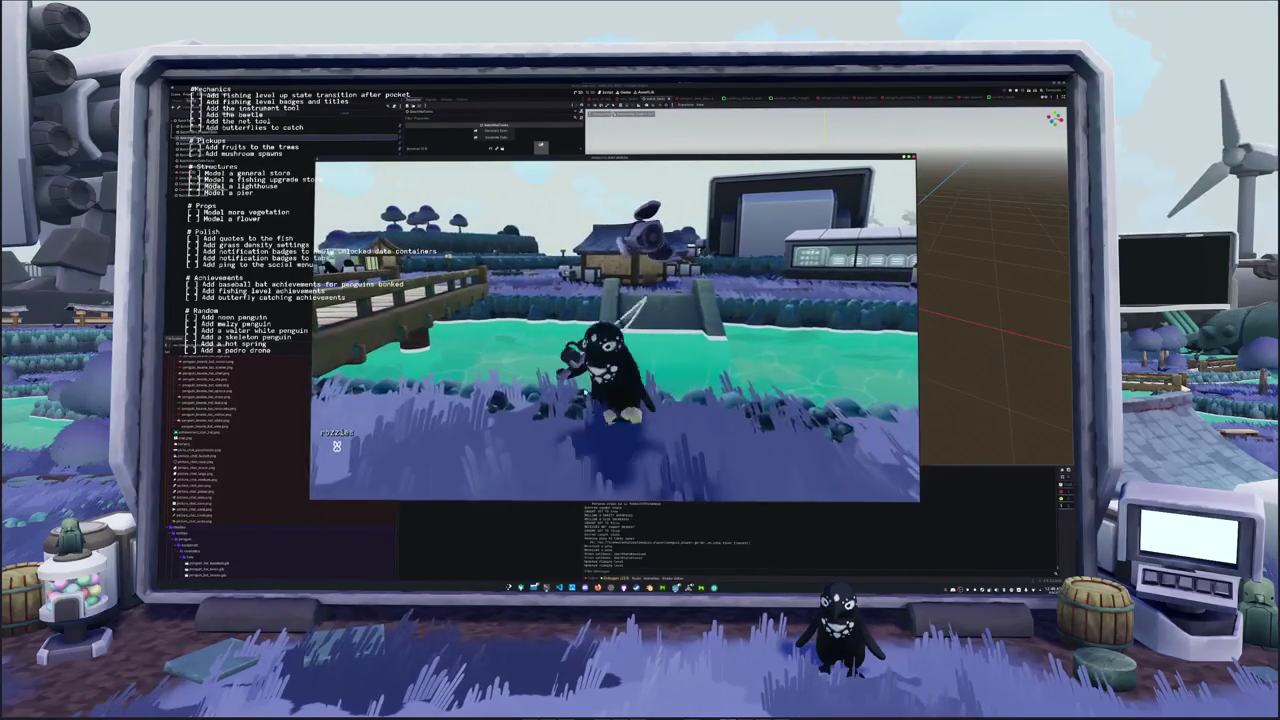
# - Swim across the river up the stone ramp, then stop the running game with F8
pyautogui.press('w')
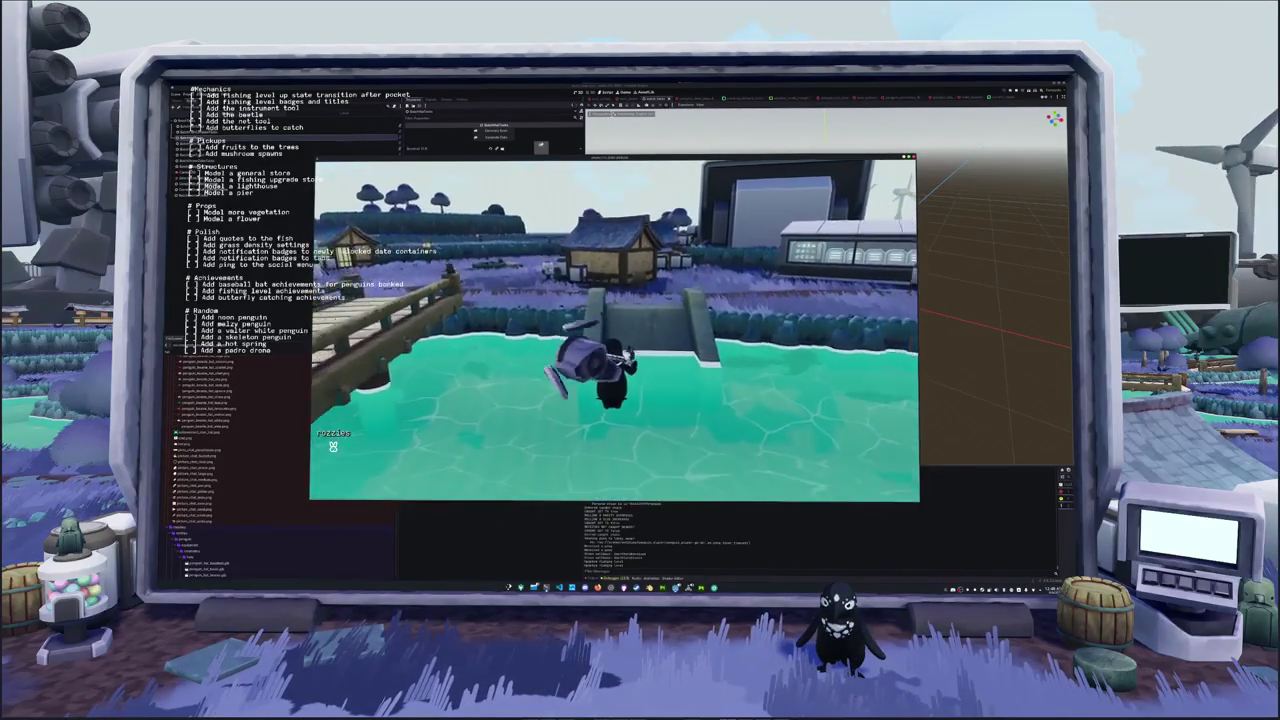
pyautogui.press('w')
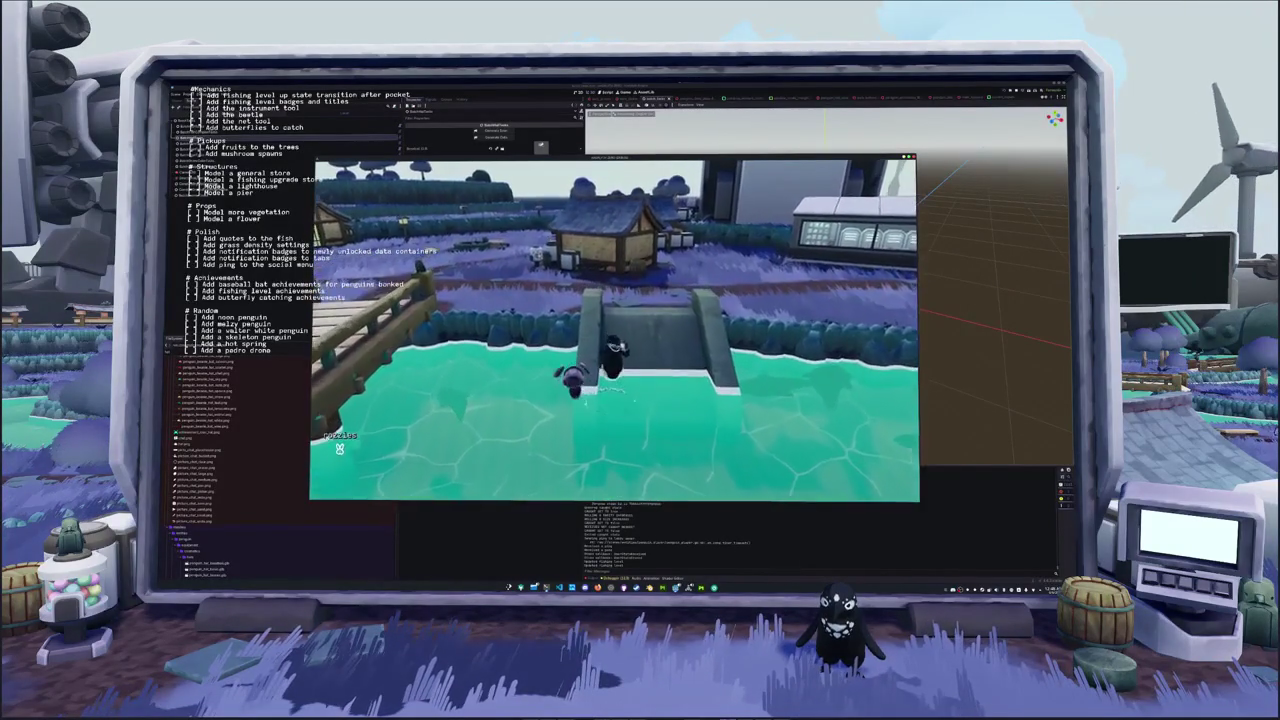
pyautogui.press('w')
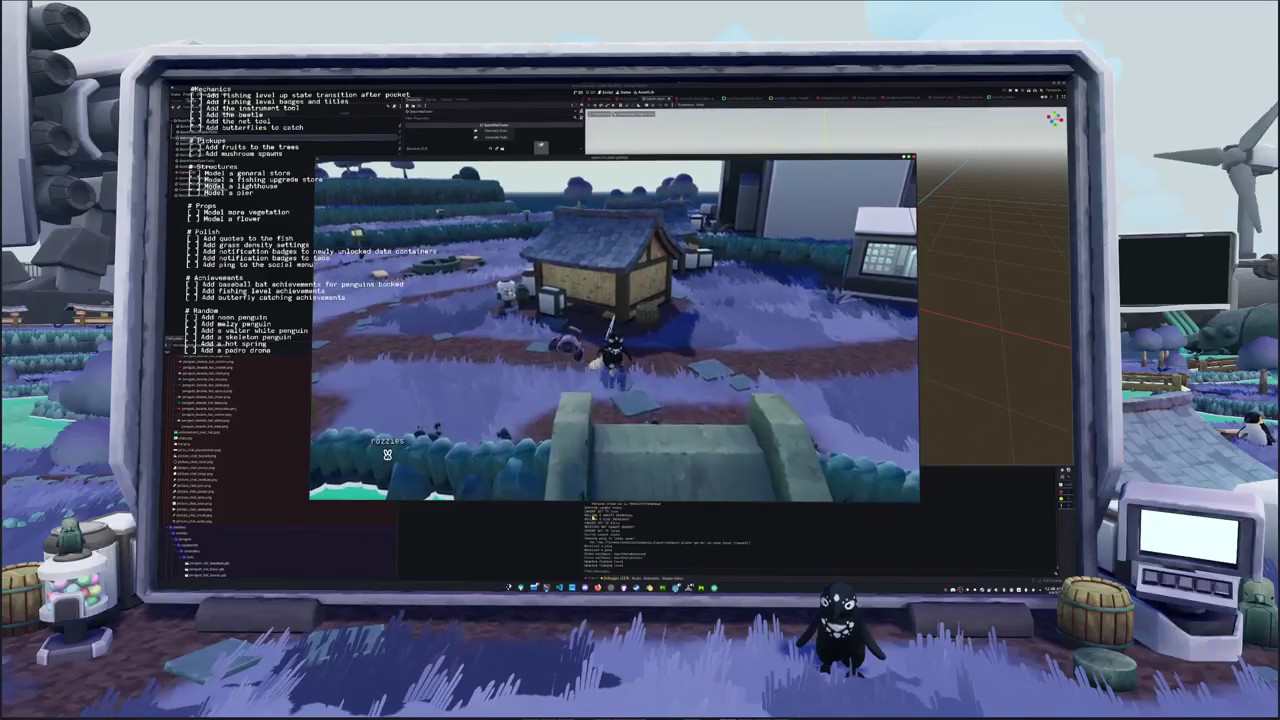
pyautogui.press('F8')
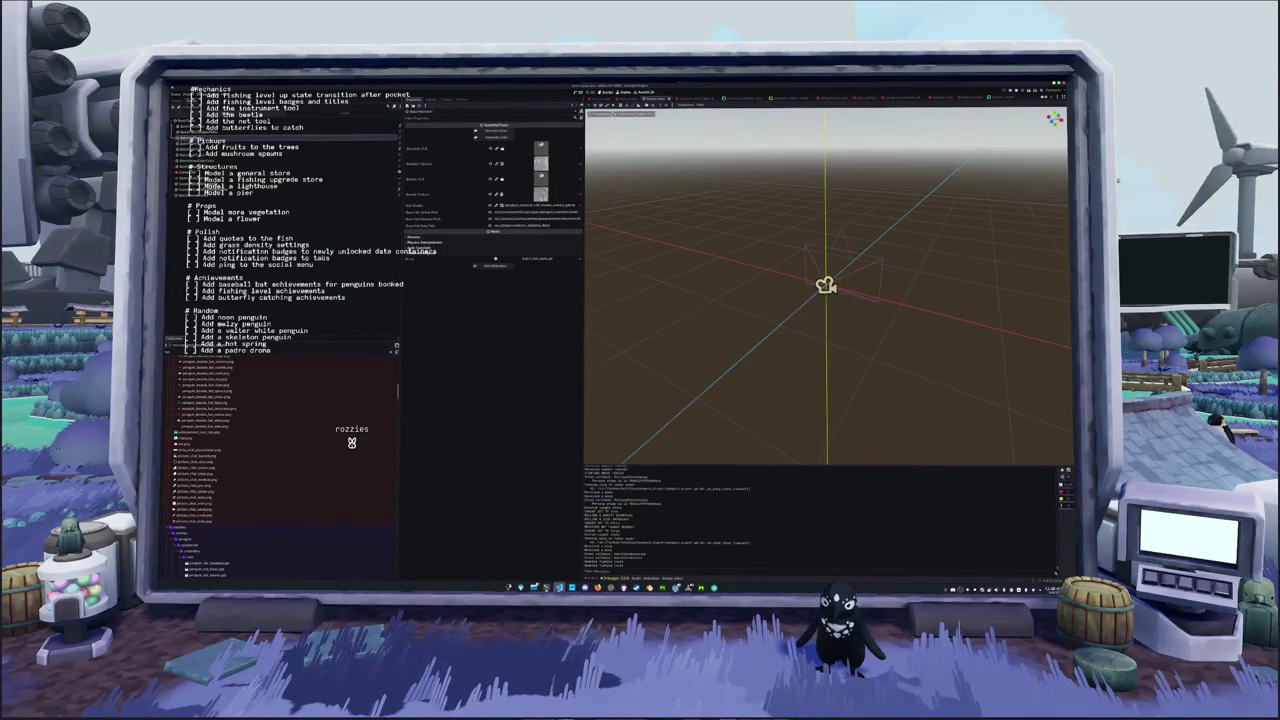
# - Bring VS Code to the front and scroll the edited script up to the top
pyautogui.moveTo(558, 587)
pyautogui.click(561, 567)
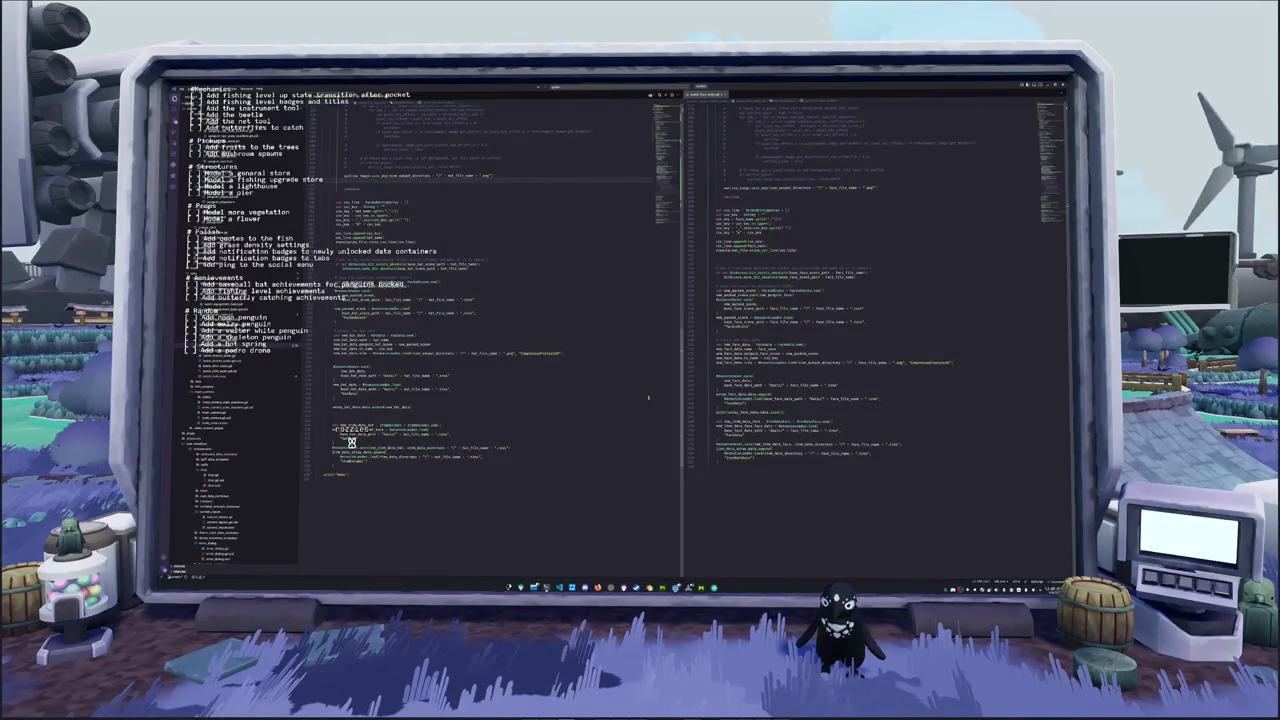
pyautogui.scroll(5, 351, 441)
pyautogui.scroll(5, 351, 441)
pyautogui.scroll(5, 351, 441)
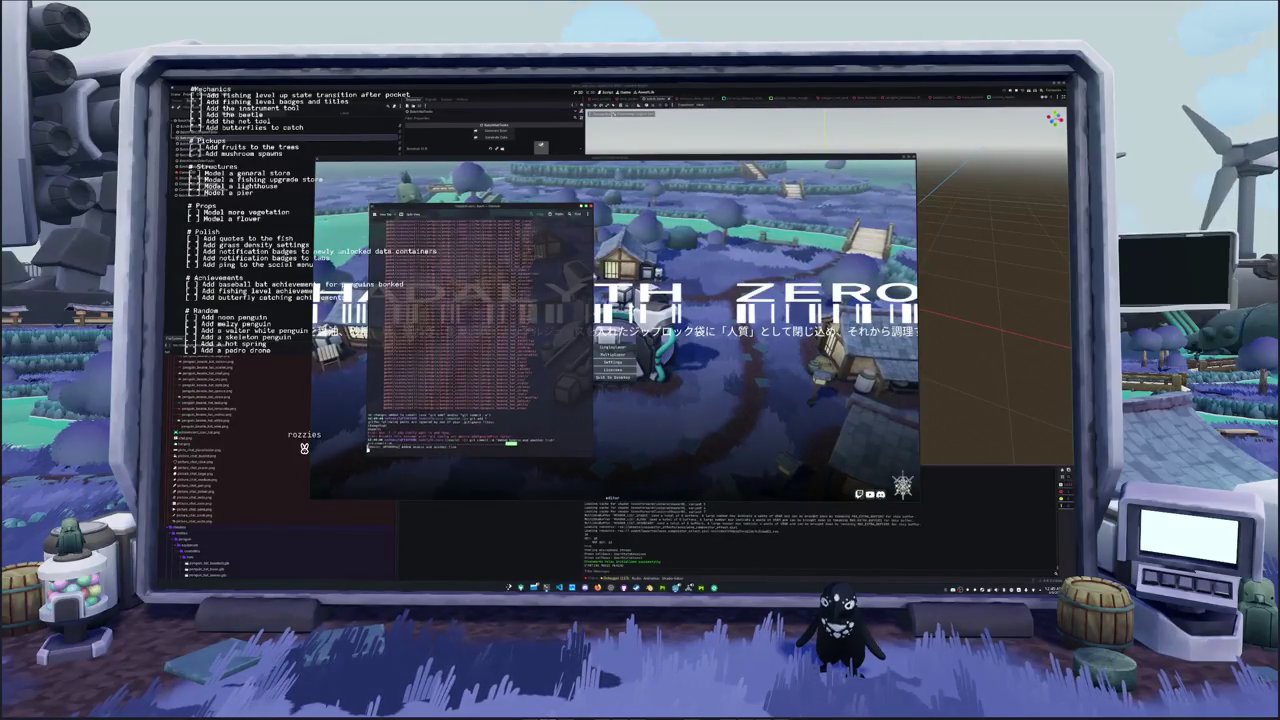
# - Run the launch command in the terminal and check the relaunched game's penguin cosmetics
pyautogui.press('Return')
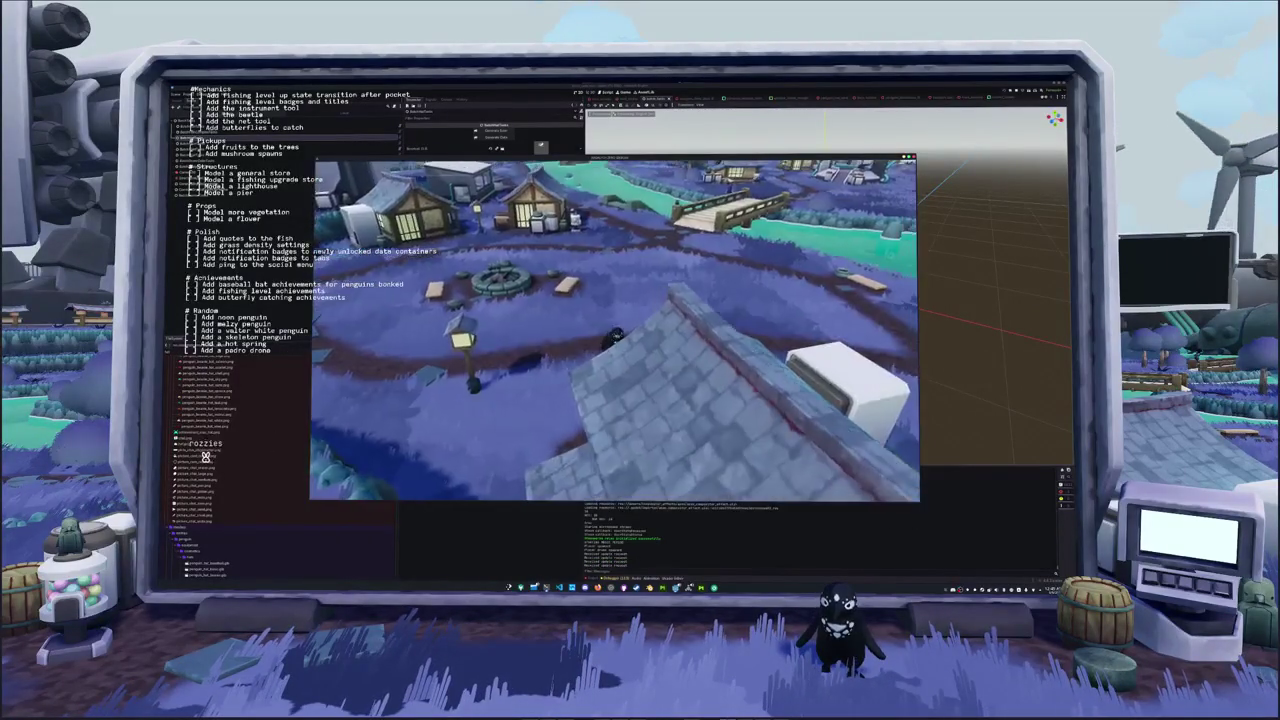
pyautogui.press('i')
pyautogui.press('e')
pyautogui.press('e')
pyautogui.press('e')
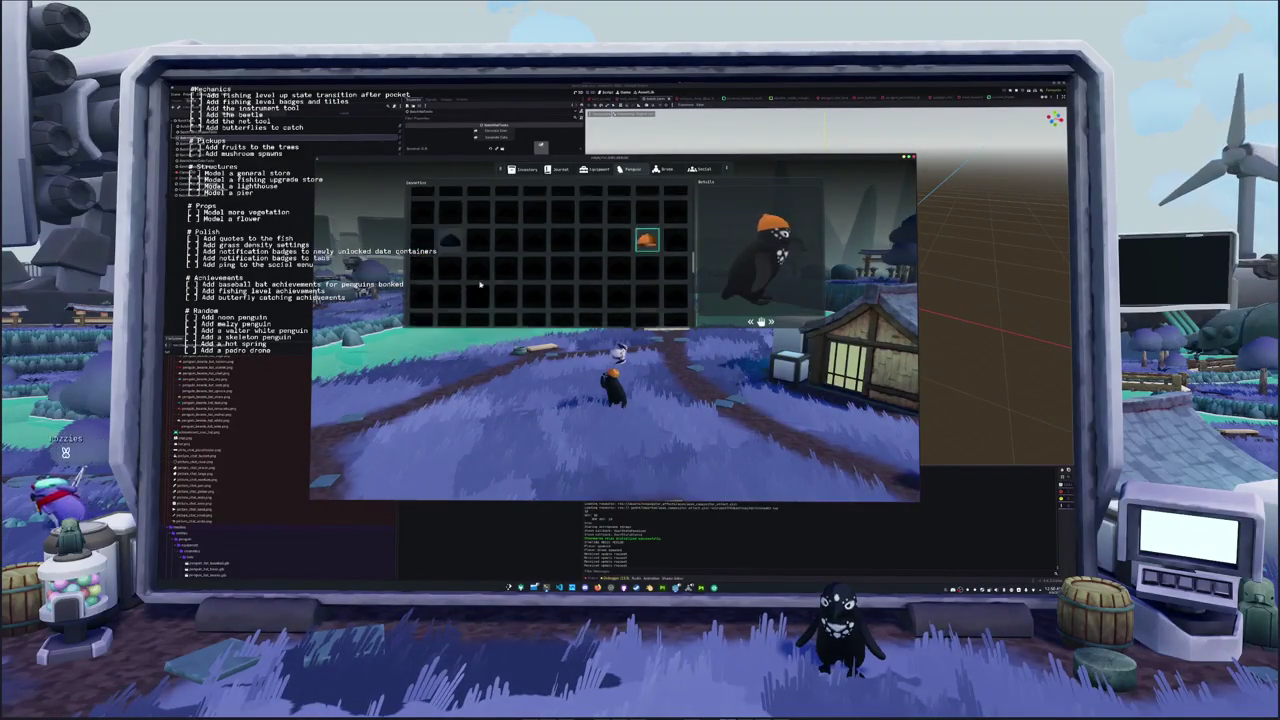
pyautogui.press('i')
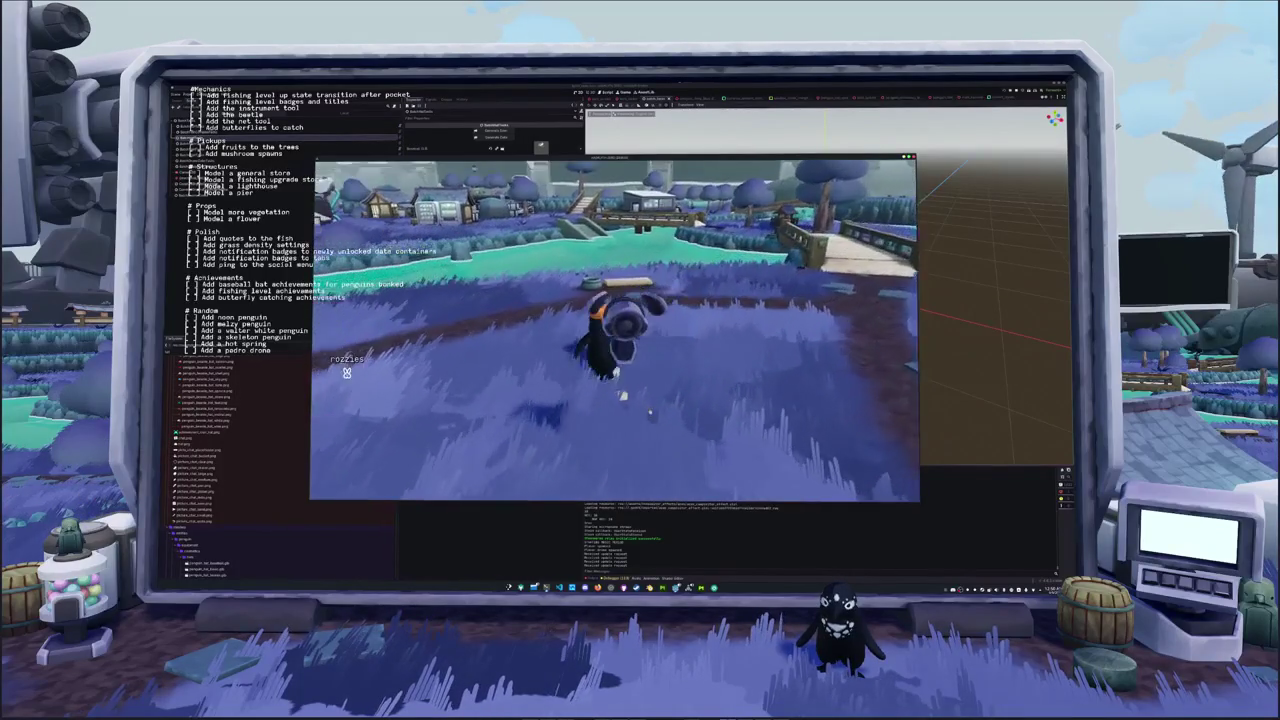
# - Walk the penguin across the field onto the wooden plank, zooming the camera in
pyautogui.press('w')
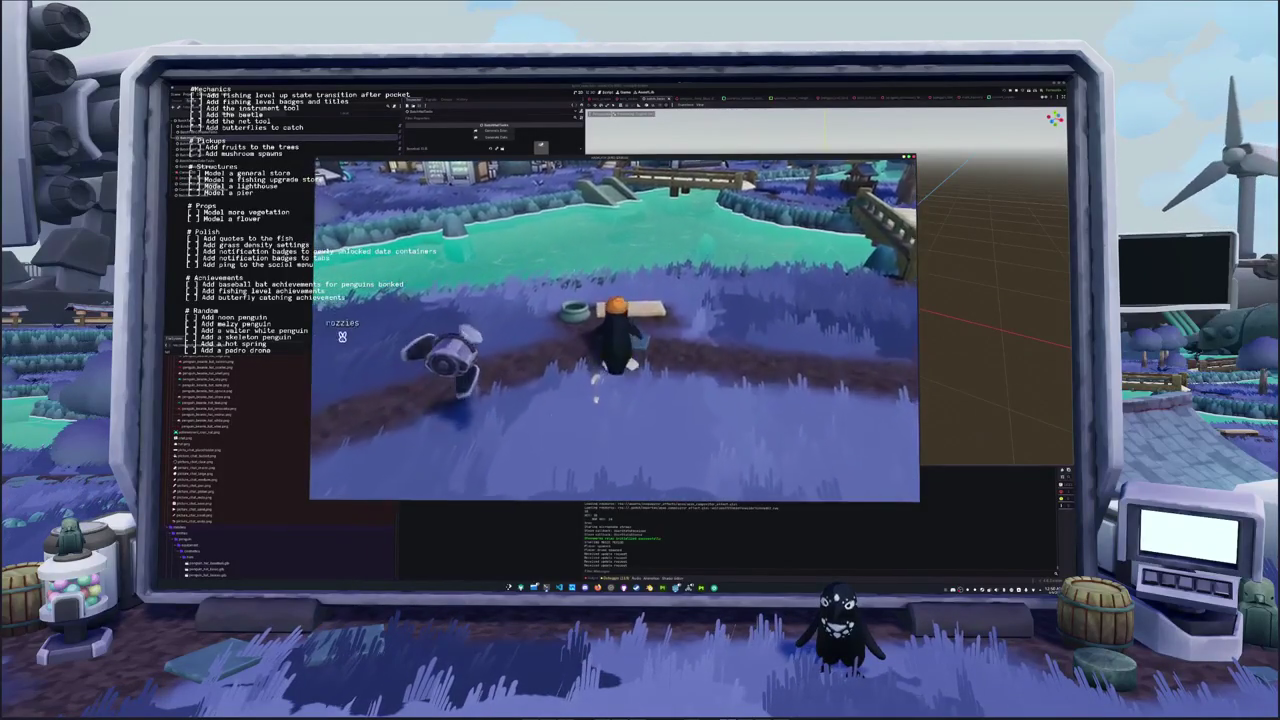
pyautogui.press('w')
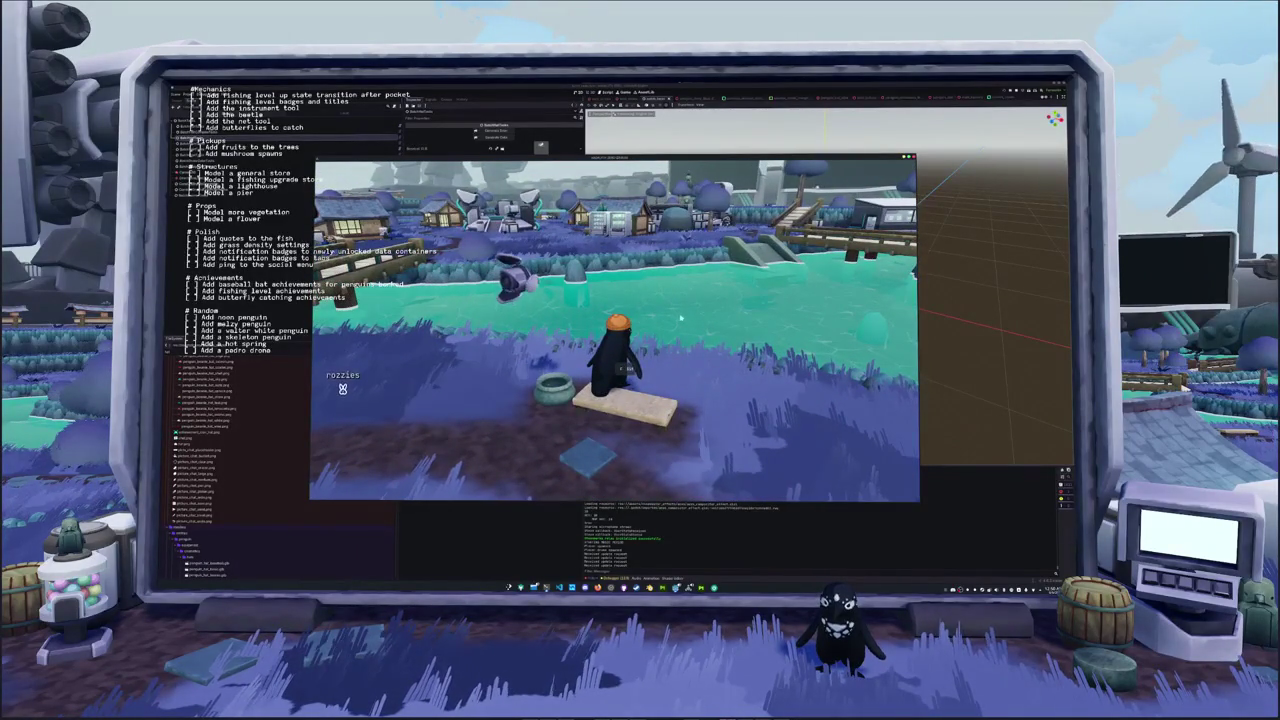
pyautogui.scroll(-3, 681, 318)
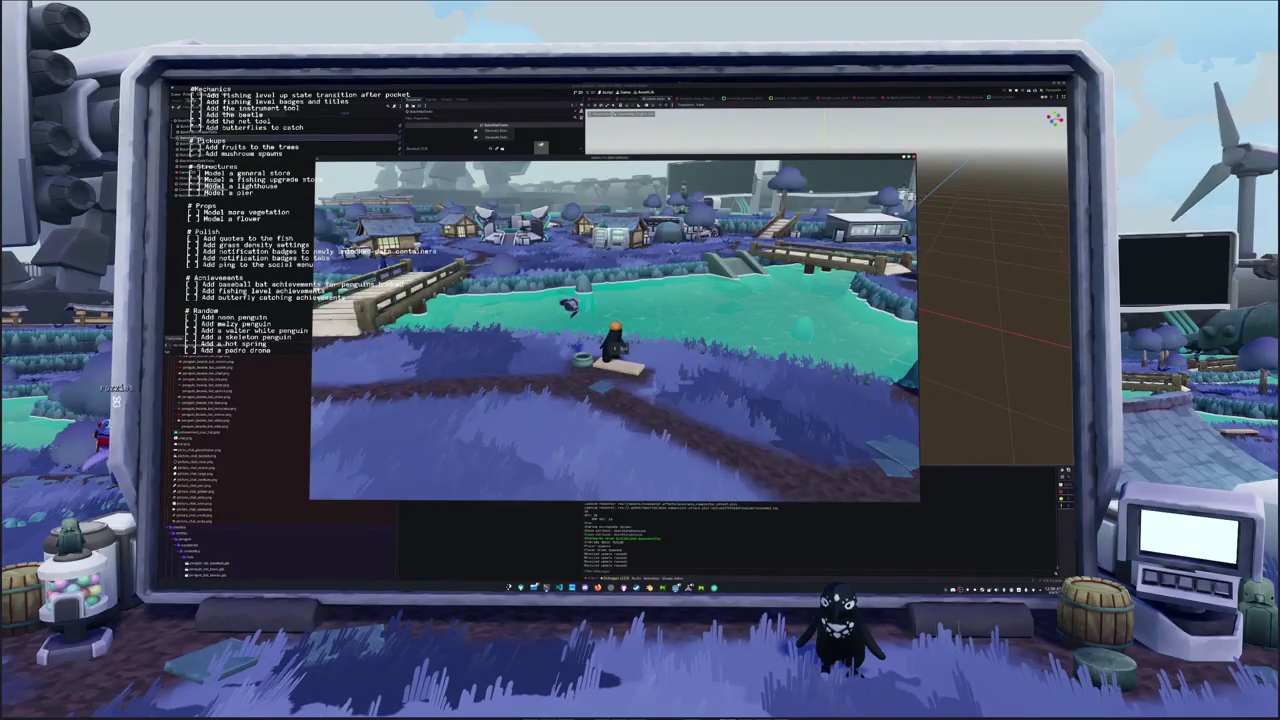
pyautogui.scroll(3, 728, 335)
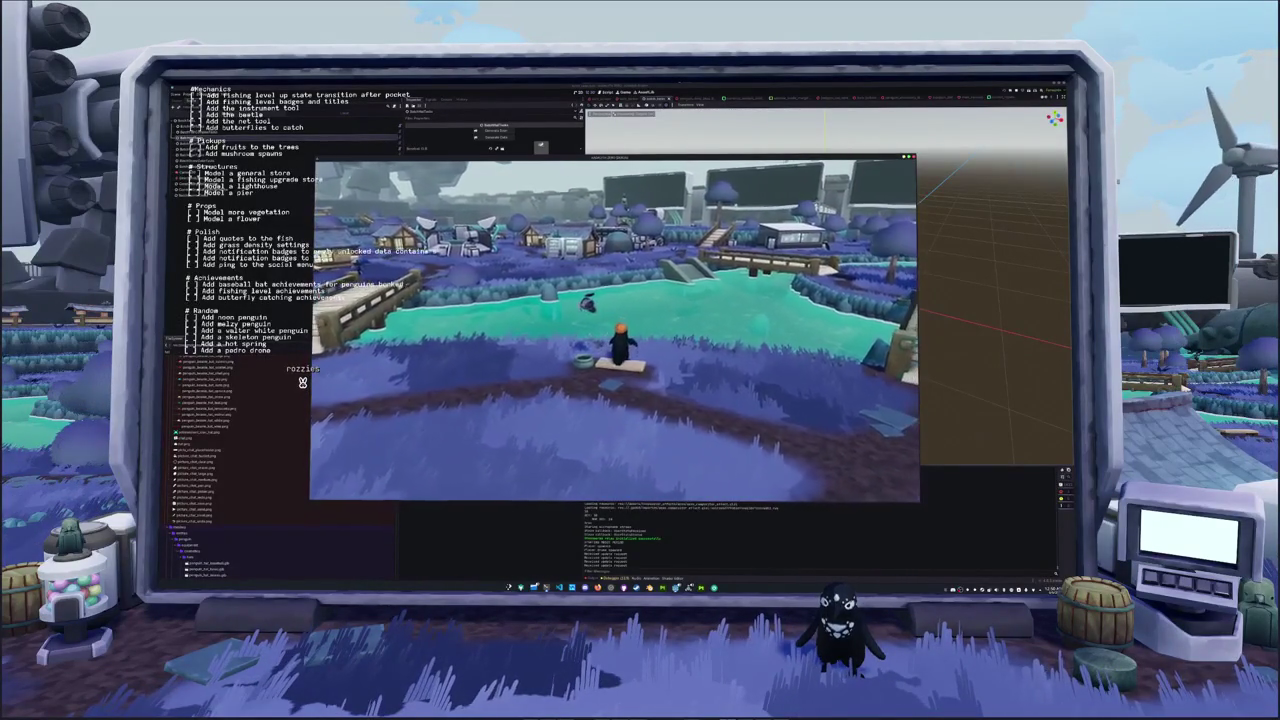
pyautogui.scroll(2, 720, 450)
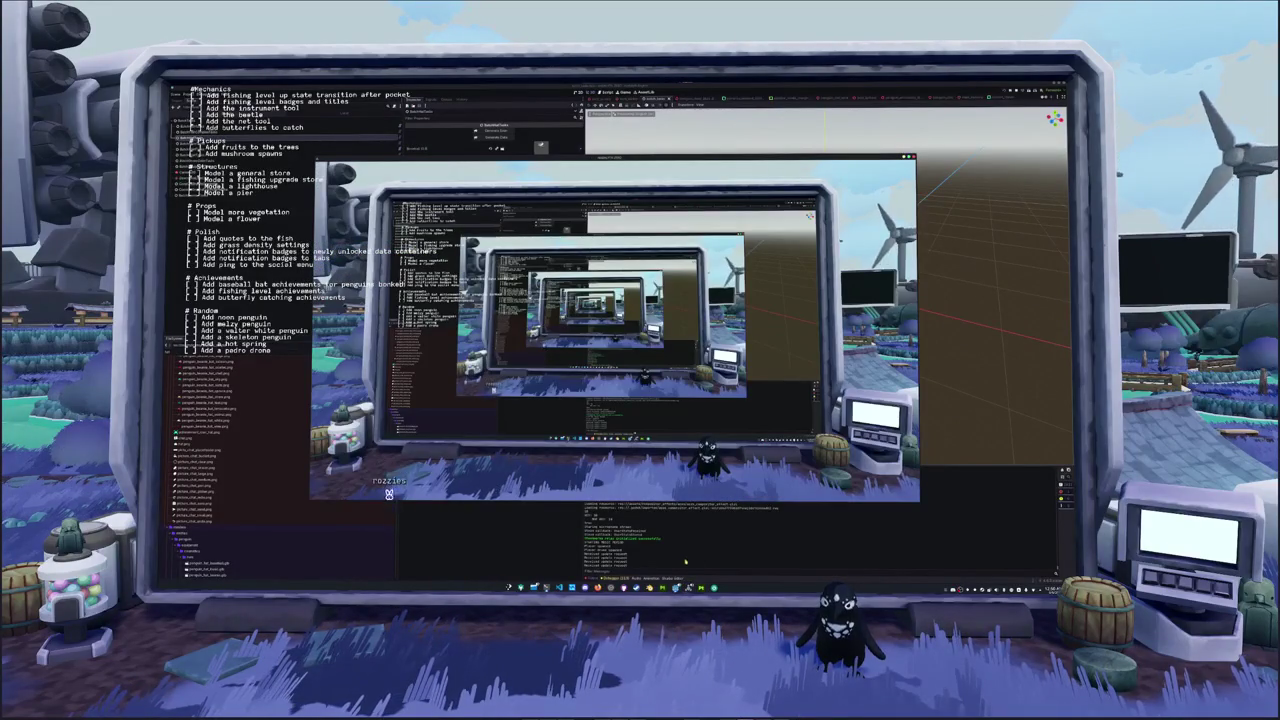
# - Pull the camera back and send two chat messages asking the other player if they're having fun
pyautogui.moveTo(703, 547); pyautogui.dragTo(640, 500, button='right')
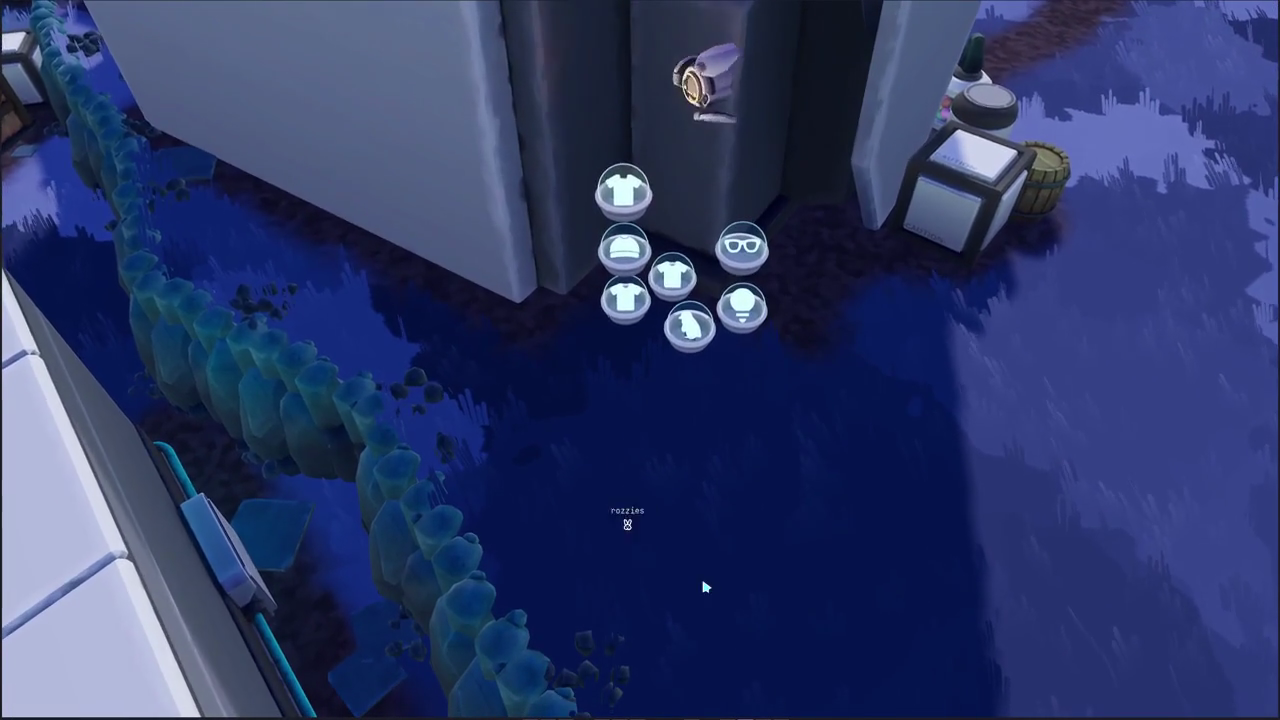
pyautogui.press('Return')
pyautogui.write('are upi j')
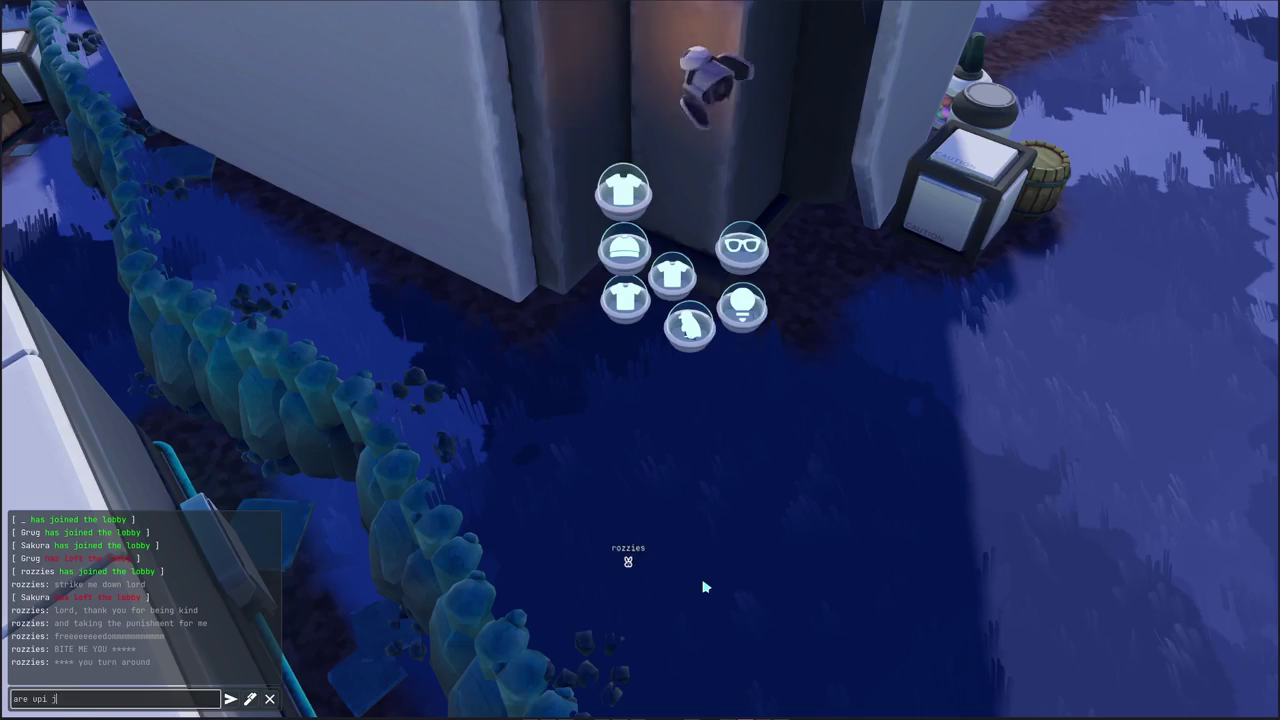
pyautogui.write('m')
pyautogui.press('Return')
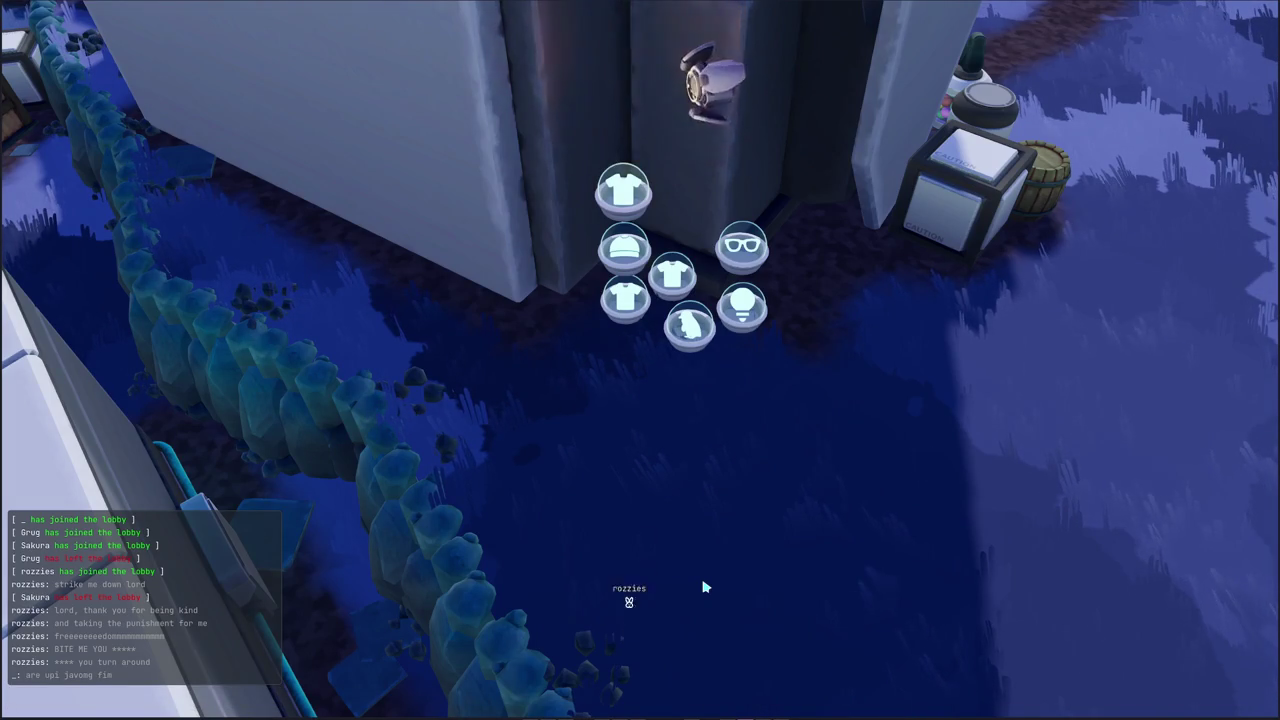
pyautogui.press('Return')
pyautogui.write('are you havi')
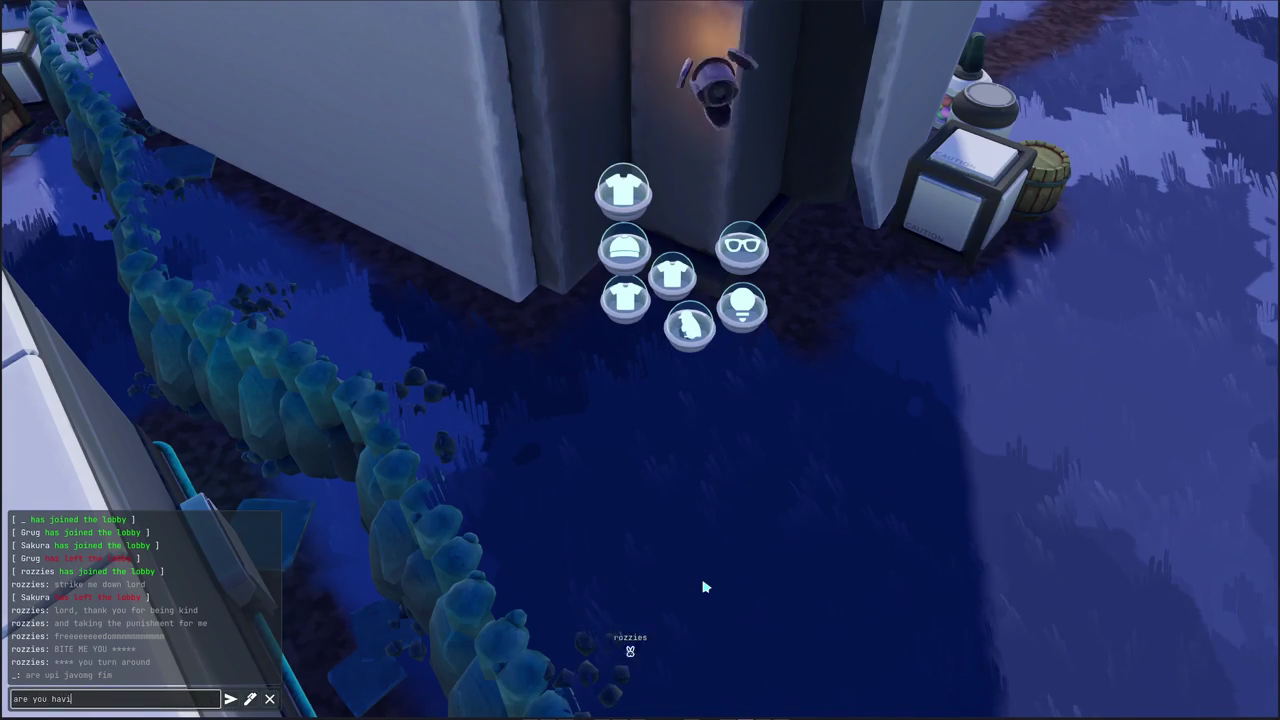
pyautogui.write('un')
pyautogui.press('Return')
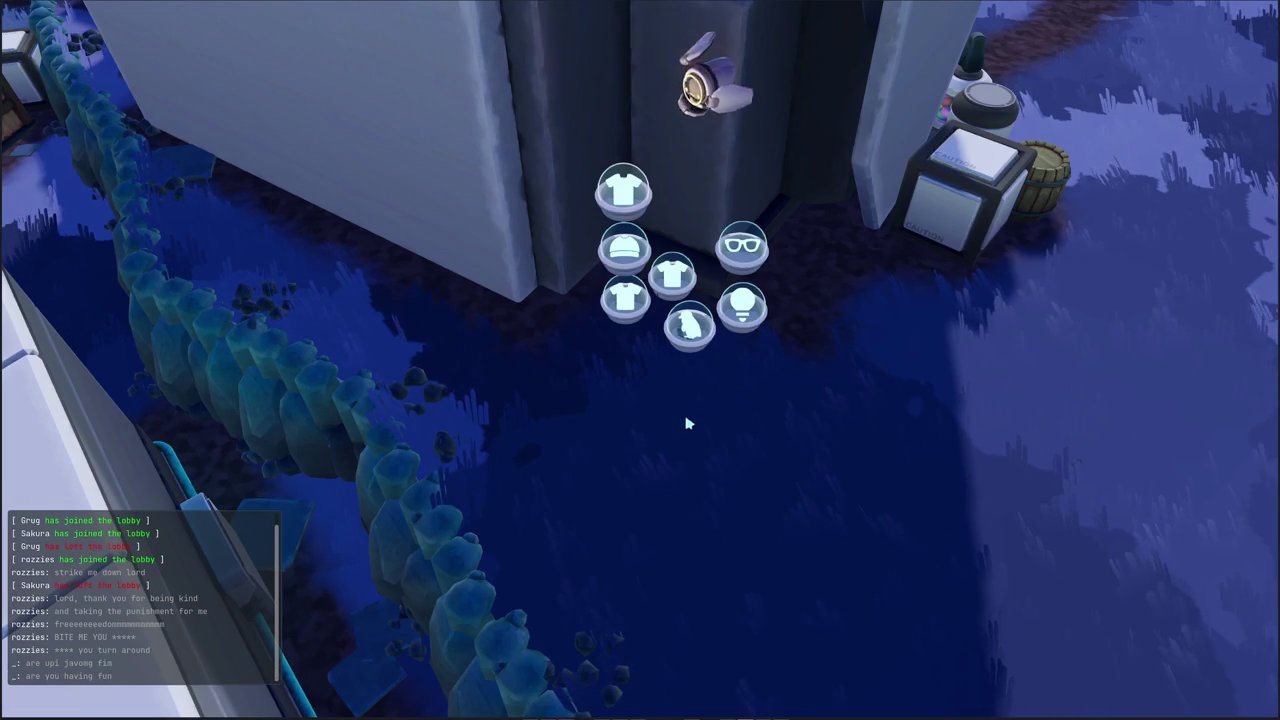
# - Walk to the barrel and gumball machine, pick up the item bubbles, and approach the tower wall
pyautogui.scroll(-3, 687, 430)
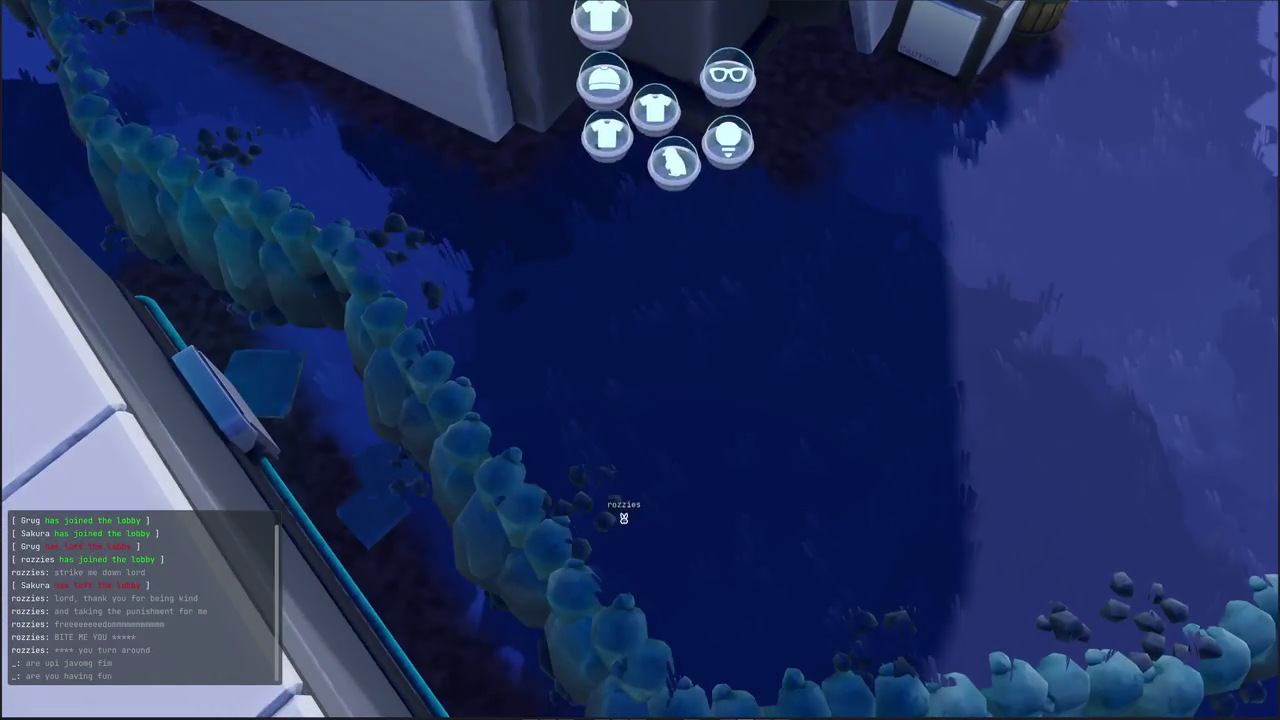
pyautogui.scroll(3, 640, 360)
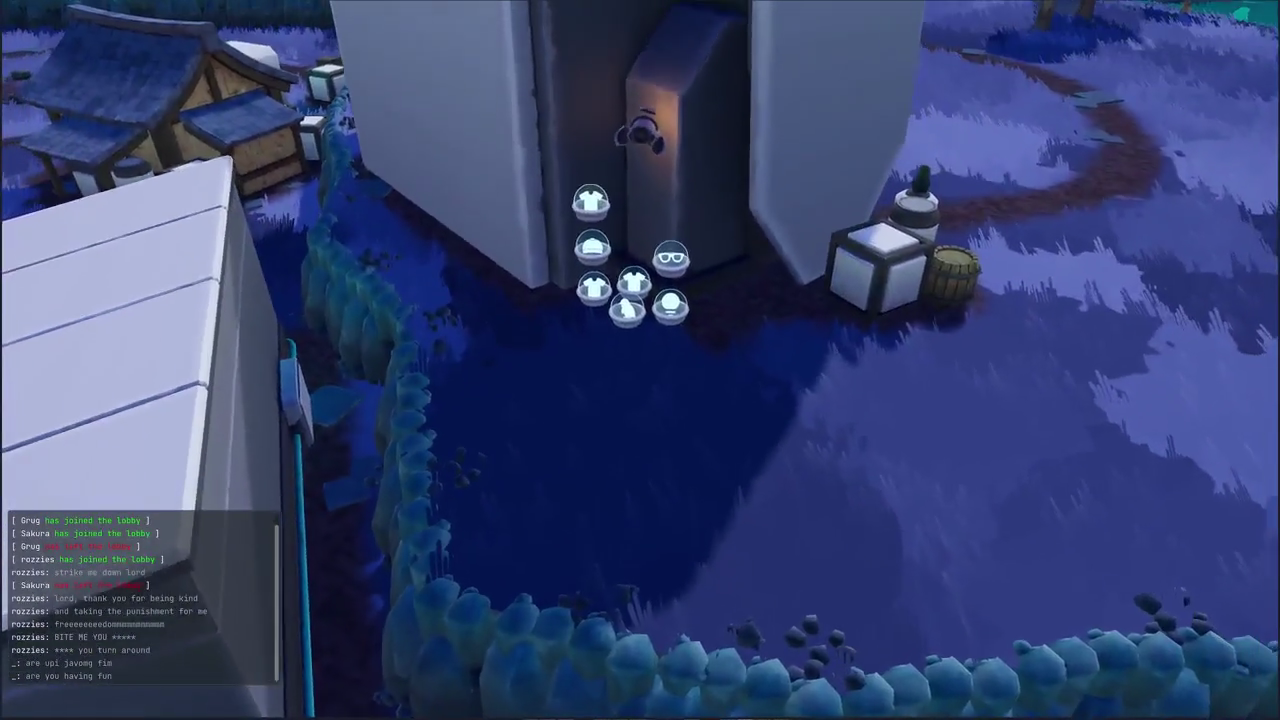
pyautogui.scroll(5, 723, 443)
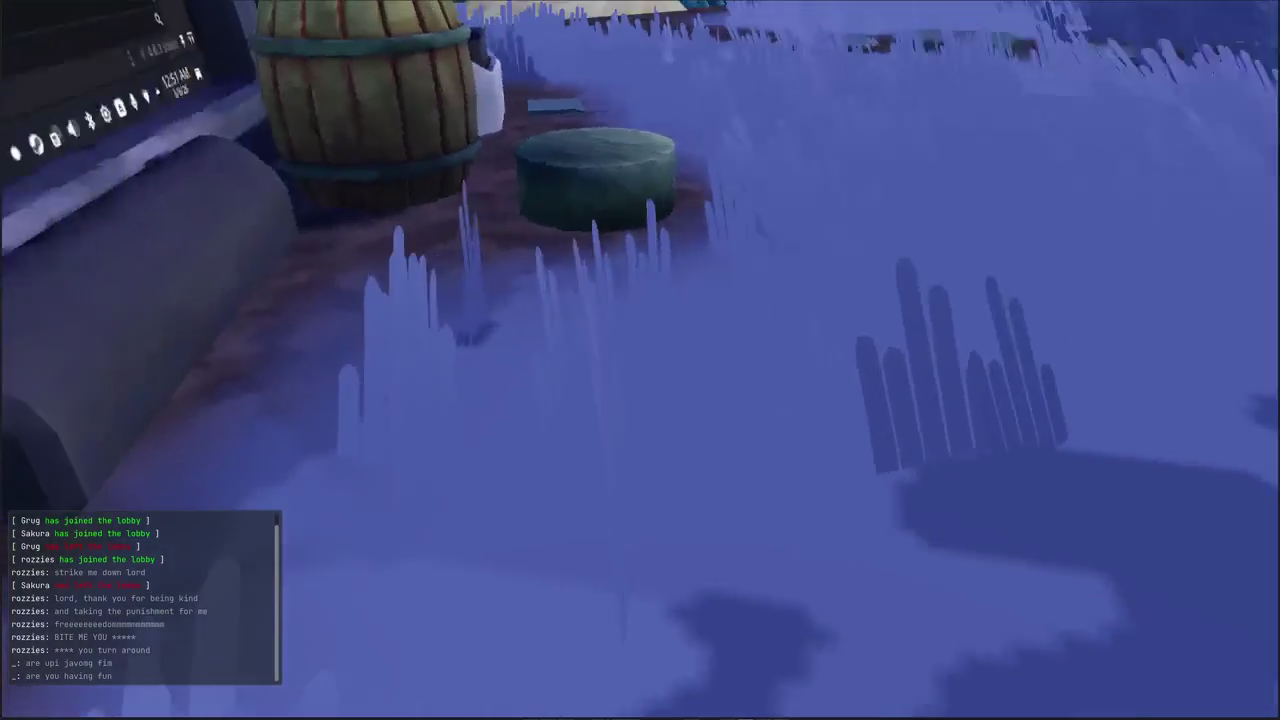
pyautogui.scroll(-5, 640, 360)
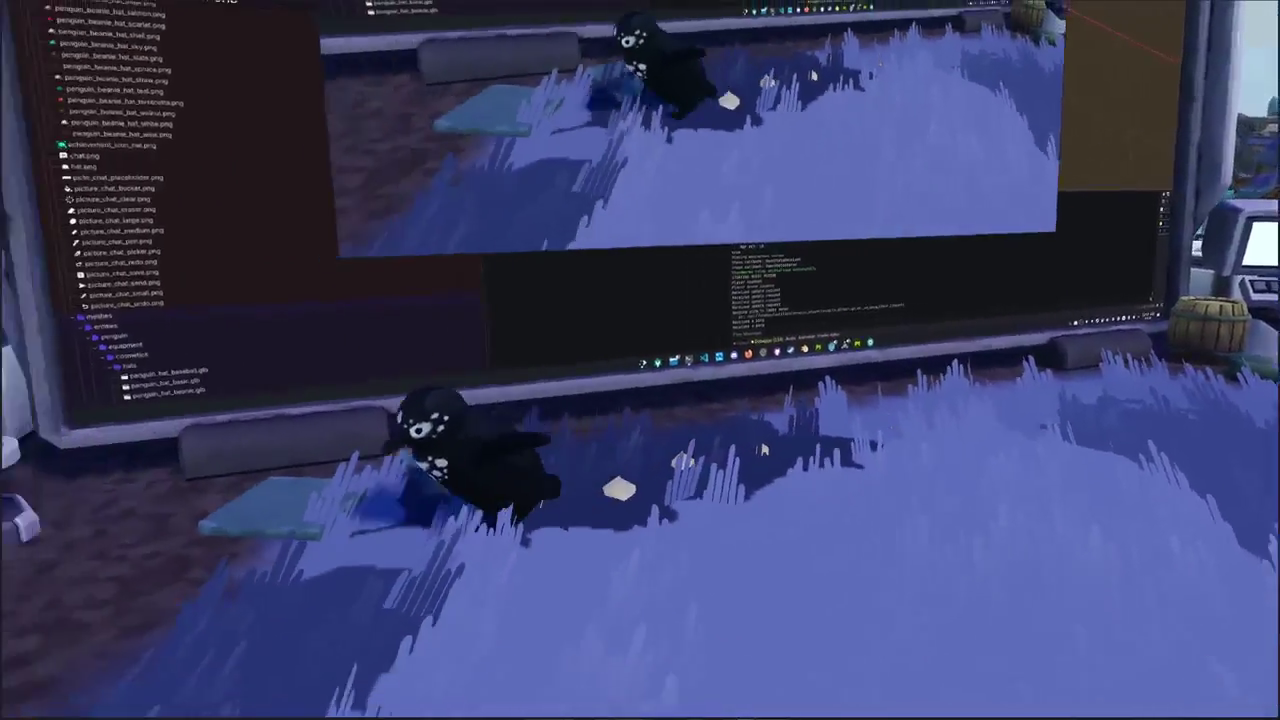
pyautogui.press('a')
pyautogui.scroll(3, 693, 438)
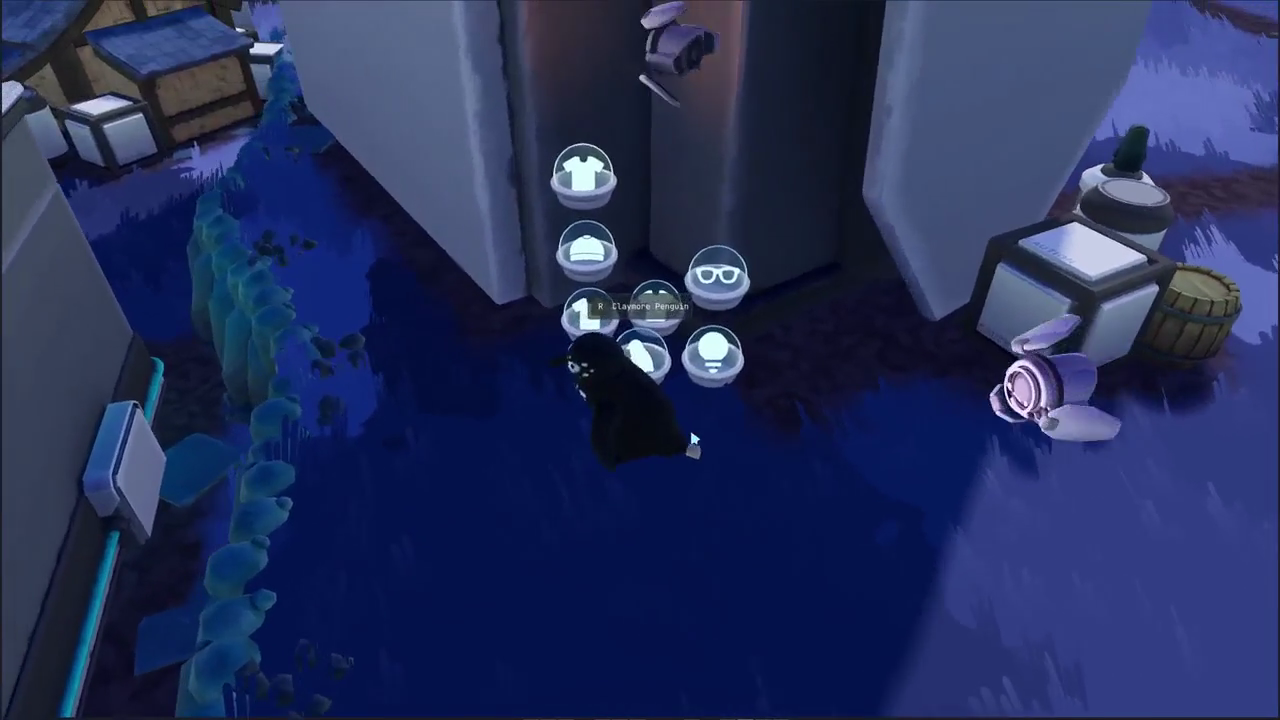
pyautogui.press('r')
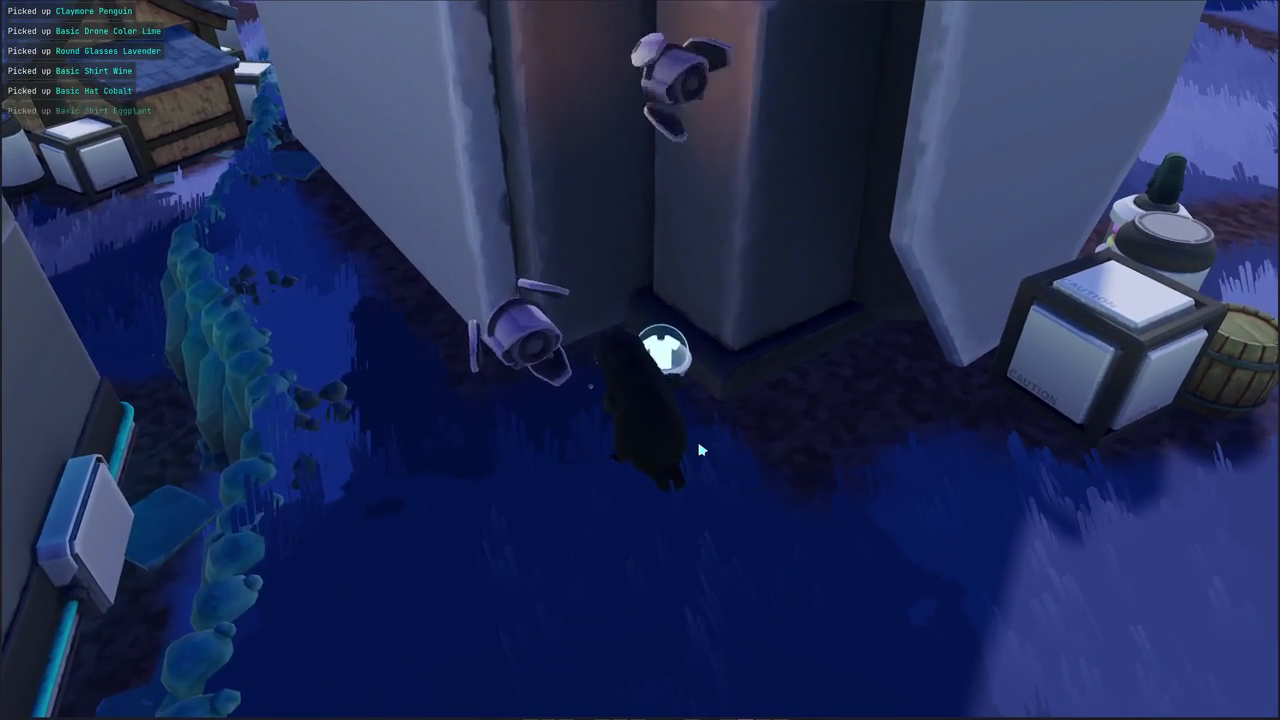
pyautogui.press('w')
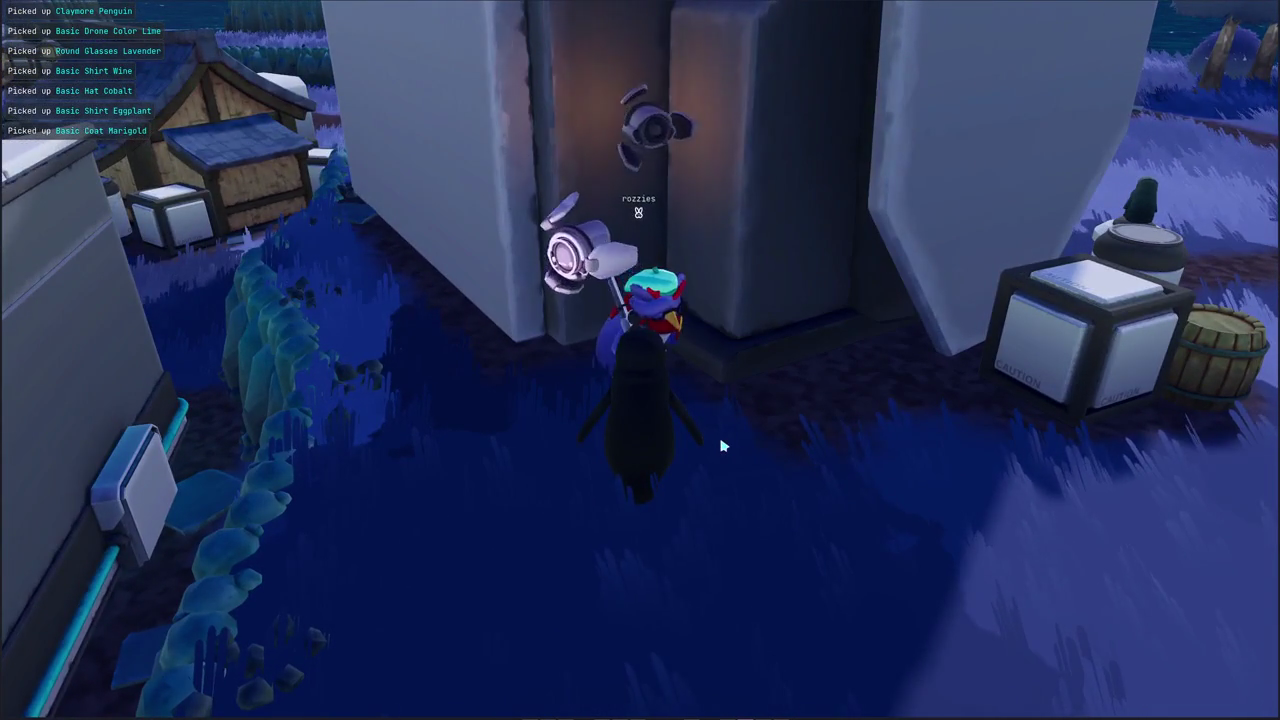
# - Drop the cosmetics — Drone Color Lime, Claymore Penguin, shirts, Hat Cobalt, Coat Marigold — as bubbles
pyautogui.press('i')
pyautogui.click(595, 105)
pyautogui.click(619, 135)
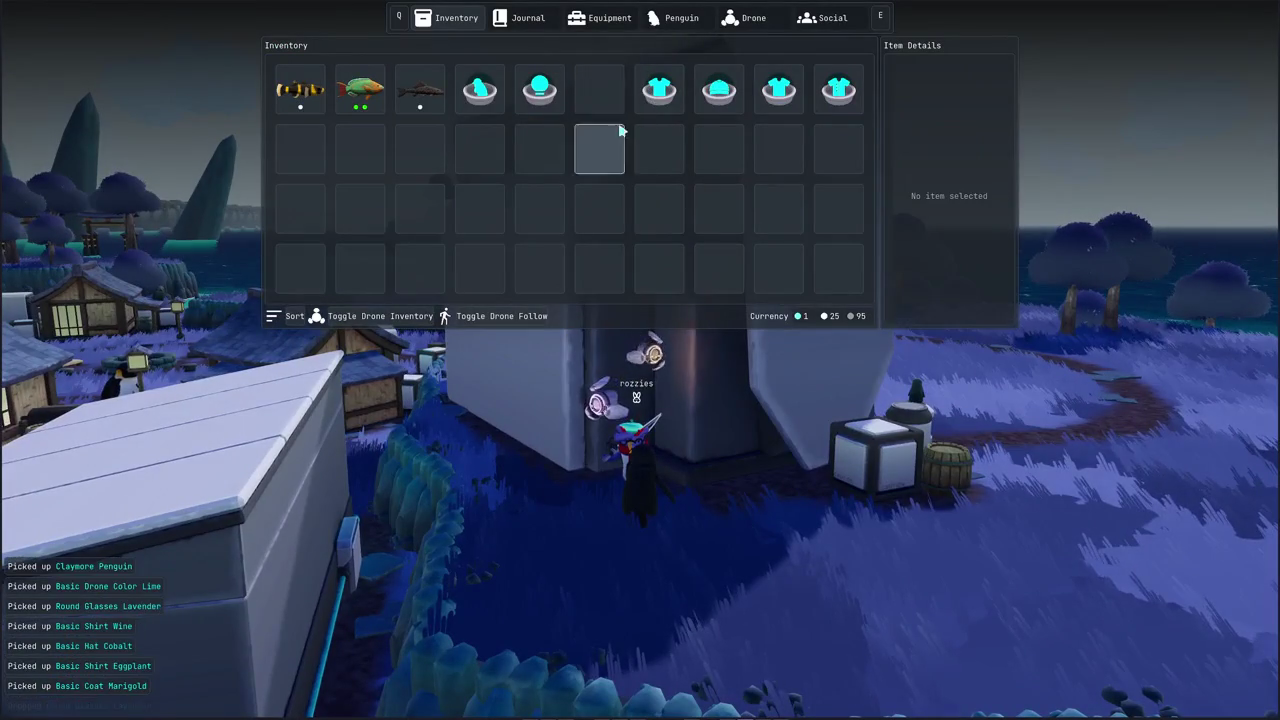
pyautogui.click(557, 100)
pyautogui.click(585, 128)
pyautogui.click(500, 98)
pyautogui.click(529, 128)
pyautogui.click(684, 128)
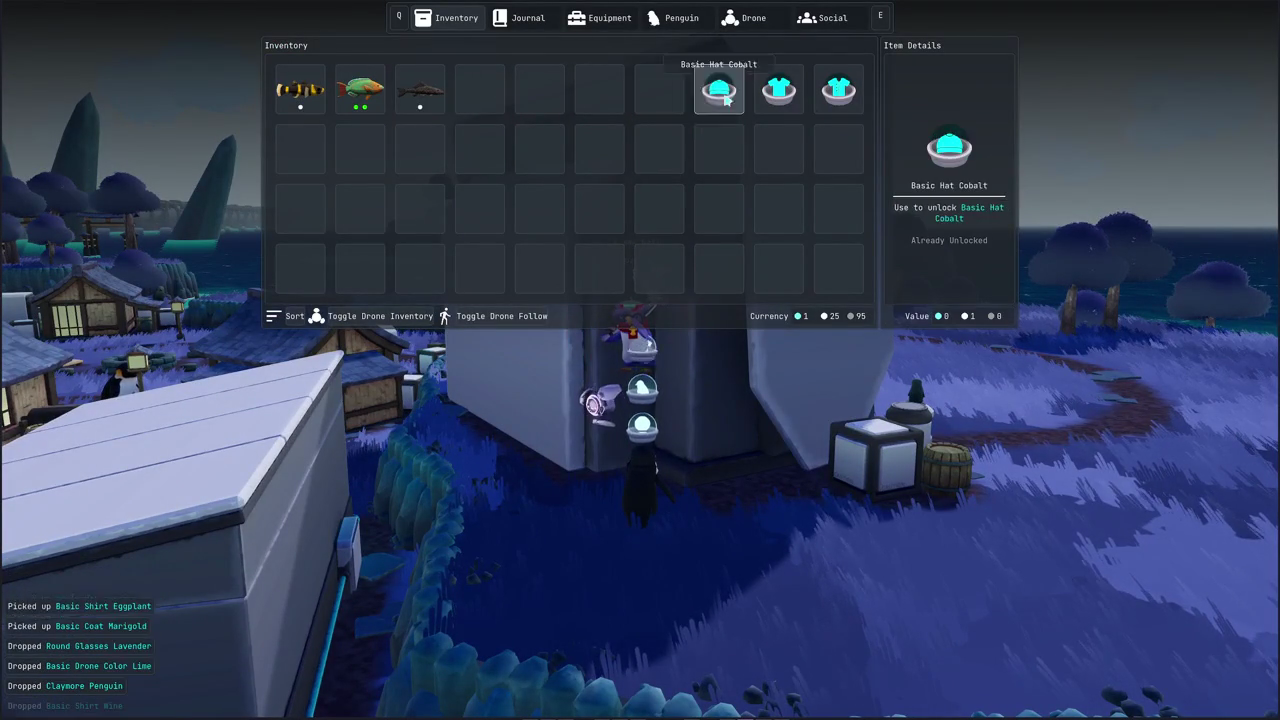
pyautogui.click(737, 128)
pyautogui.click(779, 90)
pyautogui.click(797, 128)
pyautogui.click(838, 90)
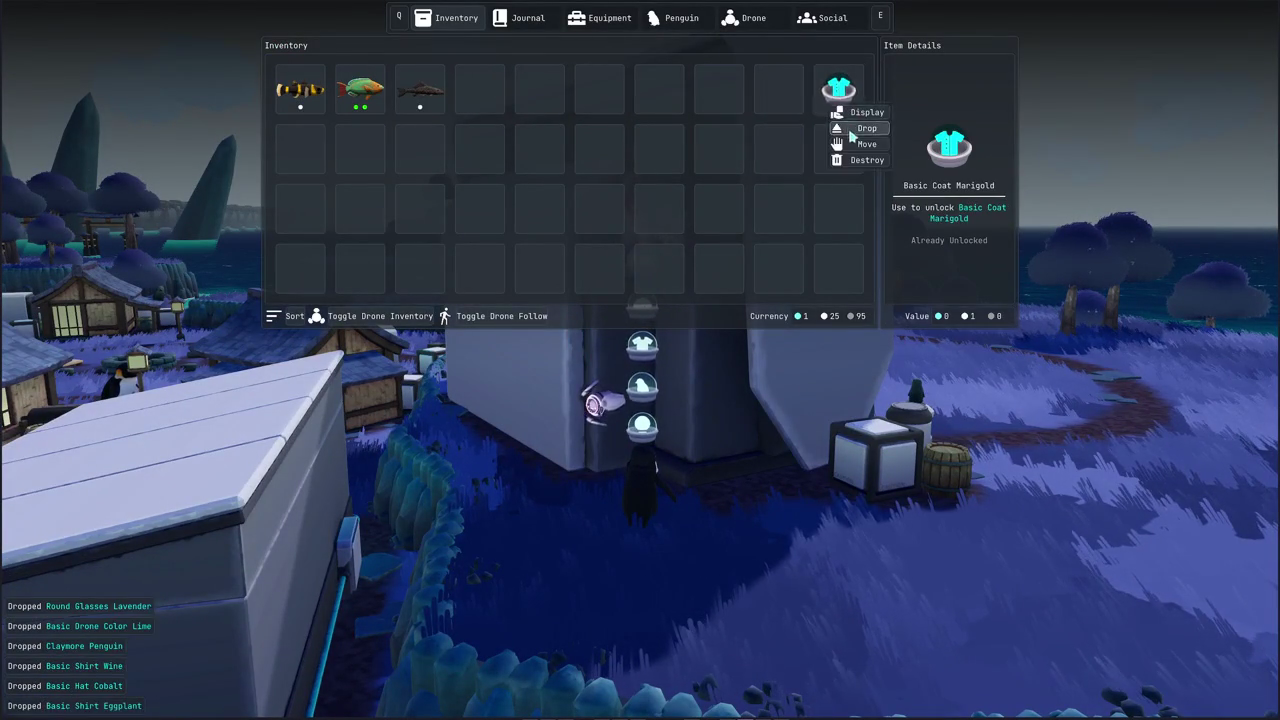
pyautogui.click(856, 128)
pyautogui.press('Escape')
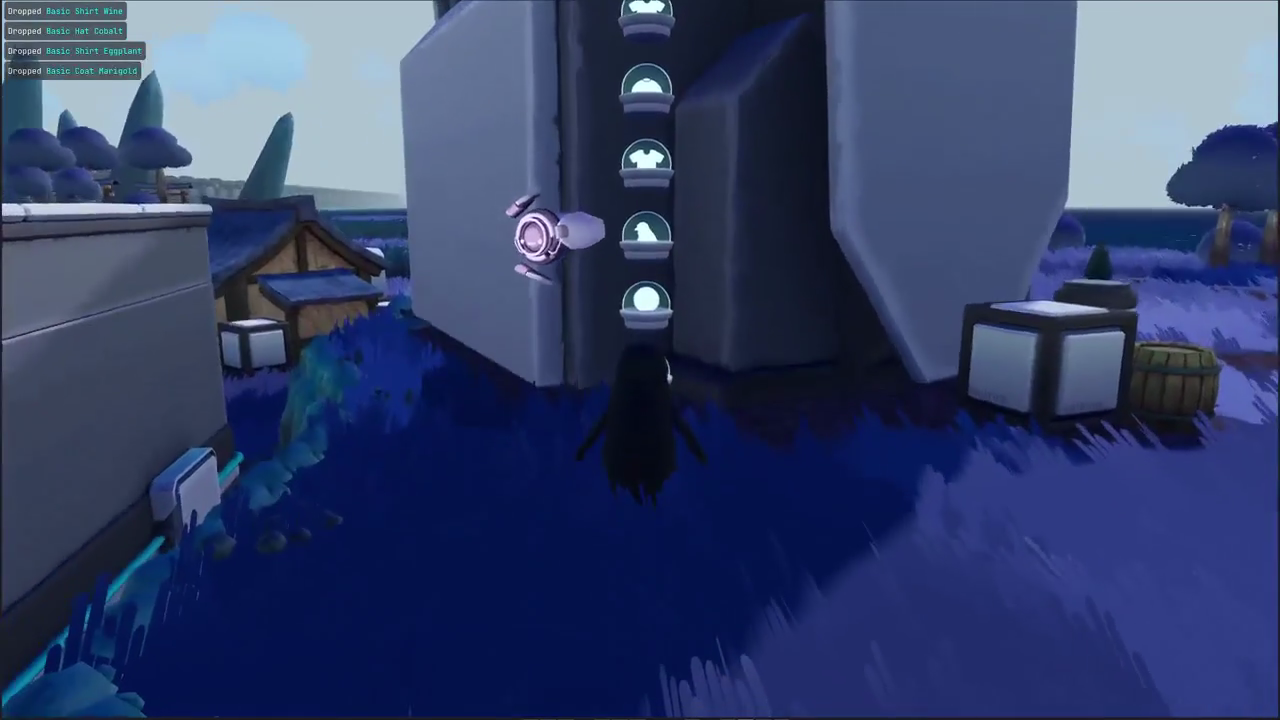
# - Drop the Common Pleco fish and pick its bubble back up
pyautogui.press('Tab')
pyautogui.click(415, 95)
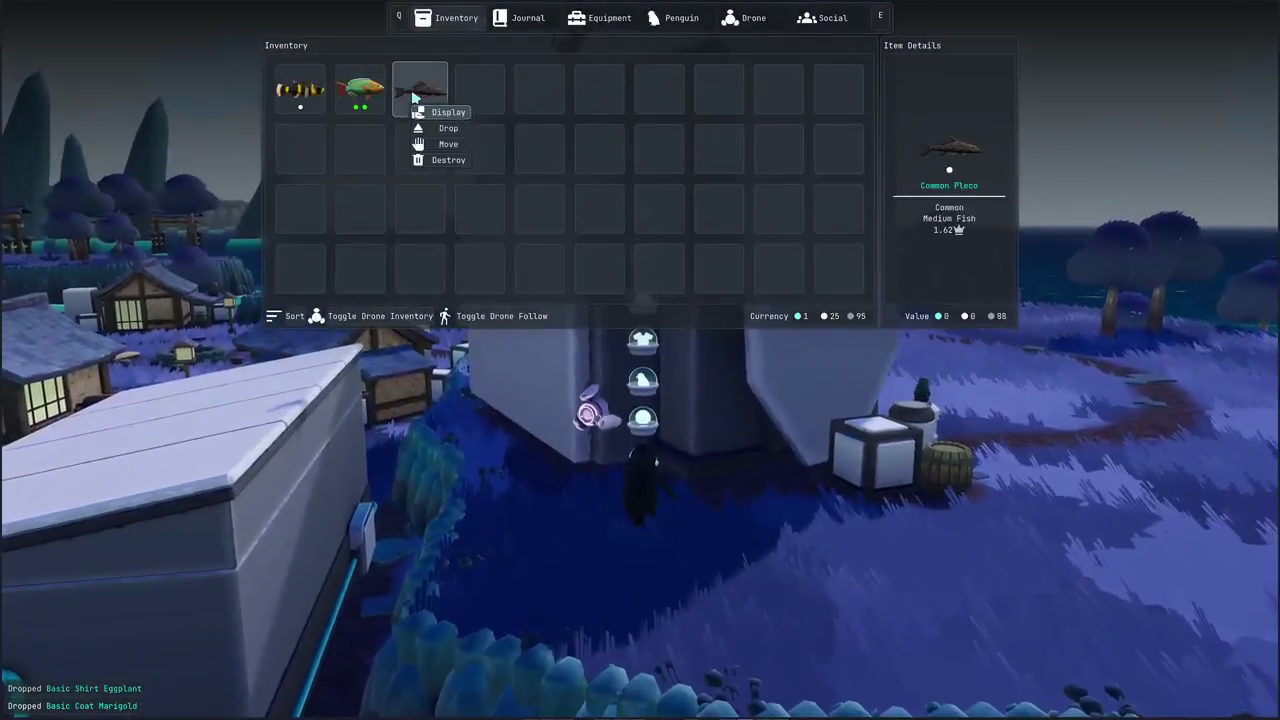
pyautogui.click(445, 130)
pyautogui.press('Tab')
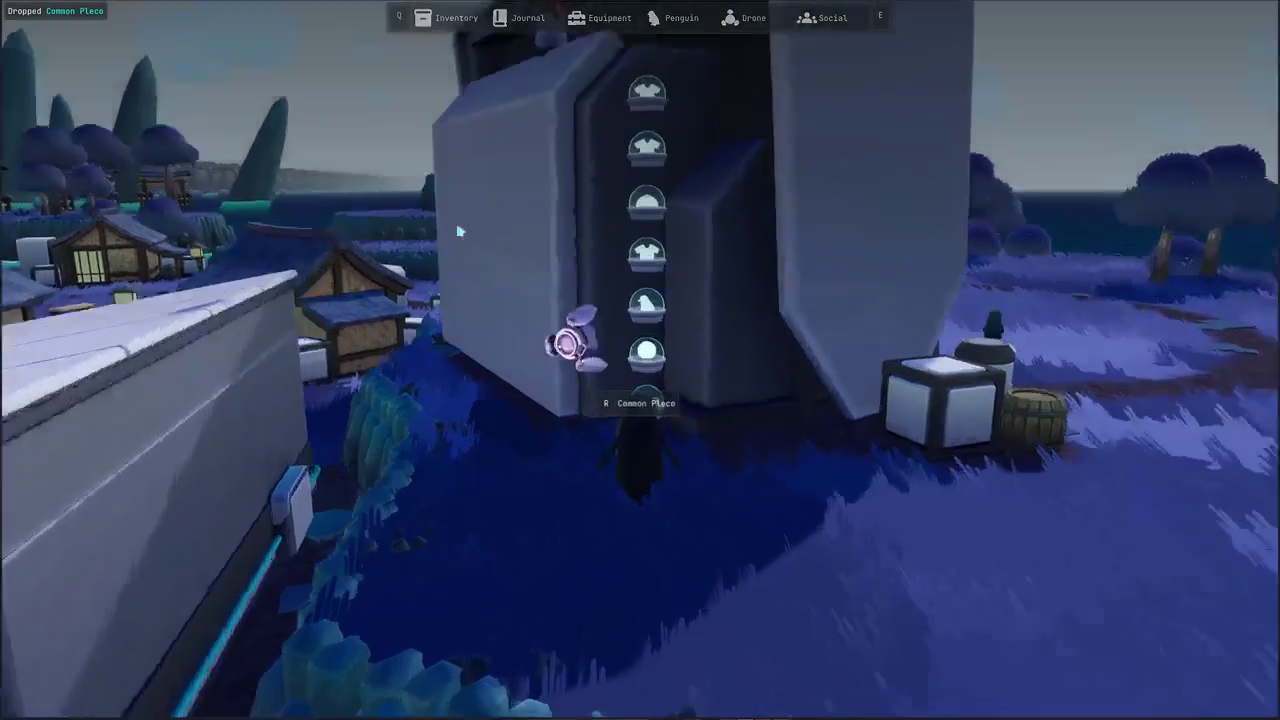
pyautogui.press('w')
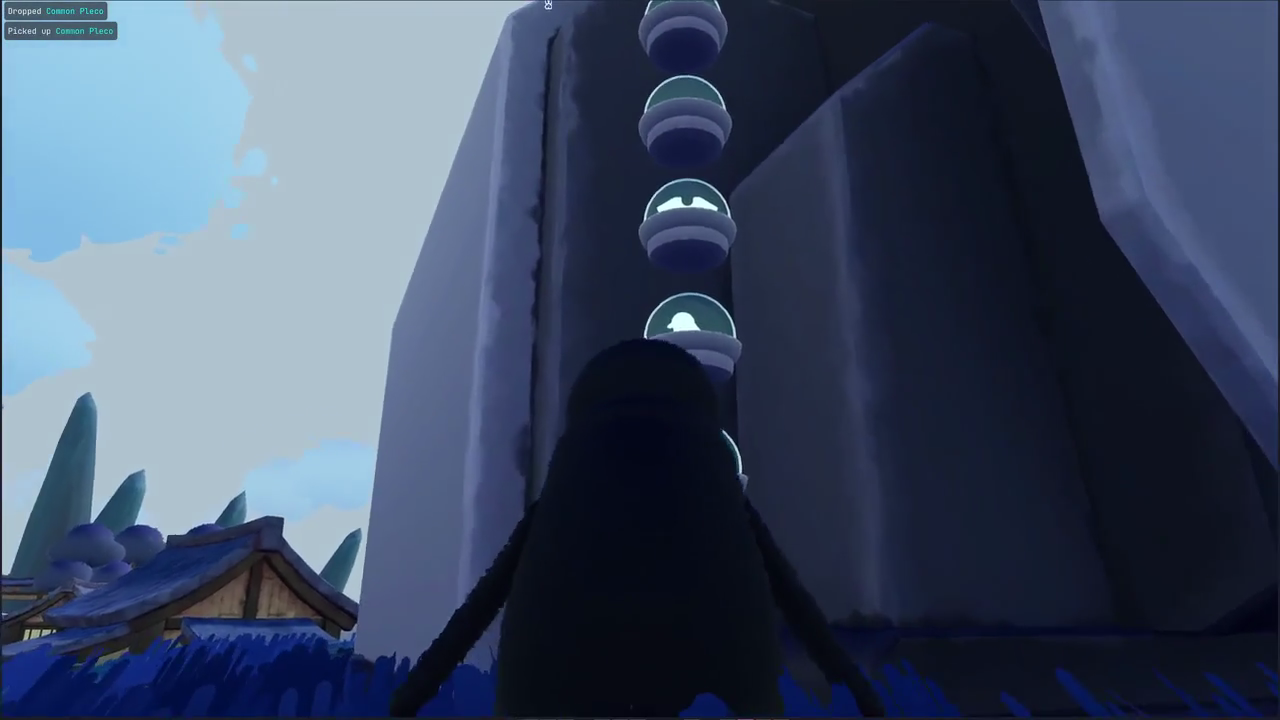
# - Drop the Rainbow Parrotfish and Bumblebee Goby from the inventory
pyautogui.press('Tab')
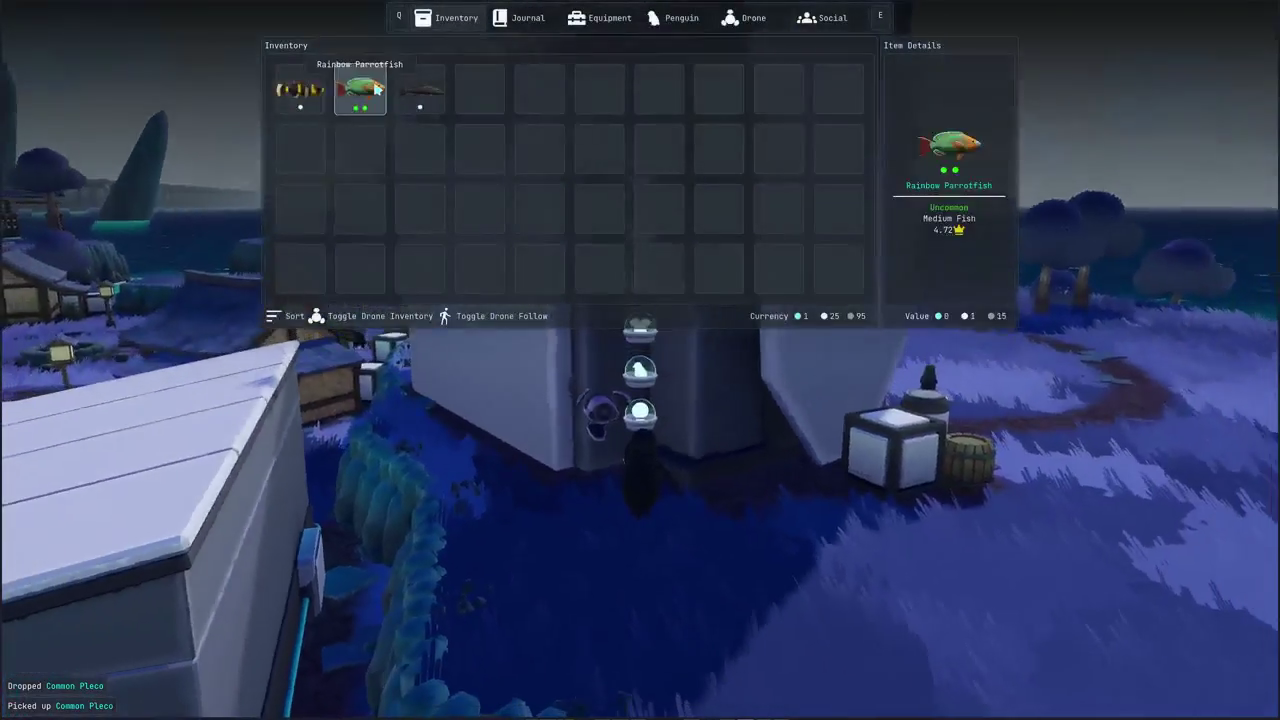
pyautogui.click(362, 92)
pyautogui.click(388, 130)
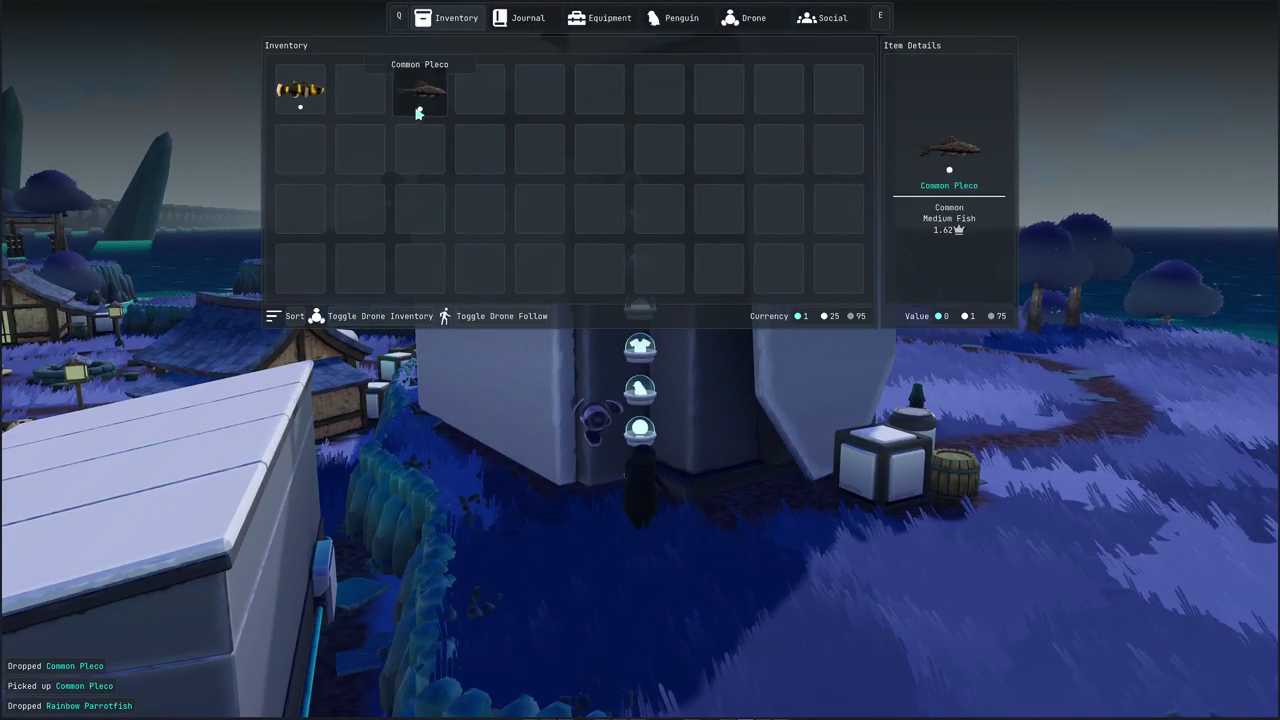
pyautogui.click(329, 128)
pyautogui.press('Tab')
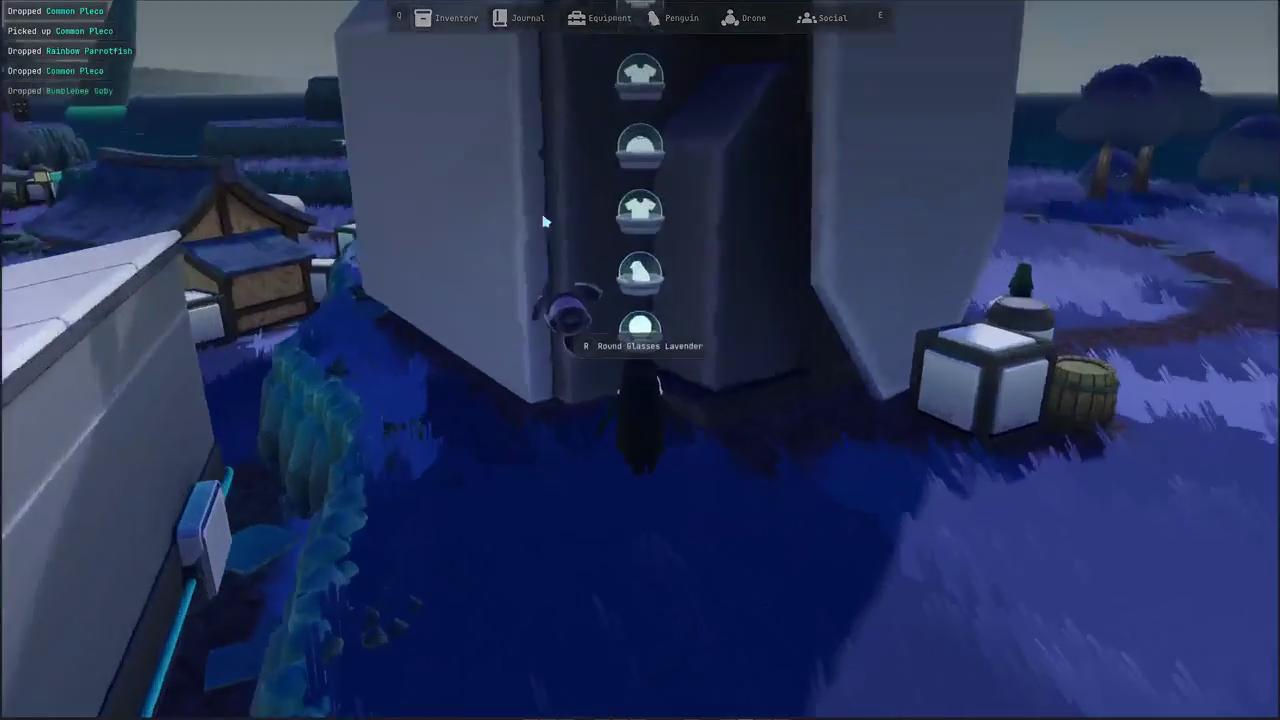
# - Pick up the Round Glasses Lavender, drone colour, Claymore Penguin, shirt, hat and coat bubbles
pyautogui.press('r')
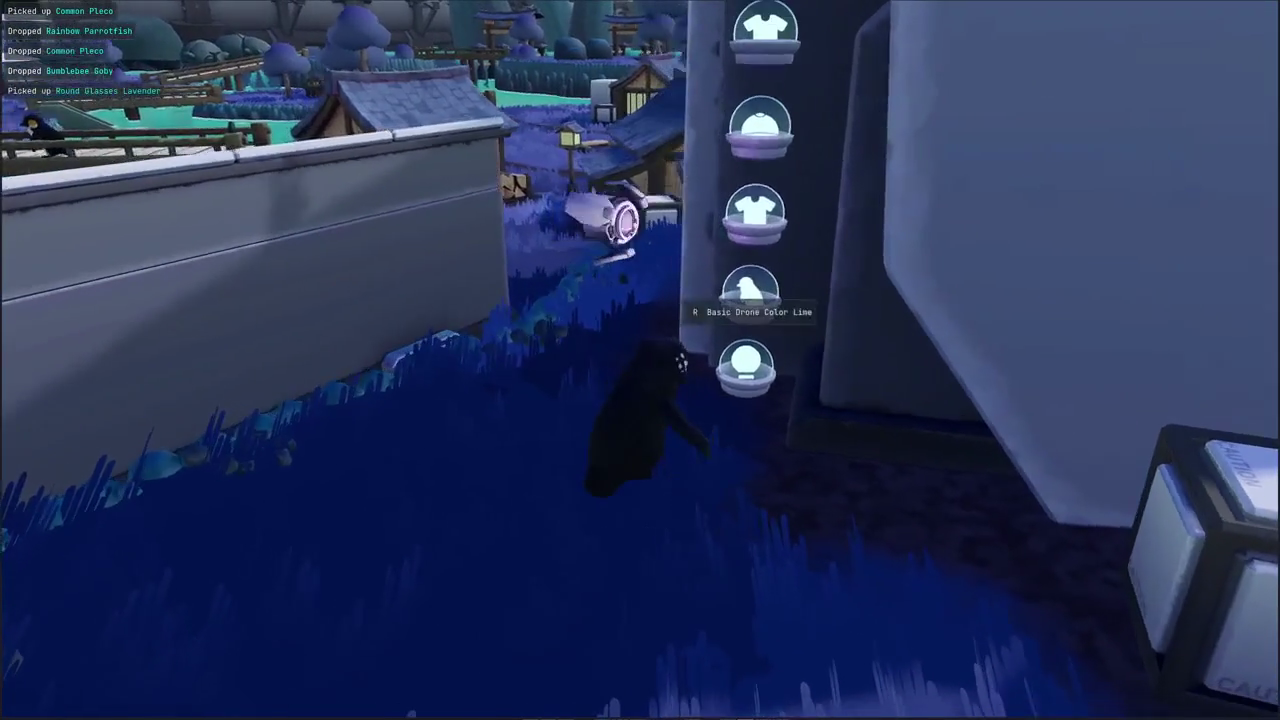
pyautogui.press('e')
pyautogui.press('e')
pyautogui.press('e')
pyautogui.press('e')
pyautogui.press('e')
pyautogui.press('e')
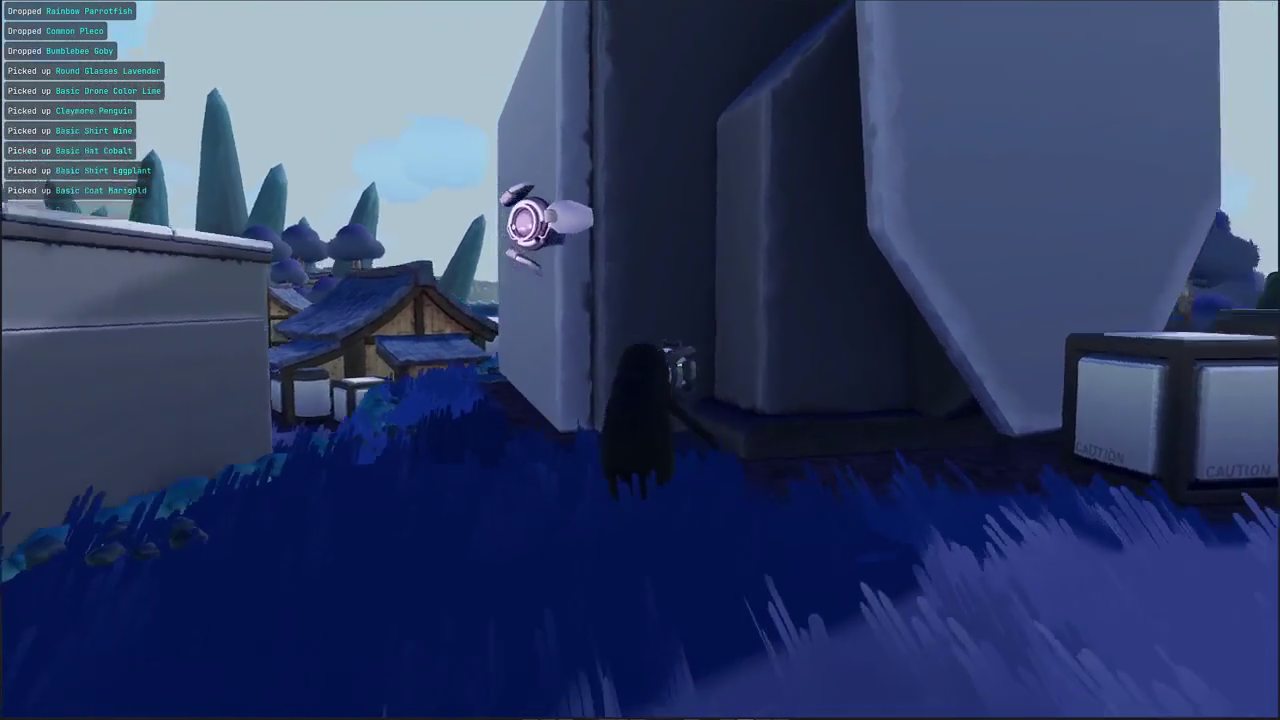
pyautogui.press('e')
pyautogui.press('e')
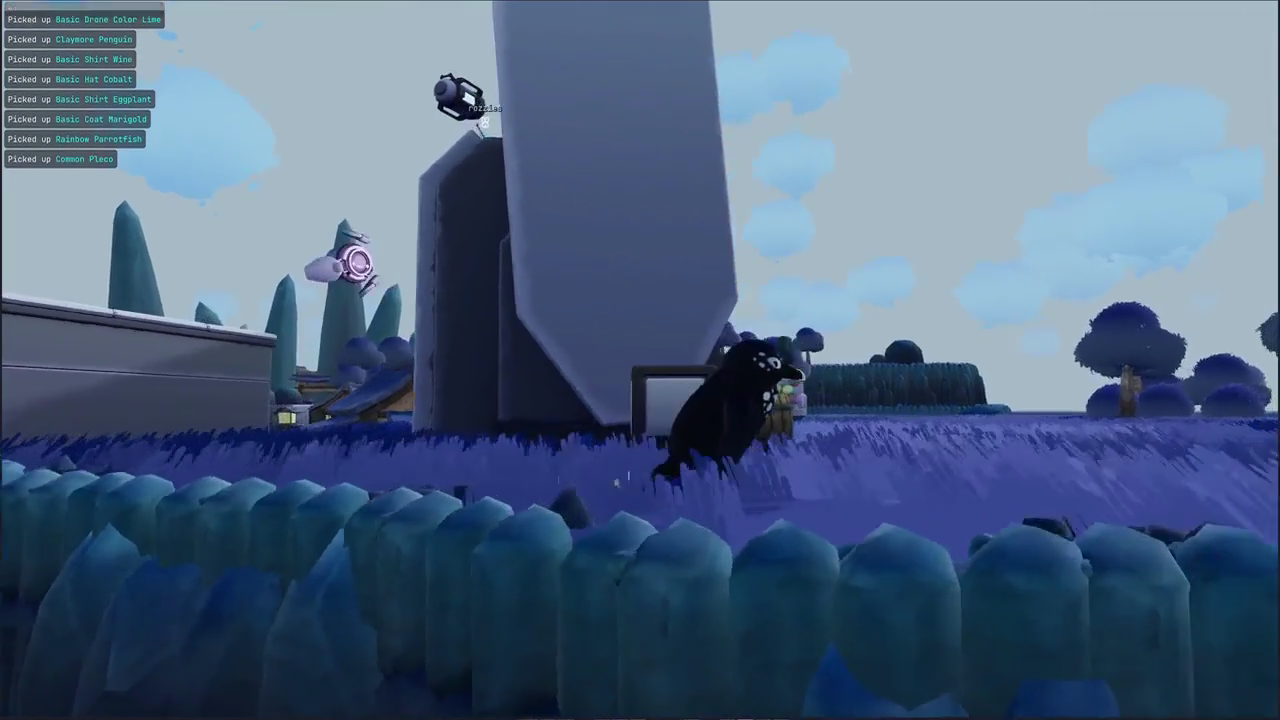
# - Walk around the tower and open the actions for the fourth shirt item in the inventory
pyautogui.press('w')
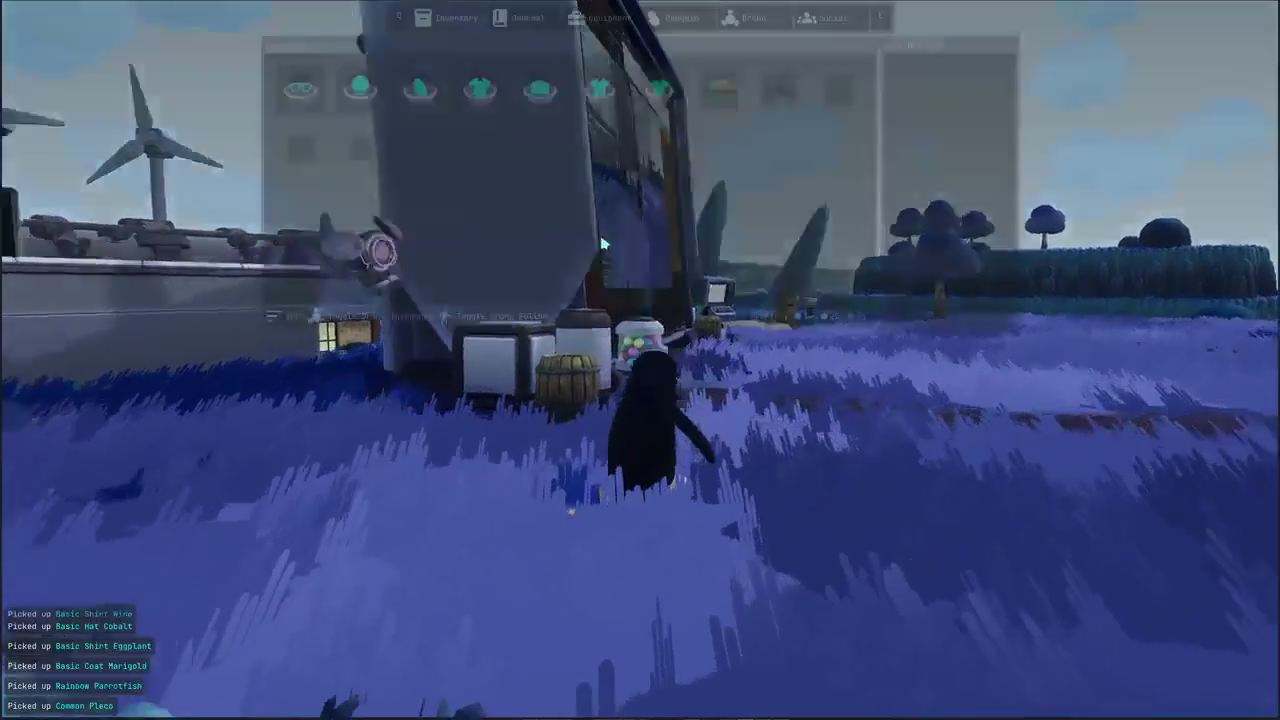
pyautogui.press('Tab')
pyautogui.rightClick(480, 92)
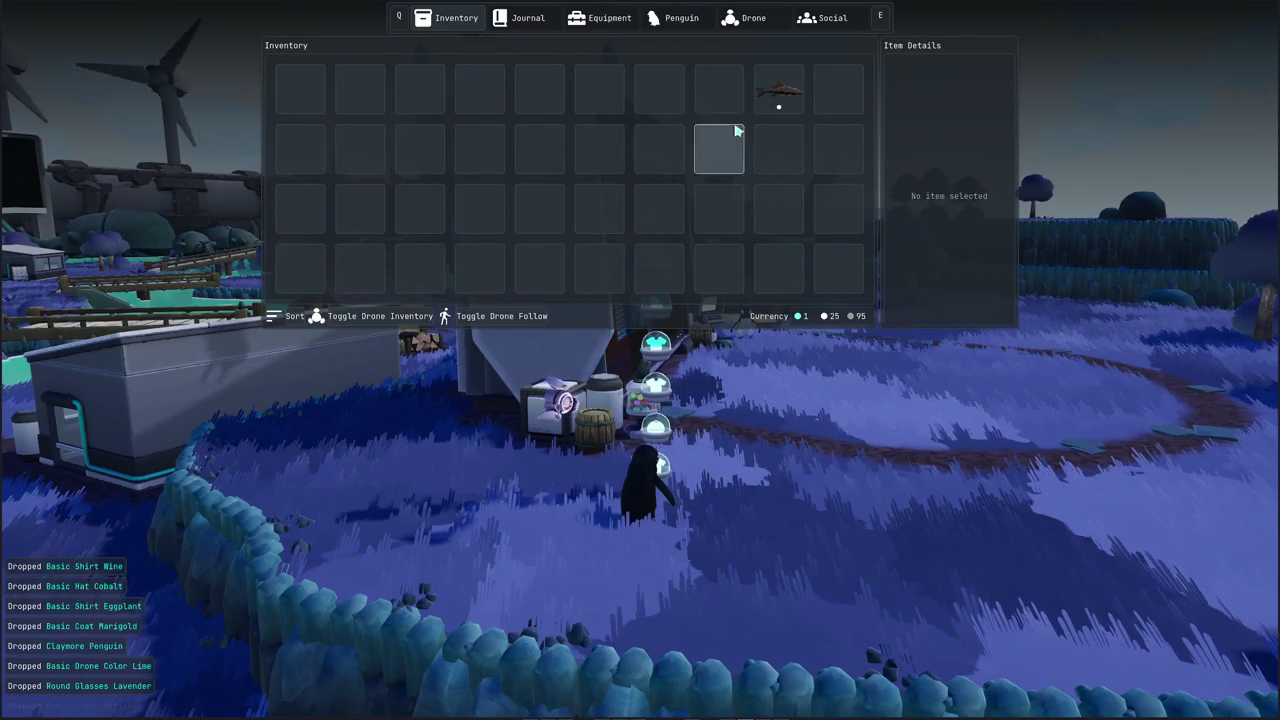
pyautogui.press('Tab')
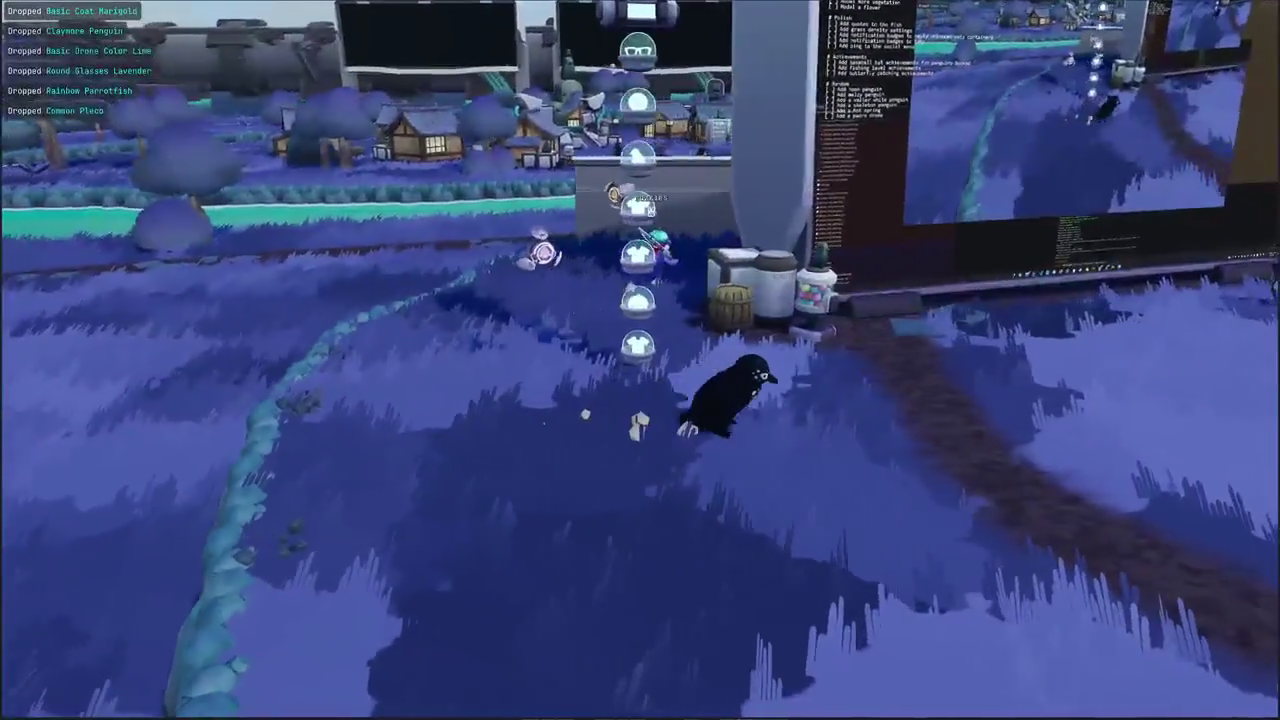
# - Walk up beside the red penguin, cast the fishing line, and orbit the camera overhead
pyautogui.press('w')
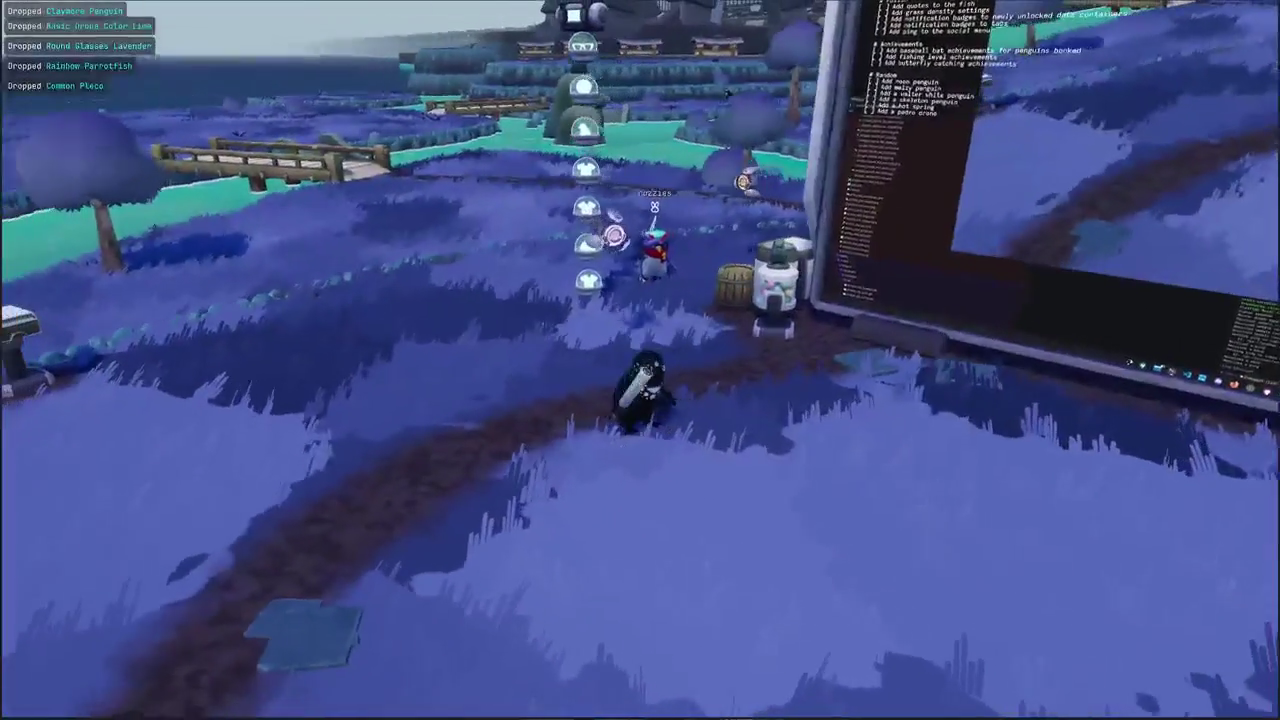
pyautogui.press('w')
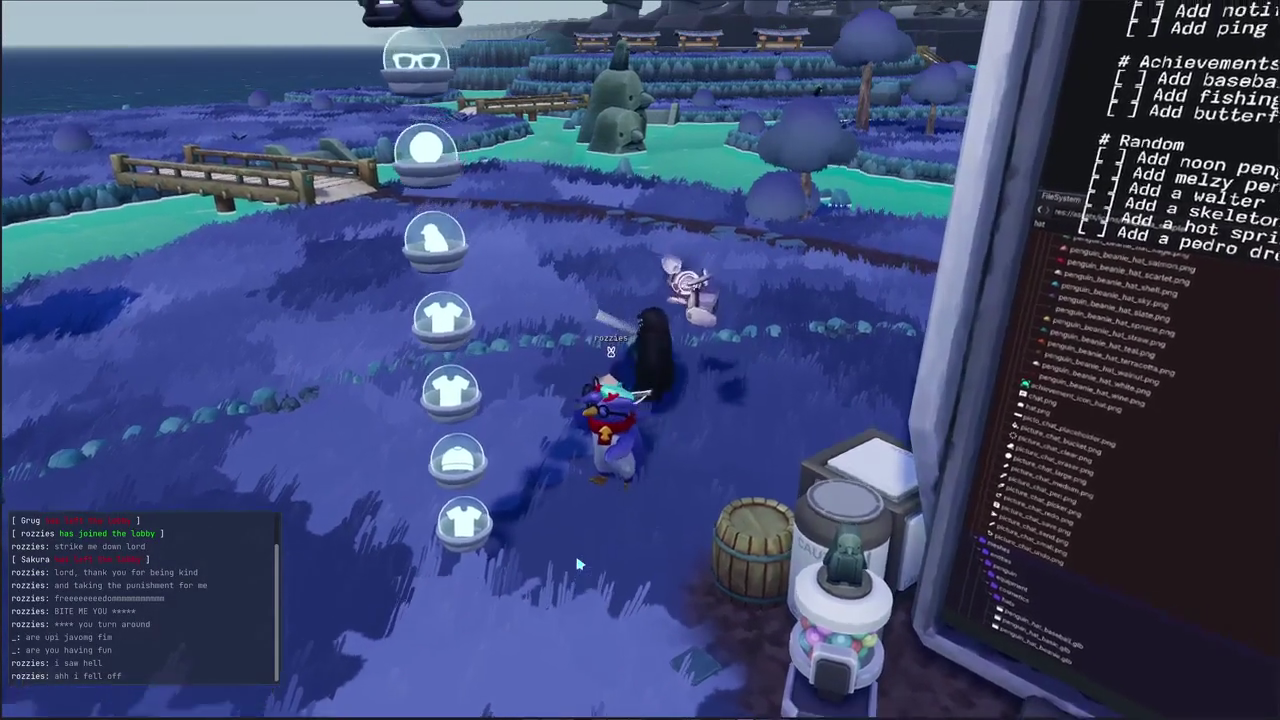
pyautogui.click(577, 565)
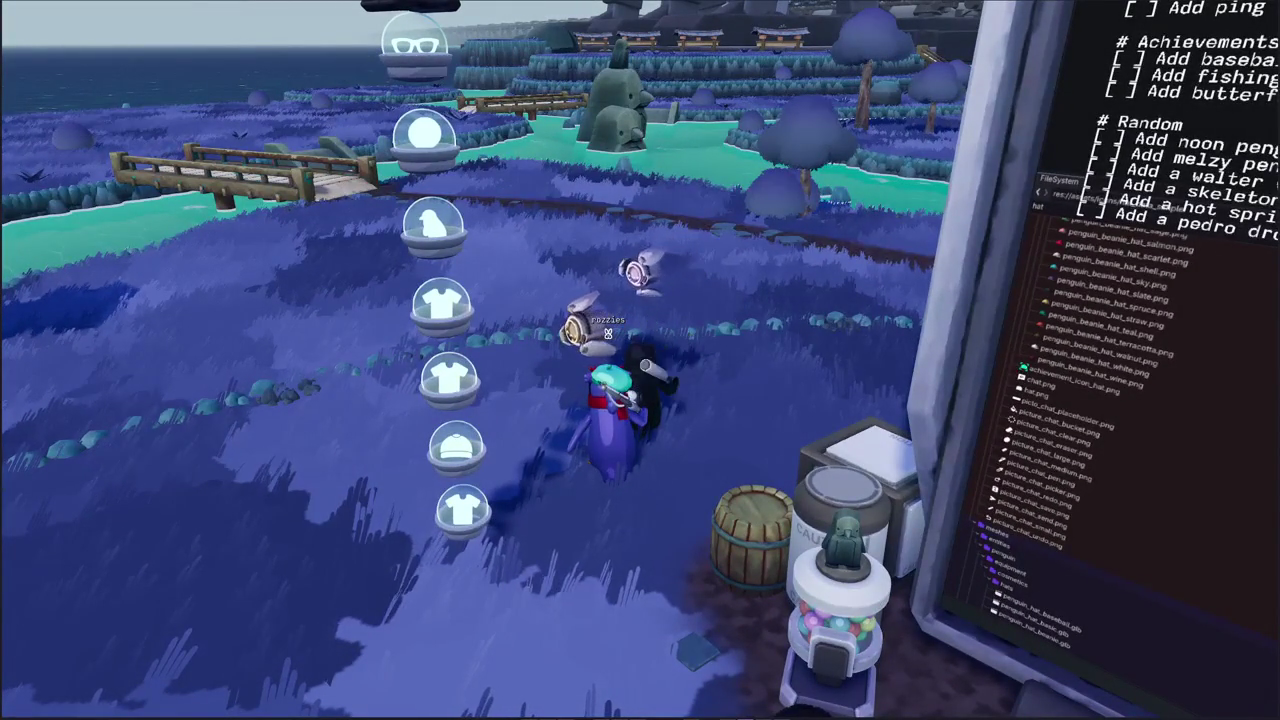
pyautogui.moveTo(703, 363); pyautogui.dragTo(640, 380, button='right')
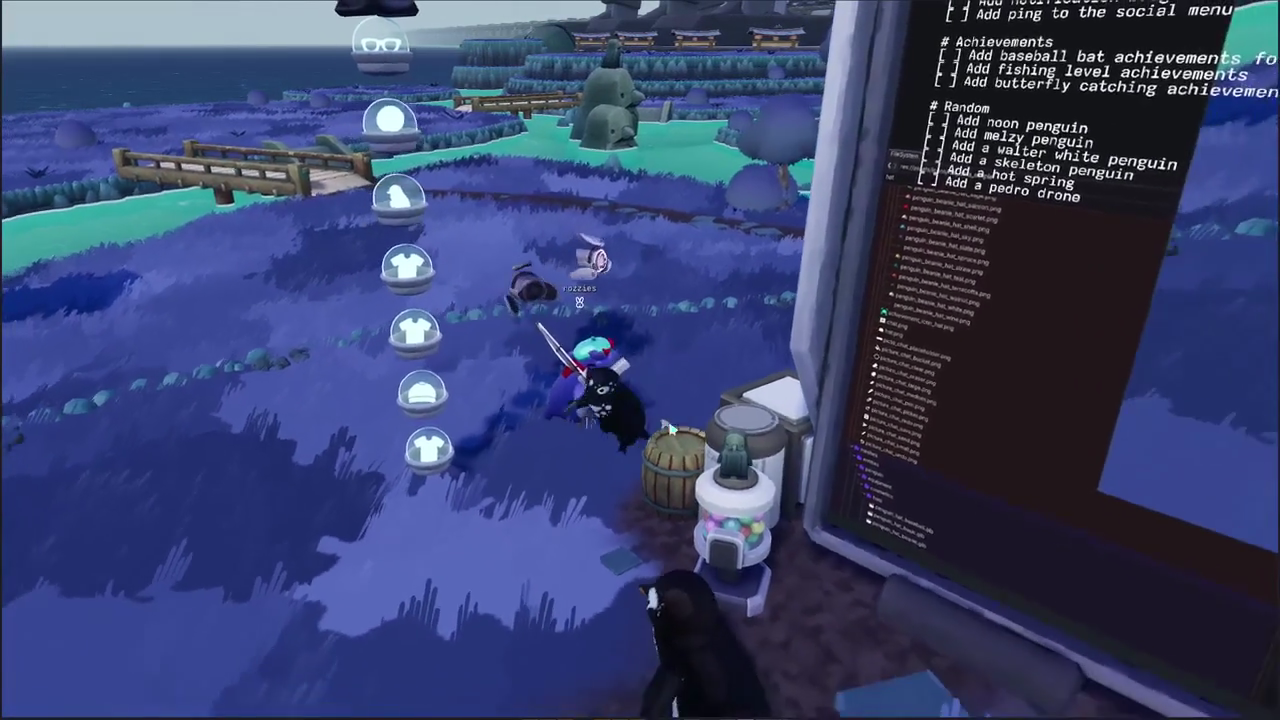
pyautogui.scroll(3, 640, 400)
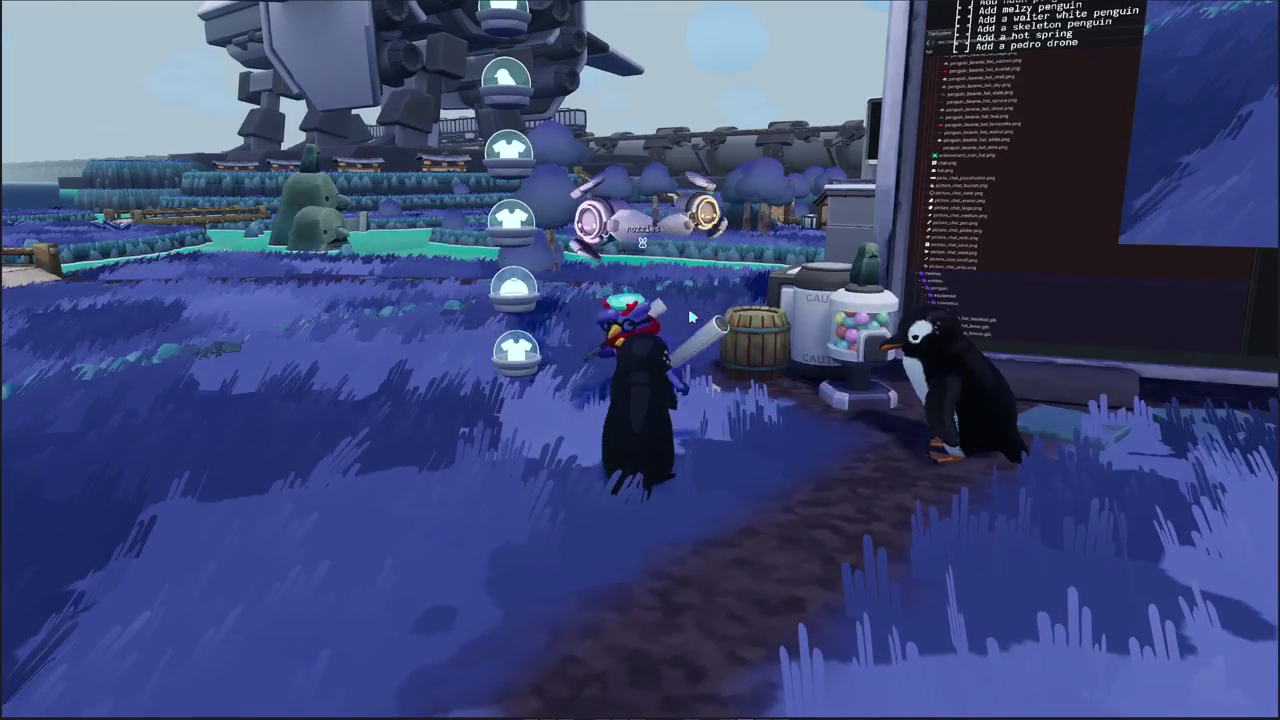
pyautogui.moveTo(716, 320); pyautogui.dragTo(716, 338, button='right')
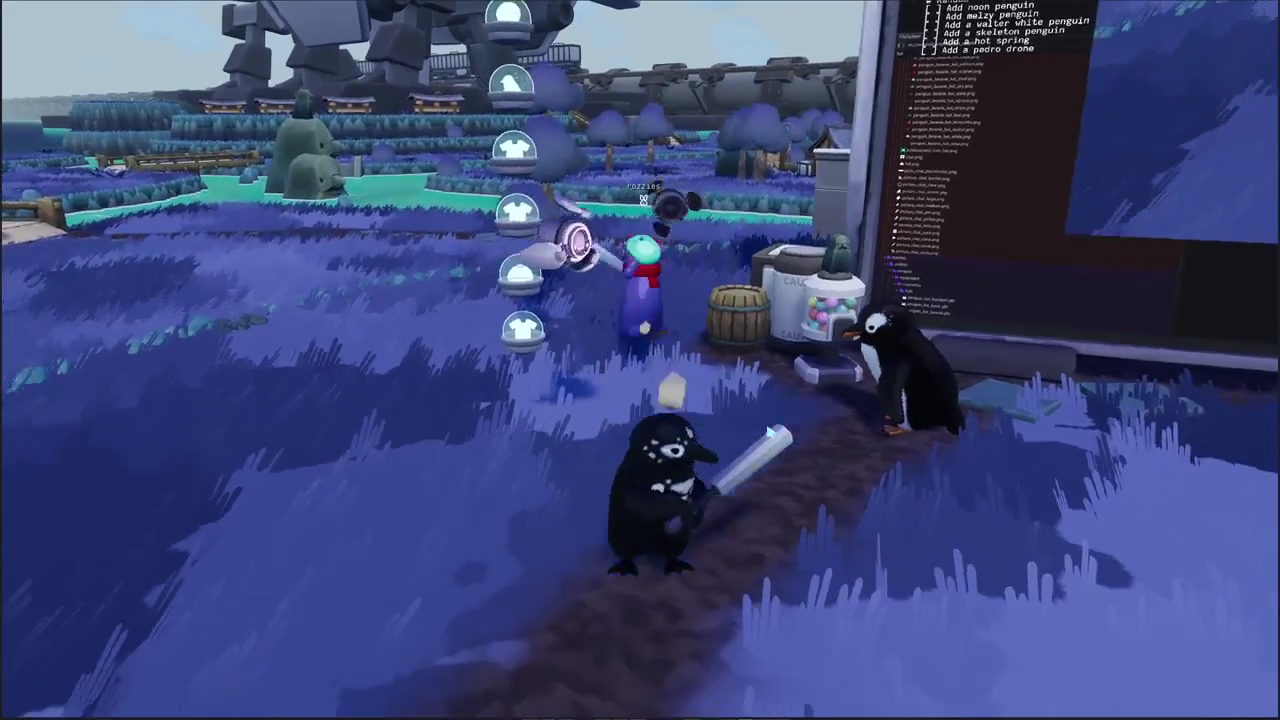
pyautogui.moveTo(768, 424); pyautogui.dragTo(690, 320, button='right')
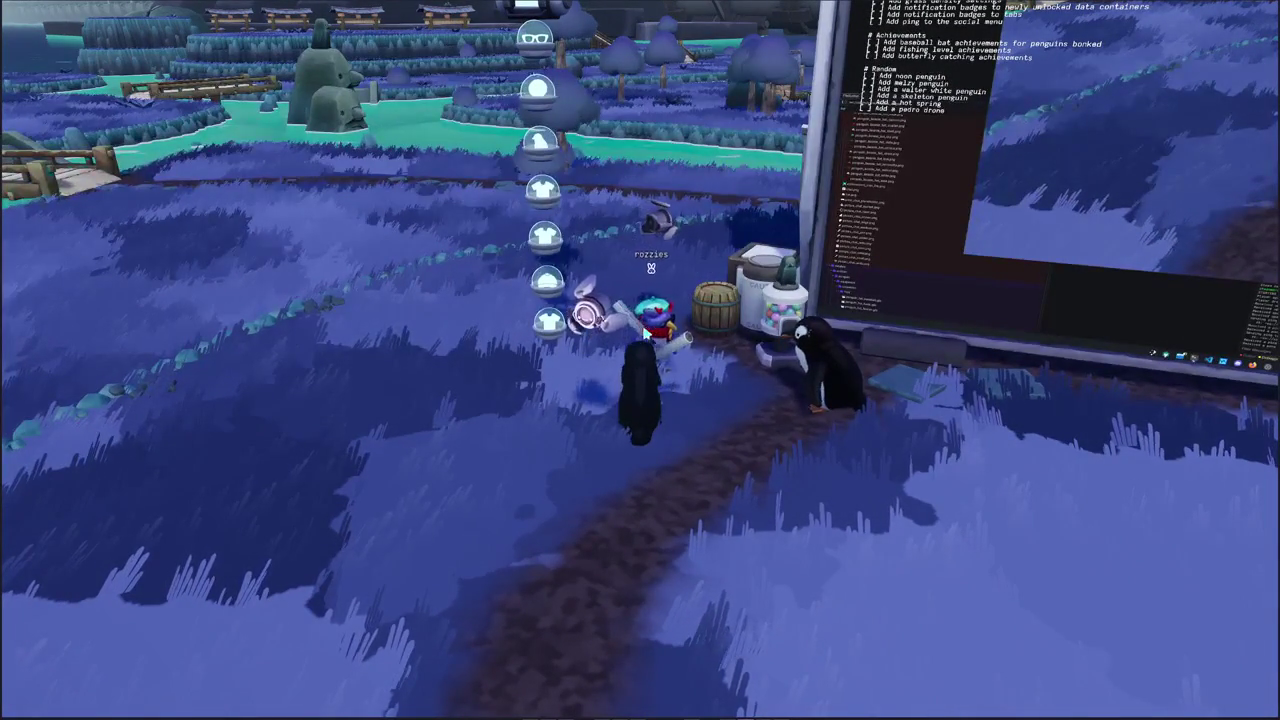
# - Walk to the buy machine and orbit the camera around until the tall monolith is in view
pyautogui.press('d')
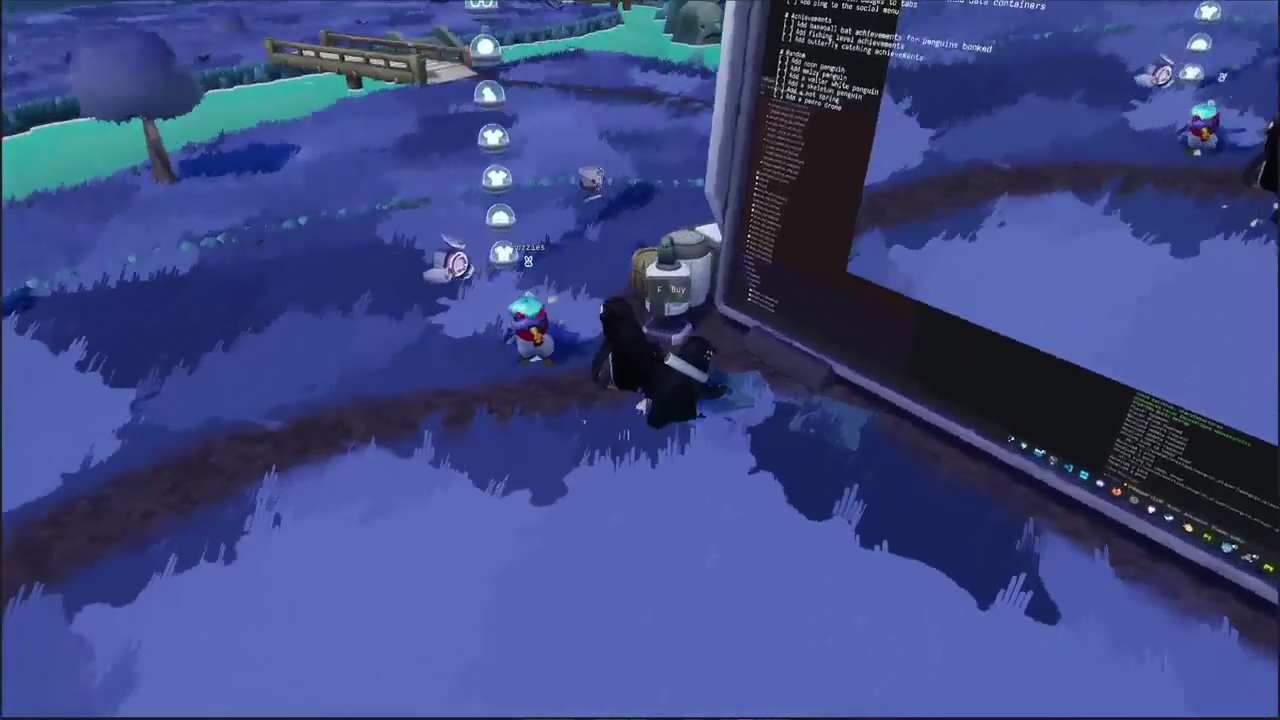
pyautogui.moveTo(640, 360); pyautogui.dragTo(502, 341, button='right')
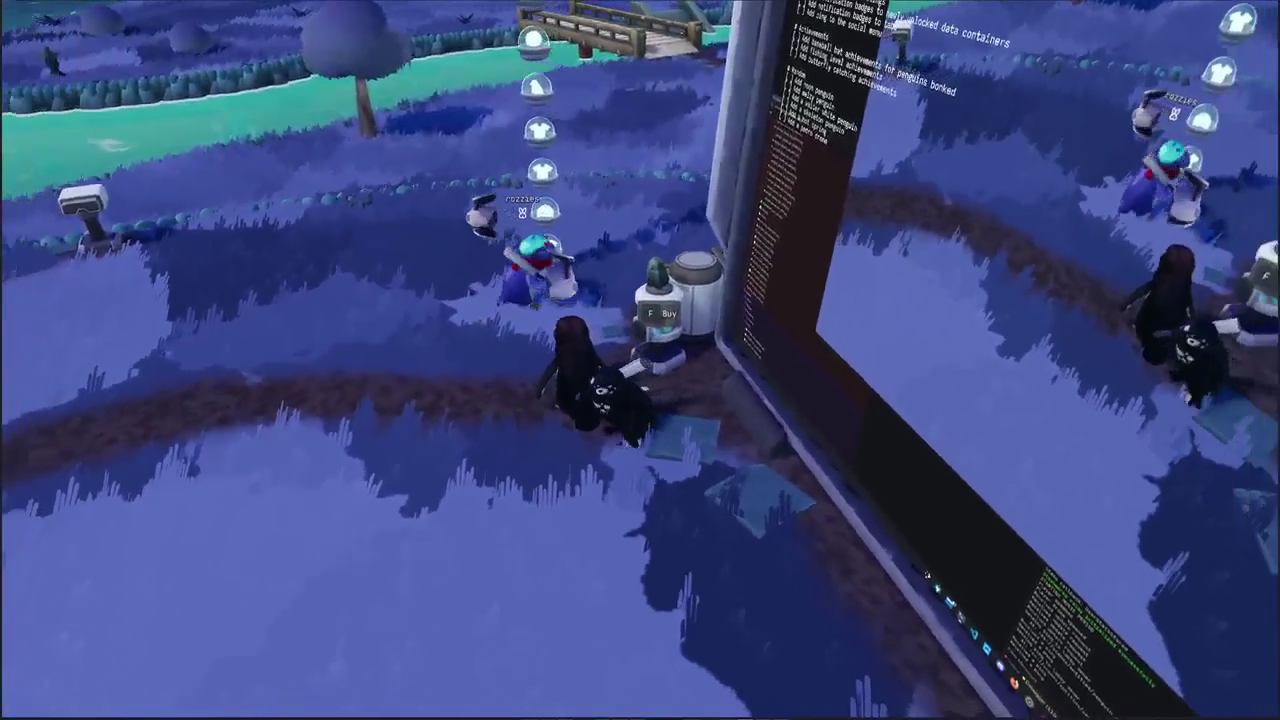
pyautogui.moveTo(640, 360)
pyautogui.mouseDown(button='right')
pyautogui.moveTo(700, 360)
pyautogui.moveTo(610, 360)
pyautogui.mouseUp(button='right')
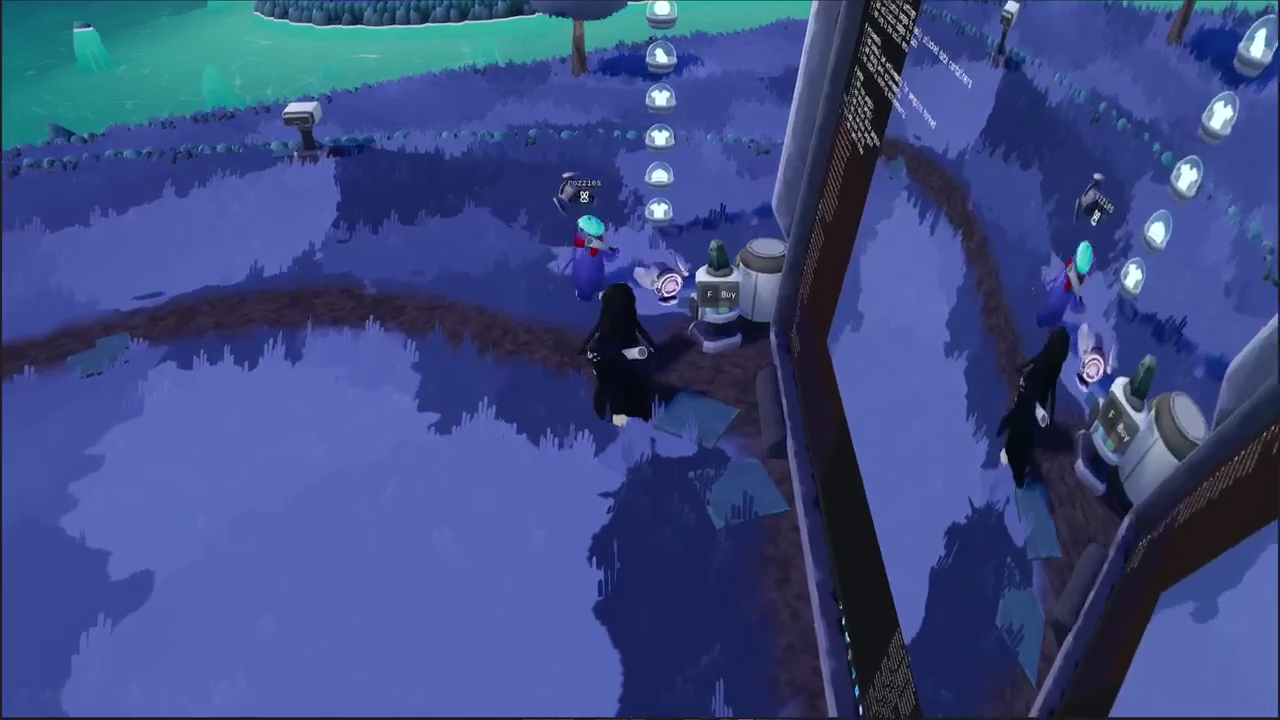
pyautogui.moveTo(640, 360); pyautogui.dragTo(610, 360, button='right')
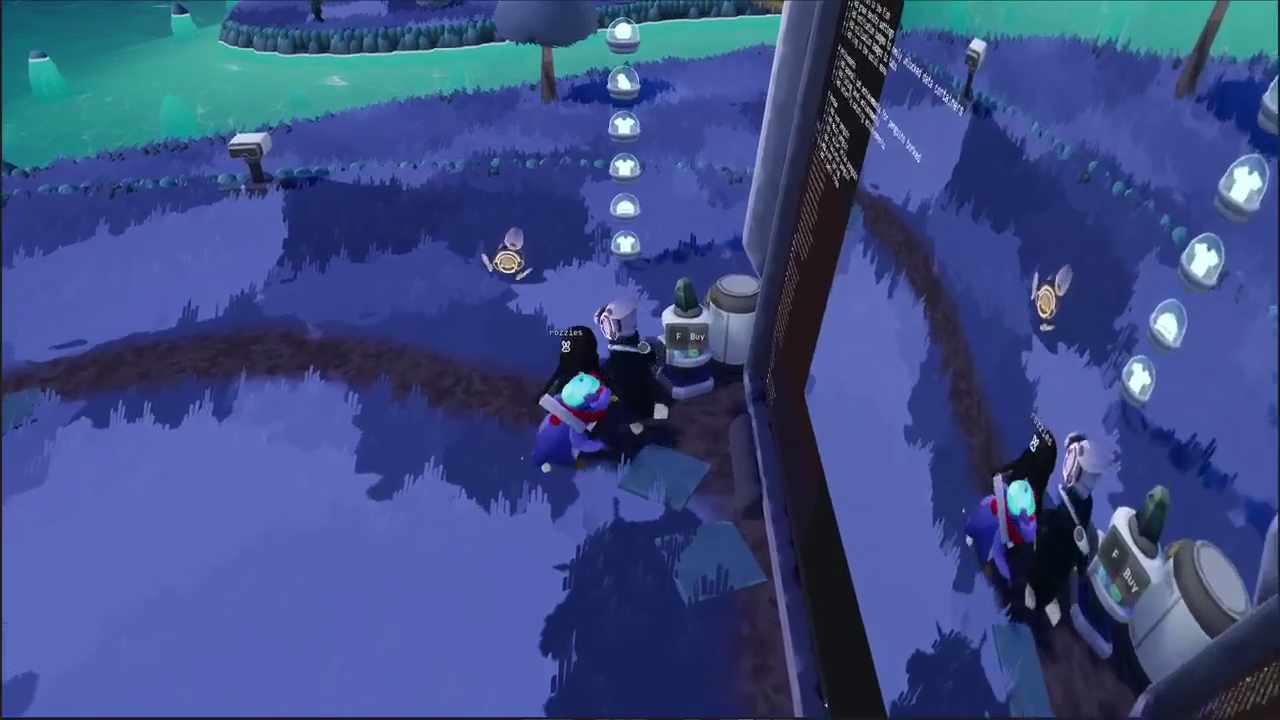
pyautogui.moveTo(640, 360); pyautogui.dragTo(600, 360, button='right')
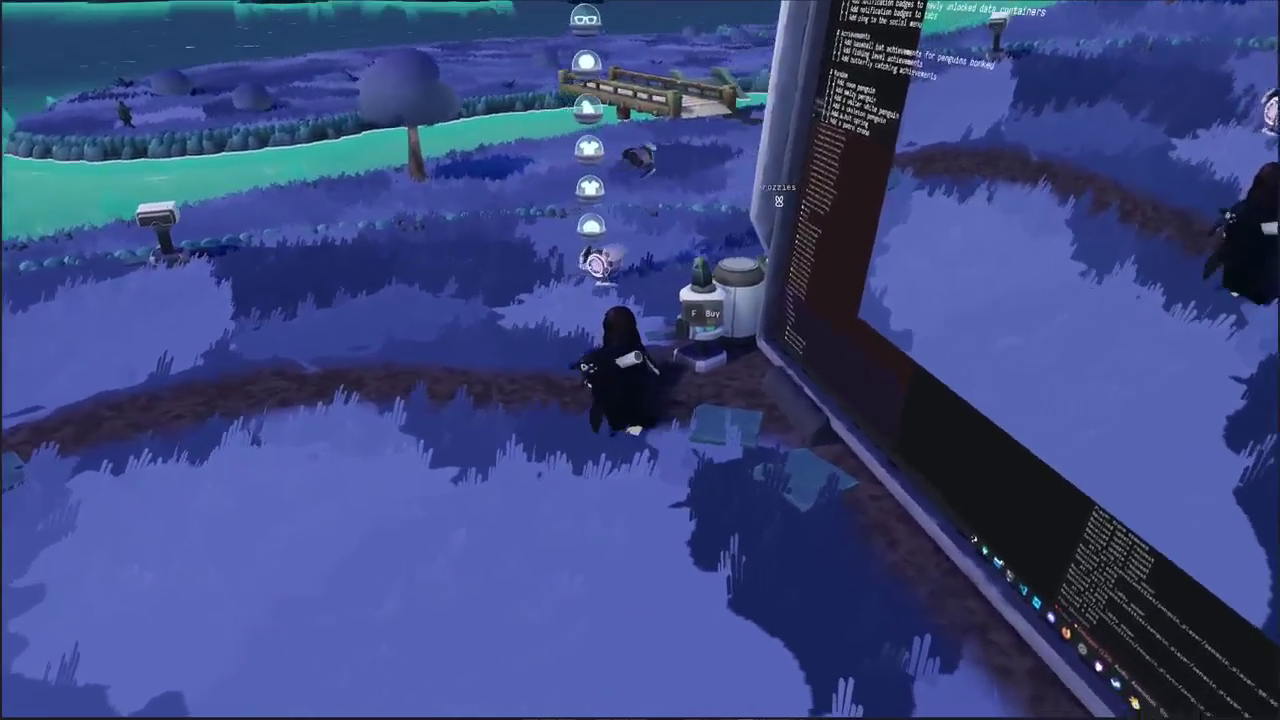
pyautogui.moveTo(640, 360); pyautogui.dragTo(560, 330, button='right')
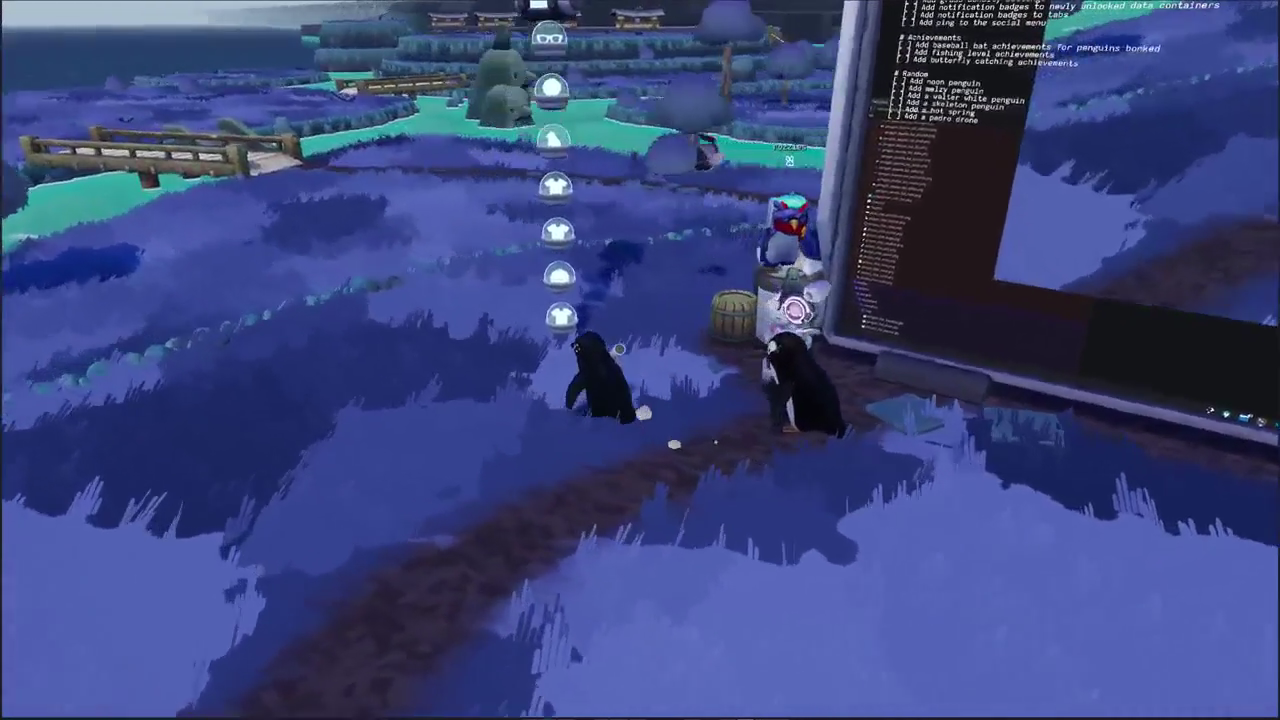
pyautogui.moveTo(640, 360); pyautogui.dragTo(760, 350, button='right')
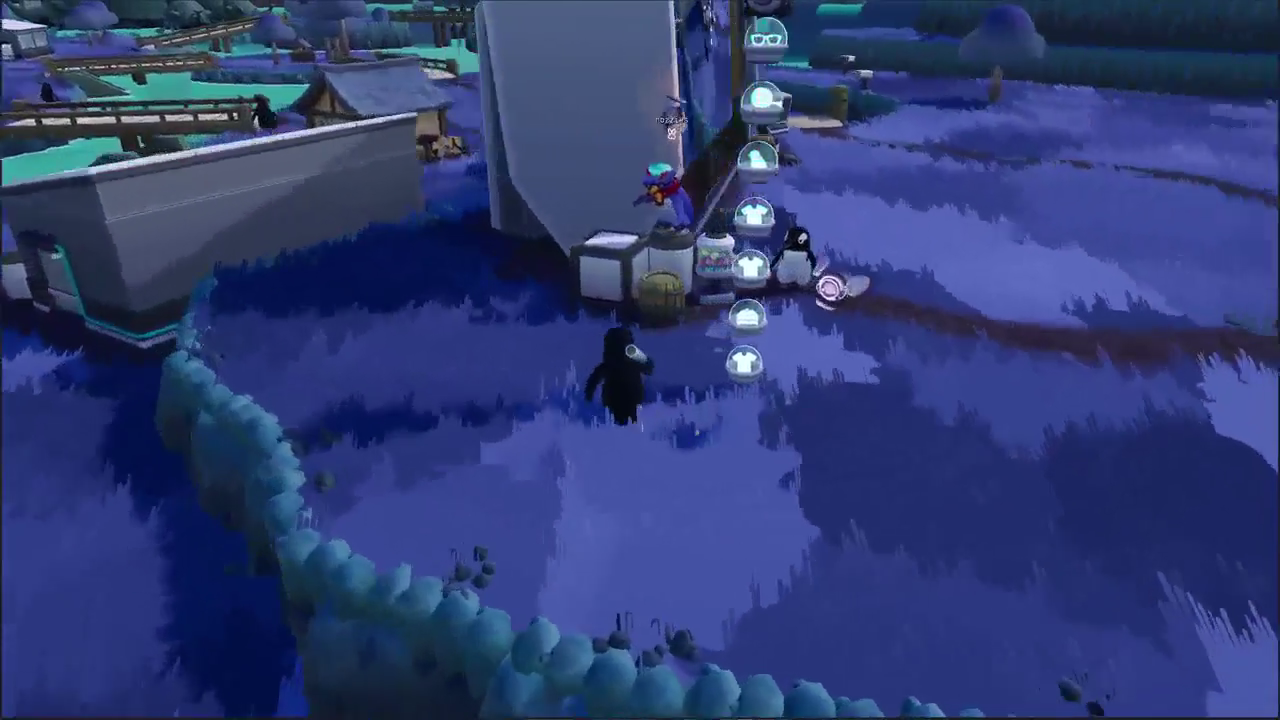
pyautogui.moveTo(640, 360); pyautogui.dragTo(760, 360, button='right')
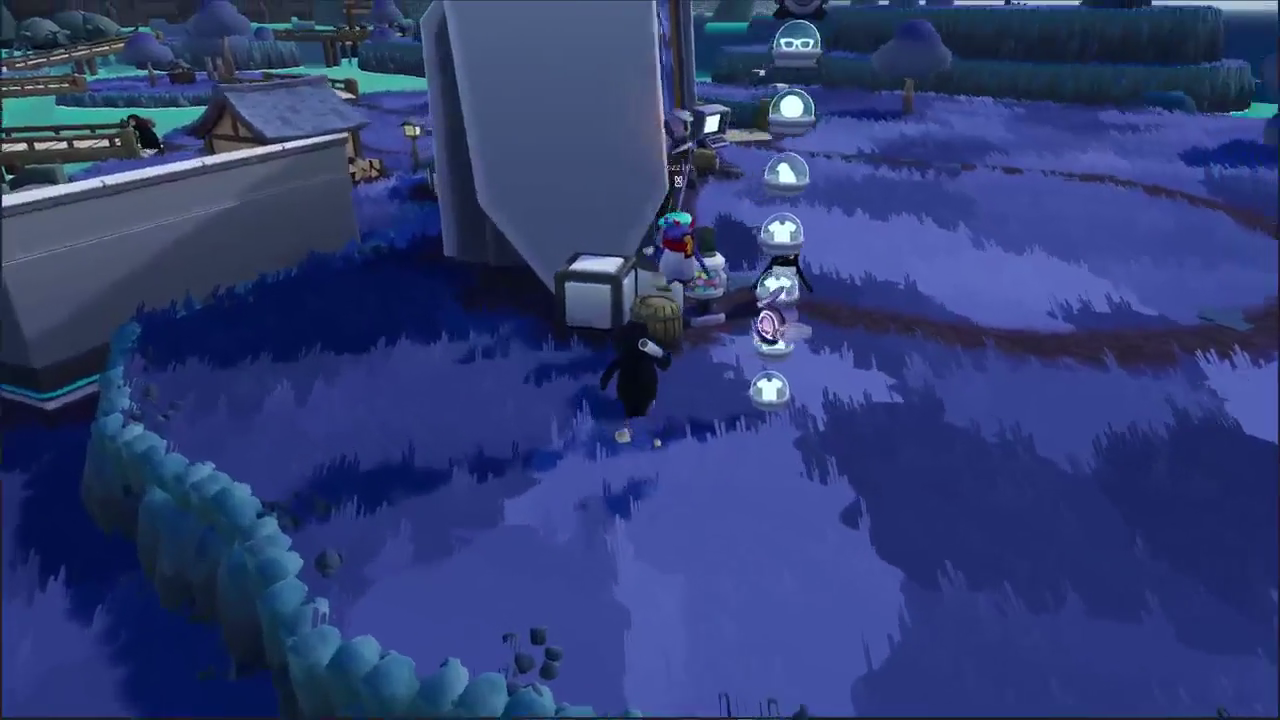
# - Walk the penguin past the barrel and crates to the base of the monolith wall
pyautogui.press('a')
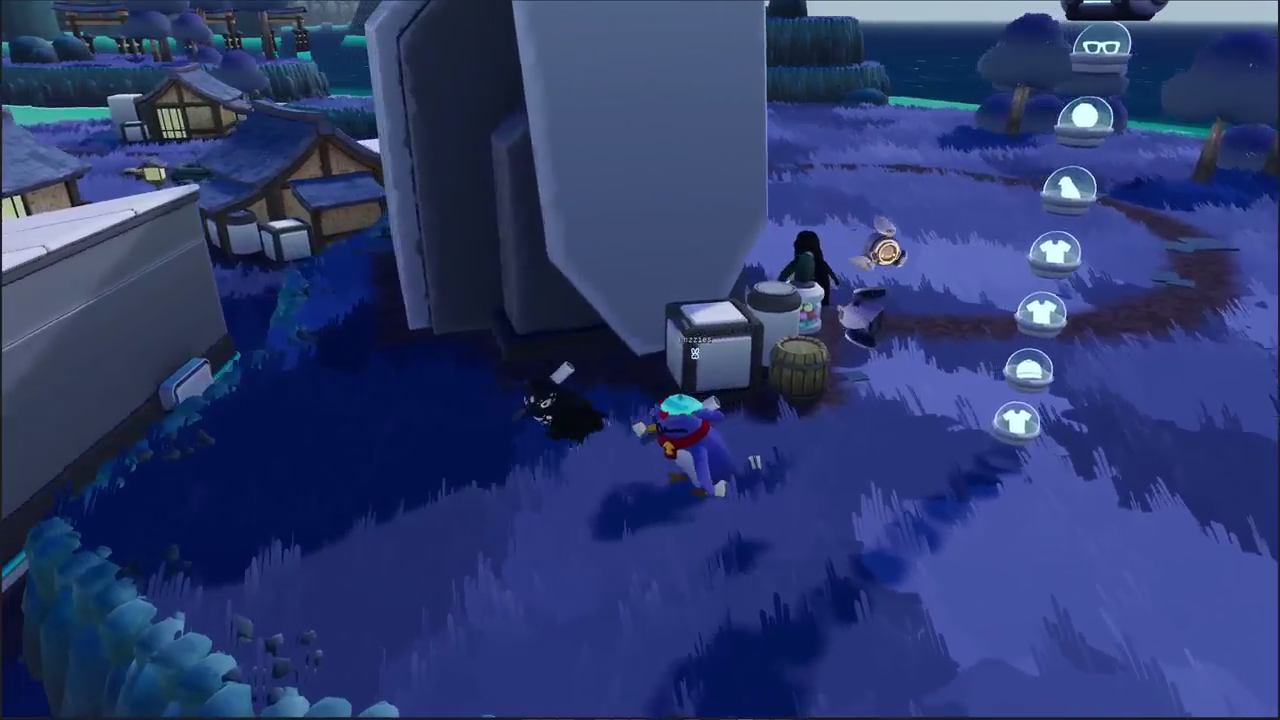
pyautogui.moveTo(640, 360); pyautogui.dragTo(640, 310, button='right')
pyautogui.press('w')
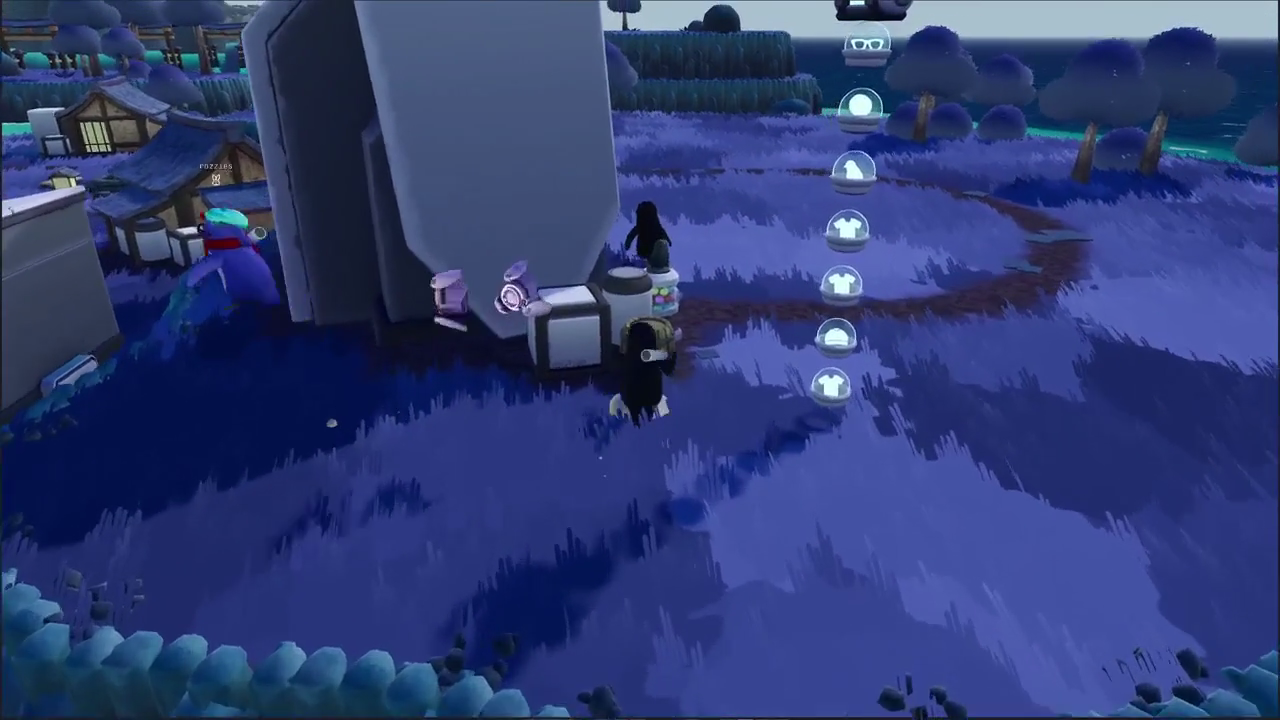
pyautogui.press('w')
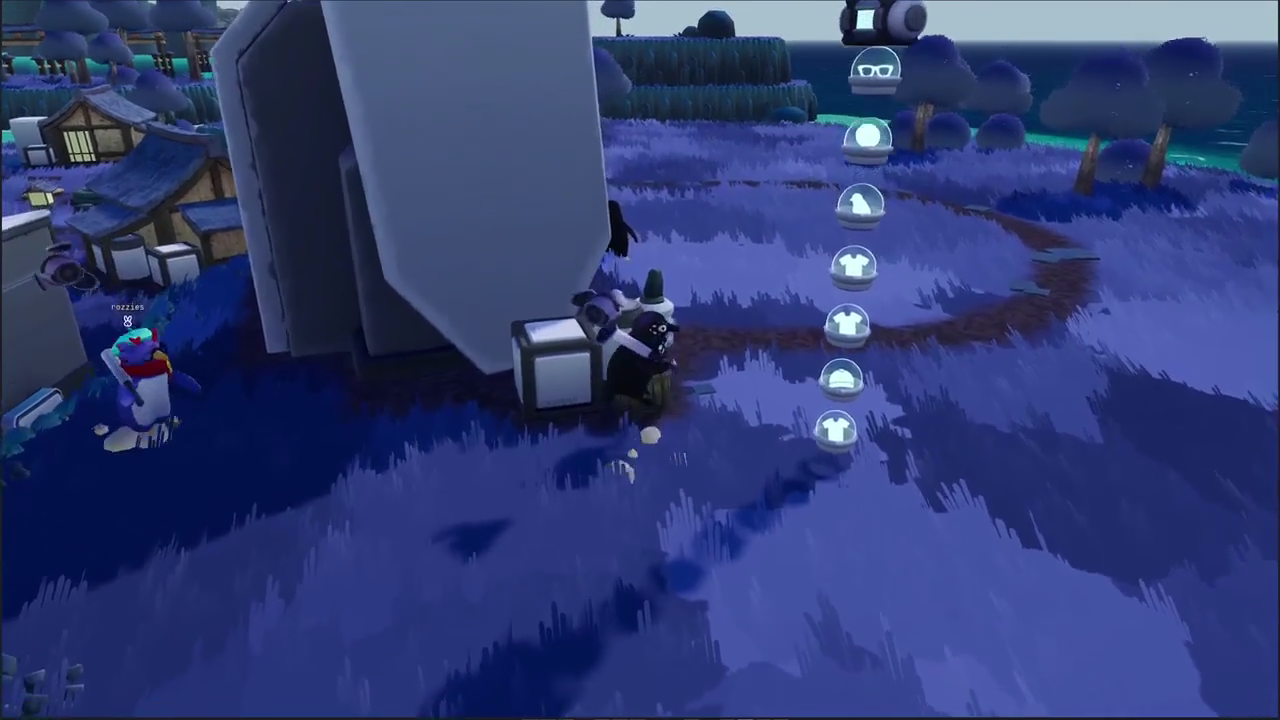
pyautogui.press('w')
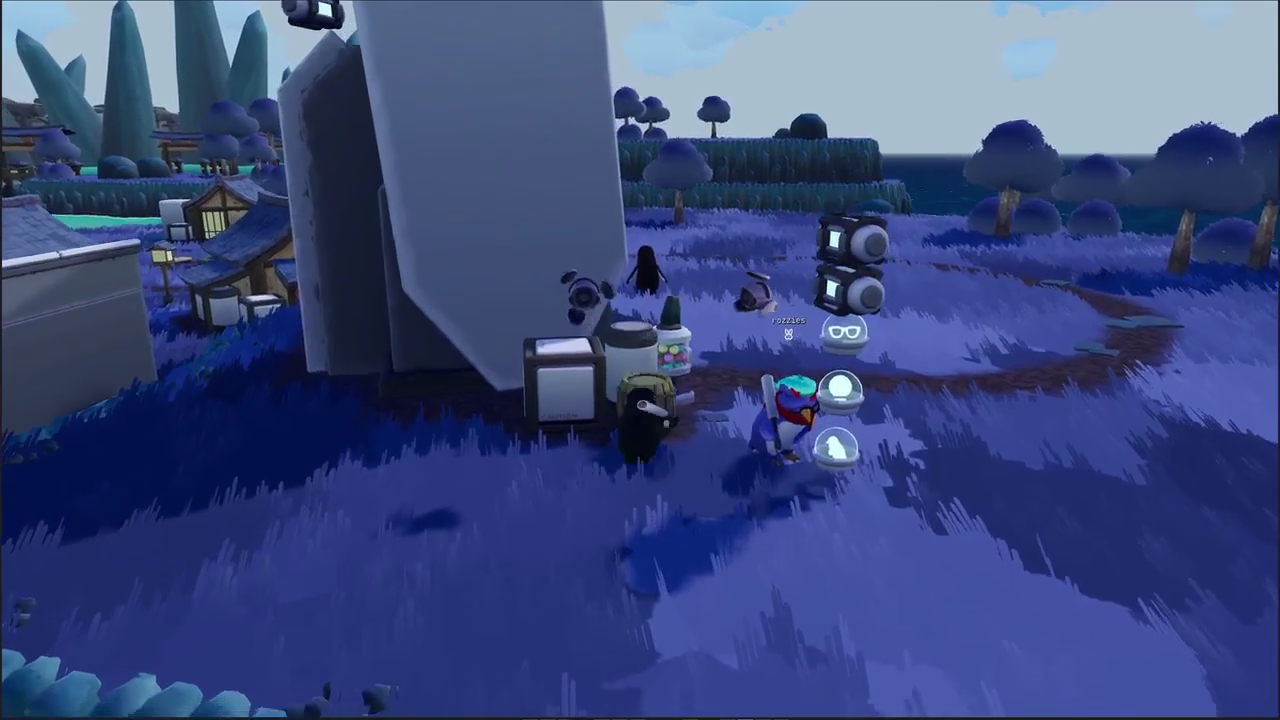
pyautogui.press('a')
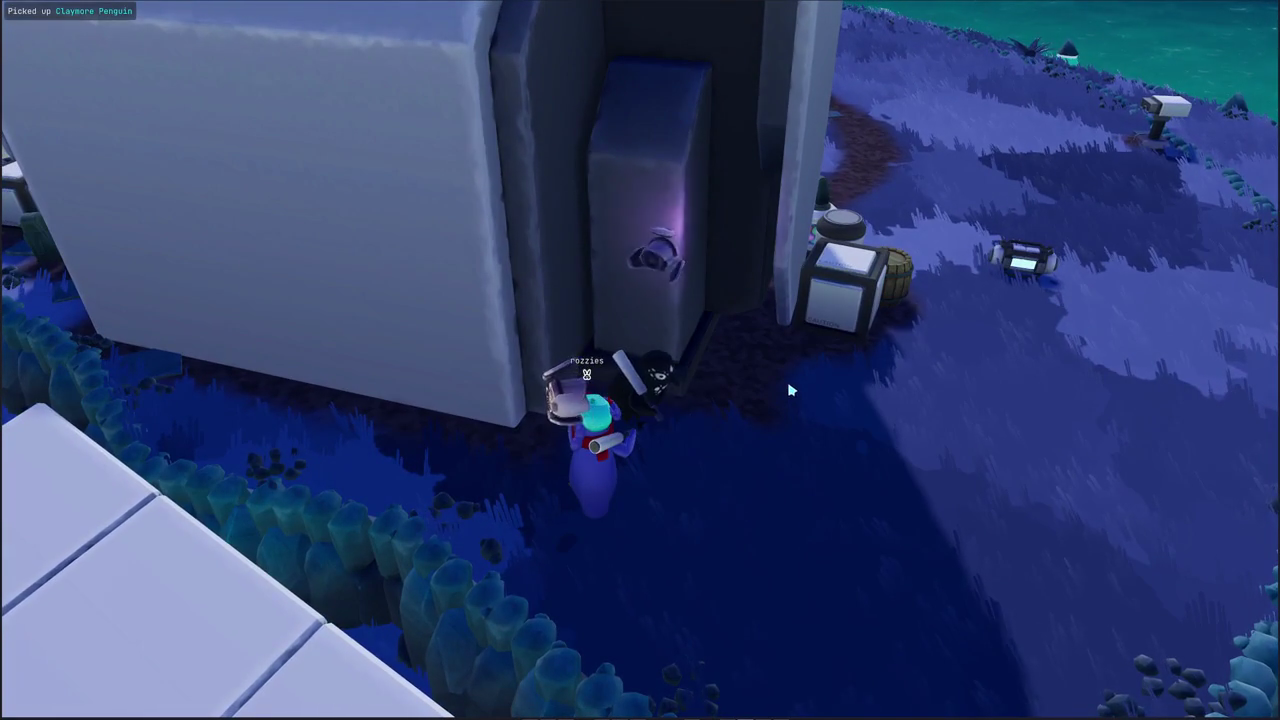
# - Drop the Claymore Penguin from the inventory as a floating bubble
pyautogui.press('Tab')
pyautogui.press('Tab')
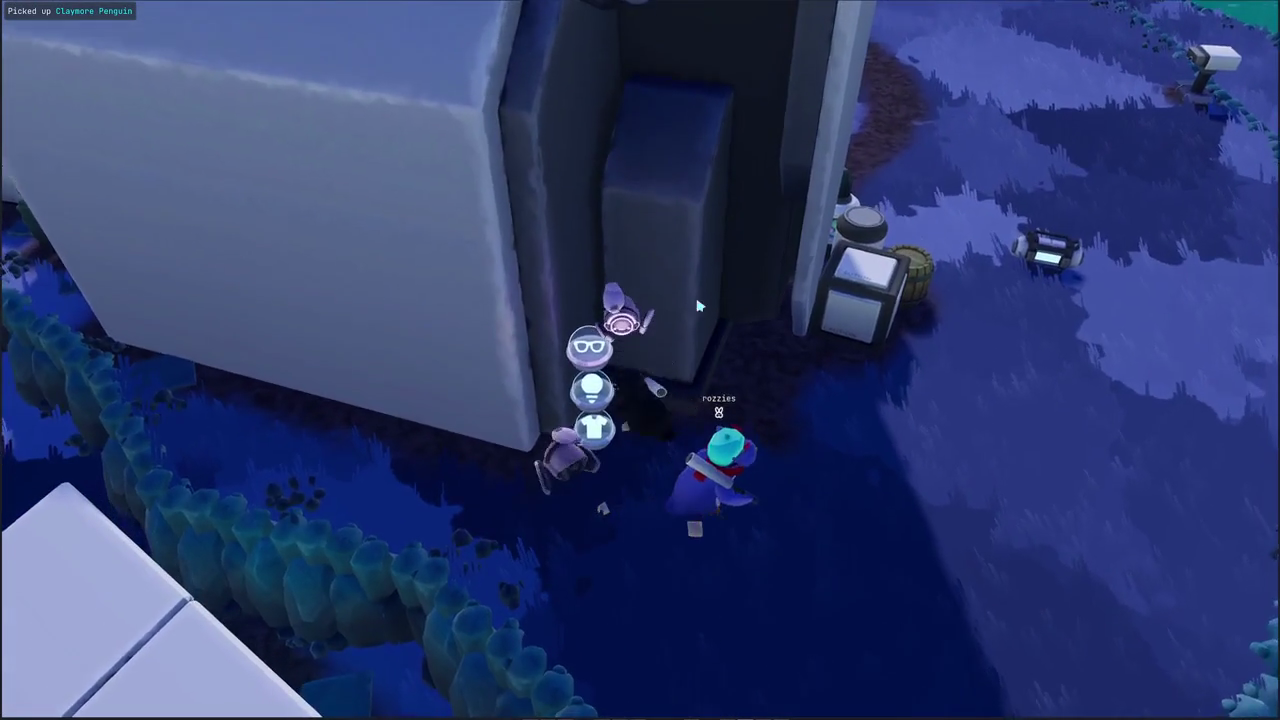
pyautogui.press('Tab')
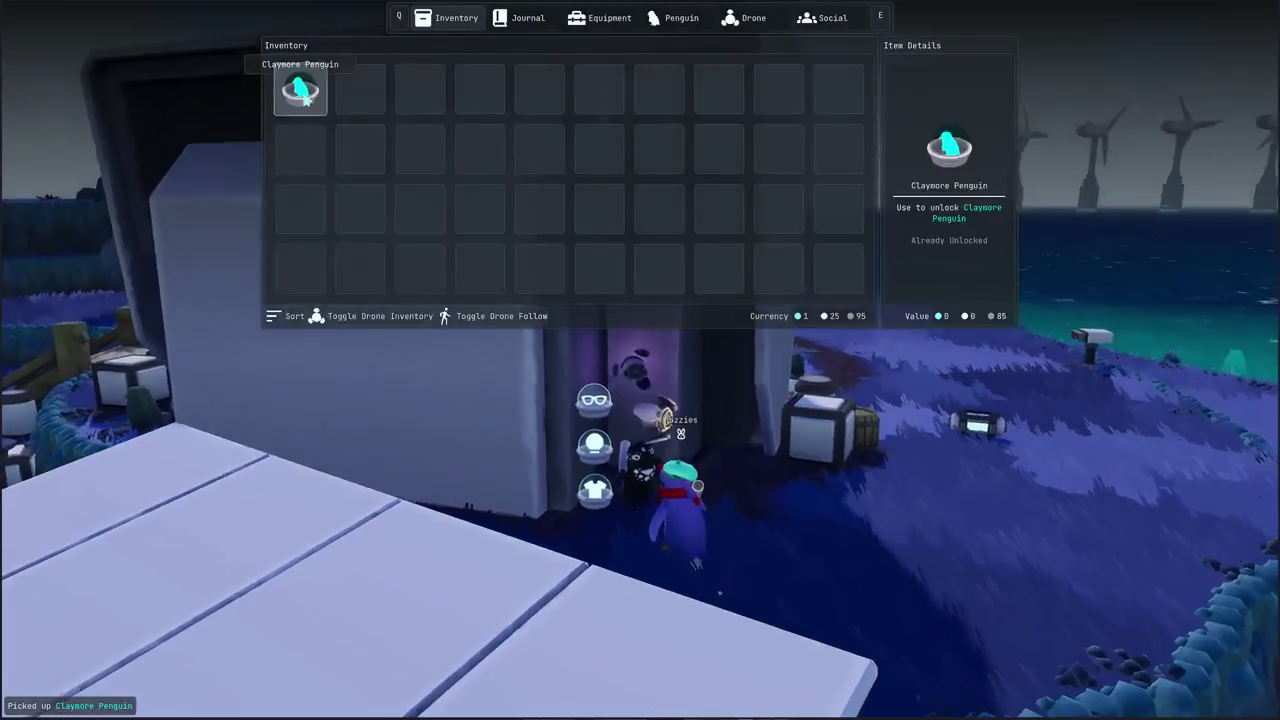
pyautogui.rightClick(301, 92)
pyautogui.press('Tab')
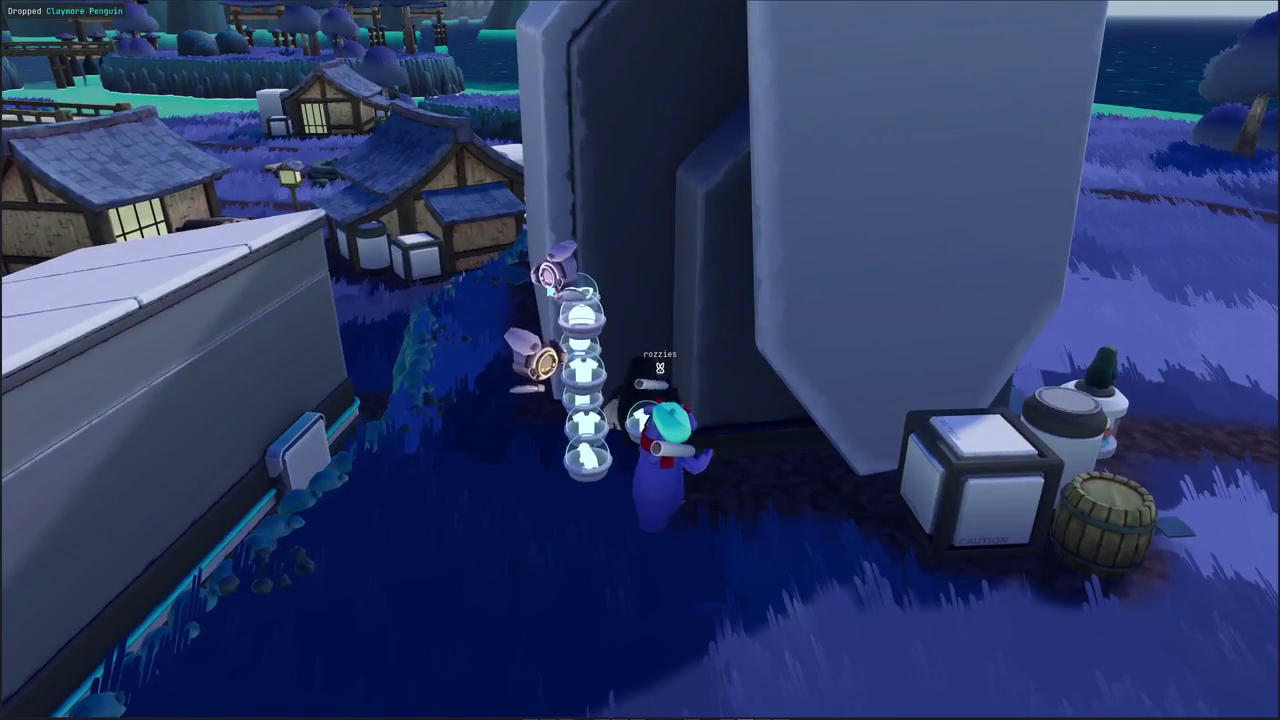
# - Walk the penguin back and forth, then up to the monolith doorway
pyautogui.press('s')
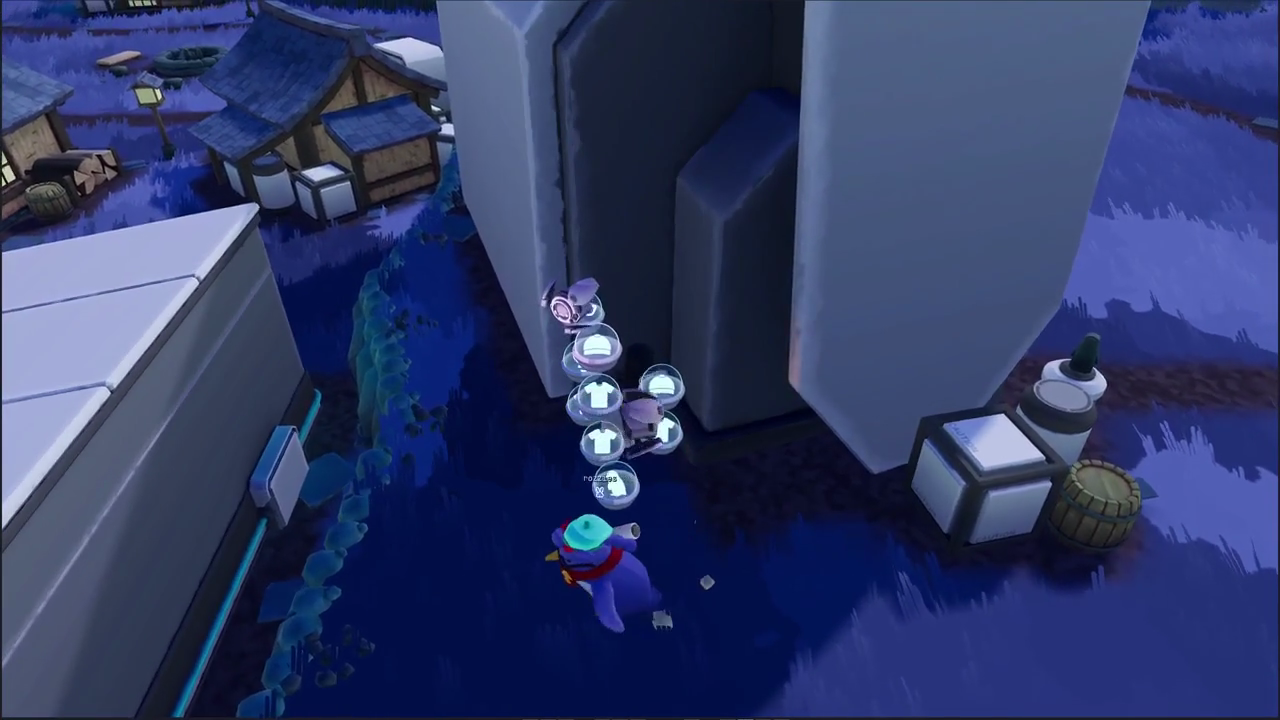
pyautogui.press('w')
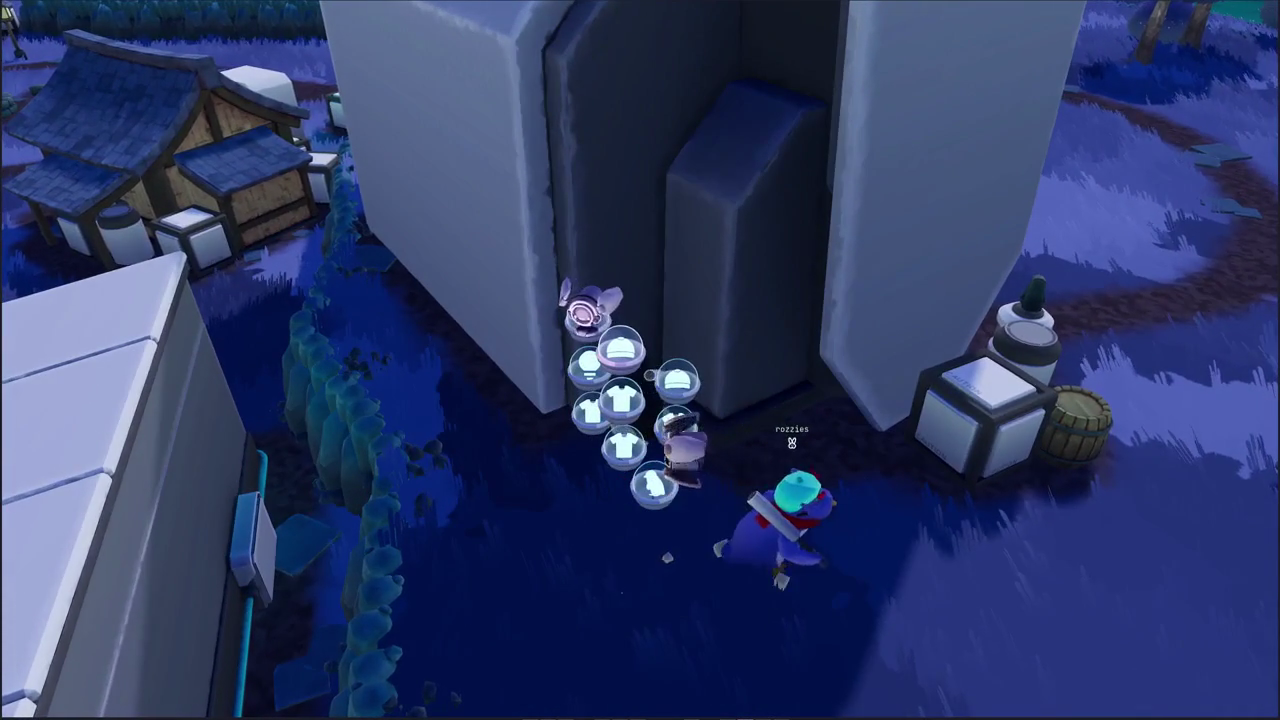
pyautogui.press('s')
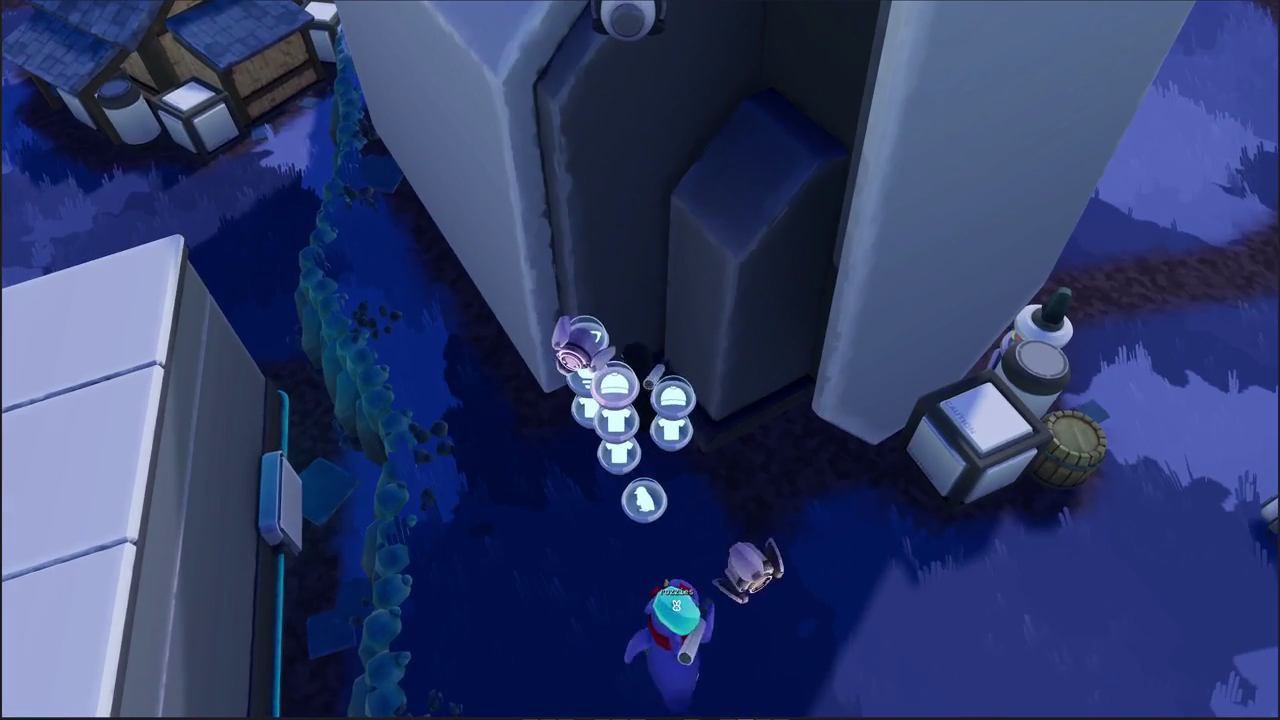
pyautogui.press('w')
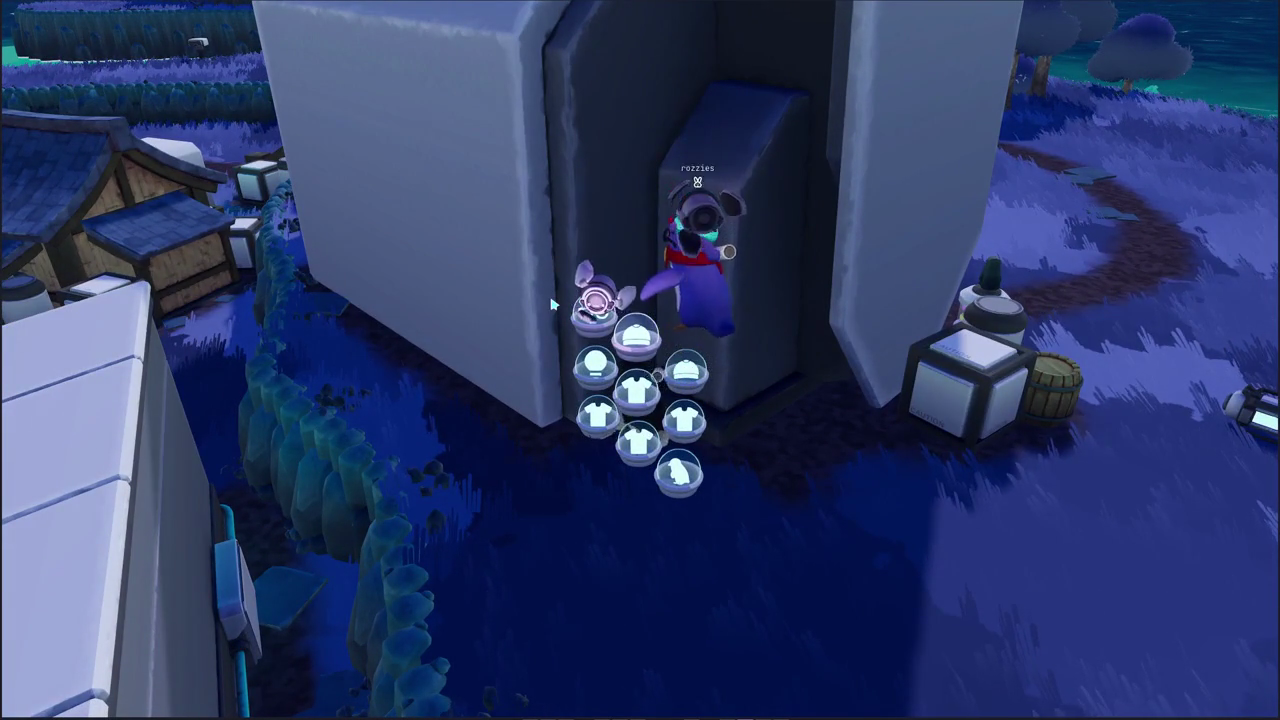
pyautogui.scroll(5, 551, 304)
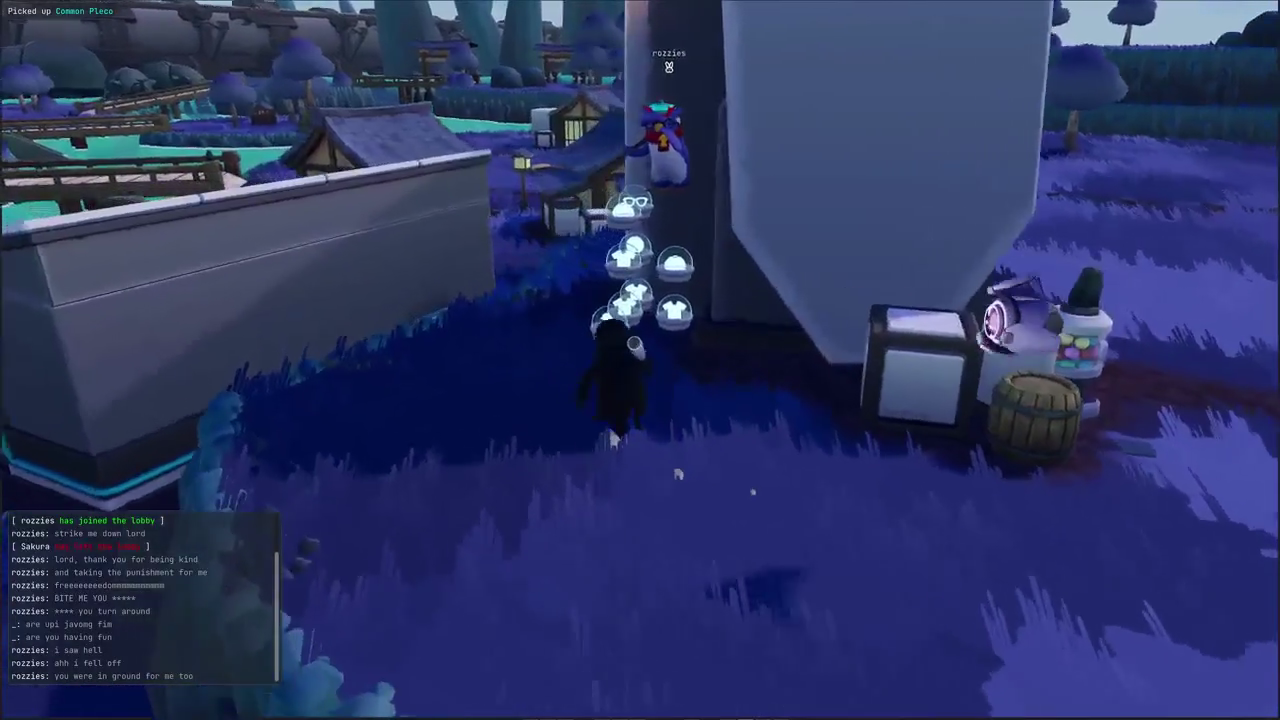
# - Pick up the Claymore Penguin and the other bubbles, then bring up Basic Shirt Wine's inventory actions
pyautogui.press('r')
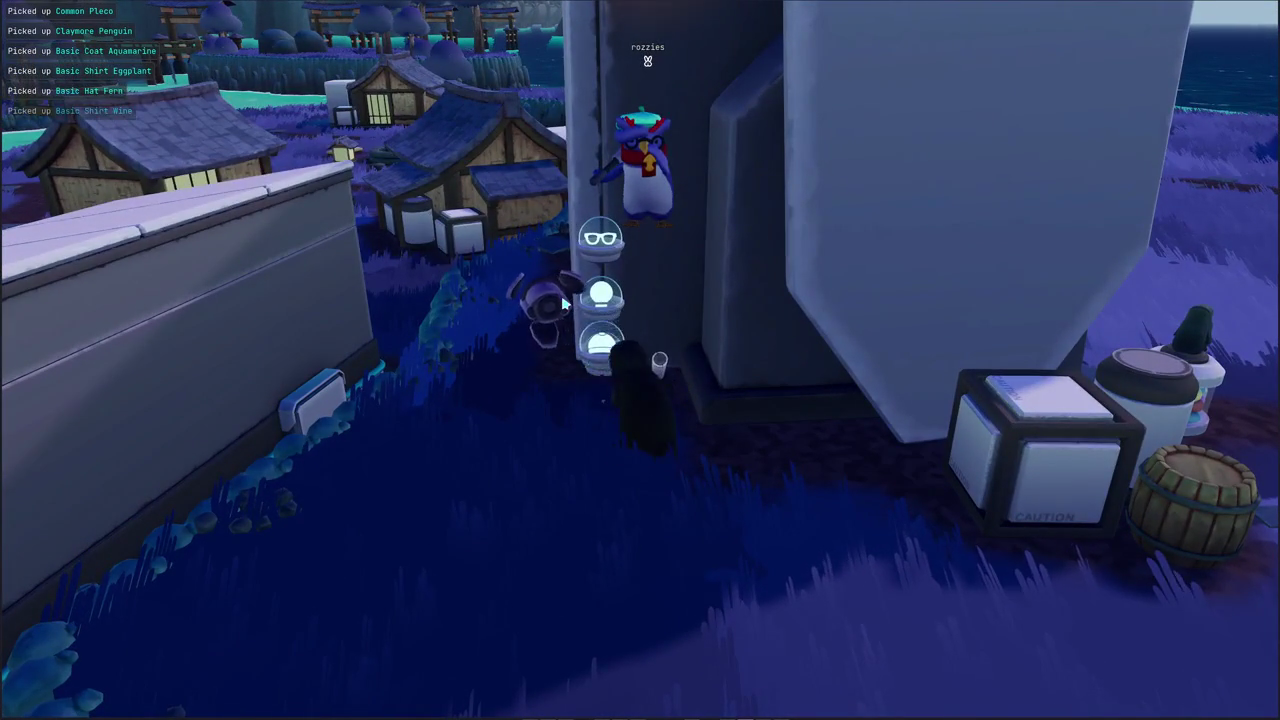
pyautogui.press('w')
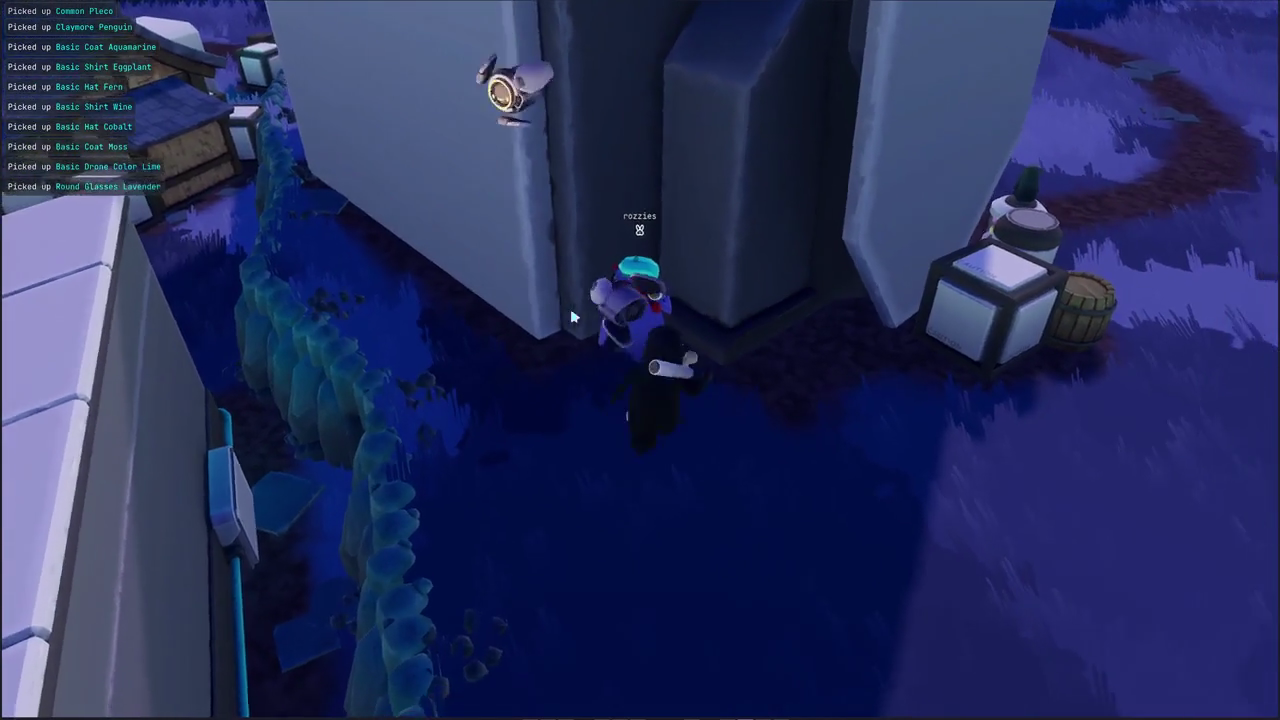
pyautogui.press('Tab')
pyautogui.rightClick(600, 92)
# - Drop Basic Shirt Wine and Basic Hat Cobalt from the inventory as bubbles
pyautogui.click(618, 128)
pyautogui.rightClick(660, 92)
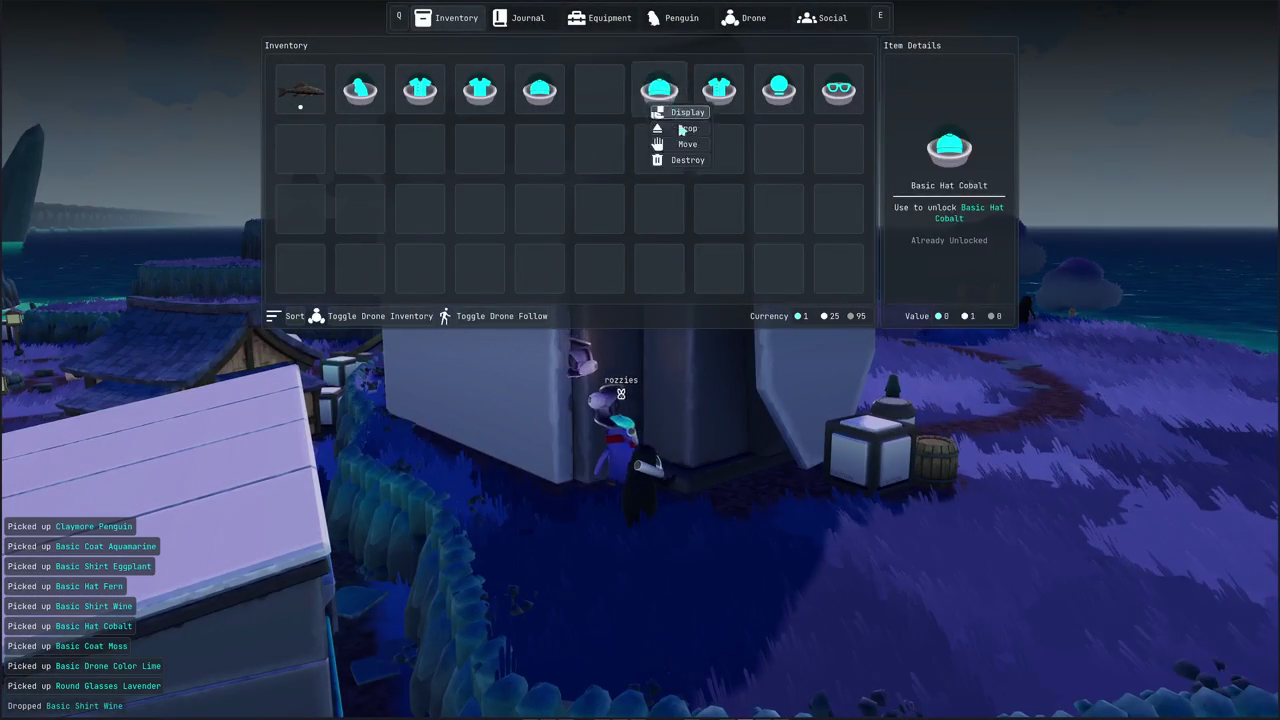
pyautogui.click(686, 130)
pyautogui.press('Tab')
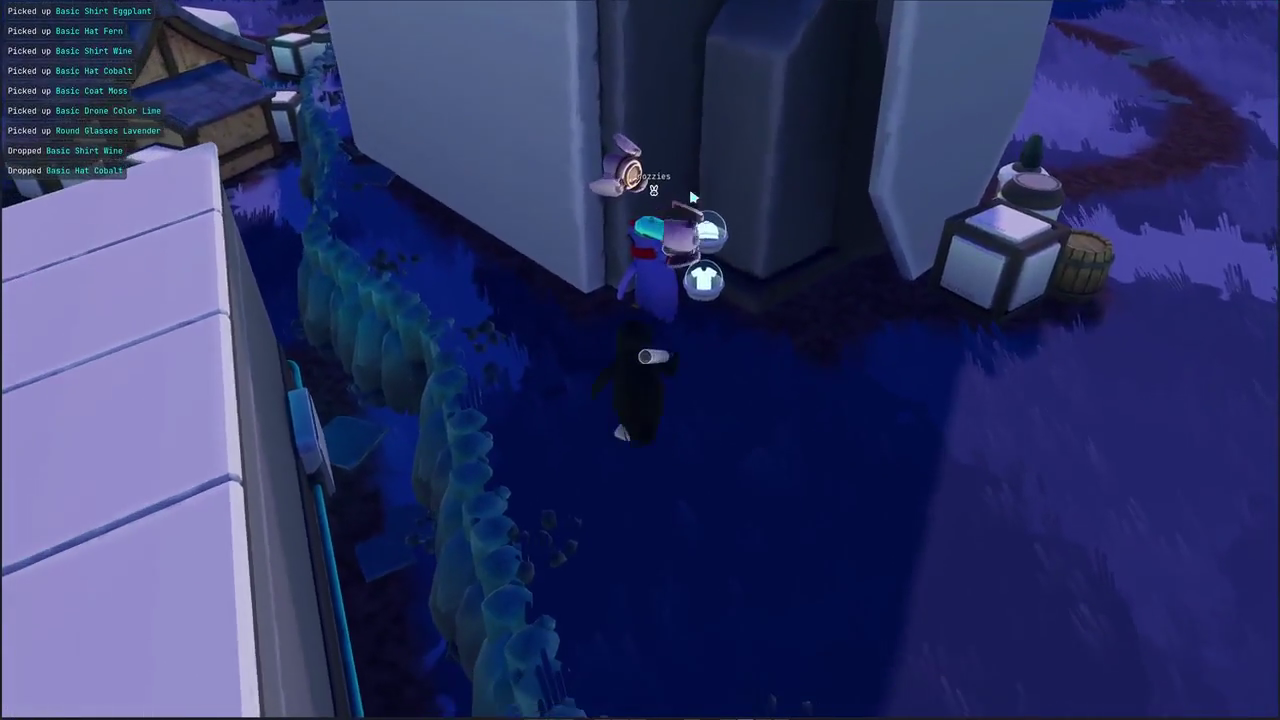
# - Drop Basic Coat Moss, Basic Drone Color Lime and Round Glasses Lavender from the inventory
pyautogui.press('Tab')
pyautogui.rightClick(733, 100)
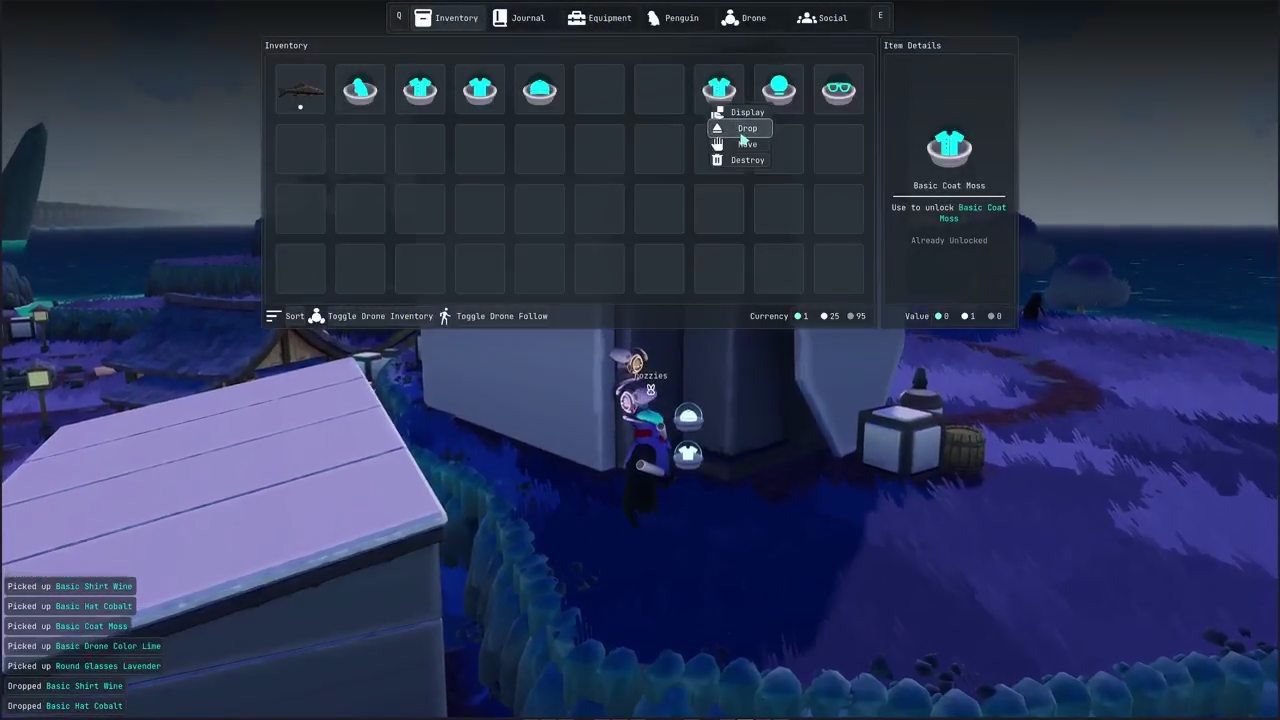
pyautogui.click(737, 128)
pyautogui.rightClick(776, 96)
pyautogui.click(796, 128)
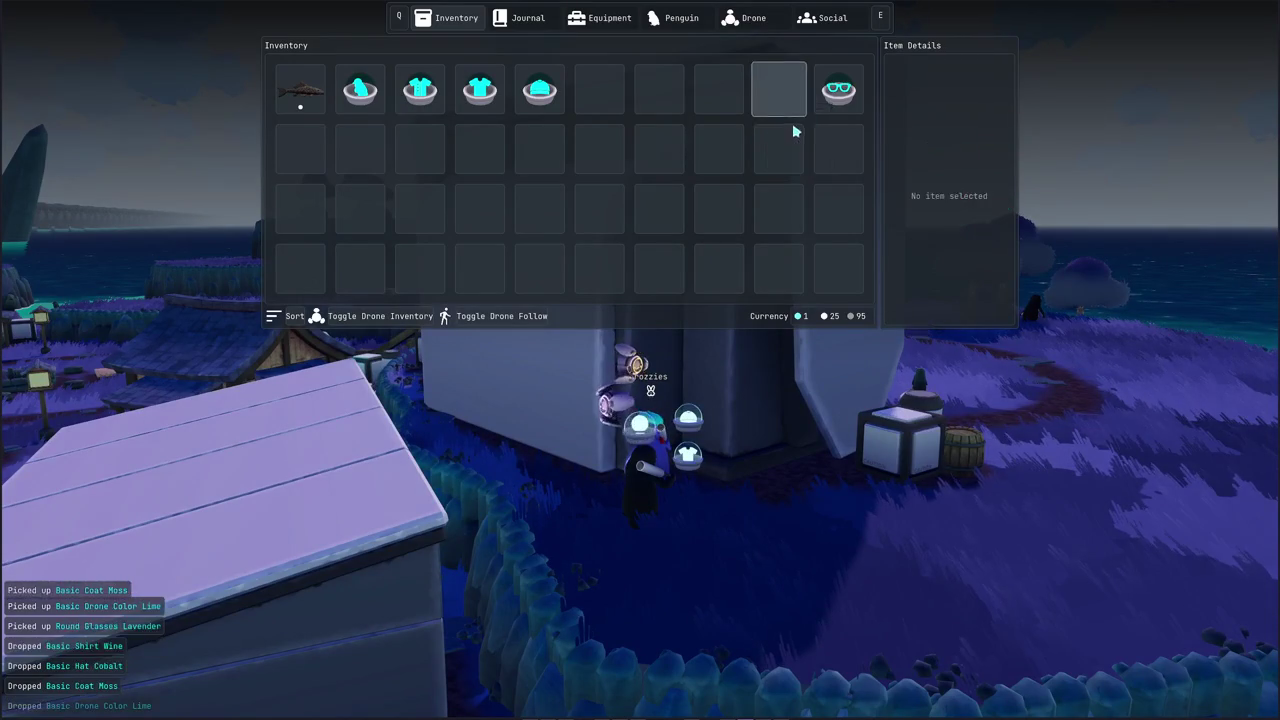
pyautogui.rightClick(838, 94)
pyautogui.click(852, 128)
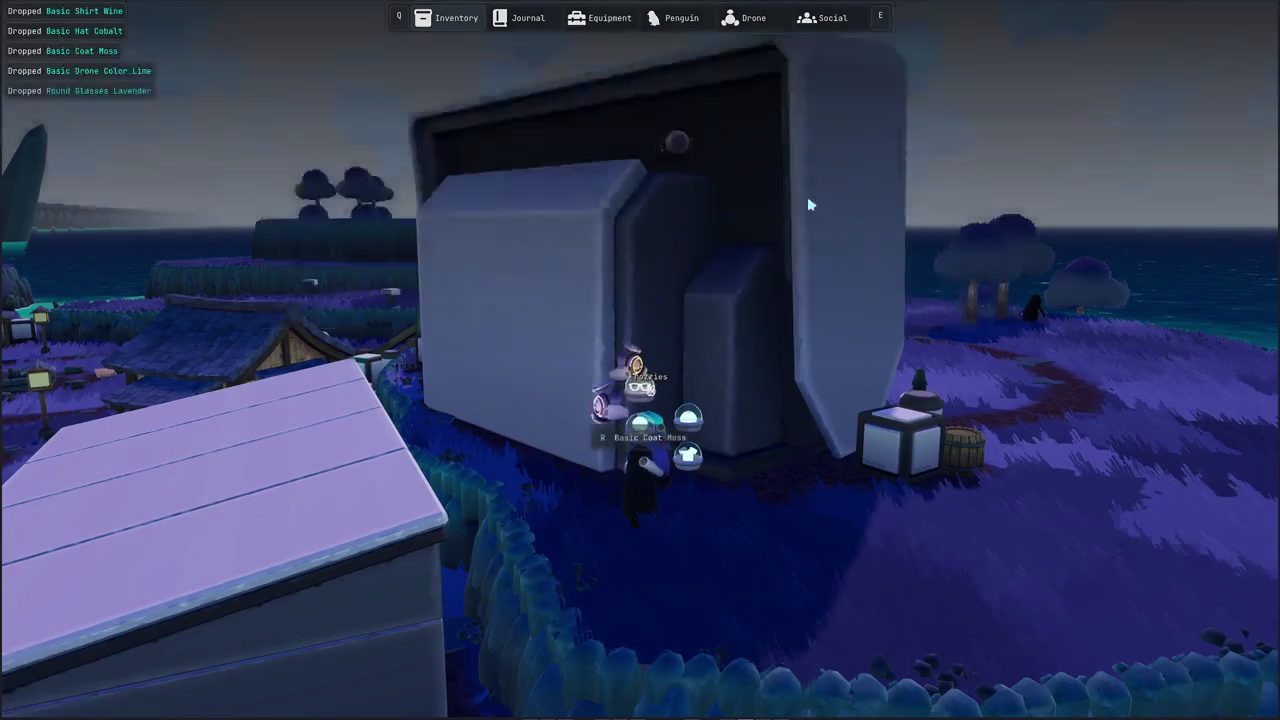
pyautogui.press('Tab')
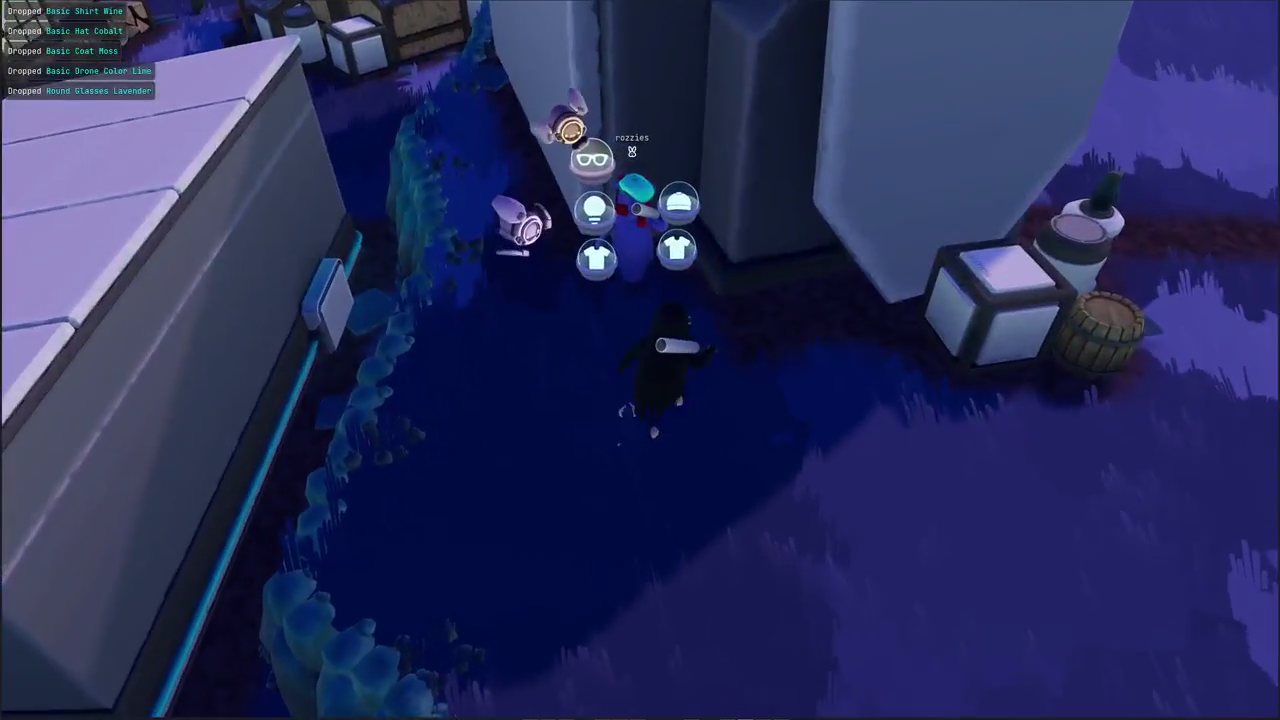
# - Drop Basic Hat Fern, Basic Shirt Eggplant and Basic Coat Aquamarine from the inventory
pyautogui.press('Tab')
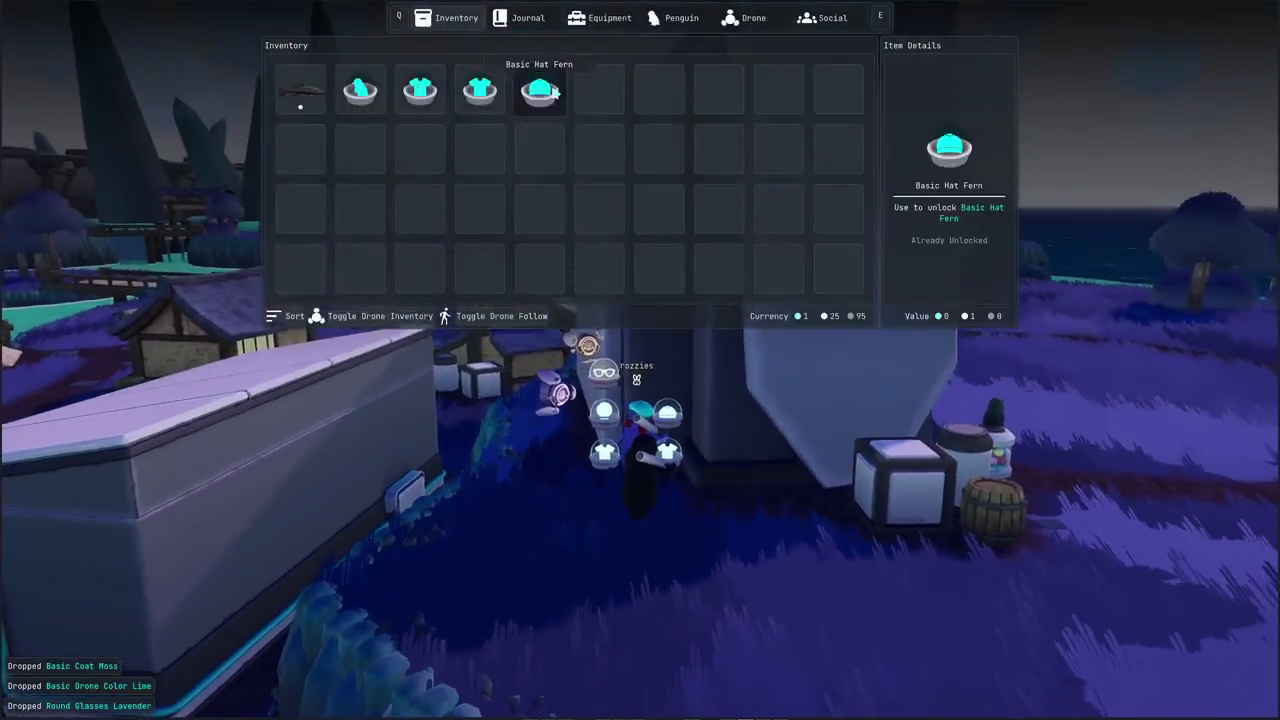
pyautogui.rightClick(540, 92)
pyautogui.click(556, 128)
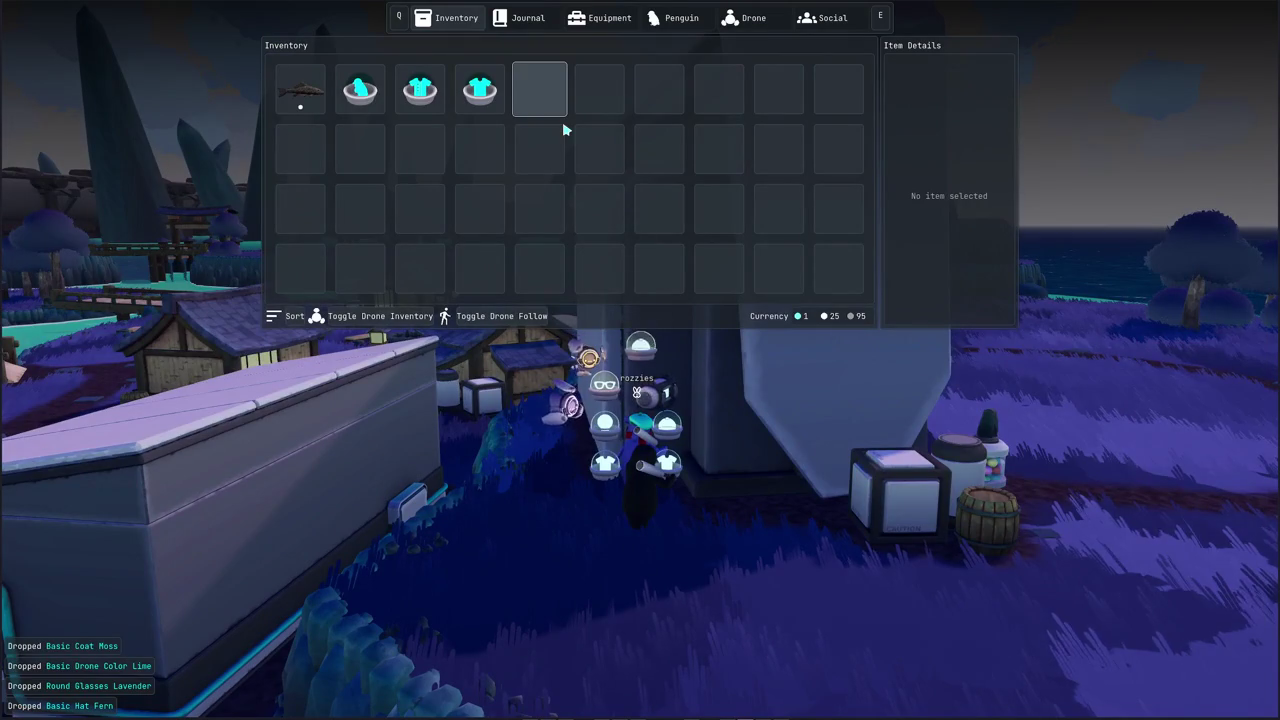
pyautogui.rightClick(480, 90)
pyautogui.click(500, 128)
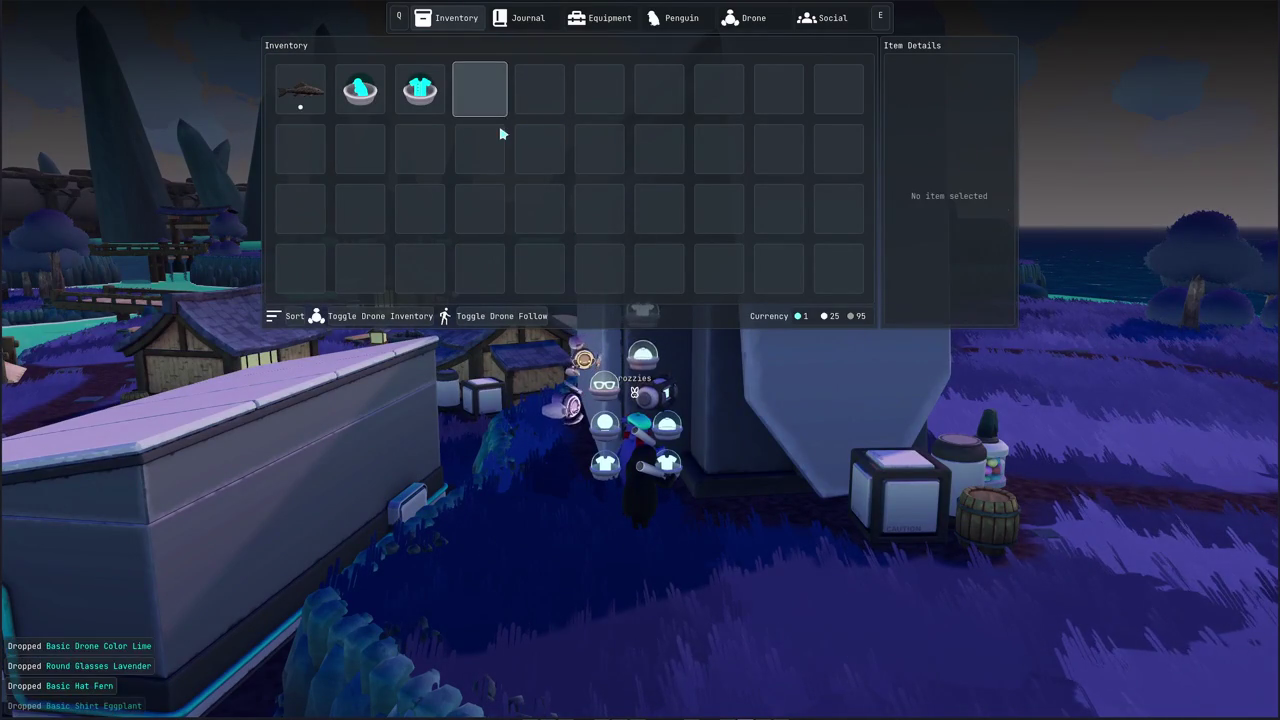
pyautogui.rightClick(425, 100)
pyautogui.click(437, 130)
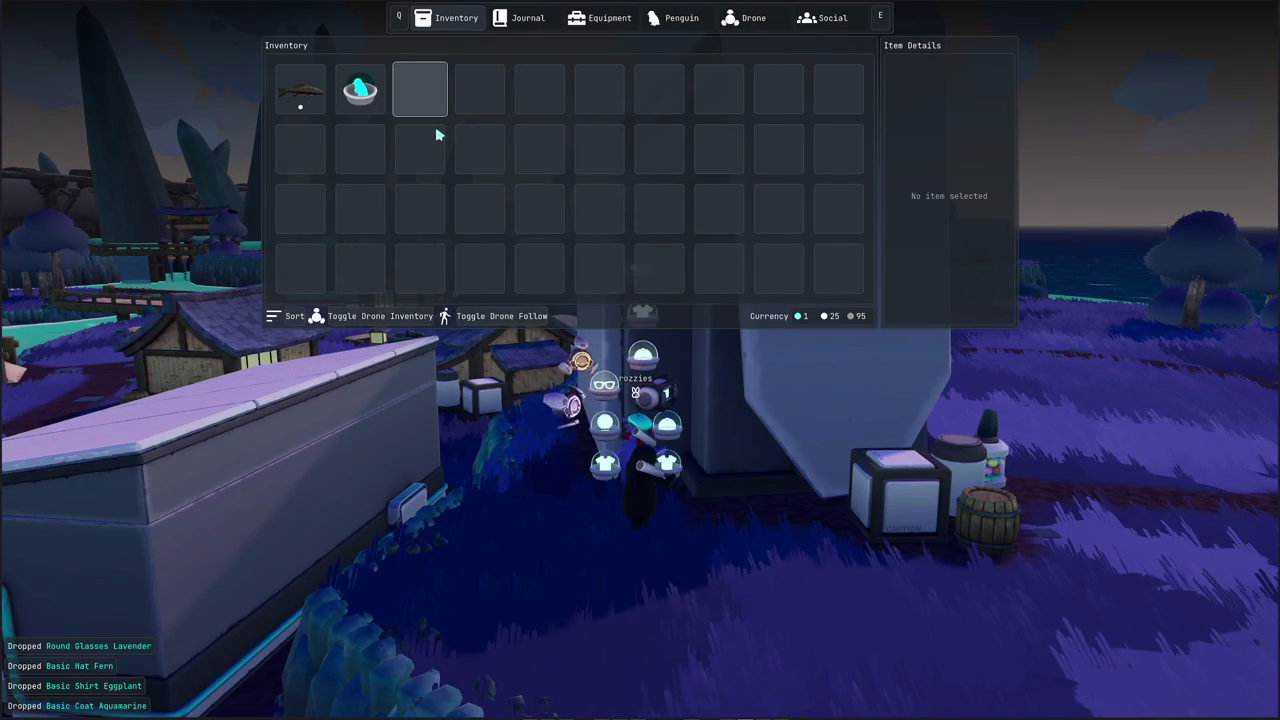
pyautogui.press('Escape')
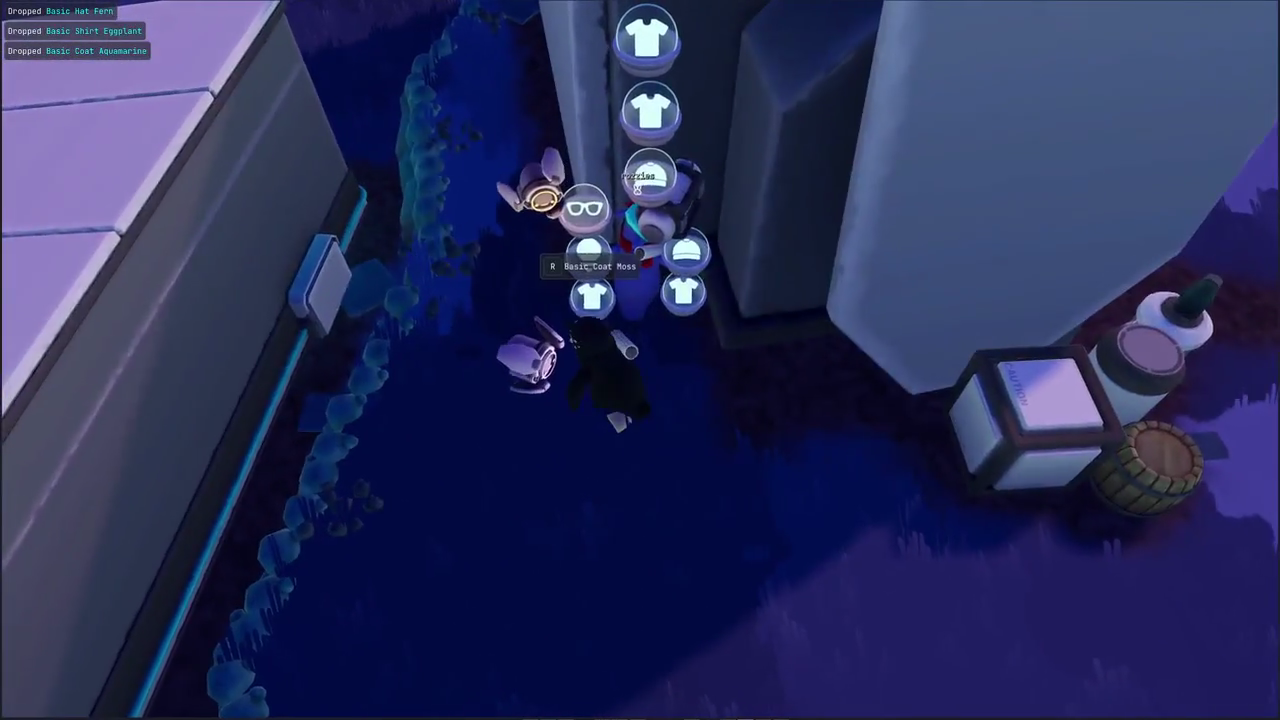
# - Drop the Claymore Penguin and reopen the inventory to confirm it is empty
pyautogui.moveTo(640, 360); pyautogui.dragTo(900, 360, button='right')
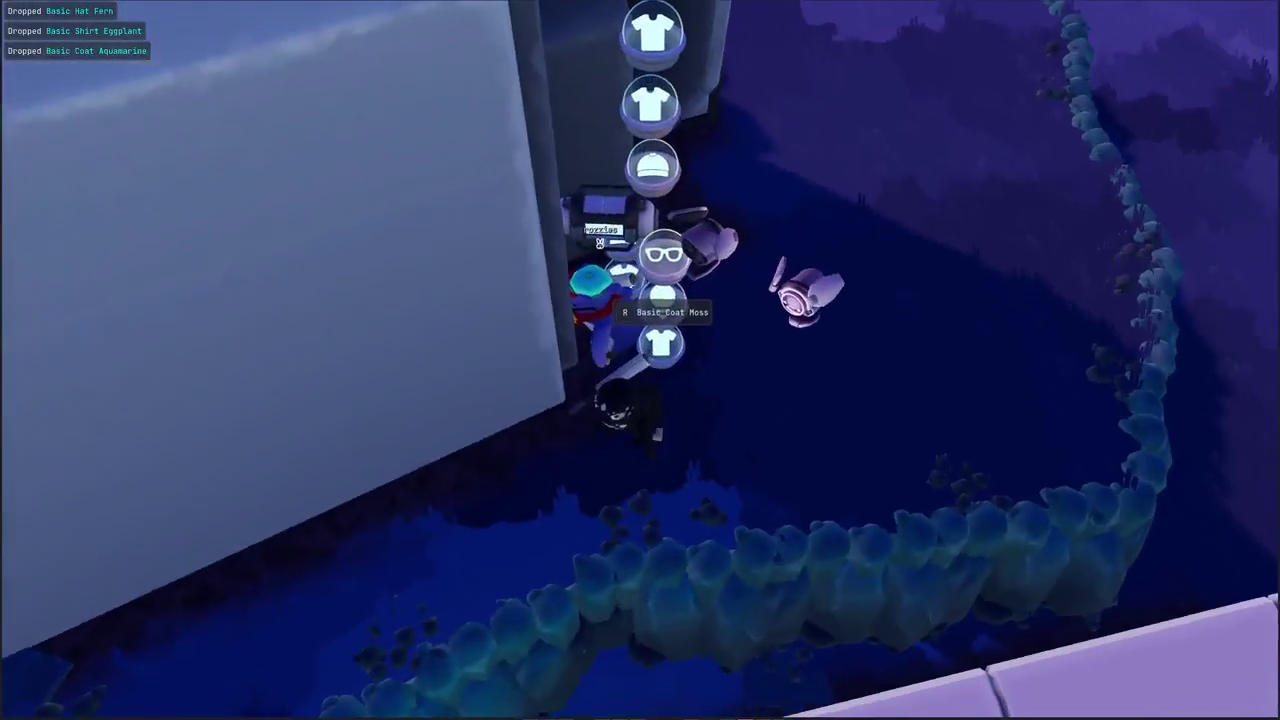
pyautogui.moveTo(421, 185); pyautogui.dragTo(421, 185, button='right')
pyautogui.press('Tab')
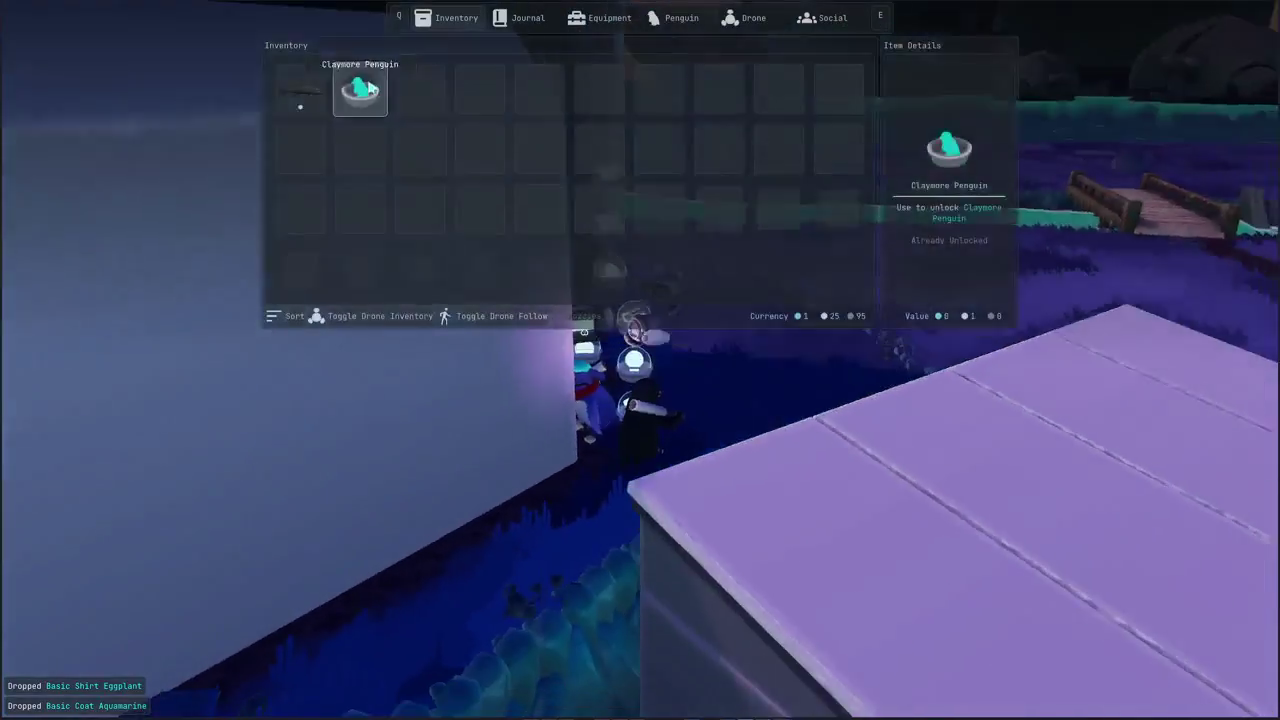
pyautogui.rightClick(370, 88)
pyautogui.click(380, 128)
pyautogui.press('Tab')
pyautogui.moveTo(640, 360); pyautogui.dragTo(880, 360, button='right')
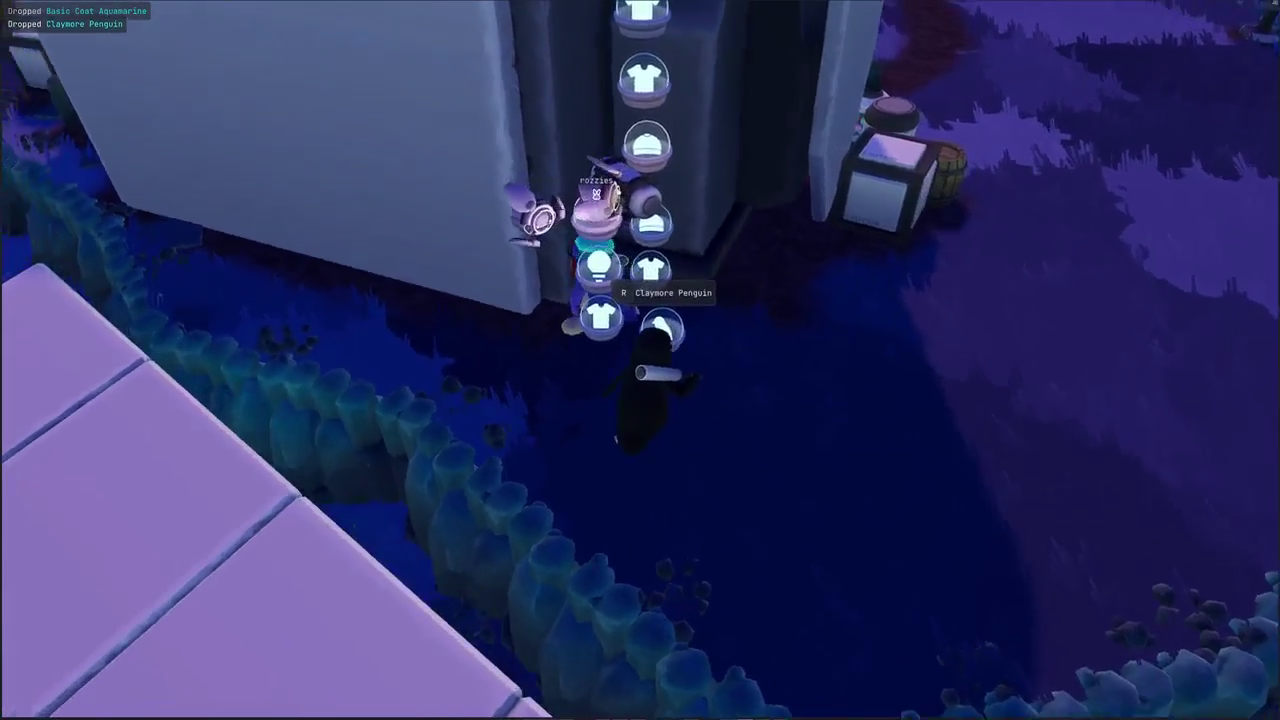
pyautogui.press('Tab')
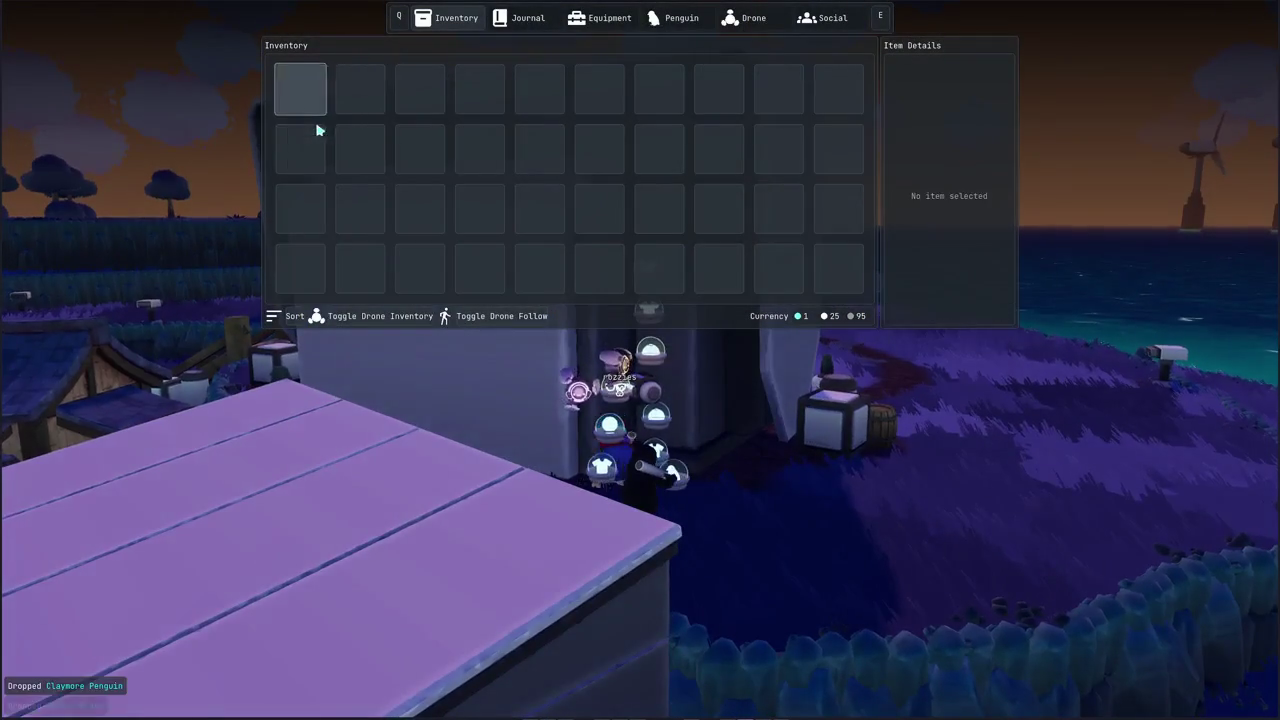
# - Drop the Claymore Penguin from the inventory once more
pyautogui.press('Tab')
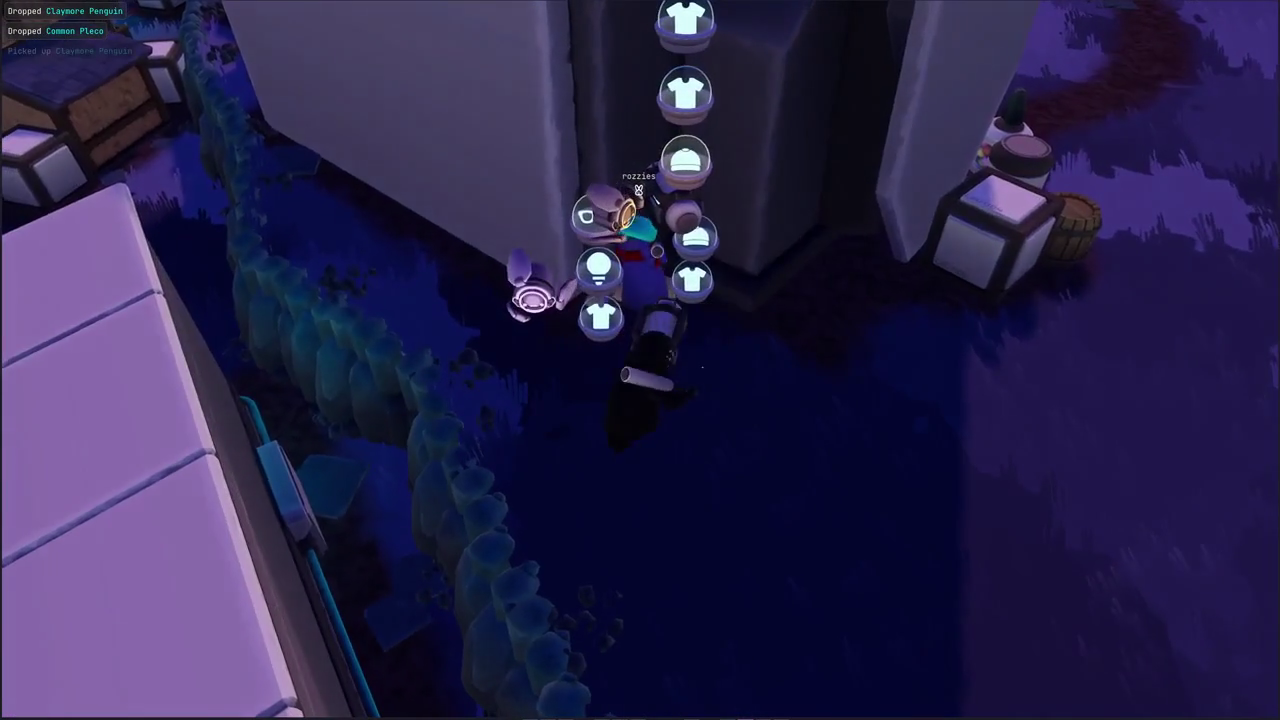
pyautogui.moveTo(640, 360); pyautogui.dragTo(820, 360, button='right')
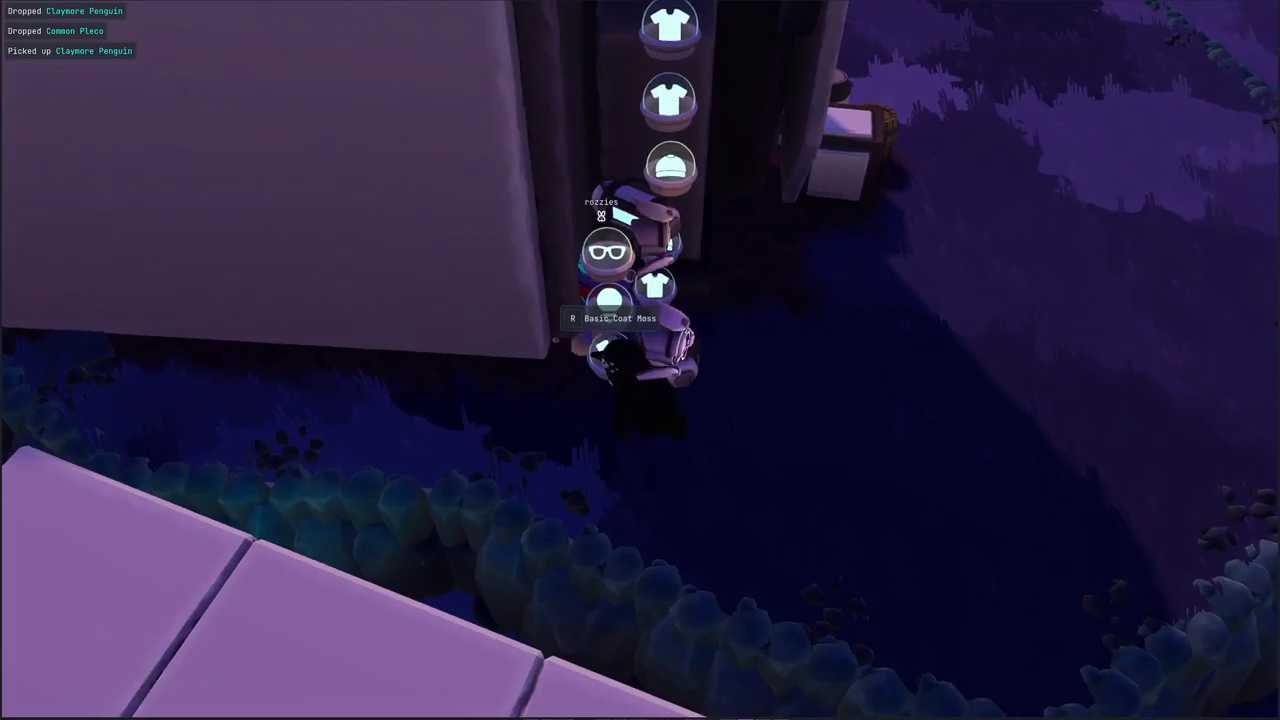
pyautogui.press('Tab')
pyautogui.rightClick(300, 92)
pyautogui.click(328, 128)
pyautogui.press('Tab')
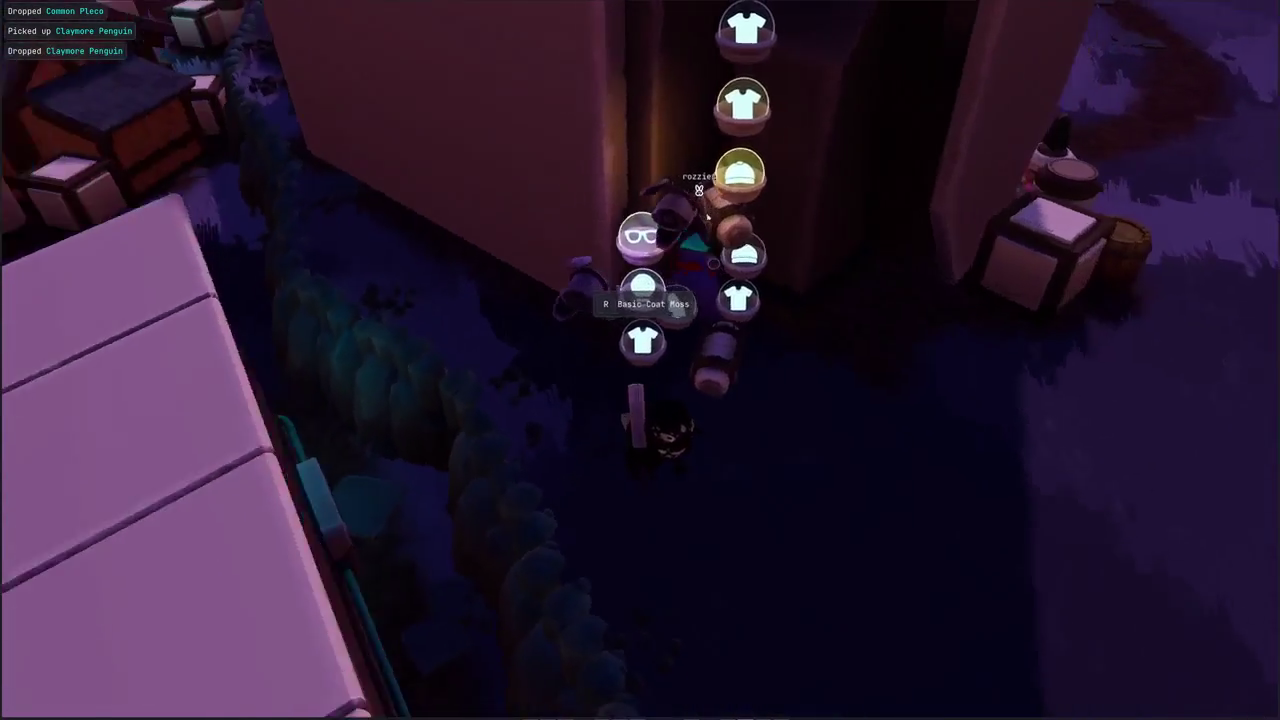
# - Walk the penguin through the bubbles to collect the cosmetics, coat and goby
pyautogui.moveTo(707, 215); pyautogui.dragTo(707, 155, button='right')
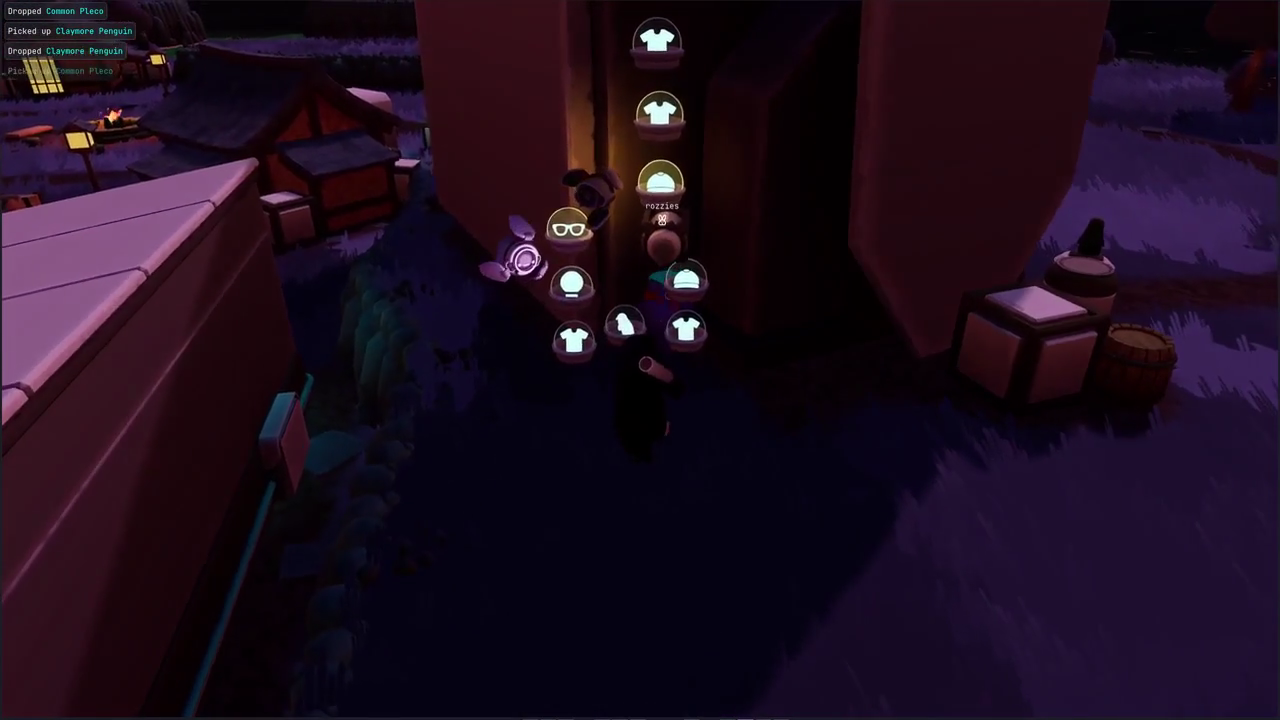
pyautogui.moveTo(780, 263); pyautogui.dragTo(783, 263, button='right')
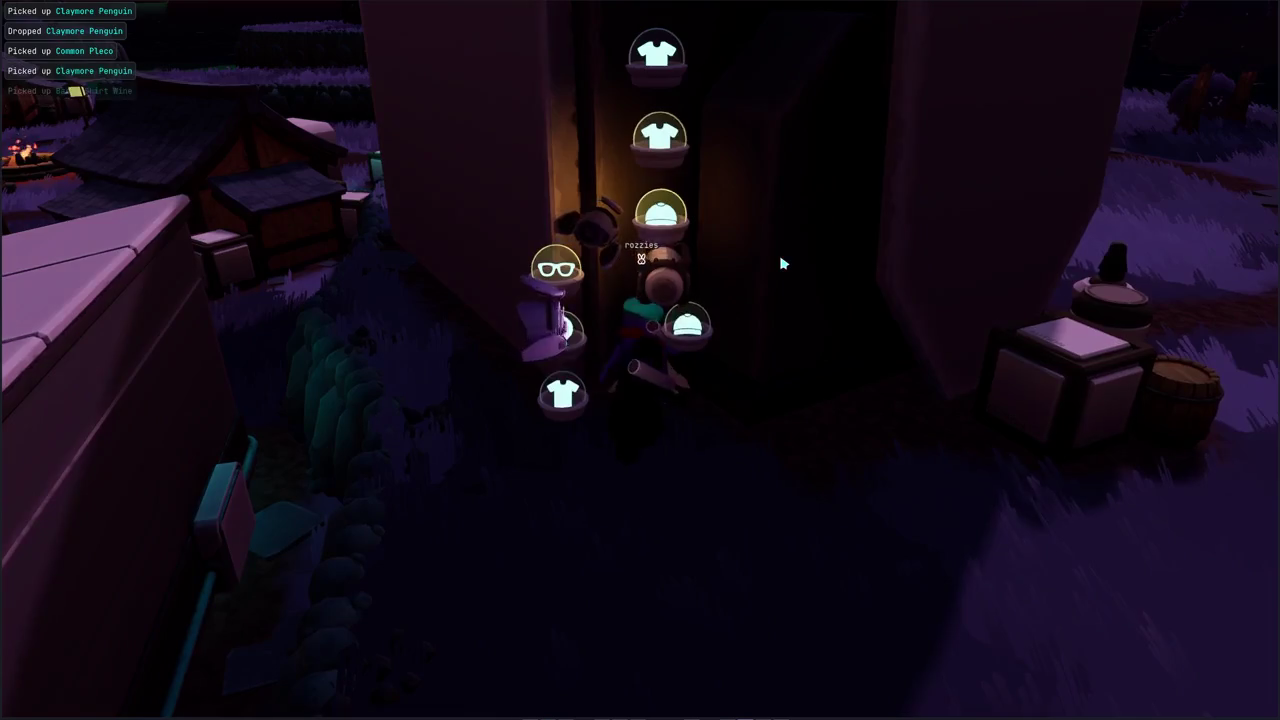
pyautogui.press('a')
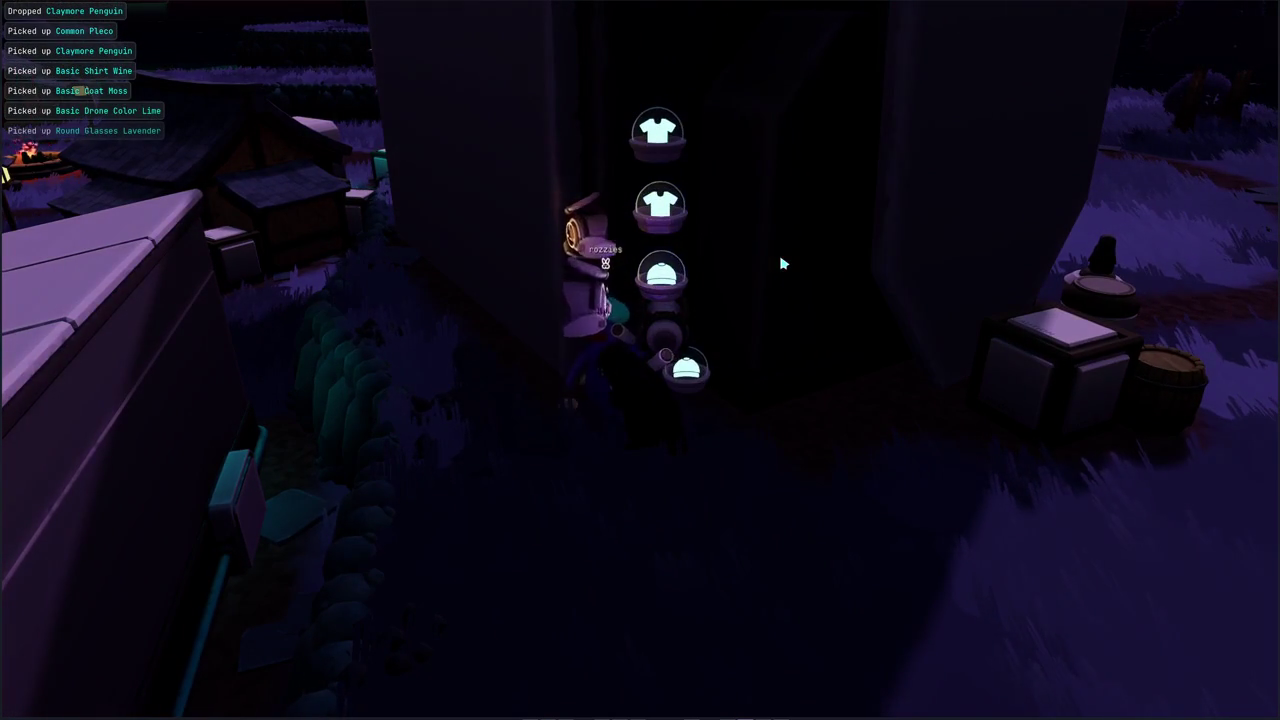
pyautogui.press('s')
pyautogui.press('d')
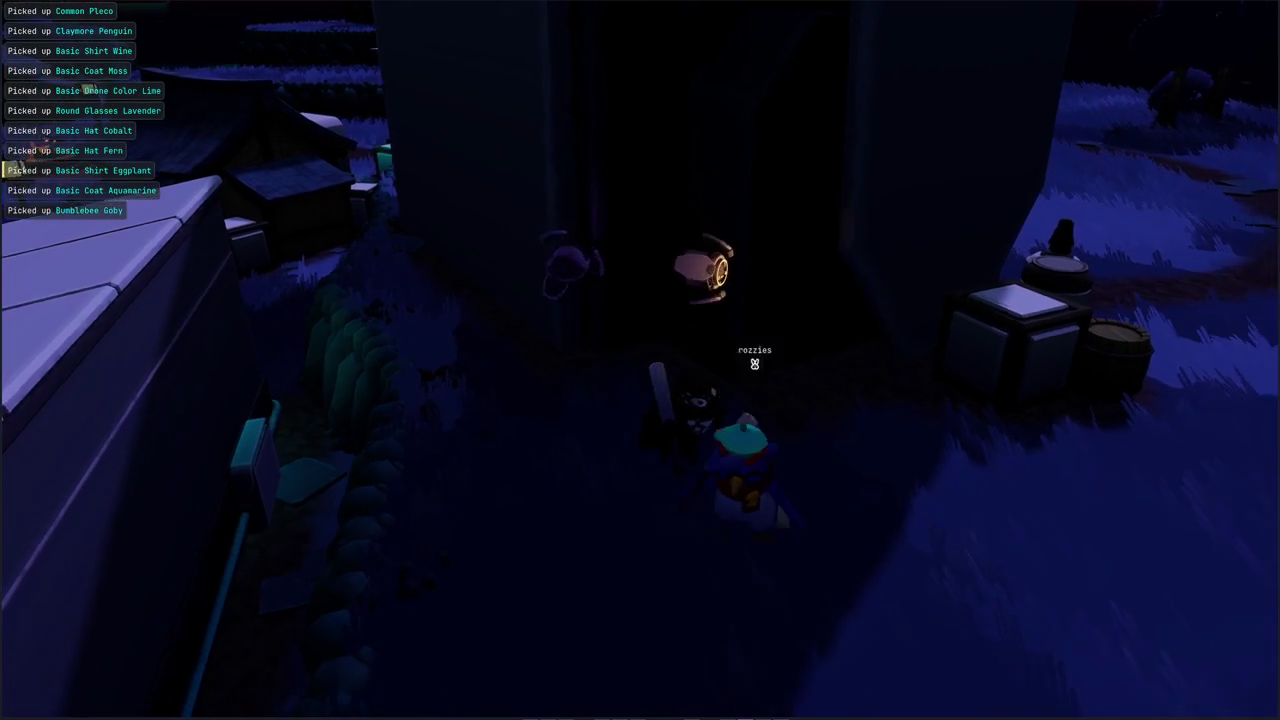
pyautogui.press('d')
# - Drop the Claymore Penguin again and bring up Basic Shirt Wine's actions
pyautogui.press('Tab')
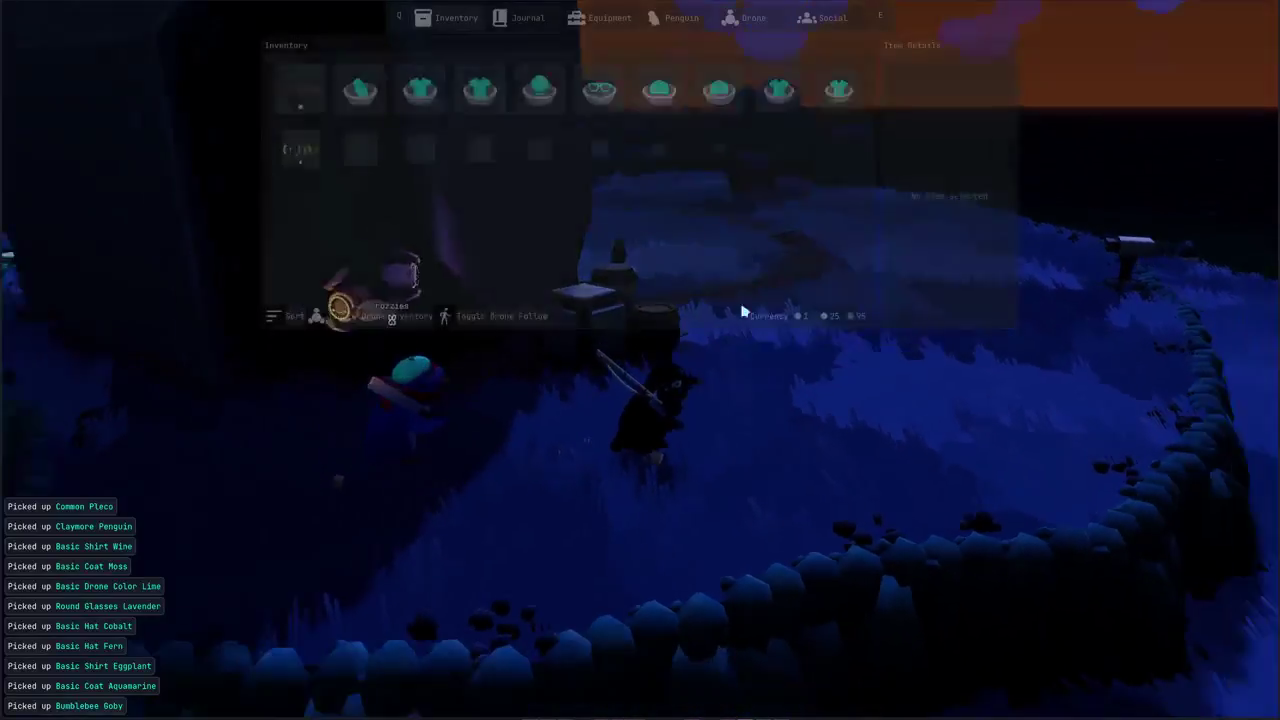
pyautogui.rightClick(350, 98)
pyautogui.click(385, 128)
pyautogui.rightClick(415, 100)
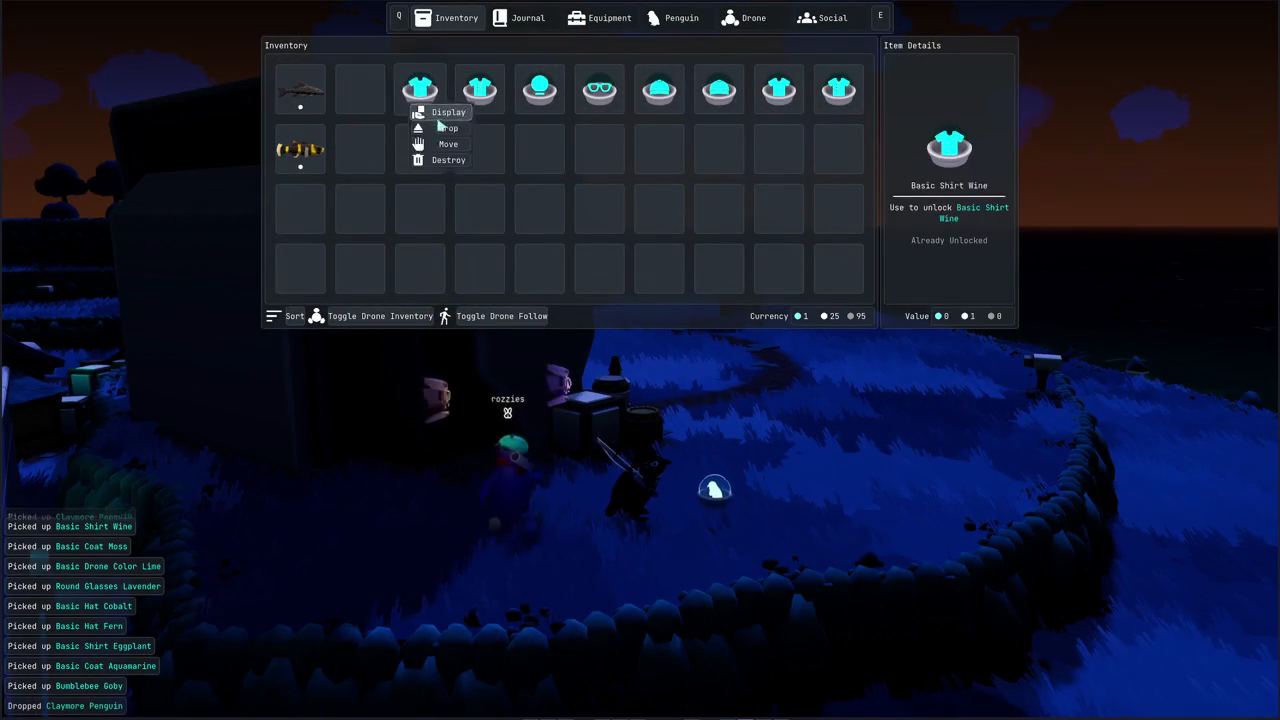
# - Drop Basic Shirt Wine, Coat Moss, Drone Color Lime, Round Glasses Lavender and Hat Cobalt
pyautogui.click(447, 128)
pyautogui.rightClick(476, 100)
pyautogui.click(507, 128)
pyautogui.rightClick(536, 100)
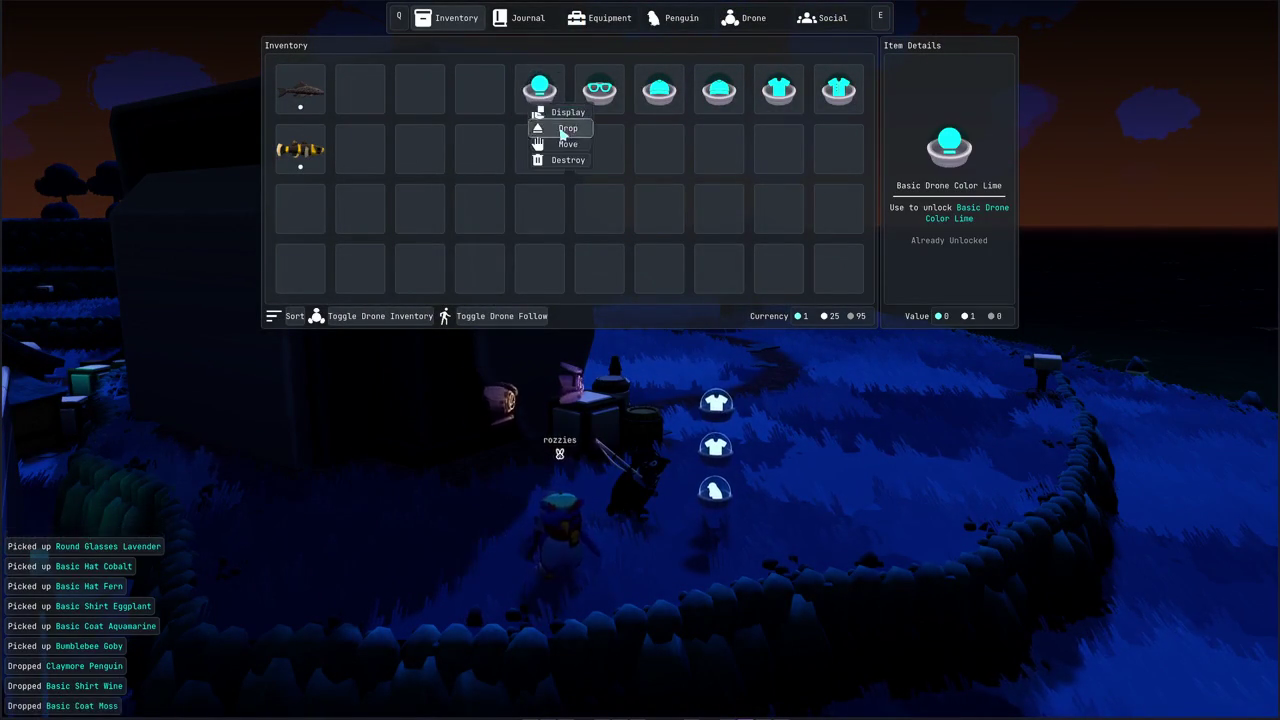
pyautogui.click(563, 130)
pyautogui.rightClick(596, 100)
pyautogui.click(627, 128)
pyautogui.rightClick(656, 100)
pyautogui.click(687, 128)
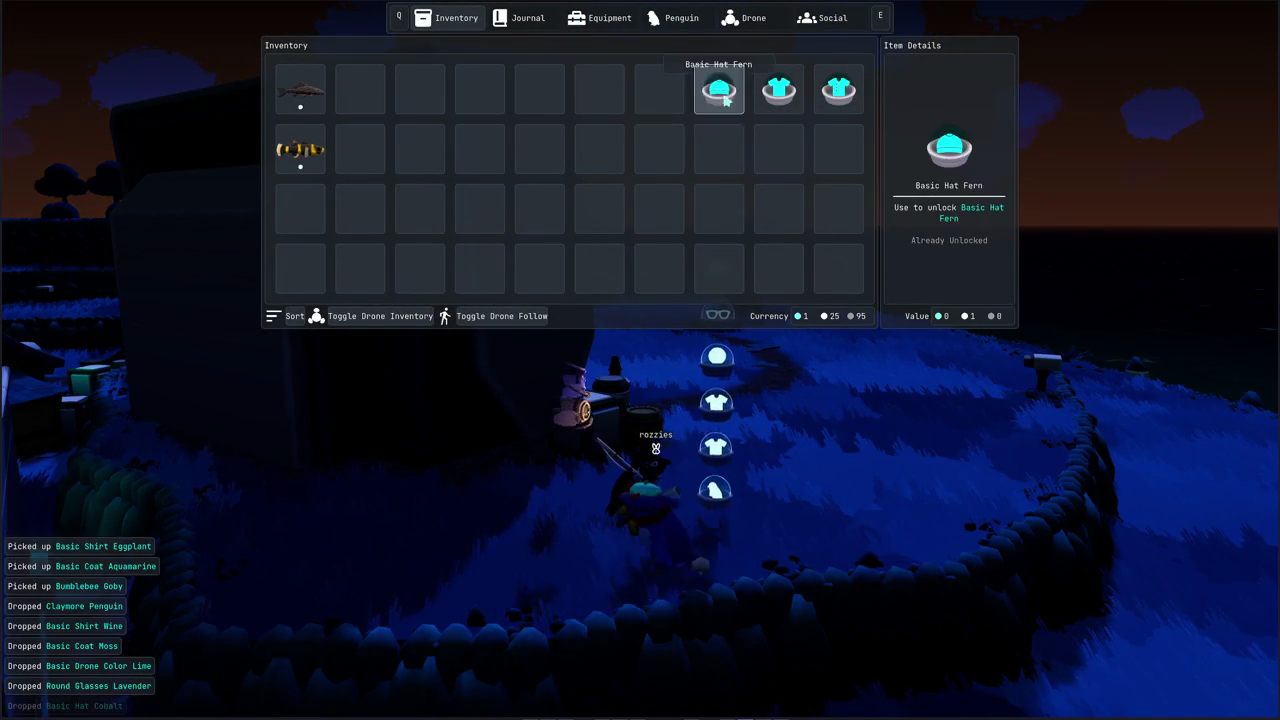
# - Drop Basic Hat Fern, Shirt Eggplant, Coat Aquamarine, Bumblebee Goby and Common Pleco
pyautogui.rightClick(726, 98)
pyautogui.click(747, 128)
pyautogui.rightClick(778, 100)
pyautogui.click(807, 128)
pyautogui.rightClick(836, 100)
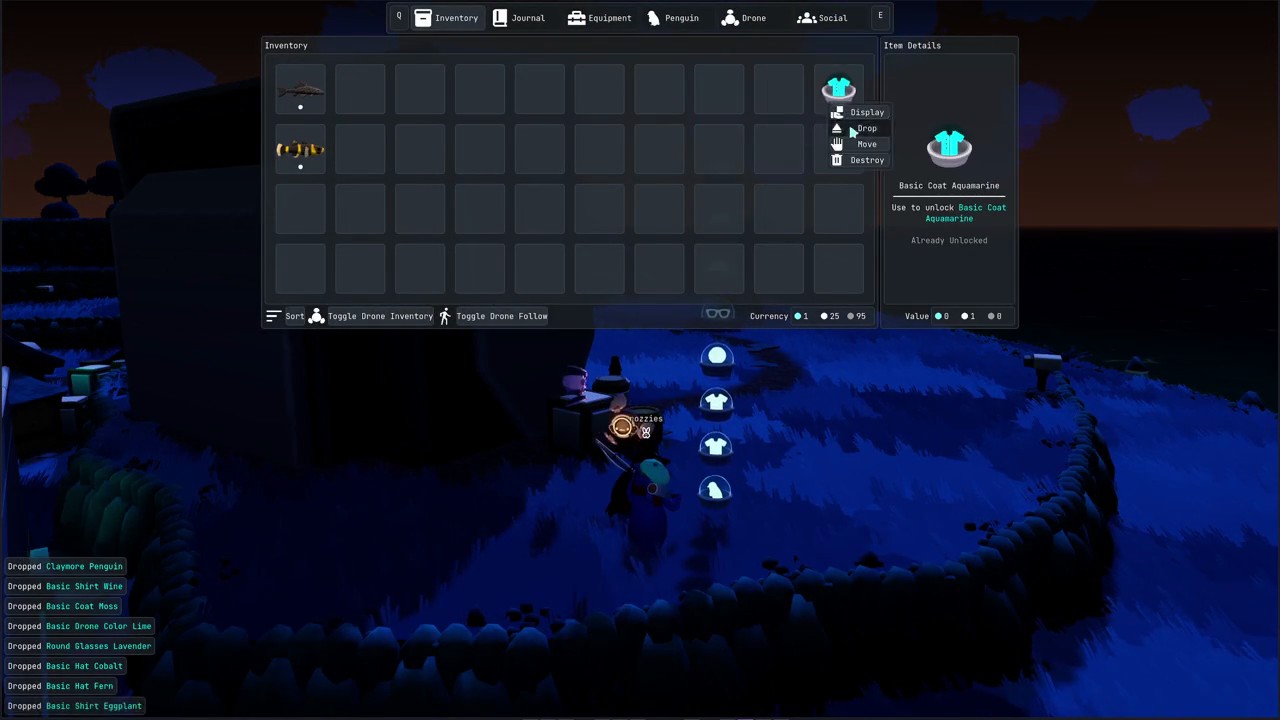
pyautogui.click(851, 130)
pyautogui.rightClick(300, 158)
pyautogui.click(328, 187)
pyautogui.rightClick(300, 100)
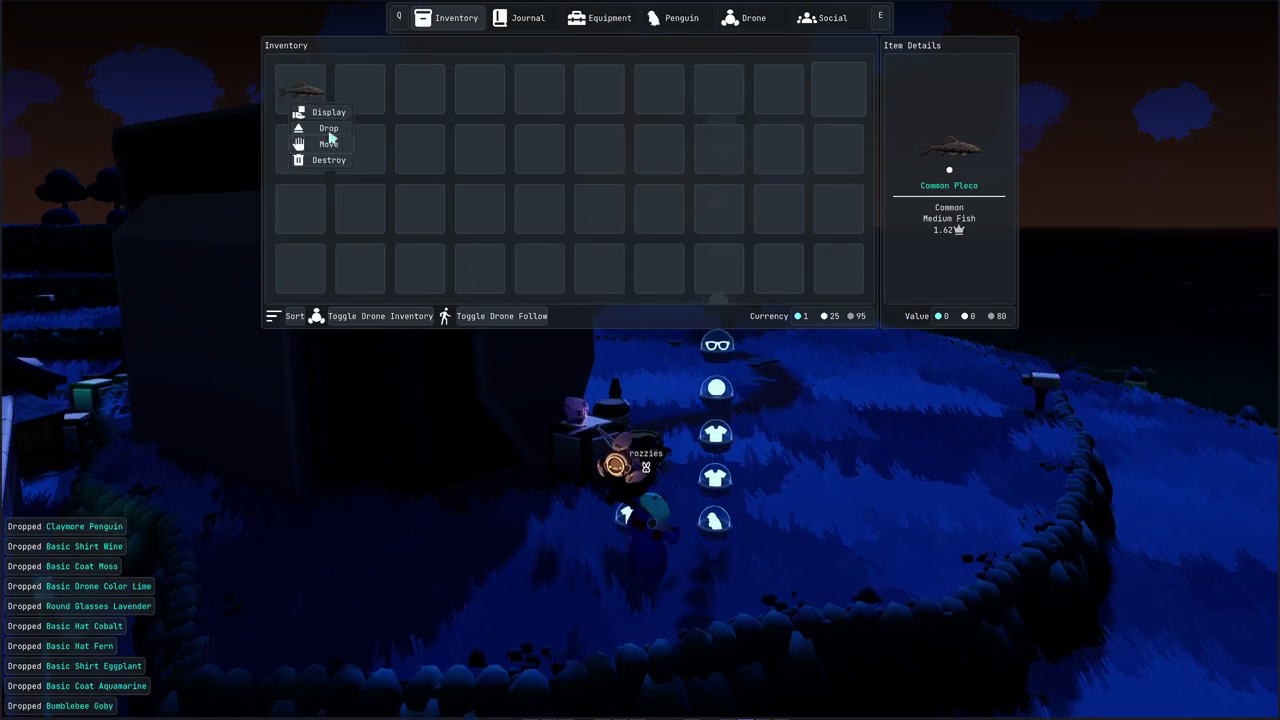
pyautogui.click(329, 128)
pyautogui.press('Escape')
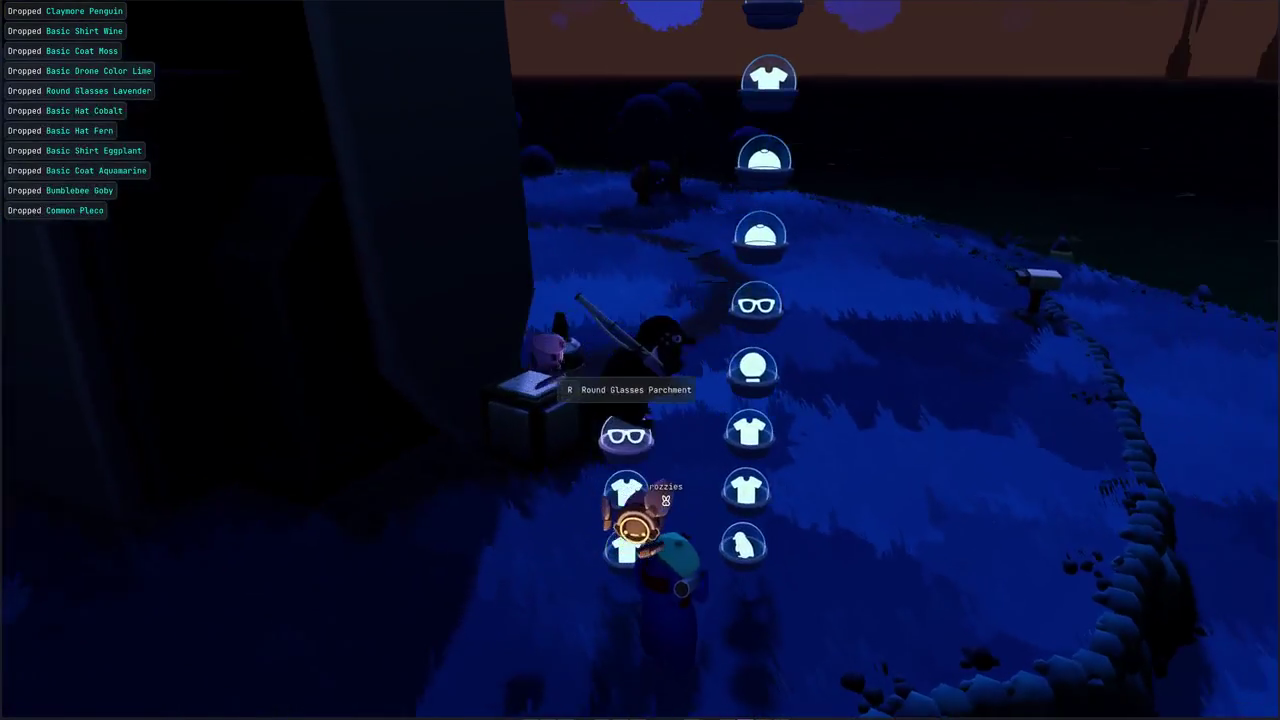
# - Walk the penguin beside the bubble columns and open the chat input
pyautogui.press('w')
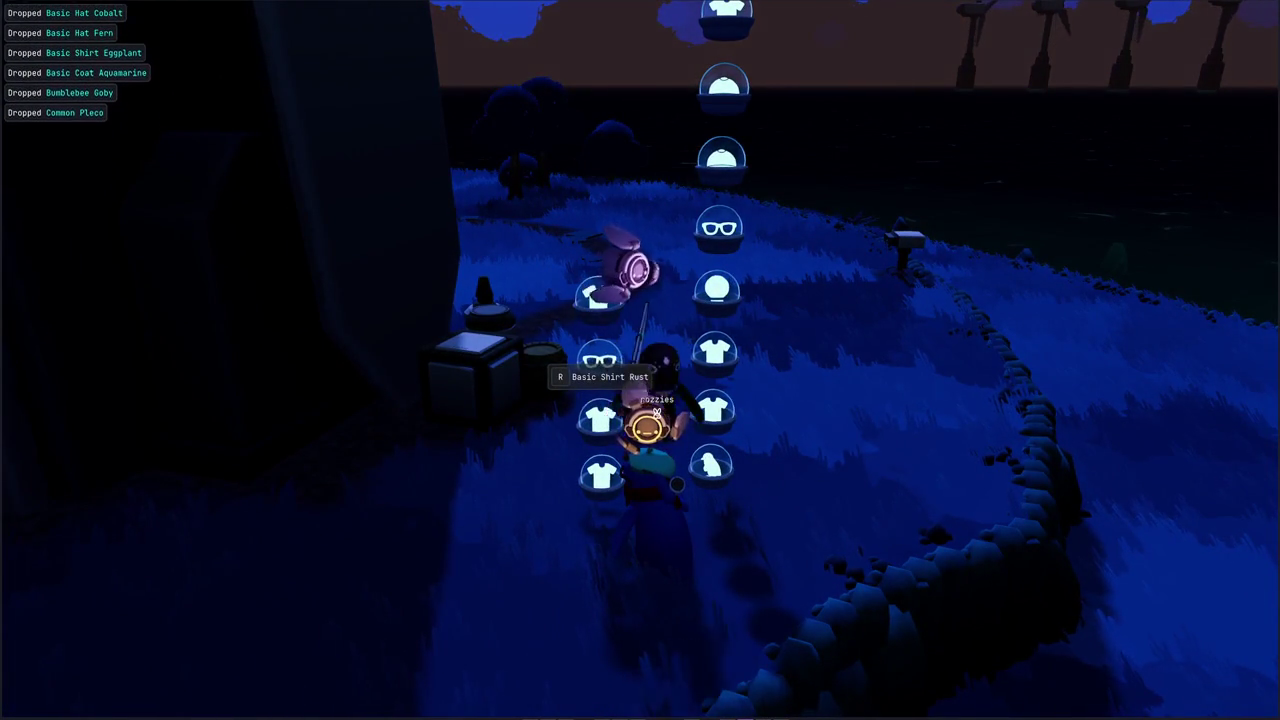
pyautogui.press('a')
pyautogui.moveTo(477, 205); pyautogui.dragTo(477, 205, button='right')
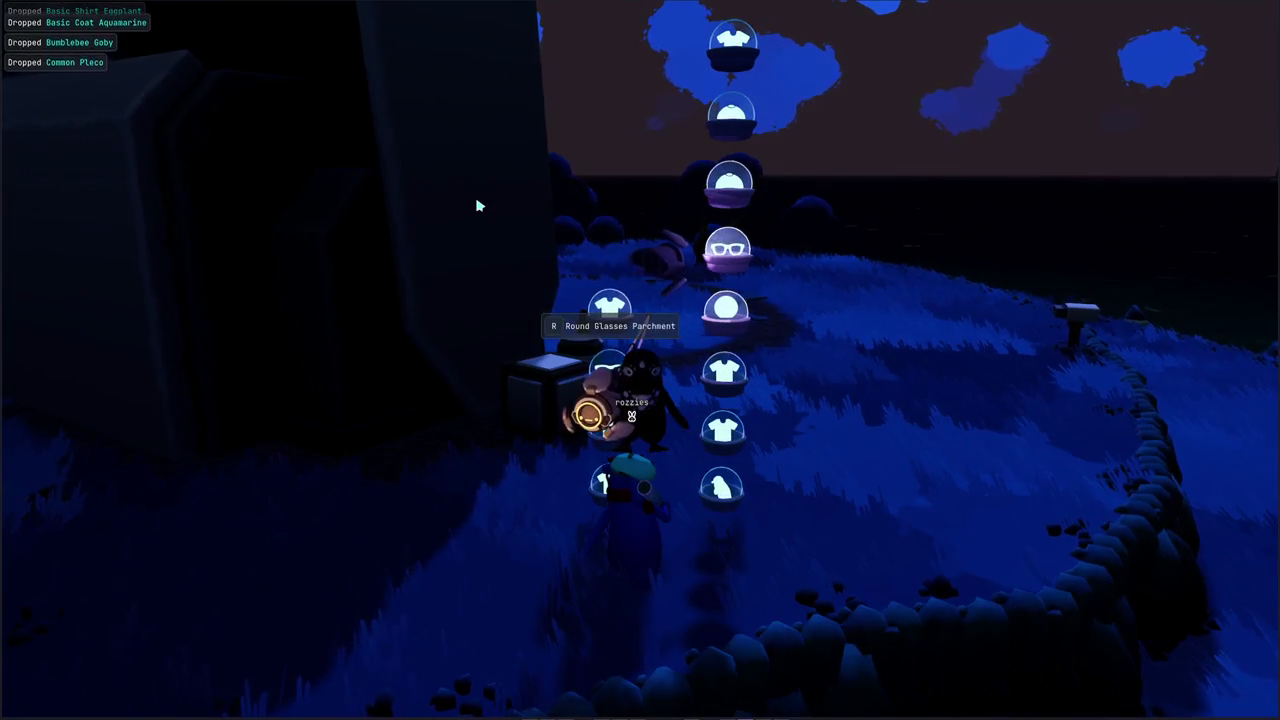
pyautogui.press('Return')
# - Post "I see" and "I understand now" in the multiplayer chat
pyautogui.write('I see')
pyautogui.press('Return')
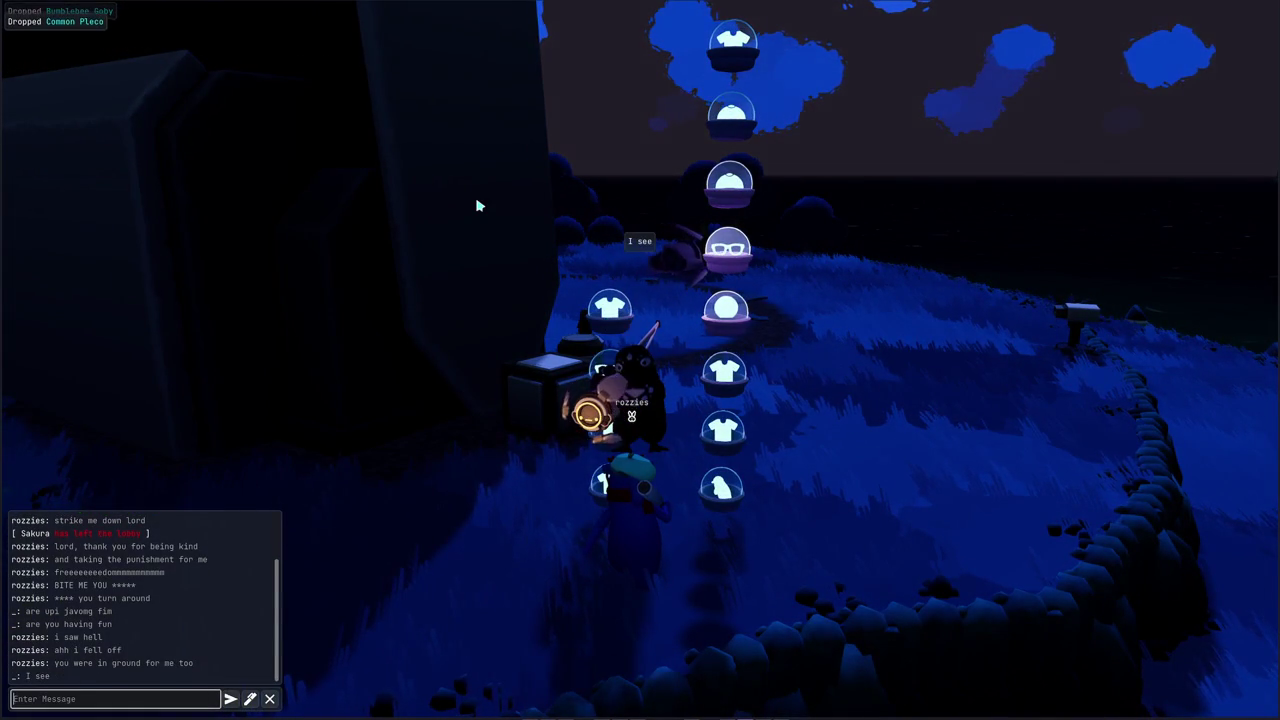
pyautogui.write('I understa')
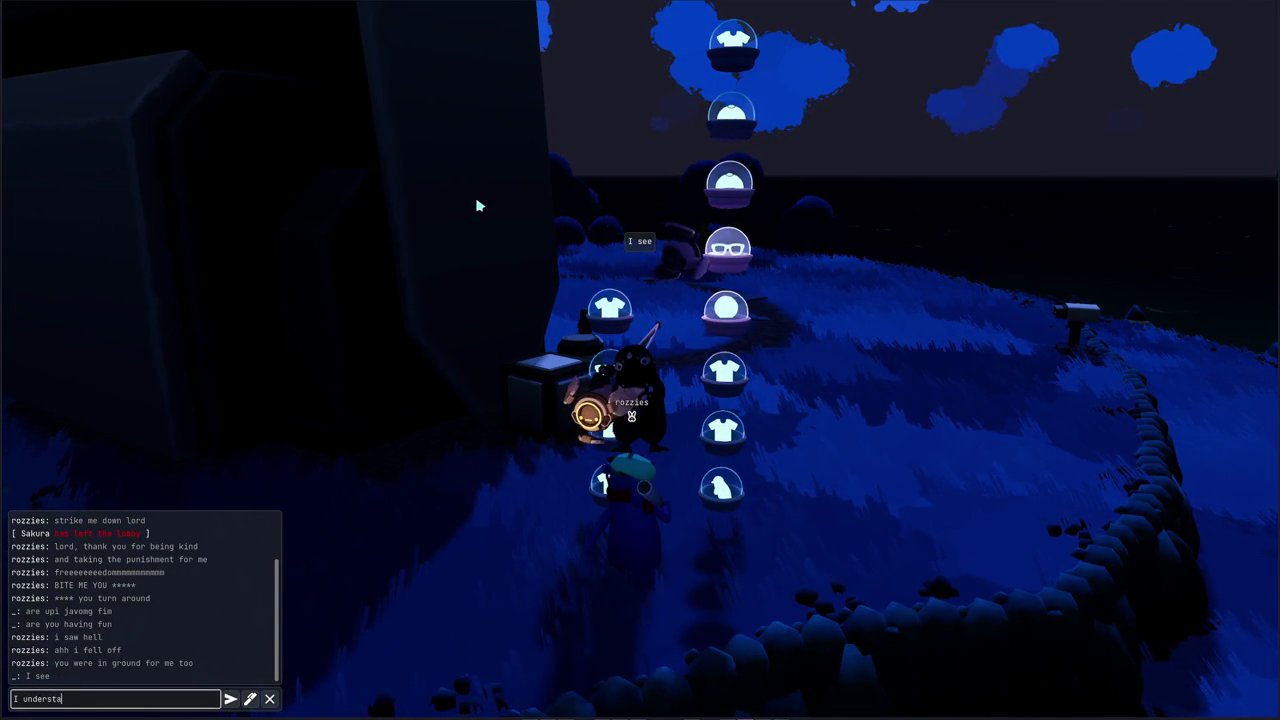
pyautogui.write('nd now')
pyautogui.press('Return')
pyautogui.press('Escape')
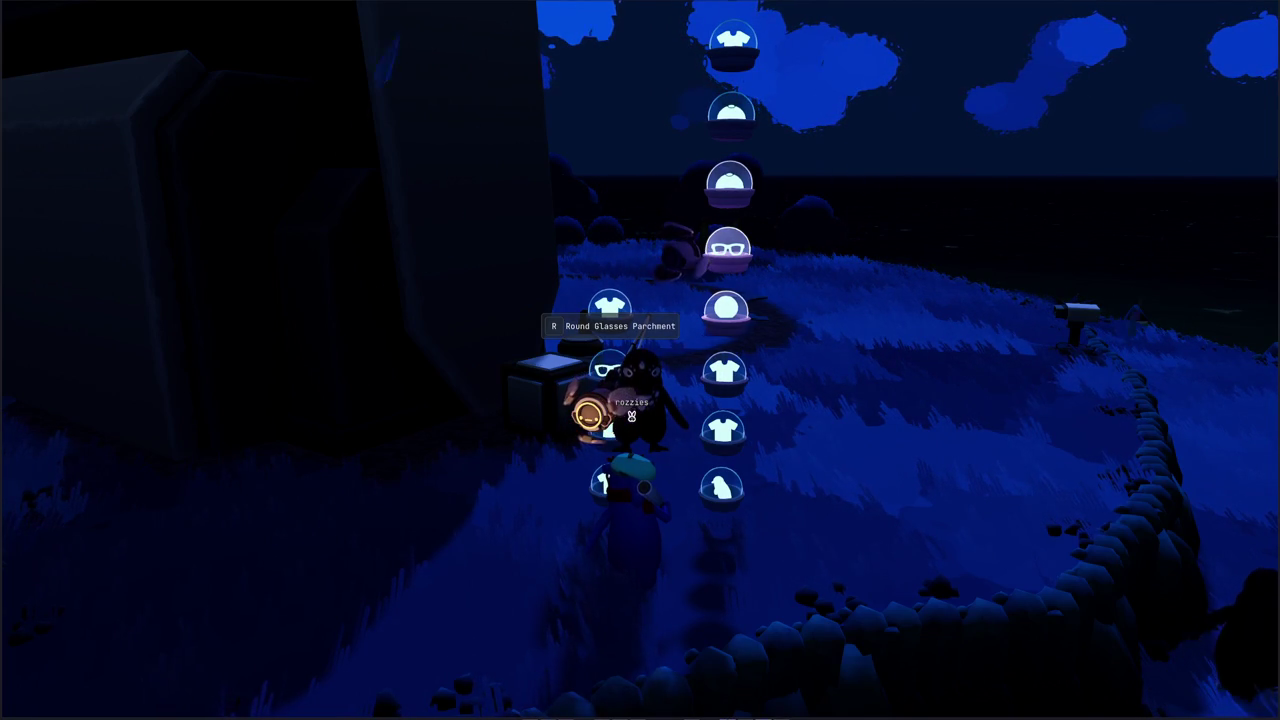
pyautogui.press('Return')
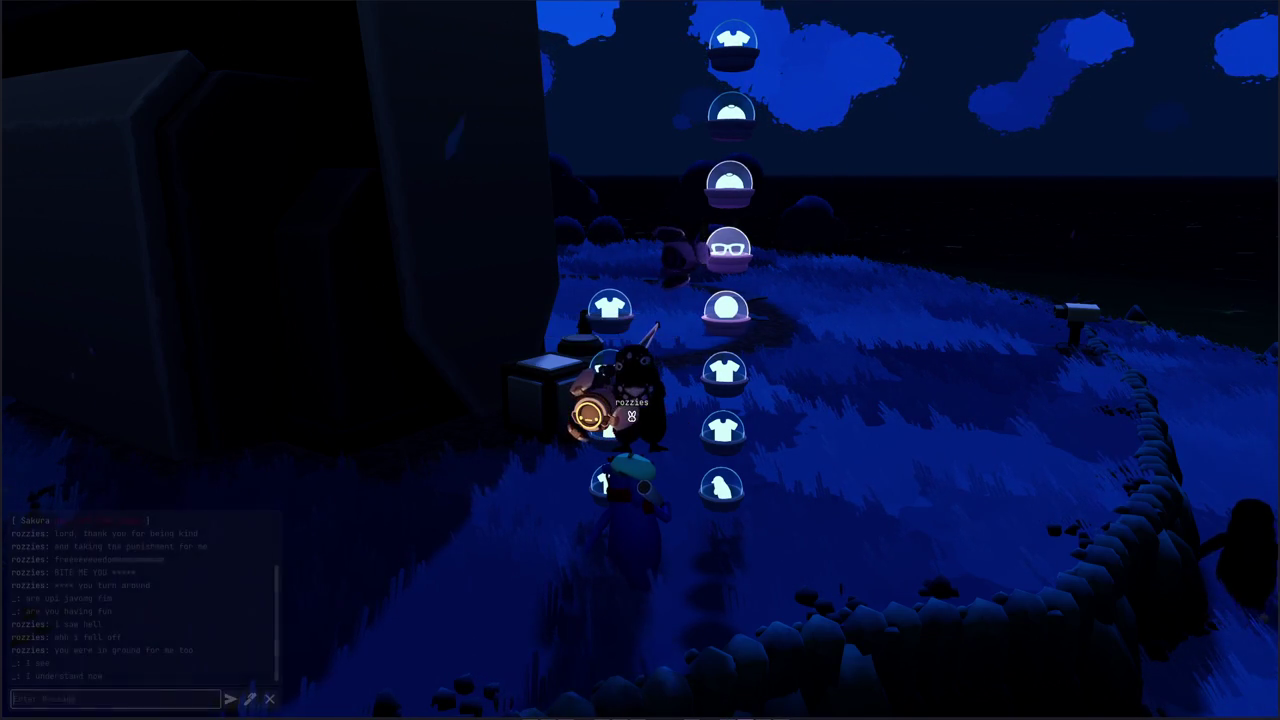
# - Close the chat input and wait beside the floating item bubbles
pyautogui.press('Escape')
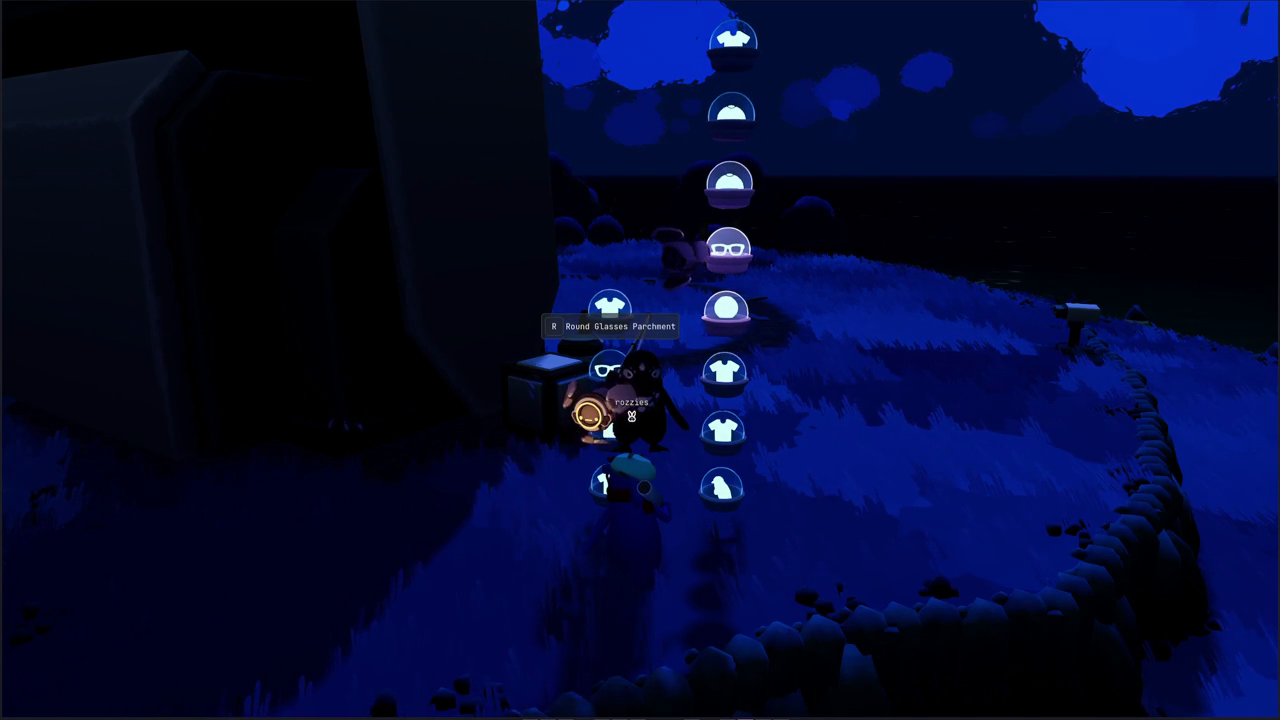
# - Send the chat message "Its fixed"
pyautogui.press('Return')
pyautogui.write('Its ')
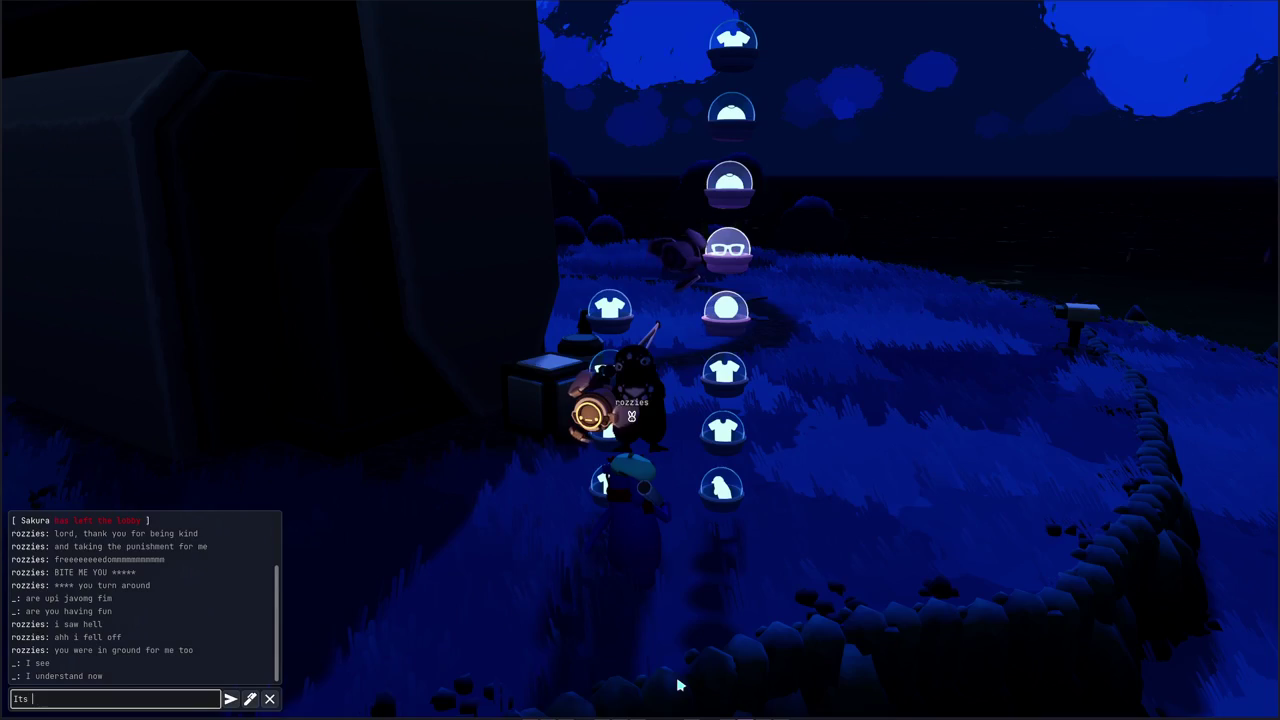
pyautogui.write('fixed')
pyautogui.press('Return')
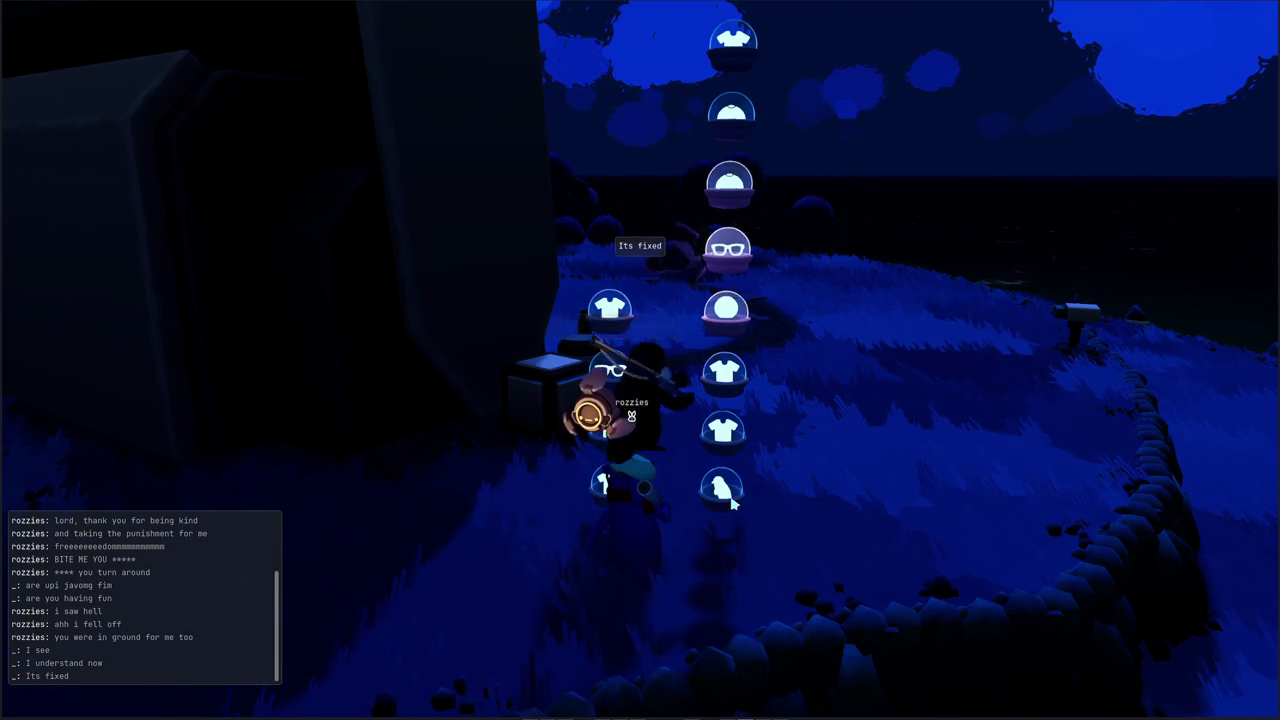
# - Walk to the bubbles and pick up Claymore Penguin, Shirt Wine, Coat Moss and Drone Color Lime
pyautogui.press('w')
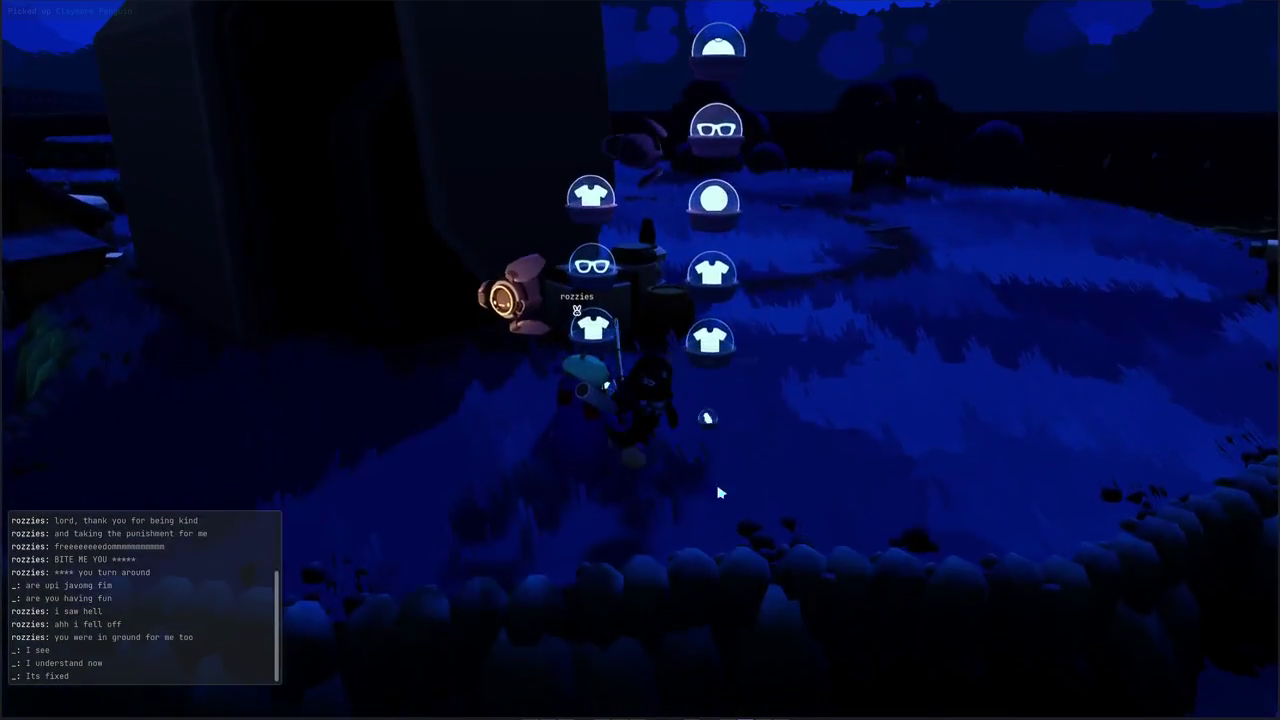
pyautogui.press('r')
pyautogui.press('r')
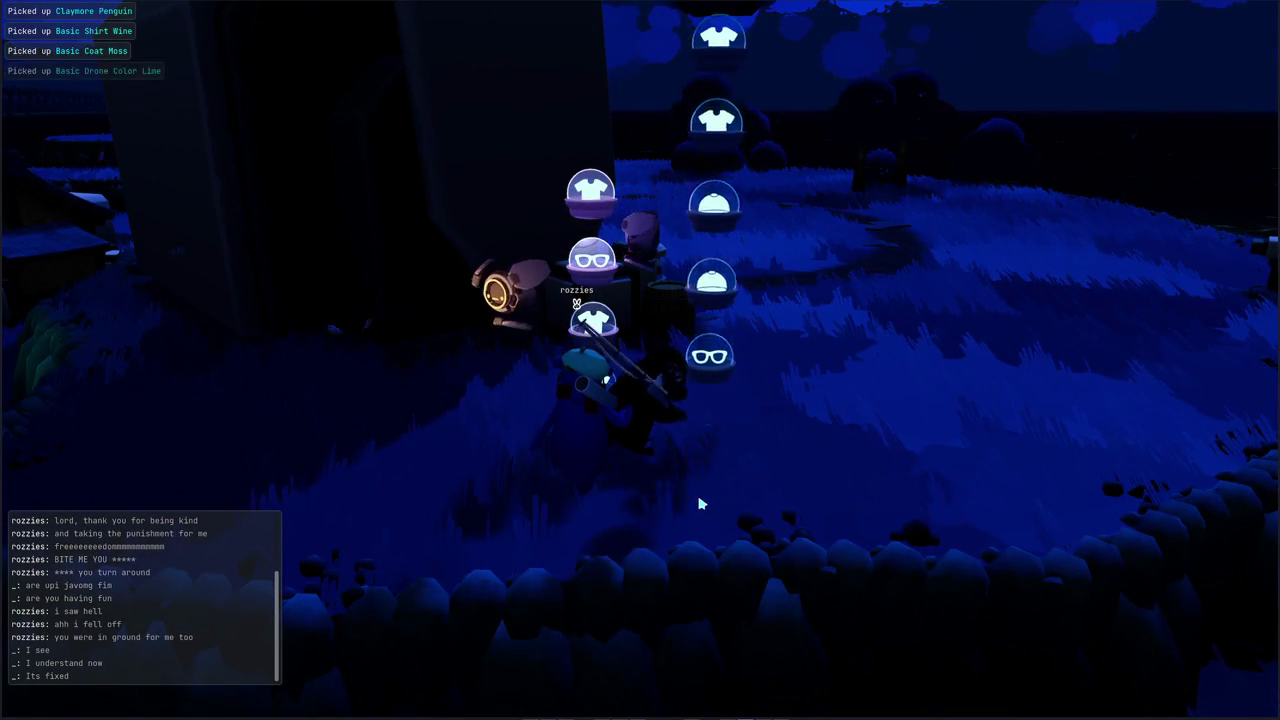
pyautogui.press('r')
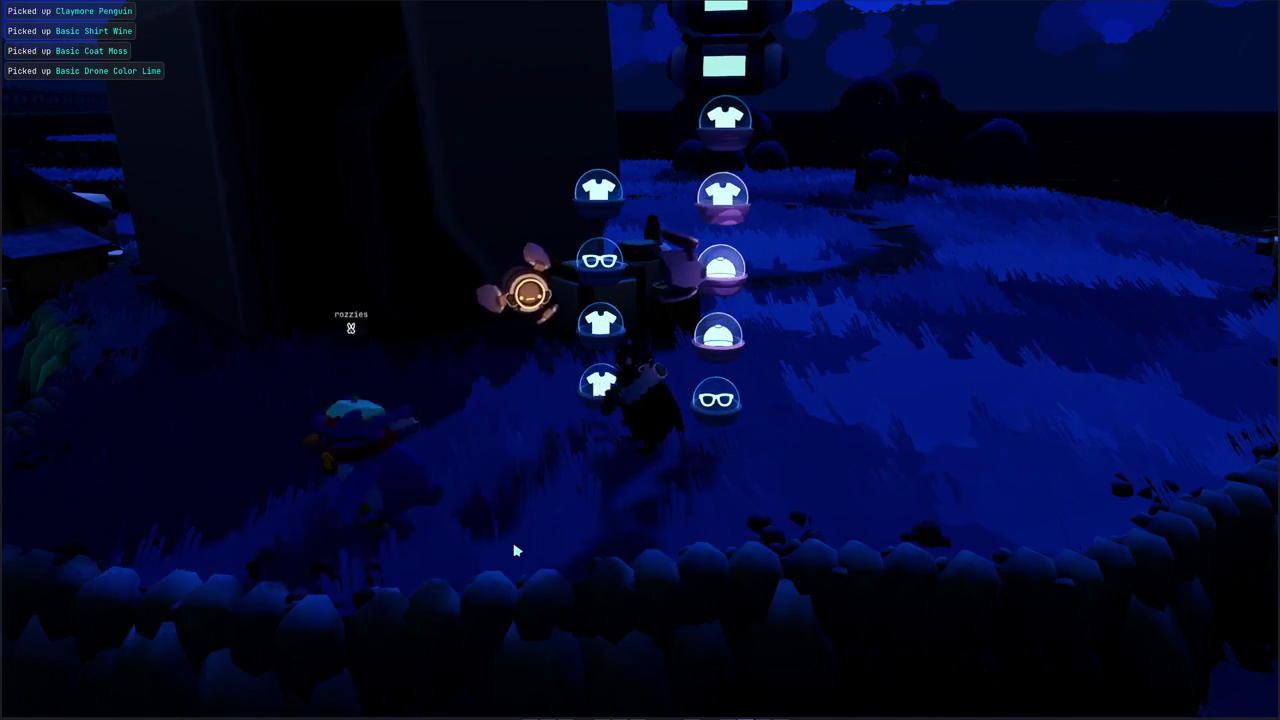
pyautogui.press('Tab')
# - Drop Coat Moss, Drone Color Lime, Shirt Wine and Claymore Penguin, leaving the inventory empty
pyautogui.rightClick(418, 100)
pyautogui.rightClick(418, 100)
pyautogui.click(443, 129)
pyautogui.rightClick(478, 100)
pyautogui.click(506, 129)
pyautogui.rightClick(358, 100)
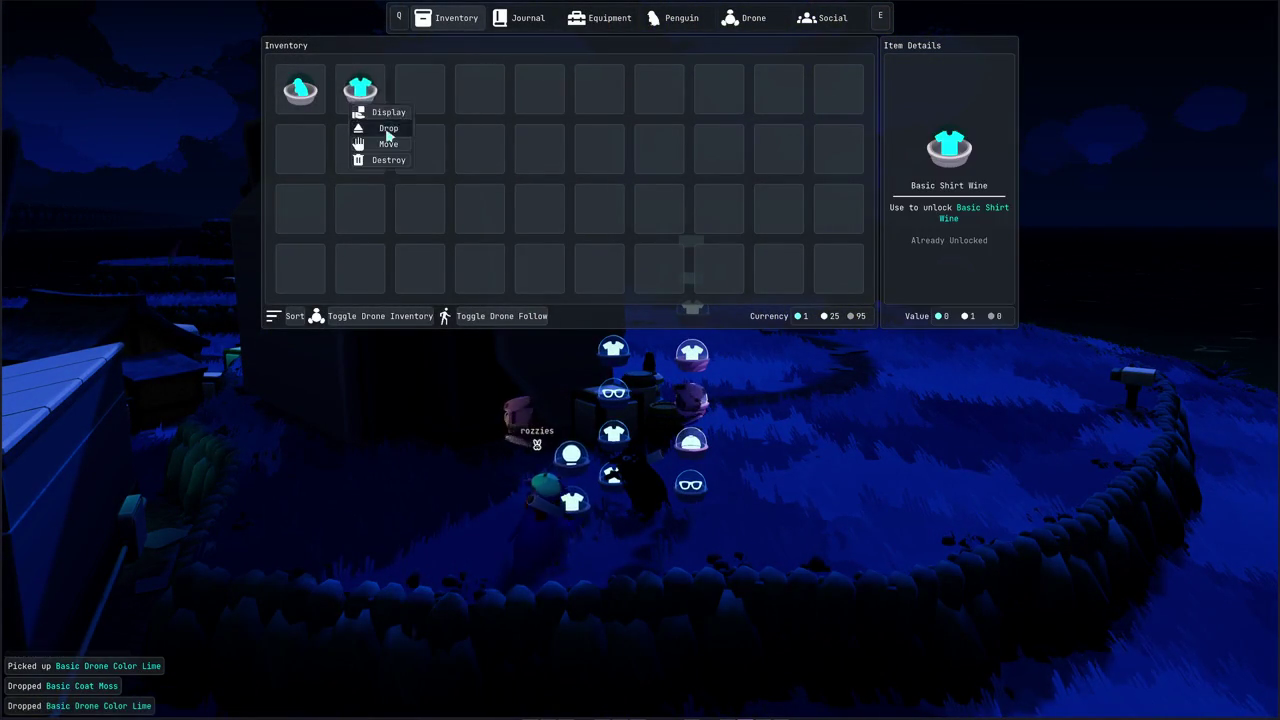
pyautogui.click(386, 129)
pyautogui.rightClick(298, 100)
pyautogui.click(320, 129)
pyautogui.press('Tab')
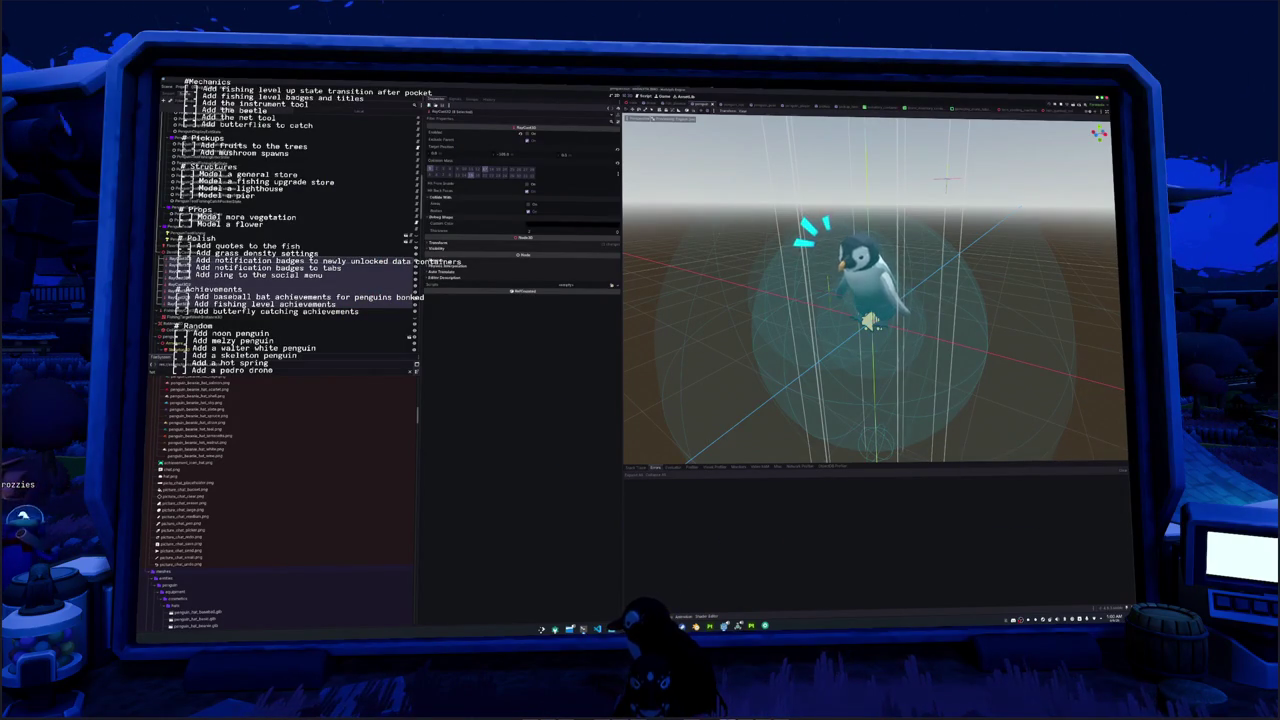
# - Hide the penguin's white hat in Blender and return to Godot
pyautogui.hotkey('alt', 'Tab')
pyautogui.hotkey('alt', 'Tab')
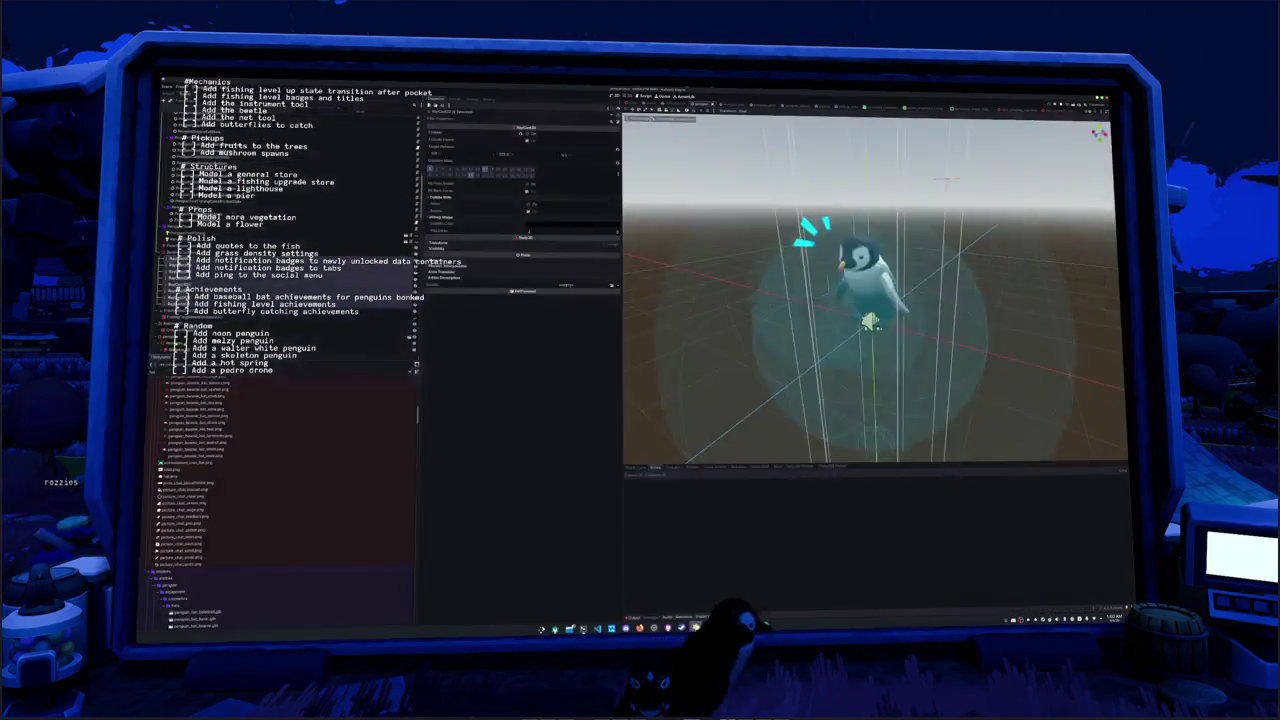
pyautogui.hotkey('alt', 'Tab')
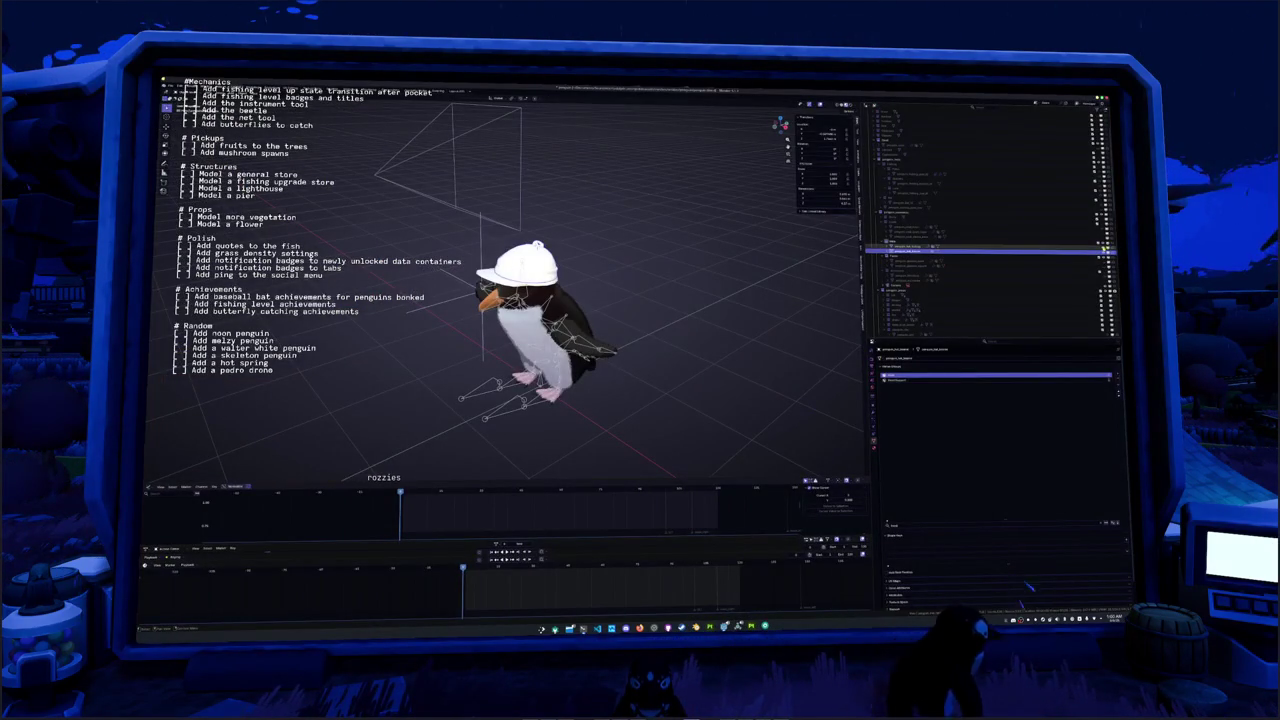
pyautogui.press('h')
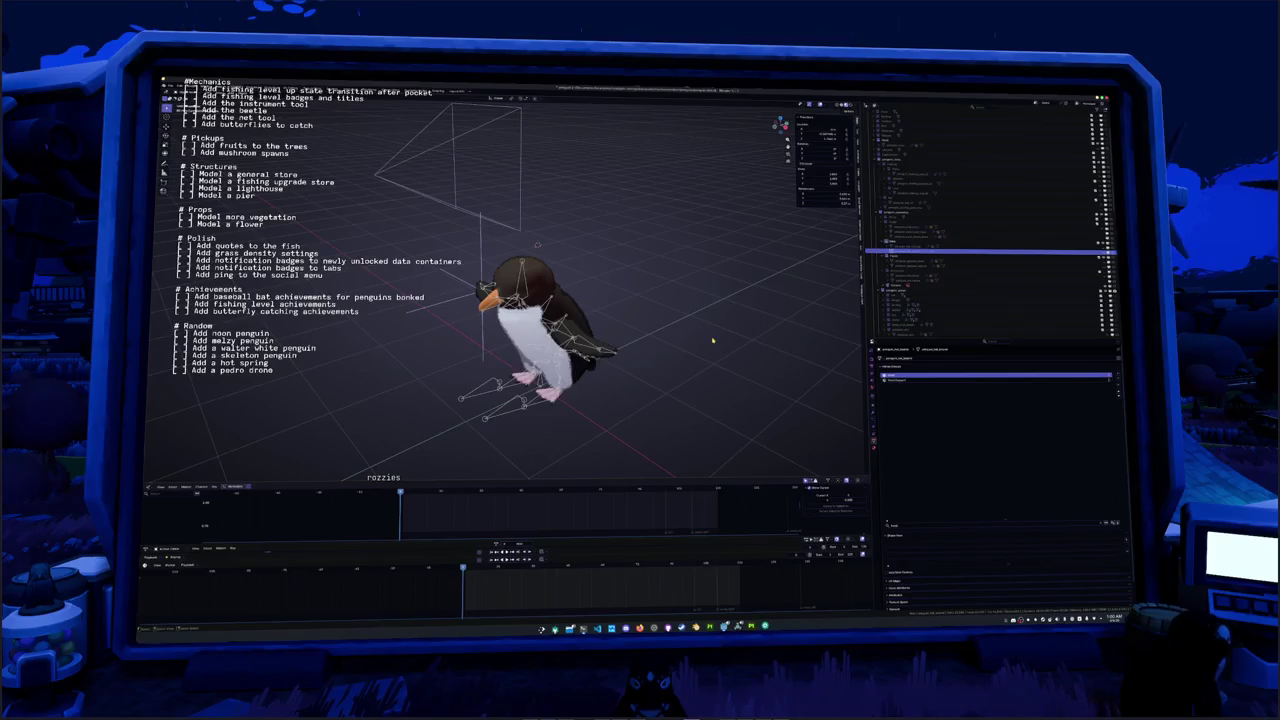
pyautogui.hotkey('alt', 'Tab')
# - Save the penguin scene and check the Display > Window project settings
pyautogui.scroll(-2, 668, 420)
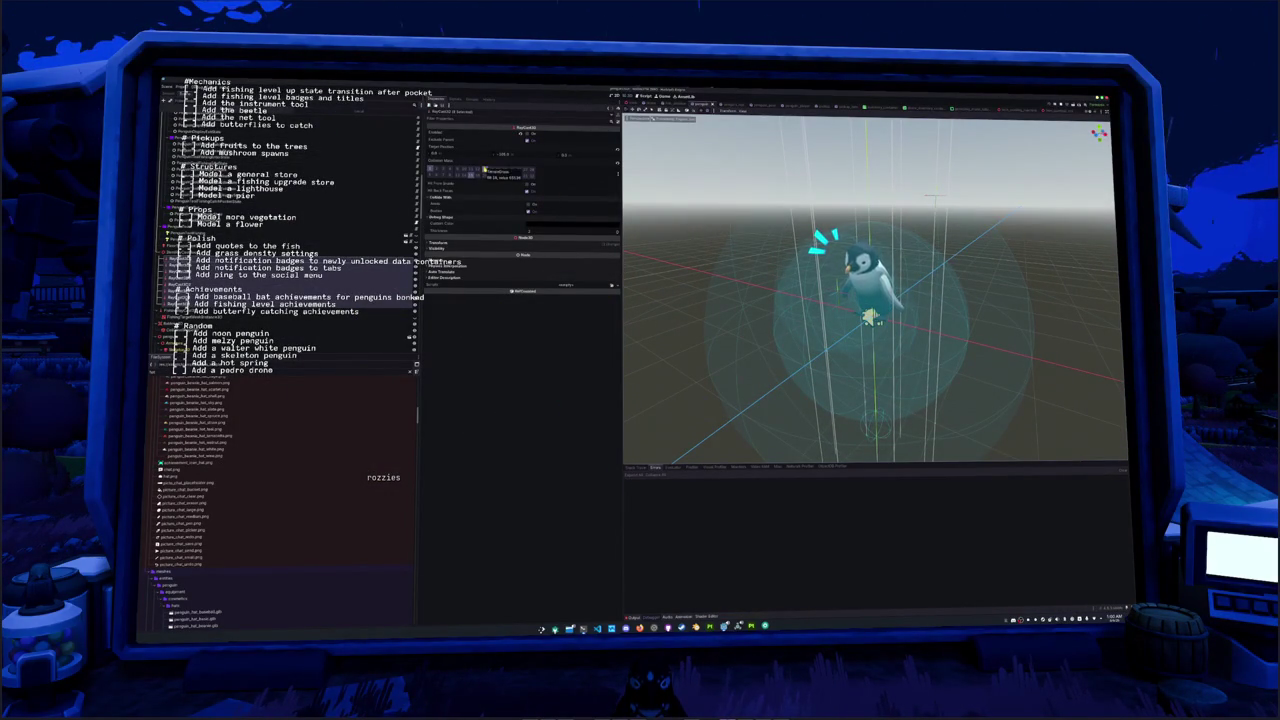
pyautogui.hotkey('ctrl', 's')
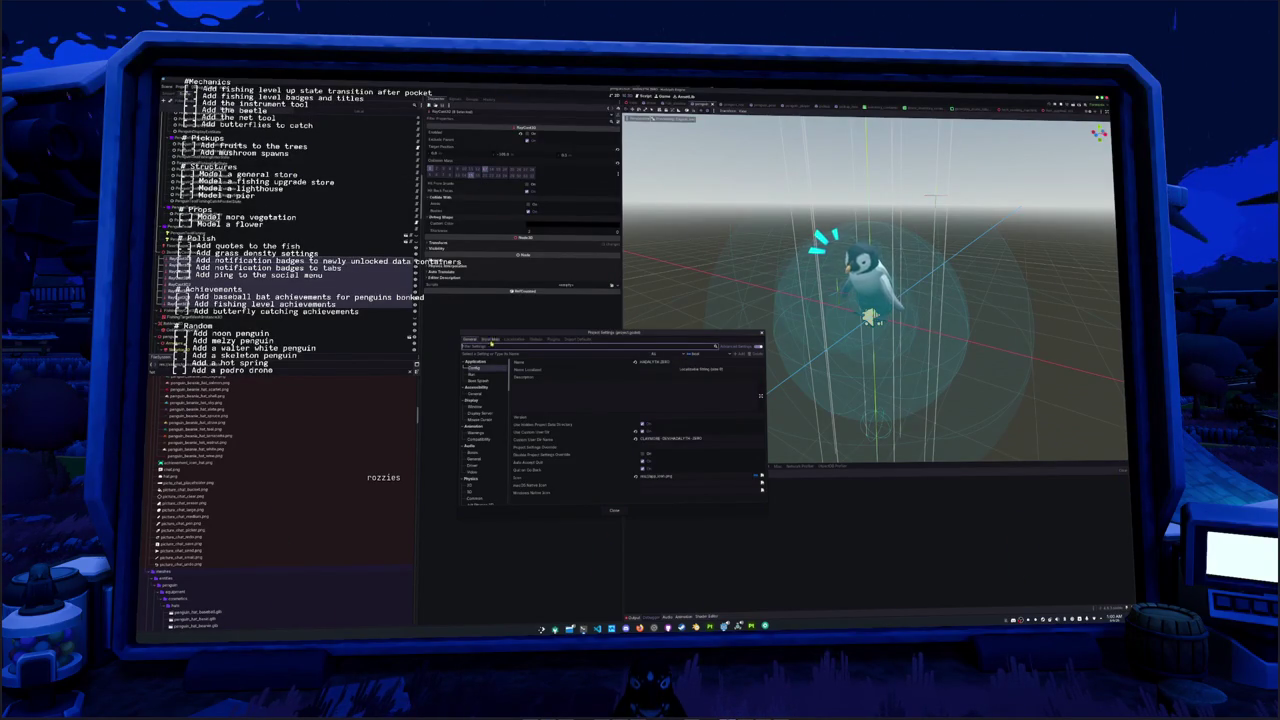
pyautogui.click(481, 408)
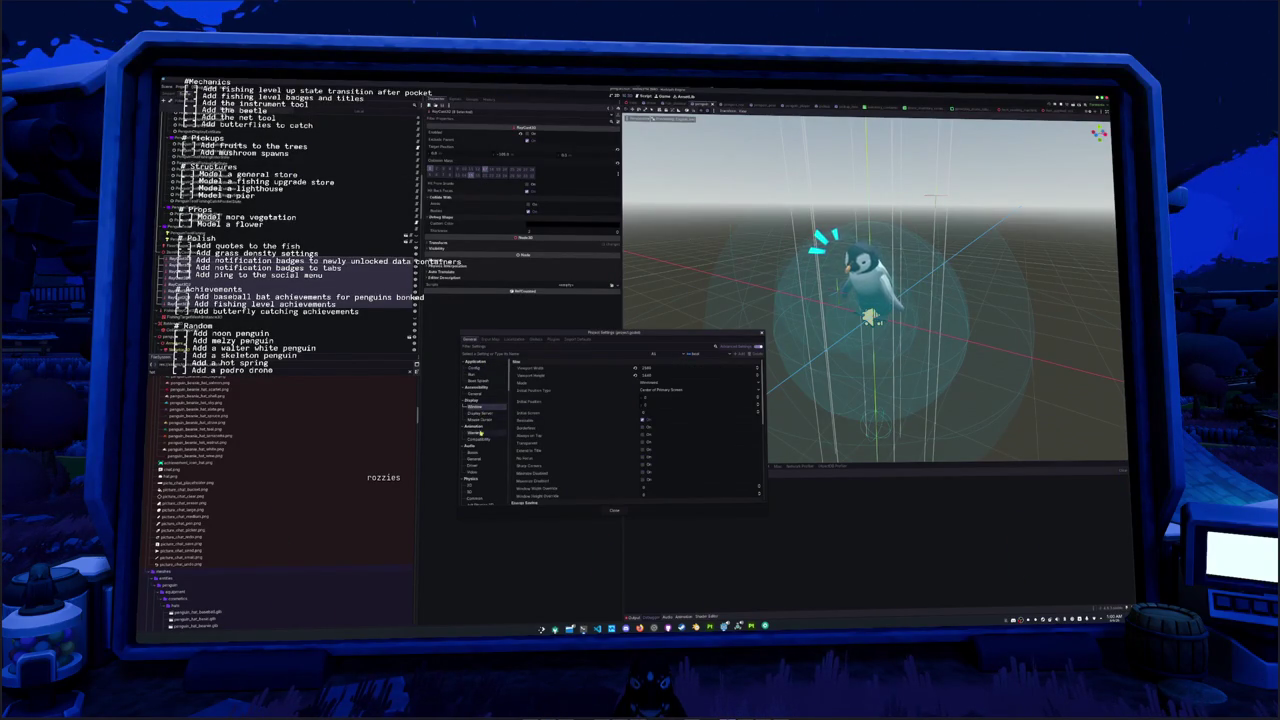
pyautogui.click(614, 510)
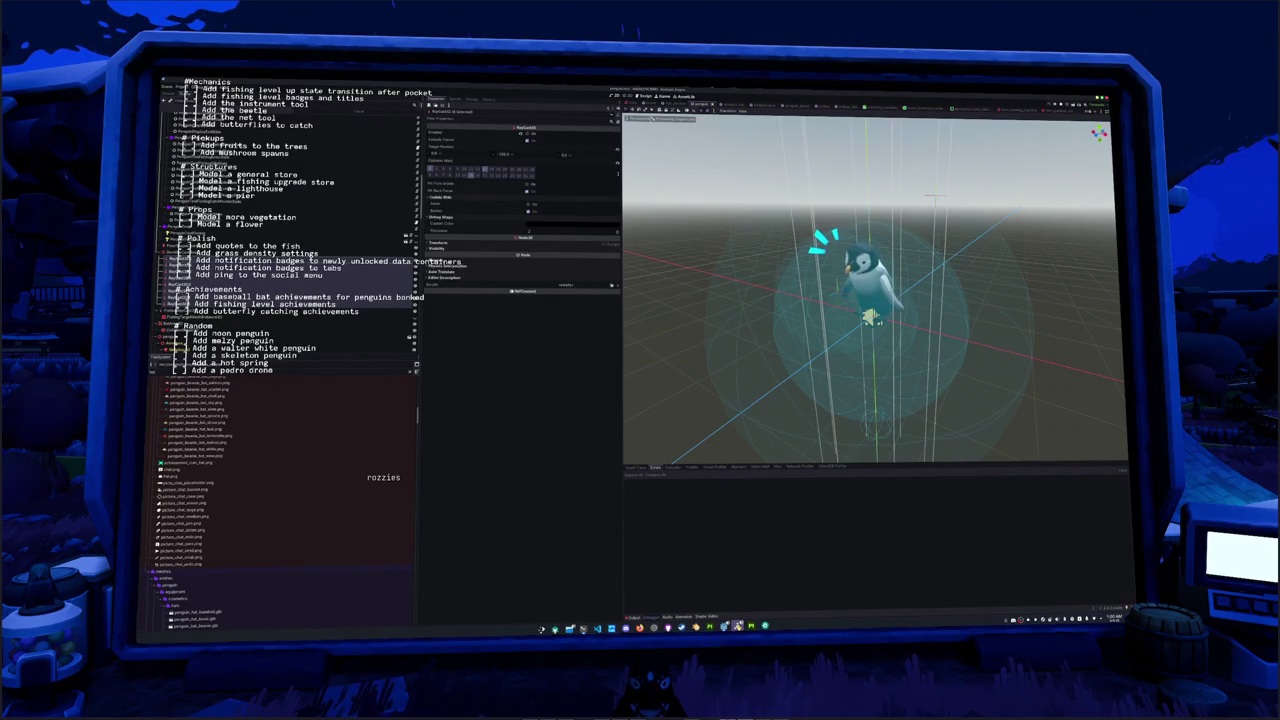
# - Dismiss the other app's capture window and launch the game build with F5
pyautogui.click(750, 626)
pyautogui.rightClick(751, 624)
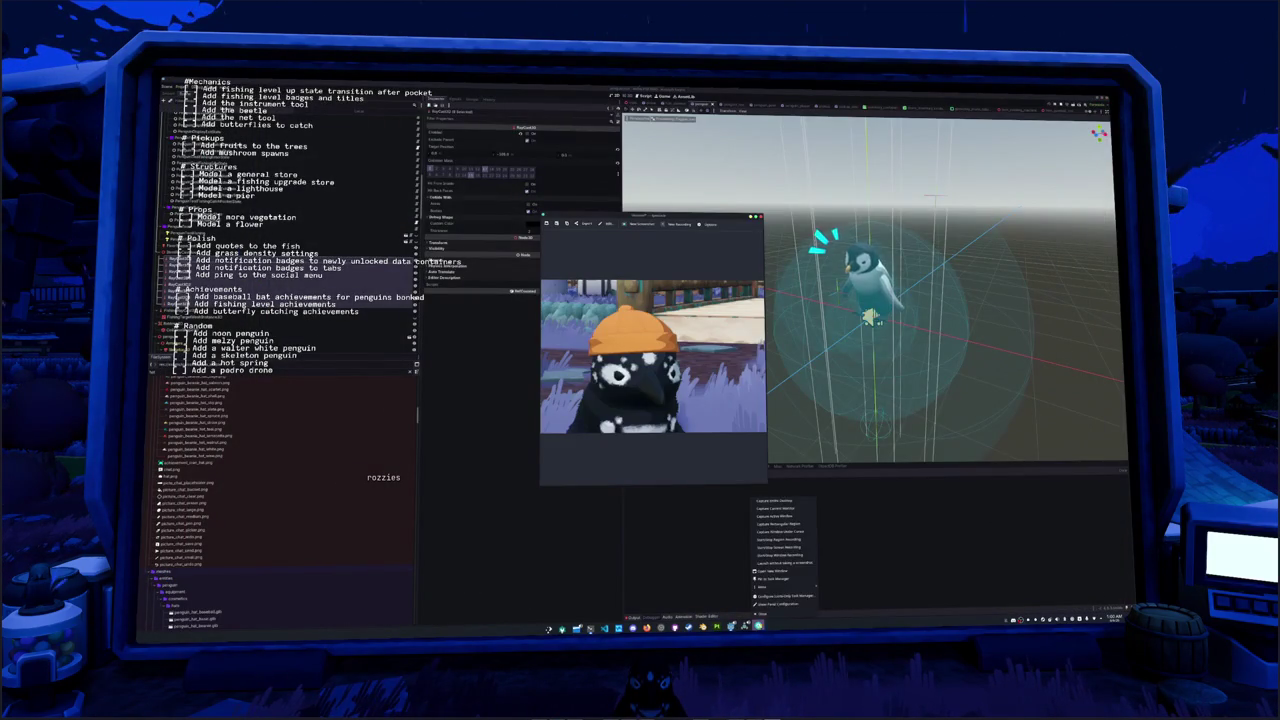
pyautogui.click(772, 612)
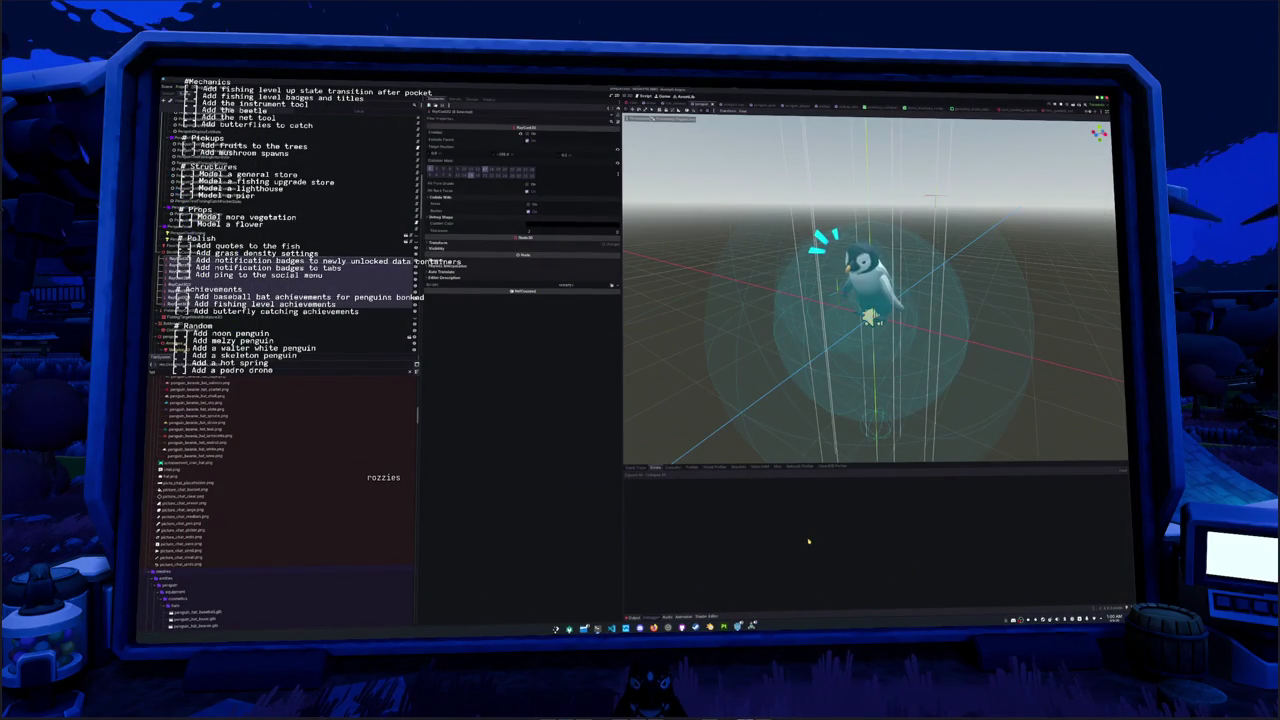
pyautogui.press('F5')
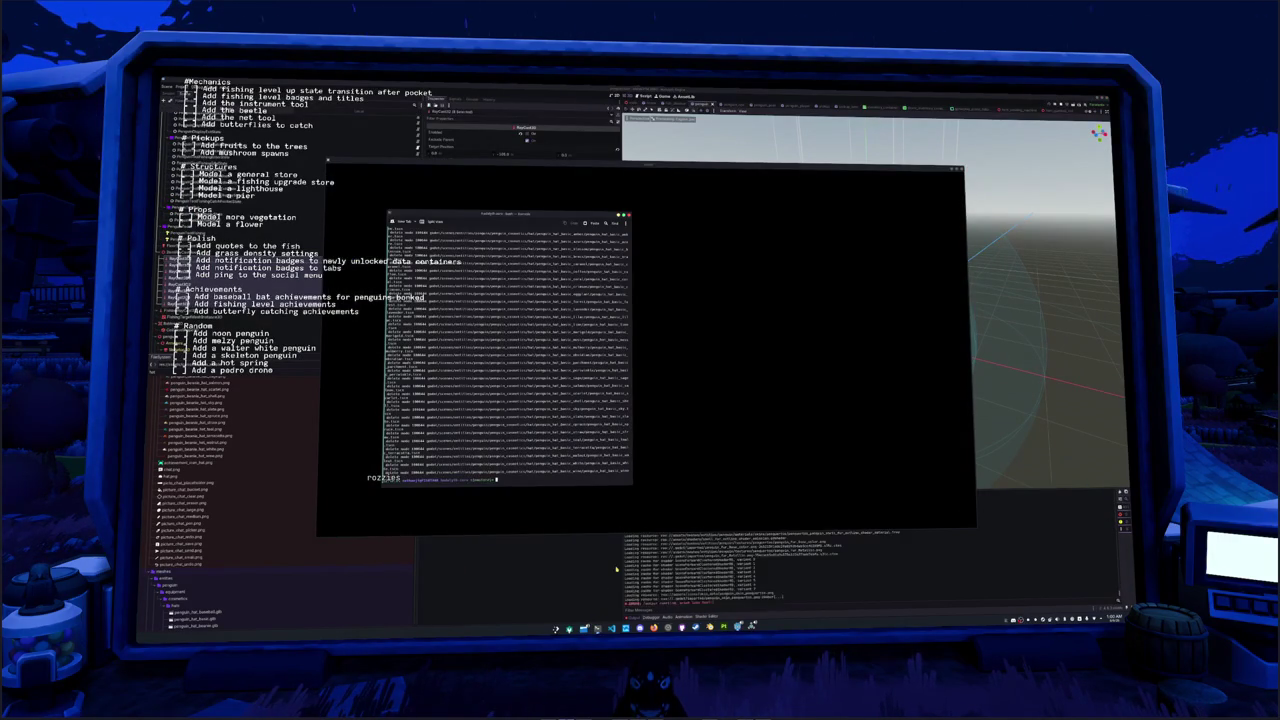
# - Run git status, stage the changes and commit with an "item placement raycast" message
pyautogui.write('git status')
pyautogui.press('Return')
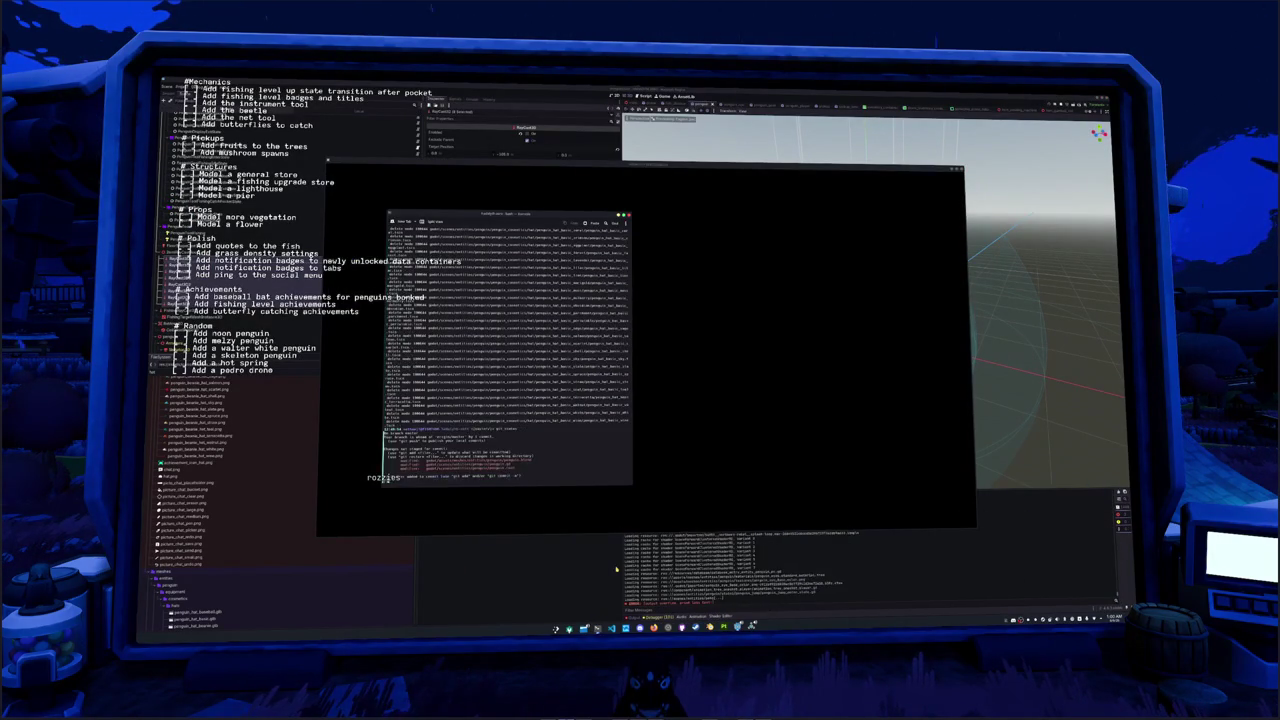
pyautogui.press('Return')
pyautogui.write('git')
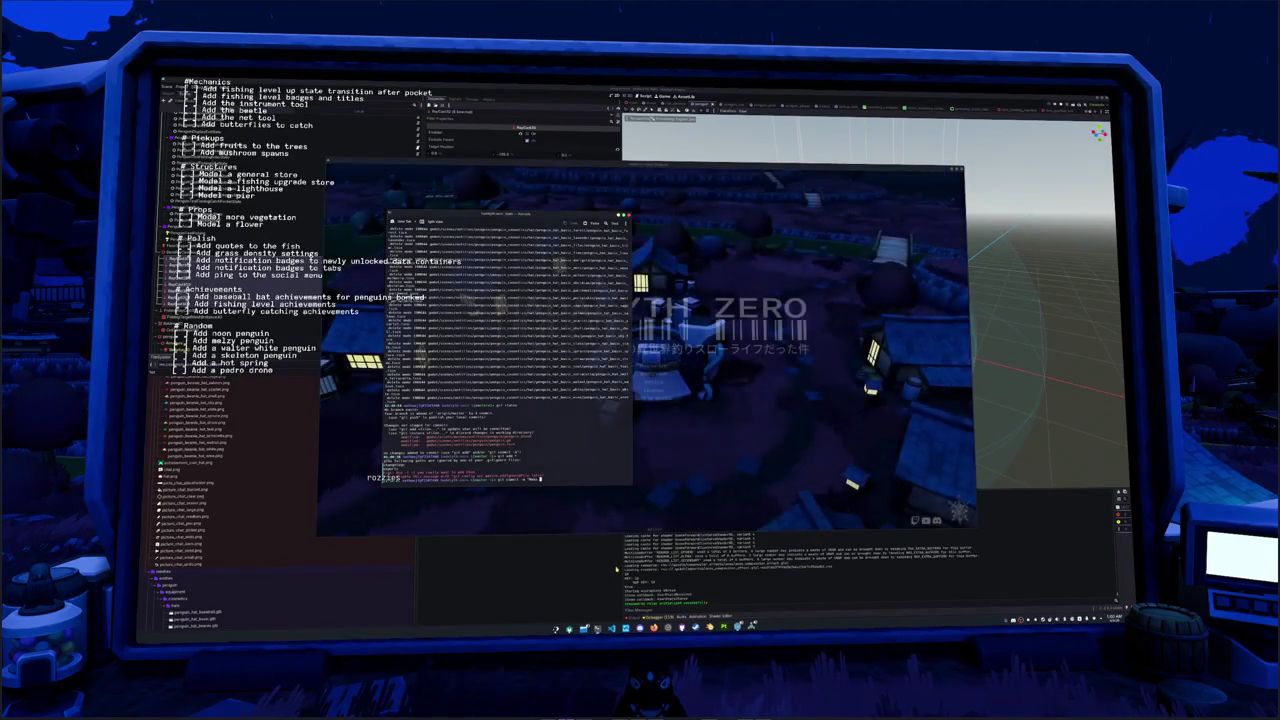
pyautogui.write('item placement raycast')
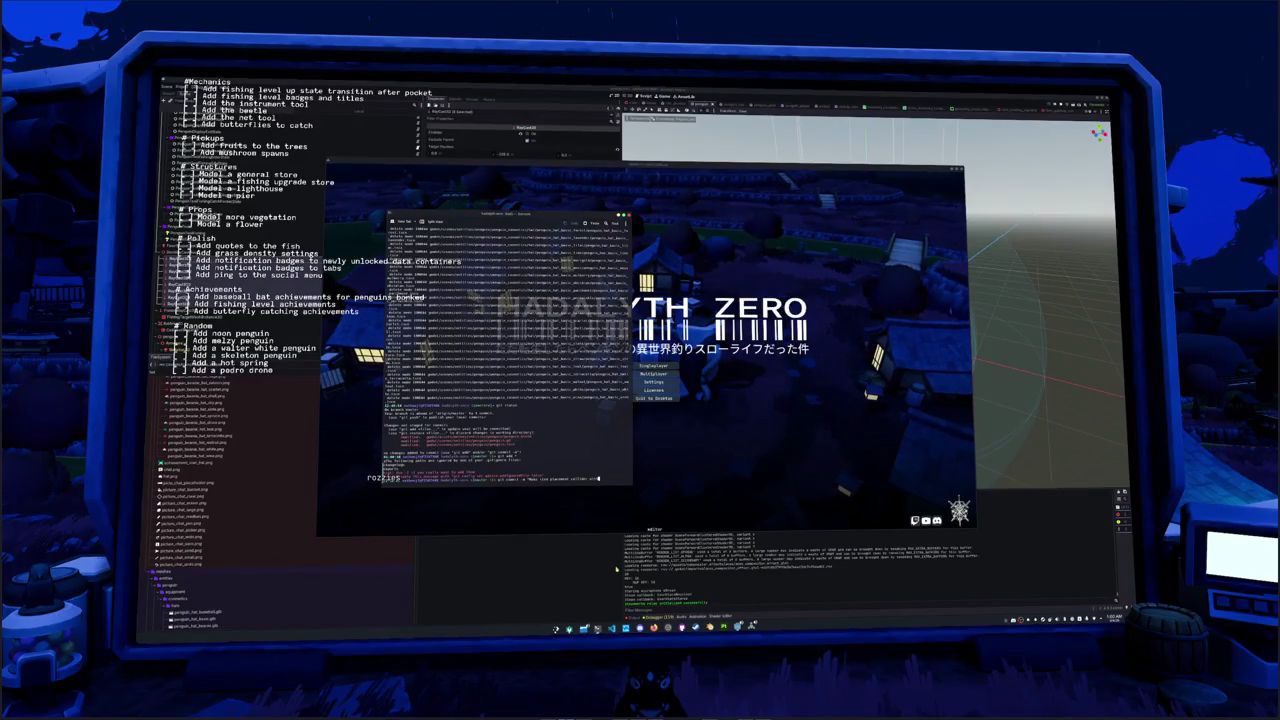
pyautogui.write('ouse) (with proper')
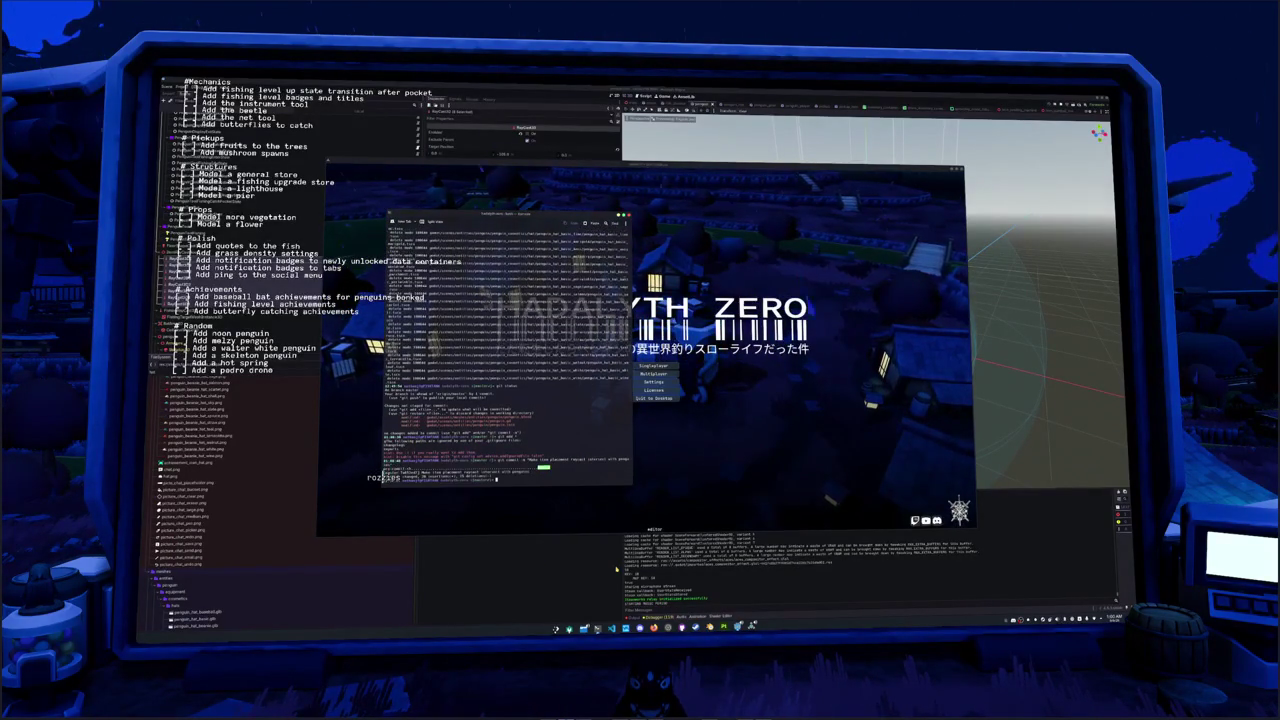
pyautogui.click(672, 452)
# - Start the game, drop the Seal Milk from the inventory and re-collect it, then quit with F8
pyautogui.press('Return')
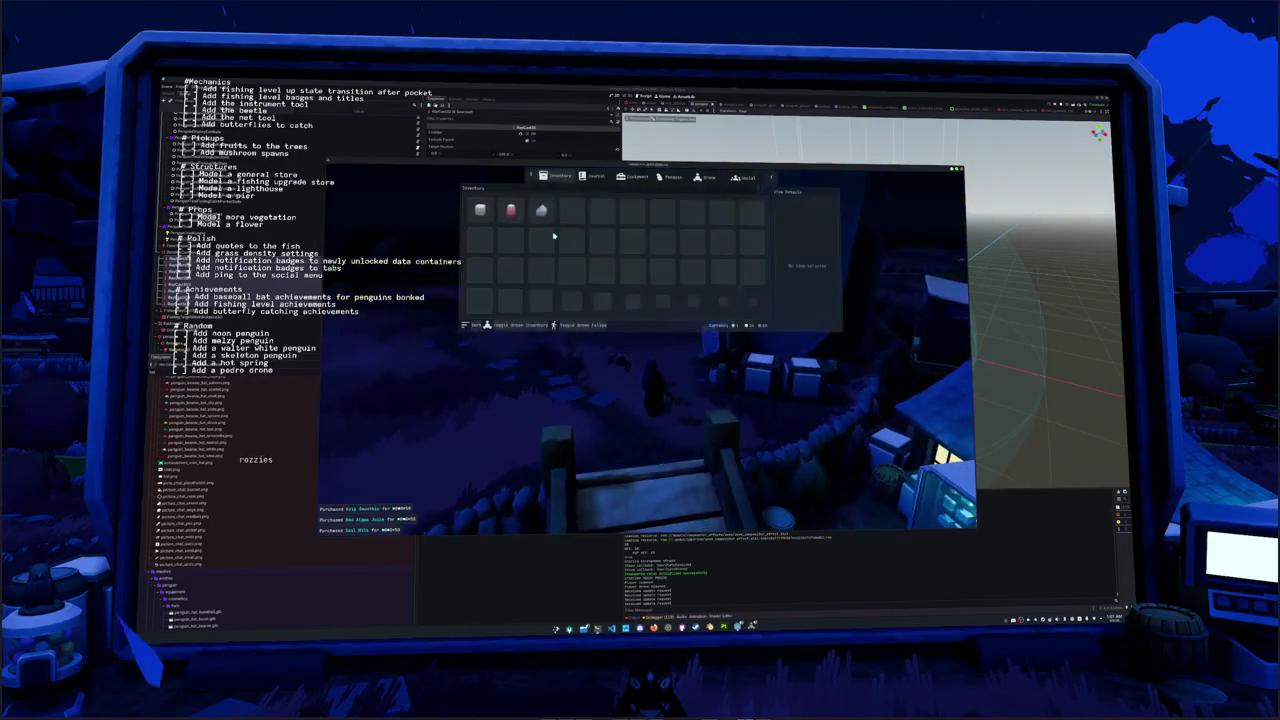
pyautogui.click(553, 238)
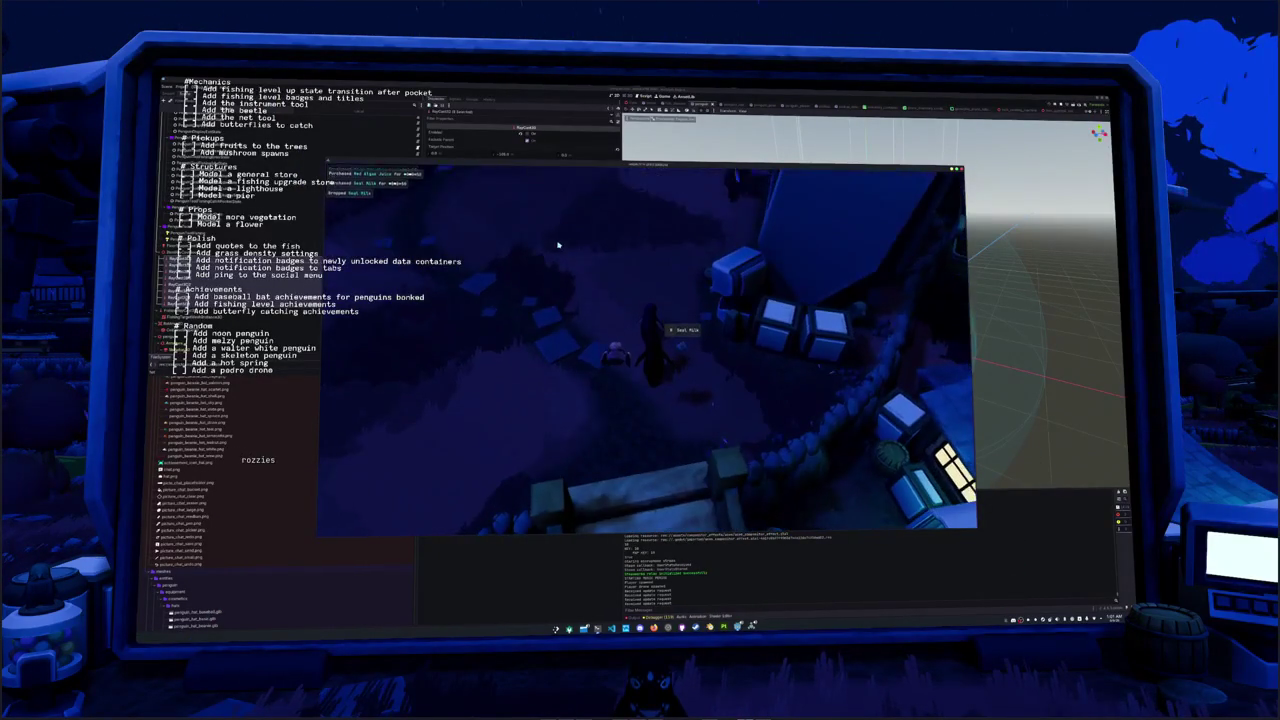
pyautogui.press('i')
pyautogui.rightClick(480, 210)
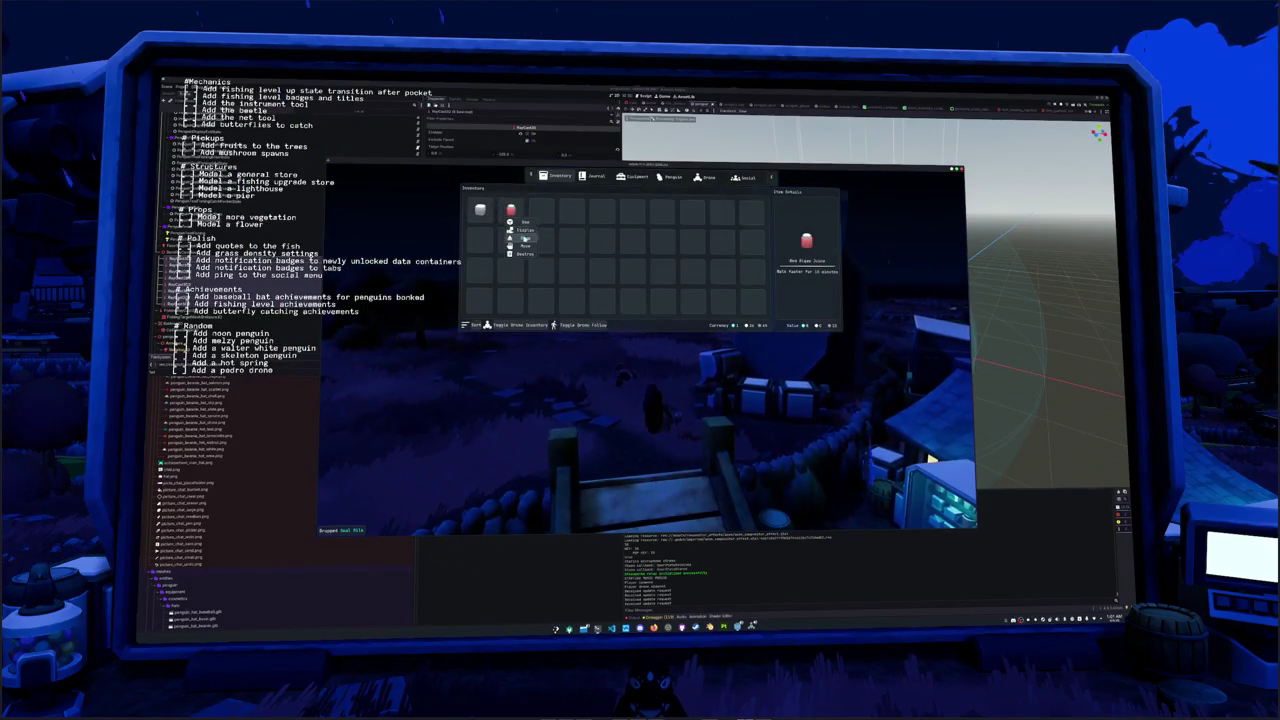
pyautogui.click(493, 238)
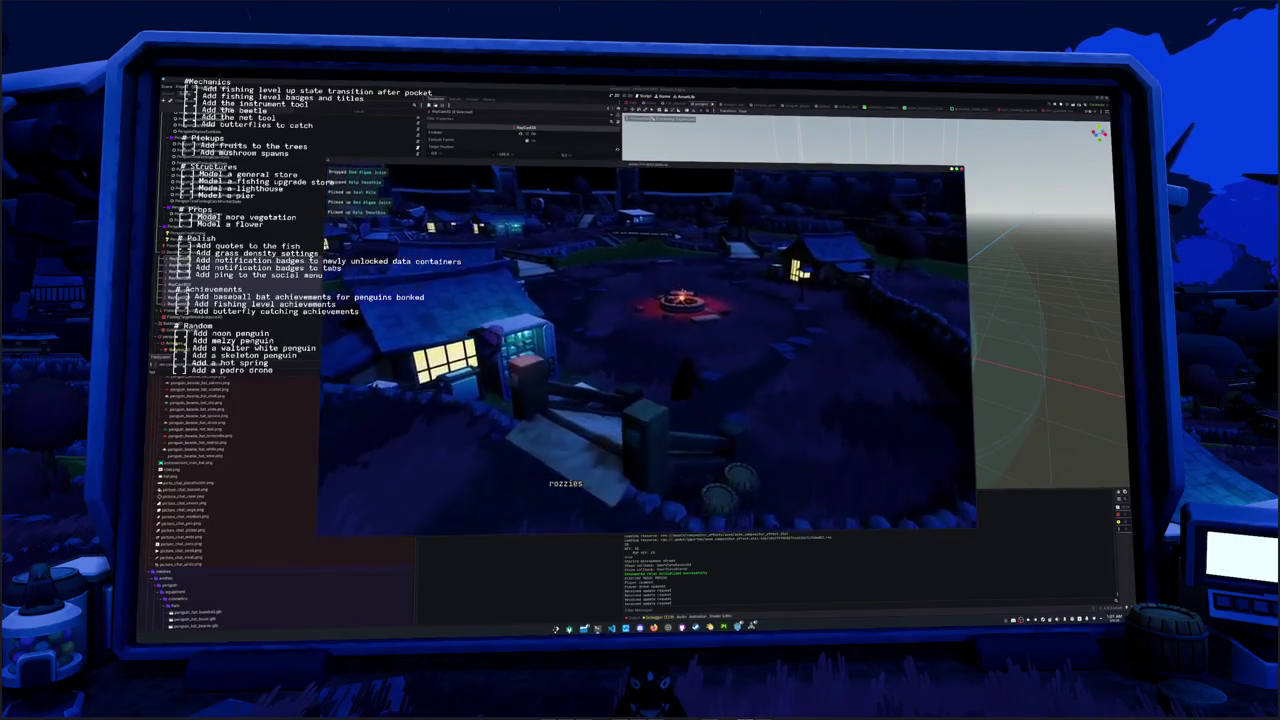
pyautogui.press('Escape')
pyautogui.press('F8')
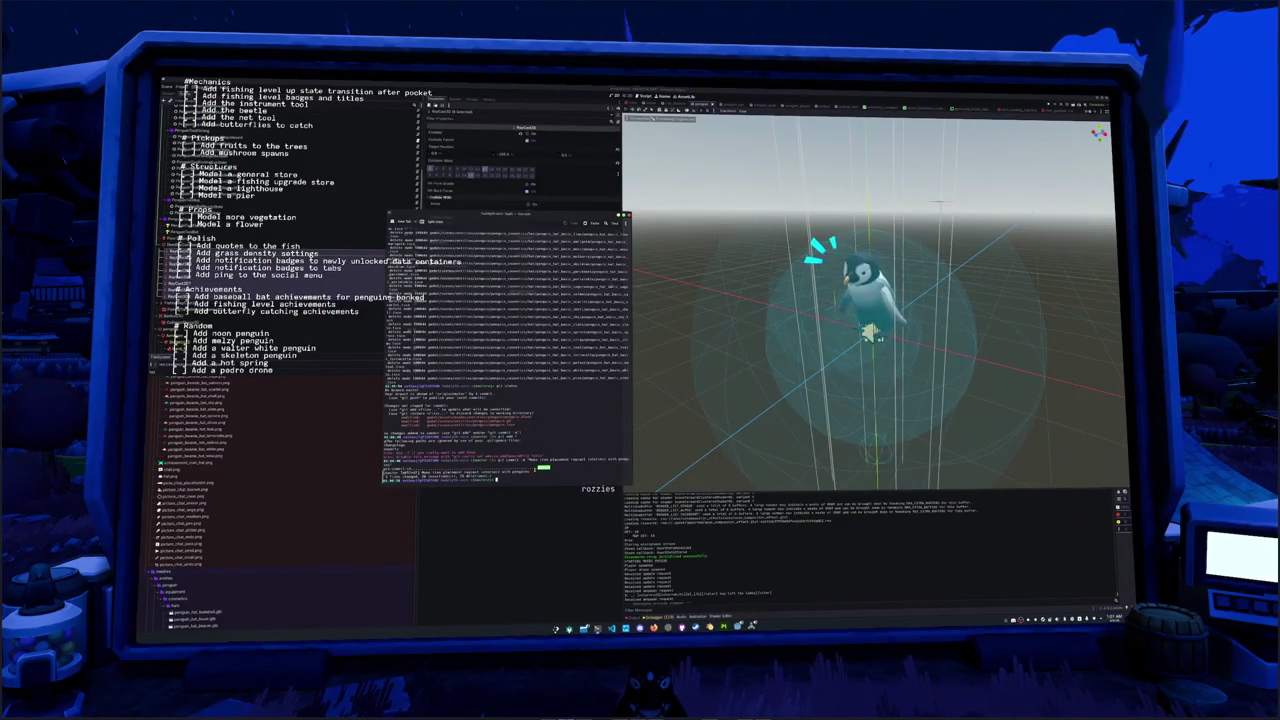
# - Check git status and the commit log to confirm a clean tree two commits ahead of origin
pyautogui.press('Return')
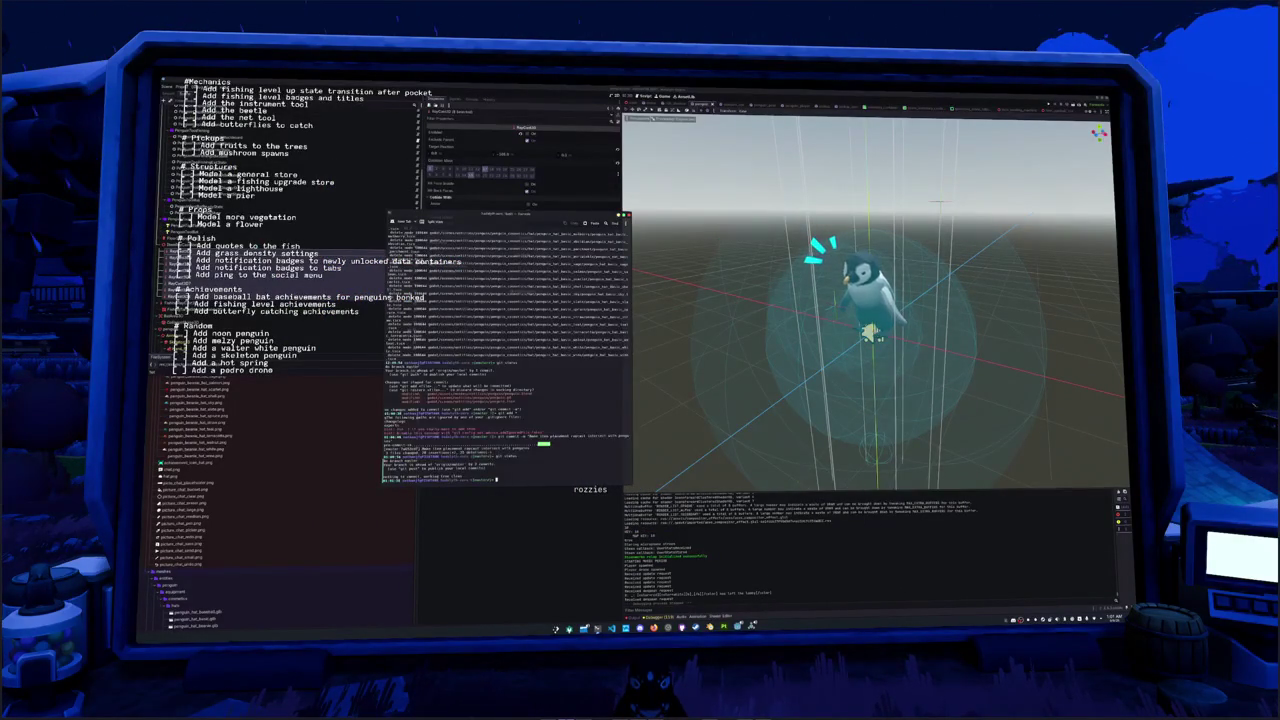
pyautogui.press('Return')
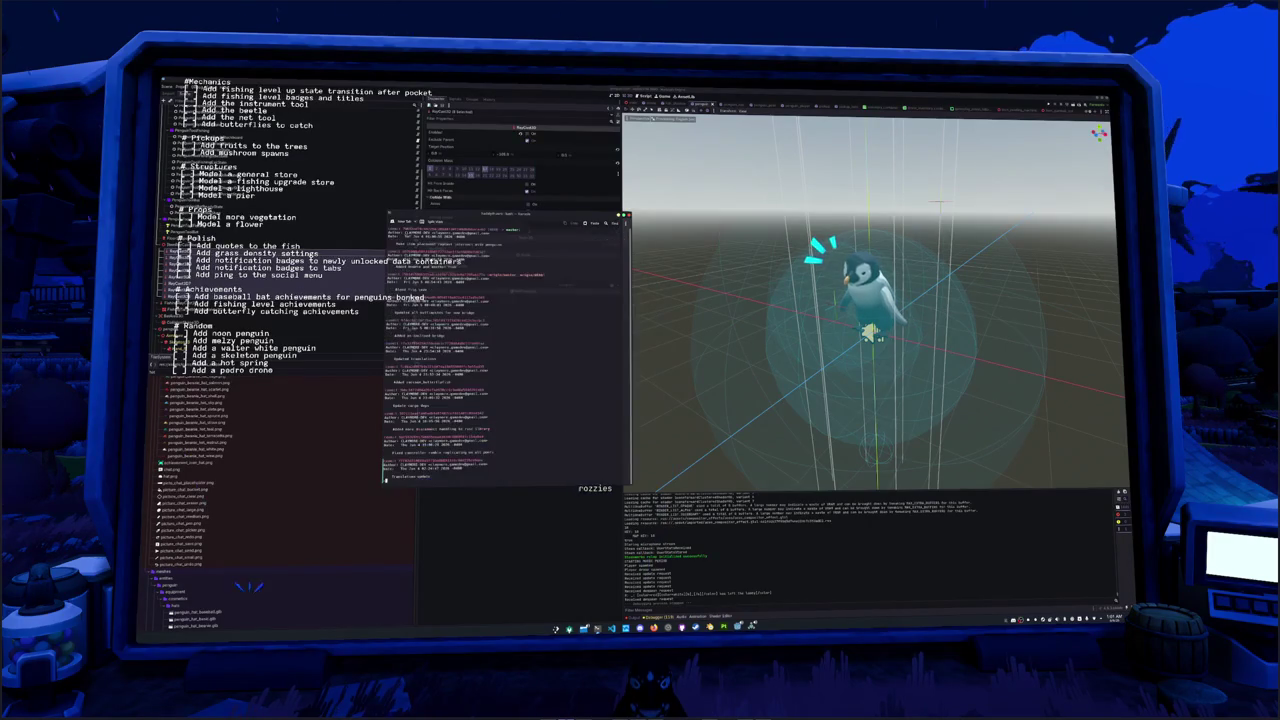
pyautogui.press('q')
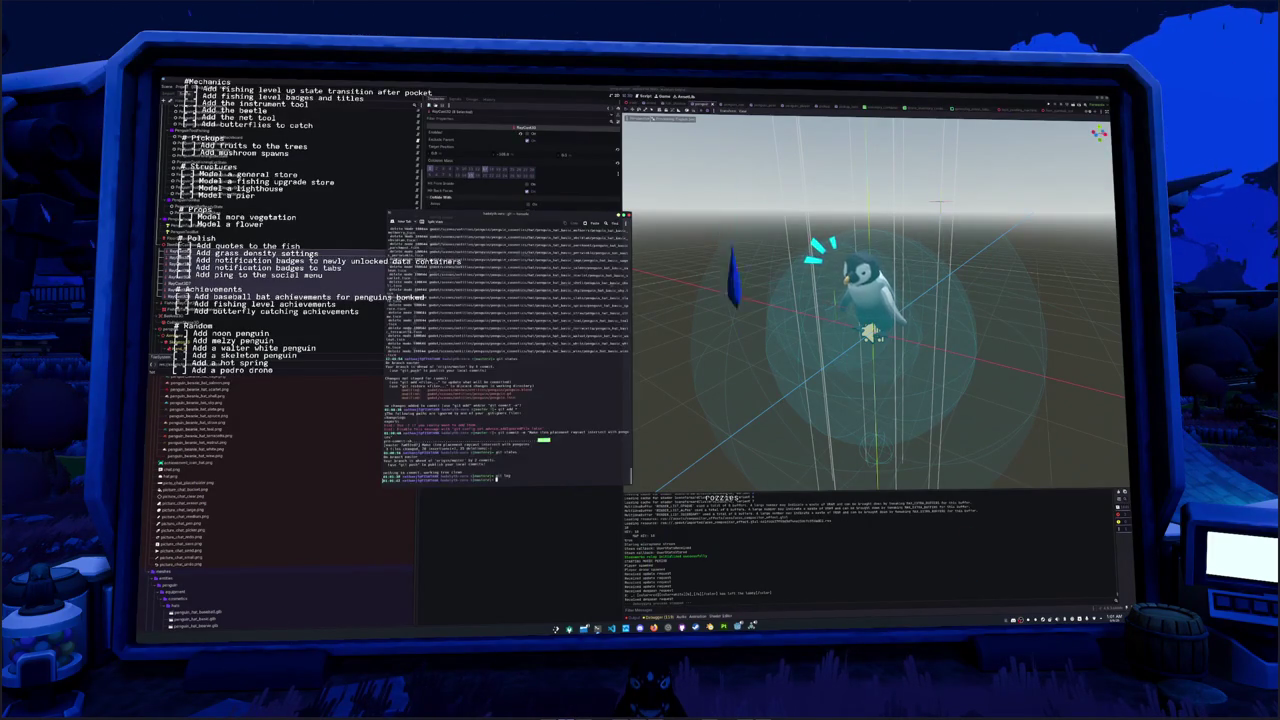
# - Minimise the terminal and bring the rigged penguin in Blender to the front
pyautogui.click(551, 530)
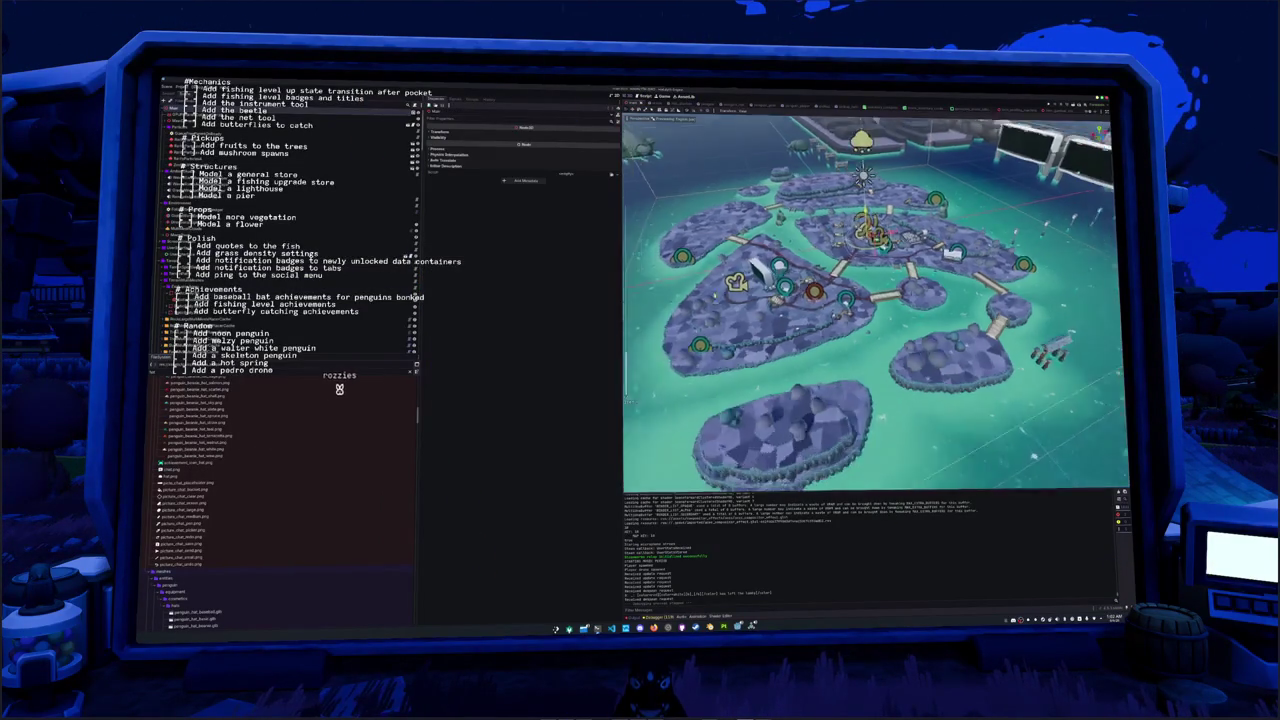
pyautogui.scroll(2, 843, 269)
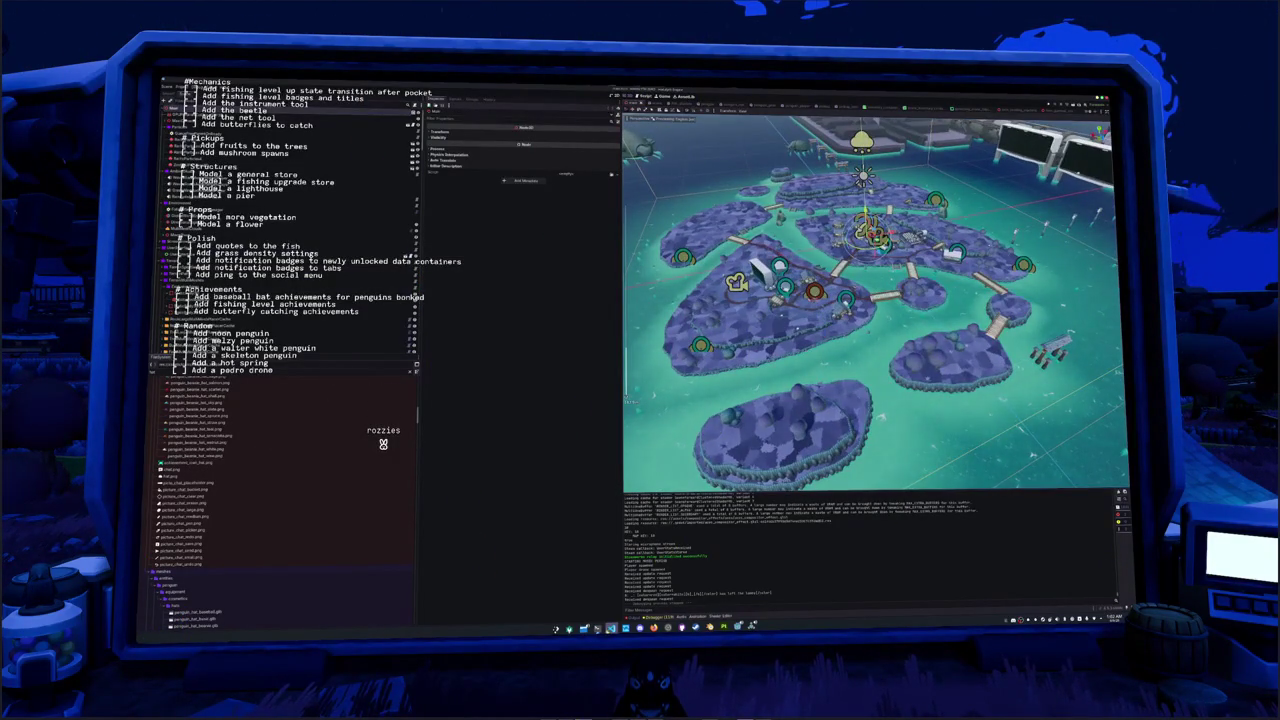
pyautogui.hotkey('alt', 'Tab')
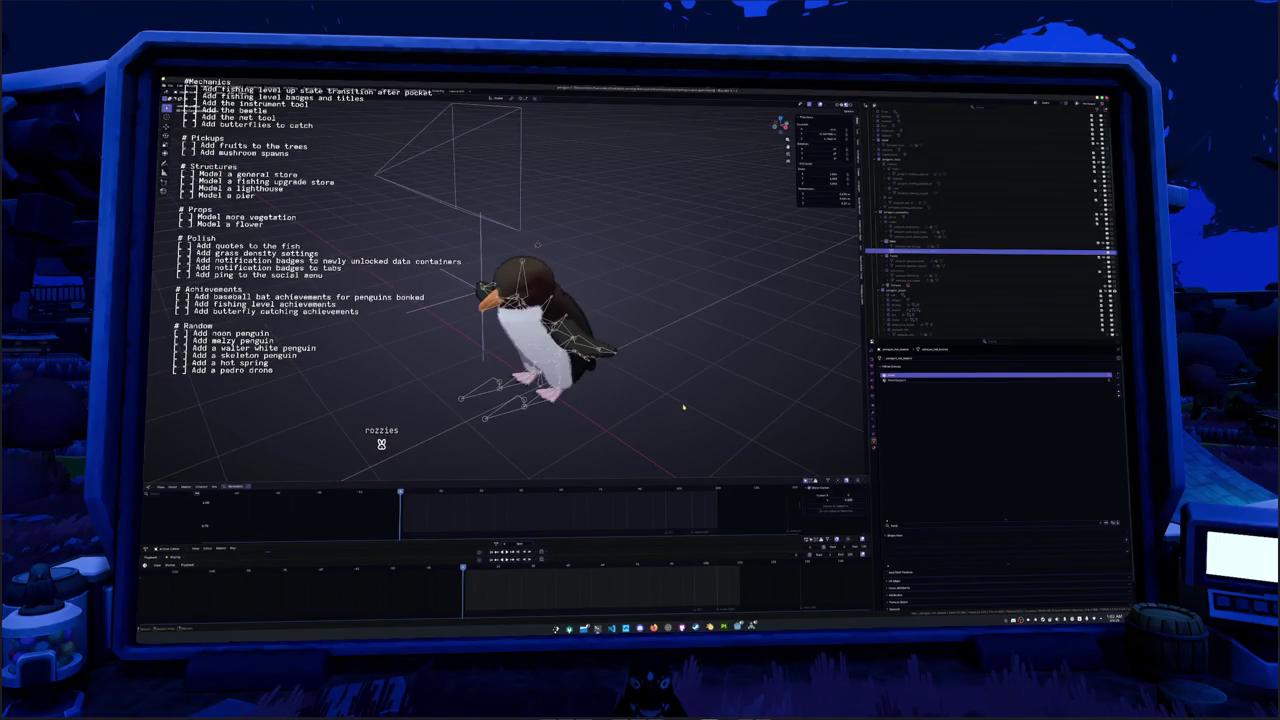
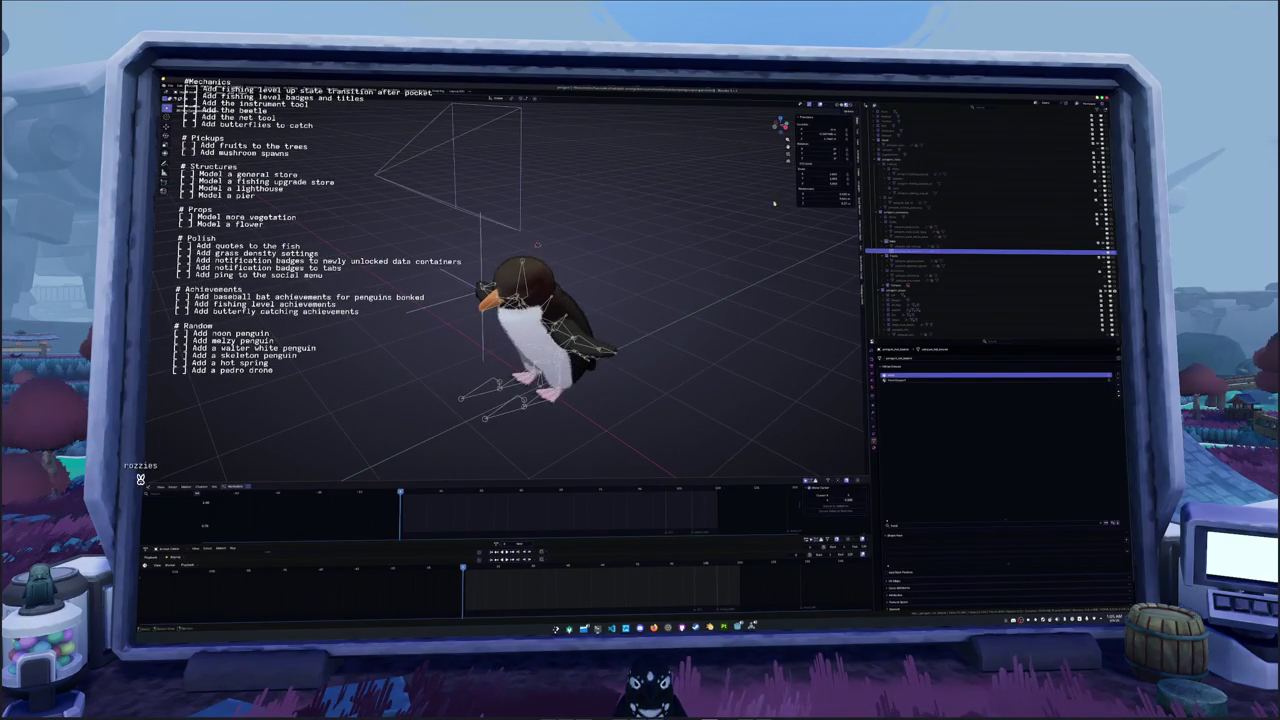
# - Switch to another N-panel sidebar tab and orbit lower to view the rigged penguin from below
pyautogui.click(857, 160)
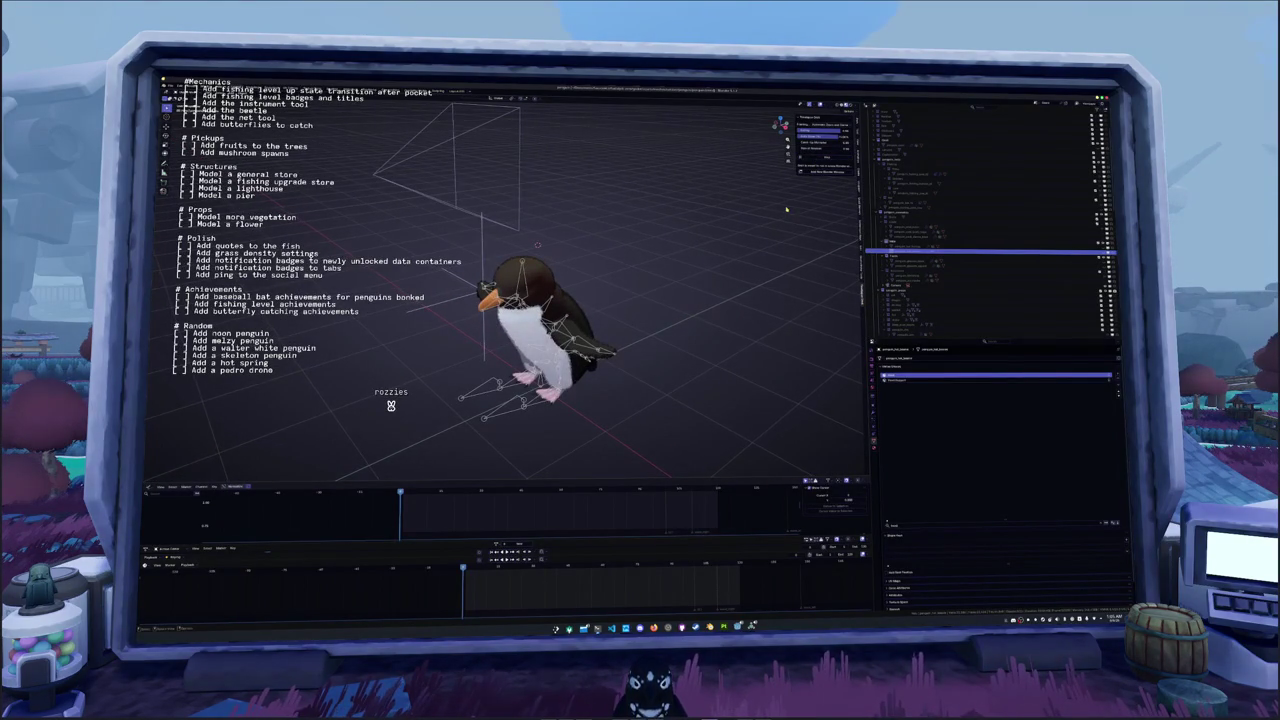
pyautogui.moveTo(786, 209)
pyautogui.mouseDown(button='middle')
pyautogui.moveTo(649, 279)
pyautogui.moveTo(618, 327)
pyautogui.mouseUp(button='middle')
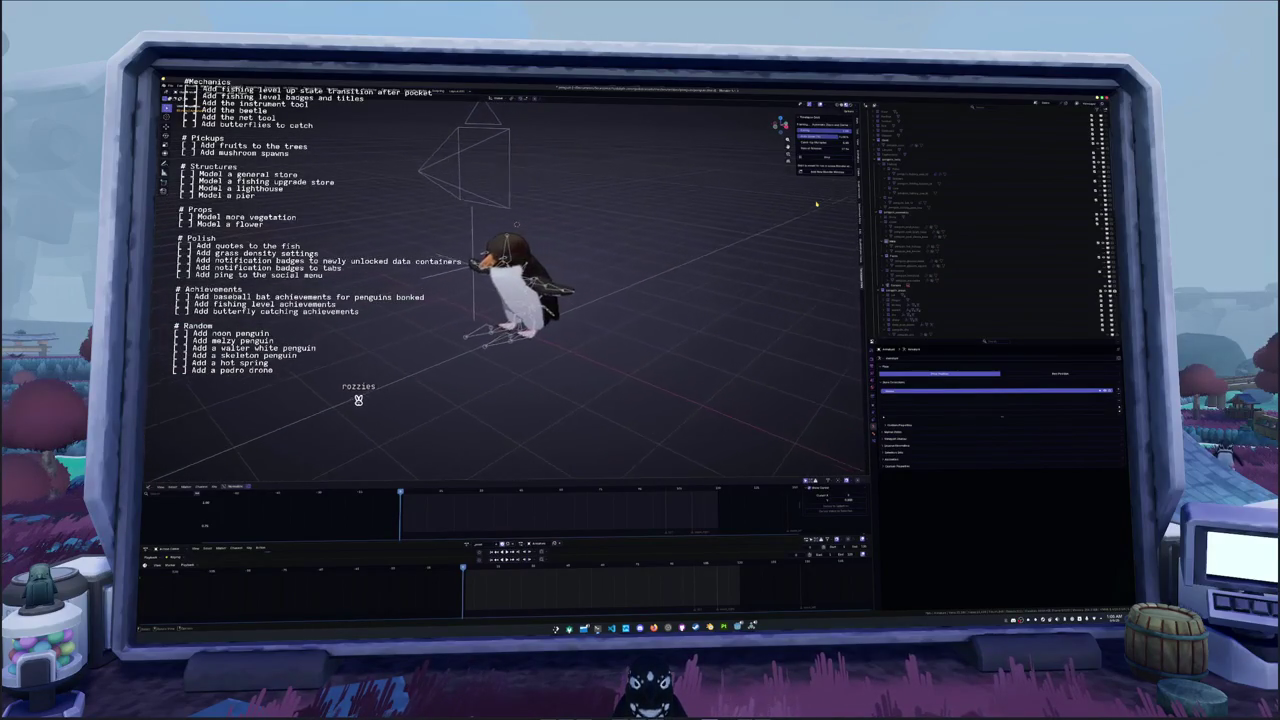
# - Orbit around the penguin rig from several angles, then bring the terminal window up
pyautogui.moveTo(359, 378); pyautogui.dragTo(394, 404, button='middle')
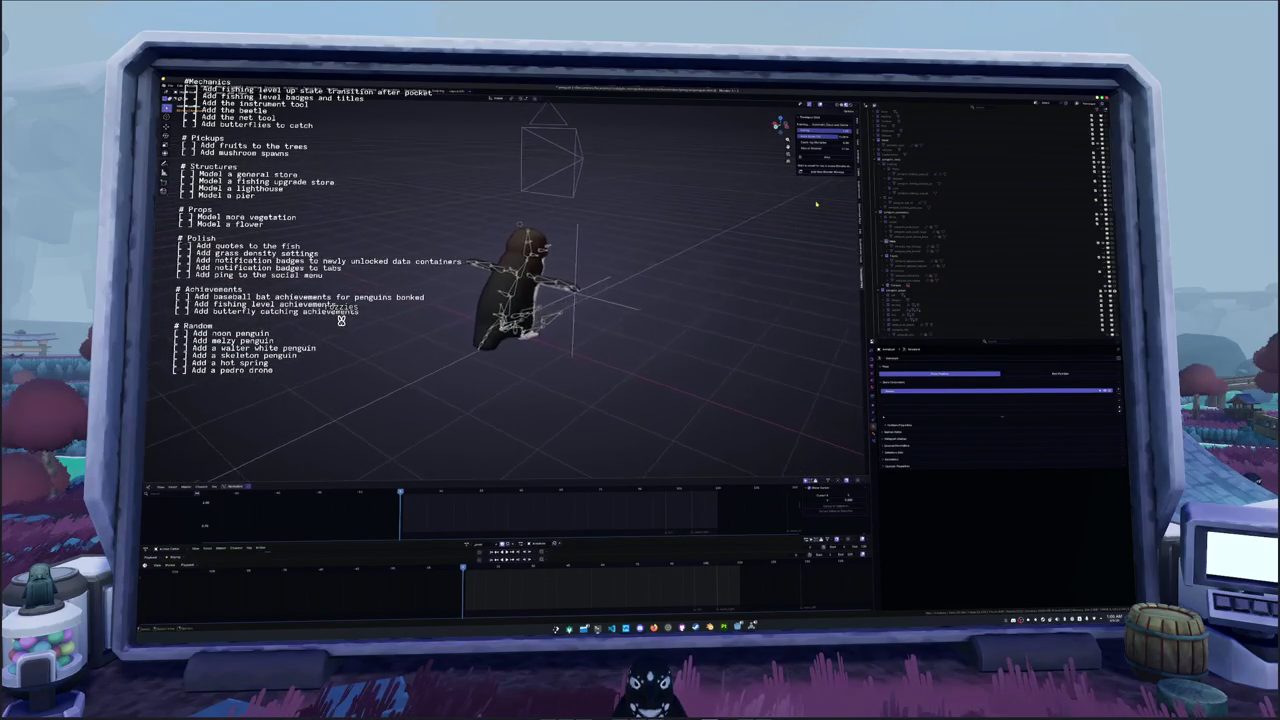
pyautogui.moveTo(343, 297); pyautogui.dragTo(382, 325, button='middle')
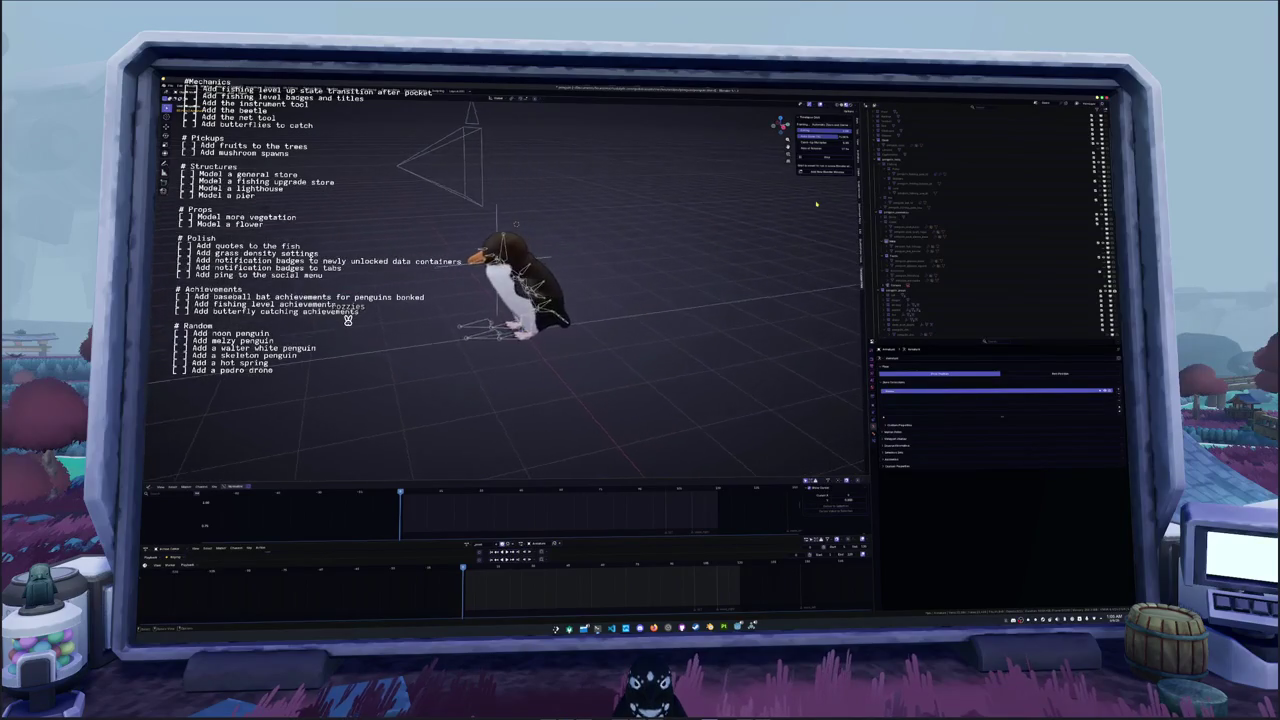
pyautogui.moveTo(816, 204); pyautogui.dragTo(830, 210, button='middle')
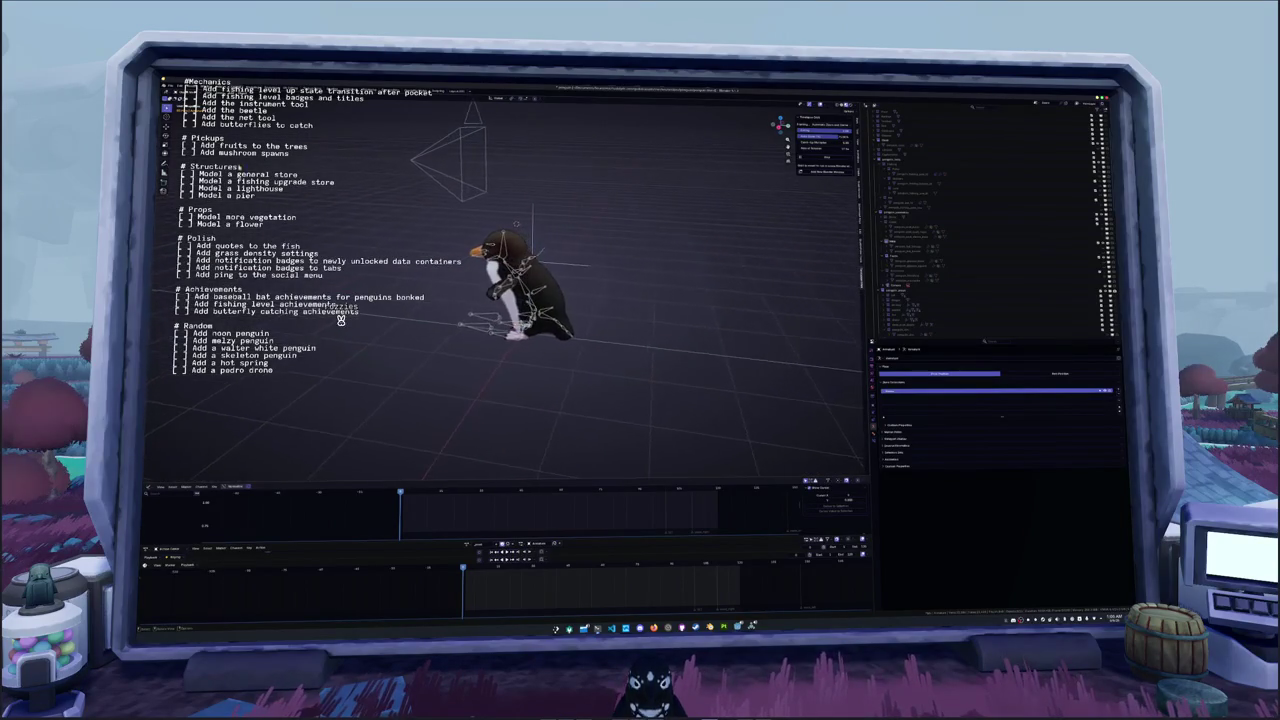
pyautogui.moveTo(333, 320); pyautogui.dragTo(325, 320, button='middle')
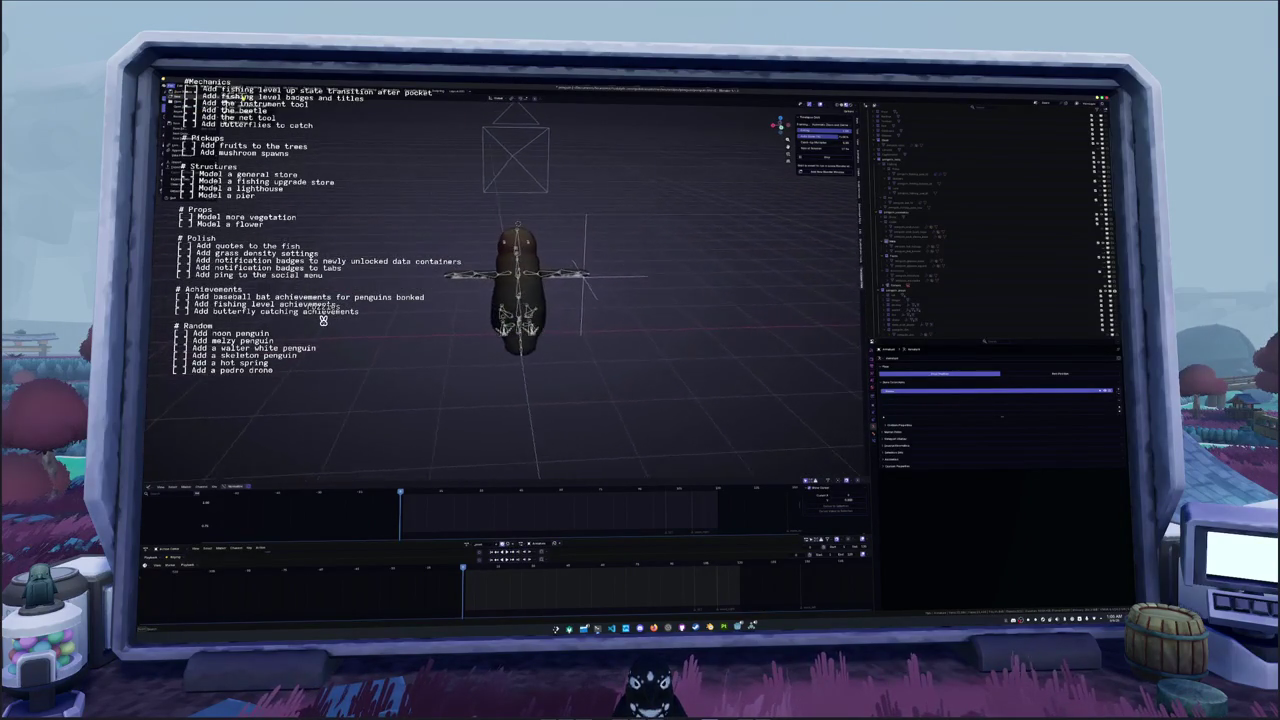
pyautogui.moveTo(366, 239); pyautogui.dragTo(366, 395, button='middle')
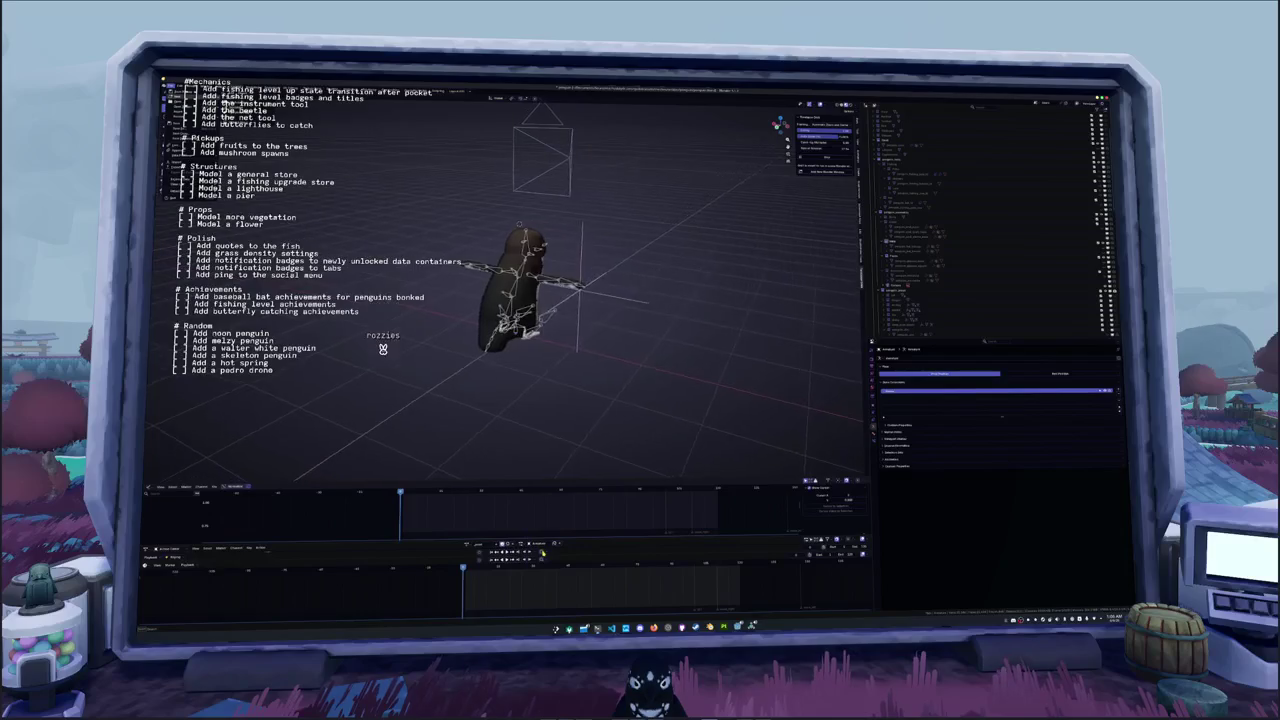
pyautogui.hotkey('alt', 'Tab')
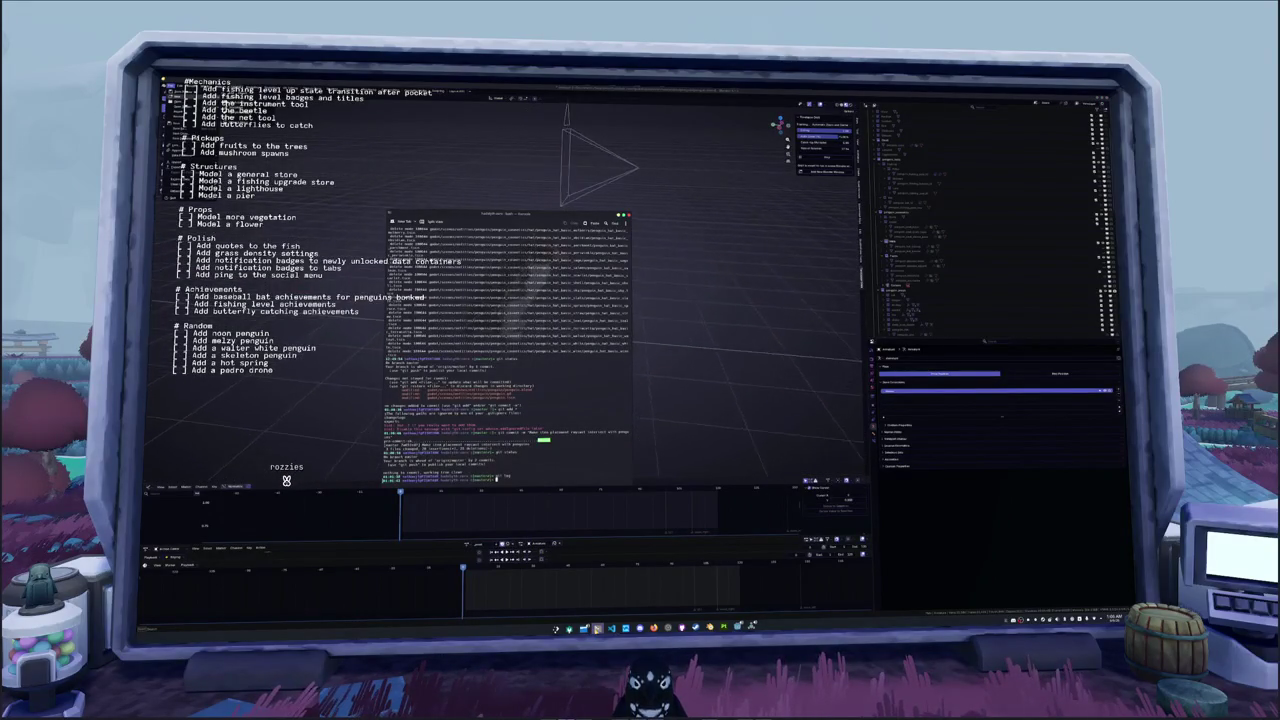
pyautogui.moveTo(752, 627)
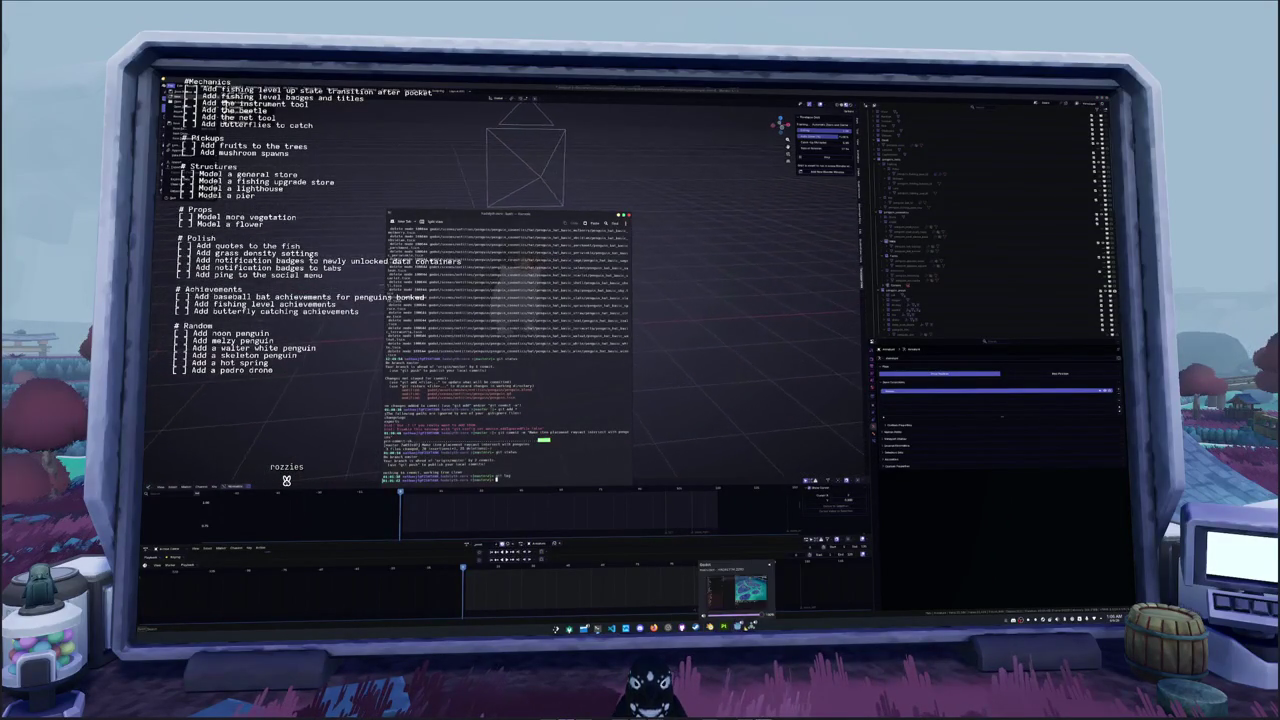
# - Bring the penguin game window forward and leave the monitor view to return to the avatar
pyautogui.click(751, 626)
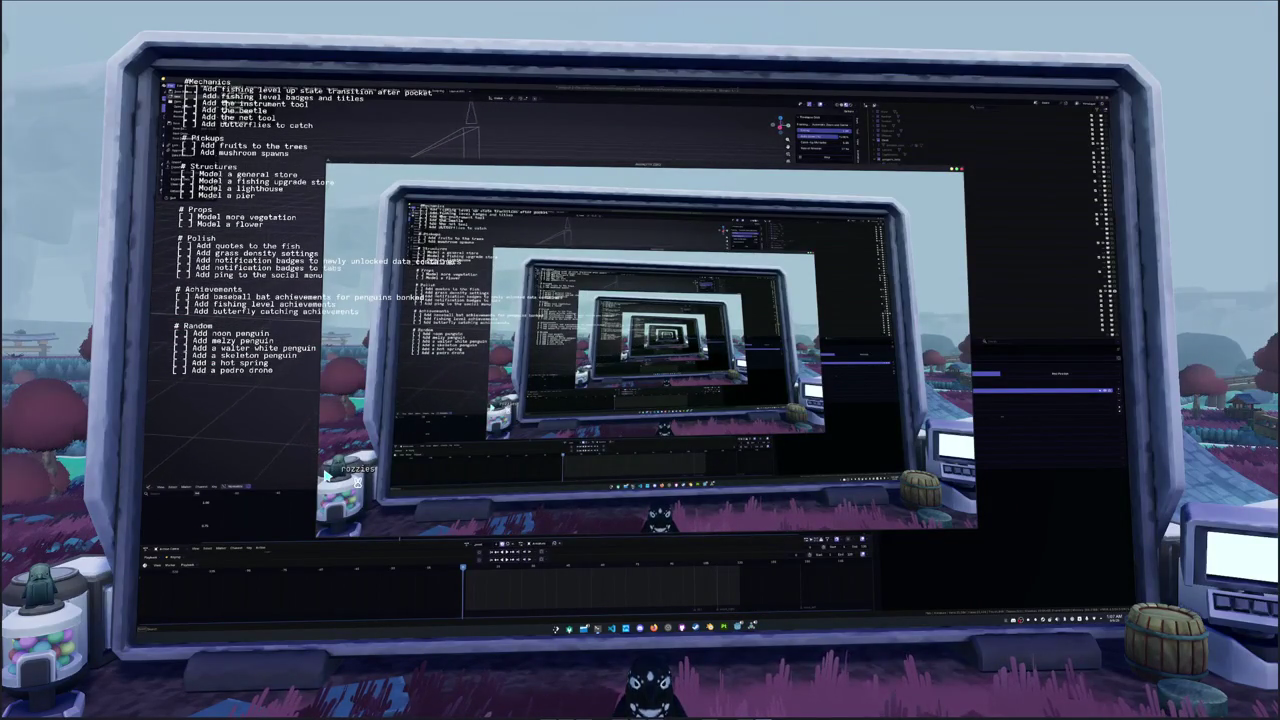
pyautogui.press('Escape')
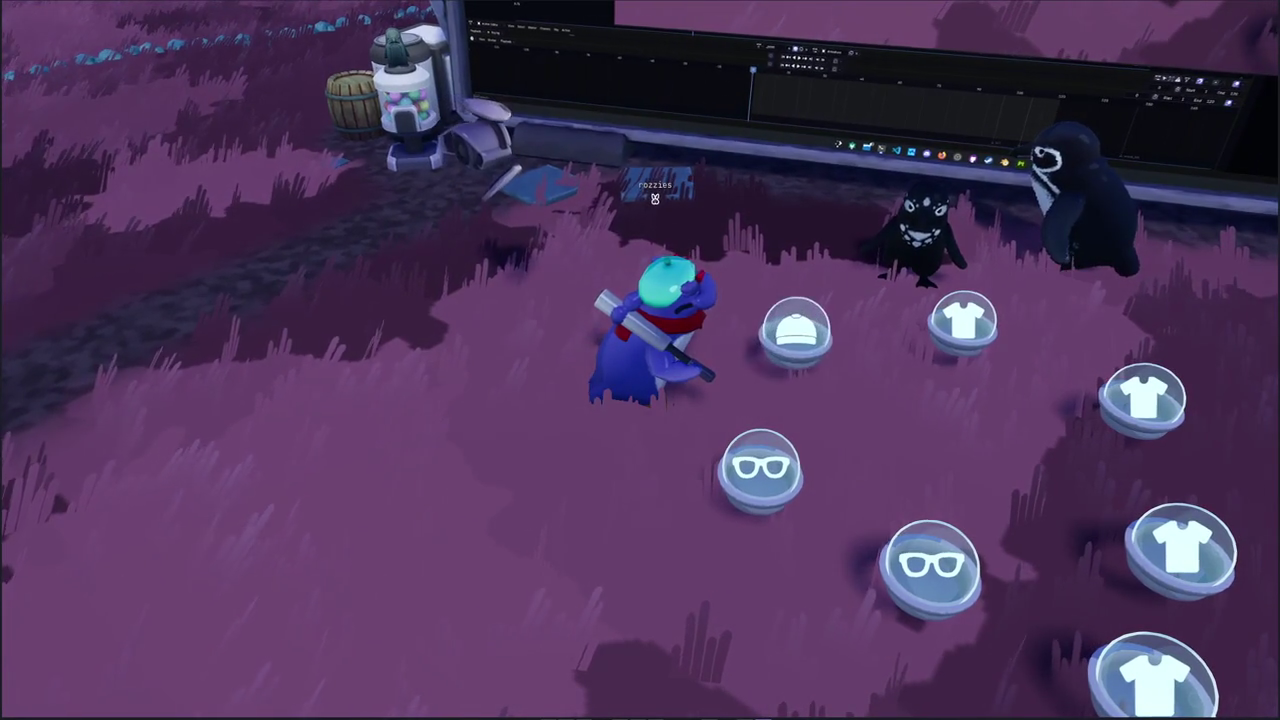
# - Walk the avatar right into the shirt bubbles, back across the field to the lower left, then open chat
pyautogui.press('d')
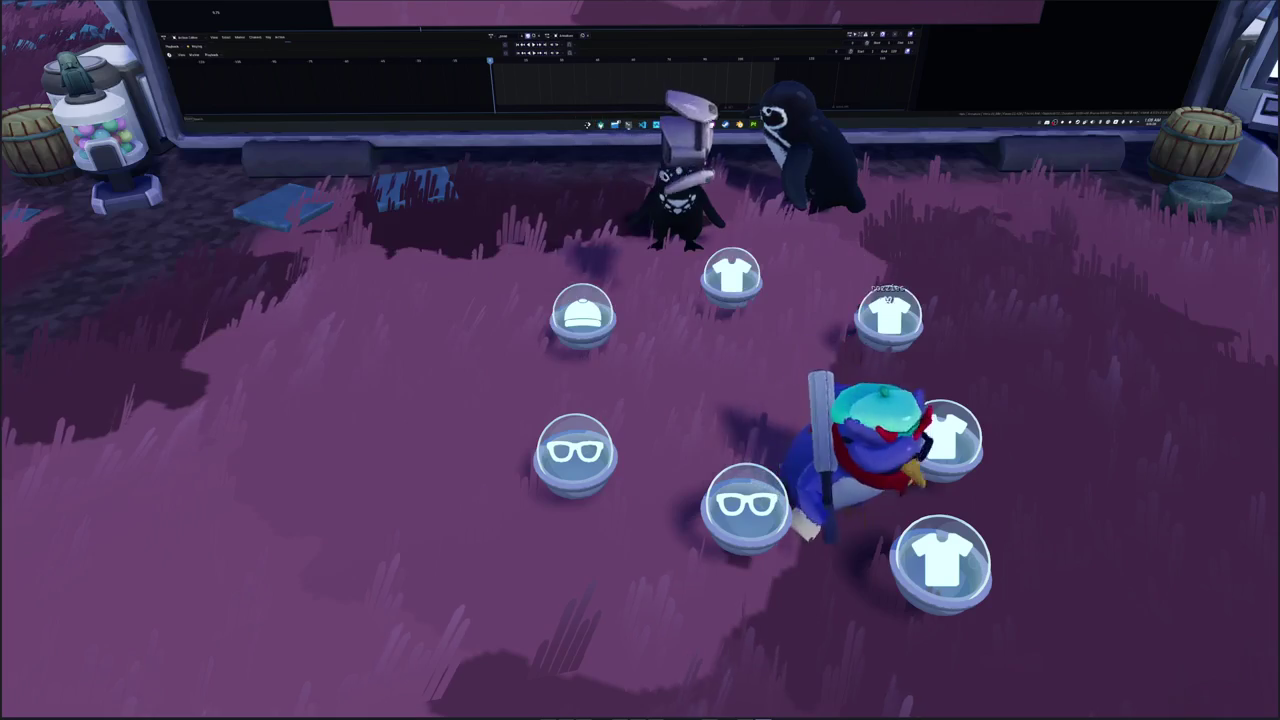
pyautogui.press('w')
pyautogui.press('d')
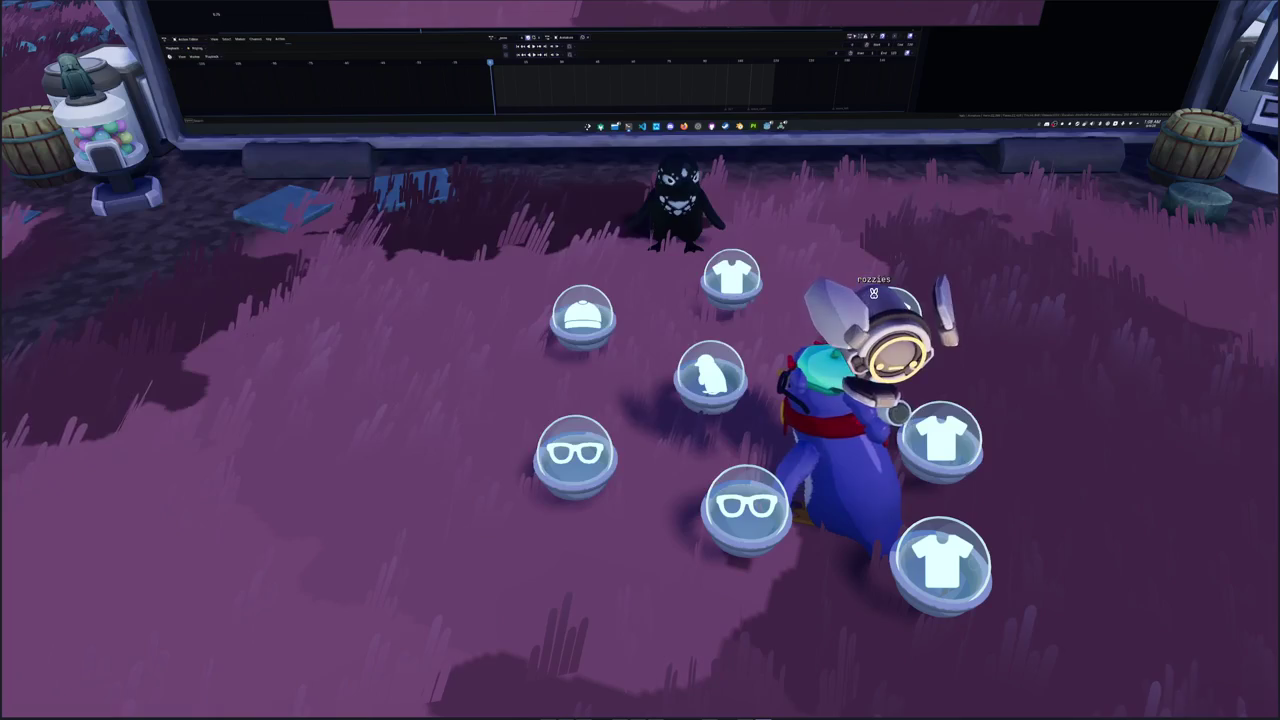
pyautogui.press('w')
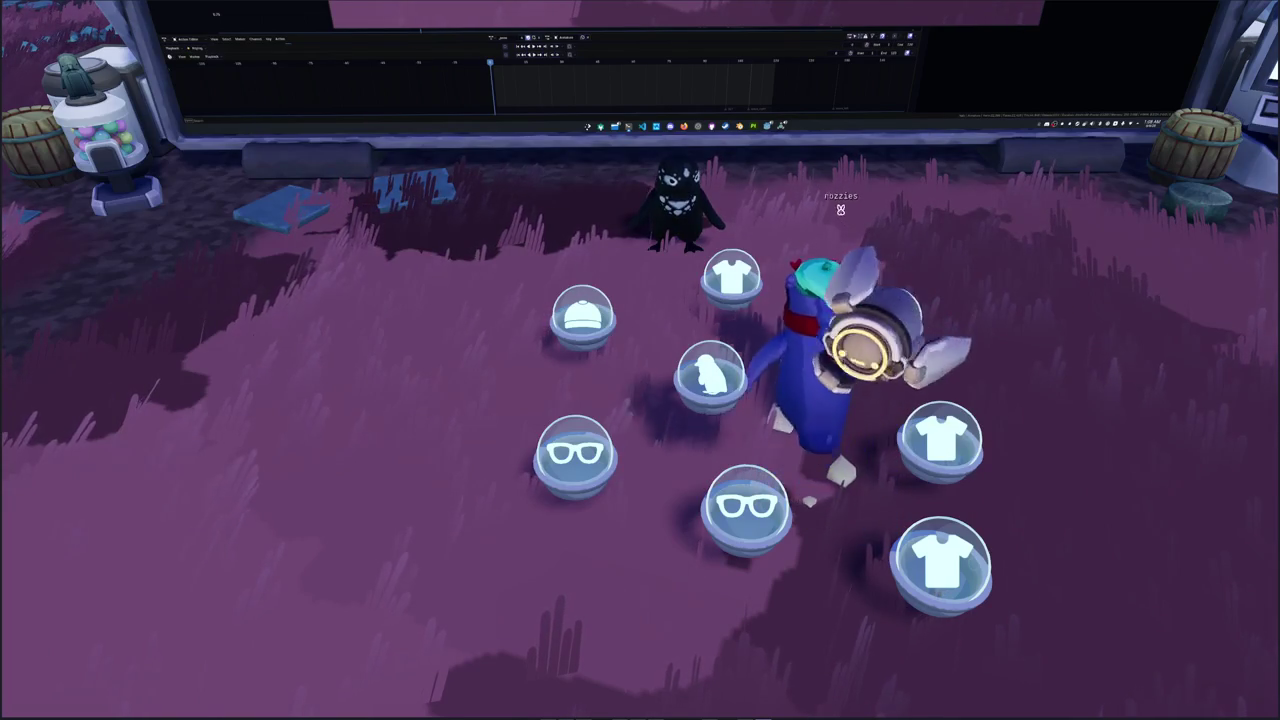
pyautogui.press('s')
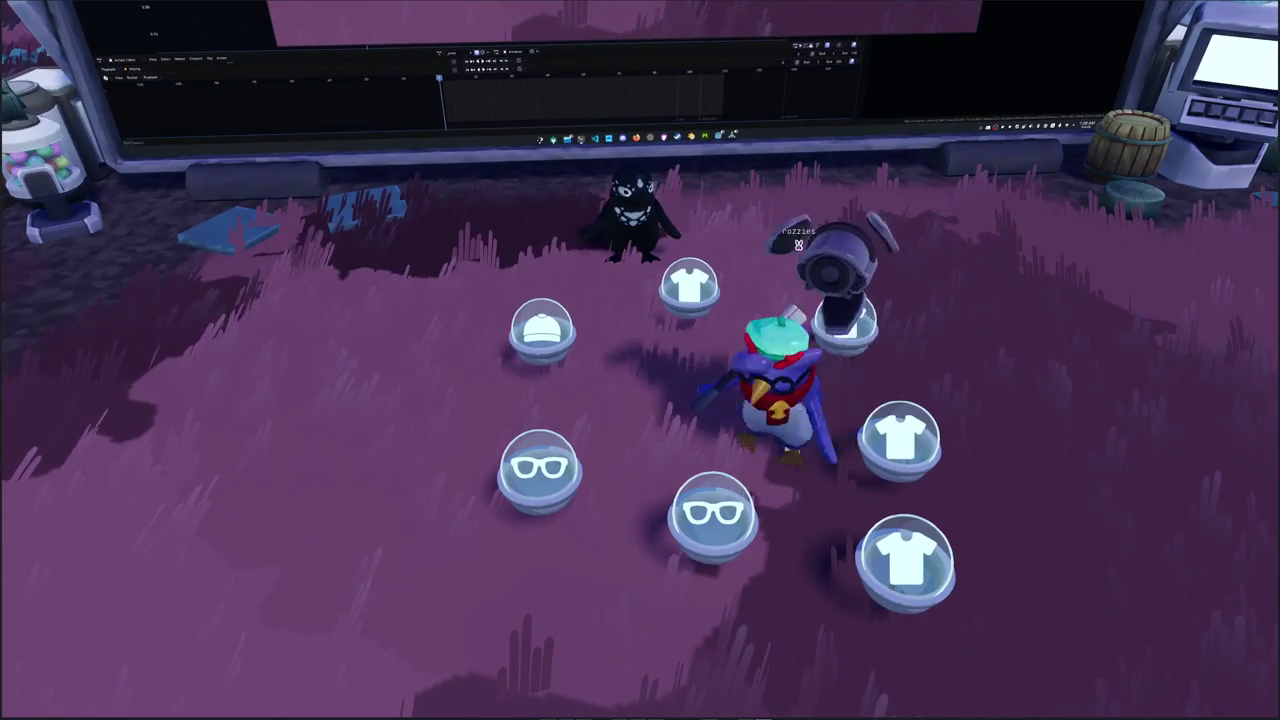
pyautogui.press('w')
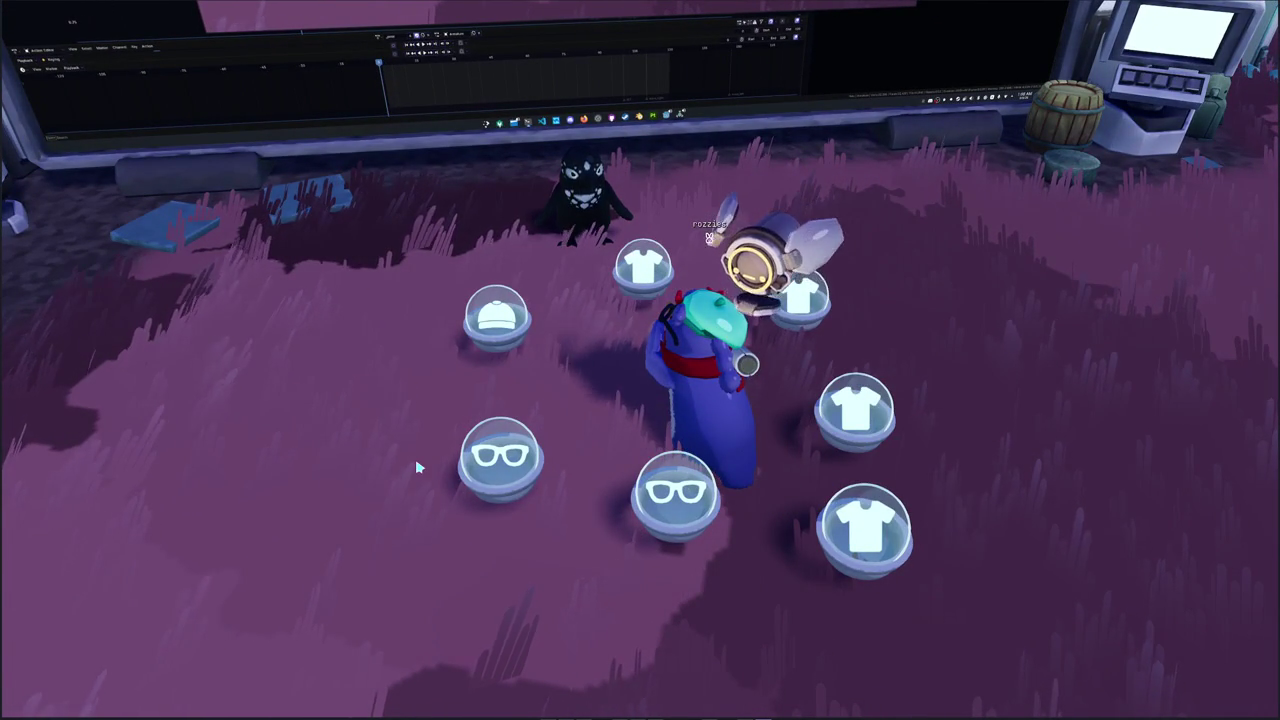
pyautogui.press('a')
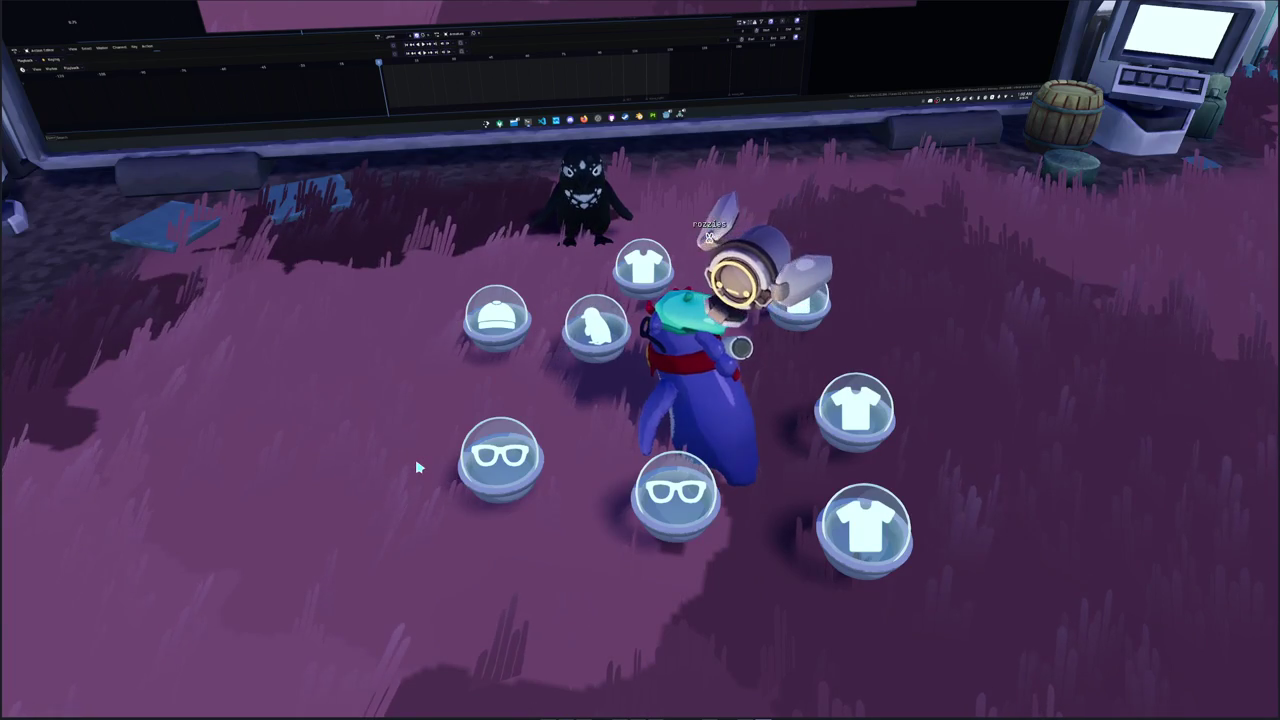
pyautogui.press('a')
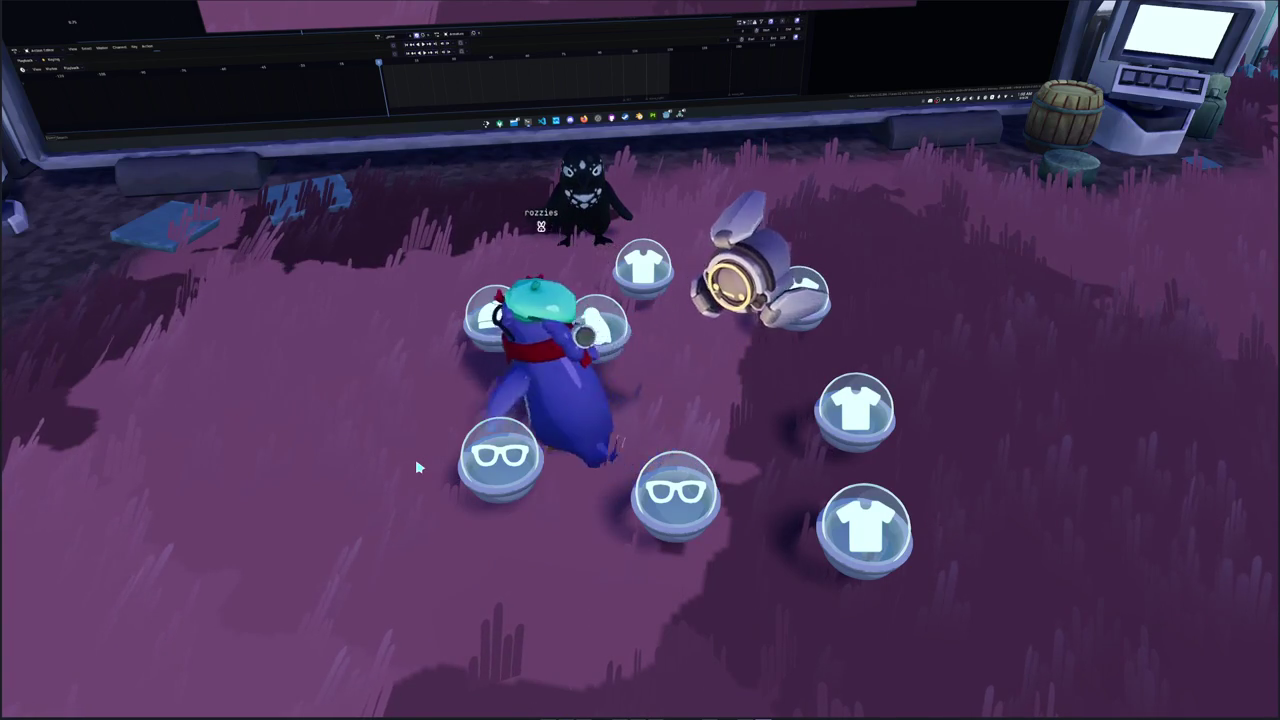
pyautogui.press('a')
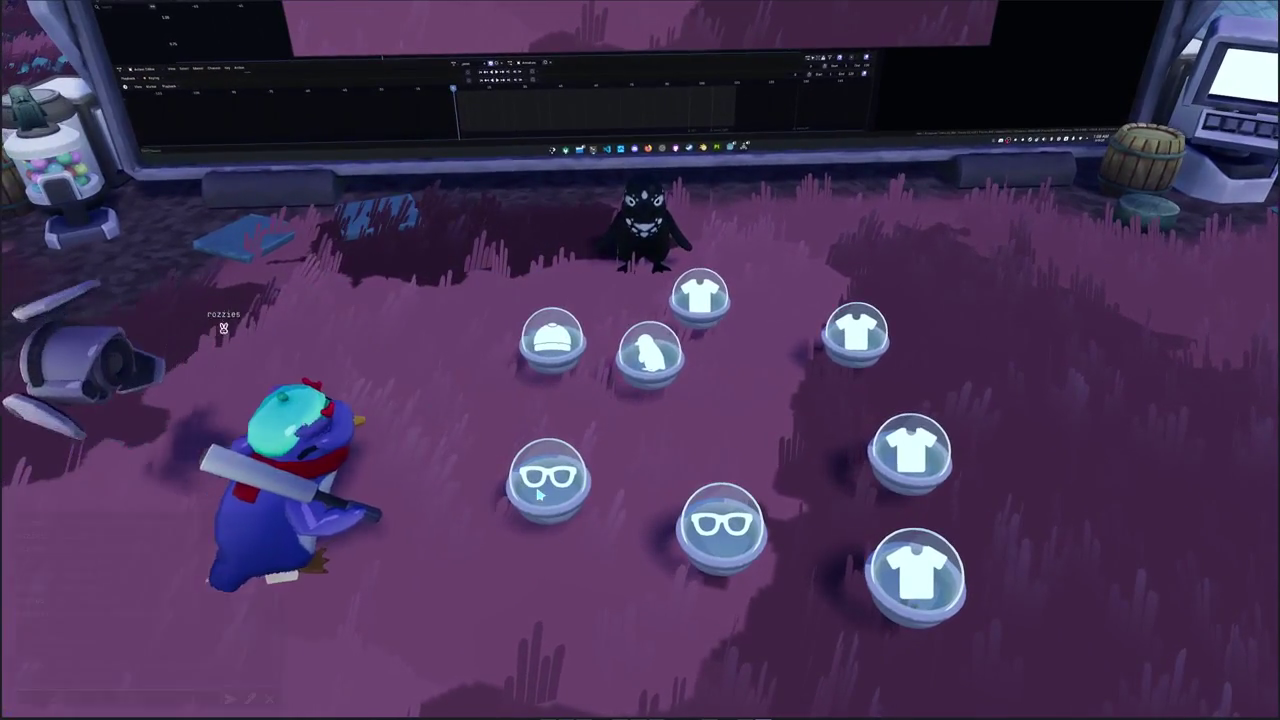
pyautogui.press('Return')
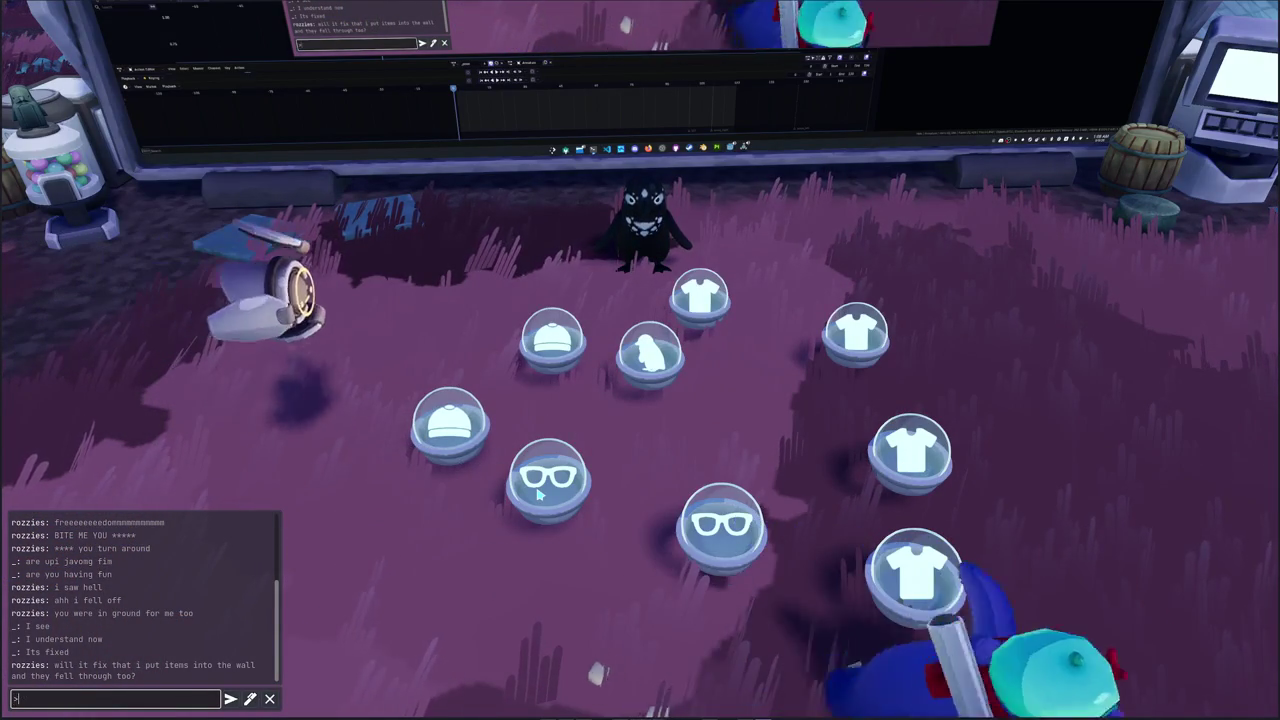
# - Type an emoticon in chat, correct its last character and send it, then nudge the penguin left and right
pyautogui.write('>:]')
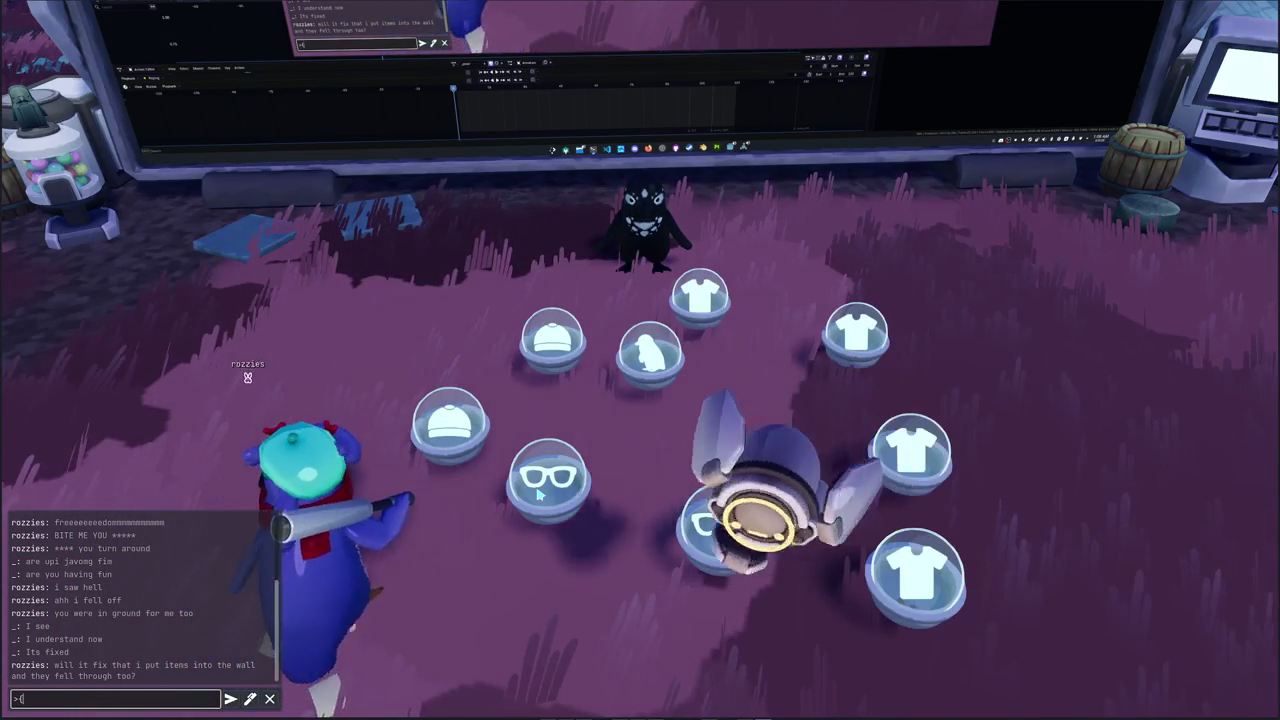
pyautogui.press('BackSpace')
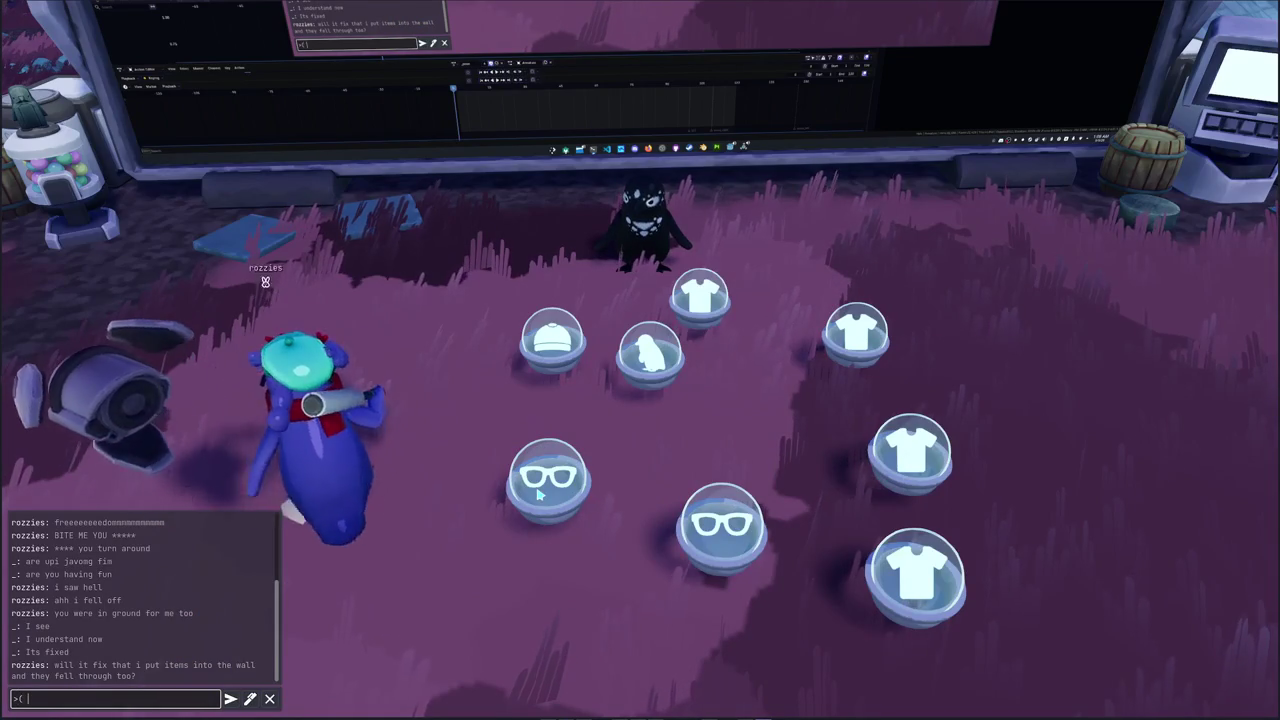
pyautogui.write('>')
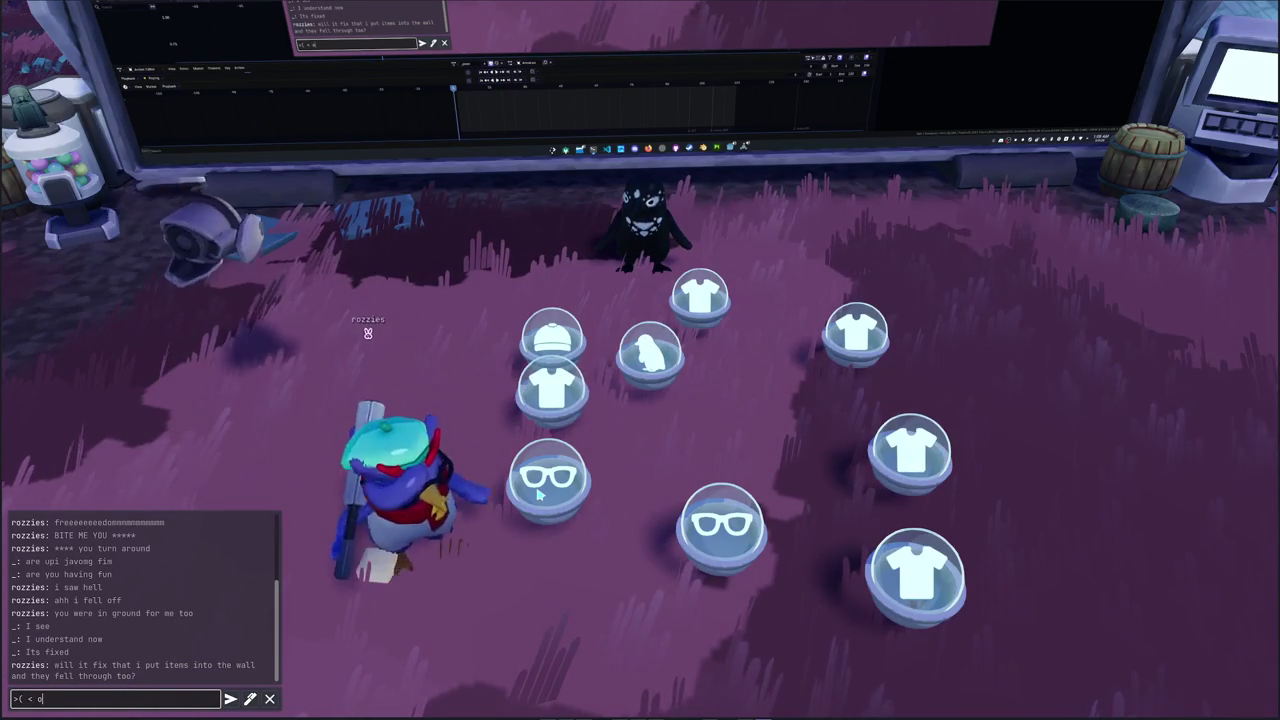
pyautogui.press('Return')
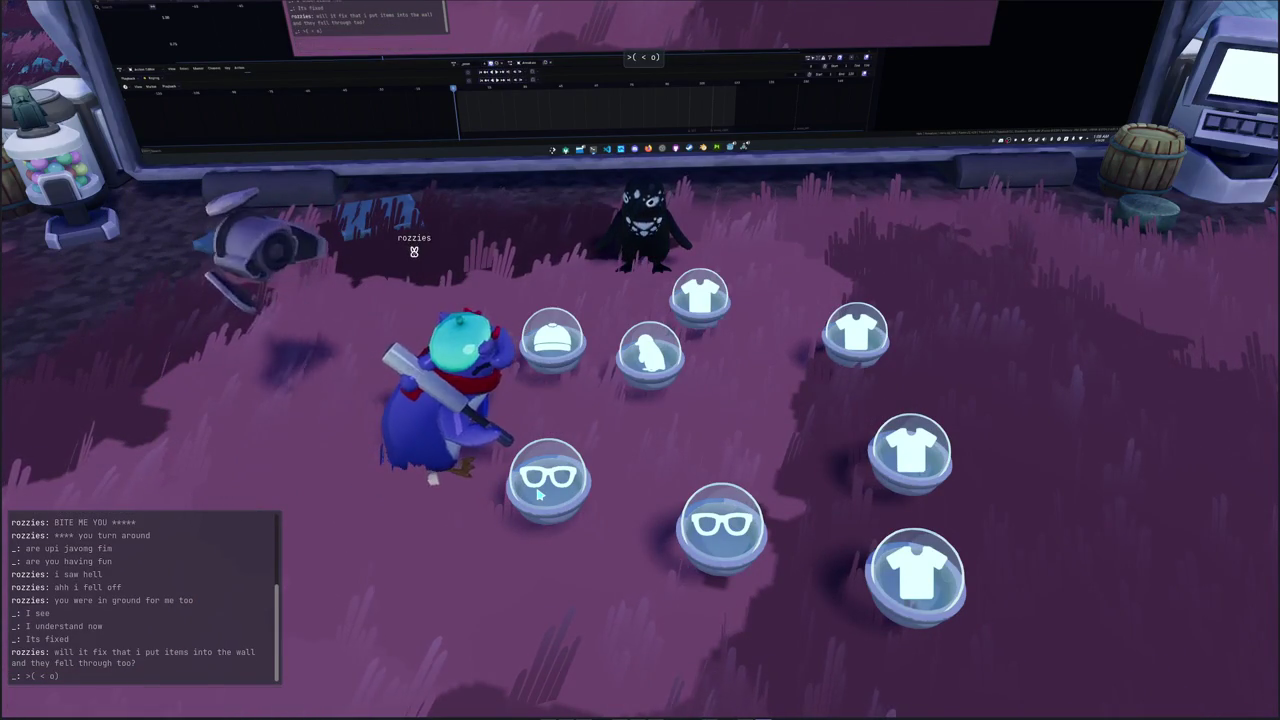
pyautogui.press('a')
pyautogui.press('d')
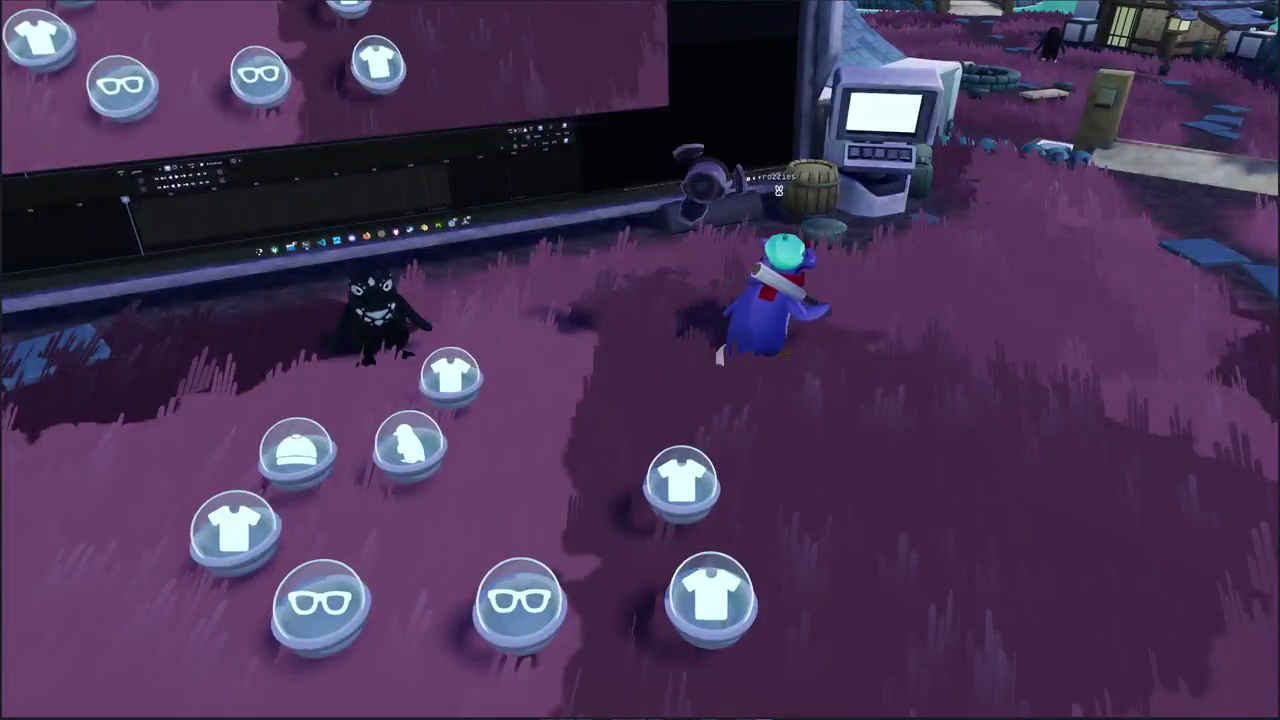
# - Walk the penguin around the left of the bubbles, near the machine, then up to the top shirt bubble
pyautogui.press('a')
pyautogui.press('w')
pyautogui.press('a')
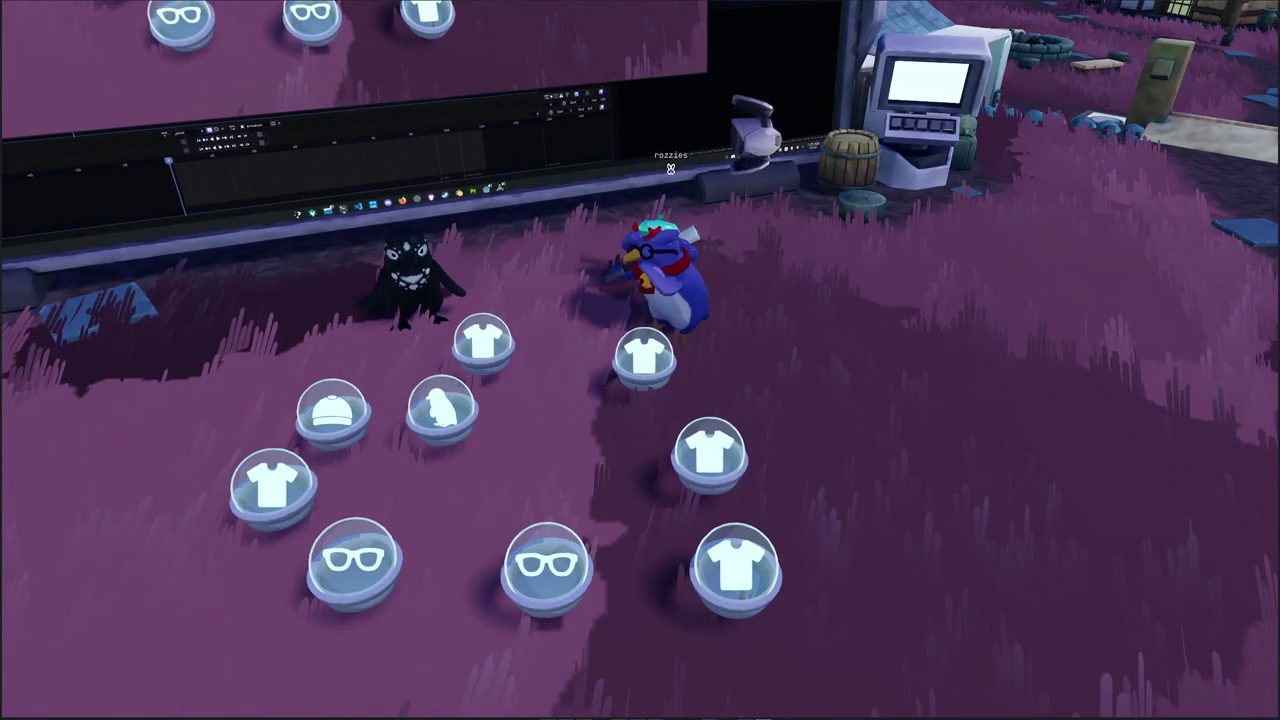
pyautogui.press('s')
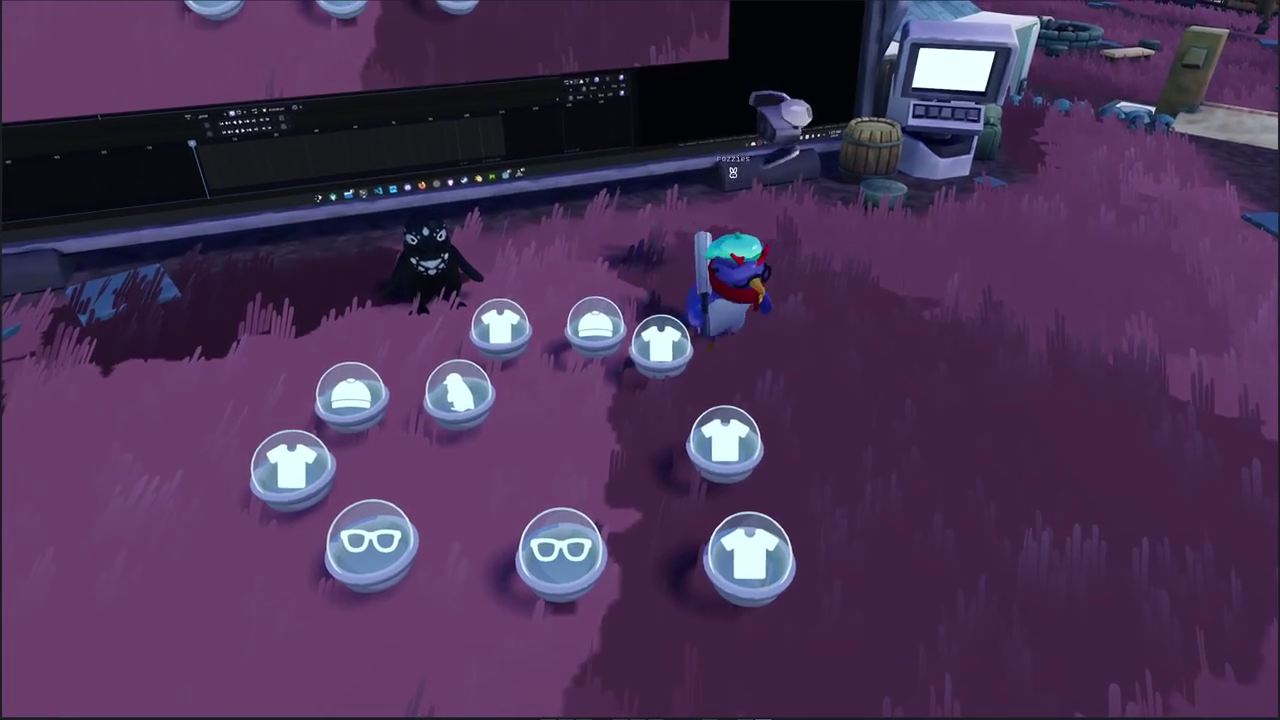
pyautogui.press('d')
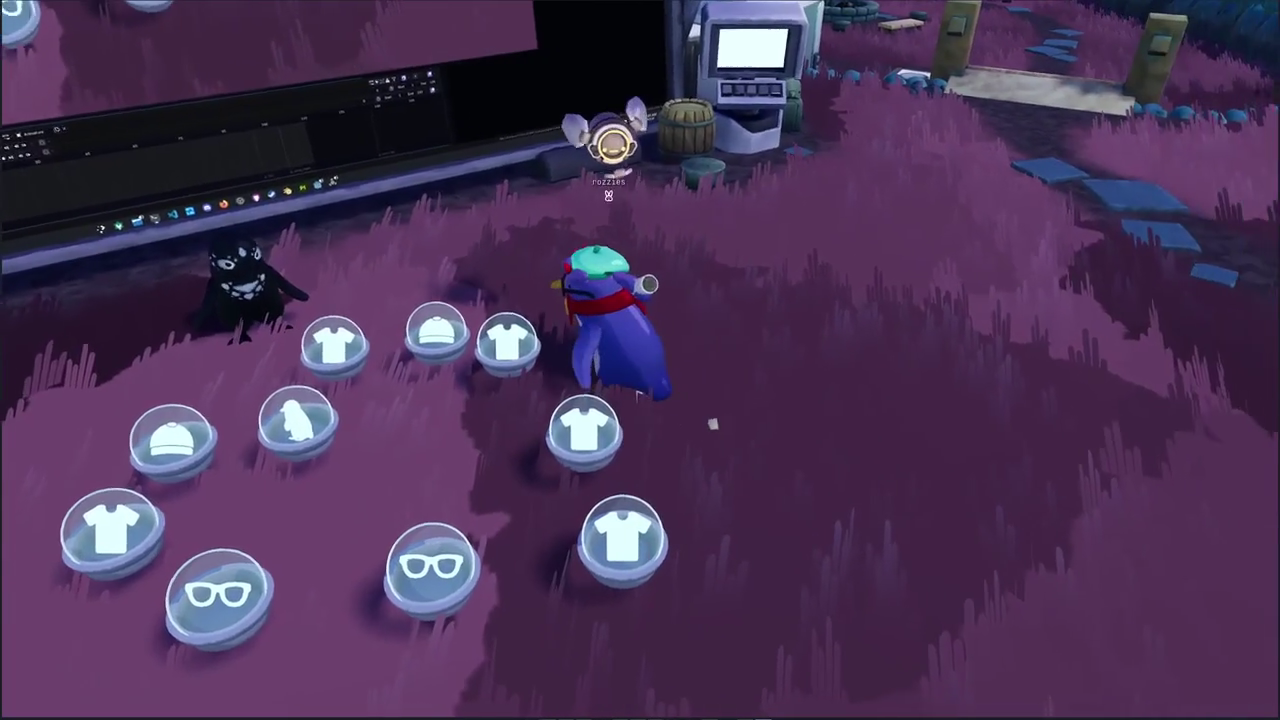
pyautogui.press('a')
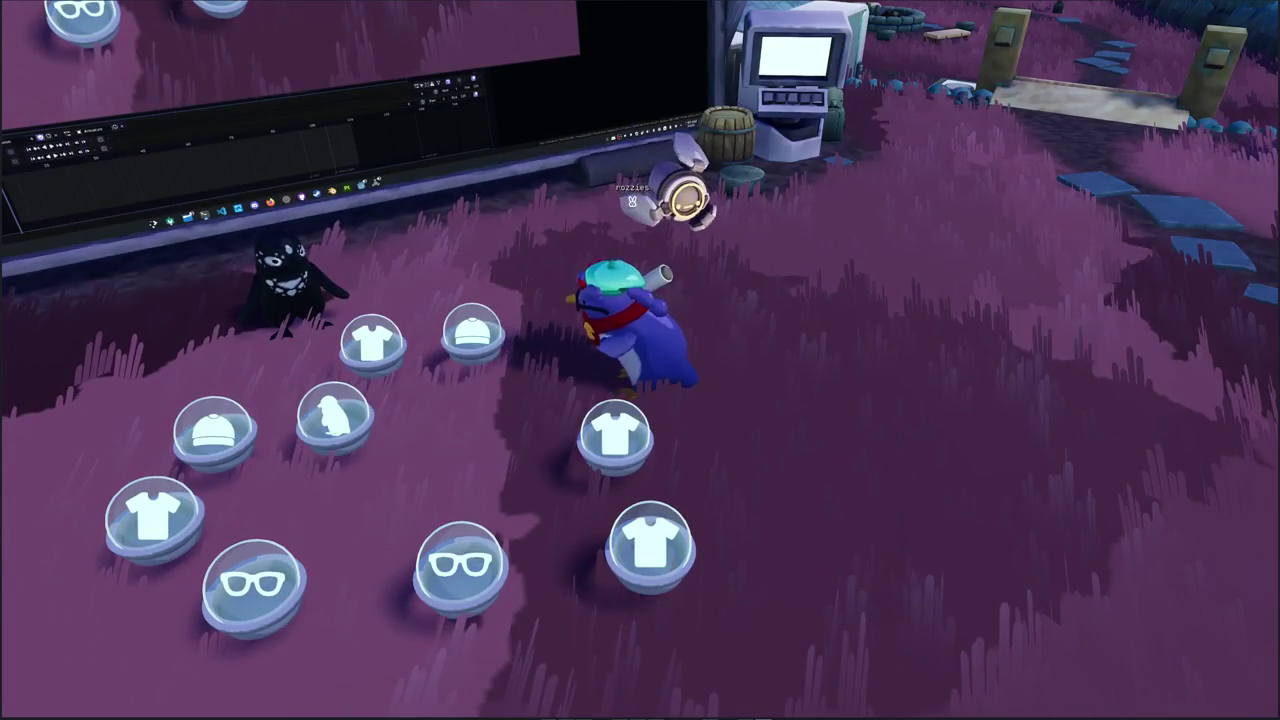
pyautogui.press('s')
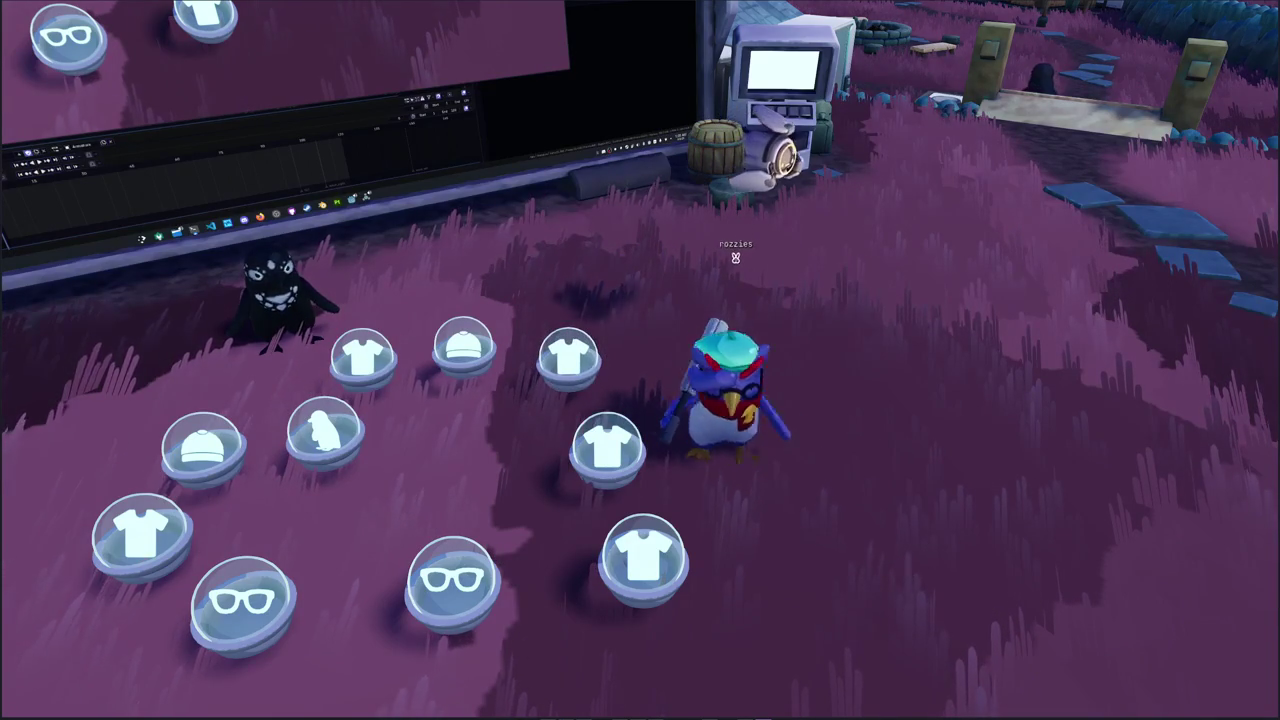
pyautogui.press('s')
pyautogui.press('d')
pyautogui.press('w')
pyautogui.press('d')
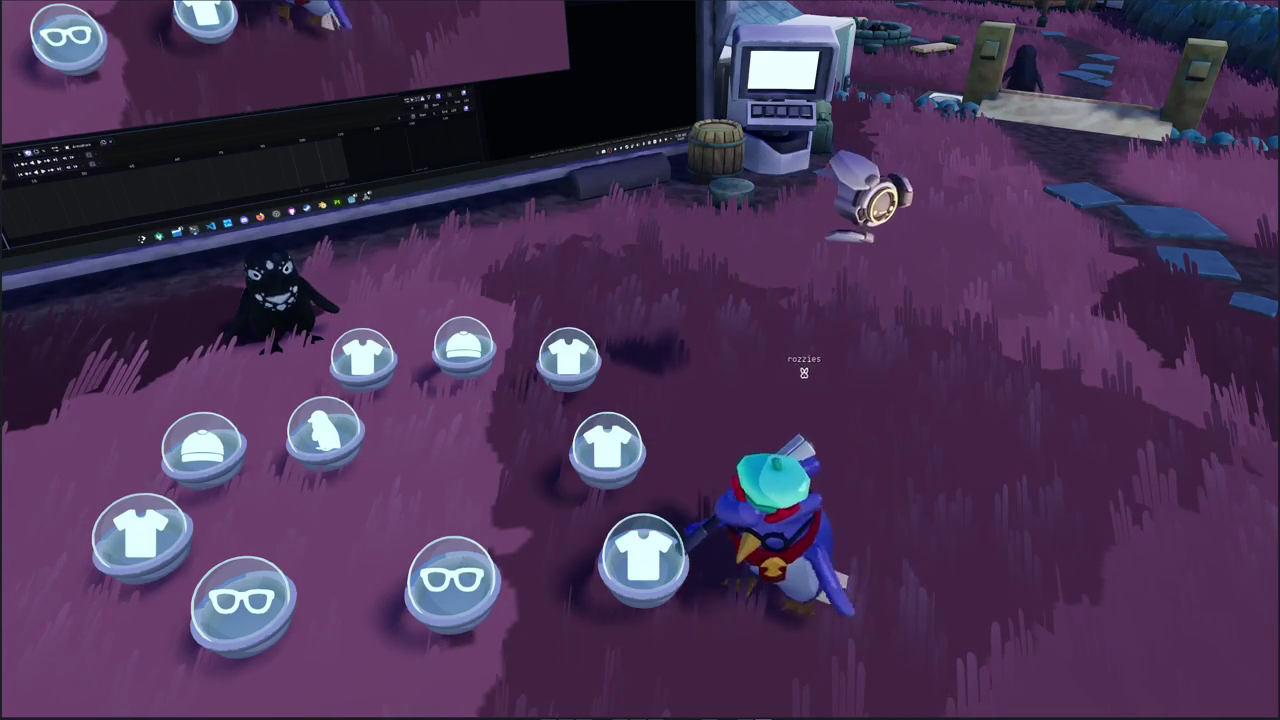
pyautogui.press('w')
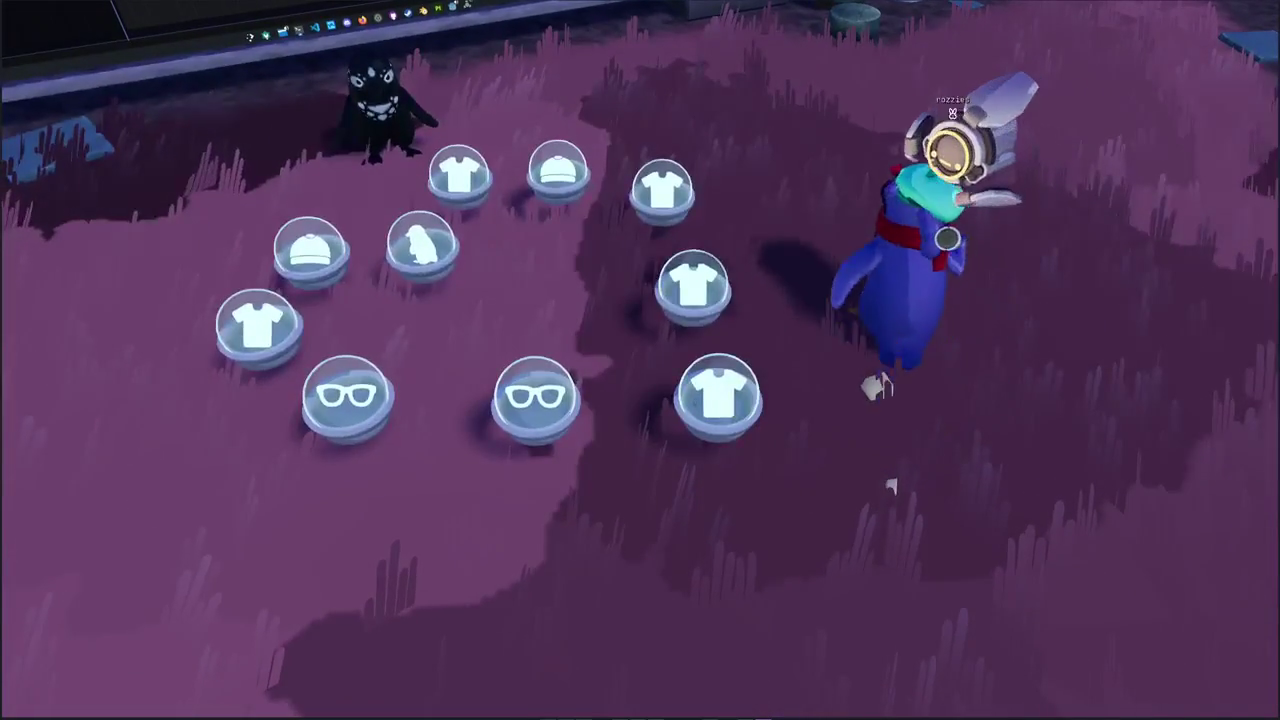
pyautogui.press('a')
pyautogui.press('a')
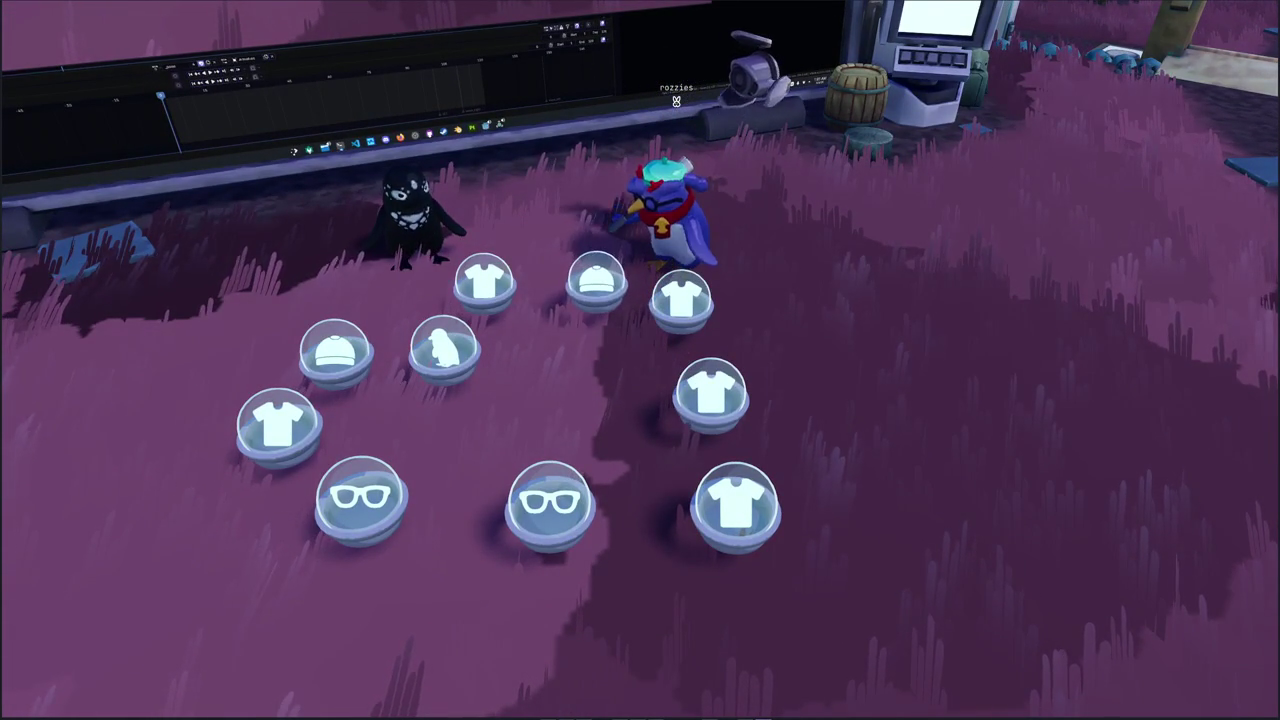
pyautogui.press('s')
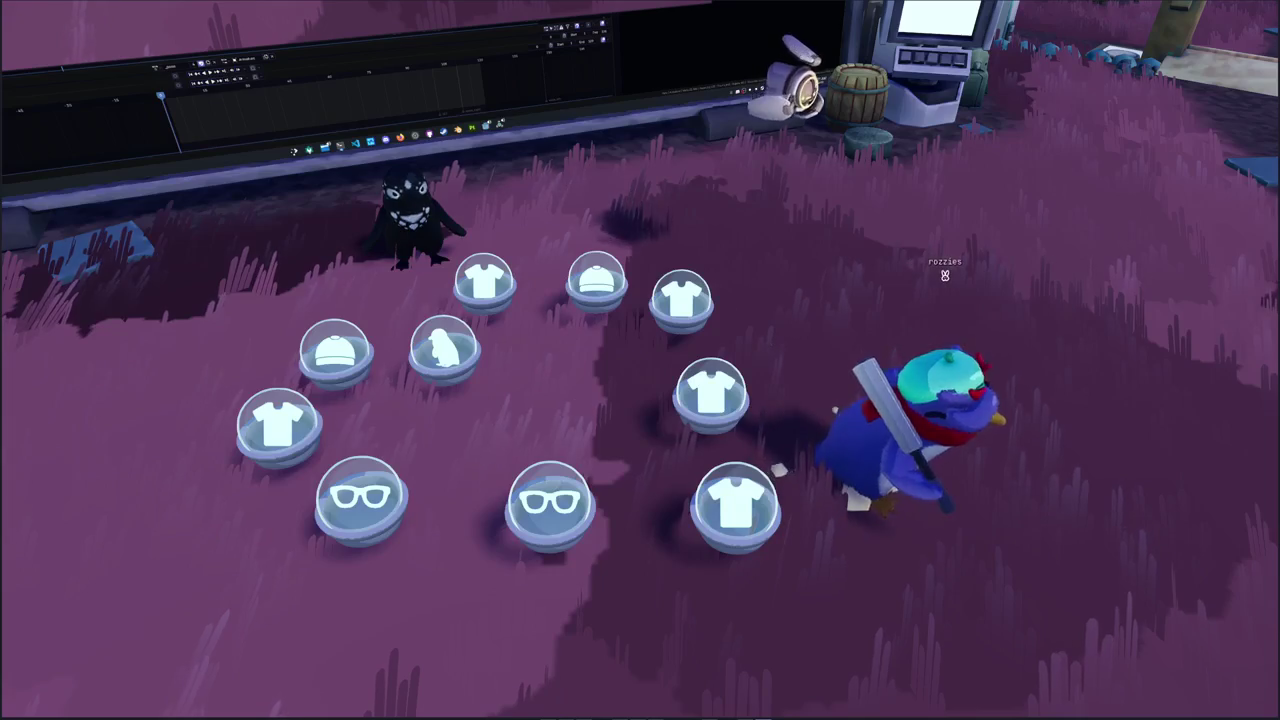
pyautogui.press('w')
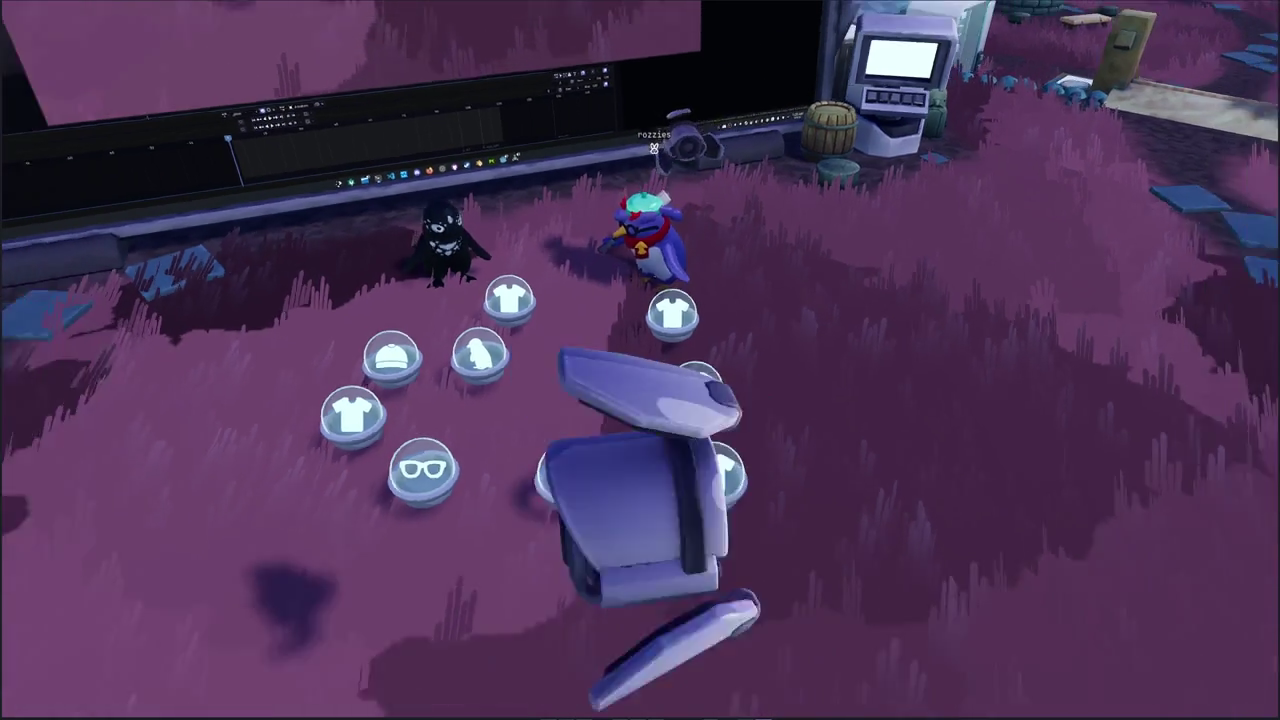
# - Level the camera, then walk beside the blue penguin past the Round Glasses Parchment and Lavender bubbles
pyautogui.scroll(-3, 640, 360)
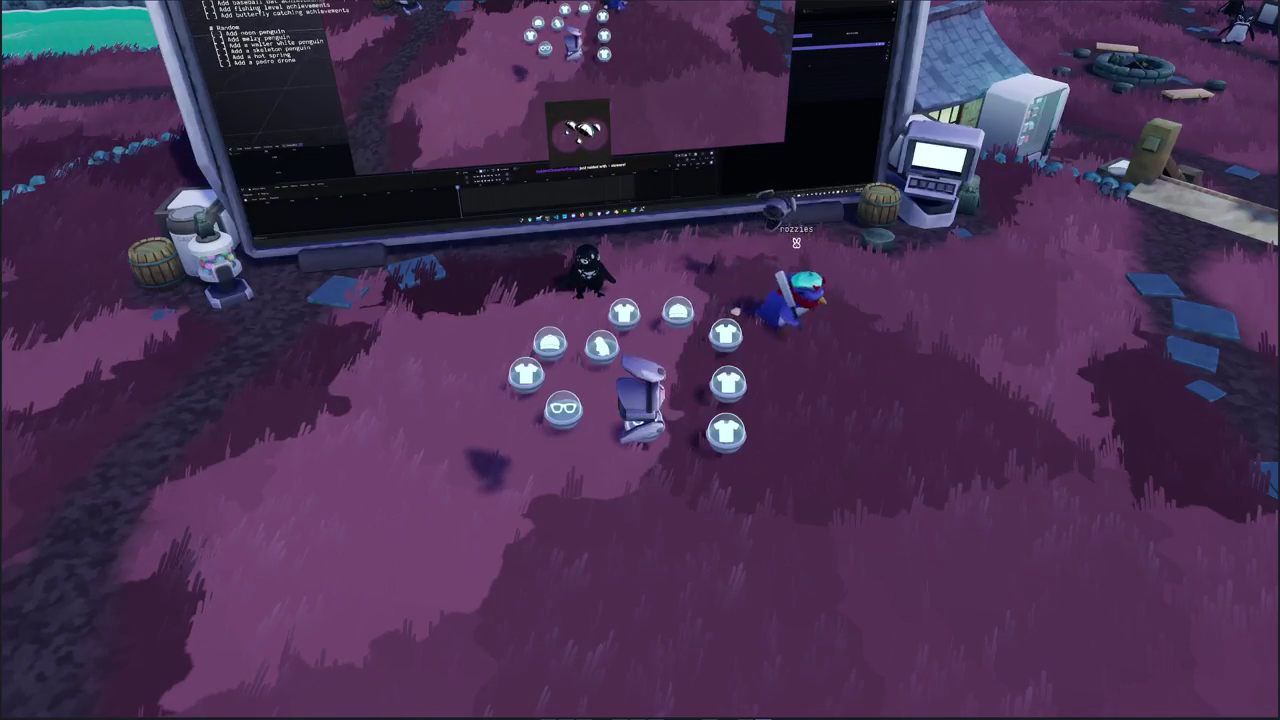
pyautogui.press('e')
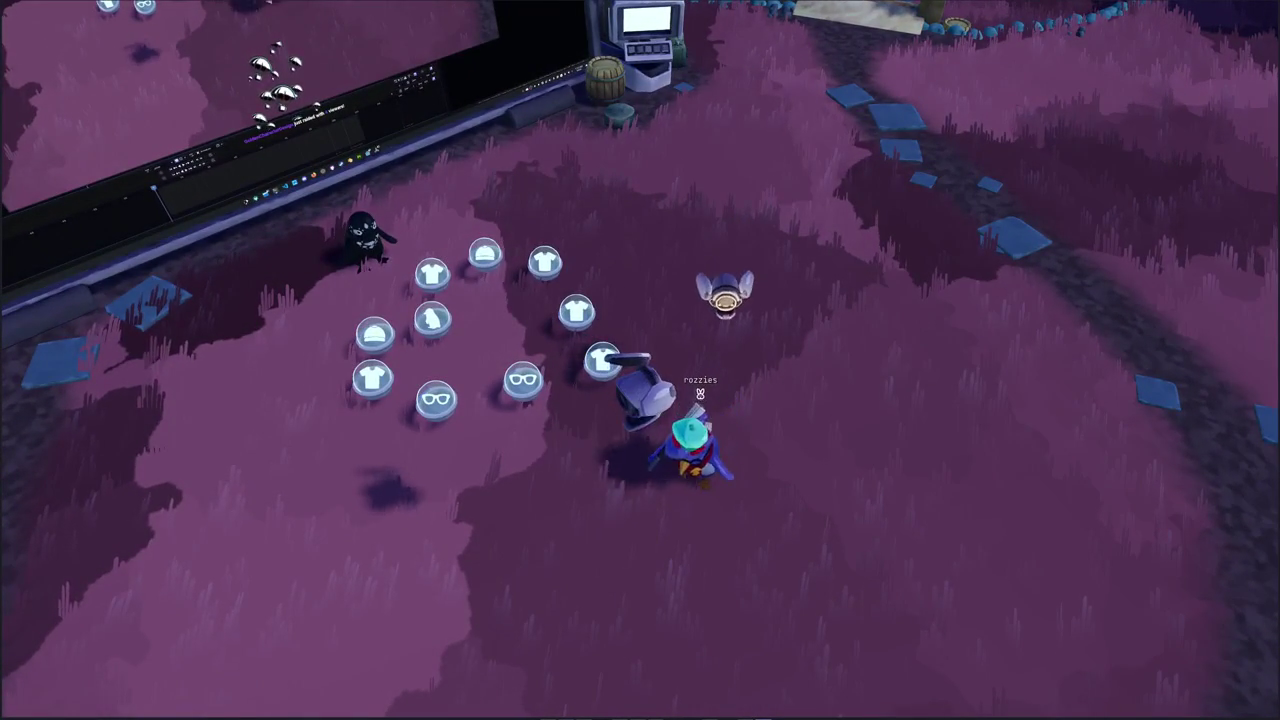
pyautogui.press('q')
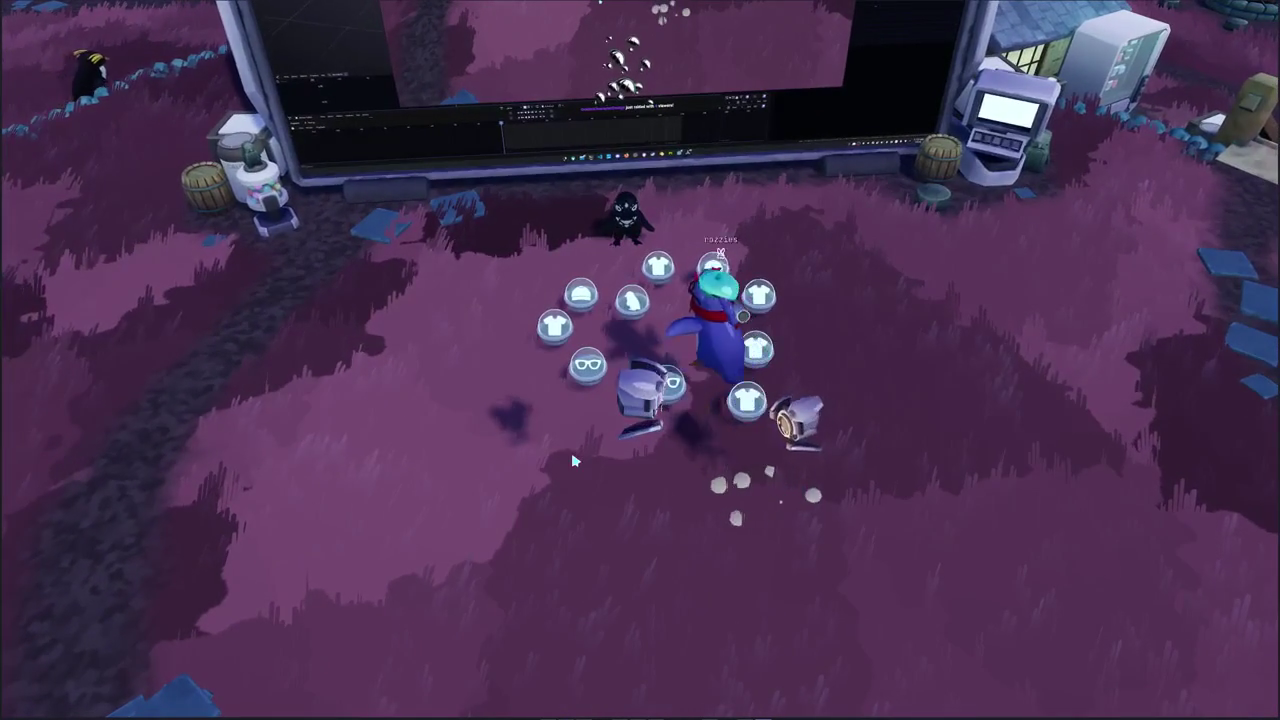
pyautogui.scroll(5, 573, 460)
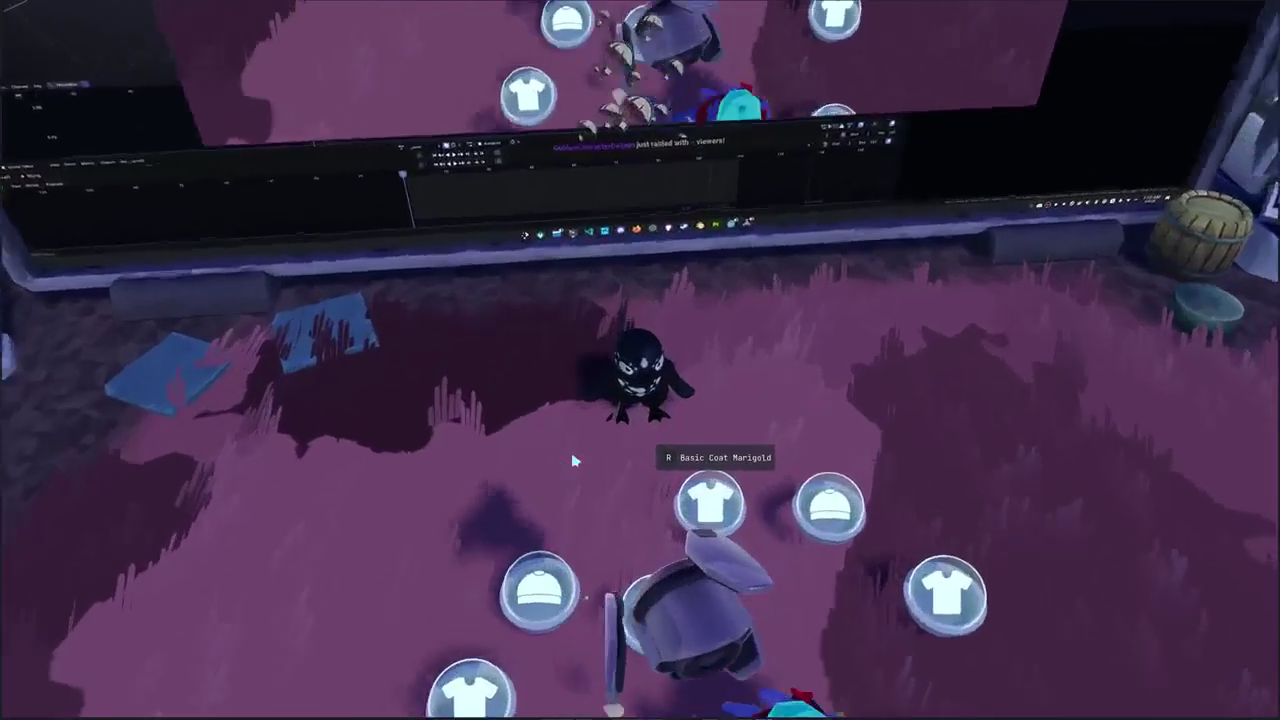
pyautogui.press('e')
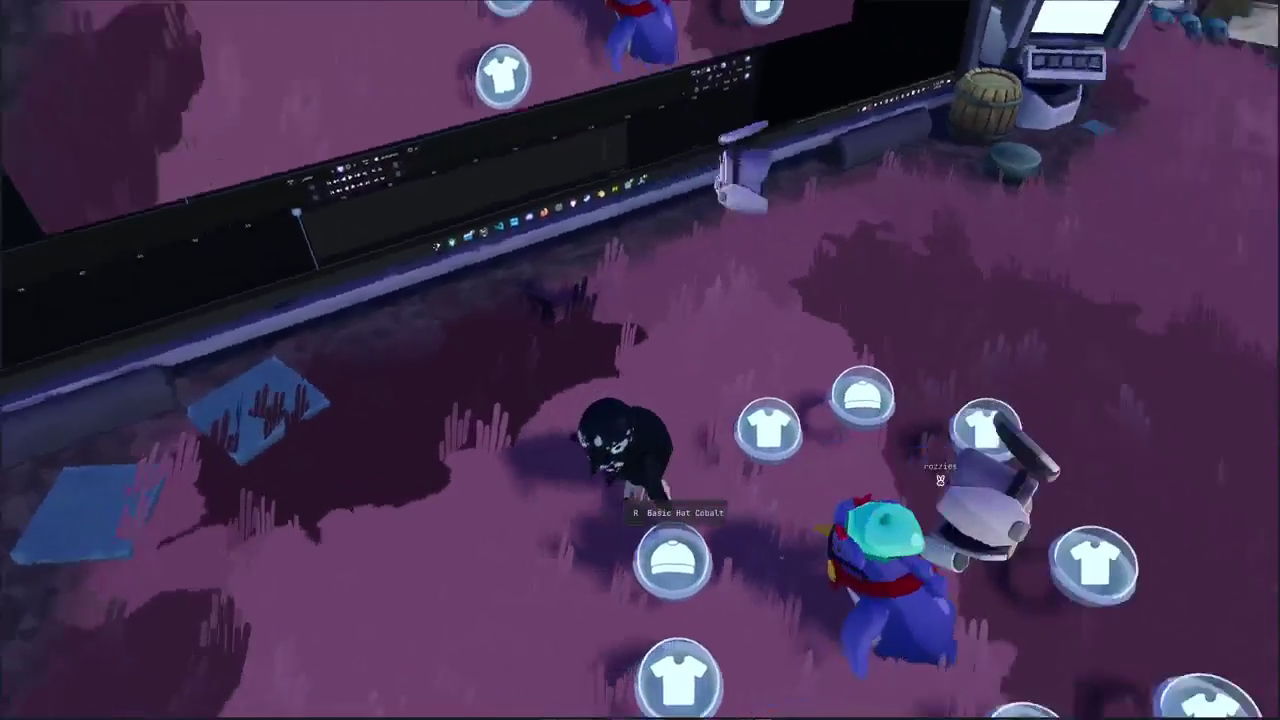
pyautogui.press('e')
pyautogui.press('w')
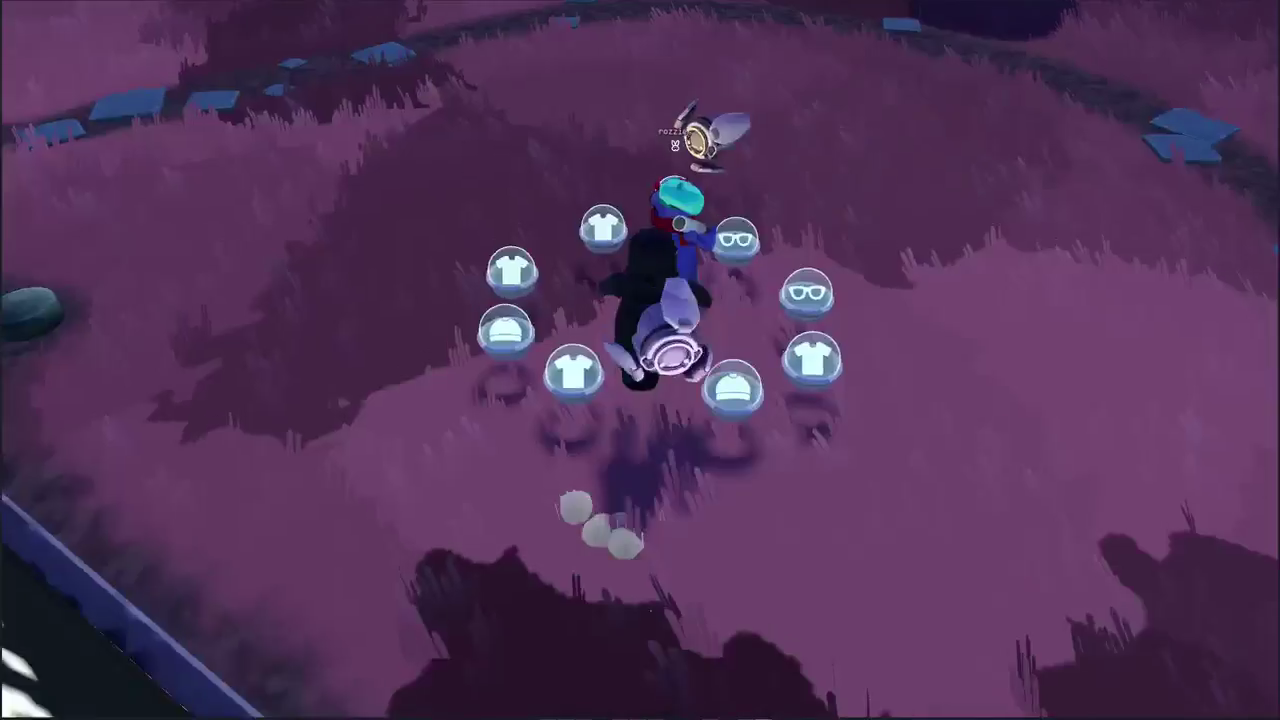
pyautogui.press('w')
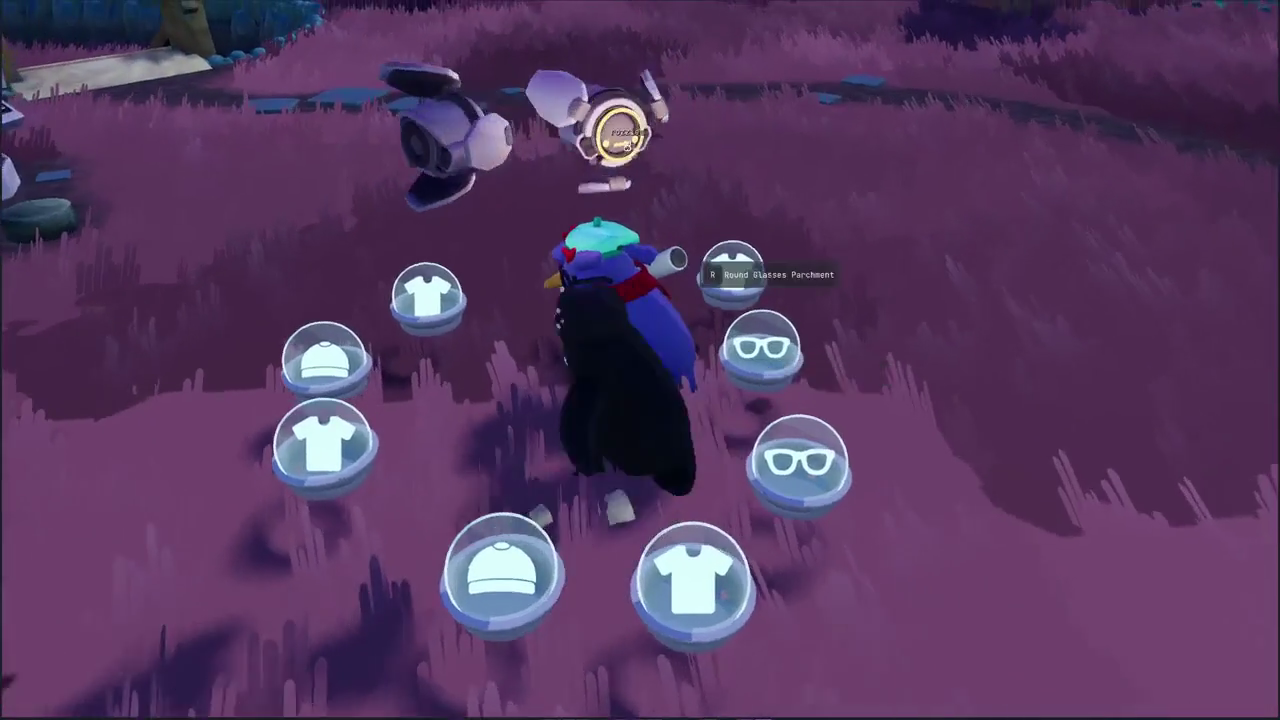
pyautogui.press('w')
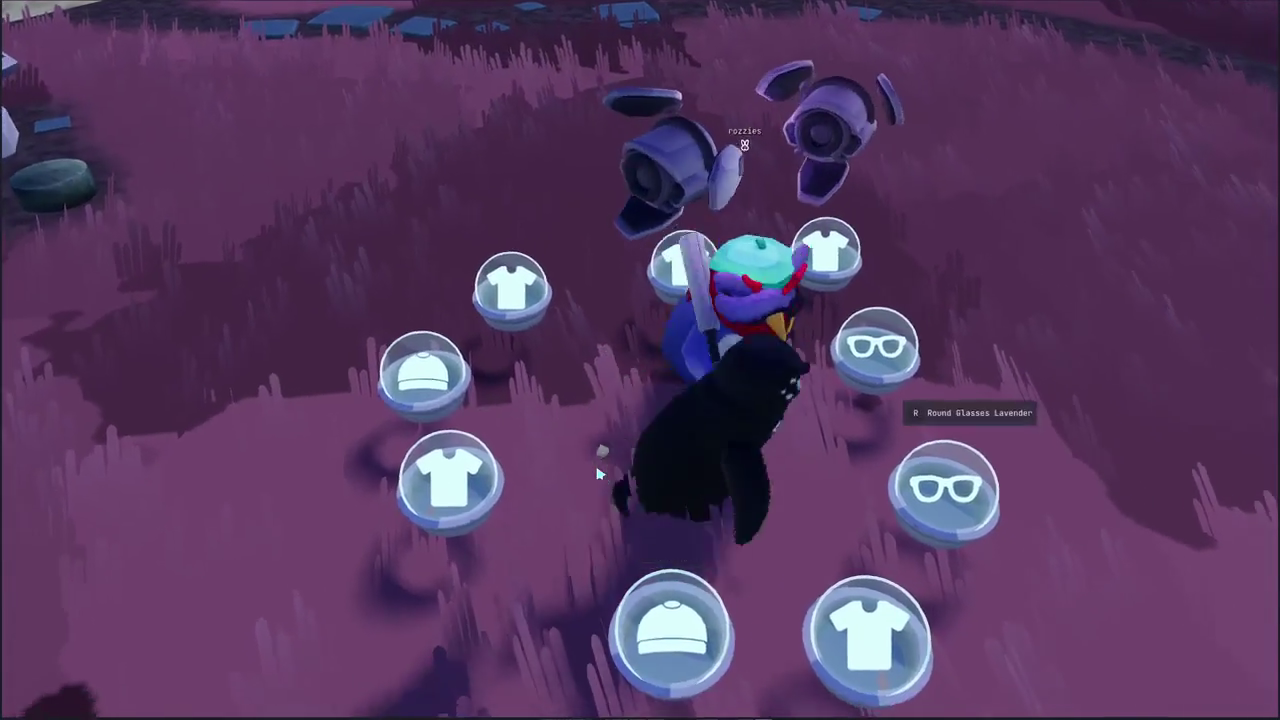
pyautogui.press('w')
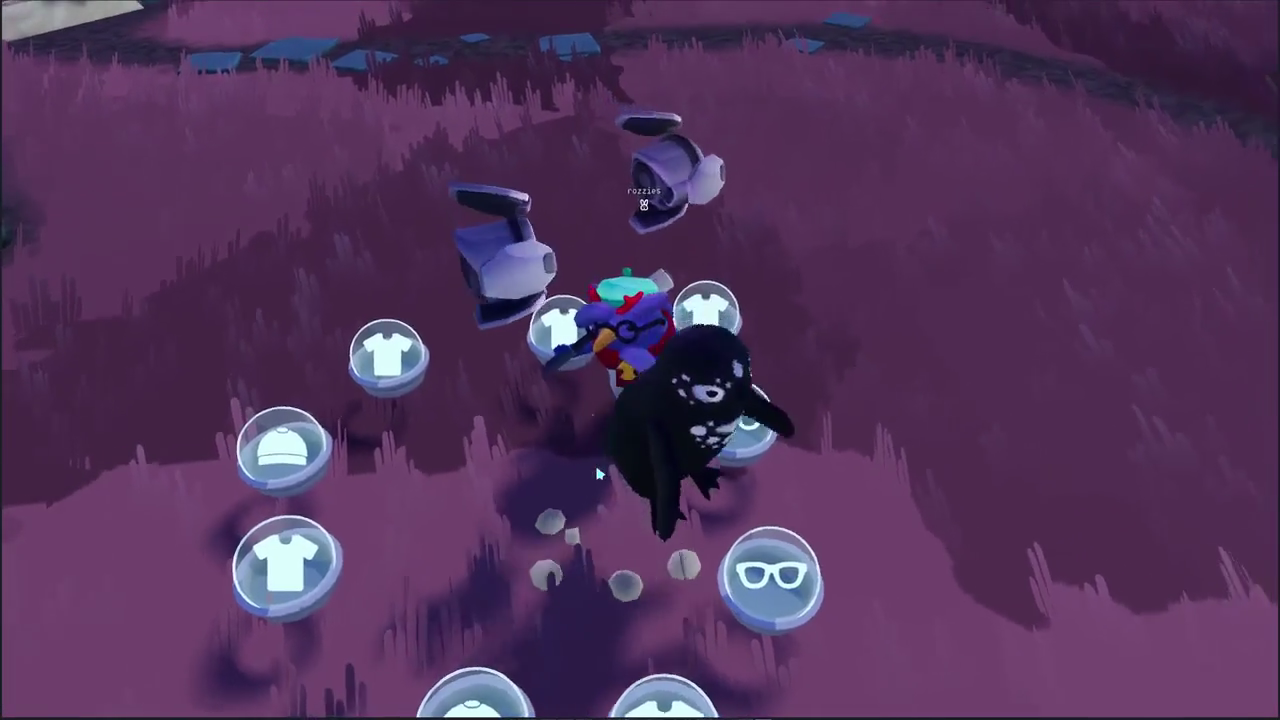
# - Circle near the blue penguin, dipping to the Basic Hat Cobalt bubble before approaching Basic Shirt Eggplant
pyautogui.press('a')
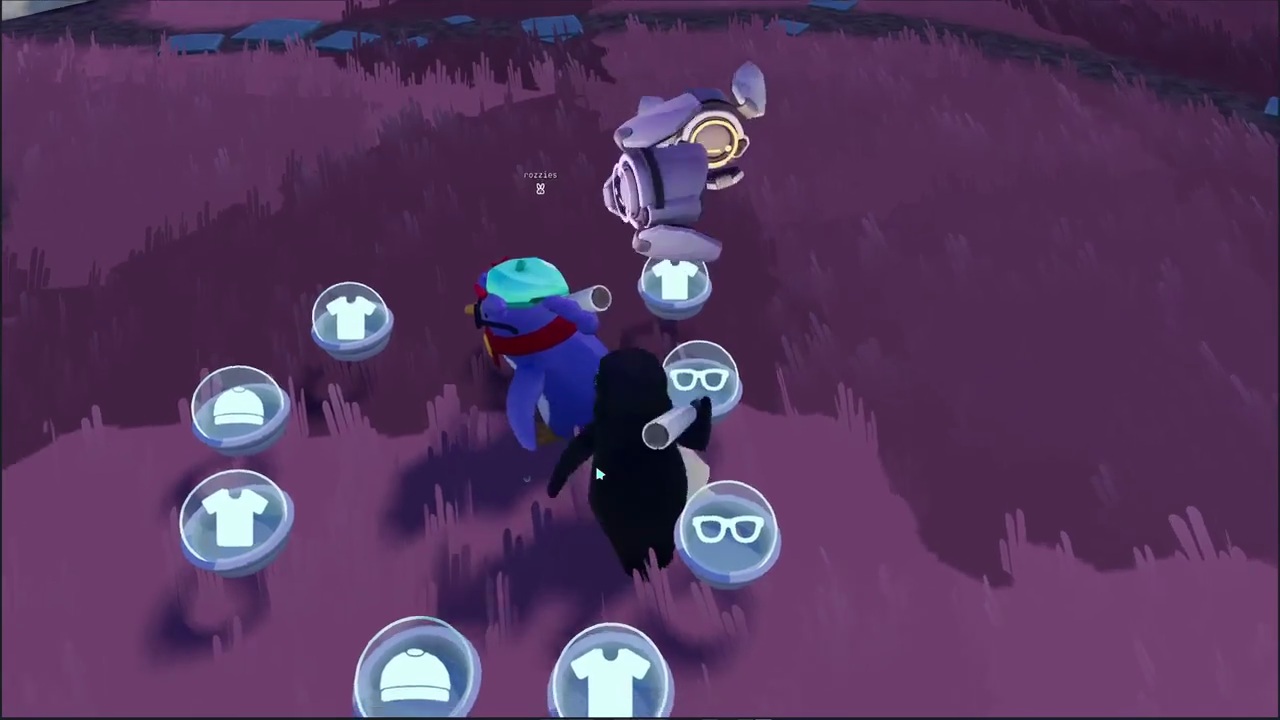
pyautogui.press('a')
pyautogui.press('a')
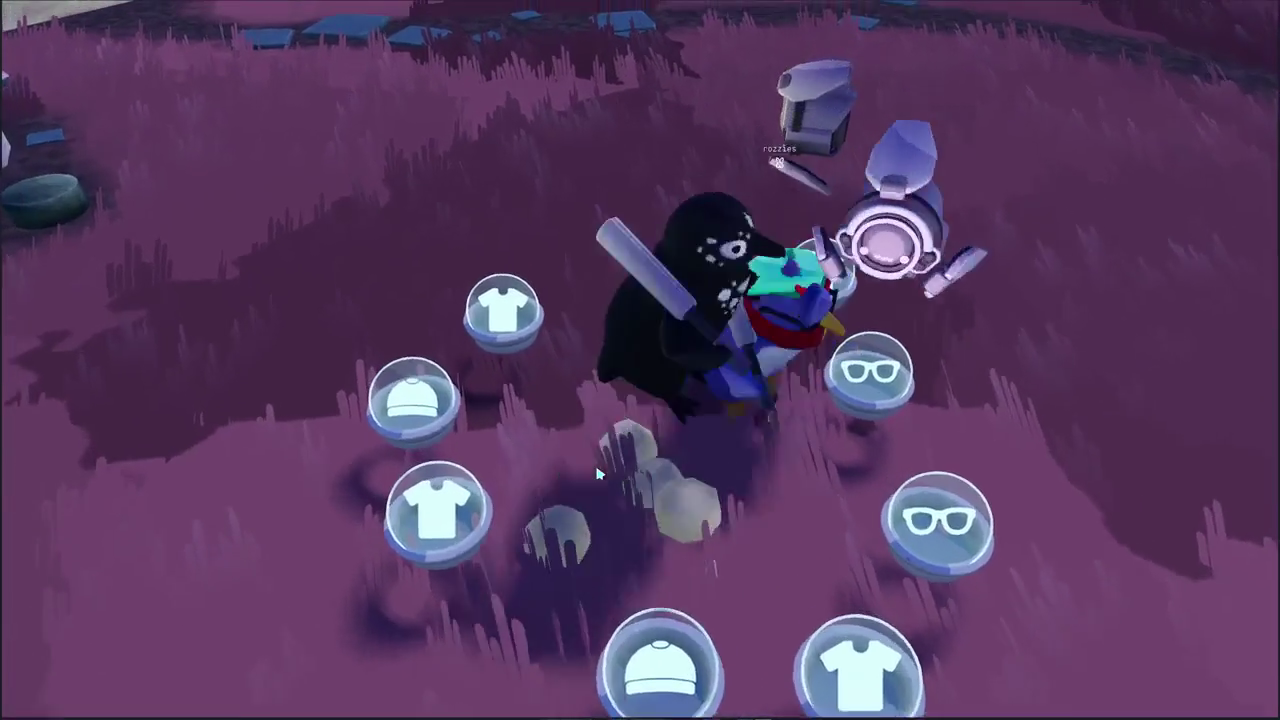
pyautogui.press('s')
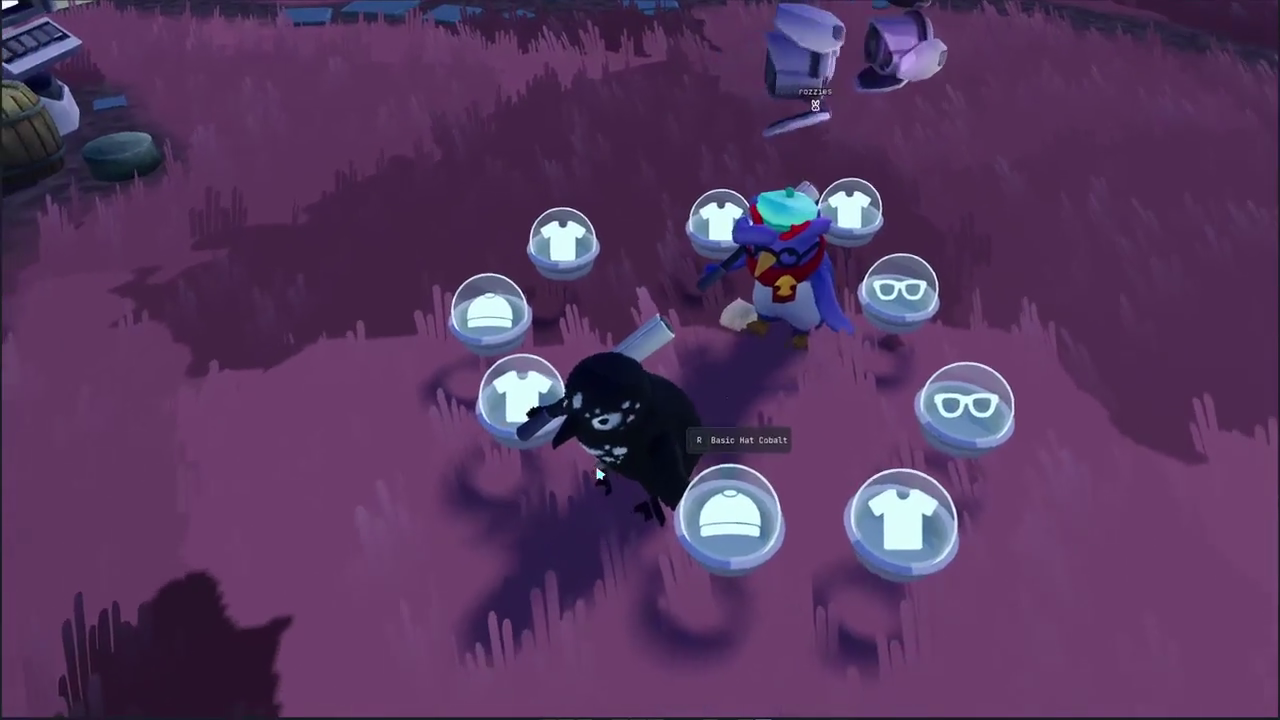
pyautogui.press('s')
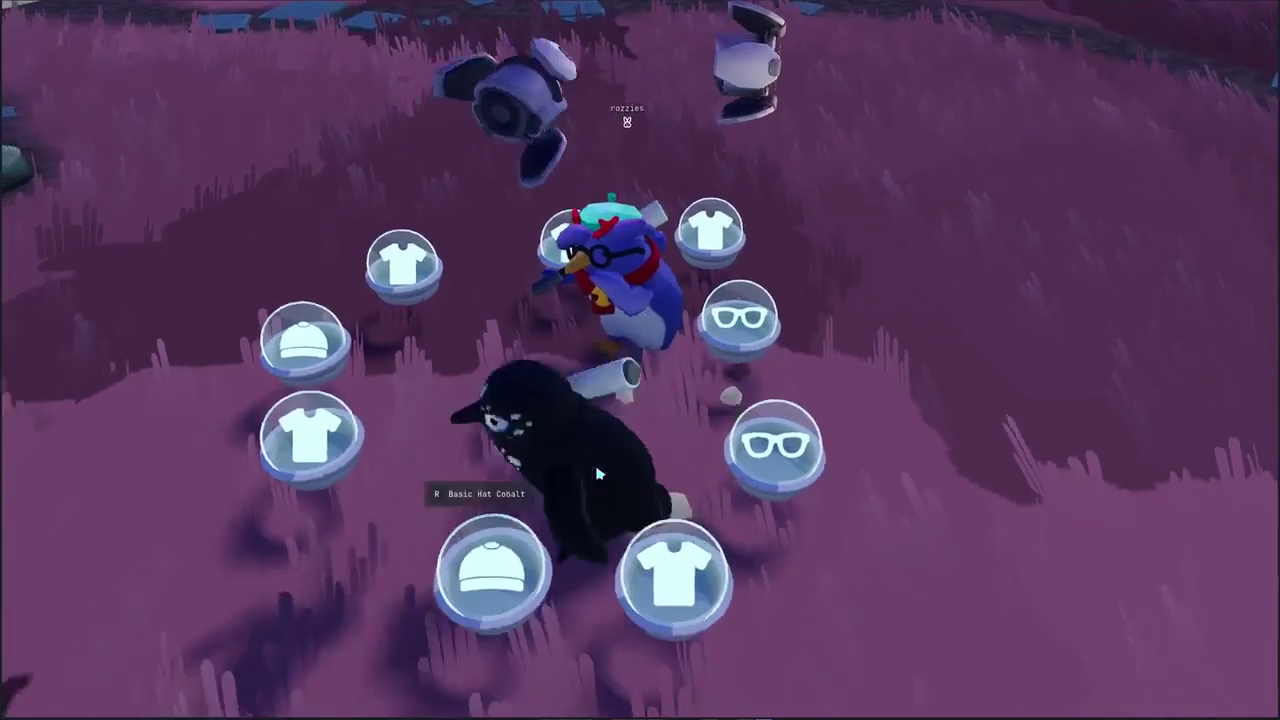
pyautogui.press('w')
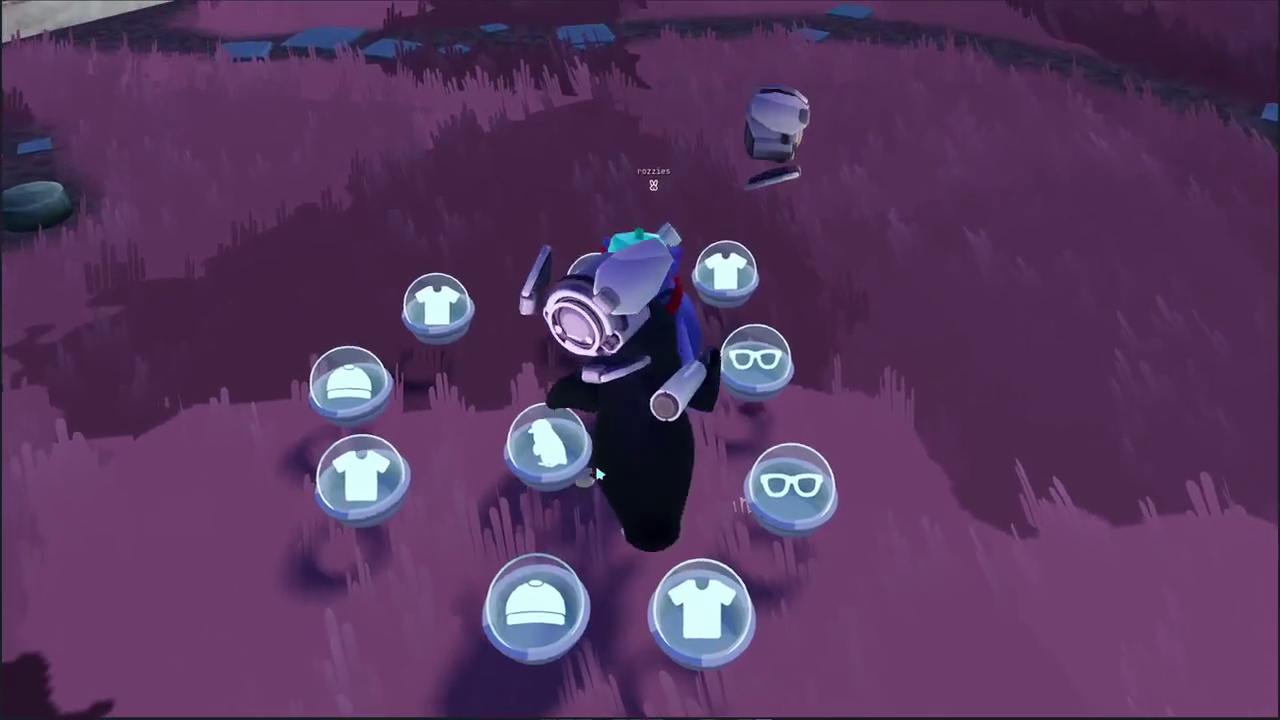
pyautogui.press('w')
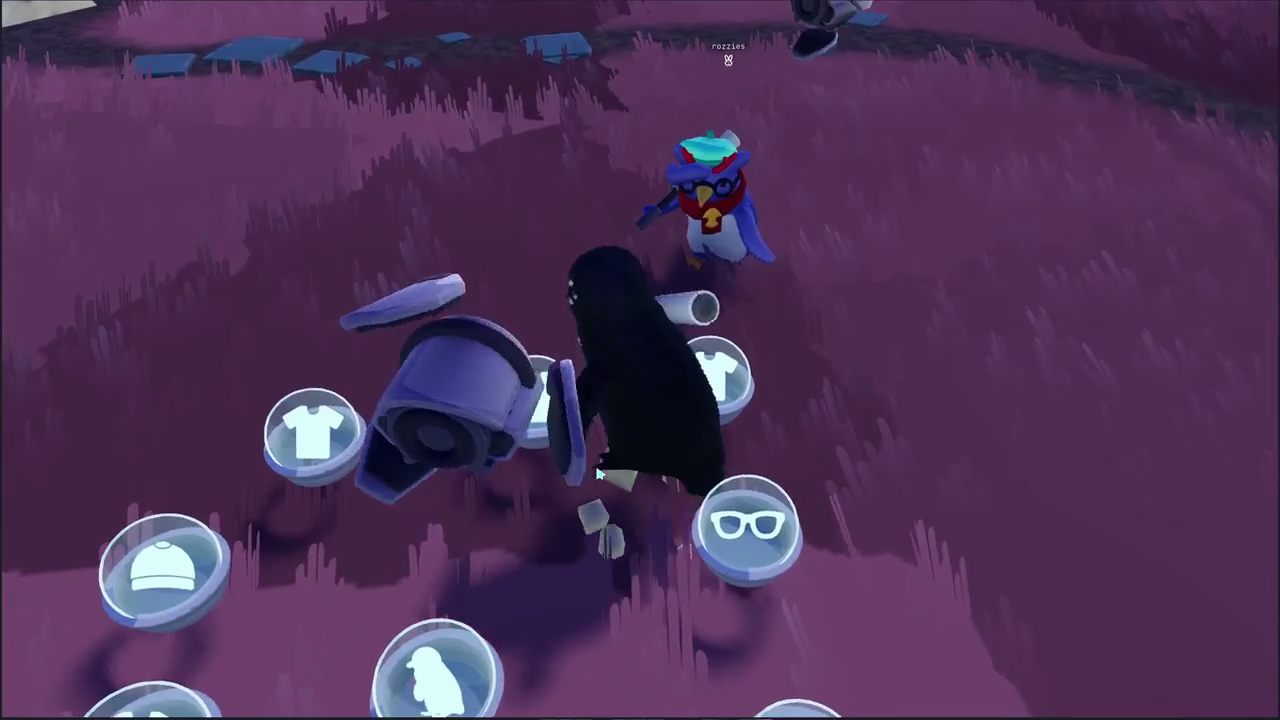
pyautogui.press('s')
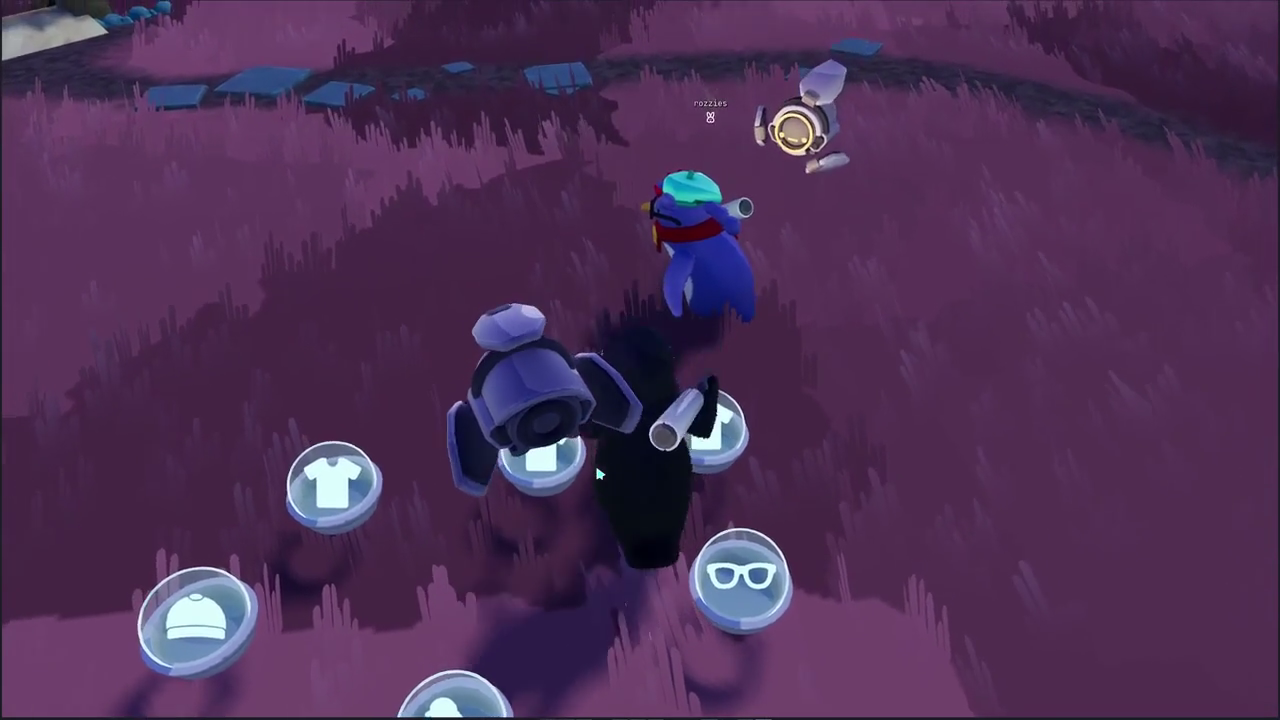
# - Walk past the Basic Coat Slate, Basic Hat Cobalt and Basic Coat Marigold bubbles, ending at Basic Shirt Eggplant
pyautogui.press('a')
pyautogui.press('a')
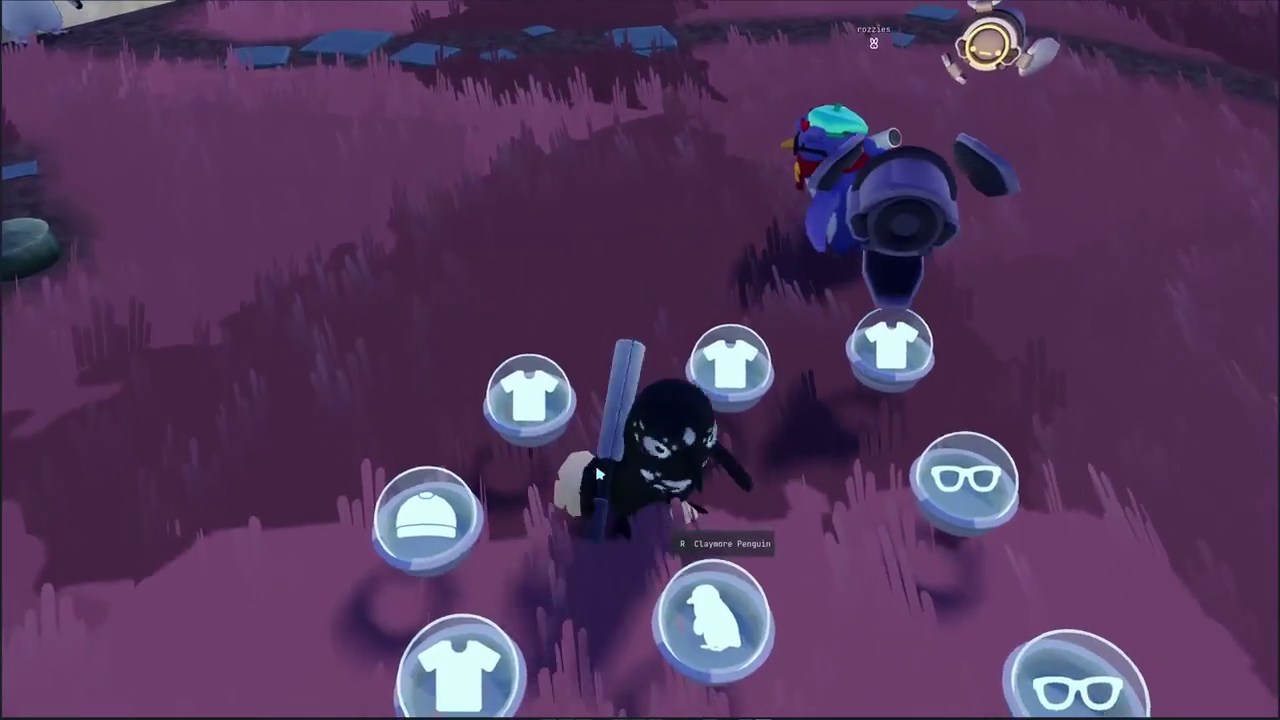
pyautogui.press('s')
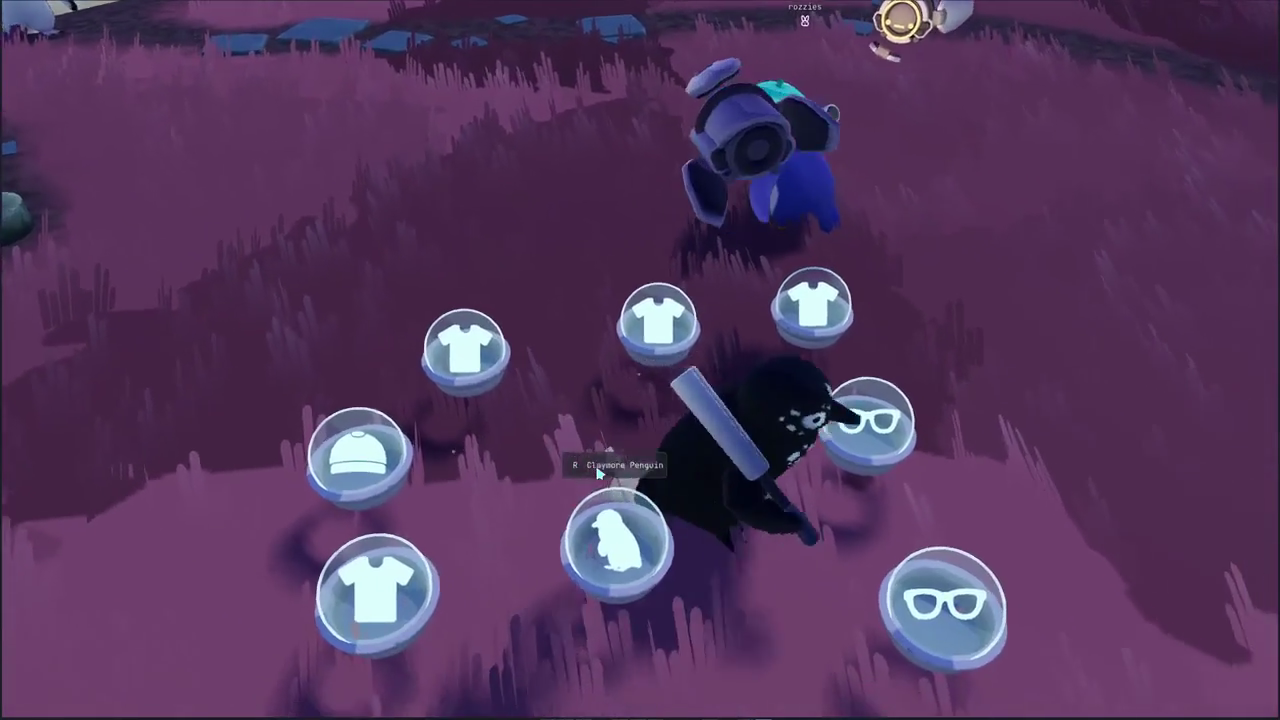
pyautogui.press('s')
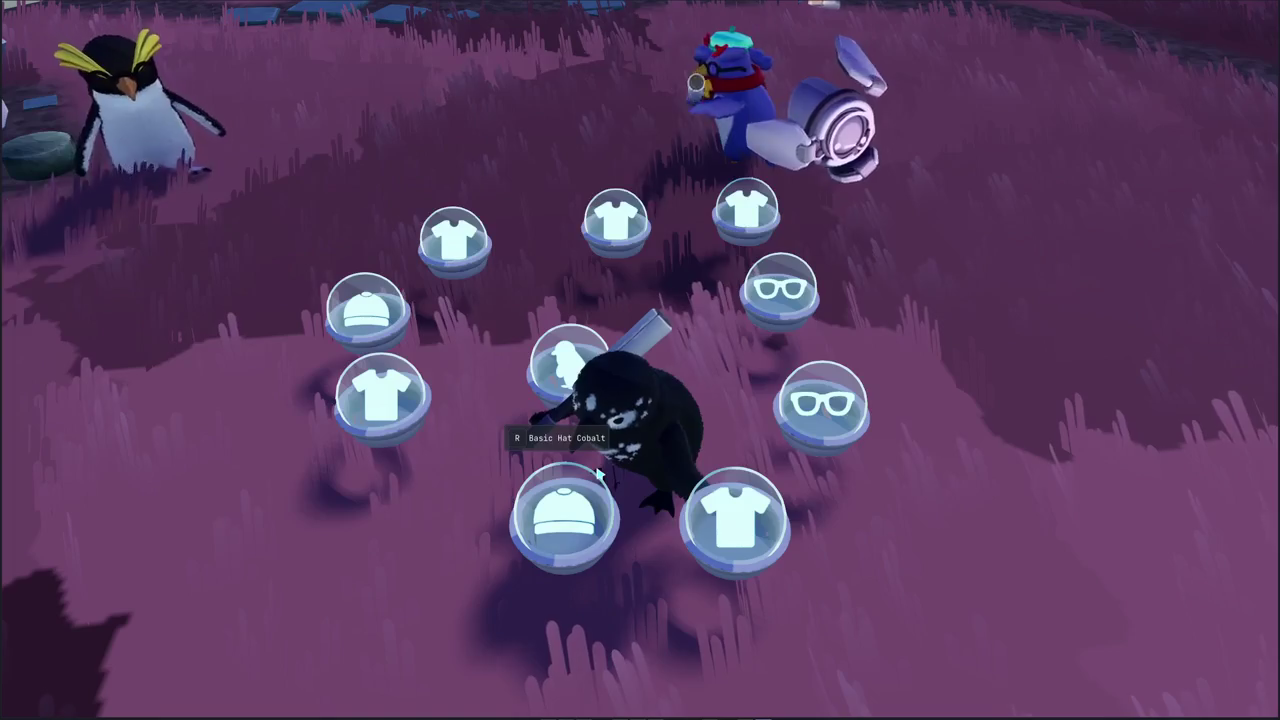
pyautogui.press('a')
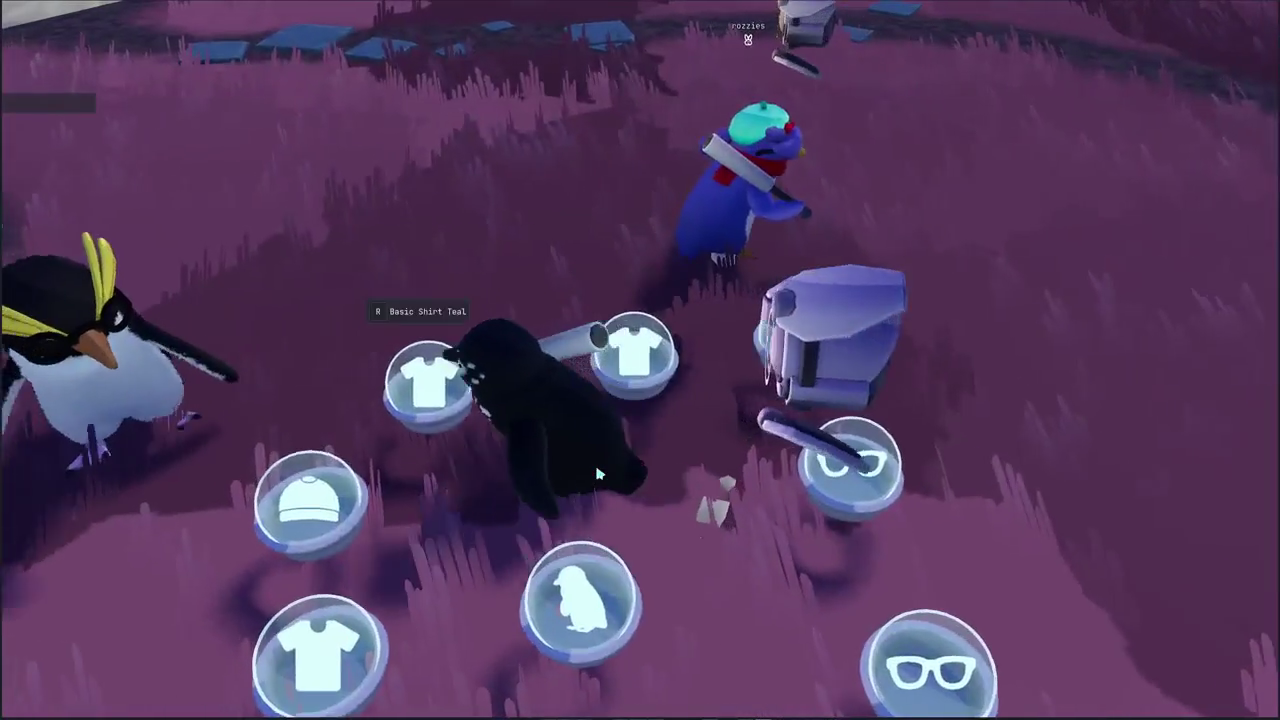
pyautogui.press('s')
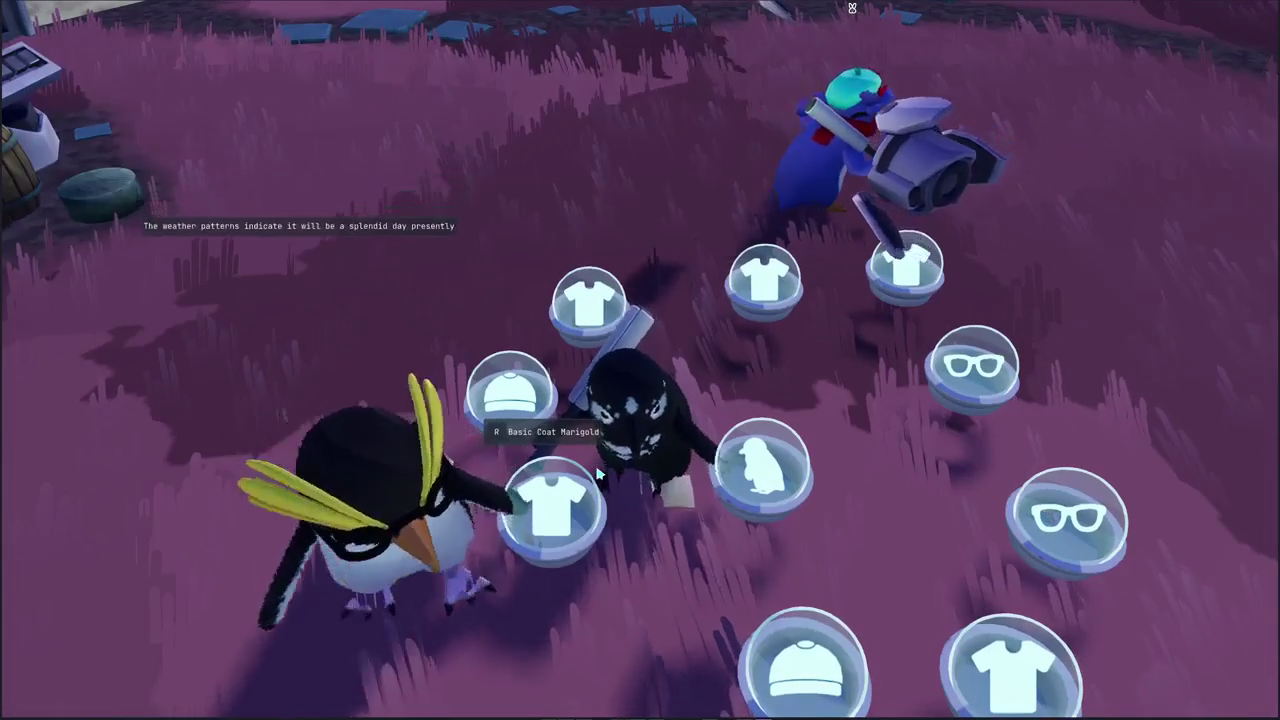
pyautogui.press('w')
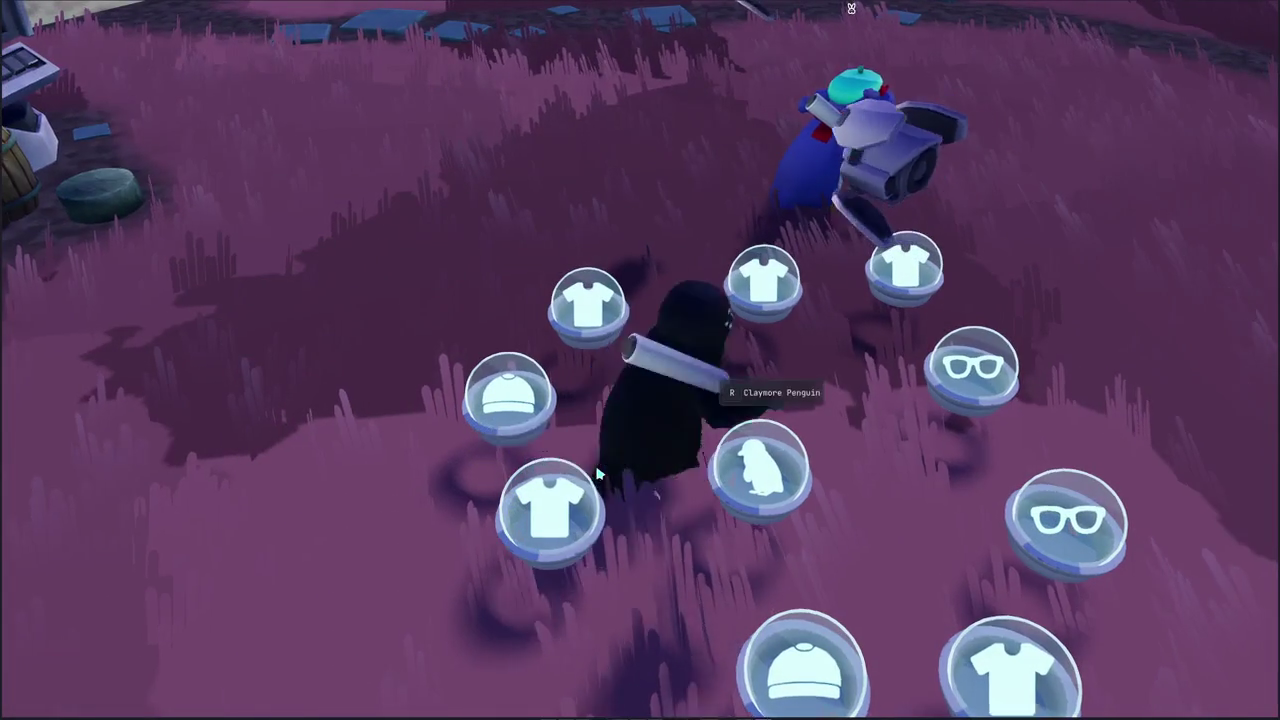
pyautogui.press('s')
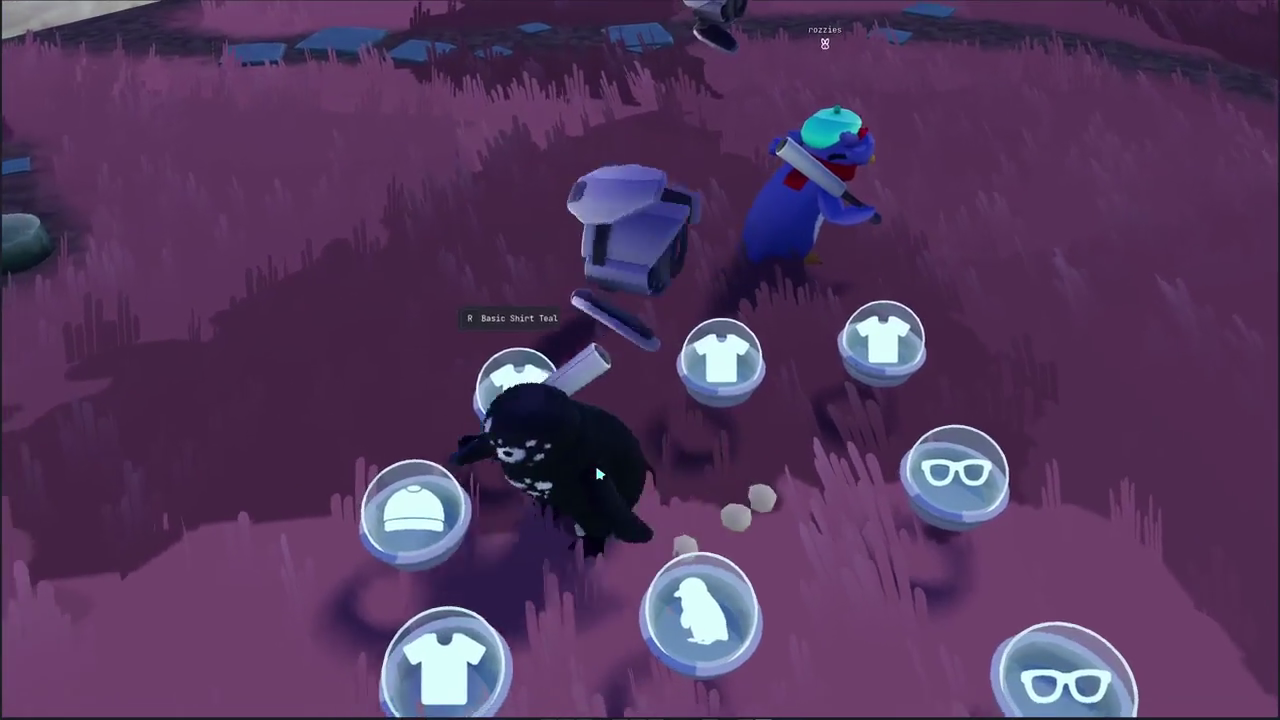
pyautogui.press('a')
pyautogui.press('s')
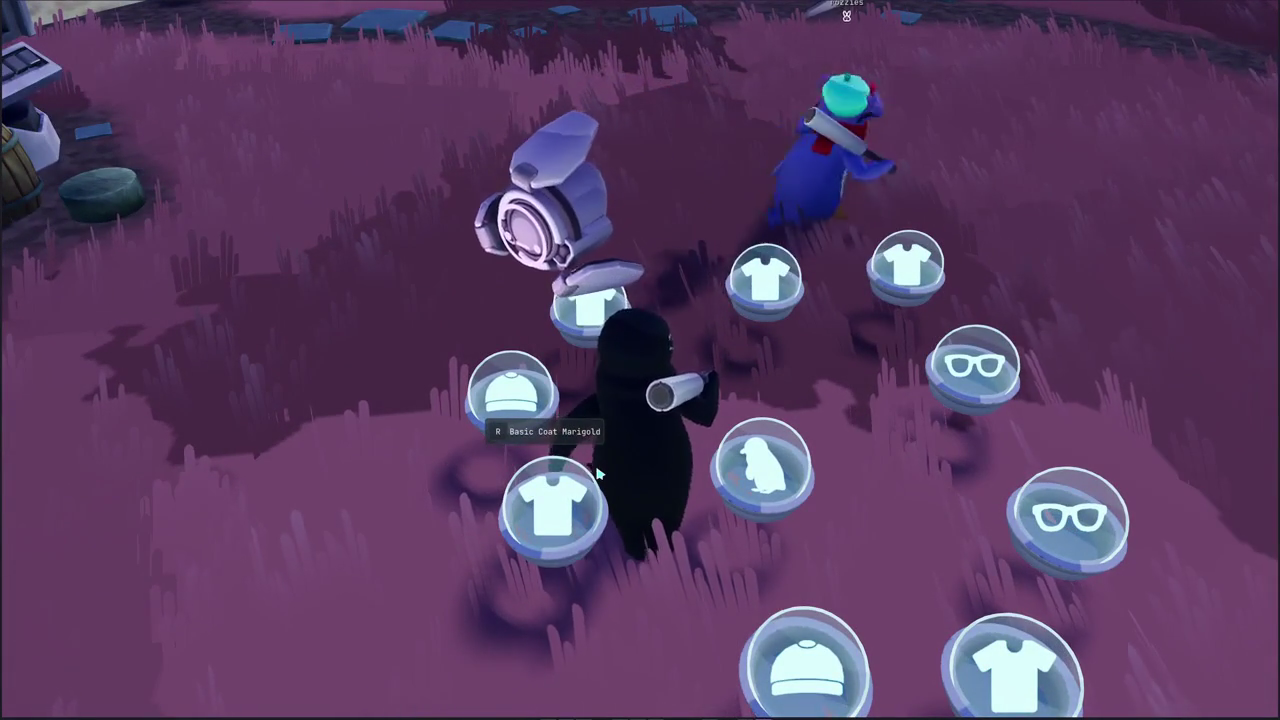
pyautogui.press('w')
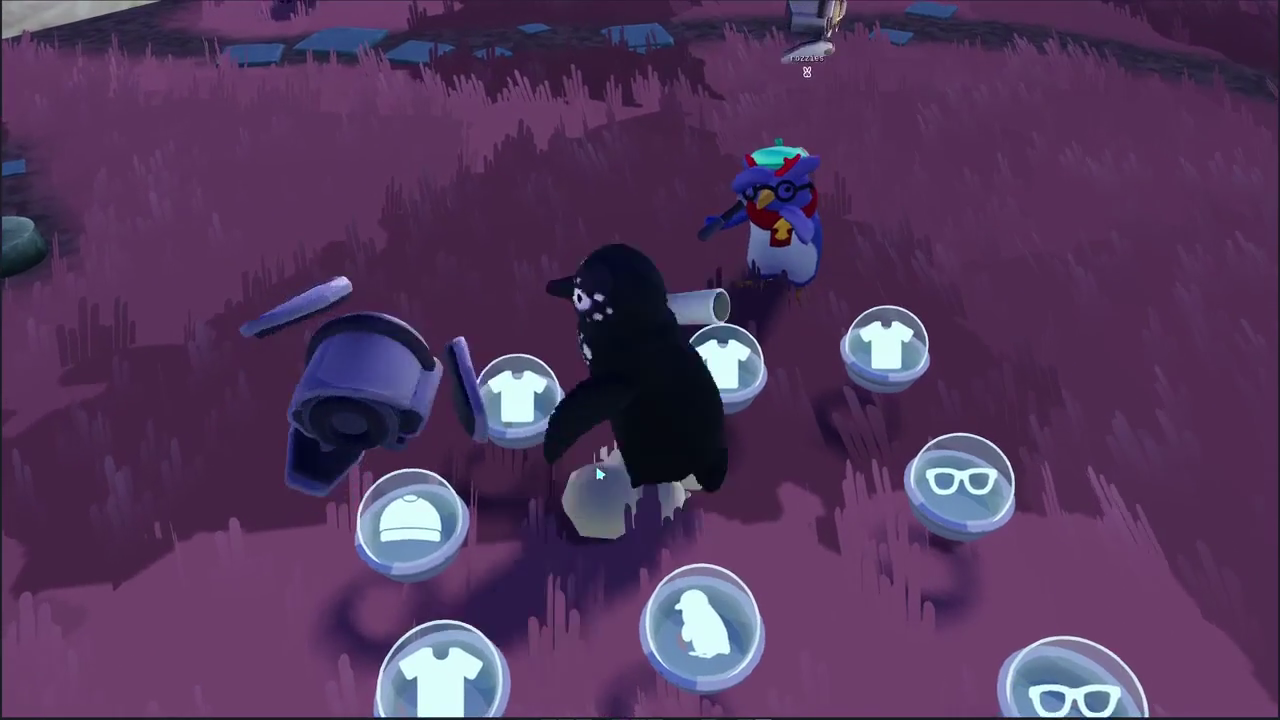
pyautogui.press('d')
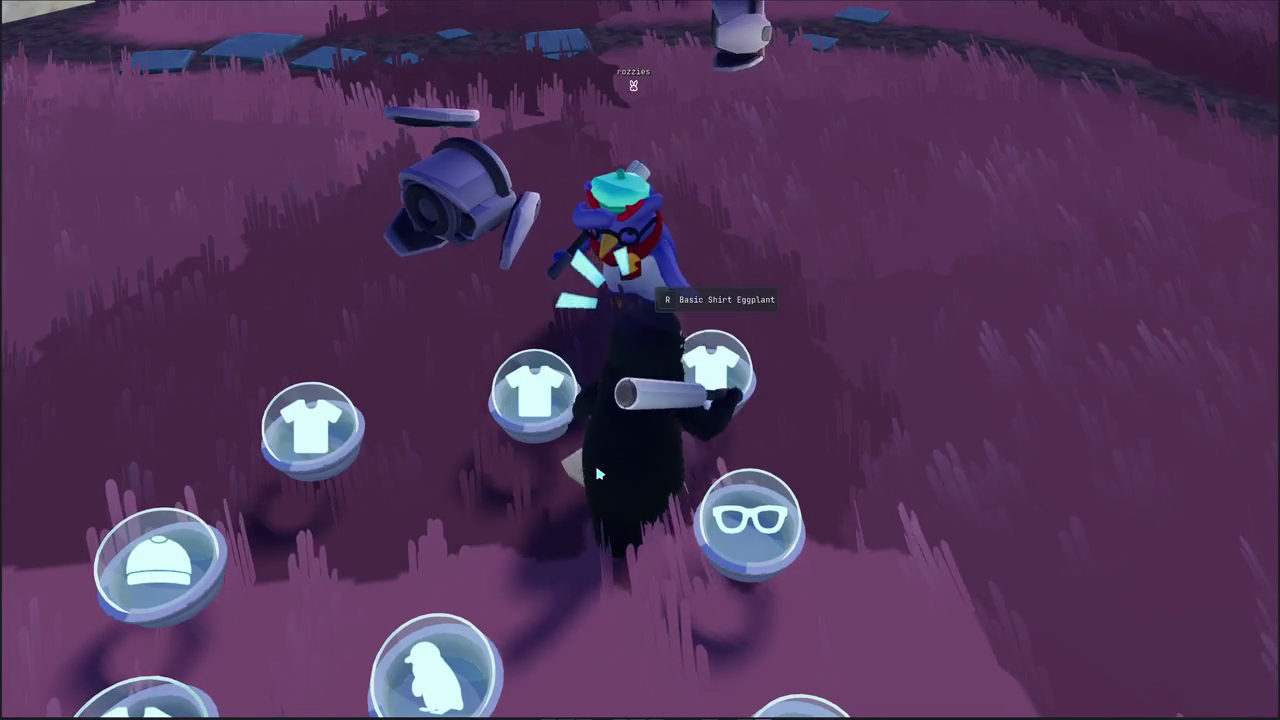
pyautogui.press('w')
pyautogui.press('d')
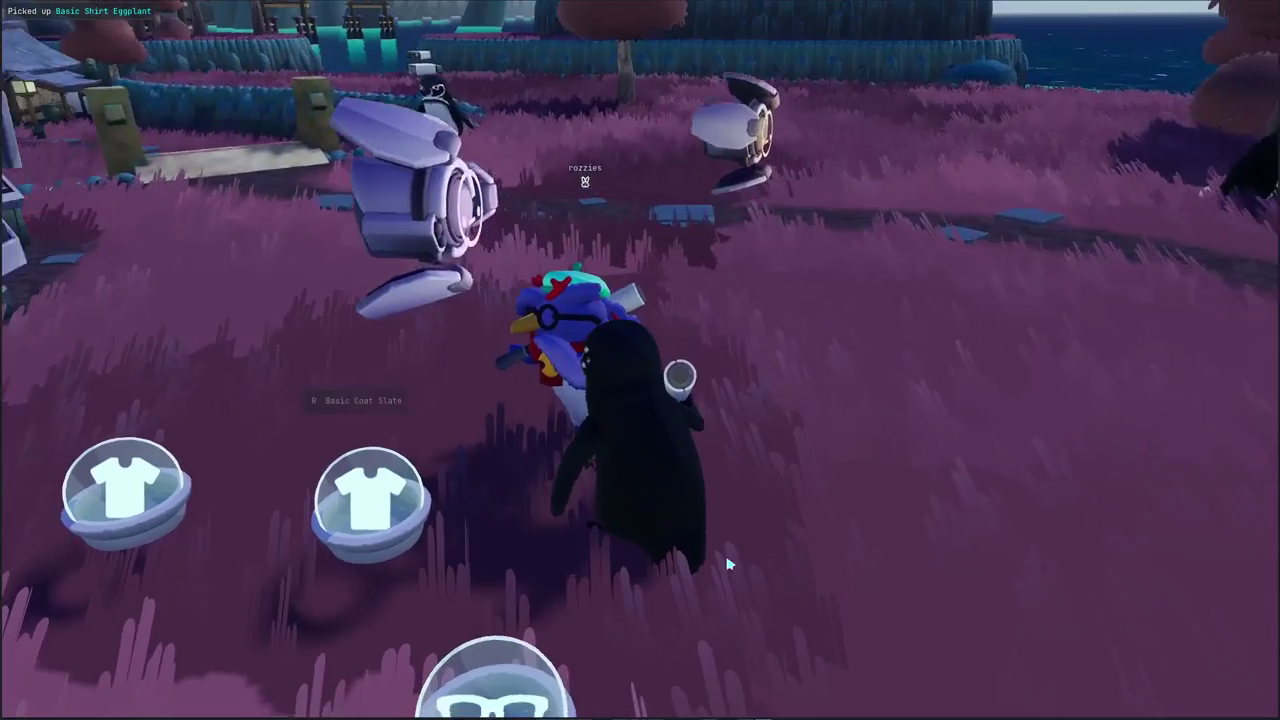
# - Lower the camera toward the sea, walk away from the blue penguin, zoom out, and turn to face the big monitor
pyautogui.moveTo(10, 20); pyautogui.dragTo(733, 546, button='right')
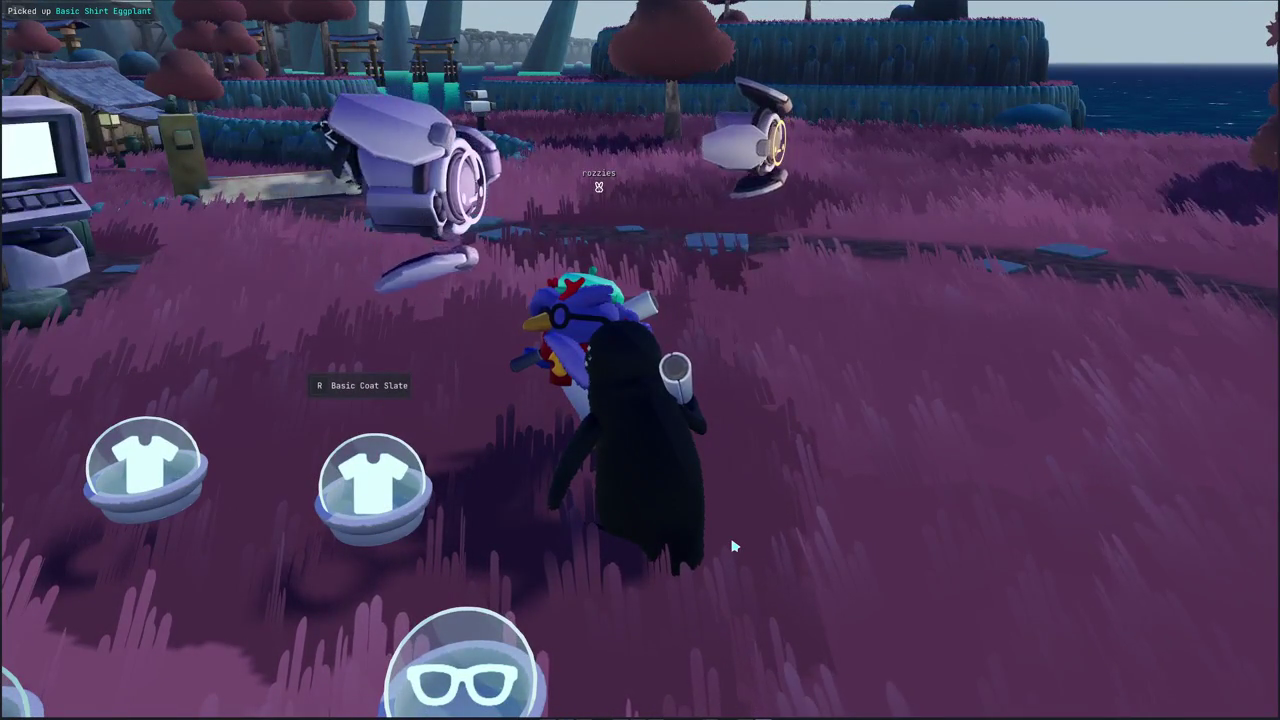
pyautogui.press('a')
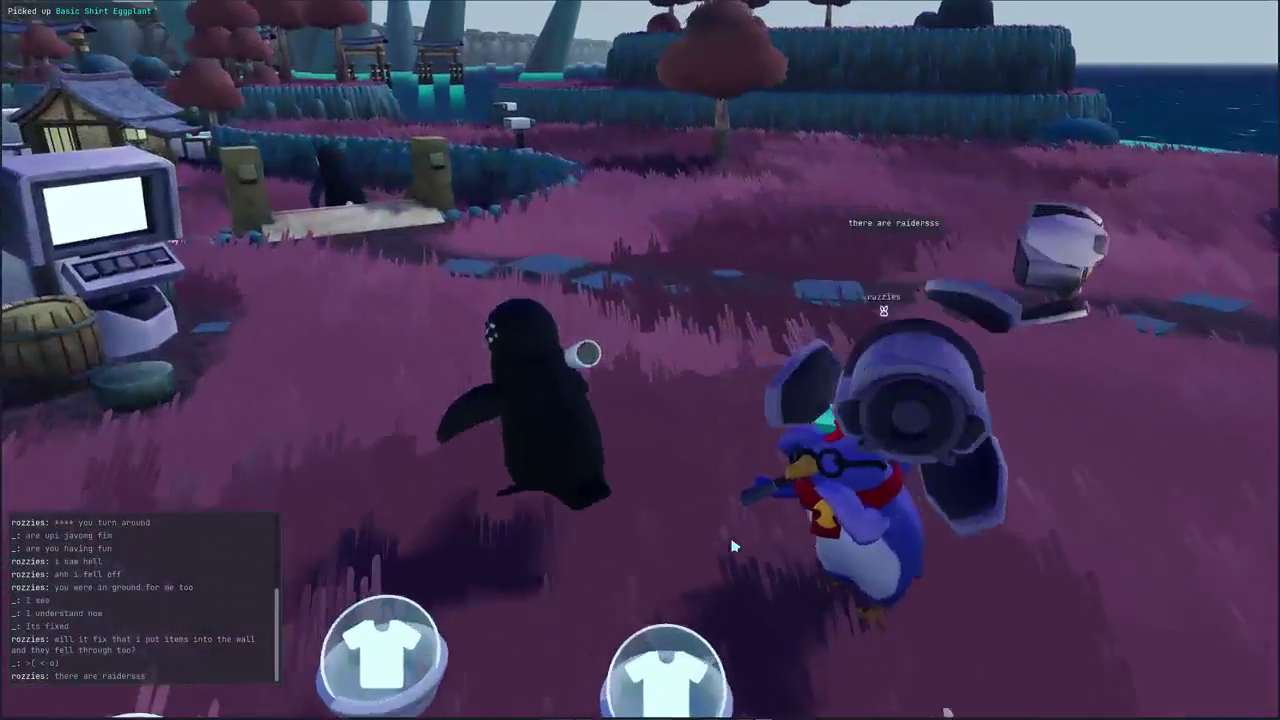
pyautogui.scroll(-3, 733, 546)
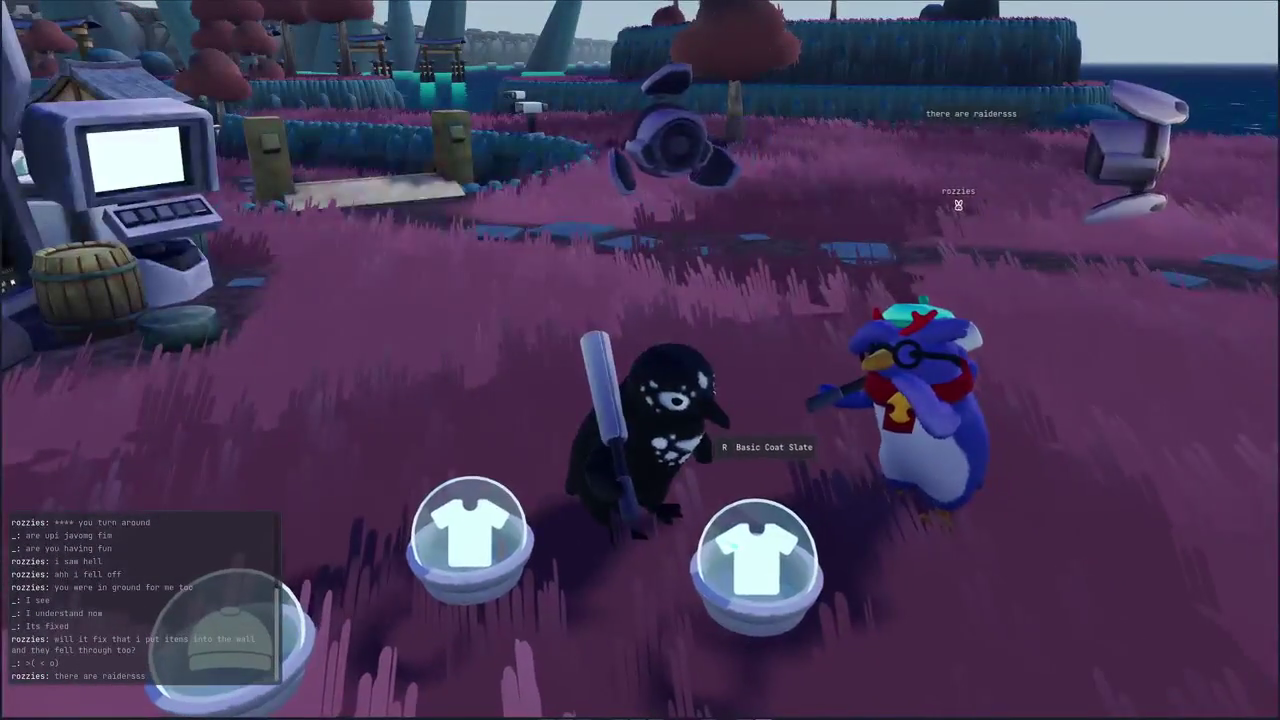
pyautogui.moveTo(630, 511); pyautogui.dragTo(900, 515, button='right')
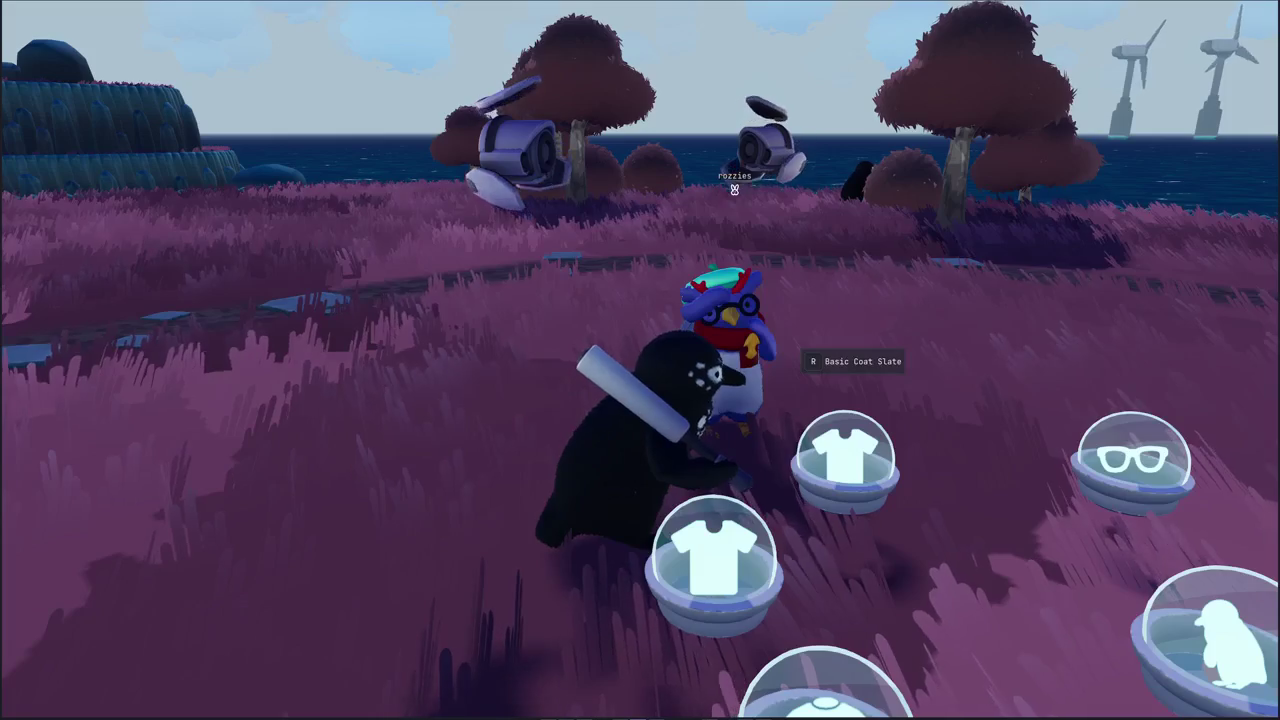
pyautogui.moveTo(665, 503)
pyautogui.mouseDown(button='right')
pyautogui.moveTo(690, 438)
pyautogui.moveTo(826, 480)
pyautogui.mouseUp(button='right')
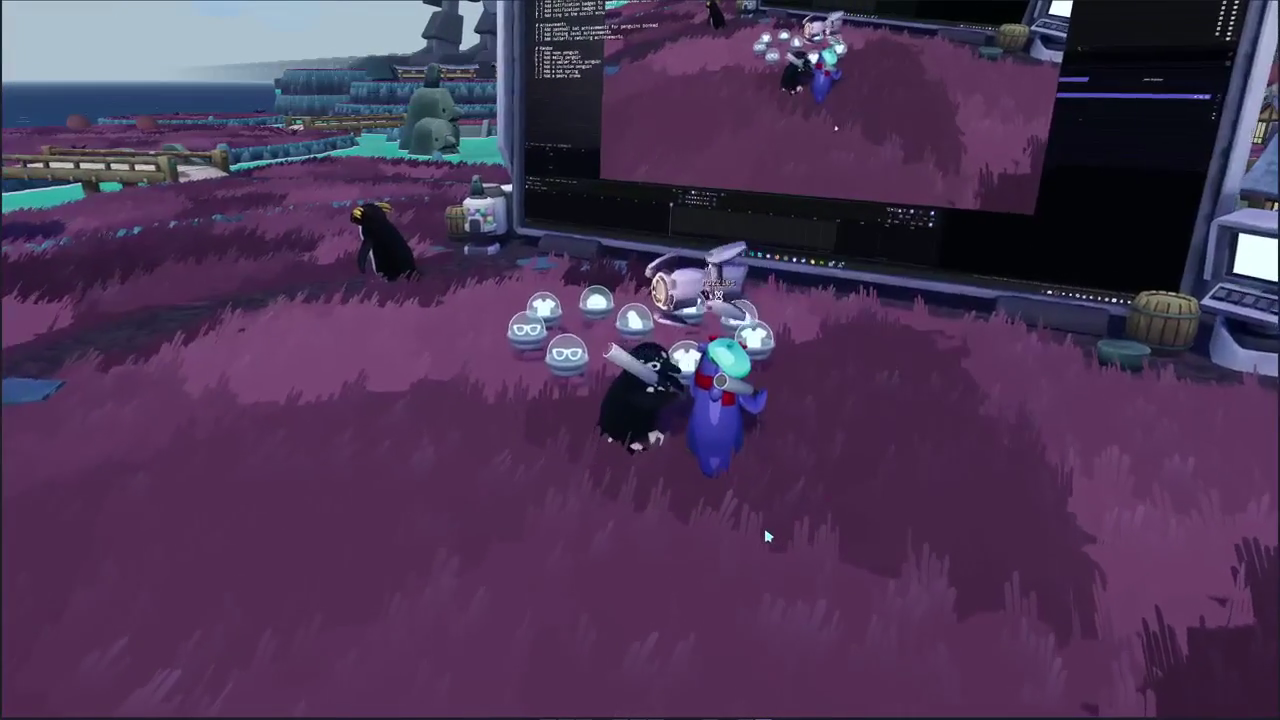
# - Walk the penguin left and forward through the glasses and clothing bubbles toward the big monitor
pyautogui.press('a')
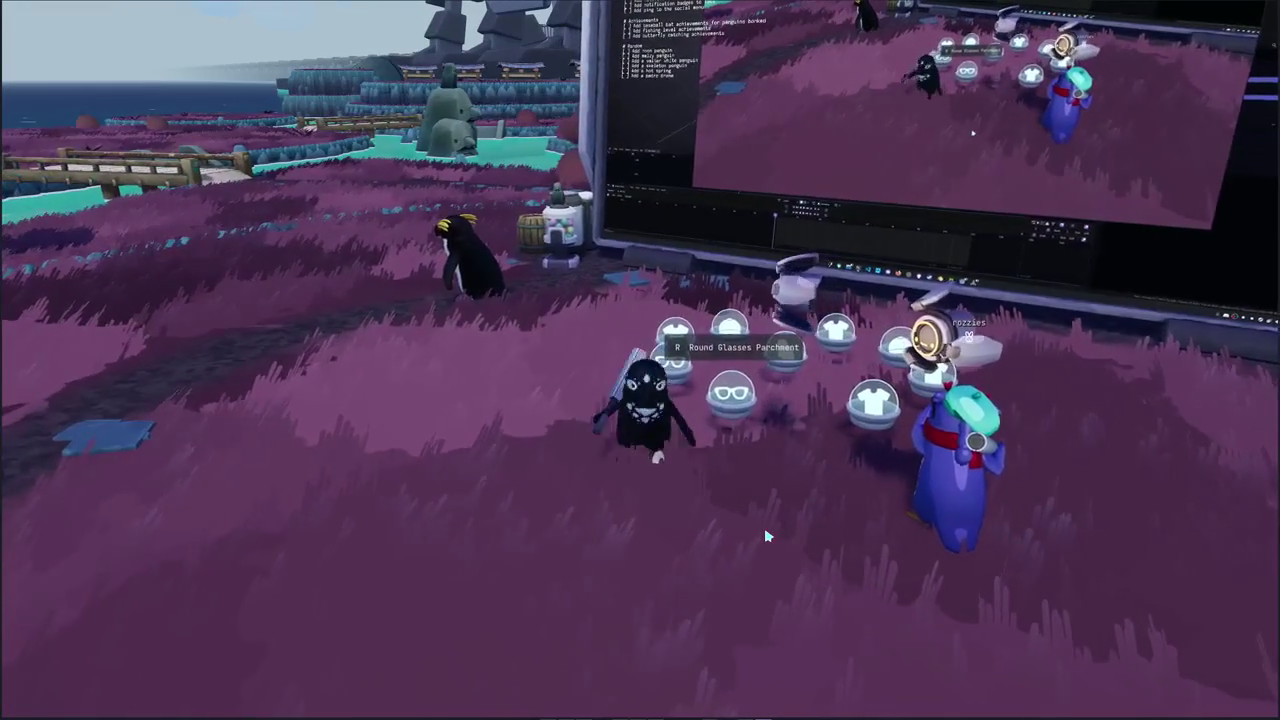
pyautogui.press('a')
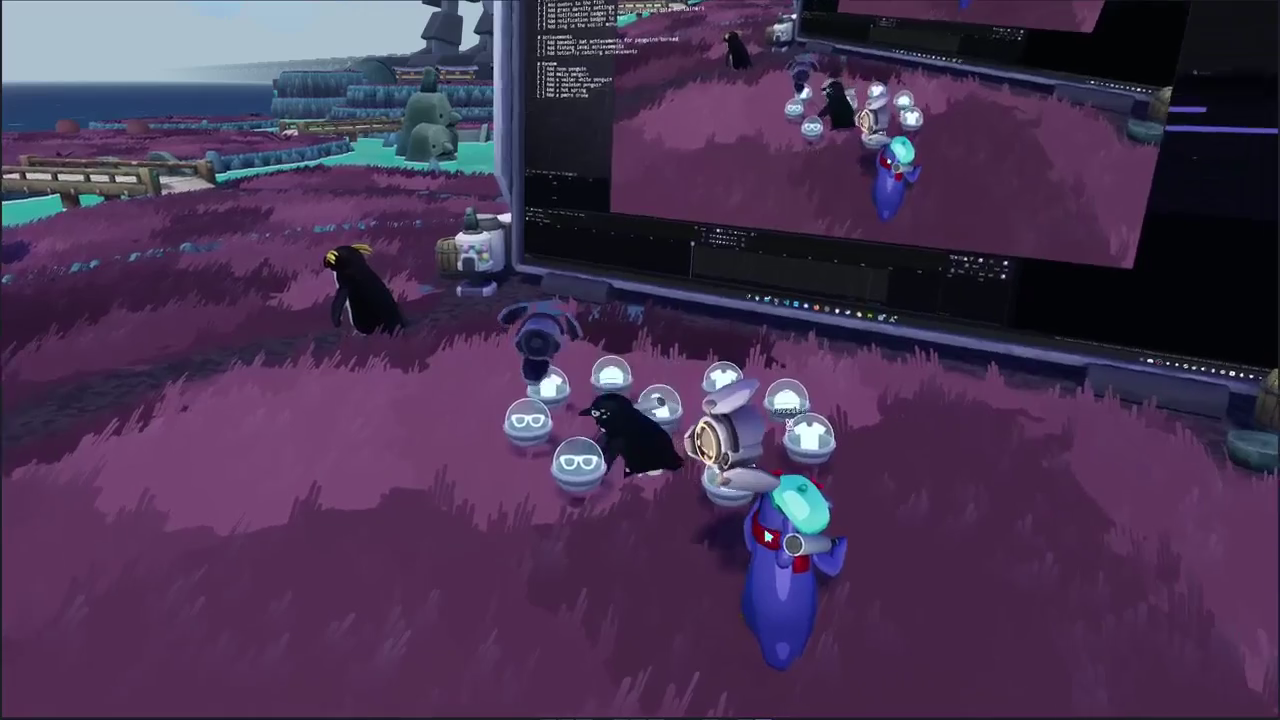
pyautogui.press('w')
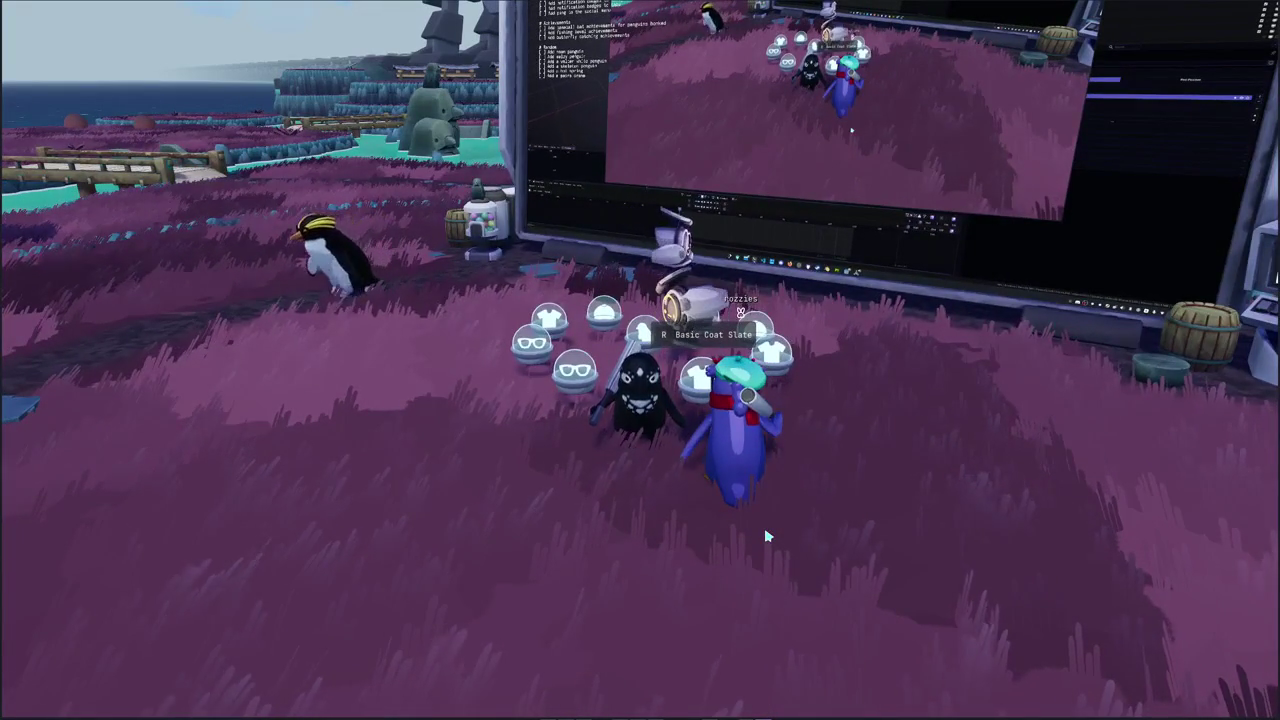
pyautogui.press('d')
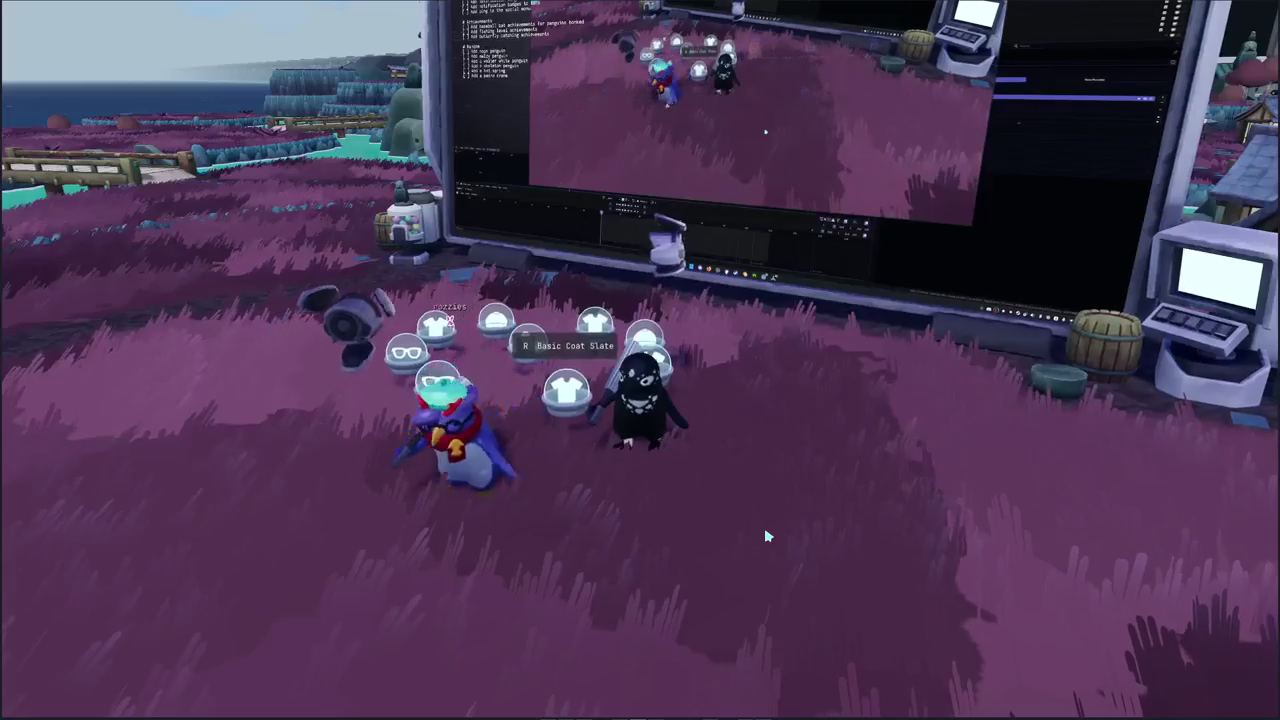
pyautogui.press('w')
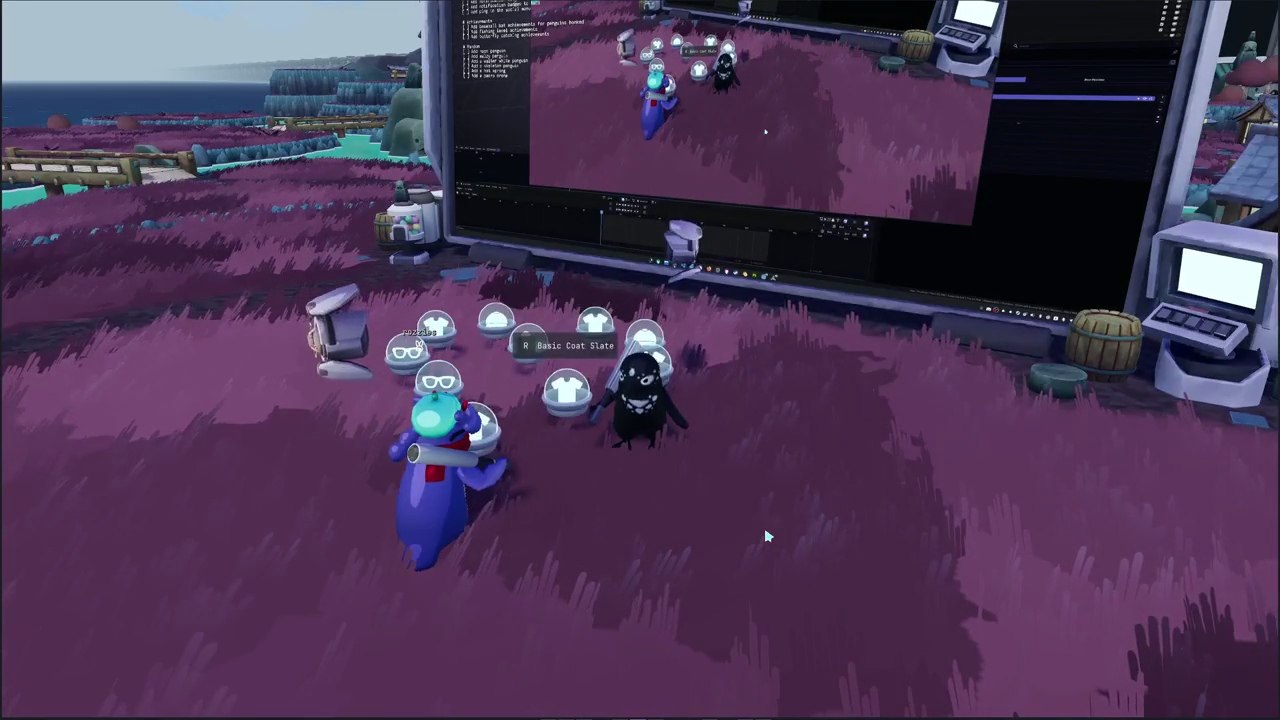
pyautogui.press('a')
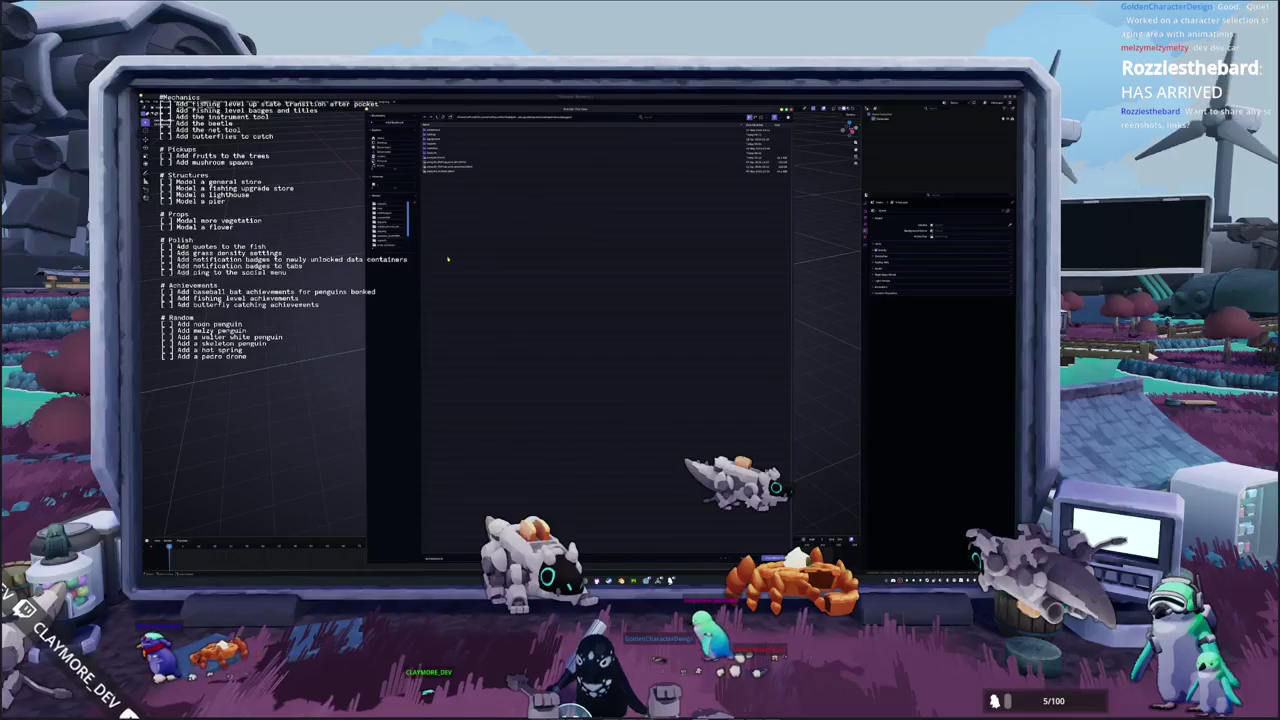
# - Delete some lines from the stream's overlay Text source in OBS and confirm with OK
pyautogui.doubleClick(430, 138)
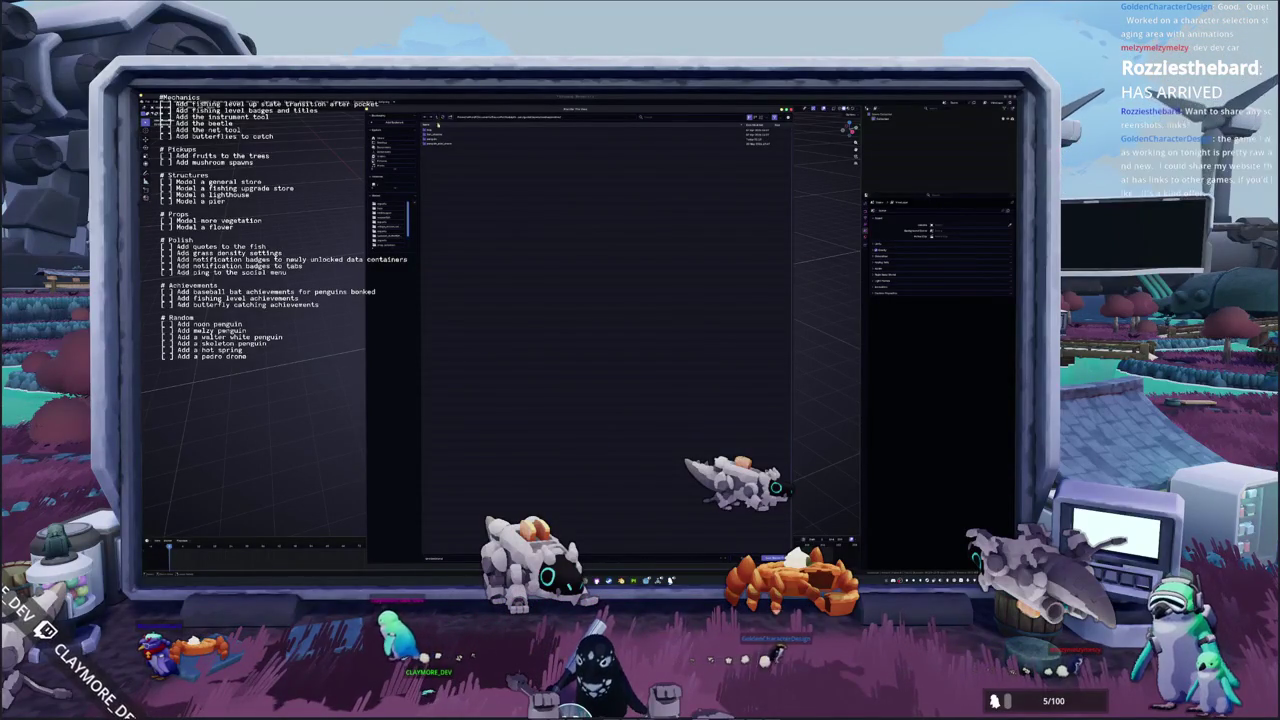
pyautogui.hotkey('alt', 'Tab')
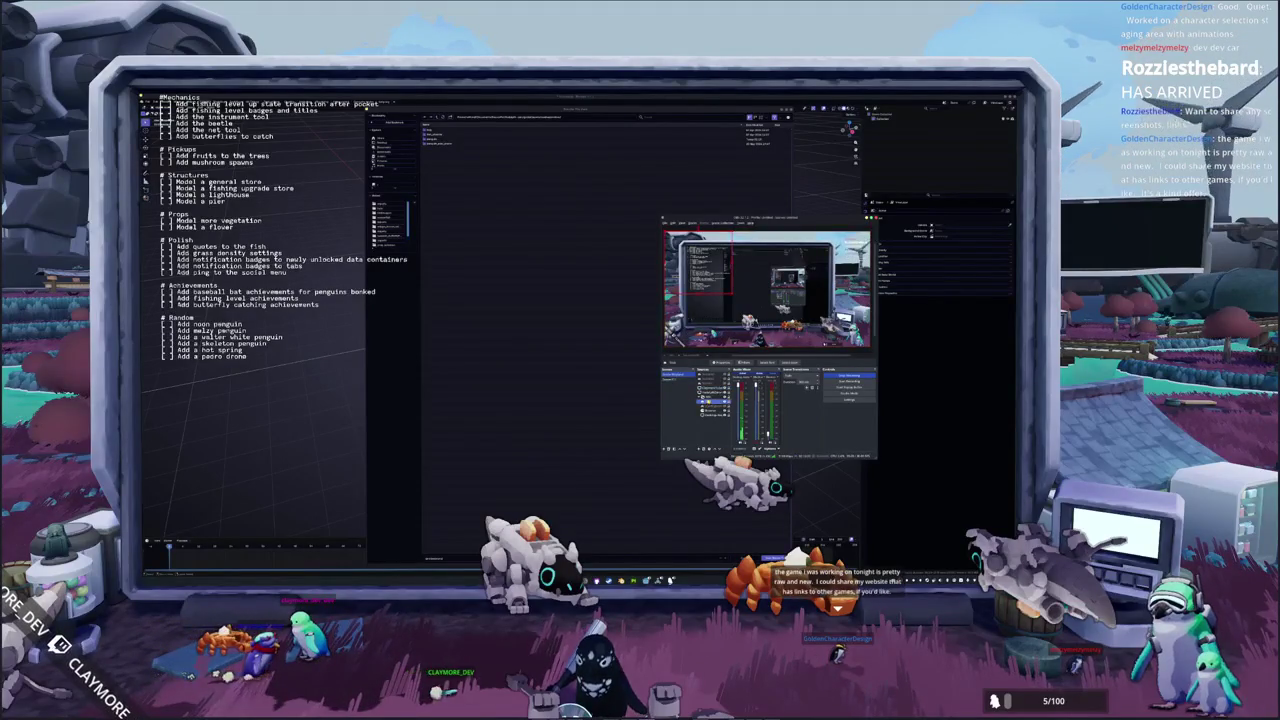
pyautogui.doubleClick(712, 387)
pyautogui.click(735, 370)
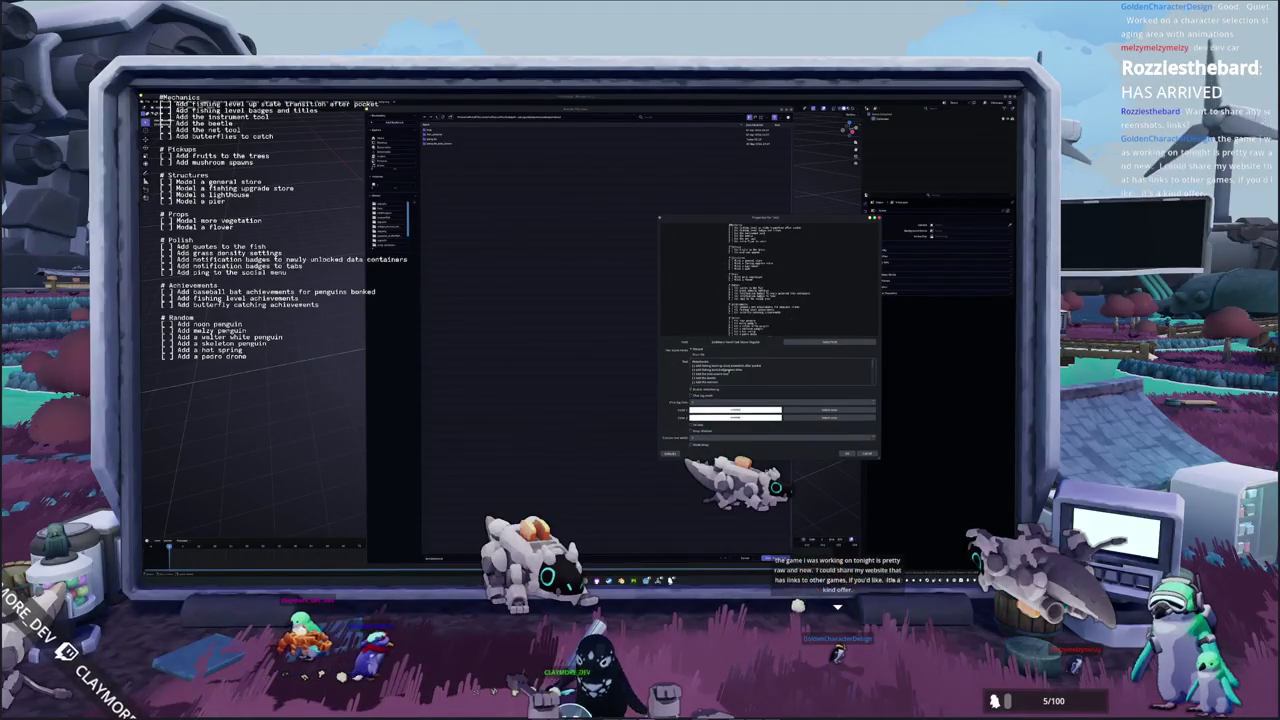
pyautogui.press('BackSpace')
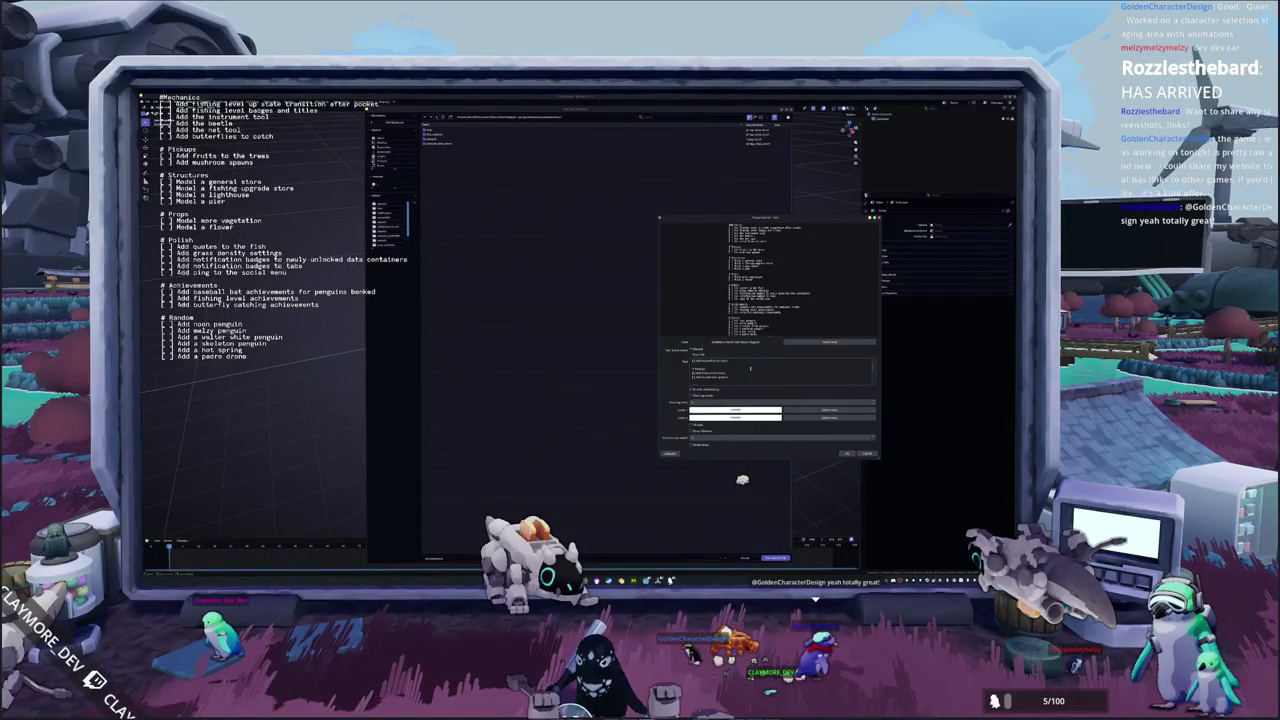
pyautogui.scroll(-1, 750, 368)
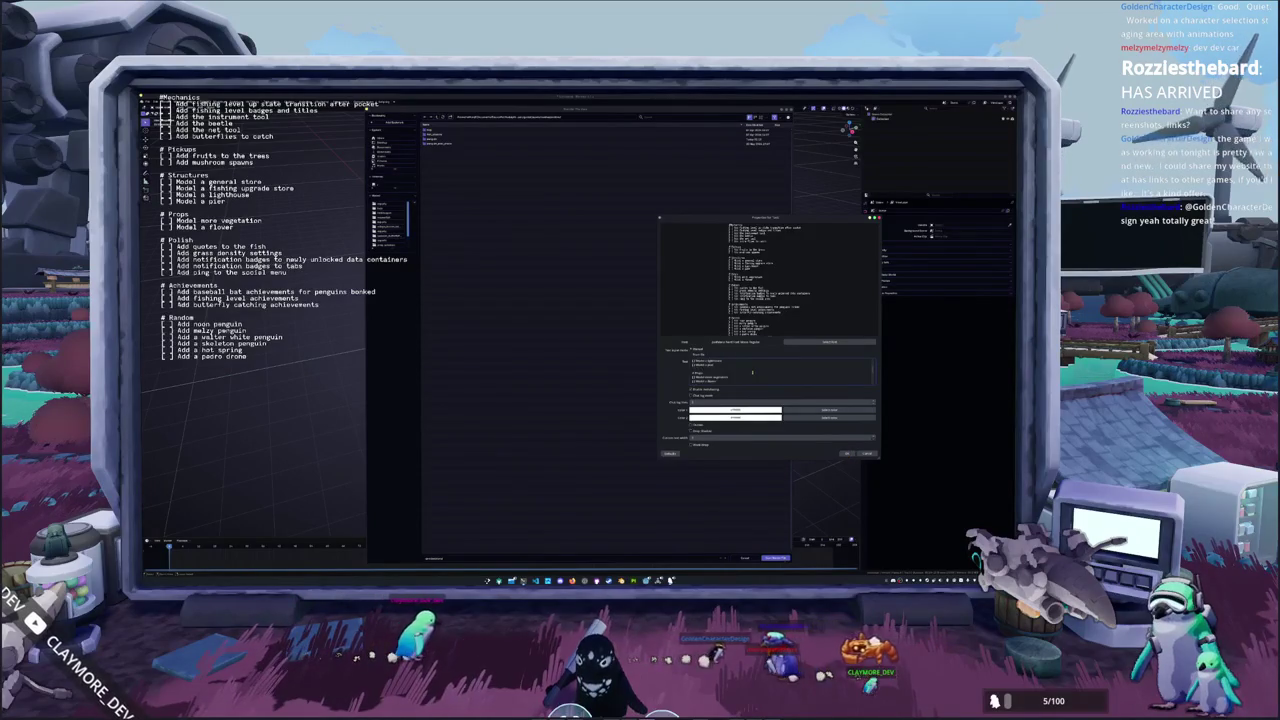
pyautogui.scroll(-2, 752, 372)
pyautogui.click(847, 454)
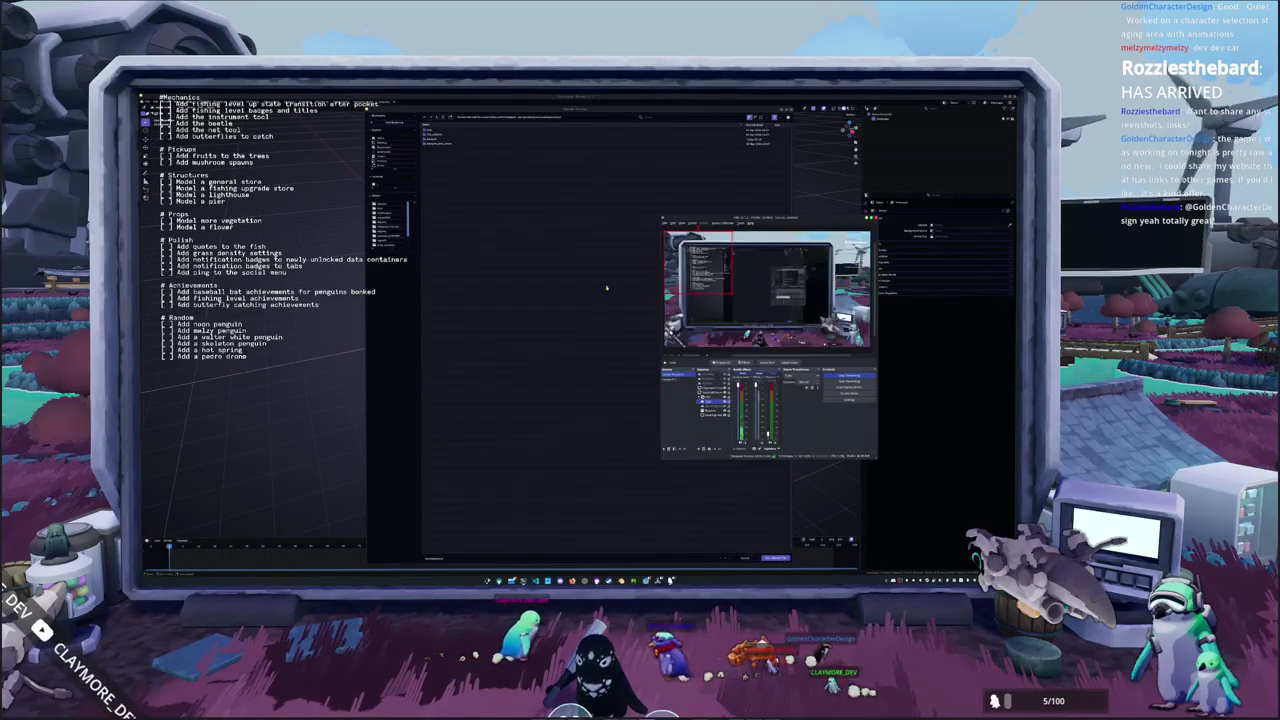
# - Back in Blender's file browser, navigate down through several folders into the empty target folder
pyautogui.click(436, 125)
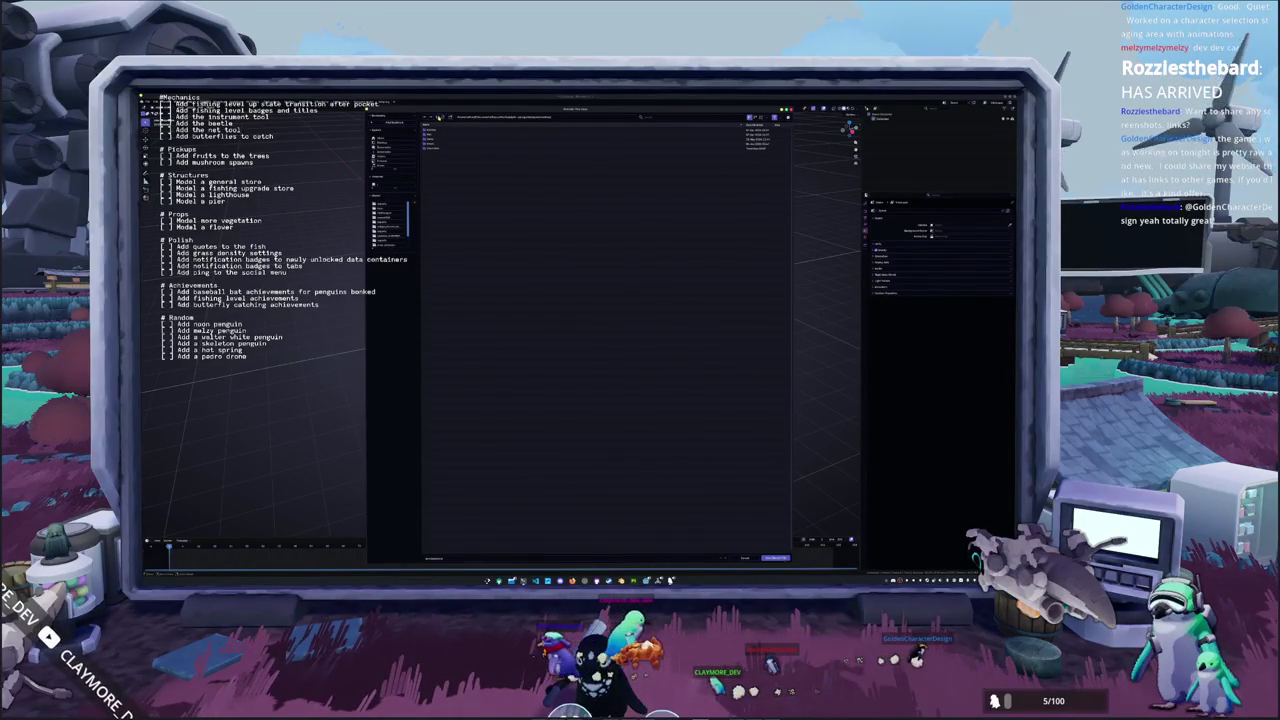
pyautogui.doubleClick(433, 137)
pyautogui.doubleClick(430, 145)
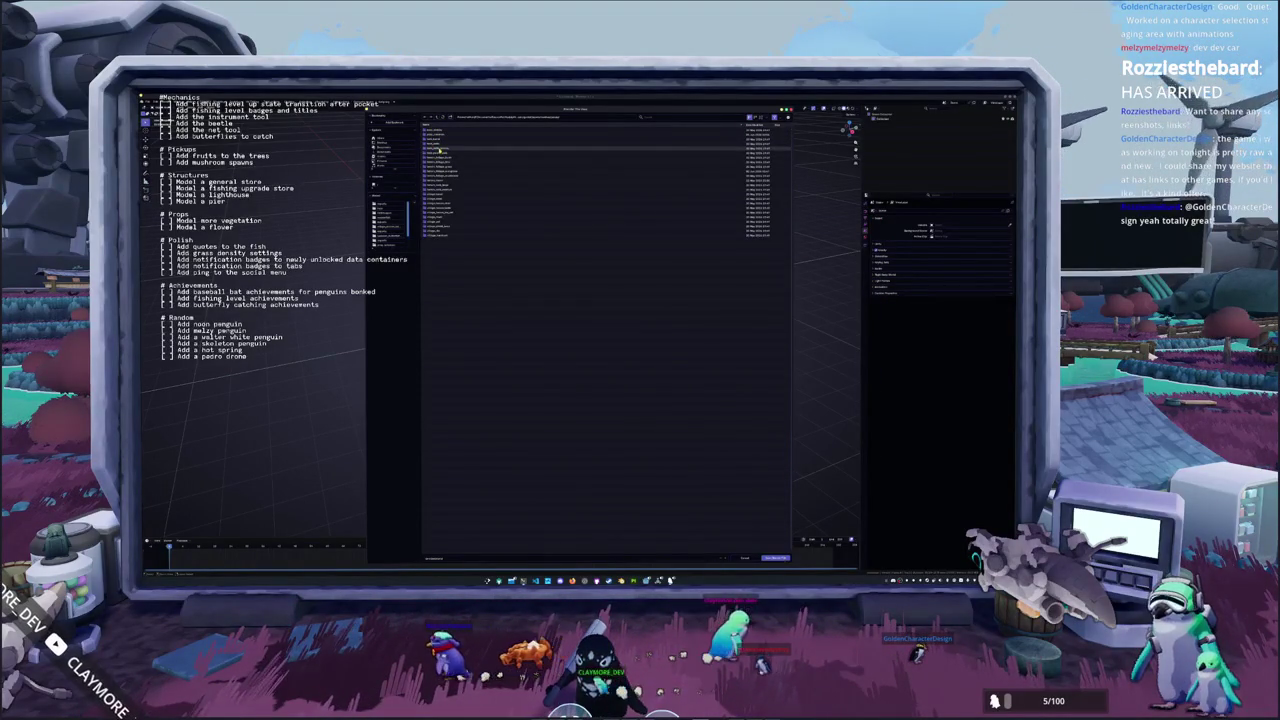
pyautogui.doubleClick(438, 149)
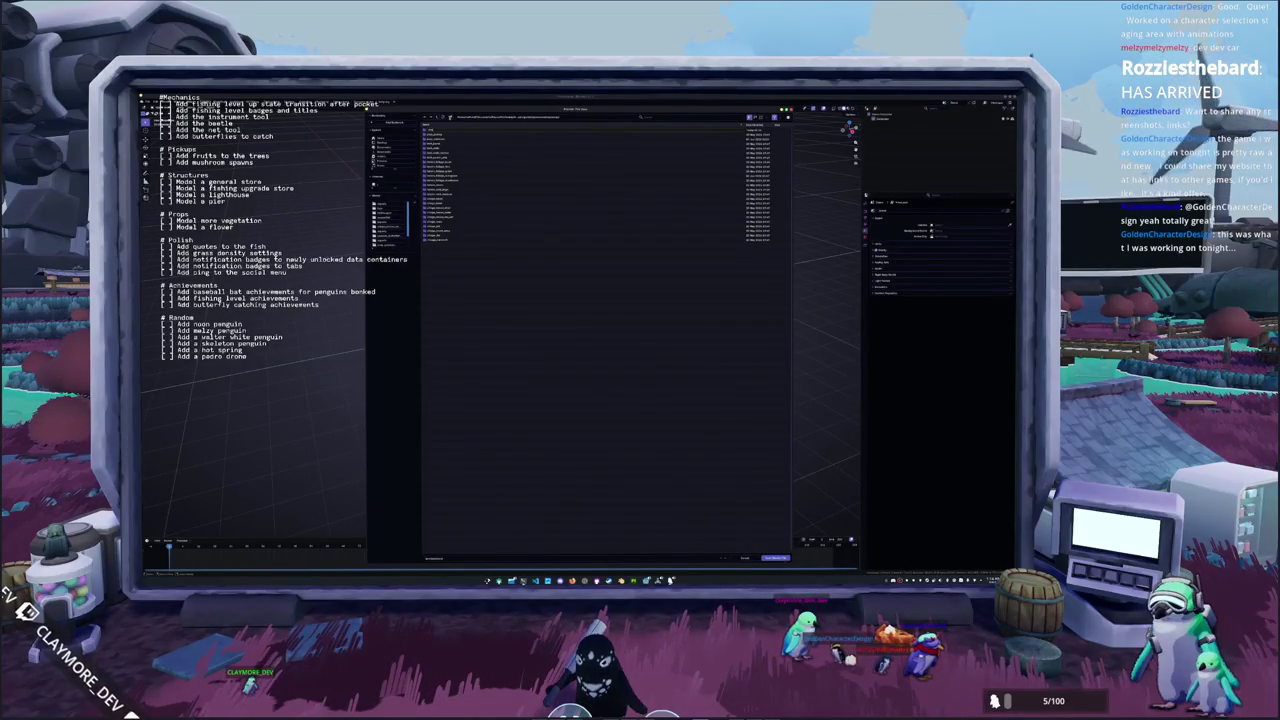
pyautogui.click(600, 131)
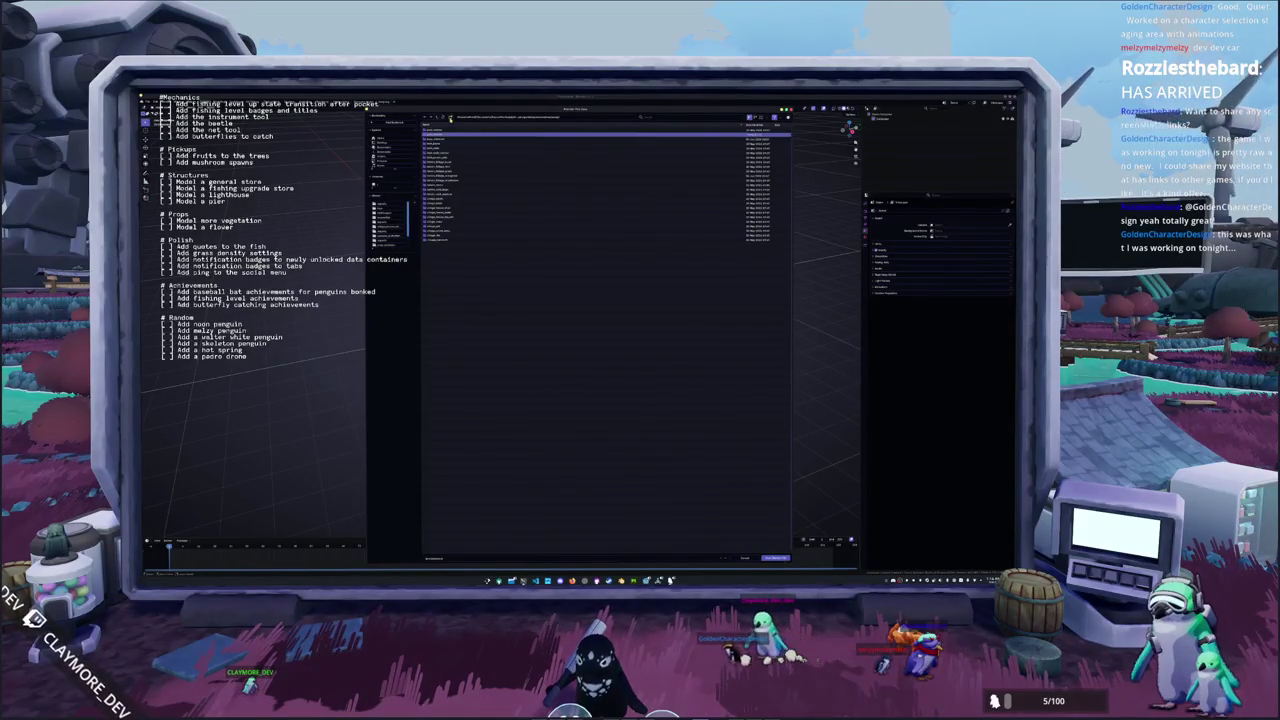
pyautogui.doubleClick(442, 135)
# - Save the empty scene as 'fish' in that folder
pyautogui.click(549, 558)
pyautogui.press('BackSpace')
pyautogui.write('fish')
pyautogui.press('Return')
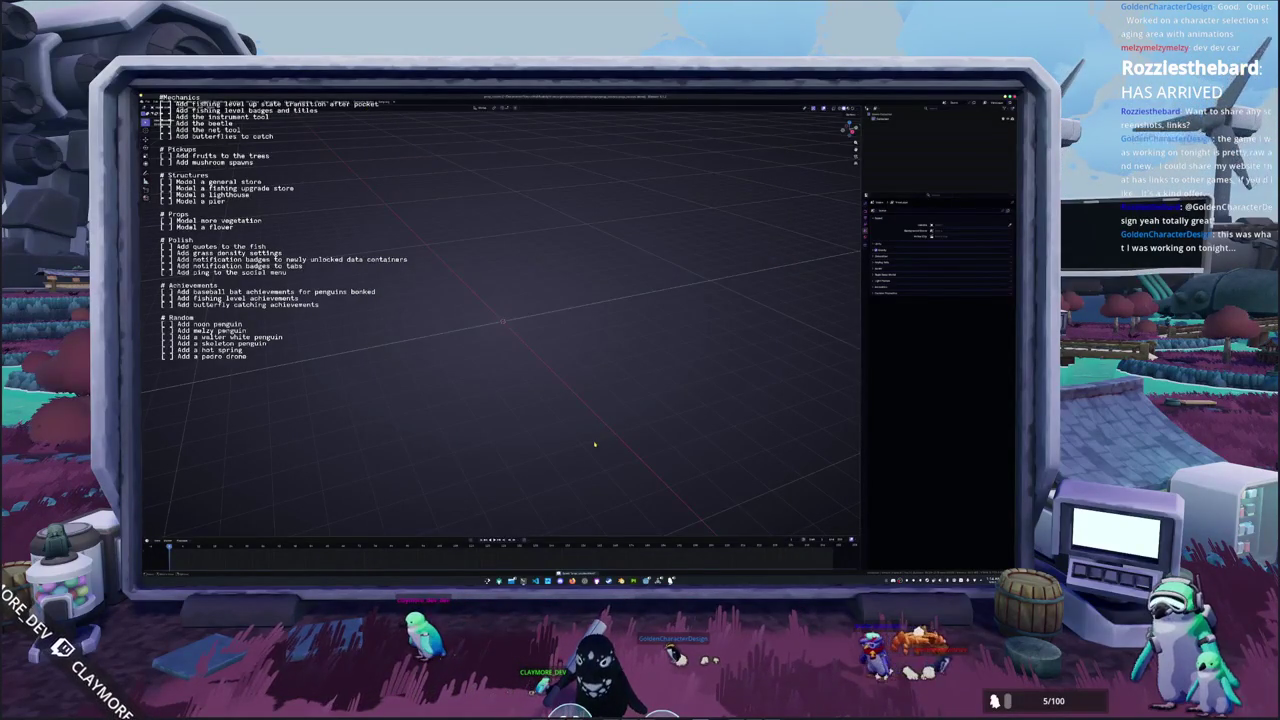
pyautogui.hotkey('shift', 'a')
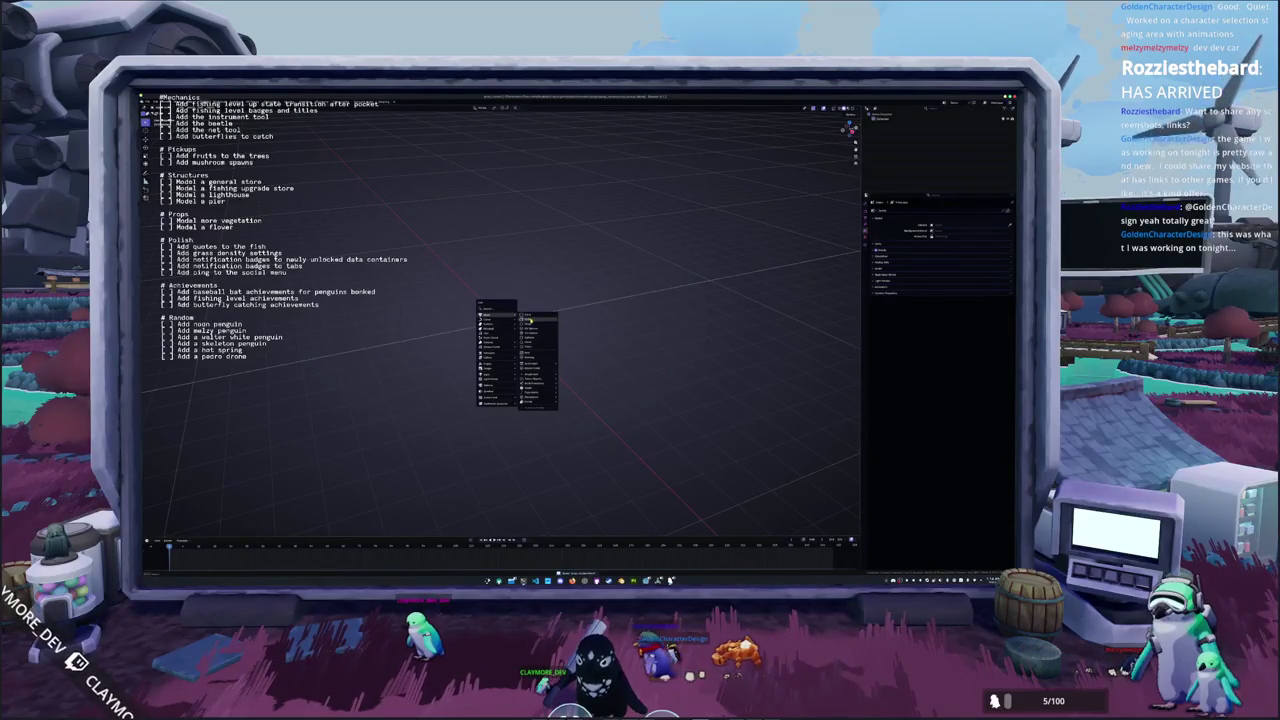
# - Add a cube mesh at the scene centre, orbit around it, and change the viewport display options
pyautogui.click(527, 320)
pyautogui.moveTo(533, 298); pyautogui.dragTo(541, 291, button='middle')
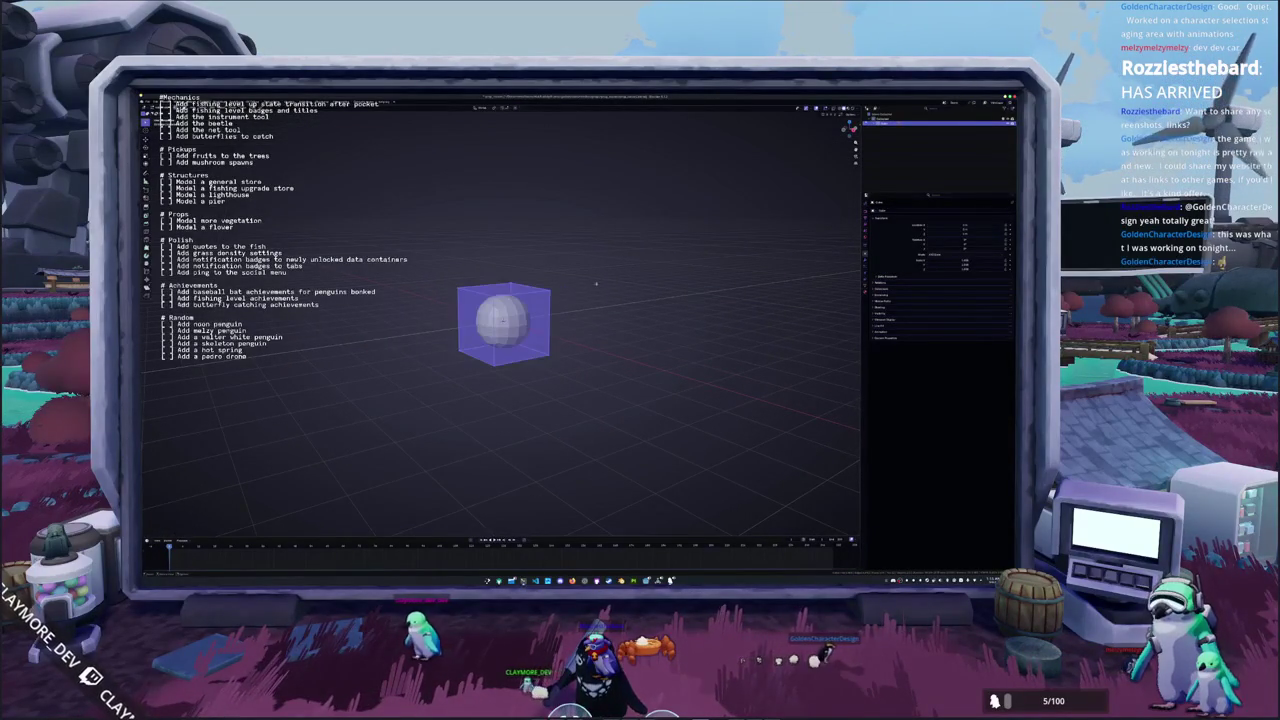
pyautogui.click(788, 128)
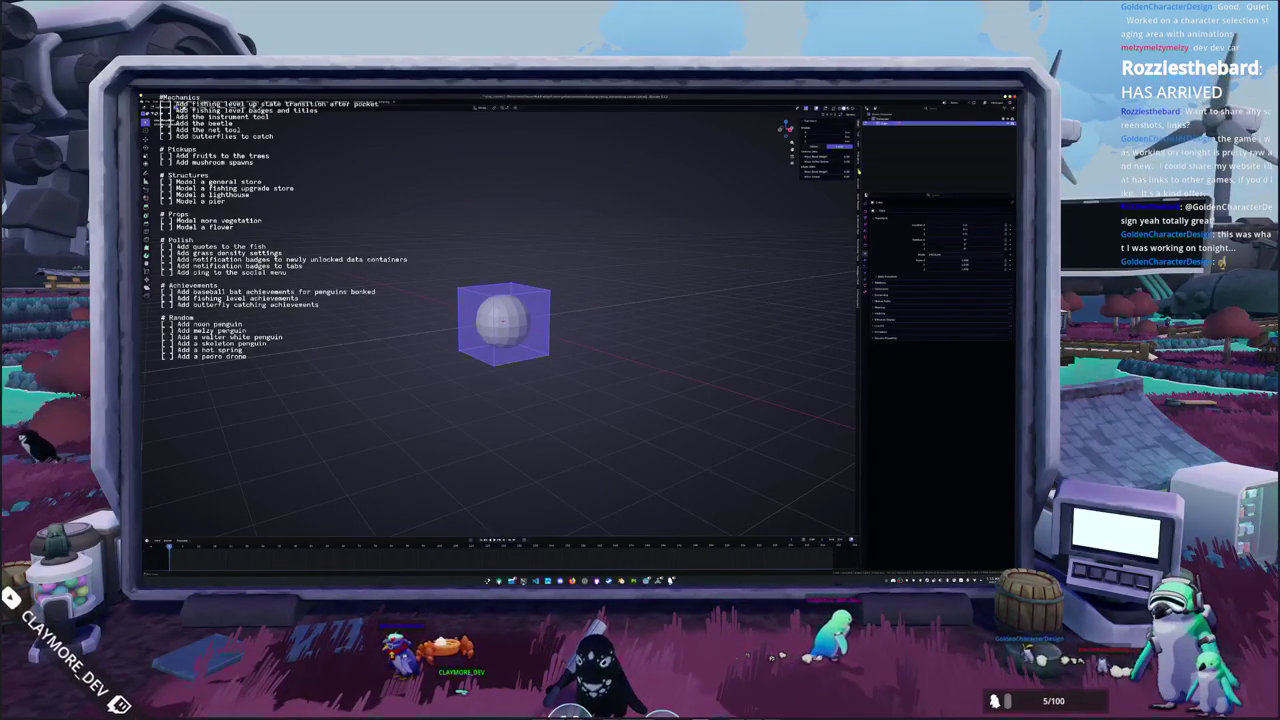
pyautogui.click(822, 107)
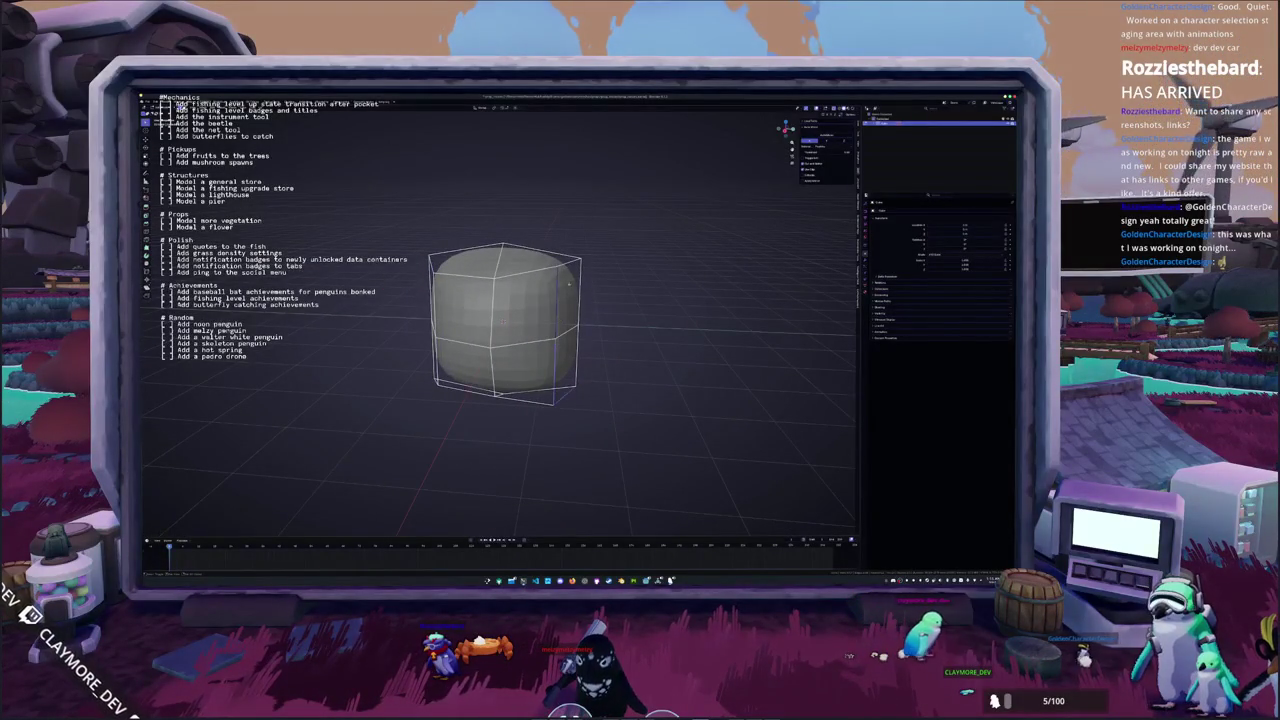
# - Round the sphere with a Ctrl+1 Subdivision Surface modifier and review it in Modifier Properties
pyautogui.click(771, 279)
pyautogui.click(865, 247)
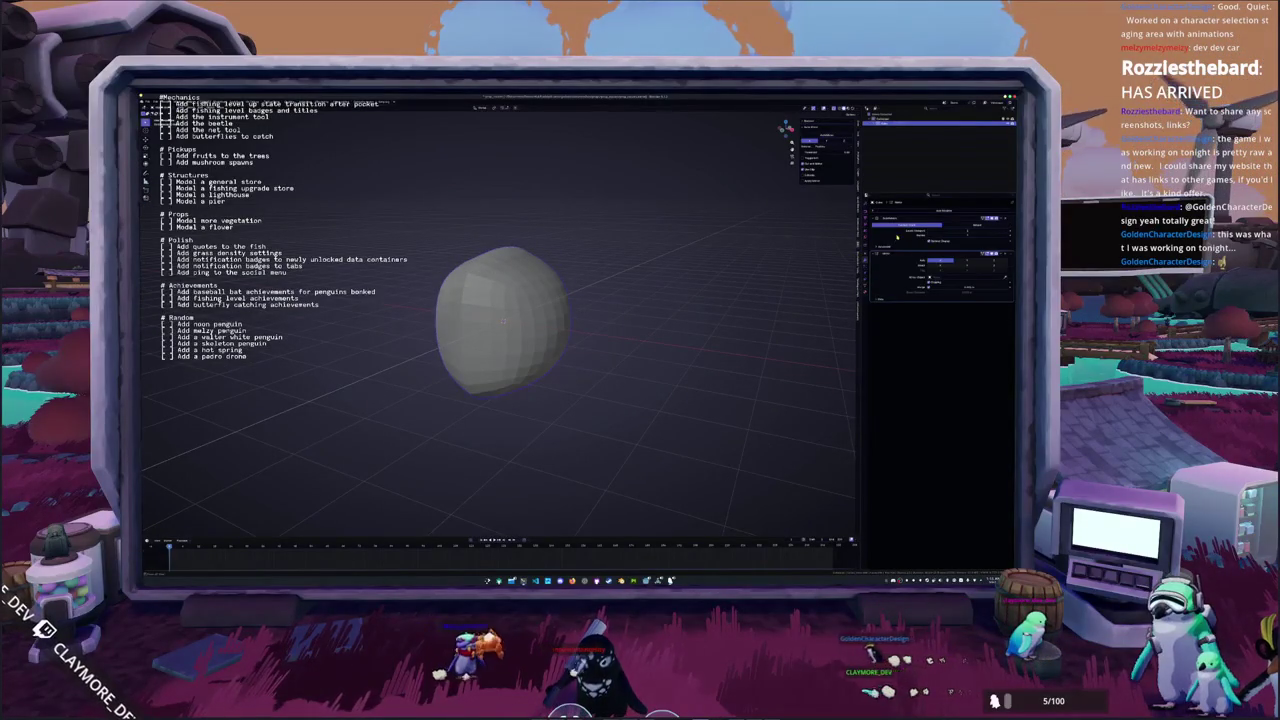
pyautogui.click(897, 237)
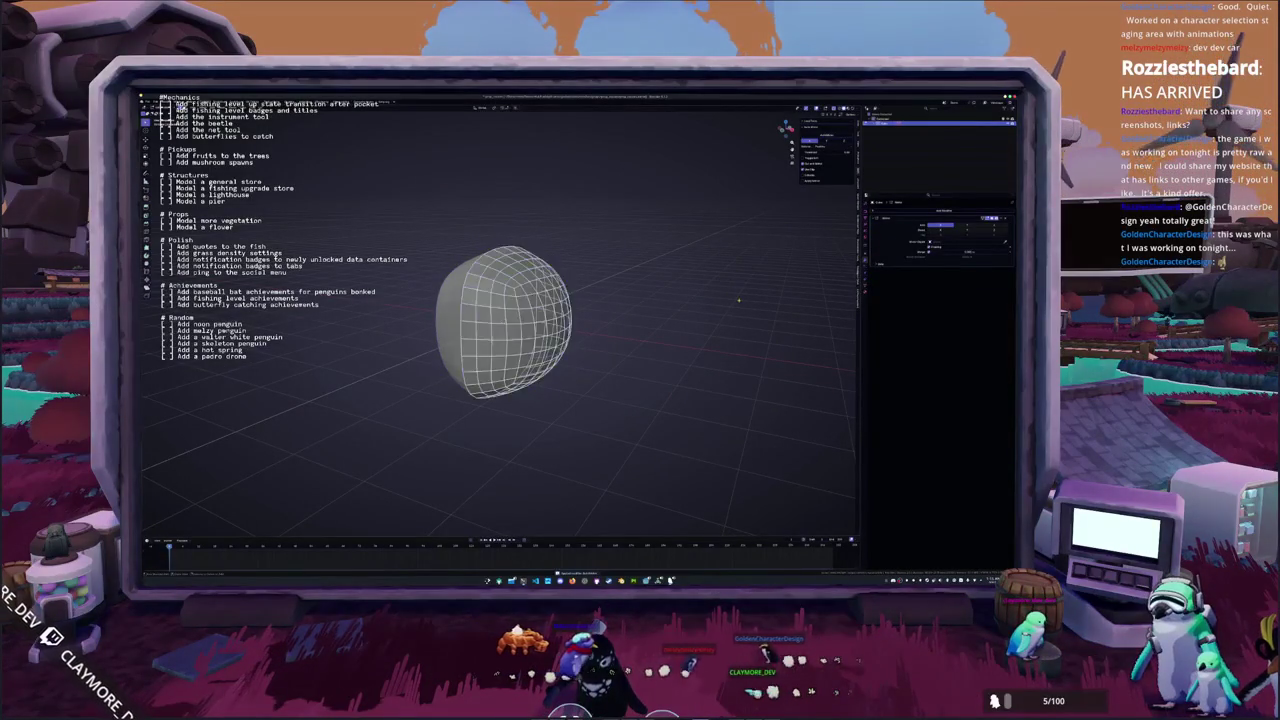
pyautogui.hotkey('ctrl', 'z')
pyautogui.hotkey('ctrl', 'z')
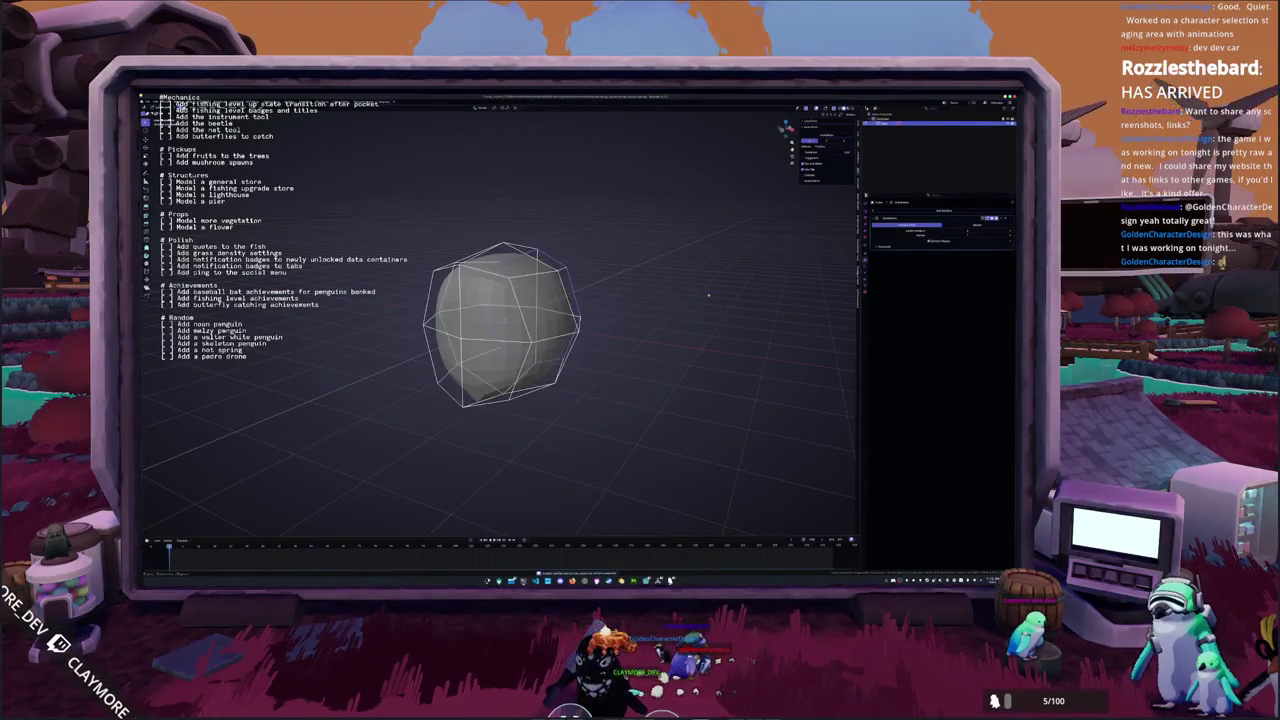
pyautogui.press('a')
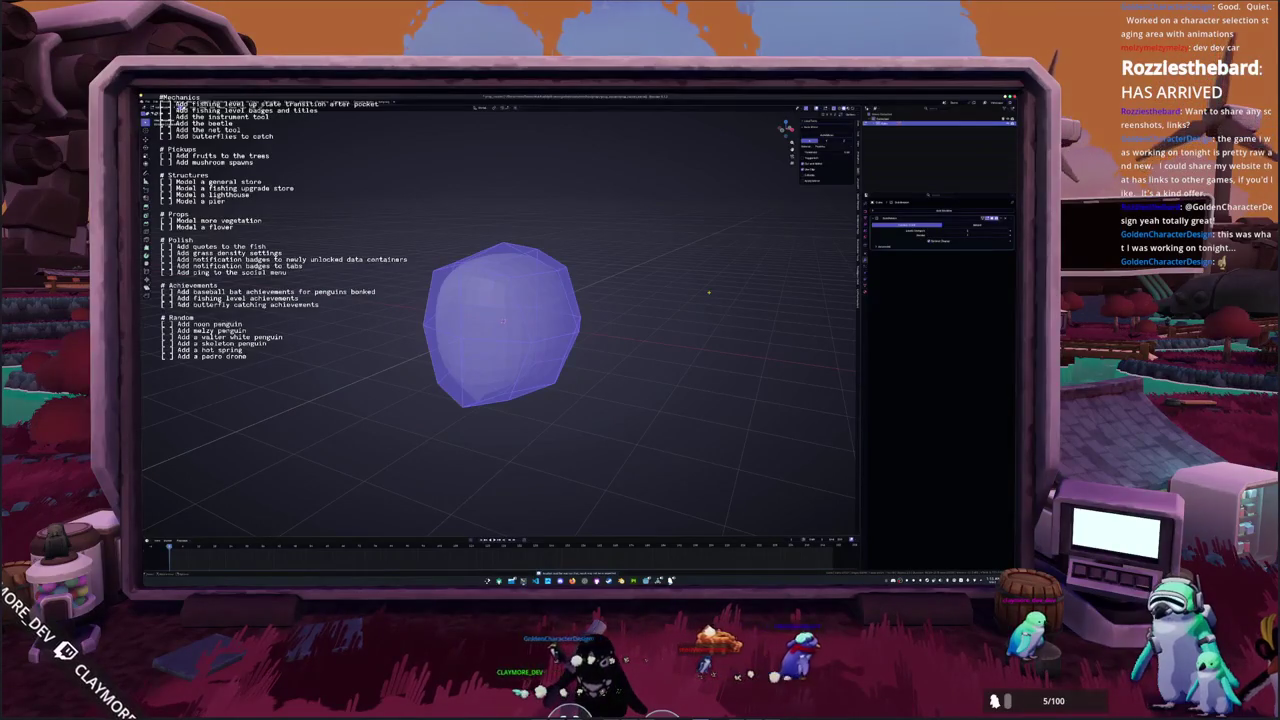
pyautogui.rightClick(708, 292)
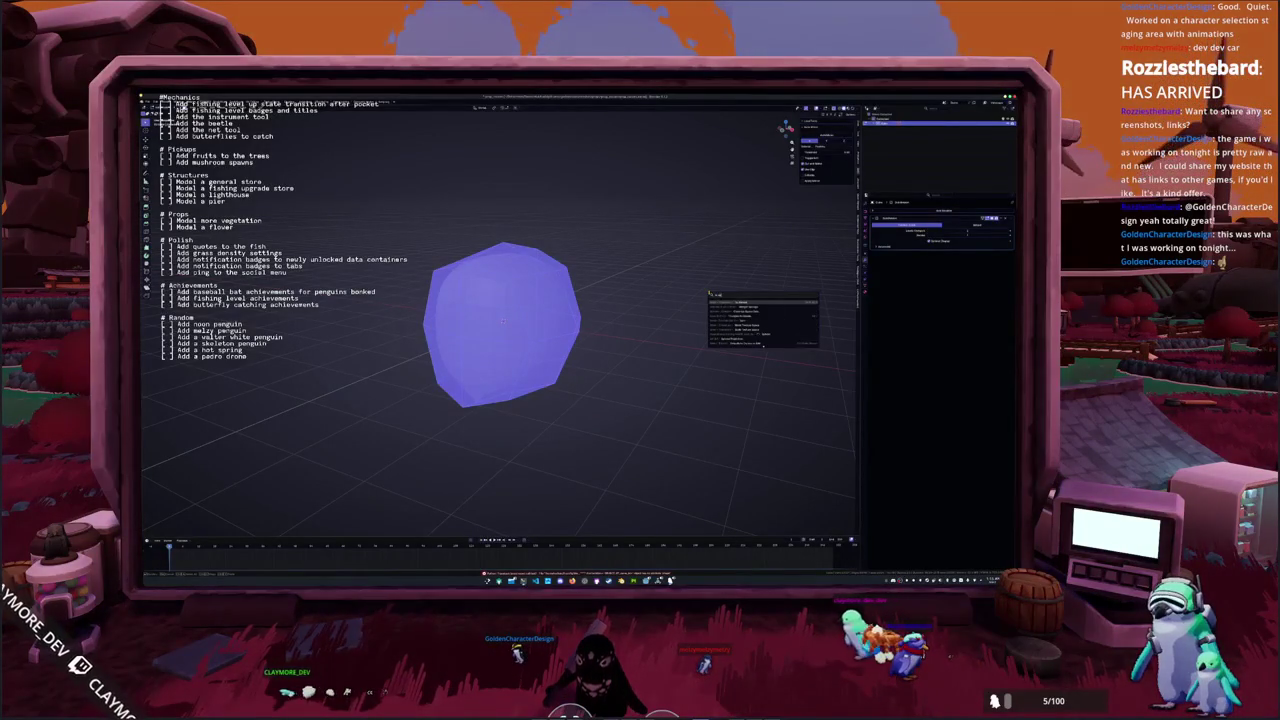
pyautogui.press('Escape')
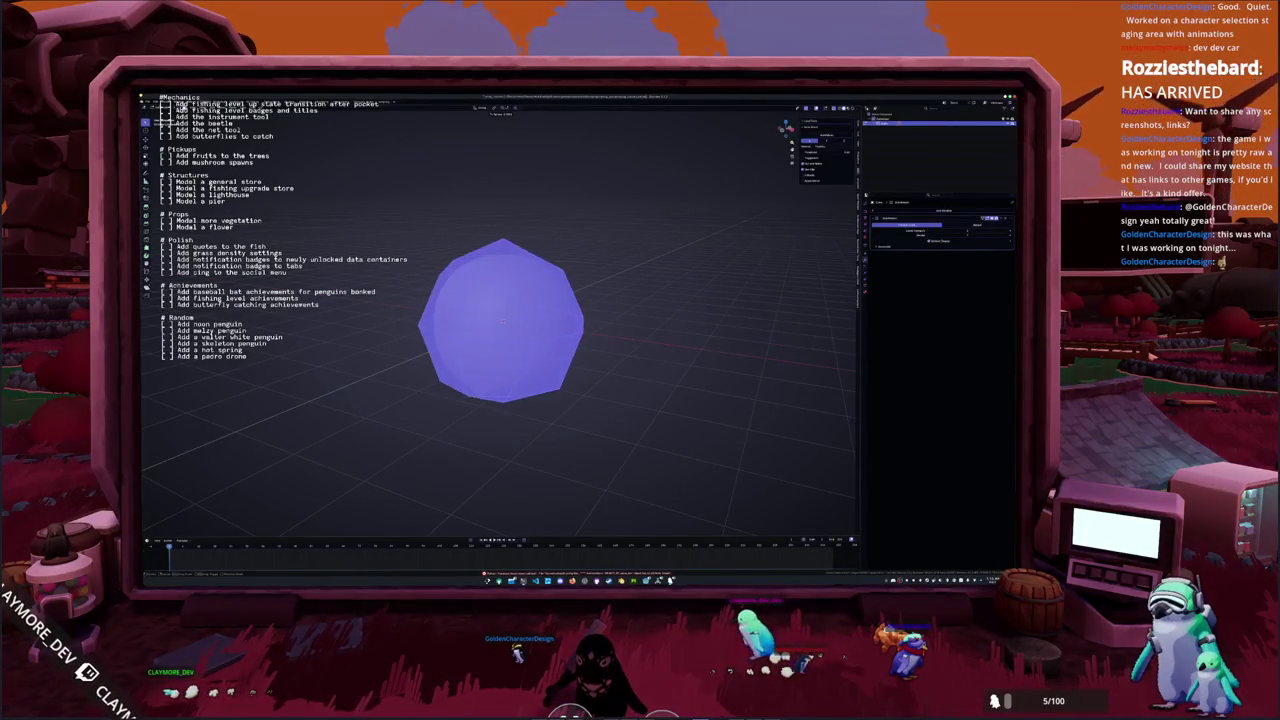
pyautogui.moveTo(708, 341); pyautogui.dragTo(647, 298, button='middle')
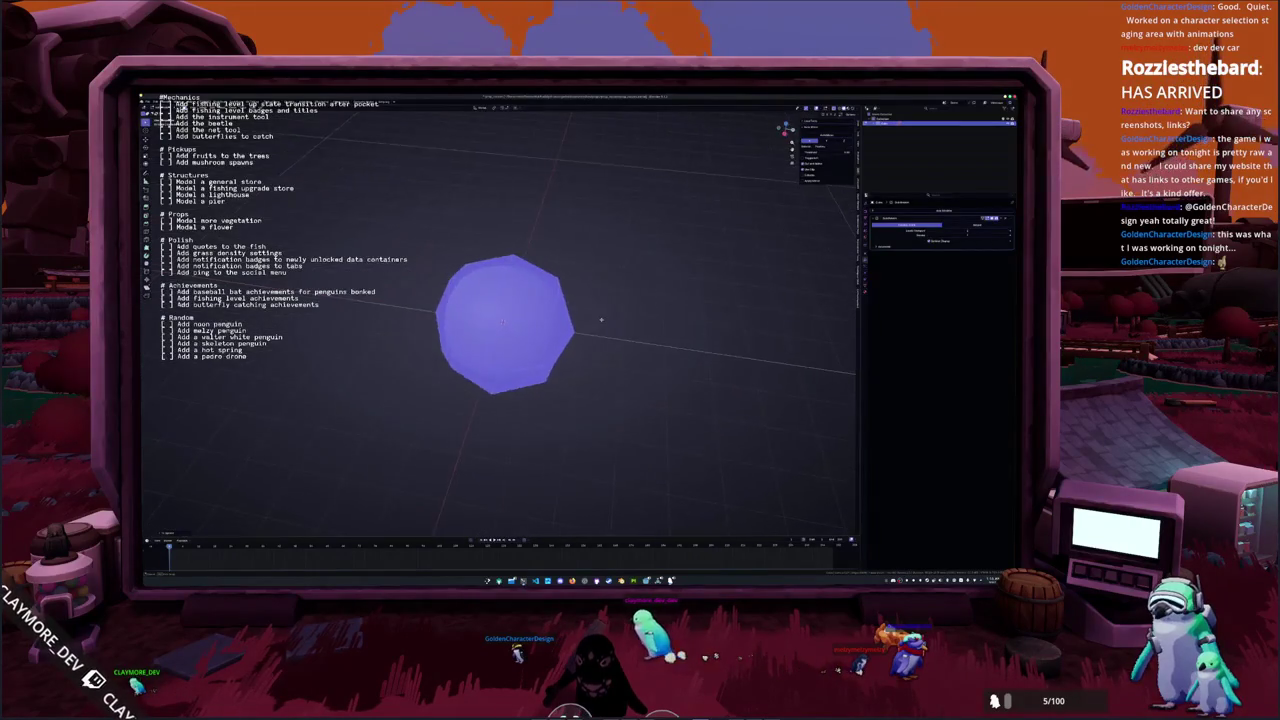
pyautogui.press('Tab')
pyautogui.press('Tab')
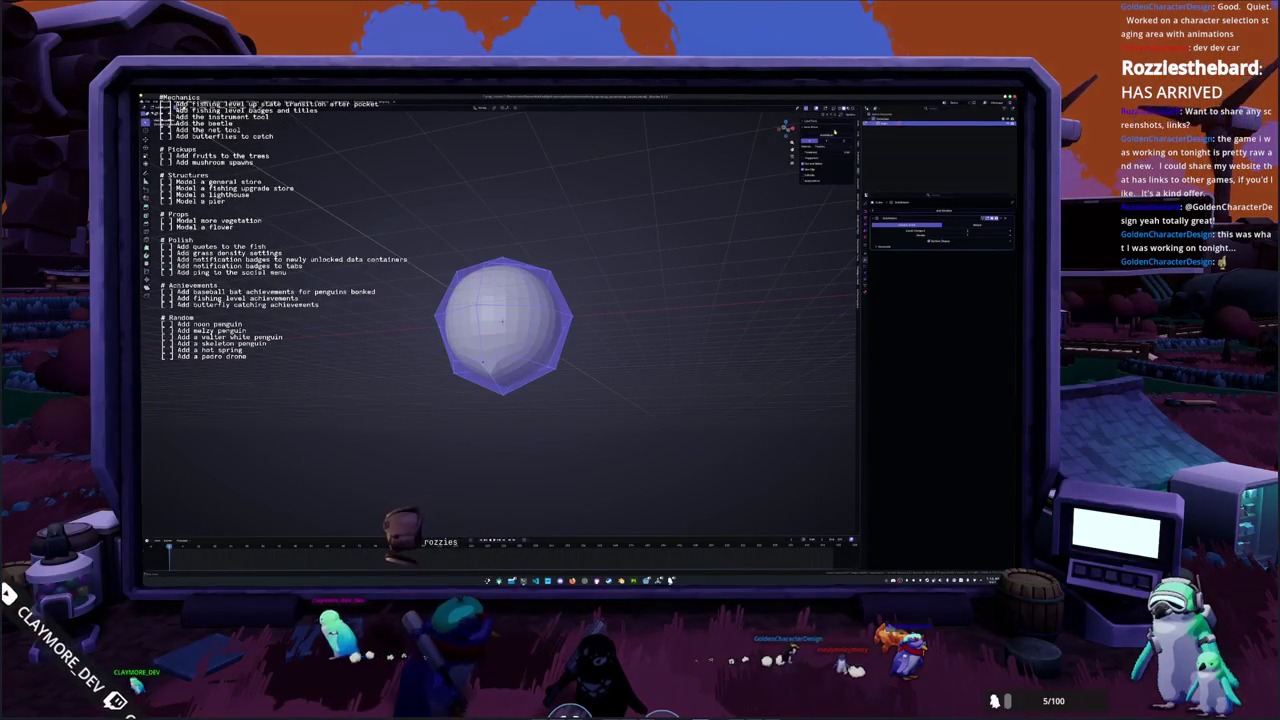
pyautogui.click(1002, 217)
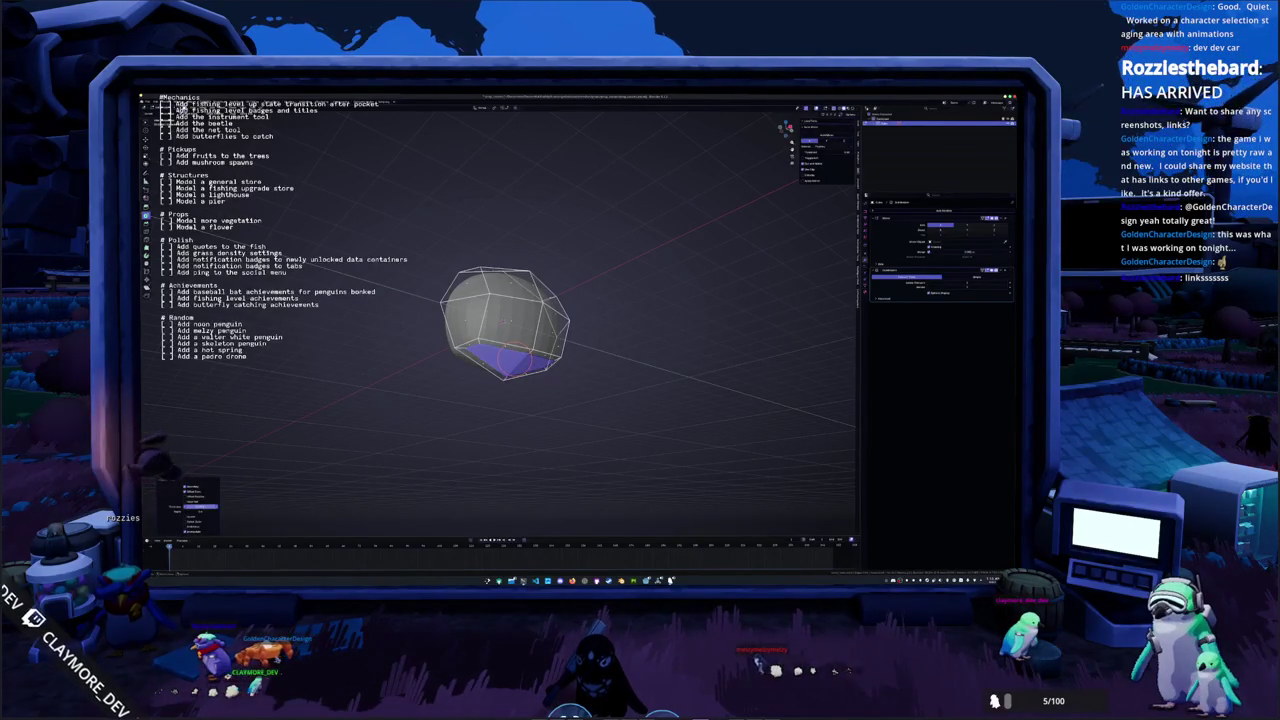
# - Place the pivot point at the sphere's side in the front orthographic view
pyautogui.moveTo(396, 430); pyautogui.dragTo(468, 367, button='middle')
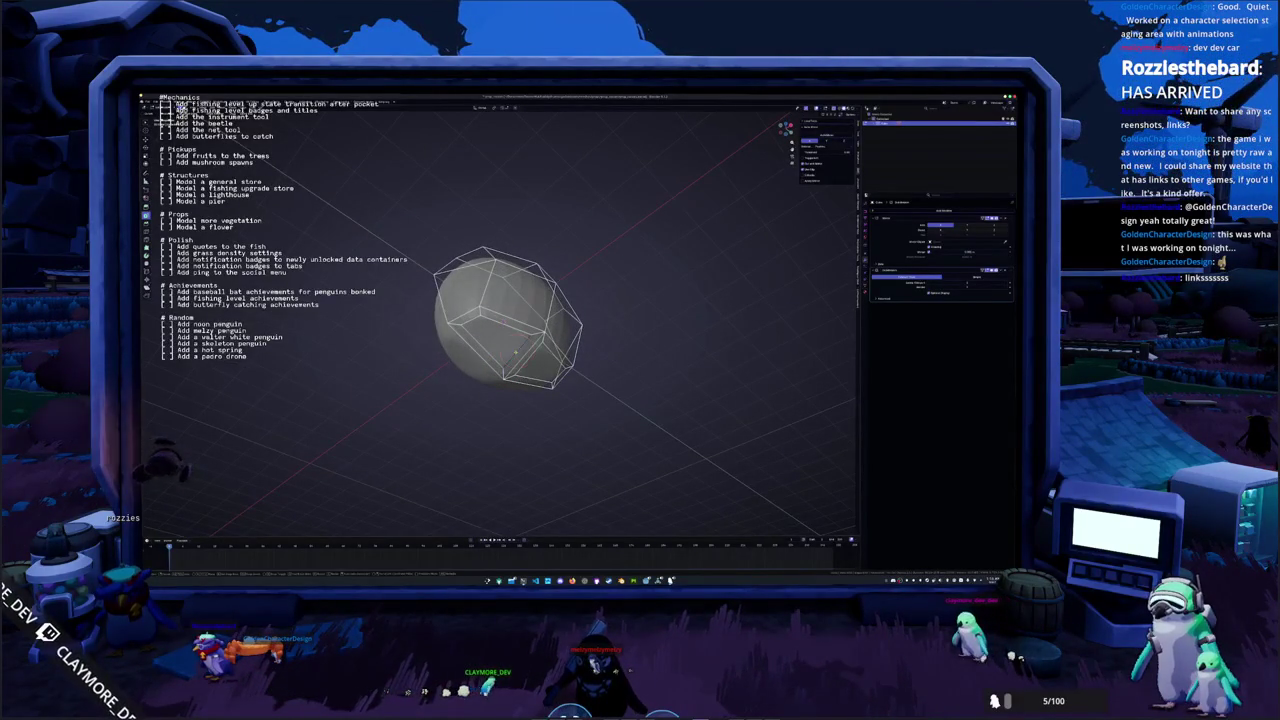
pyautogui.keyDown('shift'); pyautogui.rightClick(492, 338); pyautogui.keyUp('shift')
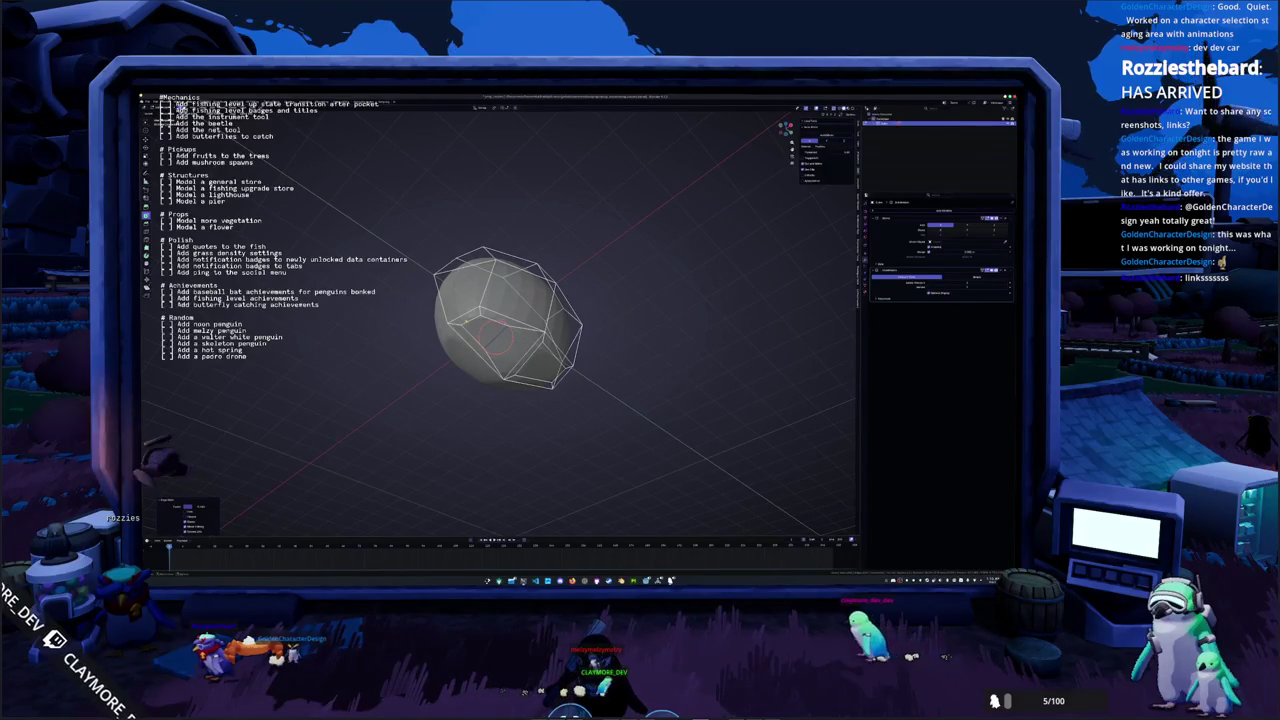
pyautogui.keyDown('shift'); pyautogui.rightClick(465, 315); pyautogui.keyUp('shift')
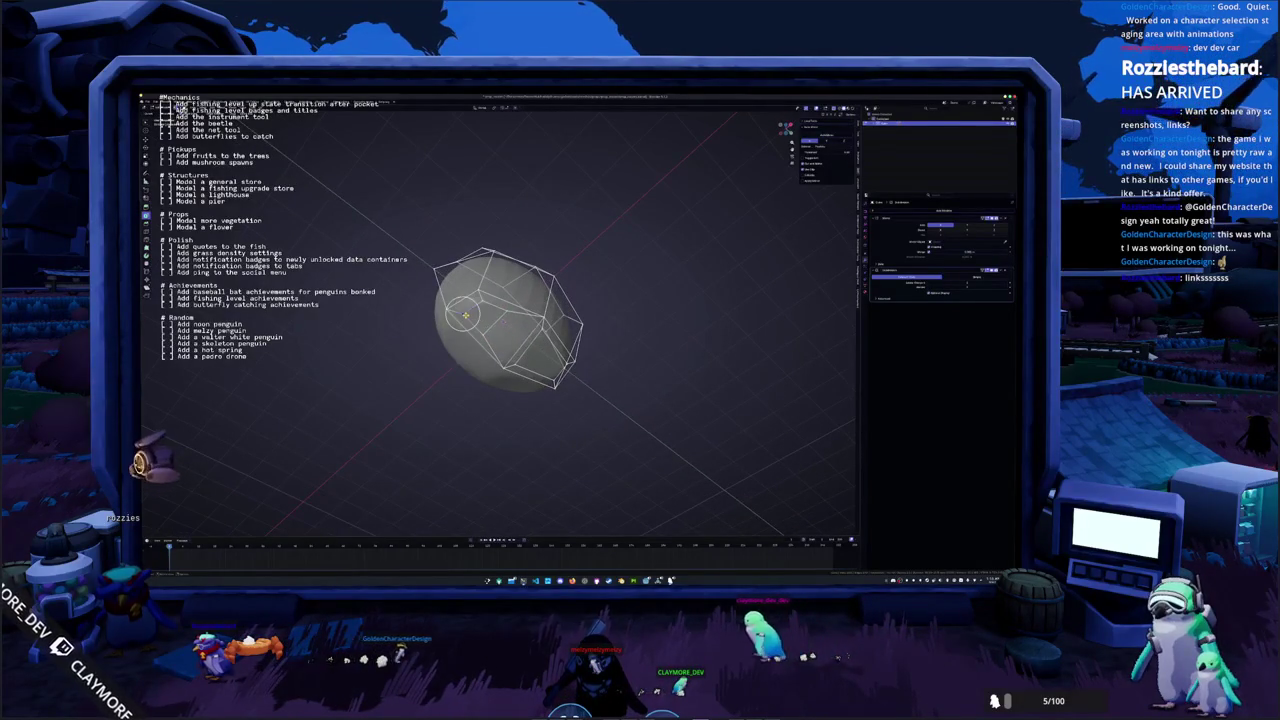
pyautogui.press('KP_1')
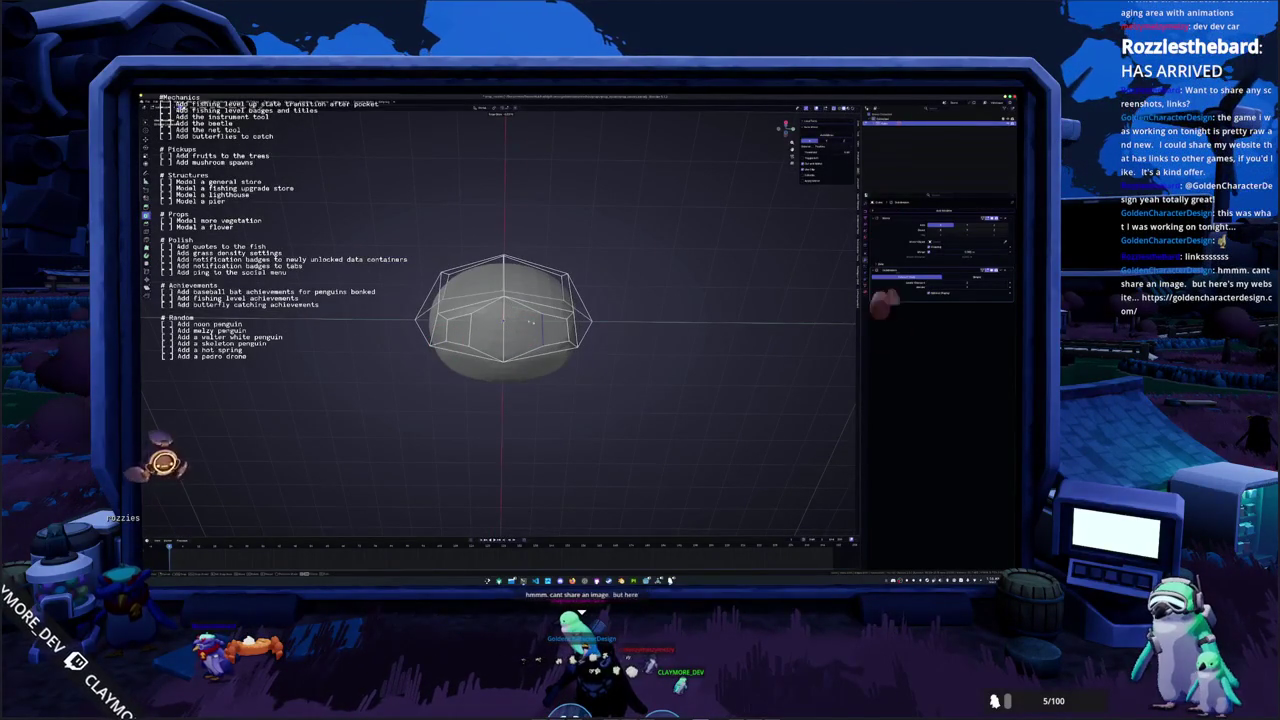
pyautogui.keyDown('shift'); pyautogui.rightClick(535, 326); pyautogui.keyUp('shift')
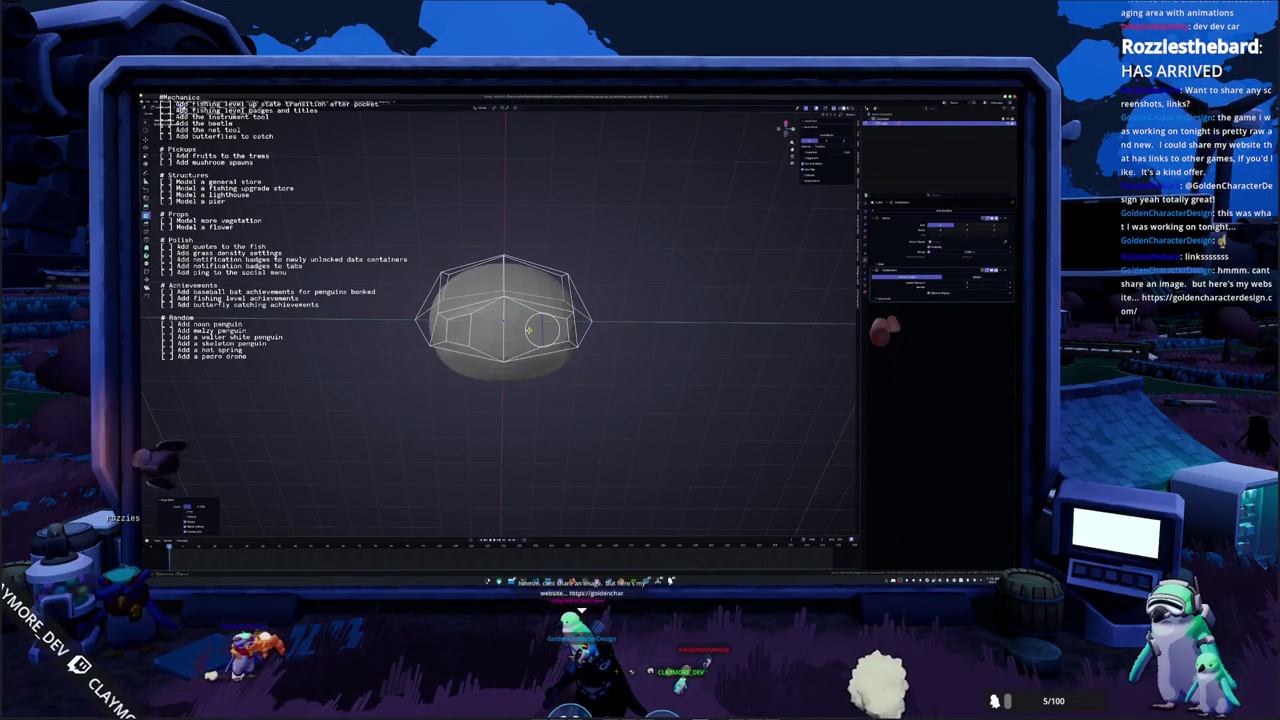
# - Add a Mirror modifier and move the Subdivision modifier below it in the stack
pyautogui.click(880, 218)
pyautogui.click(884, 395)
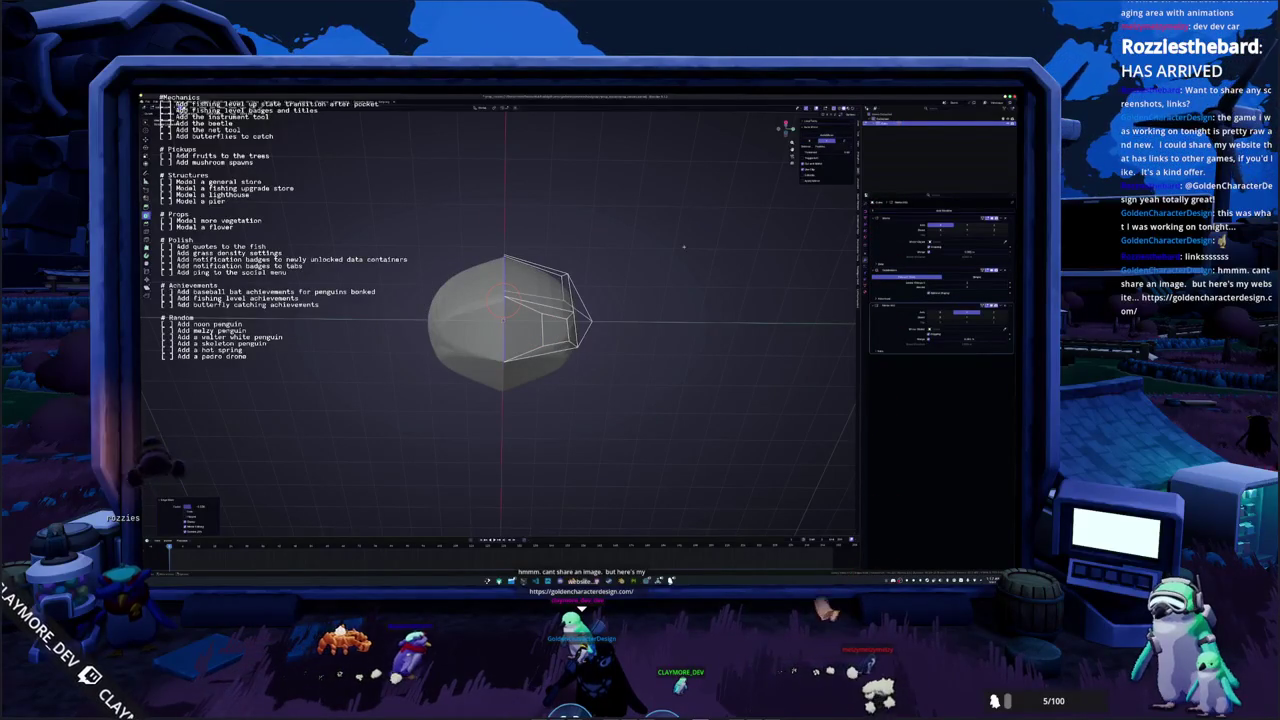
pyautogui.moveTo(1009, 271); pyautogui.dragTo(1009, 335)
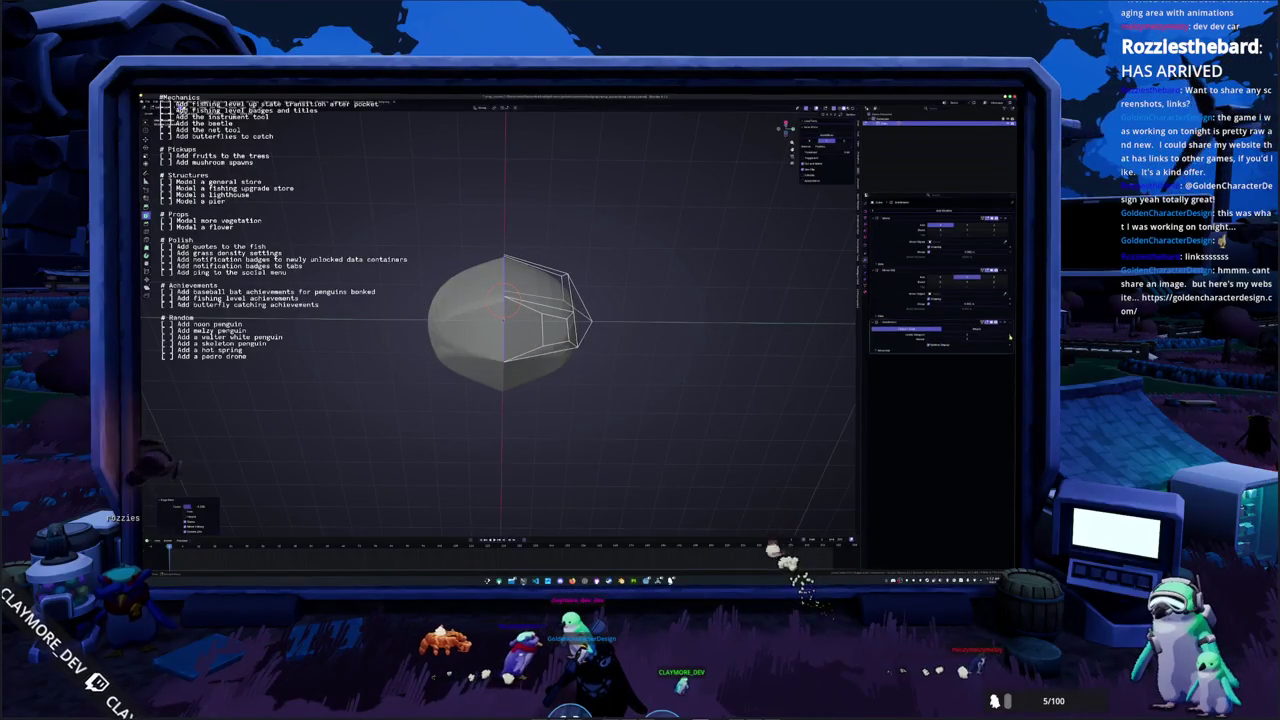
pyautogui.moveTo(720, 310); pyautogui.dragTo(745, 297, button='middle')
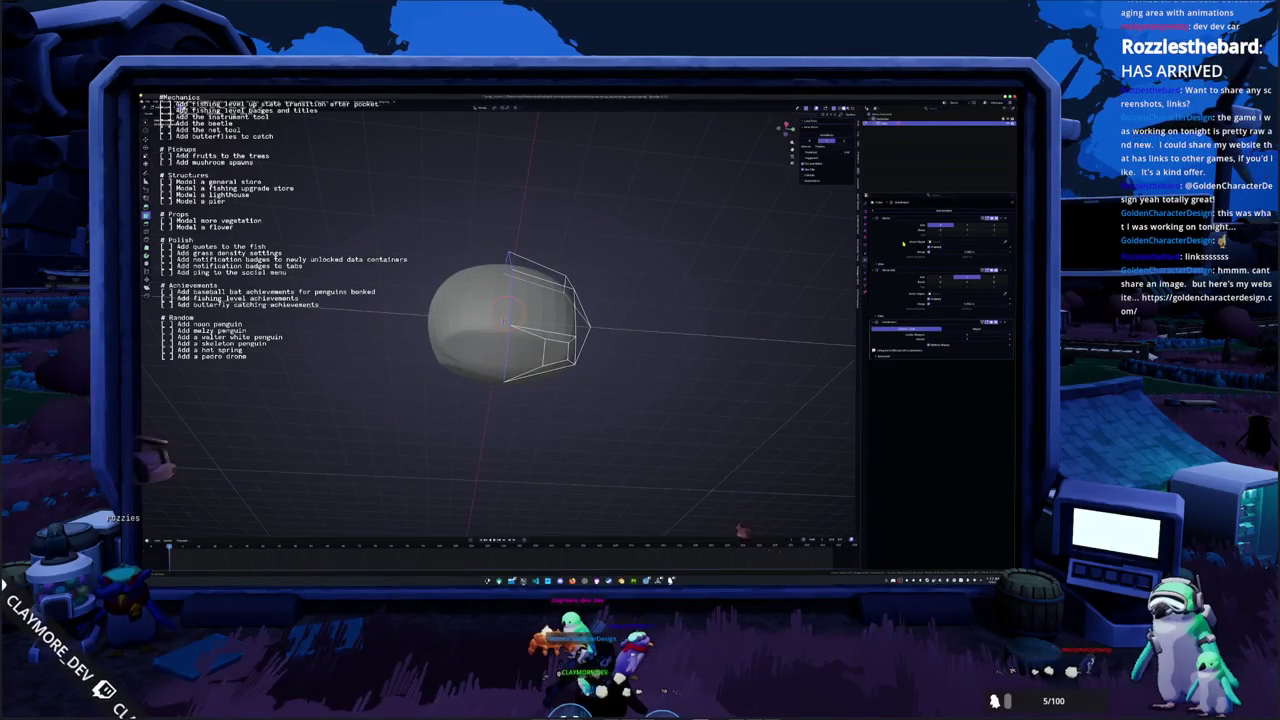
pyautogui.press('Tab')
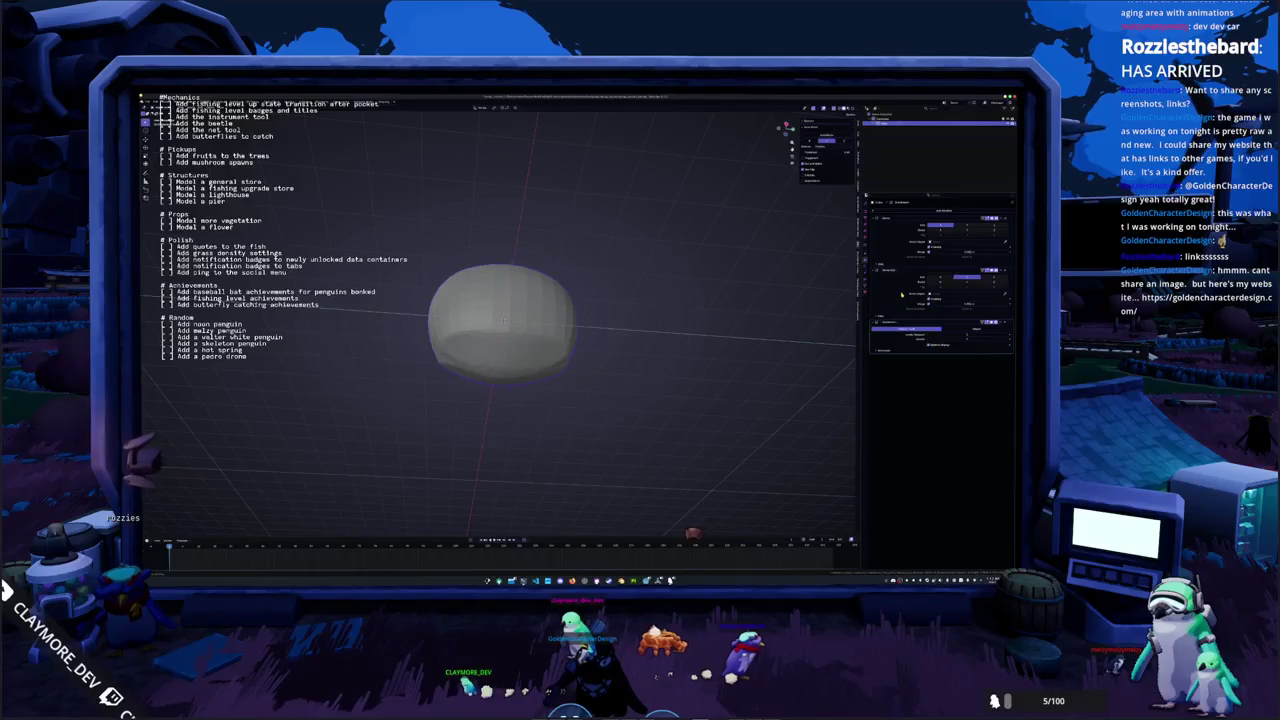
pyautogui.press('Tab')
# - Push the bottom faces downward to form short stubby feet
pyautogui.moveTo(600, 400); pyautogui.dragTo(640, 340, button='middle')
pyautogui.click(603, 378)
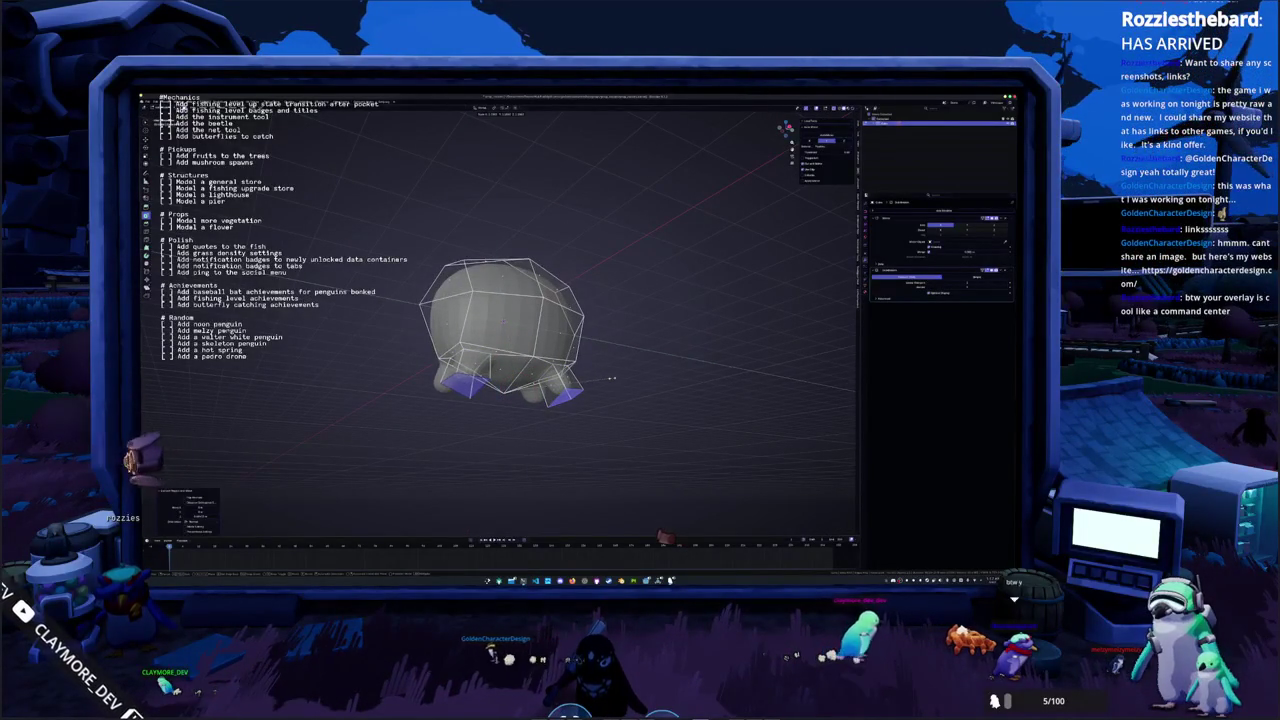
pyautogui.moveTo(612, 378); pyautogui.dragTo(632, 335, button='middle')
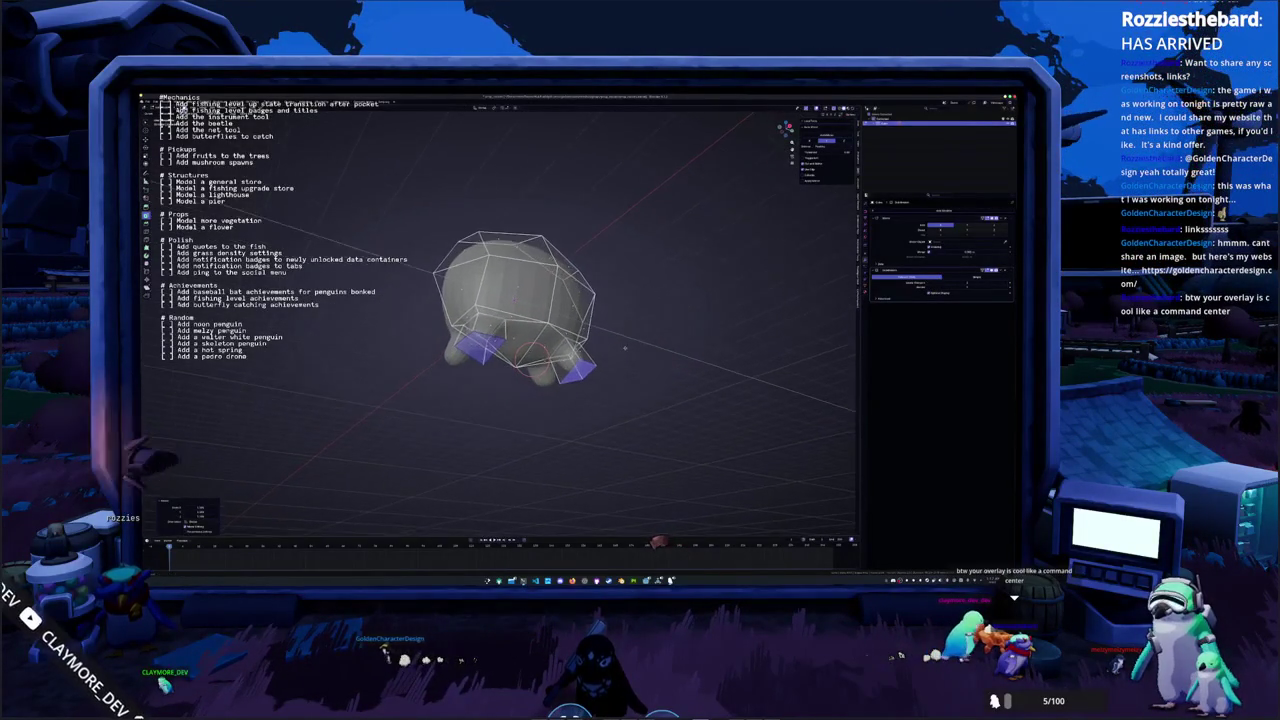
pyautogui.scroll(1, 632, 335)
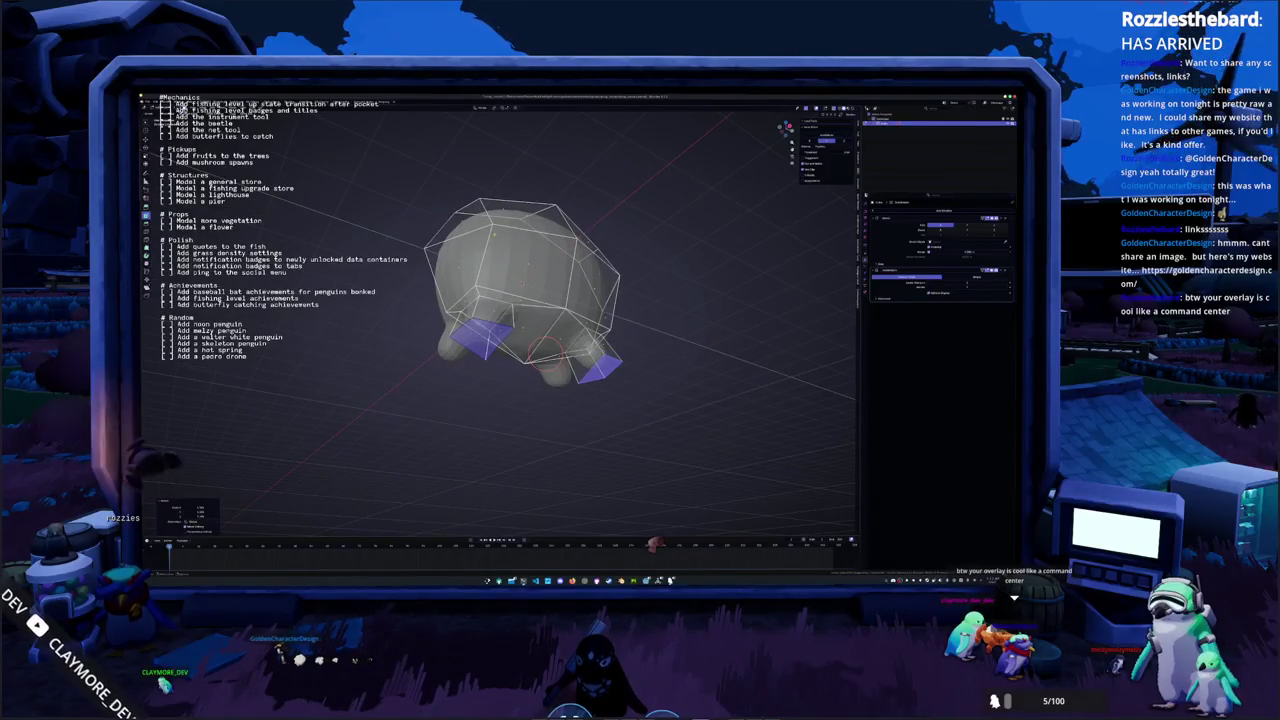
pyautogui.moveTo(493, 234); pyautogui.dragTo(465, 241, button='middle')
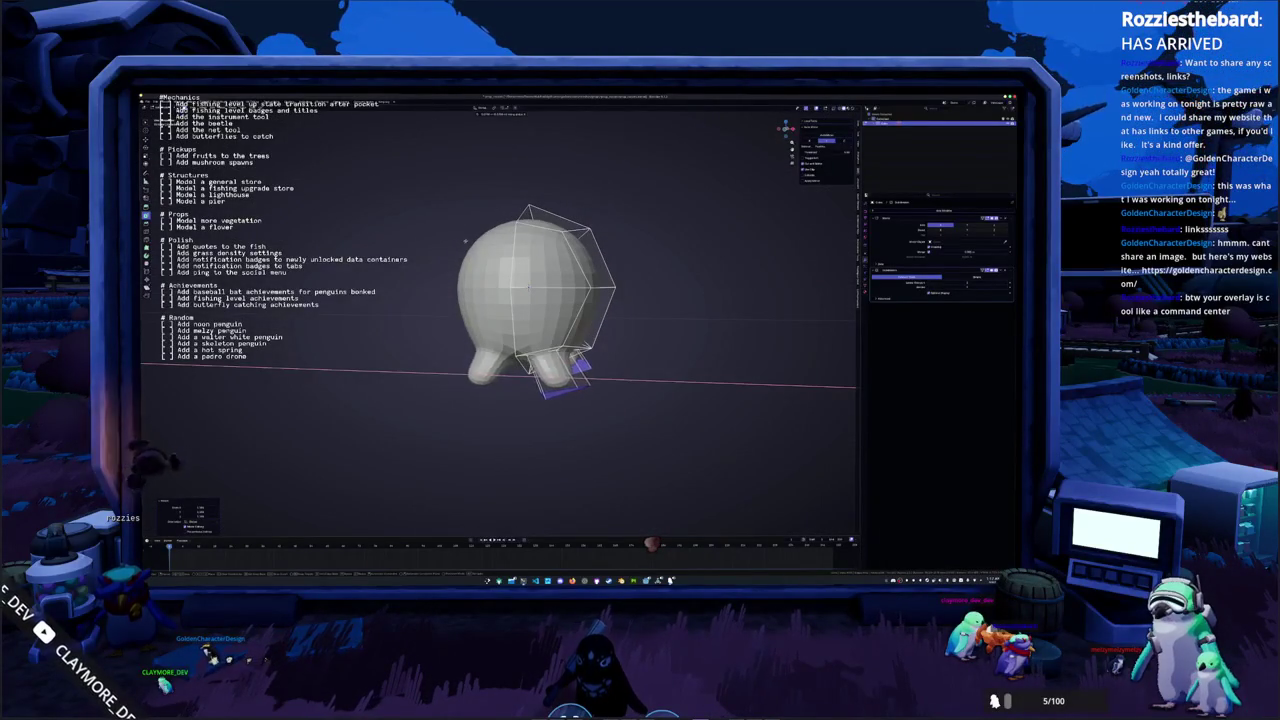
pyautogui.moveTo(469, 240)
pyautogui.mouseDown(button='middle')
pyautogui.moveTo(521, 285)
pyautogui.moveTo(510, 290)
pyautogui.mouseUp(button='middle')
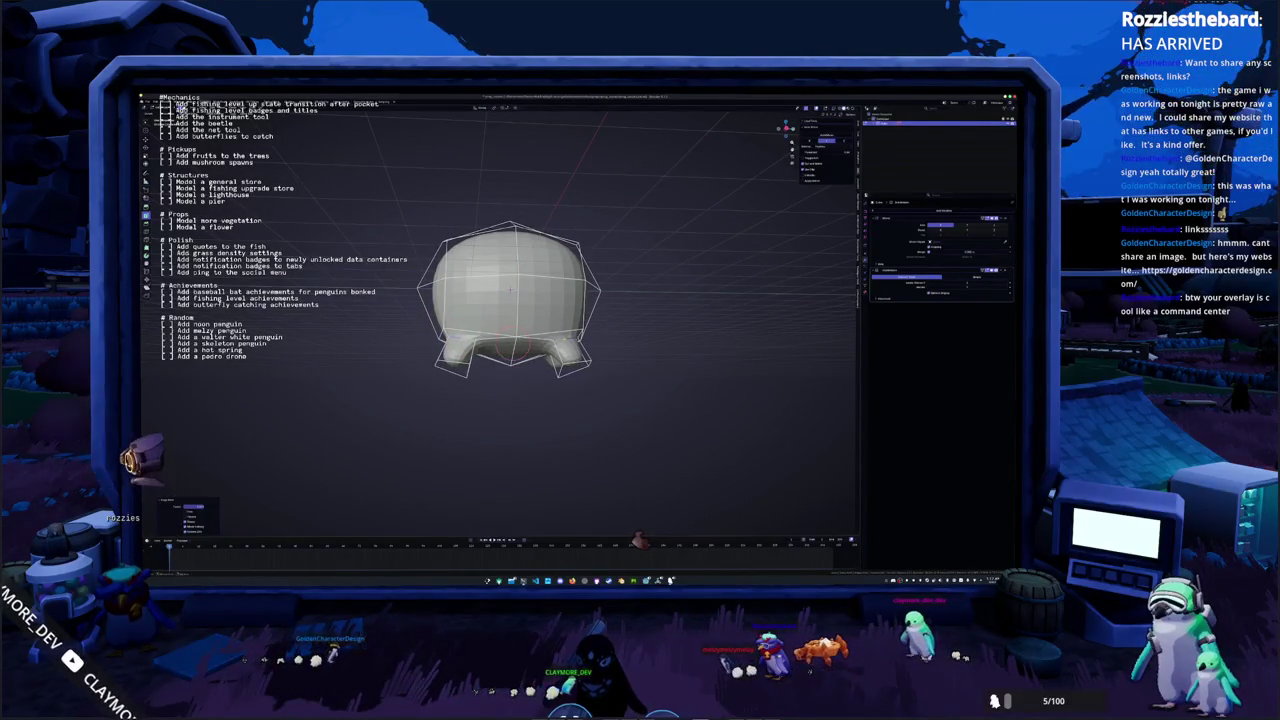
pyautogui.moveTo(510, 290); pyautogui.dragTo(524, 293, button='middle')
# - Widen the whole body cage sideways by scaling along X in front view
pyautogui.click(524, 293)
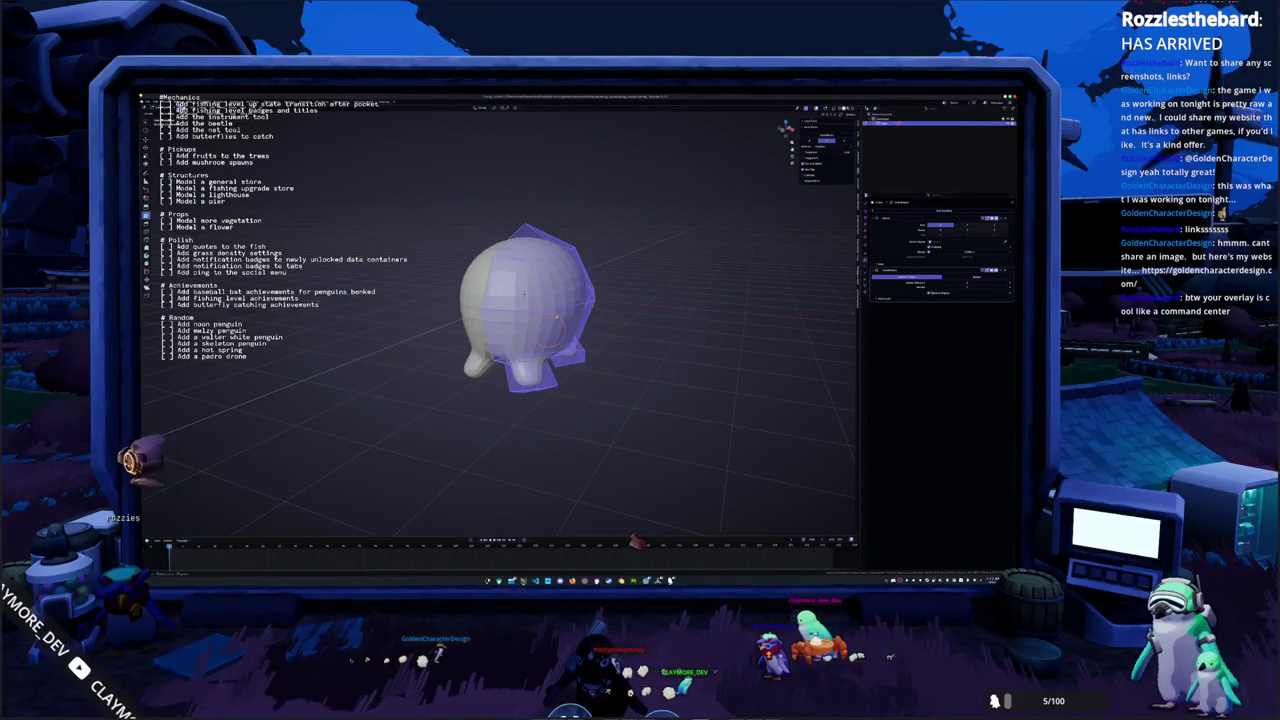
pyautogui.press('KP_1')
pyautogui.press('s')
pyautogui.press('x')
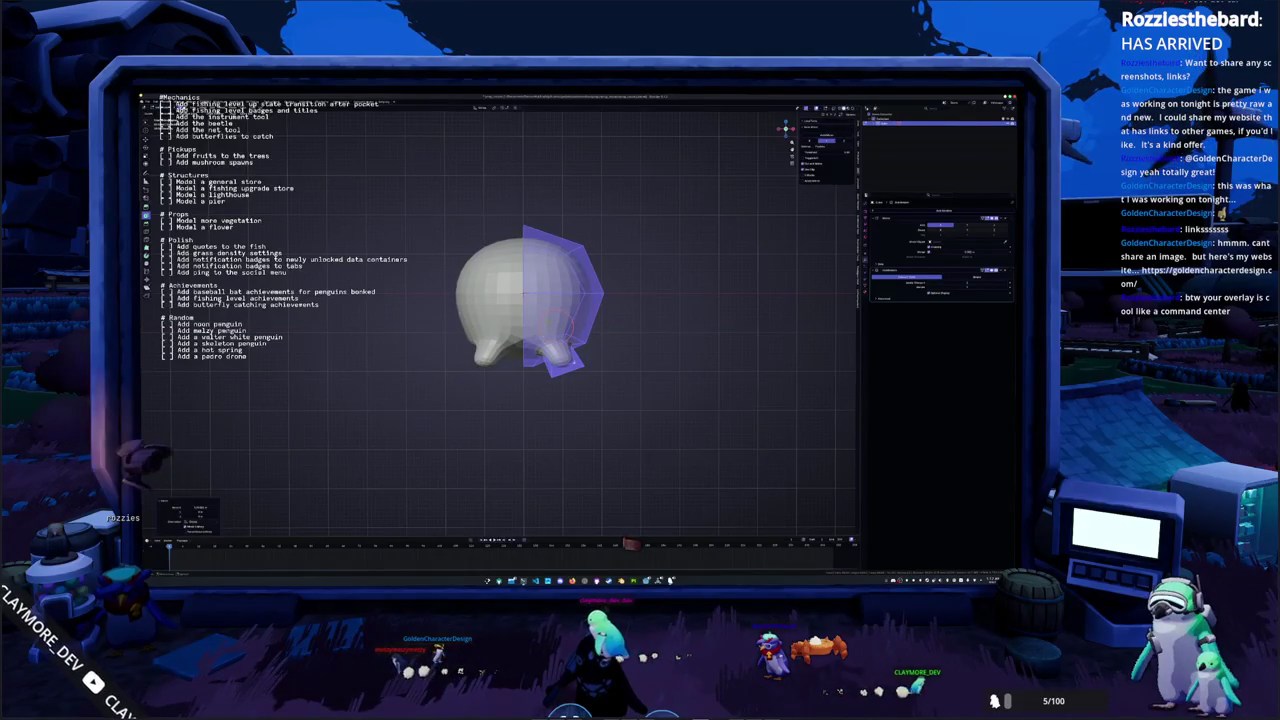
pyautogui.click(524, 293)
pyautogui.moveTo(524, 293); pyautogui.dragTo(517, 291, button='middle')
# - Preview the smoothed body outside Edit Mode, then return to editing the cage
pyautogui.press('s')
pyautogui.press('z')
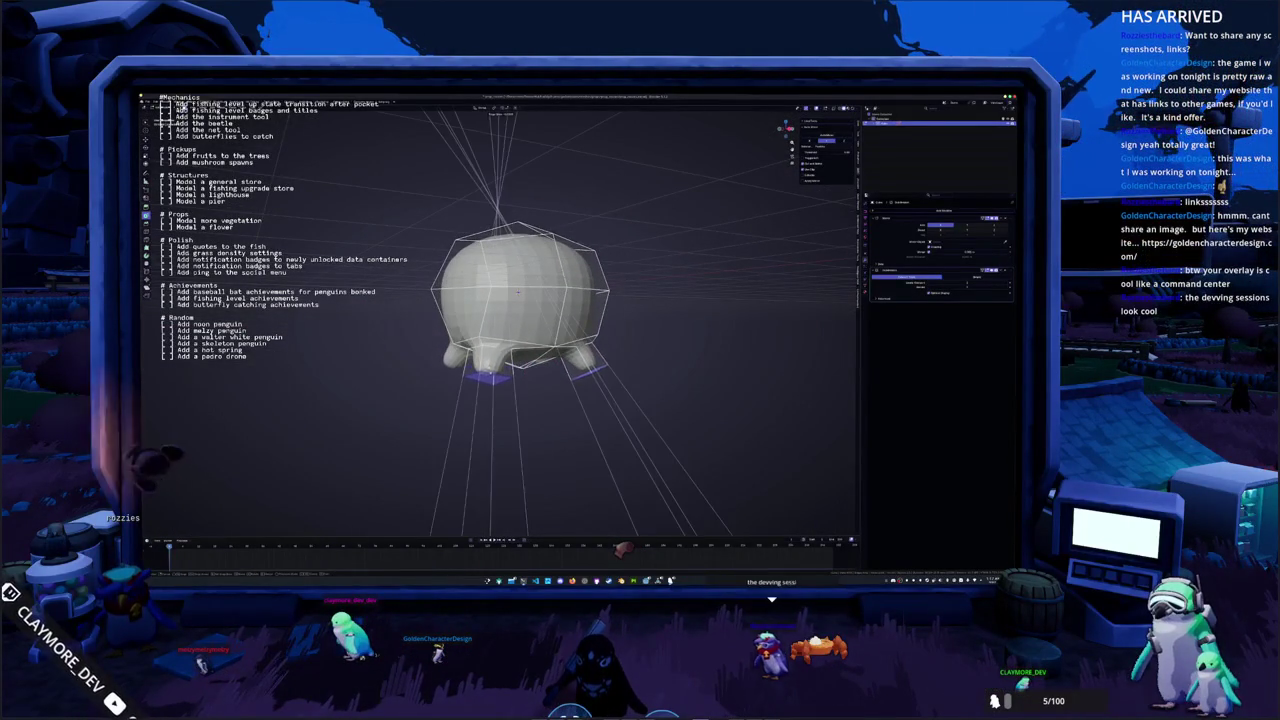
pyautogui.press('Escape')
pyautogui.press('Tab')
pyautogui.scroll(-3, 518, 292)
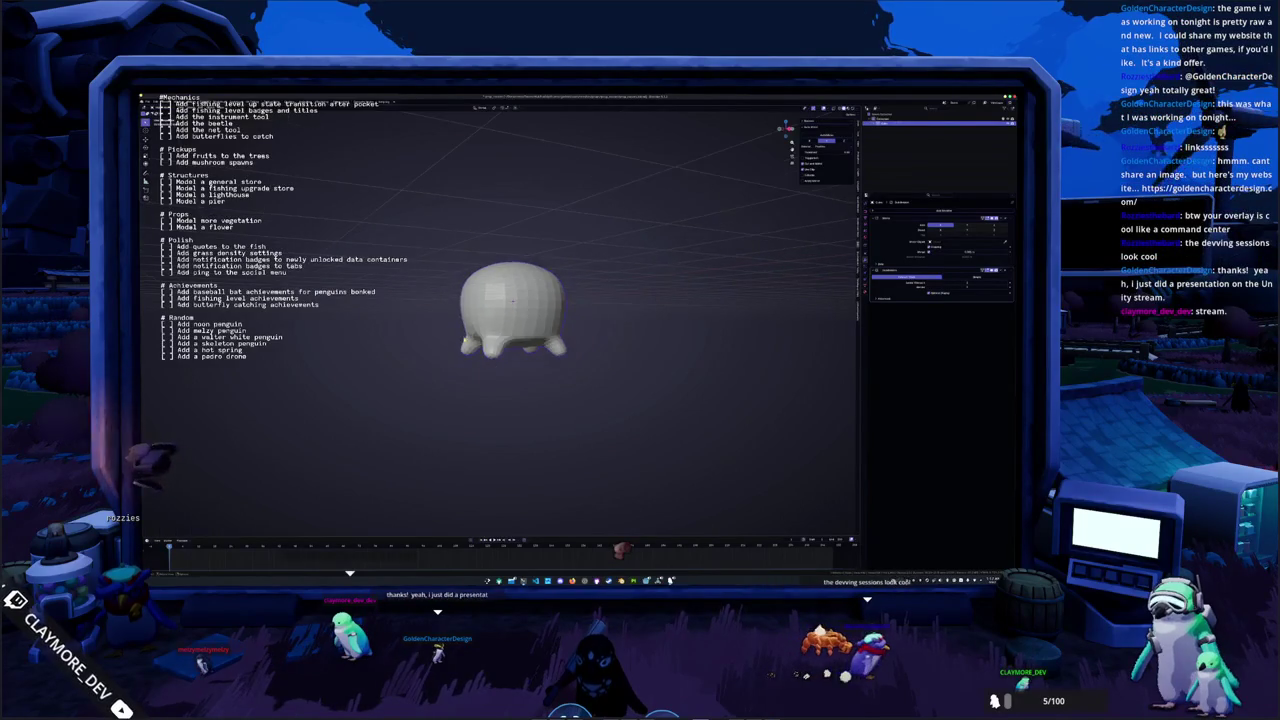
pyautogui.press('Tab')
pyautogui.scroll(3, 516, 300)
pyautogui.moveTo(516, 300)
pyautogui.mouseDown(button='middle')
pyautogui.moveTo(536, 318)
pyautogui.moveTo(374, 387)
pyautogui.mouseUp(button='middle')
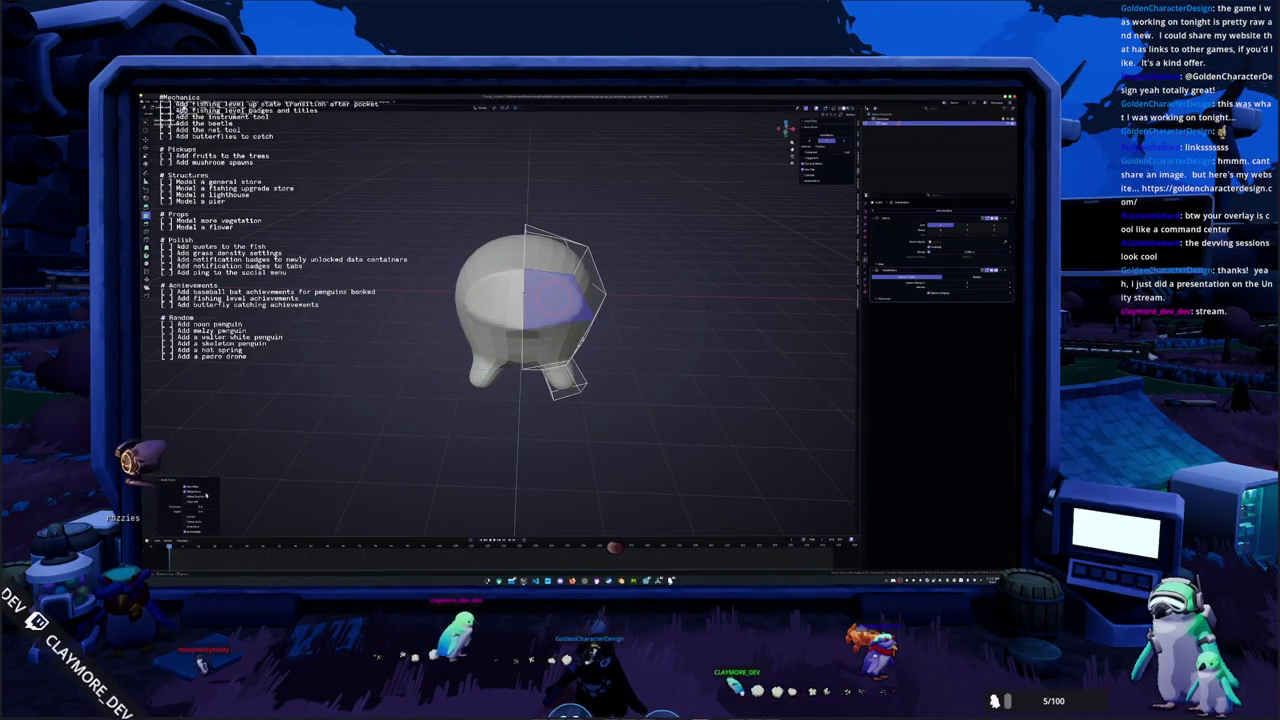
# - Extrude a side face inward to start an eye socket
pyautogui.click(200, 506)
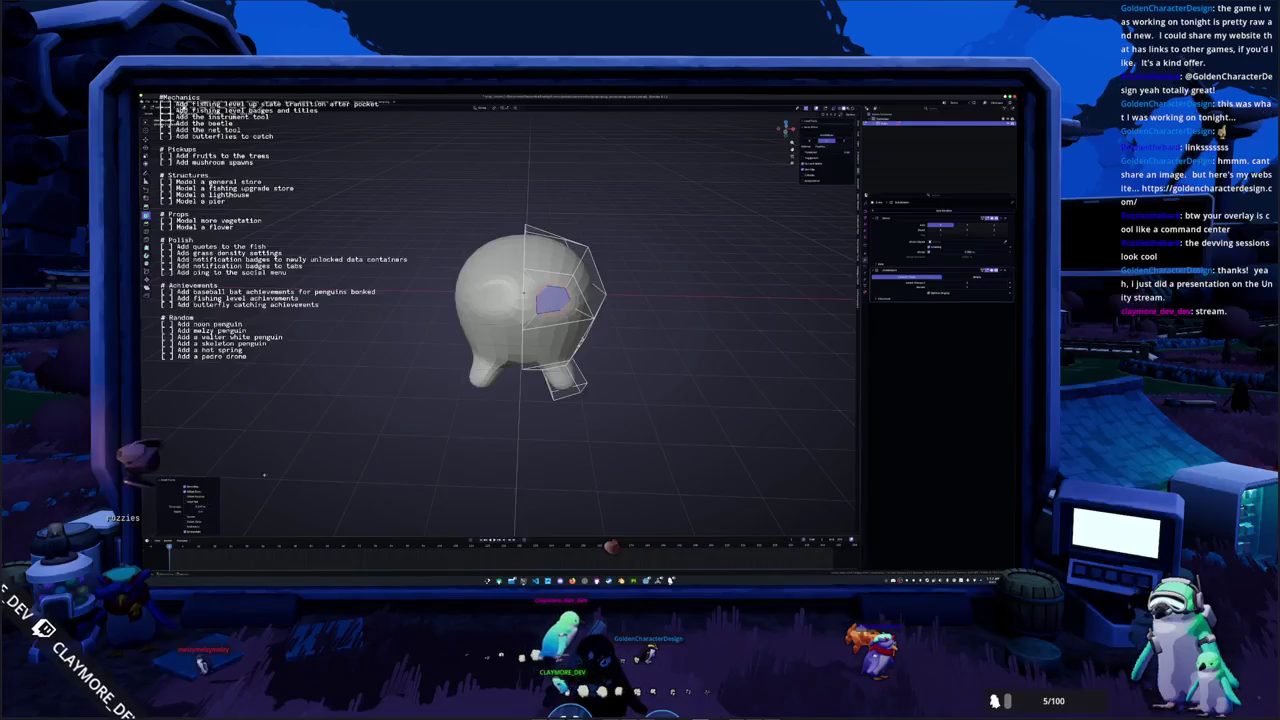
pyautogui.press('e')
pyautogui.press('Return')
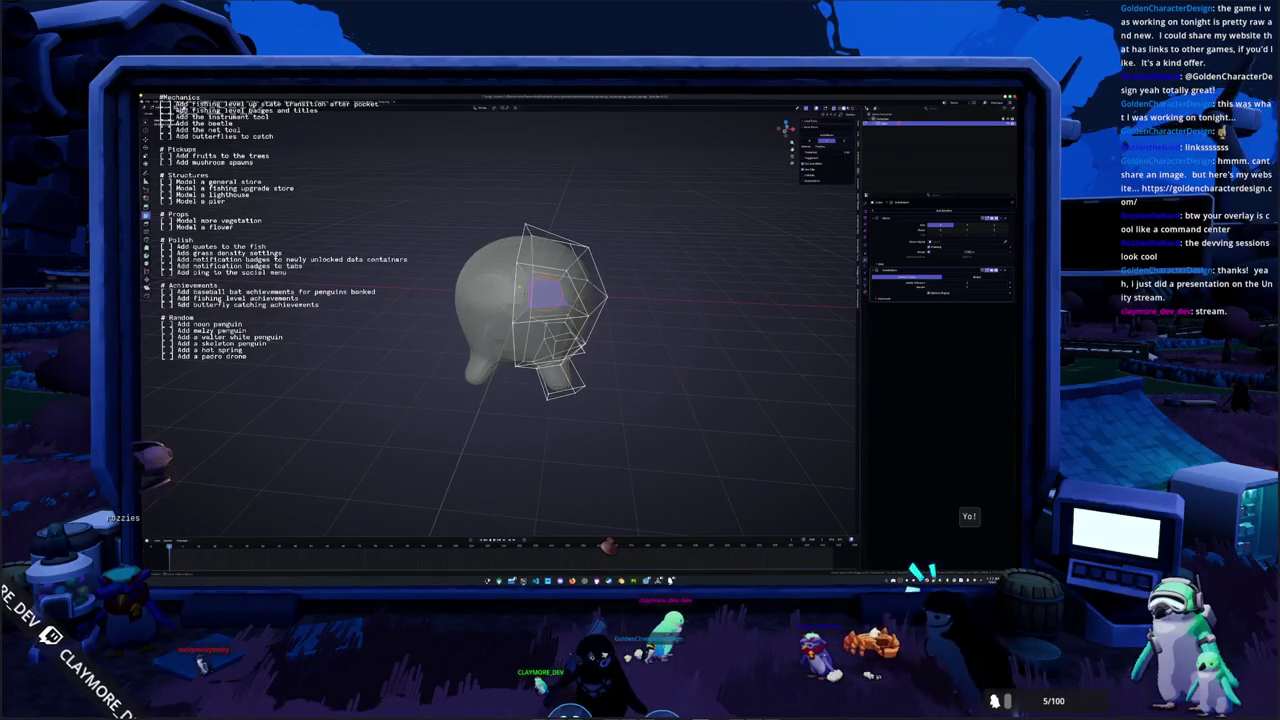
pyautogui.hotkey('alt', 'a')
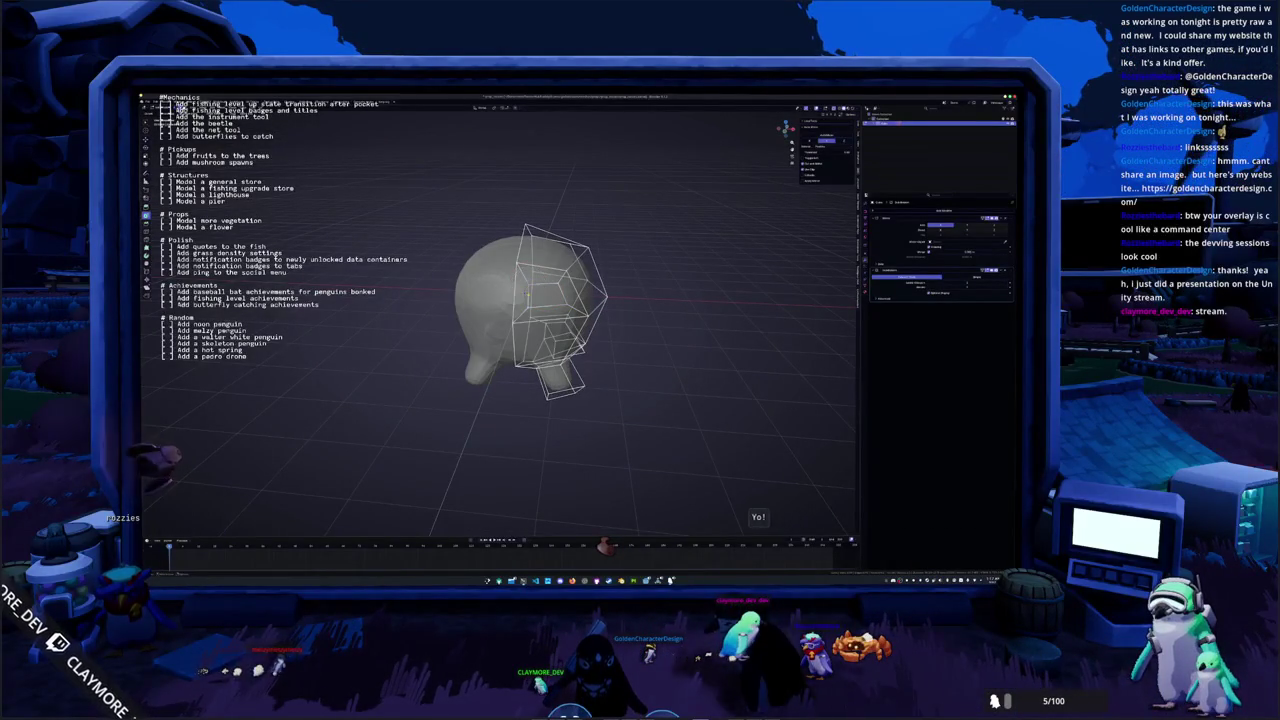
# - Select the connected part, turn the model to face front, and convert it to a plain mesh
pyautogui.click(545, 295)
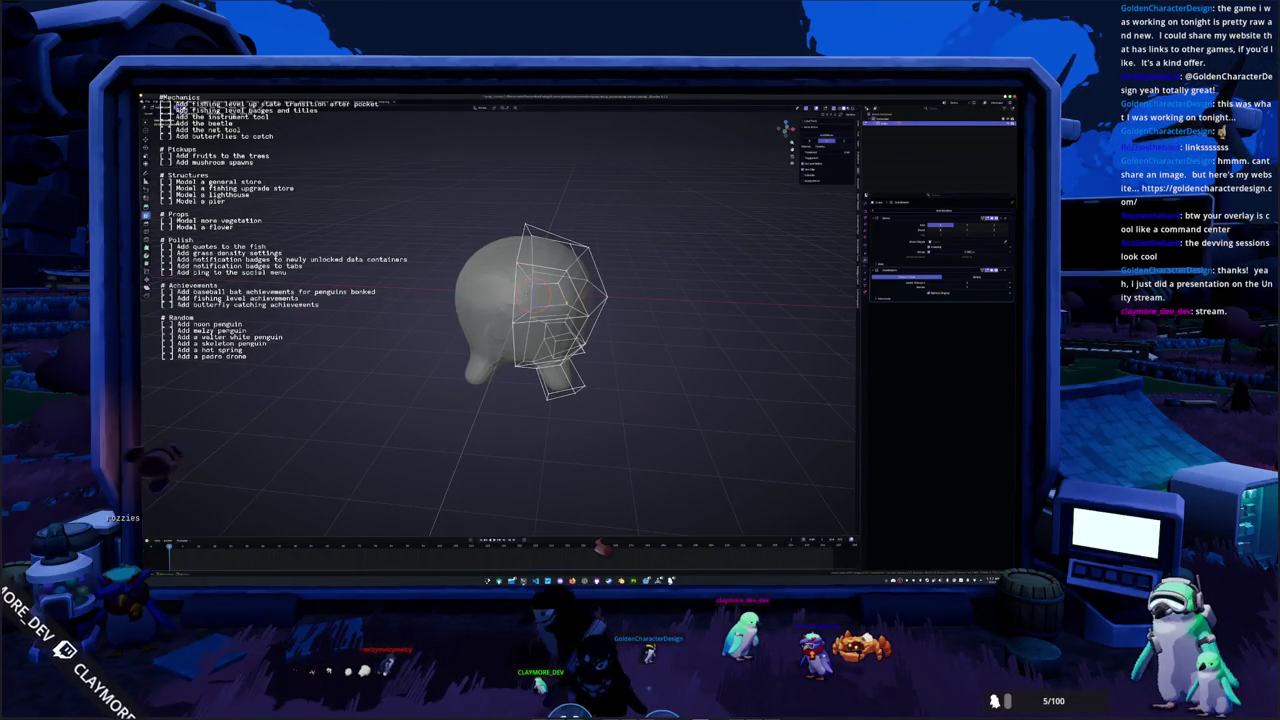
pyautogui.hotkey('ctrl', 'l')
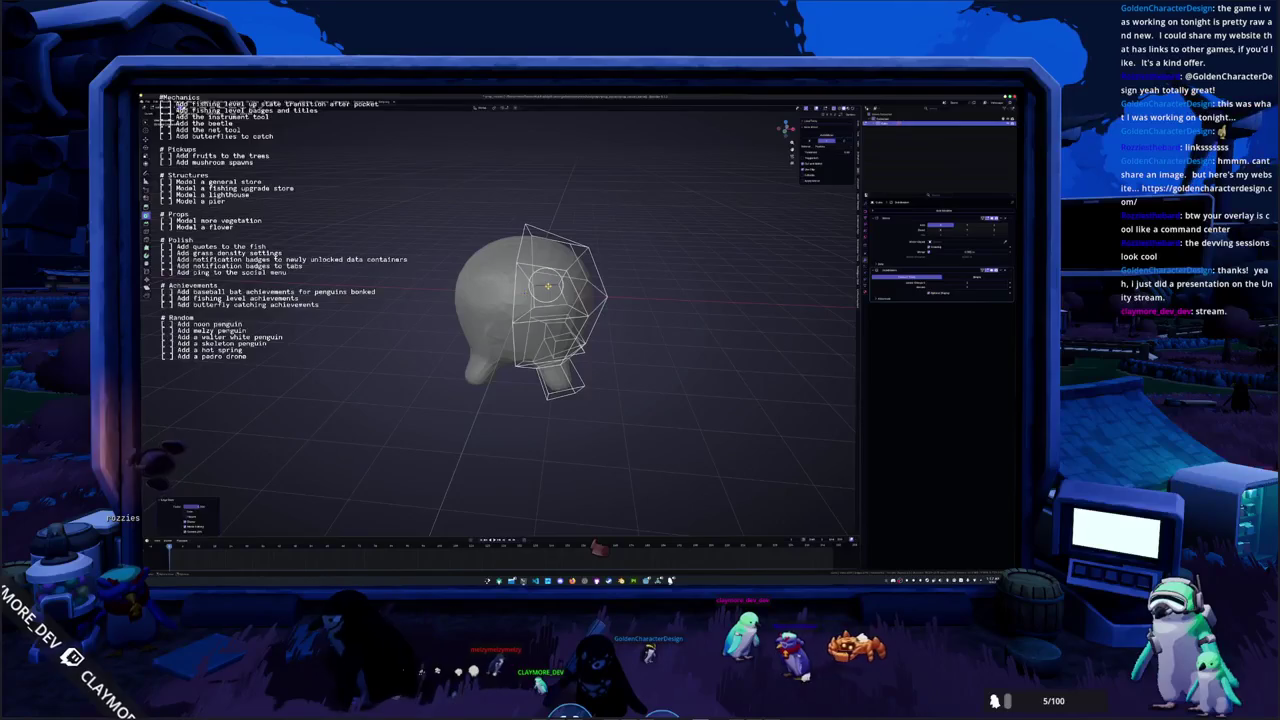
pyautogui.moveTo(560, 300); pyautogui.dragTo(520, 297, button='middle')
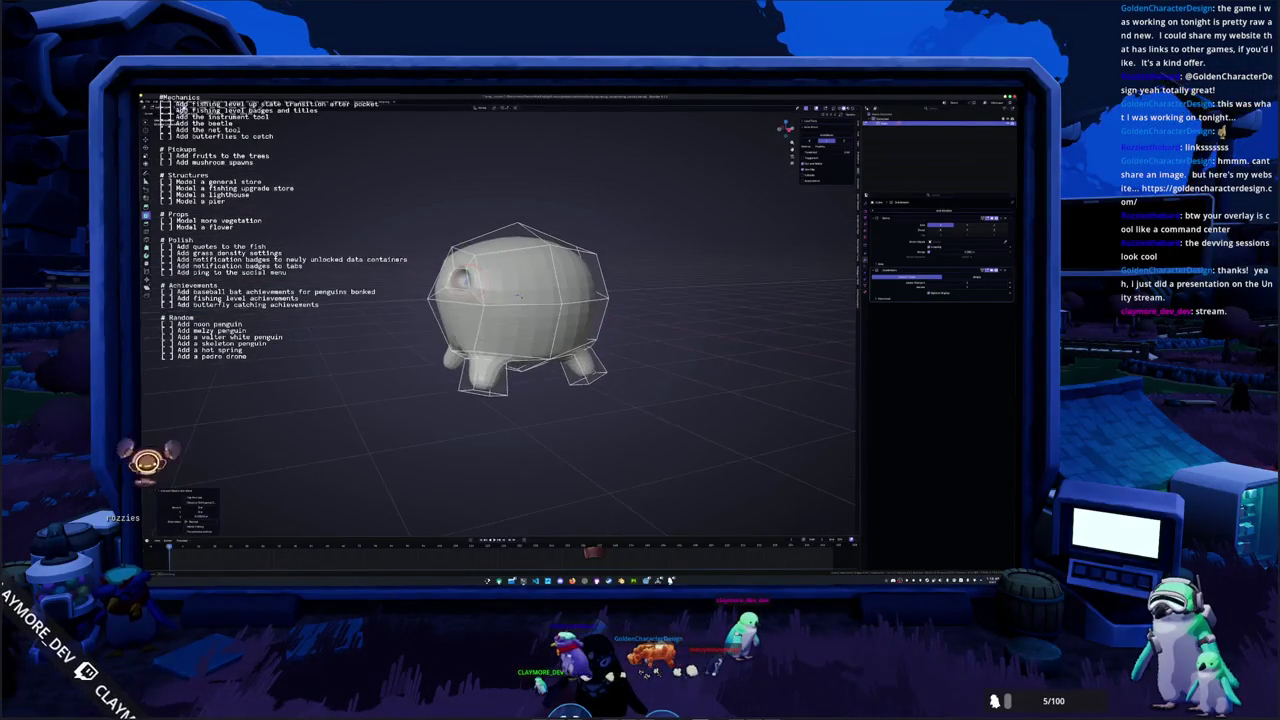
pyautogui.press('r')
pyautogui.click(521, 297)
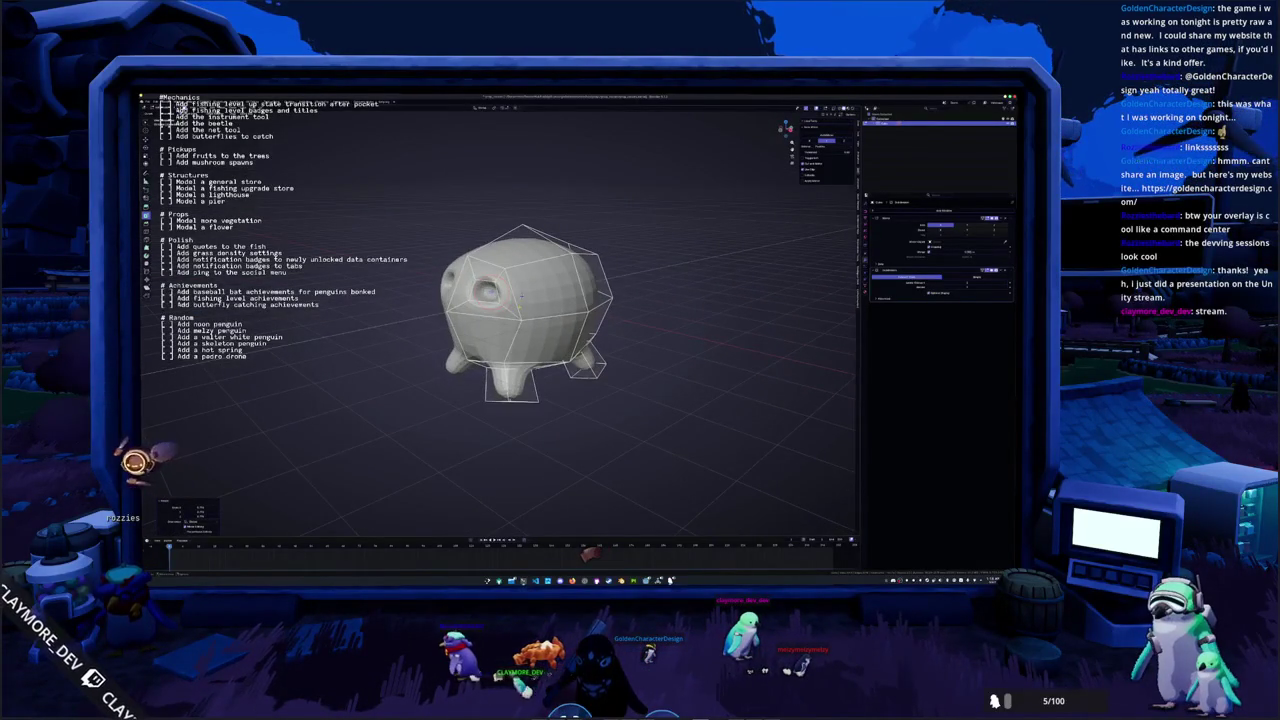
pyautogui.rightClick(521, 298)
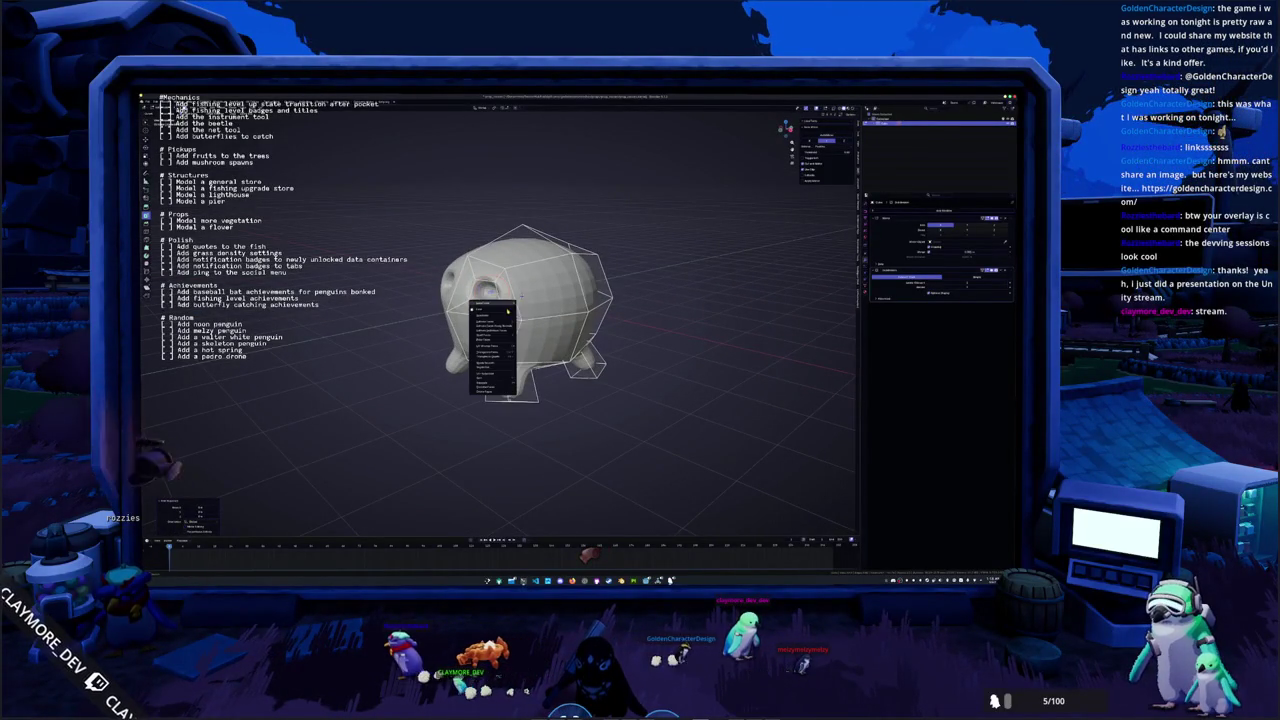
pyautogui.click(530, 383)
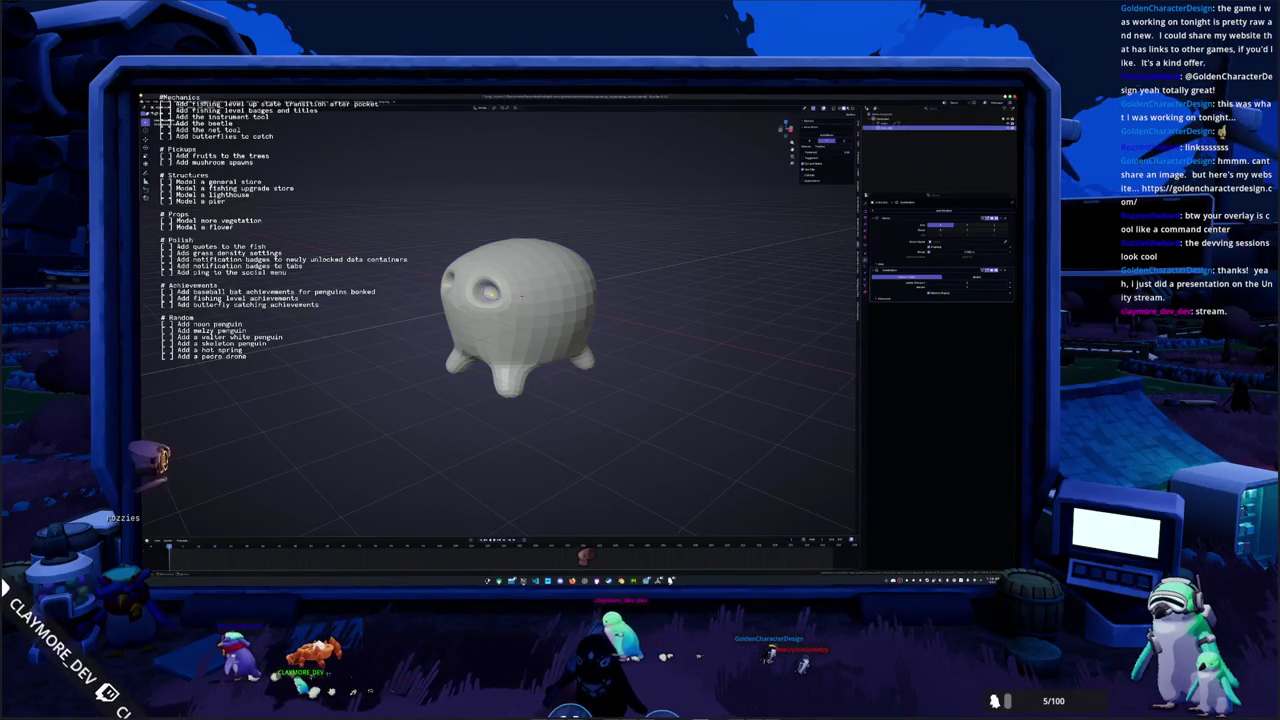
# - Rotate the selected geometry of the creature to a new angle
pyautogui.hotkey('ctrl', 'Tab')
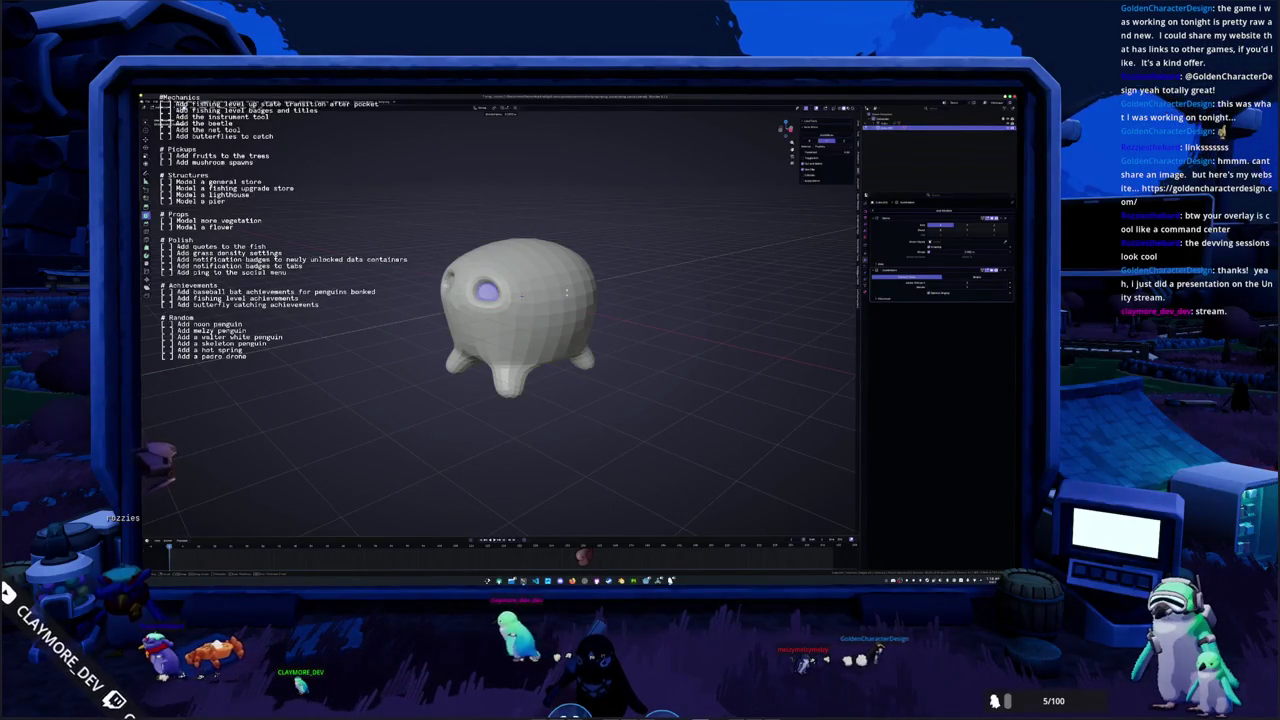
pyautogui.press('r')
pyautogui.click(556, 307)
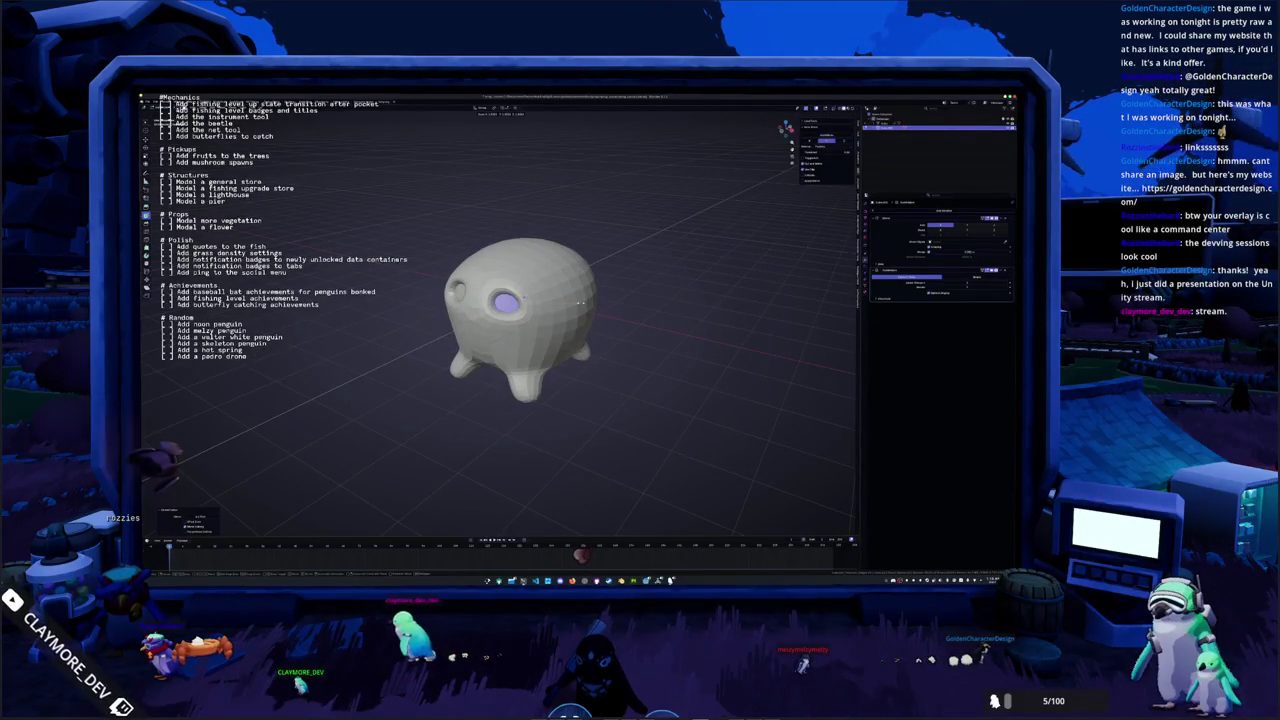
pyautogui.moveTo(580, 302); pyautogui.dragTo(518, 300, button='middle')
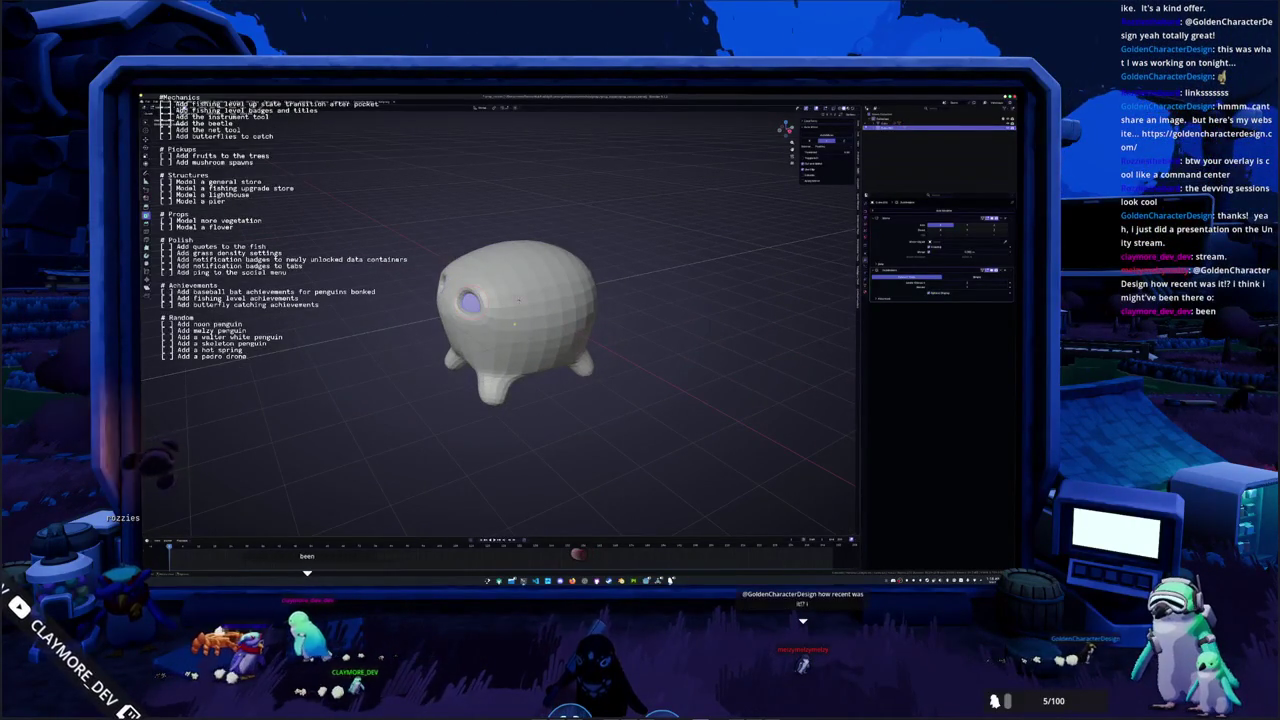
pyautogui.hotkey('ctrl', 'a')
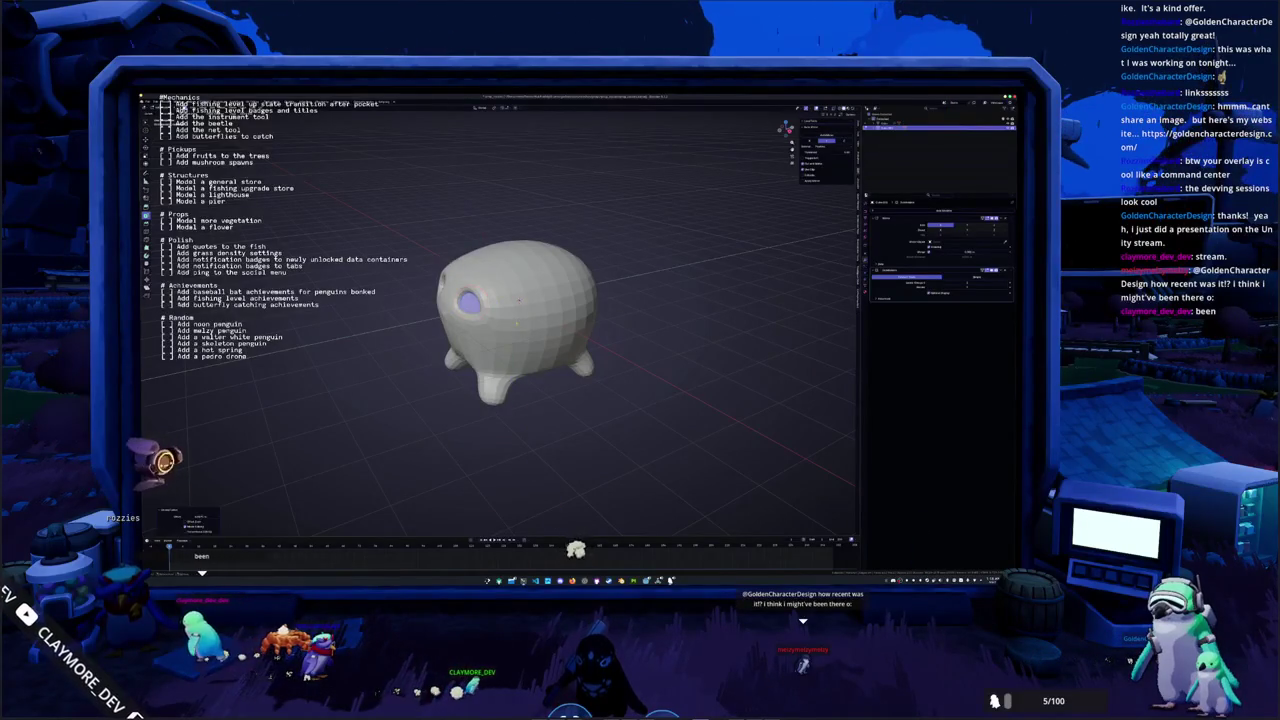
# - Bisect a horizontal edge loop across the body in front view, then bring up the Add menu
pyautogui.press('Tab')
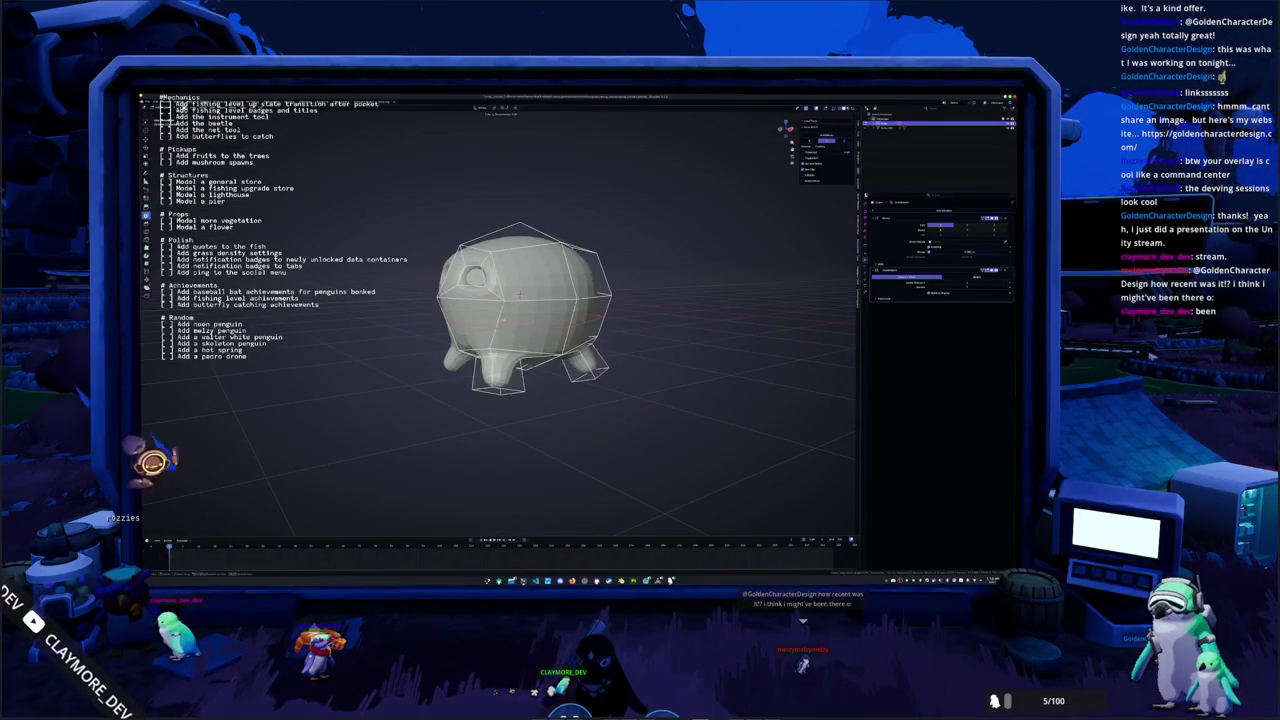
pyautogui.press('KP_1')
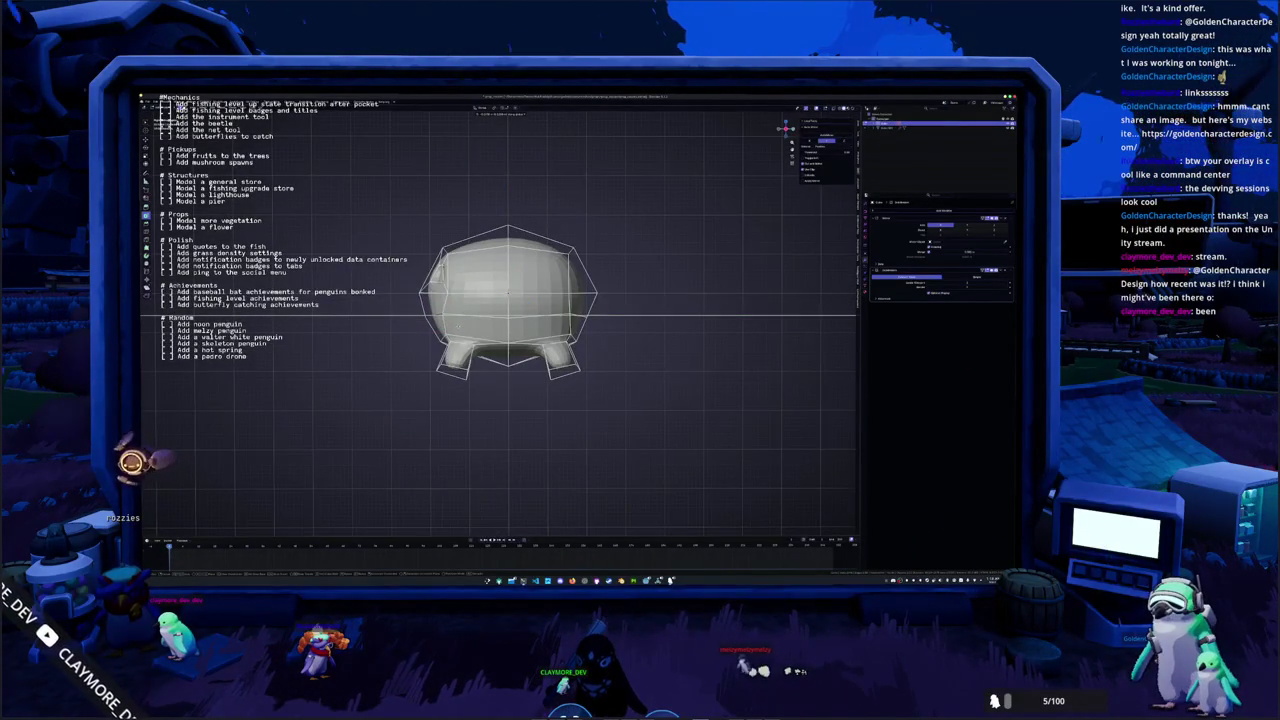
pyautogui.moveTo(160, 315); pyautogui.dragTo(850, 315)
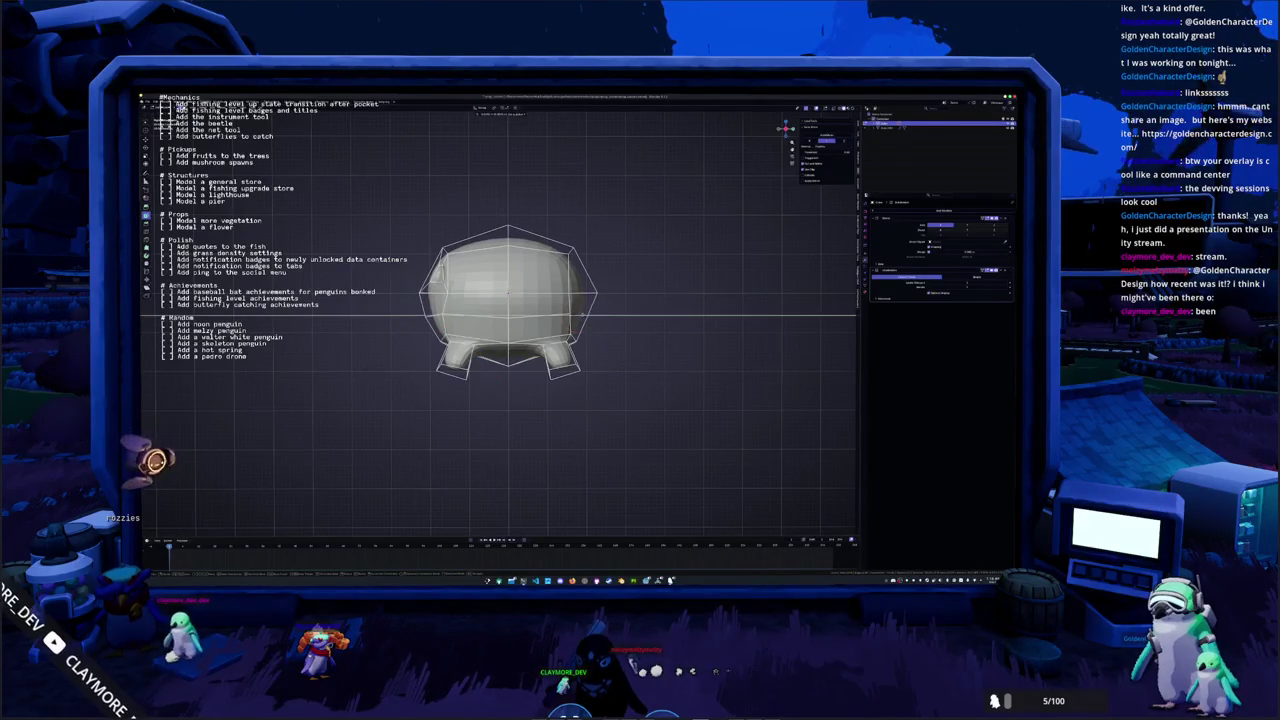
pyautogui.press('Tab')
pyautogui.moveTo(420, 290); pyautogui.dragTo(453, 341, button='middle')
pyautogui.press('Tab')
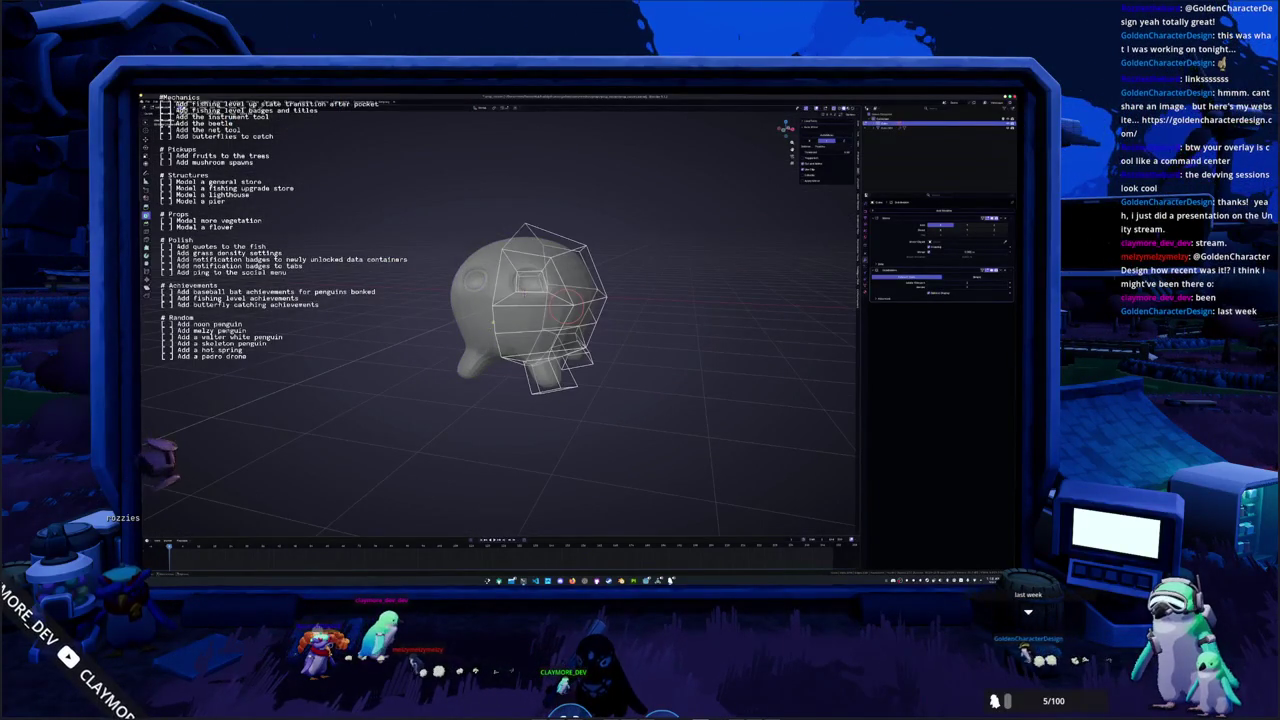
pyautogui.press('Tab')
pyautogui.moveTo(495, 304); pyautogui.dragTo(470, 320, button='middle')
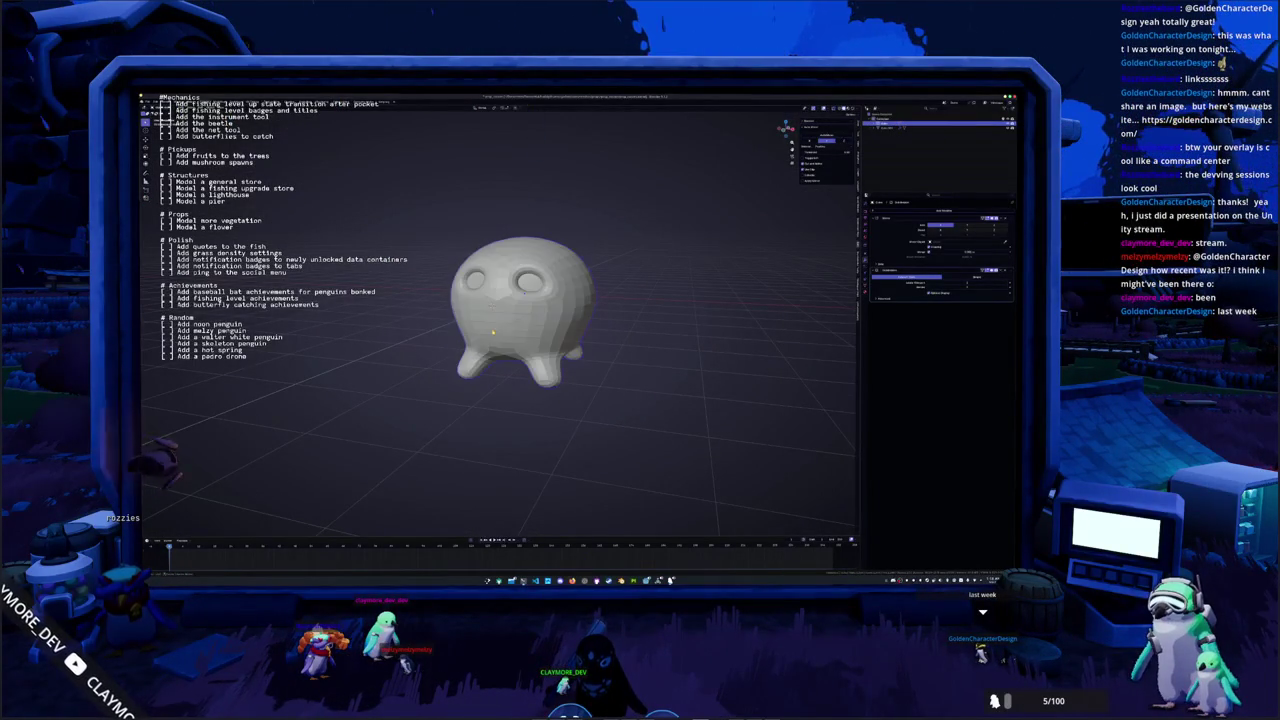
pyautogui.hotkey('shift', 'a')
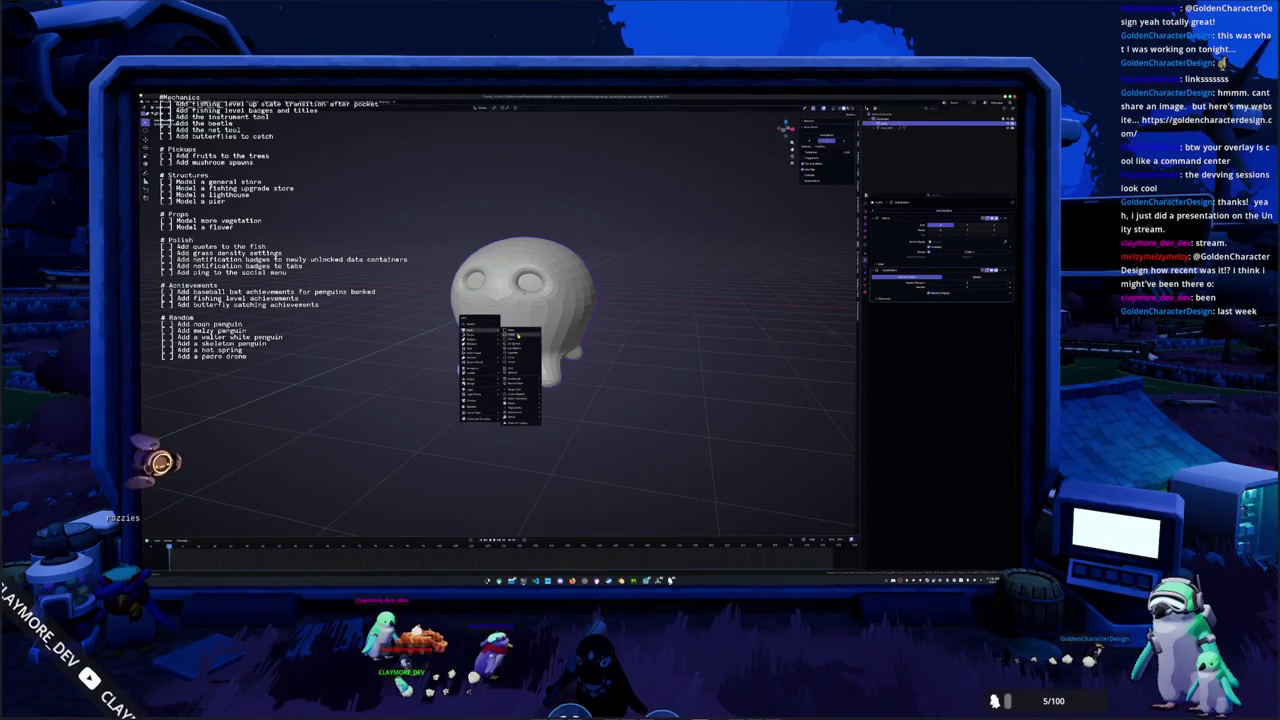
# - Add a cube and delete one of its faces
pyautogui.click(519, 332)
pyautogui.moveTo(510, 320); pyautogui.dragTo(500, 310, button='middle')
pyautogui.press('a')
pyautogui.click(497, 305)
pyautogui.press('x')
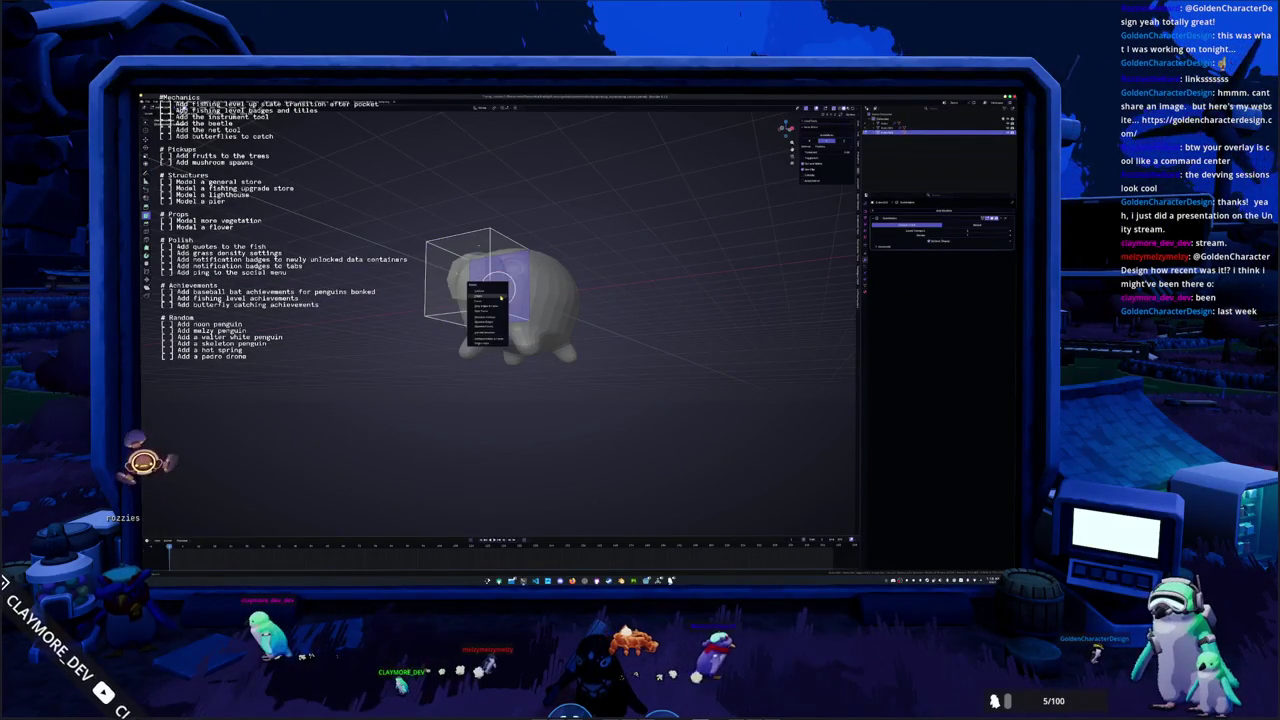
pyautogui.click(495, 302)
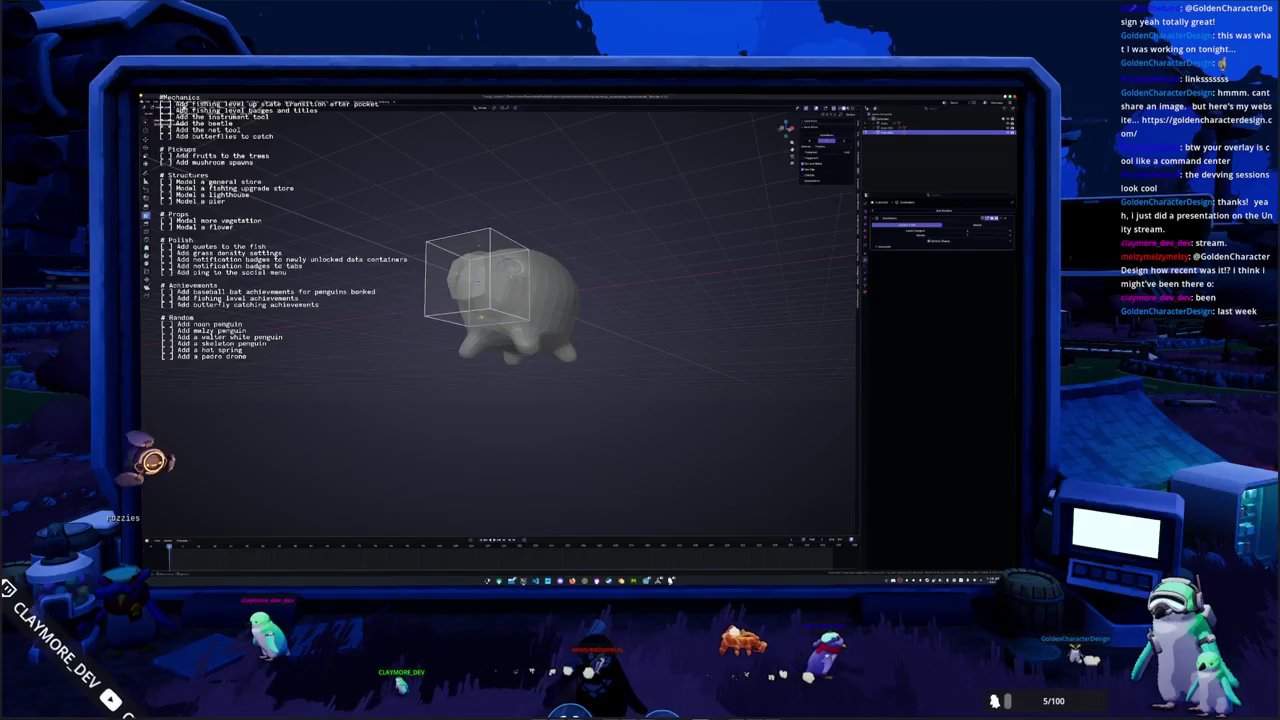
# - Move, rotate and scale the remaining piece flat into a beak shape
pyautogui.press('g')
pyautogui.press('z')
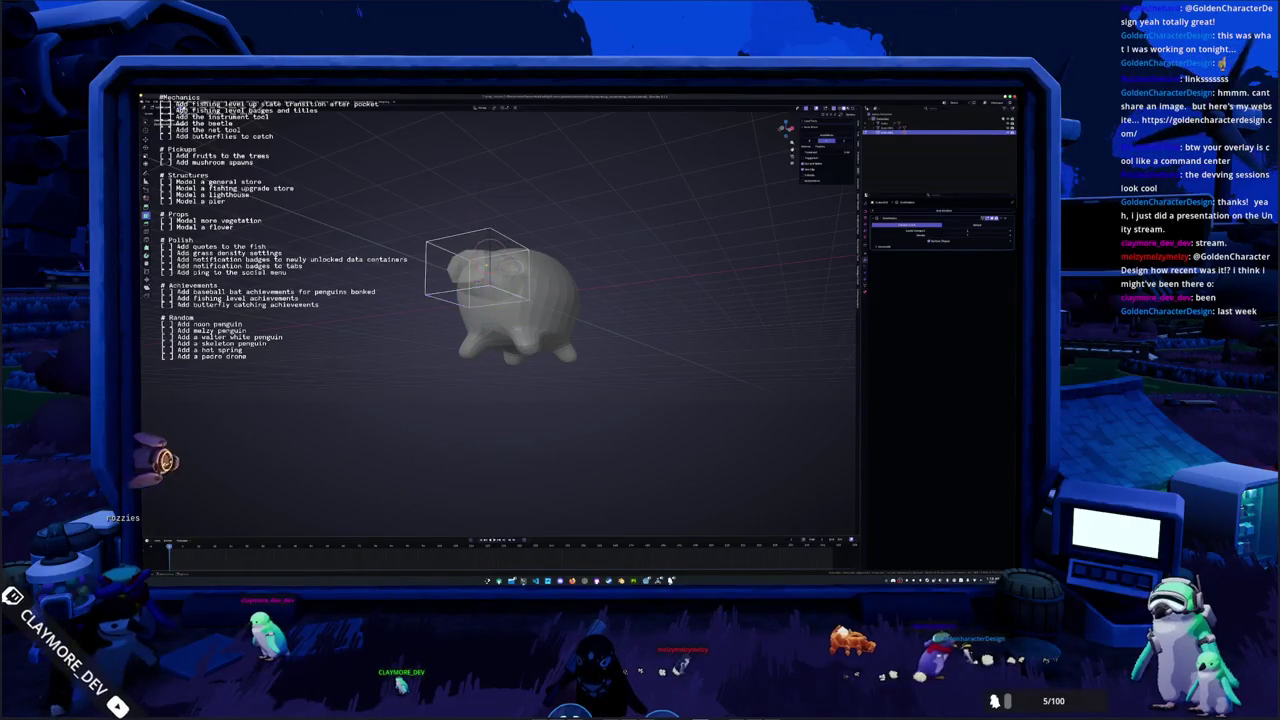
pyautogui.press('KP_1')
pyautogui.moveTo(565, 323)
pyautogui.mouseDown(button='middle')
pyautogui.moveTo(505, 335)
pyautogui.moveTo(538, 294)
pyautogui.mouseUp(button='middle')
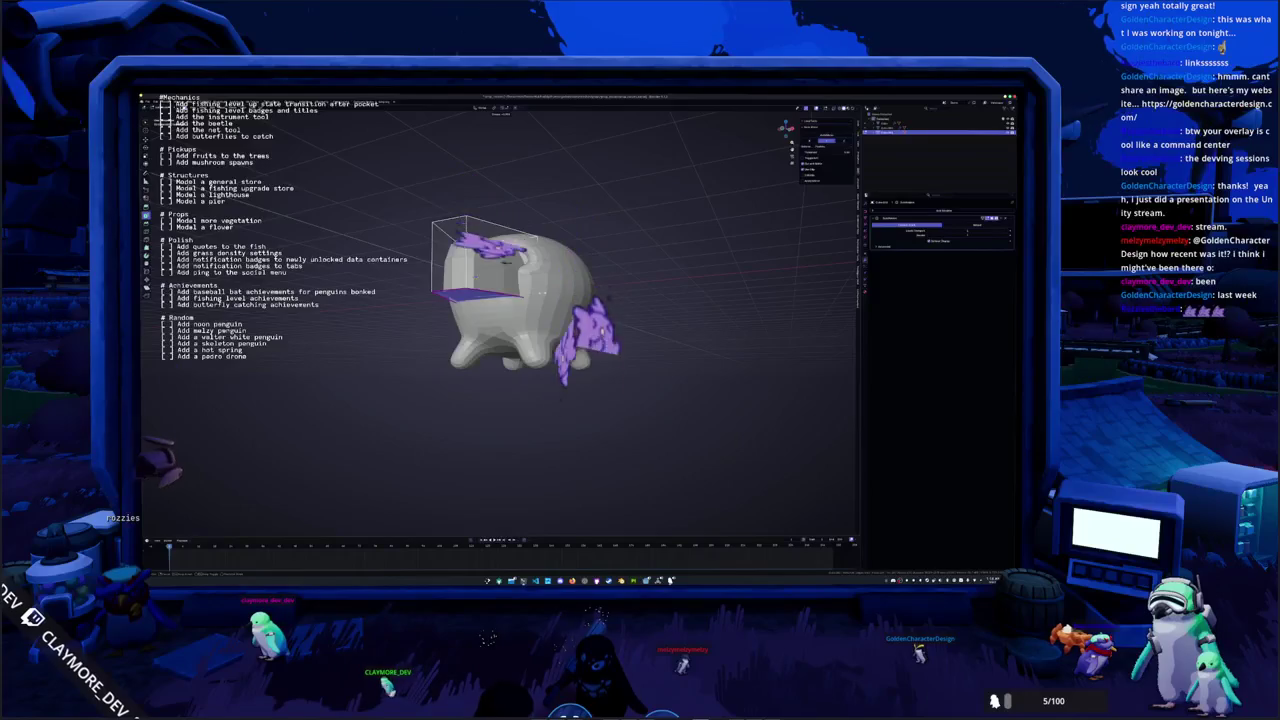
pyautogui.moveTo(538, 294); pyautogui.dragTo(520, 300, button='middle')
pyautogui.press('r')
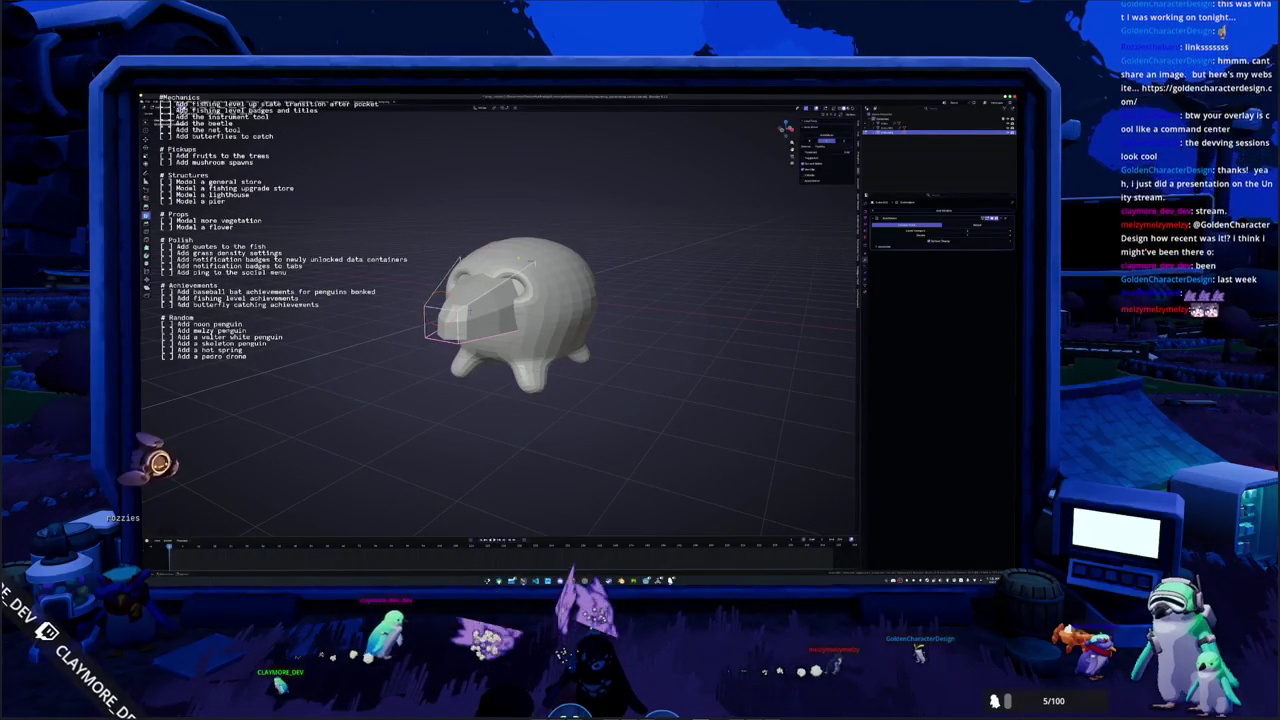
pyautogui.press('Tab')
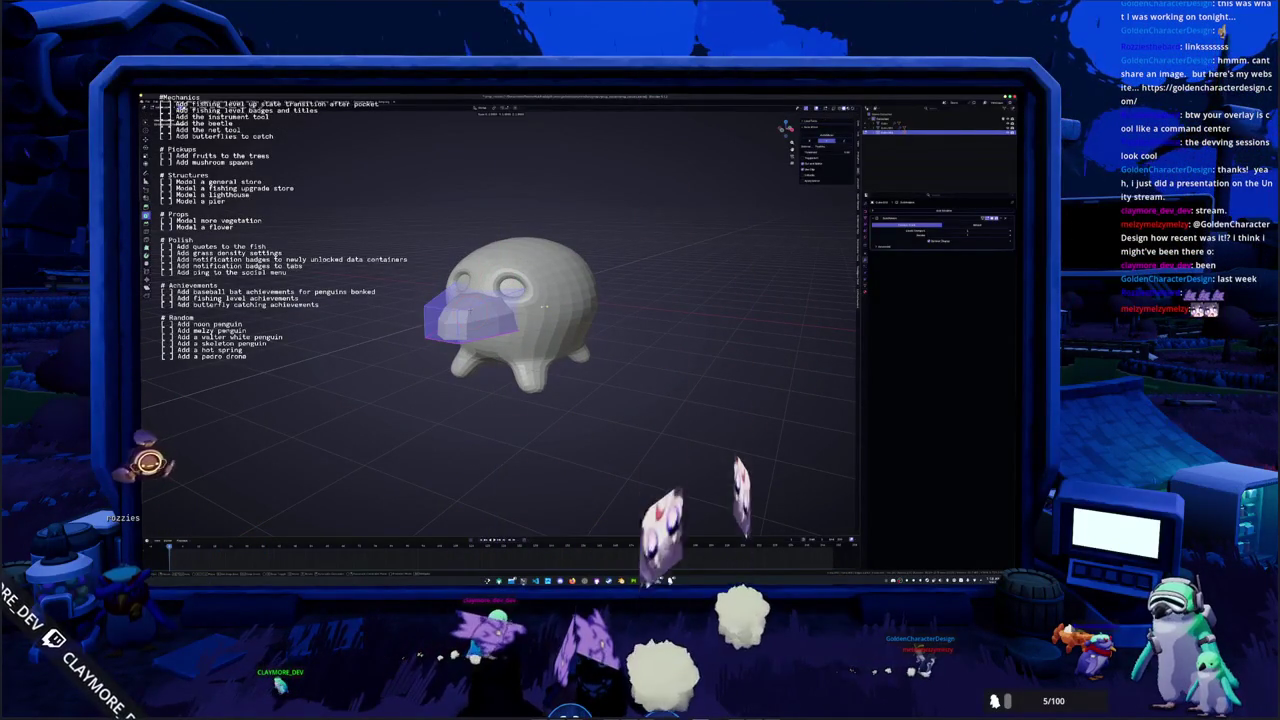
pyautogui.press('s')
pyautogui.press('Return')
pyautogui.press('Tab')
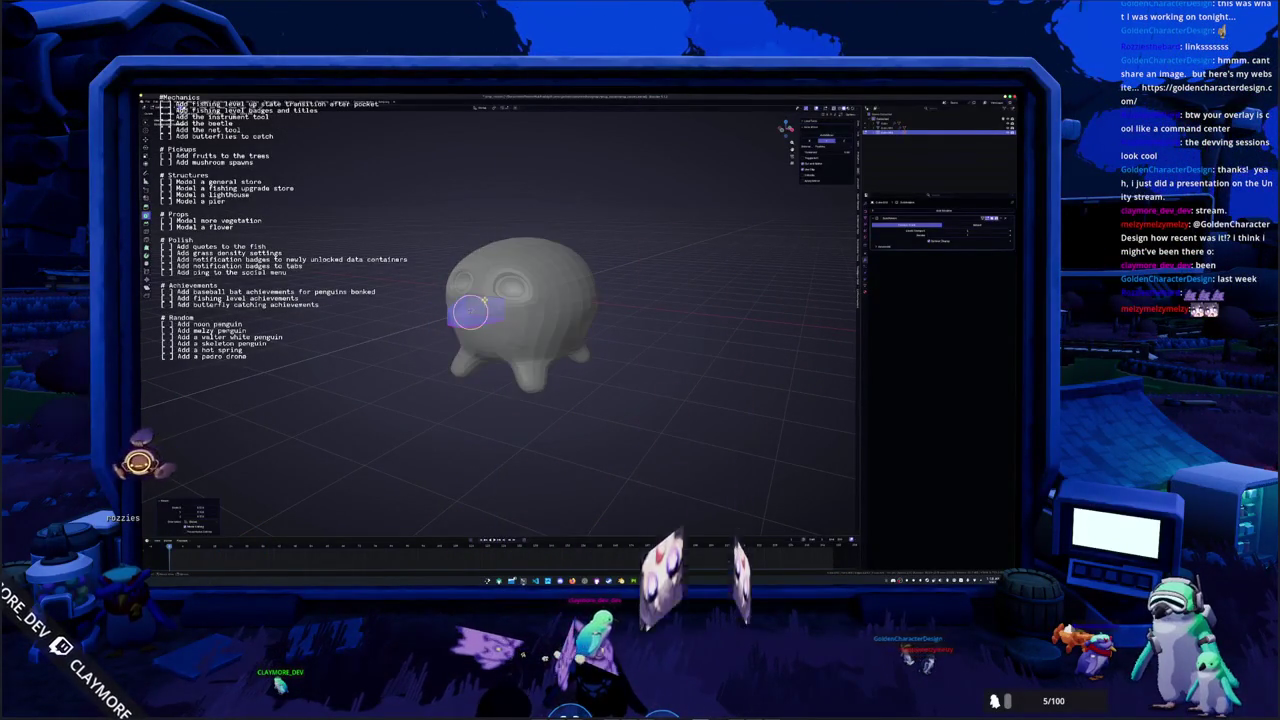
# - Slide the beak along X onto the creature's face and tilt it against the body
pyautogui.moveTo(520, 320); pyautogui.dragTo(560, 330, button='middle')
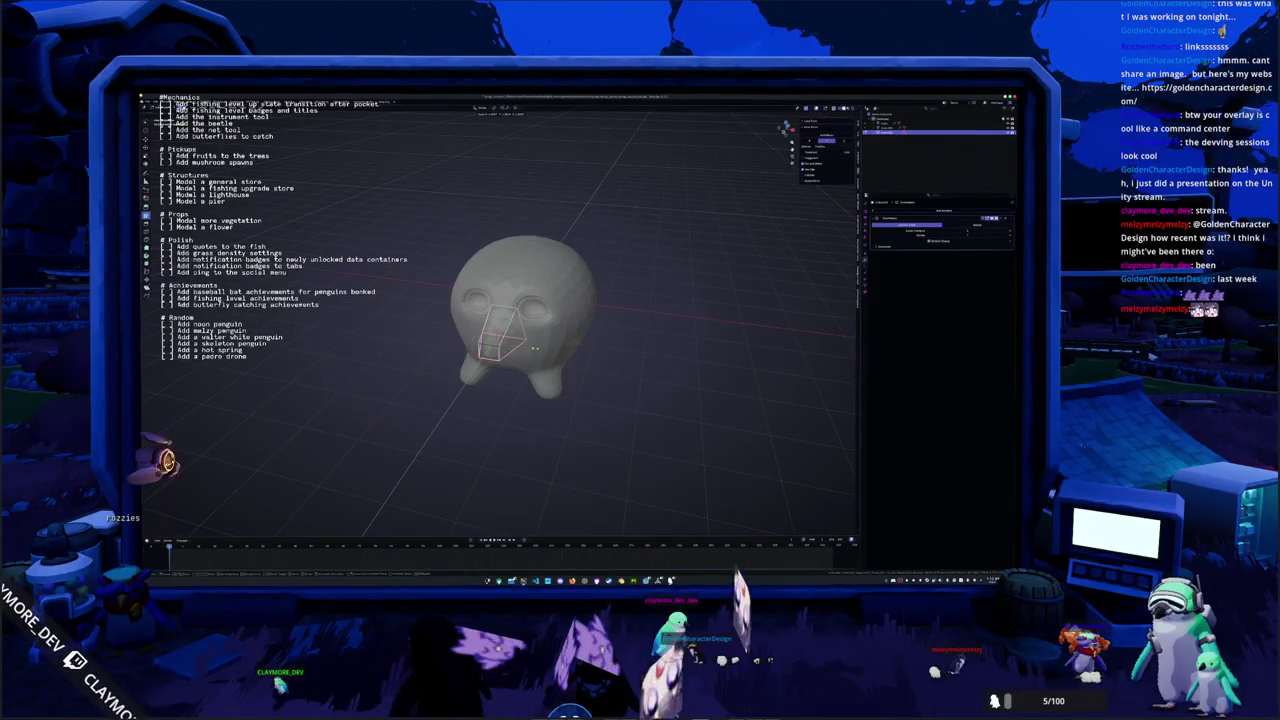
pyautogui.keyDown('shift'); pyautogui.rightClick(488, 343); pyautogui.keyUp('shift')
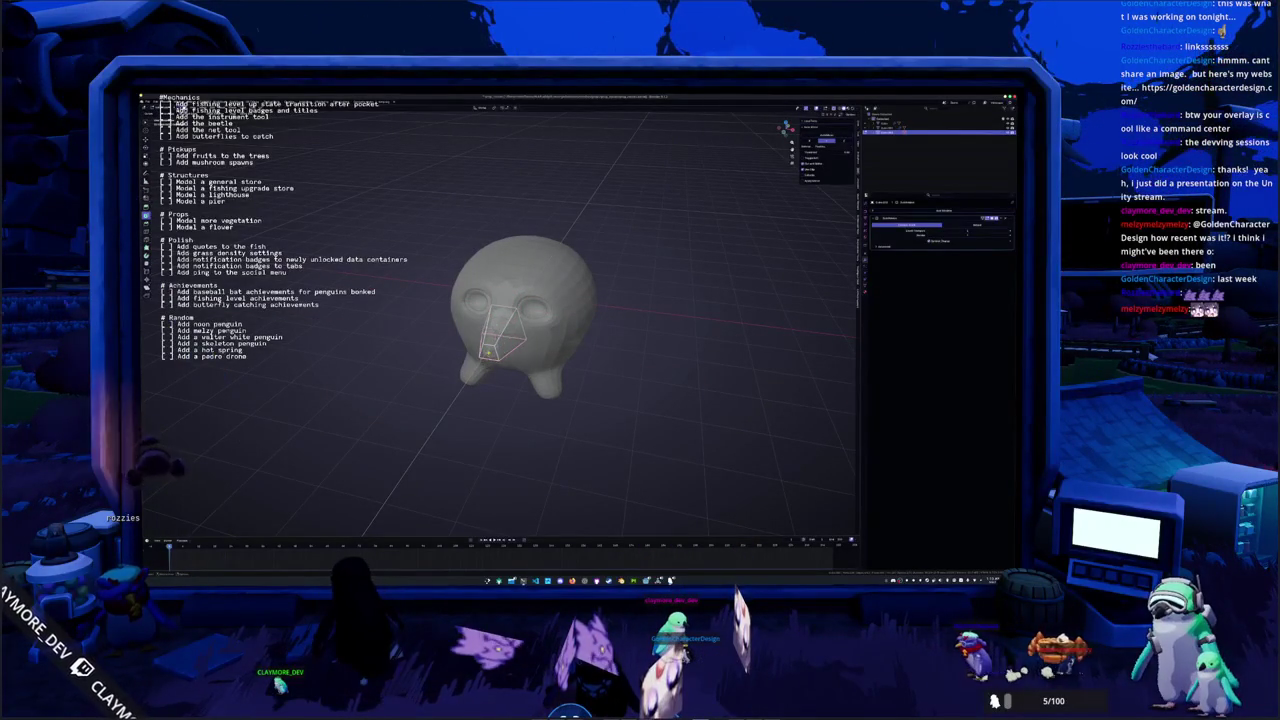
pyautogui.press('g')
pyautogui.press('x')
pyautogui.click(519, 354)
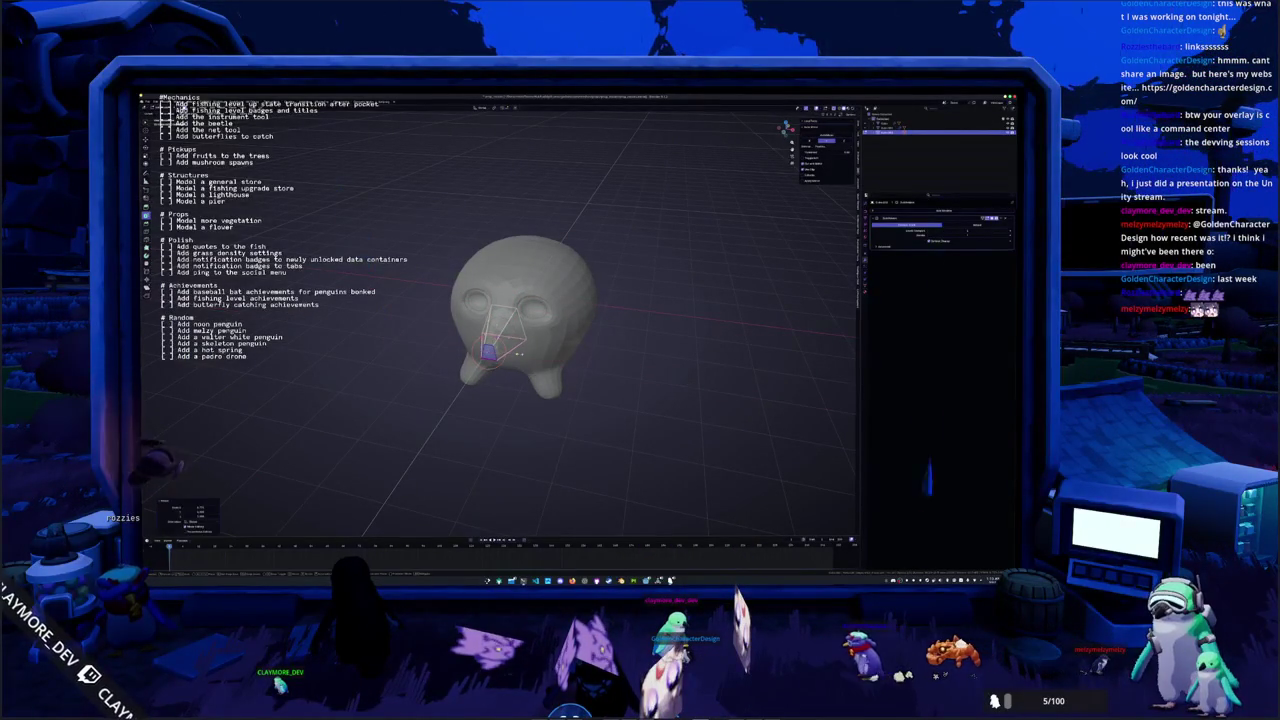
pyautogui.moveTo(513, 354); pyautogui.dragTo(491, 340, button='middle')
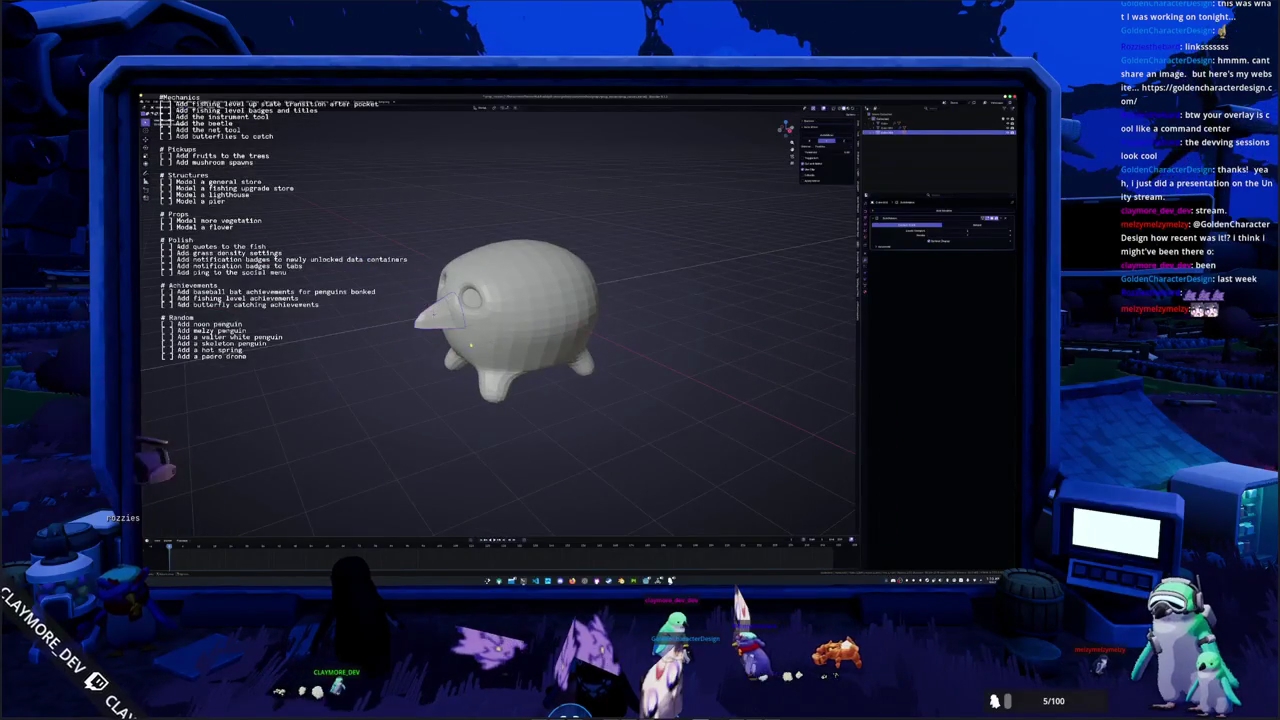
pyautogui.press('g')
pyautogui.press('x')
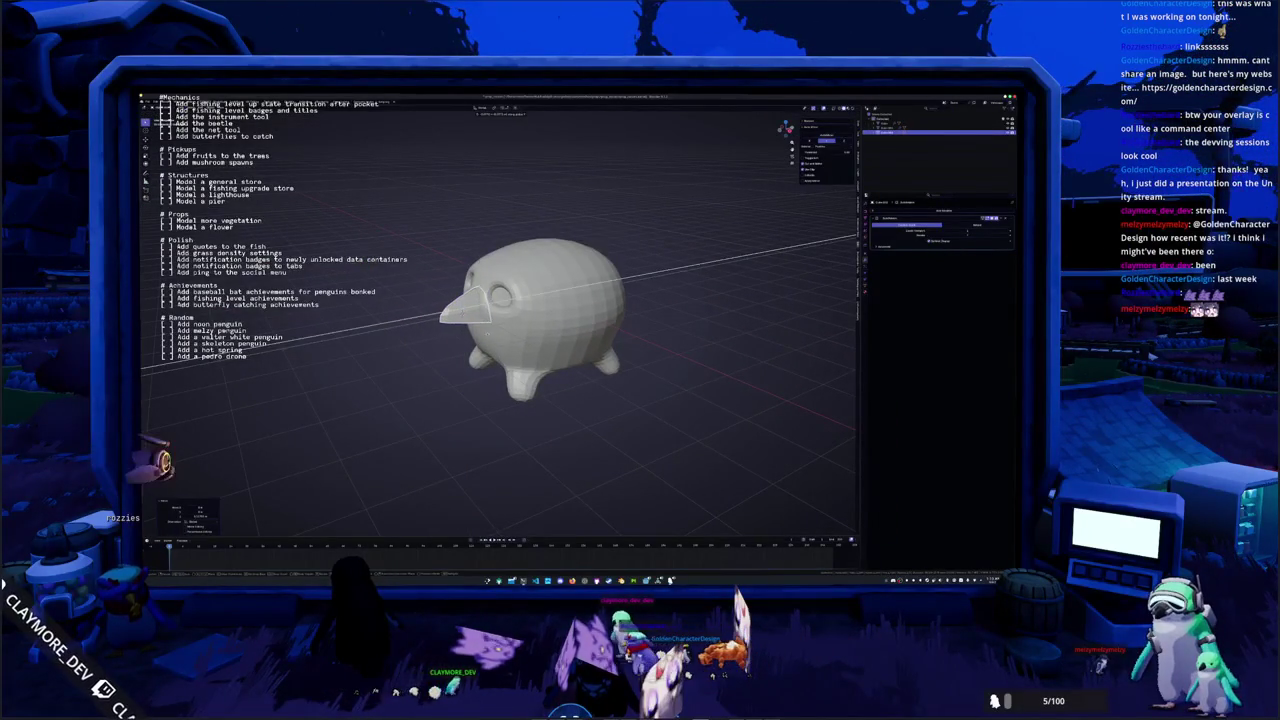
pyautogui.click(490, 332)
pyautogui.press('r')
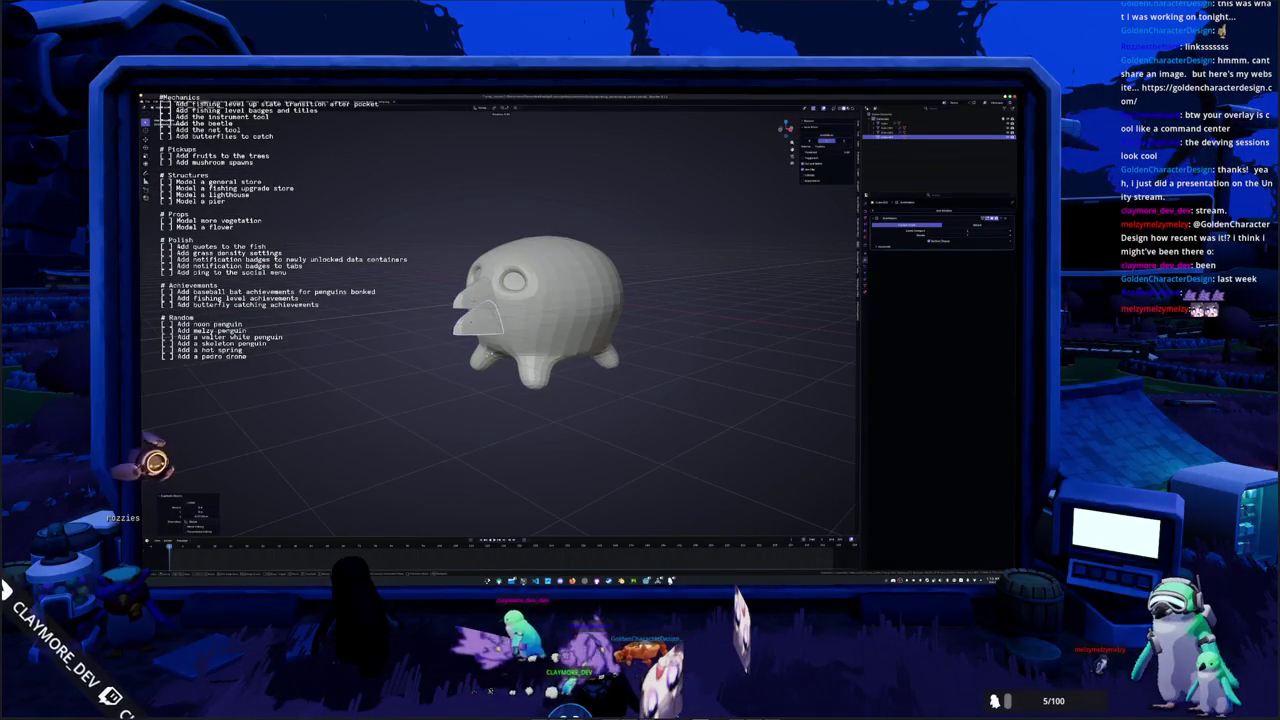
pyautogui.press('Return')
# - Select the beak's edges in side view and inspect it from a front three-quarter angle
pyautogui.press('KP_3')
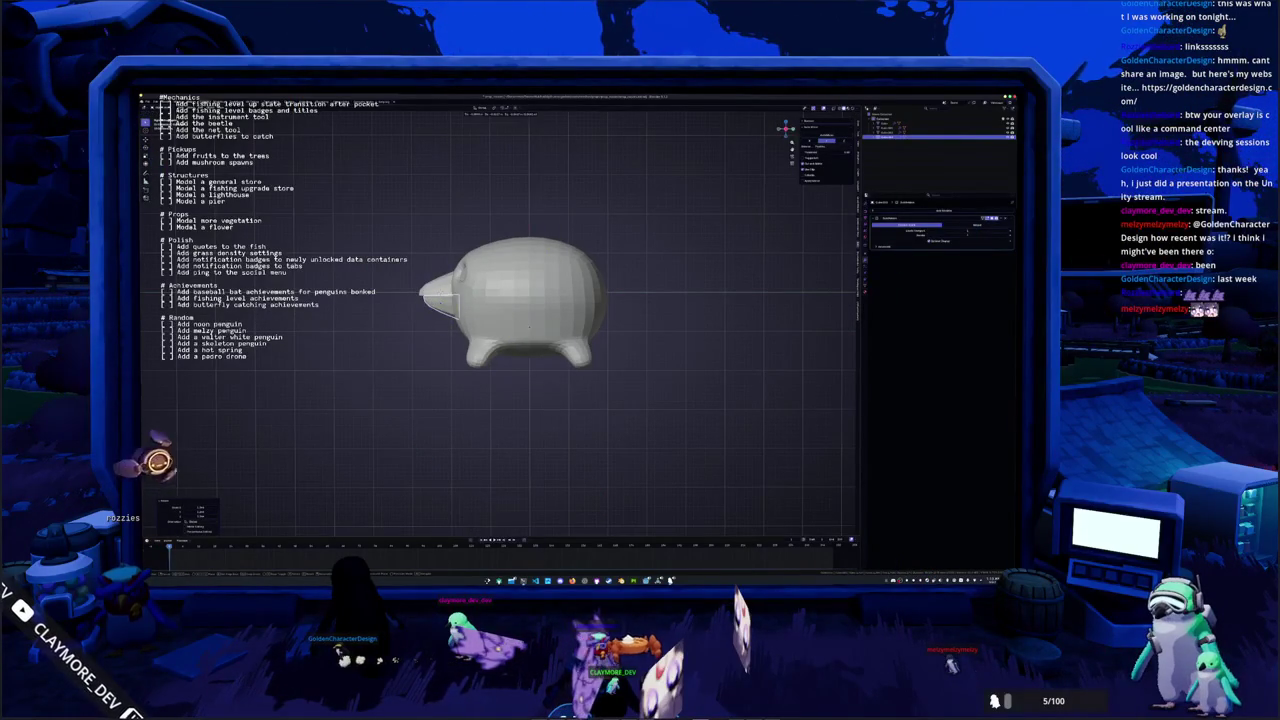
pyautogui.press('Tab')
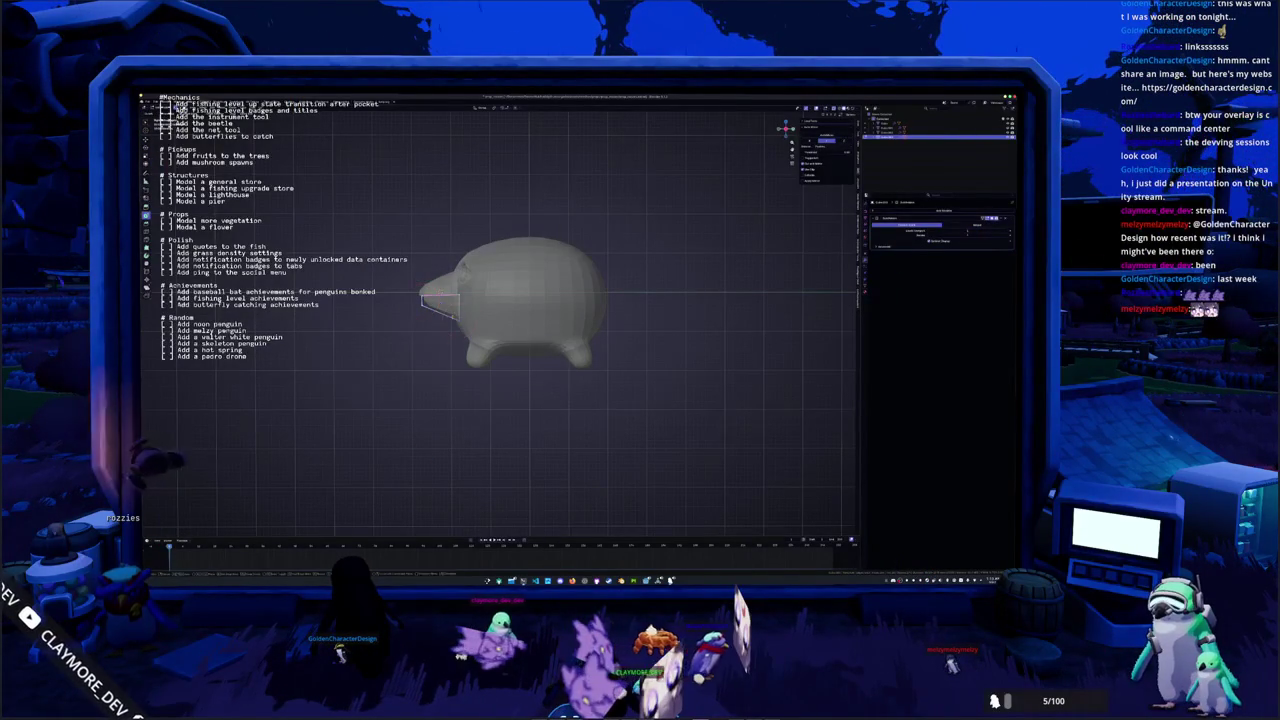
pyautogui.moveTo(421, 300); pyautogui.dragTo(452, 315)
pyautogui.press('Tab')
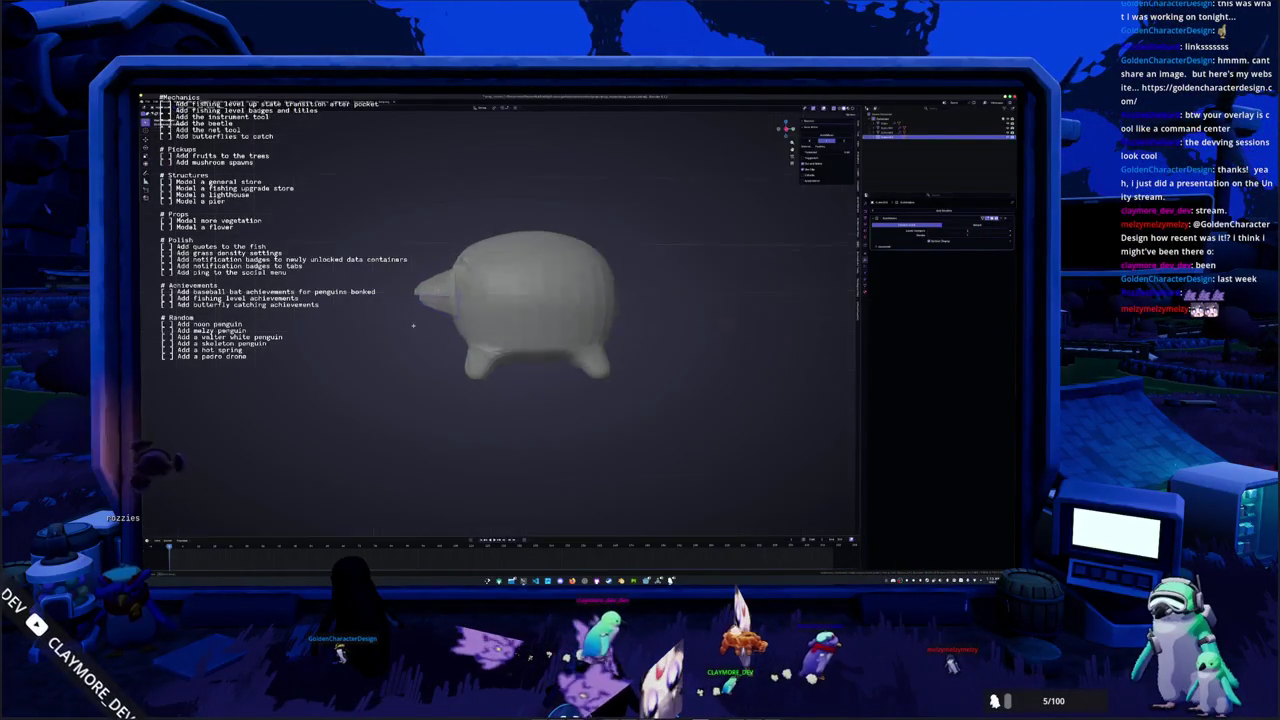
pyautogui.moveTo(452, 315); pyautogui.dragTo(407, 344, button='middle')
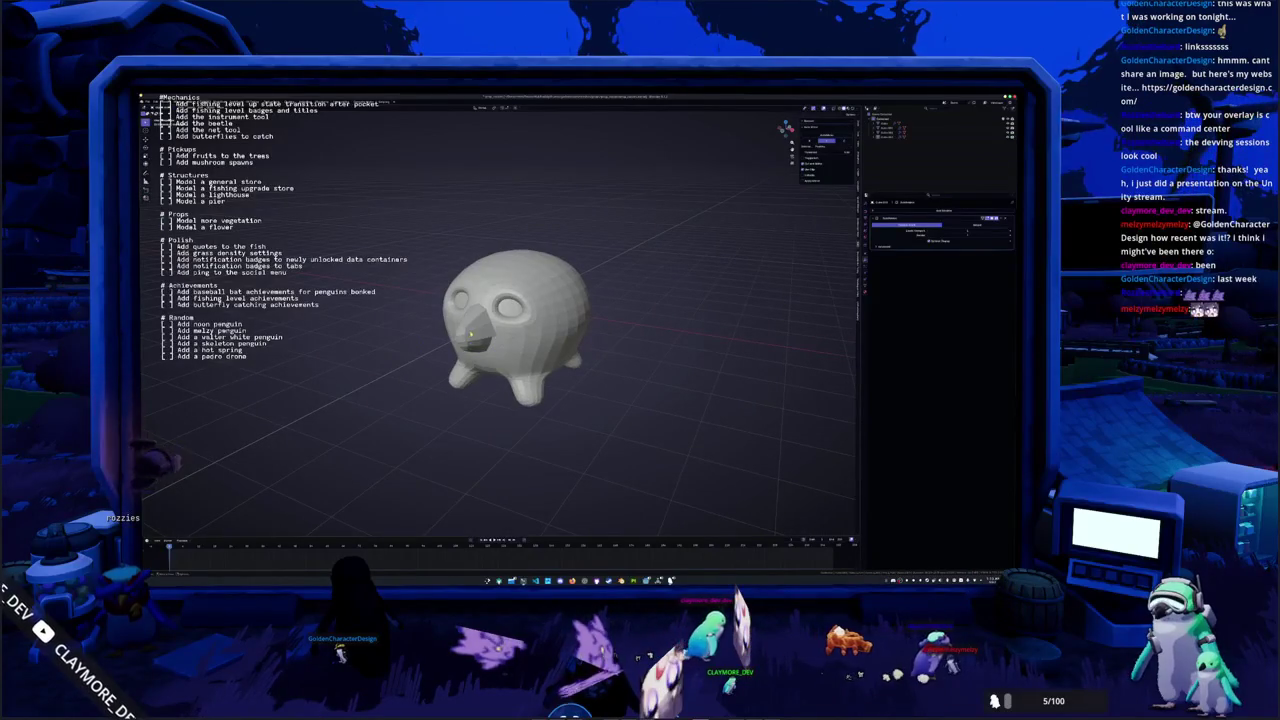
# - Add another subdivision modifier and scale the lower head faces along X in front view
pyautogui.hotkey('ctrl', '1')
pyautogui.press('KP_1')
pyautogui.press('Tab')
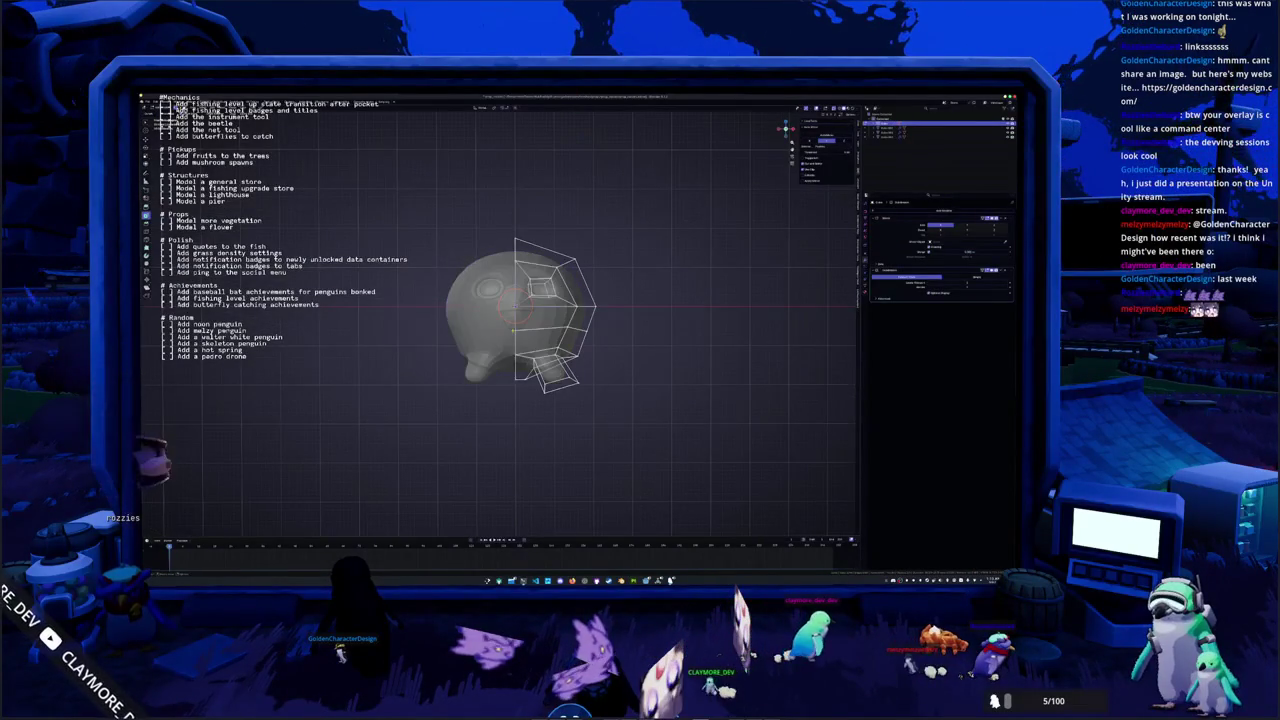
pyautogui.moveTo(608, 418); pyautogui.dragTo(418, 342)
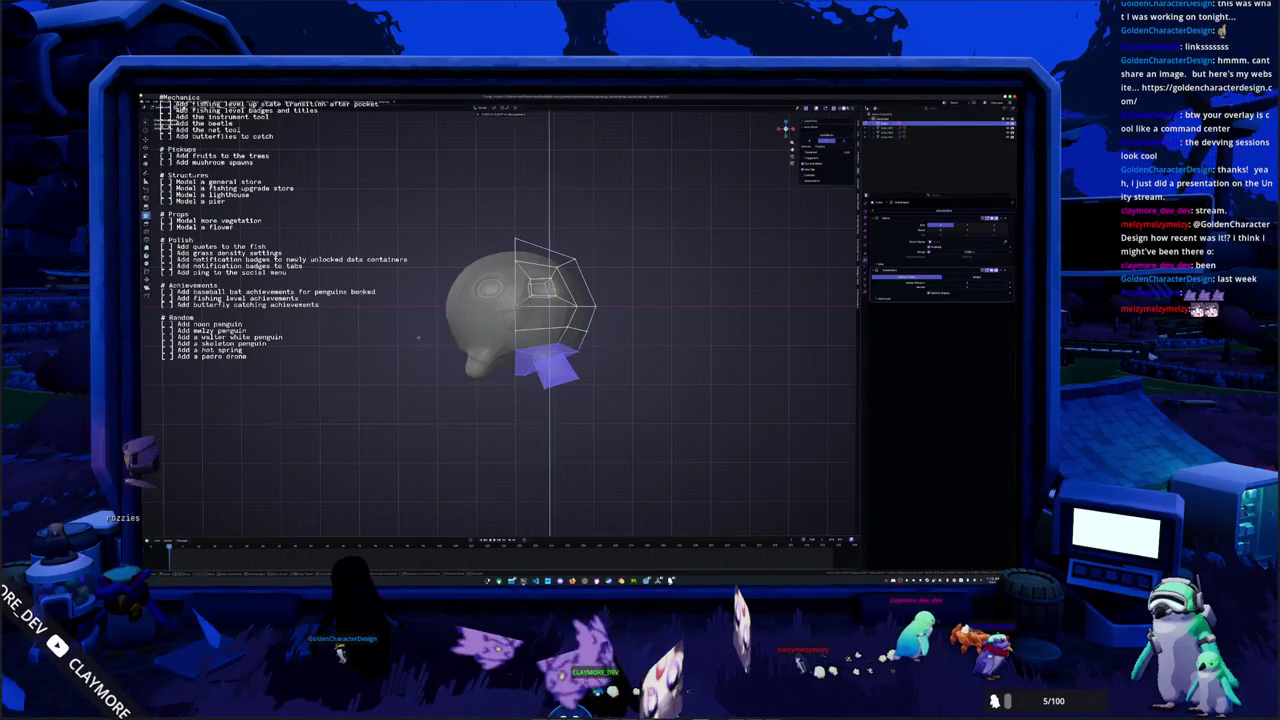
pyautogui.hotkey('shift', 's')
pyautogui.press('s')
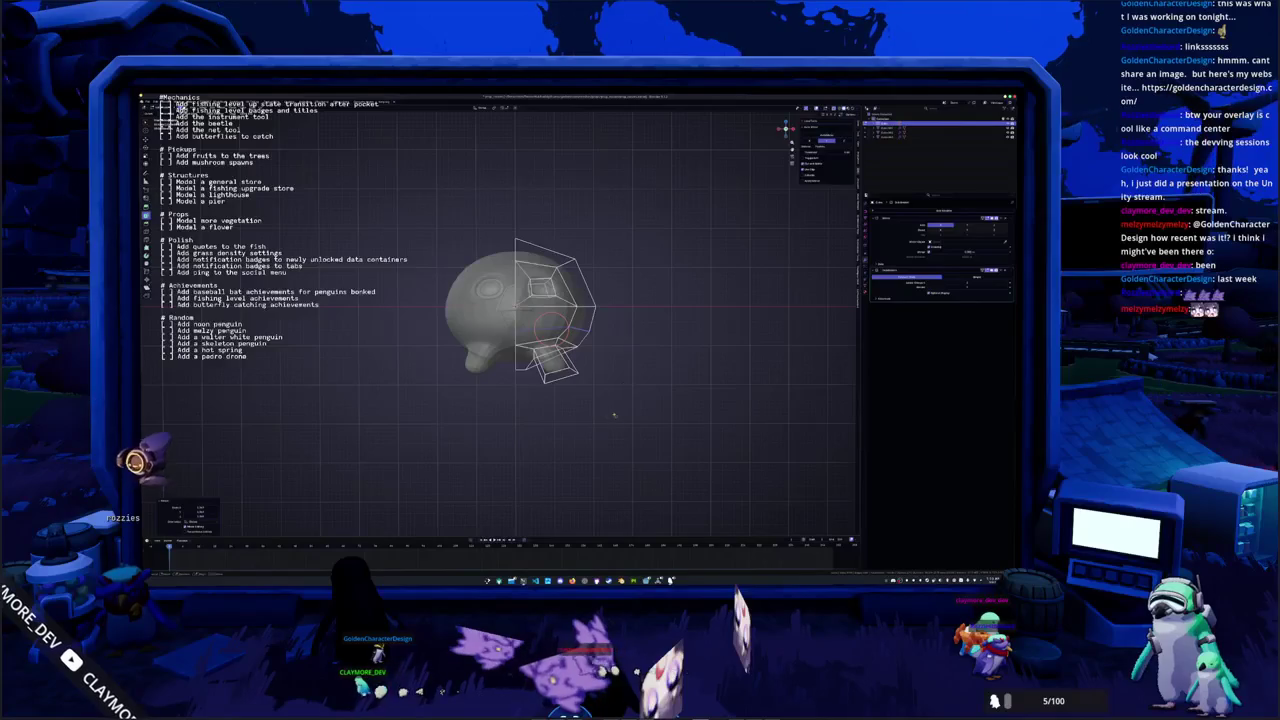
pyautogui.press('x')
pyautogui.click(148, 462)
# - Circle-select the lower body faces, push them downward into feet, and check the shape
pyautogui.press('c')
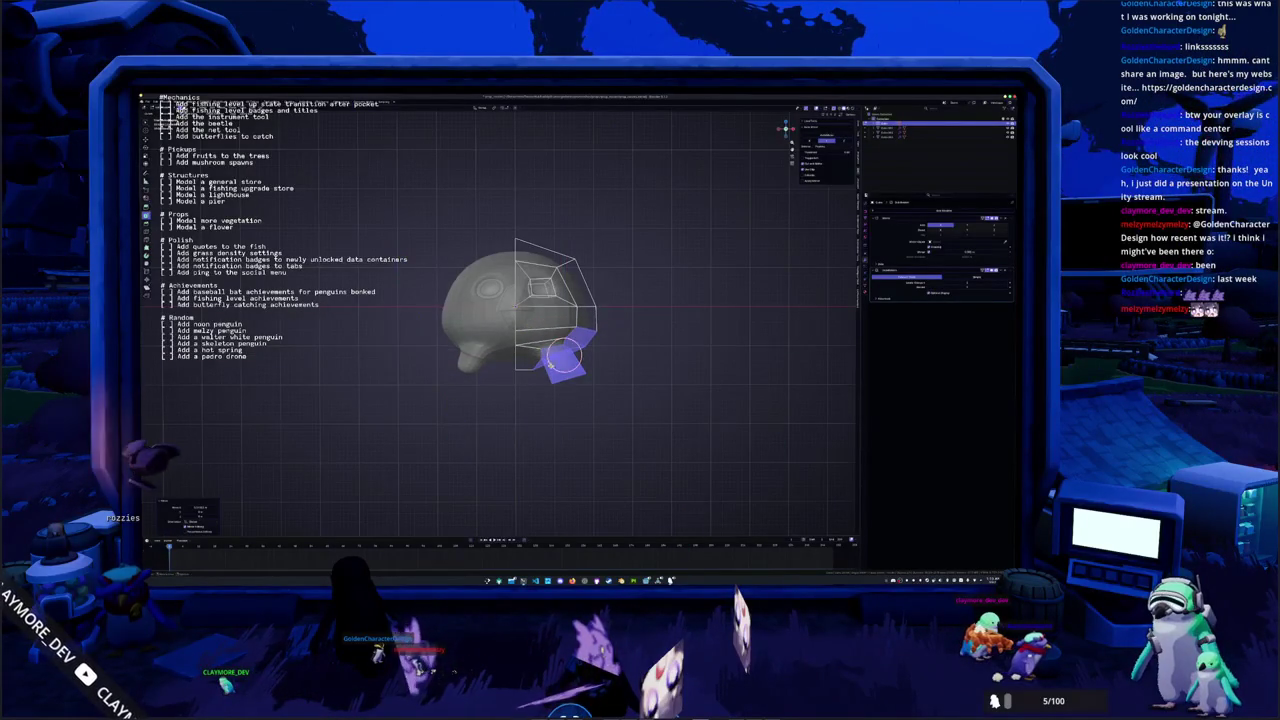
pyautogui.moveTo(619, 421); pyautogui.dragTo(488, 323)
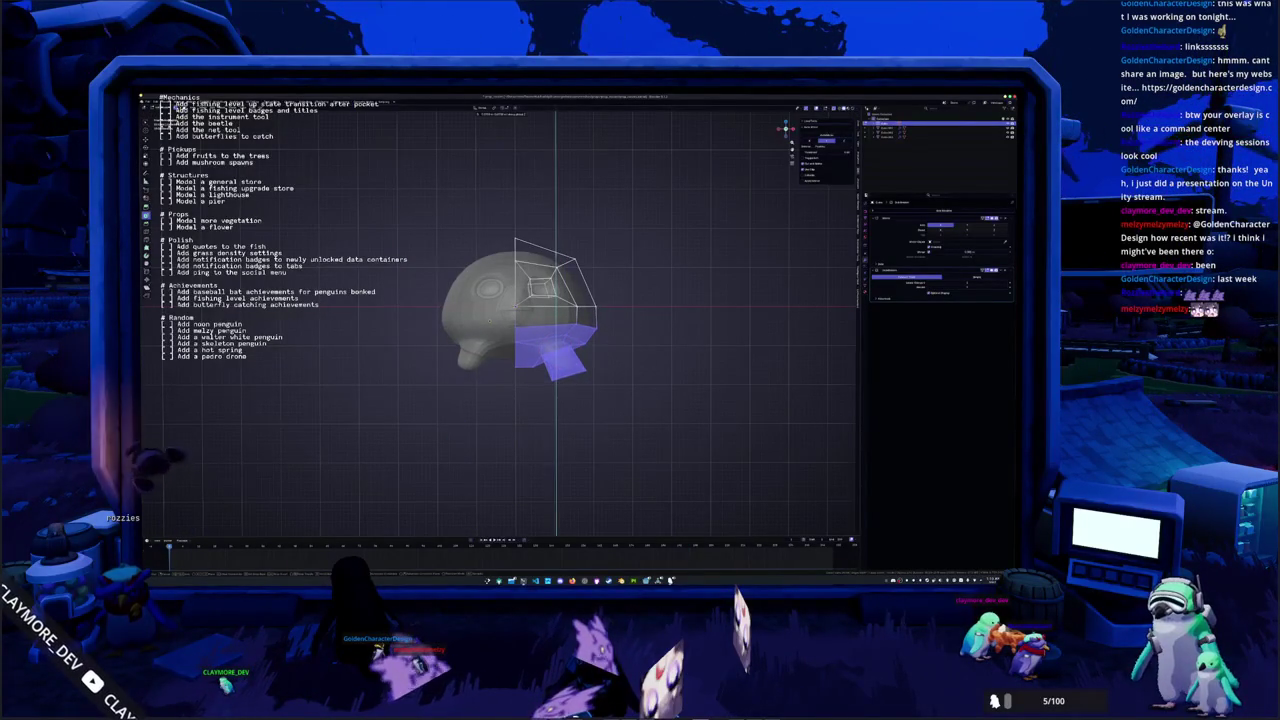
pyautogui.click(147, 462)
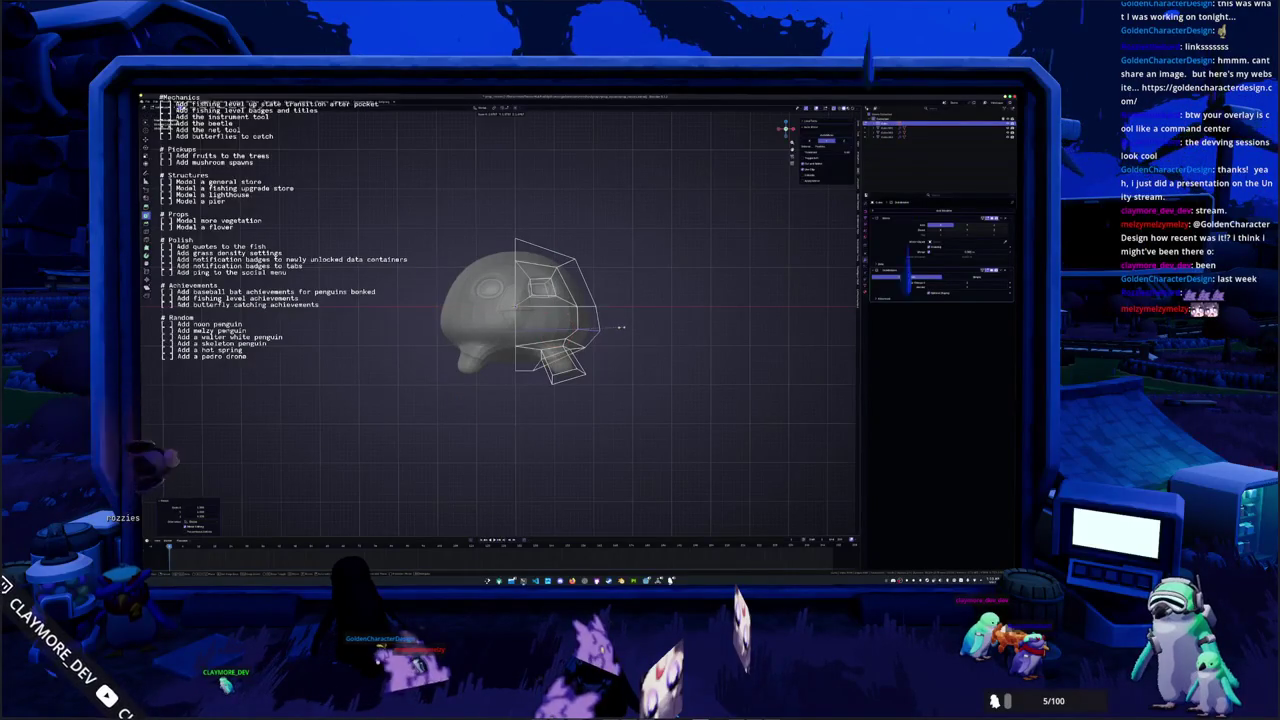
pyautogui.moveTo(560, 330); pyautogui.dragTo(608, 327, button='middle')
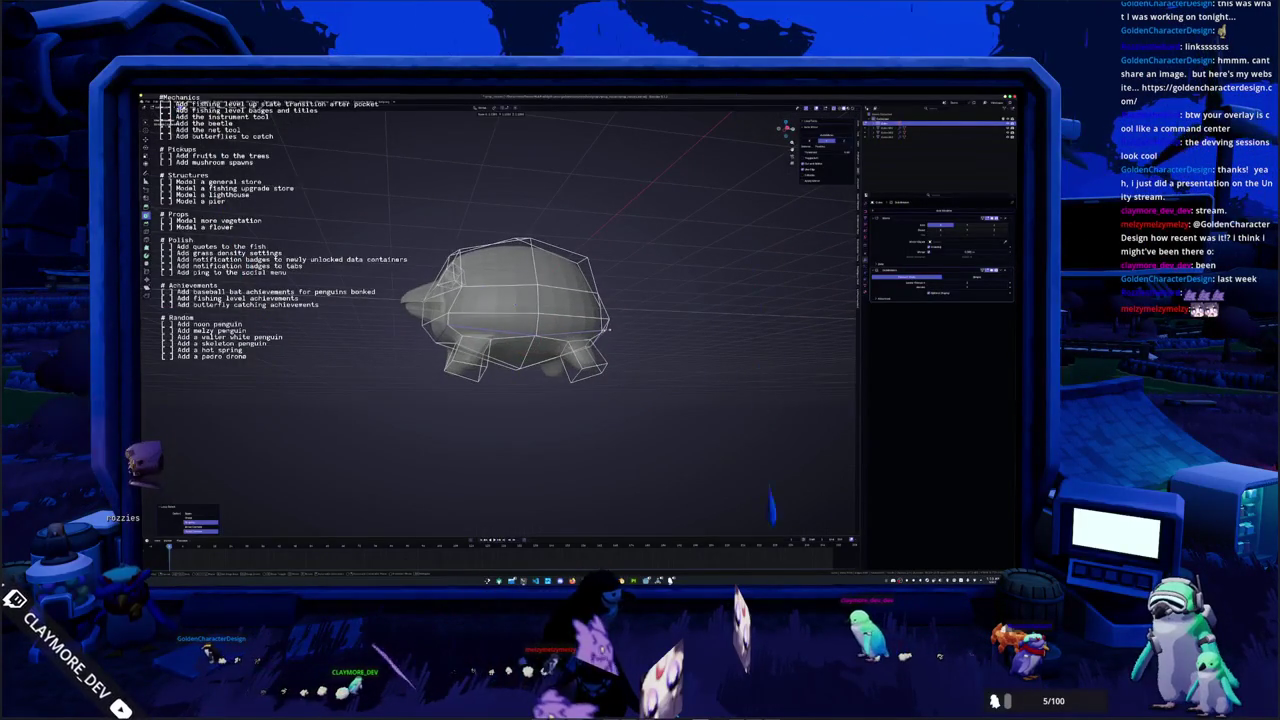
pyautogui.press('Tab')
pyautogui.moveTo(608, 327)
pyautogui.mouseDown(button='middle')
pyautogui.moveTo(590, 335)
pyautogui.moveTo(614, 359)
pyautogui.moveTo(555, 378)
pyautogui.moveTo(612, 386)
pyautogui.mouseUp(button='middle')
pyautogui.press('Tab')
# - In front orthographic view, move the beak vertically and widen it along X
pyautogui.moveTo(548, 317)
pyautogui.mouseDown(button='middle')
pyautogui.moveTo(513, 311)
pyautogui.moveTo(488, 325)
pyautogui.mouseUp(button='middle')
pyautogui.press('Tab')
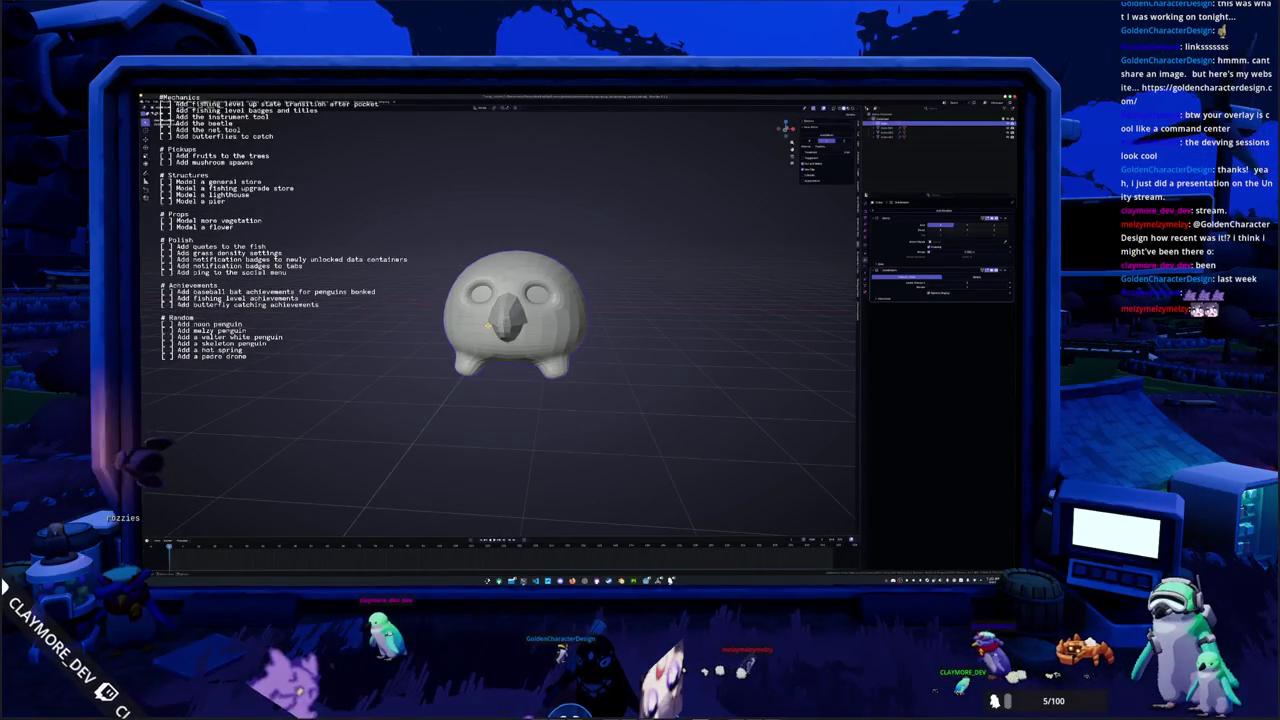
pyautogui.press('KP_1')
pyautogui.scroll(3, 525, 292)
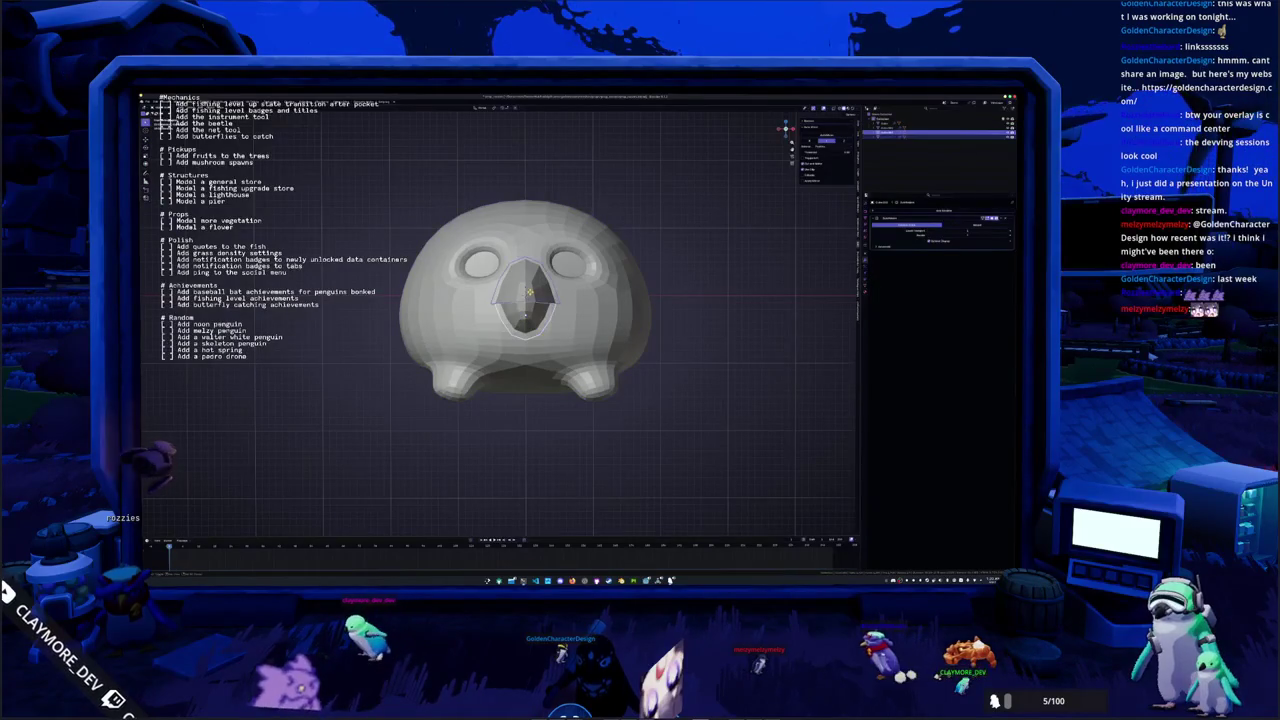
pyautogui.press('Tab')
pyautogui.press('g')
pyautogui.press('z')
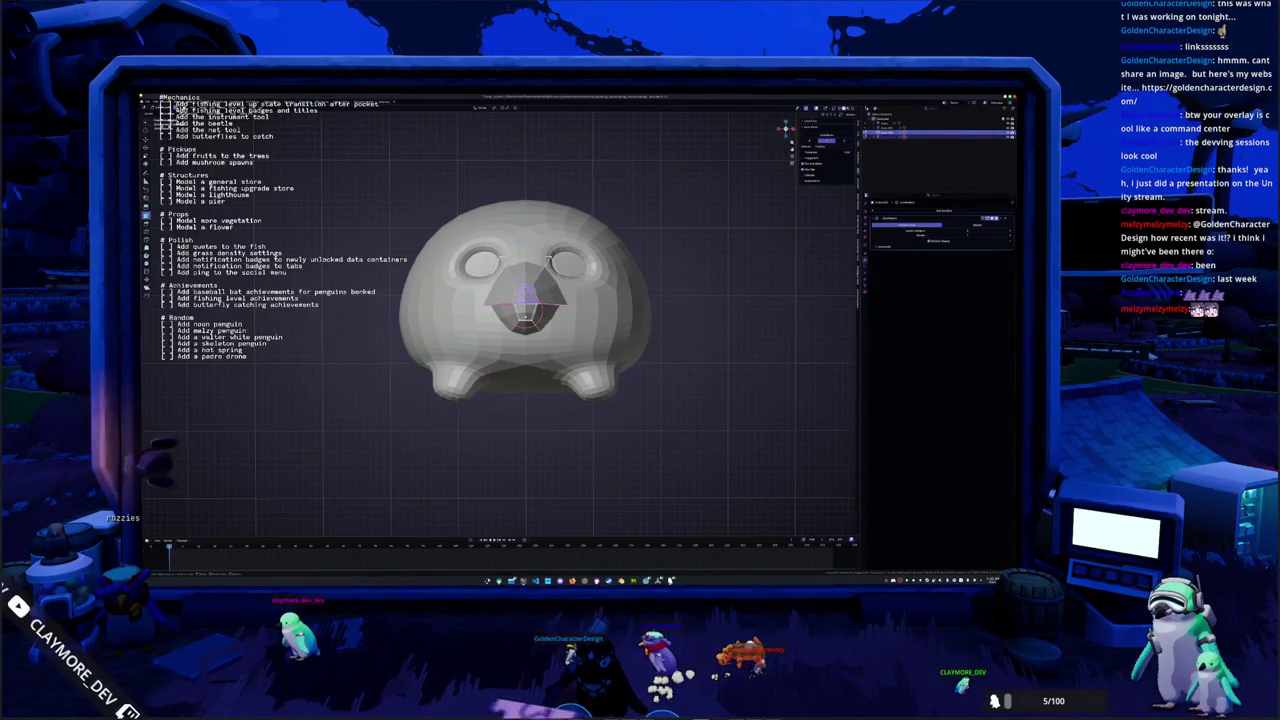
pyautogui.press('Return')
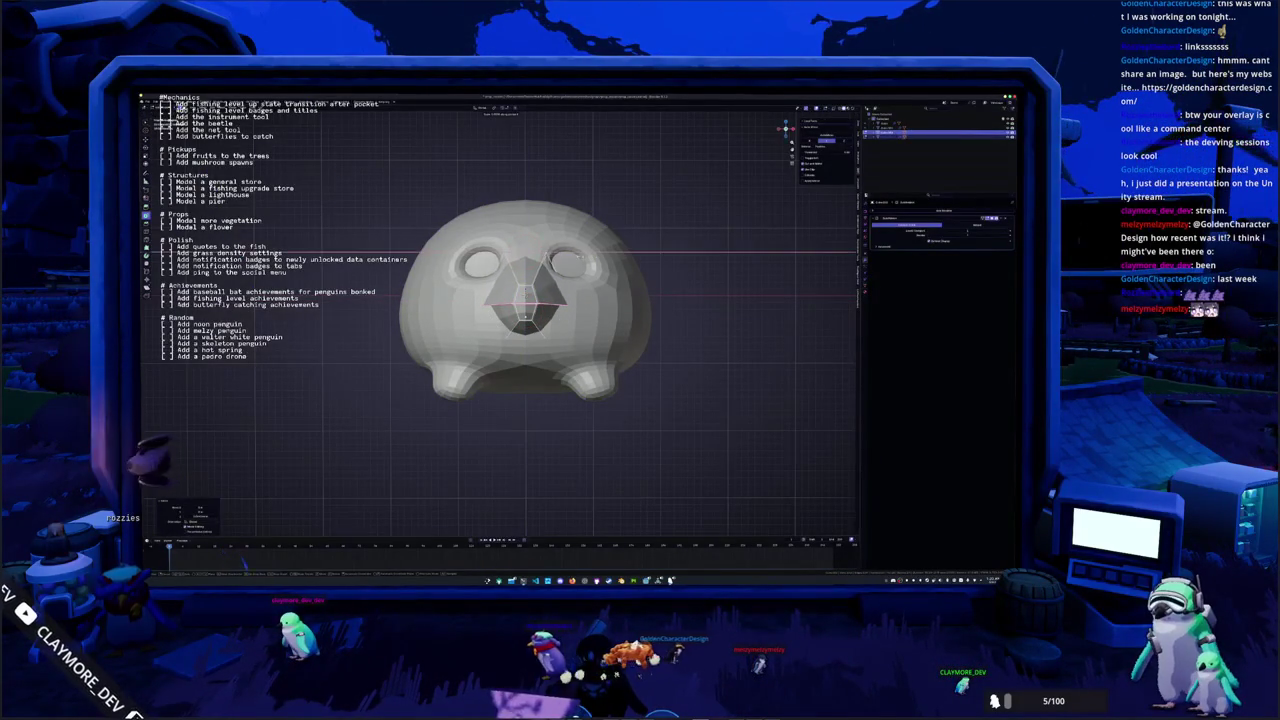
pyautogui.press('Return')
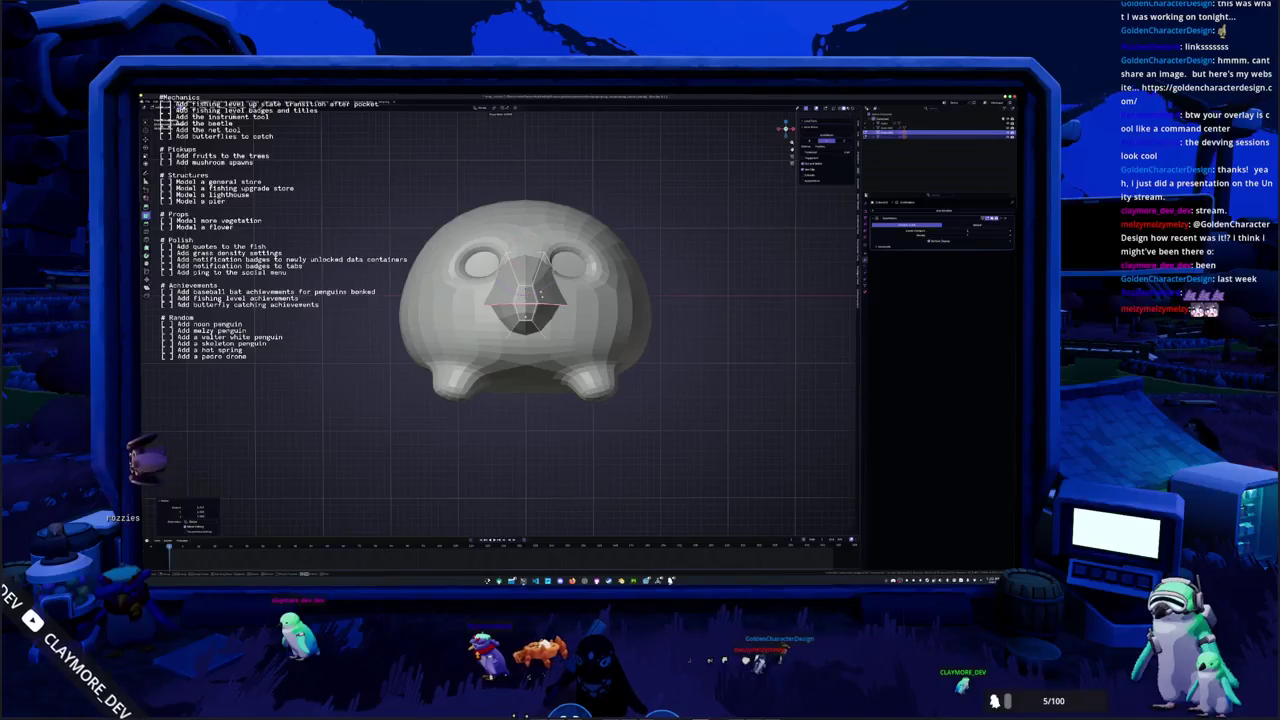
pyautogui.press('s')
pyautogui.press('x')
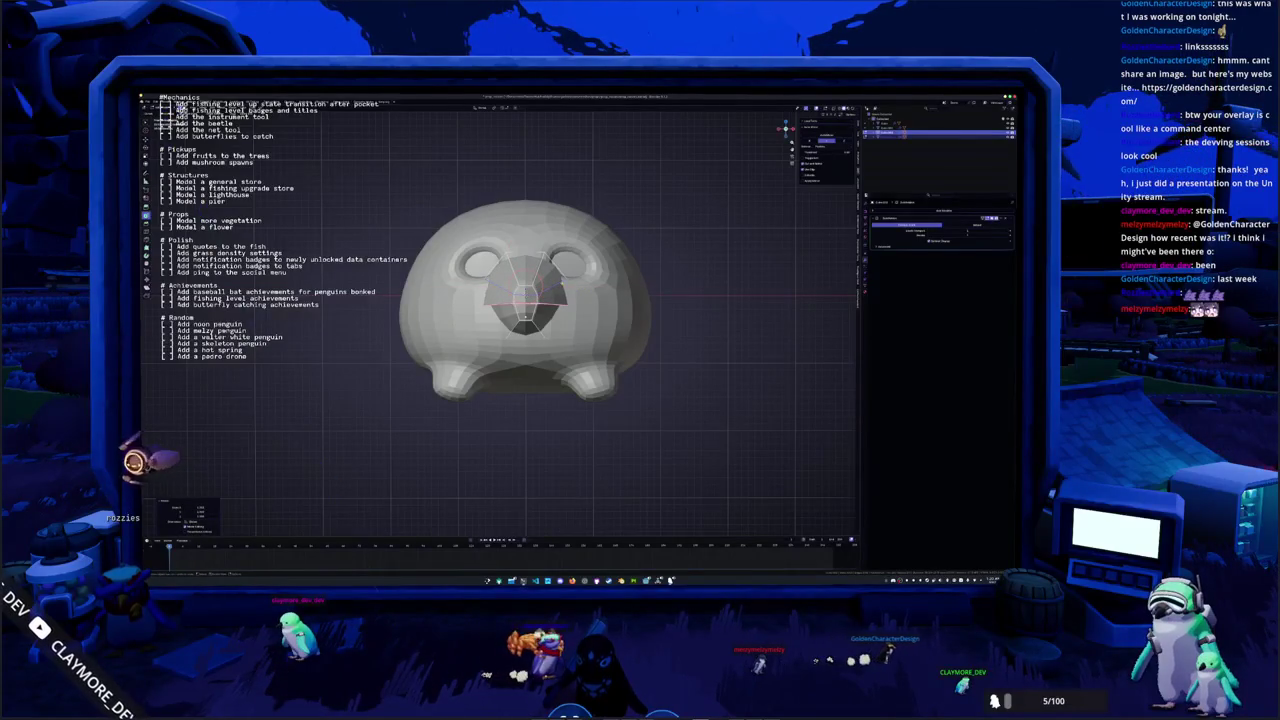
# - Pull the beak's upper face down along Z, then view the reshaped beak from an angle
pyautogui.click(525, 265)
pyautogui.press('g')
pyautogui.press('z')
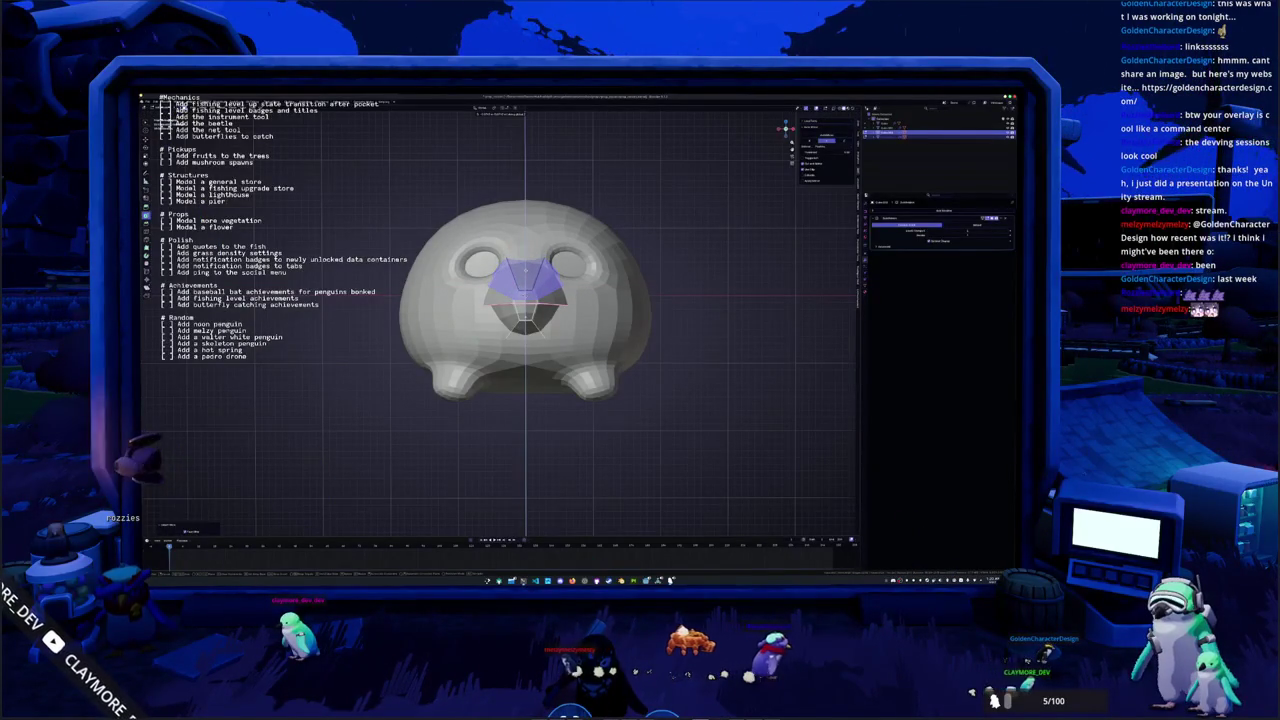
pyautogui.moveTo(525, 300)
pyautogui.mouseDown(button='middle')
pyautogui.moveTo(560, 280)
pyautogui.moveTo(477, 314)
pyautogui.moveTo(332, 337)
pyautogui.mouseUp(button='middle')
pyautogui.press('g')
pyautogui.press('z')
pyautogui.click(466, 300)
pyautogui.hotkey('alt', 'h')
pyautogui.moveTo(520, 300); pyautogui.dragTo(440, 310, button='middle')
pyautogui.moveTo(528, 298); pyautogui.dragTo(560, 300, button='middle')
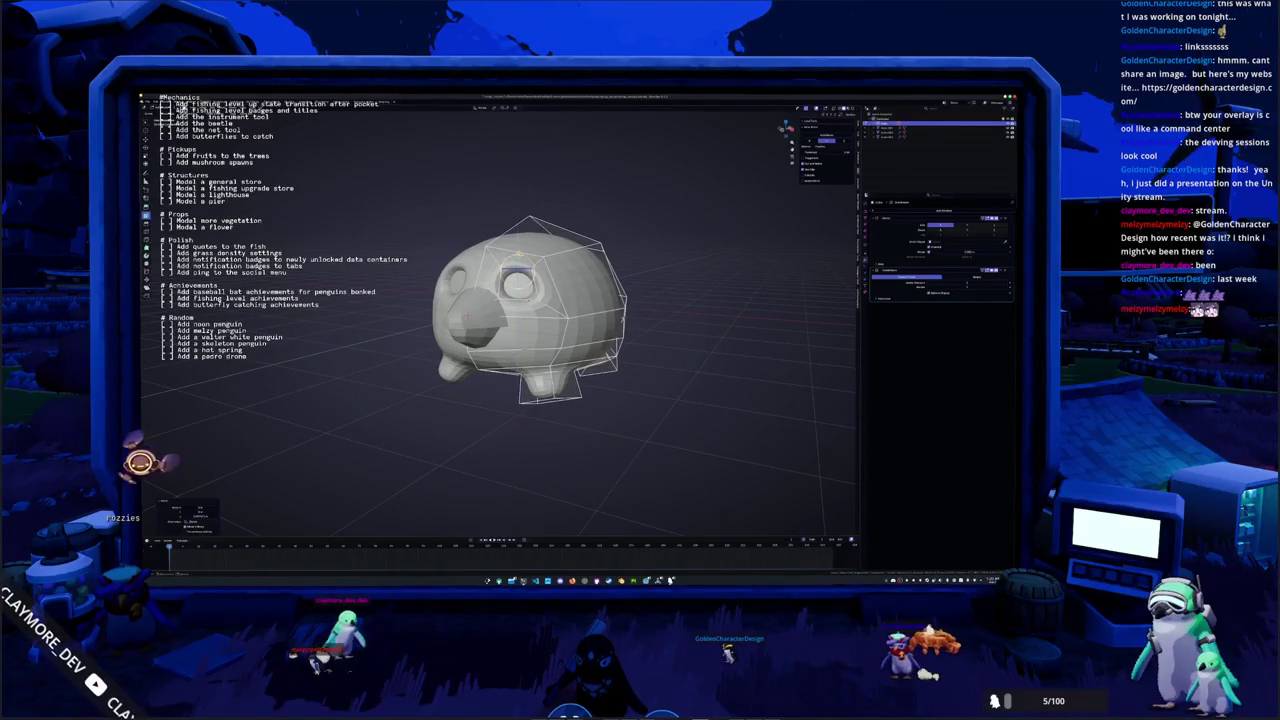
# - Delete the wireframe cage object surrounding the creature
pyautogui.press('Delete')
pyautogui.hotkey('ctrl', 'z')
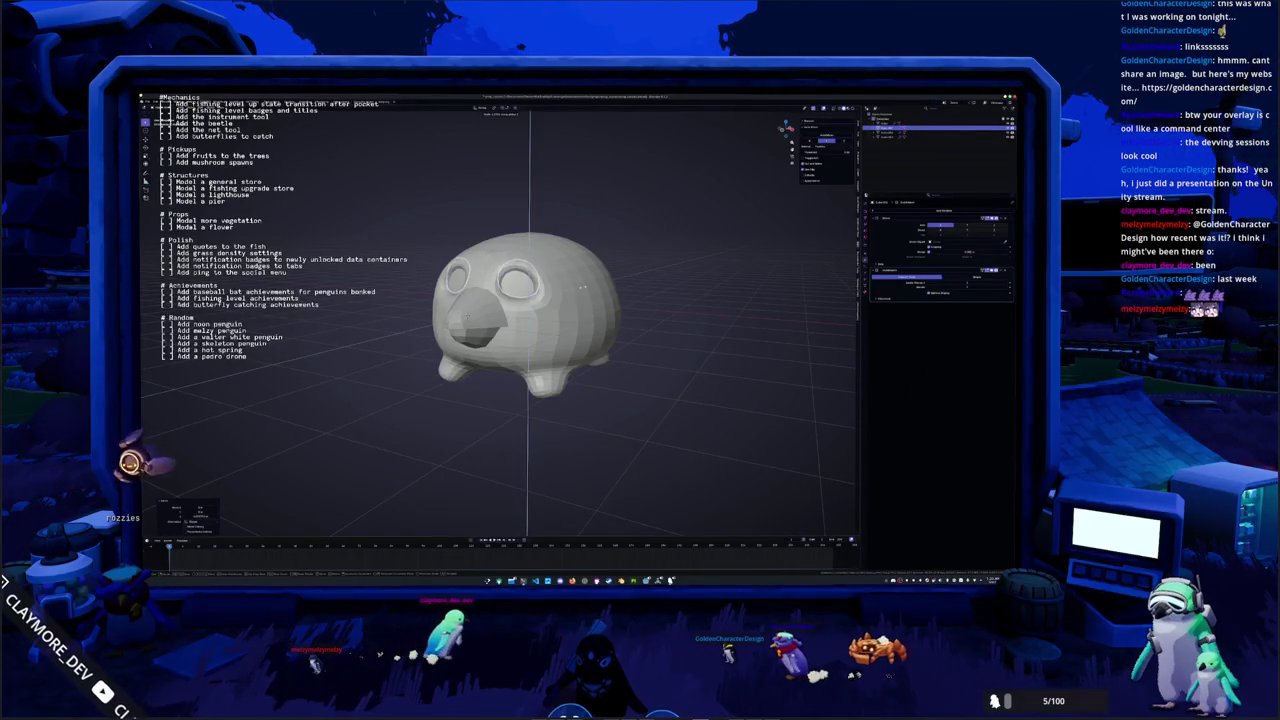
pyautogui.hotkey('ctrl', 'z')
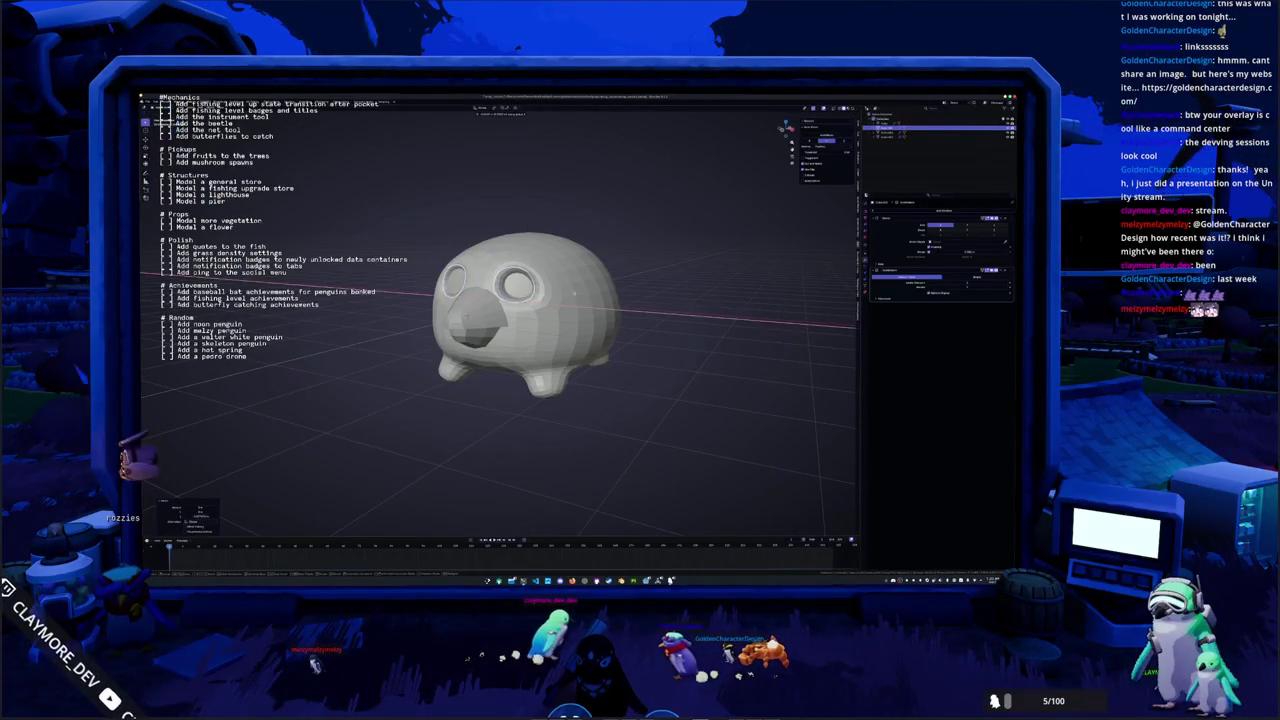
pyautogui.hotkey('ctrl', 'z')
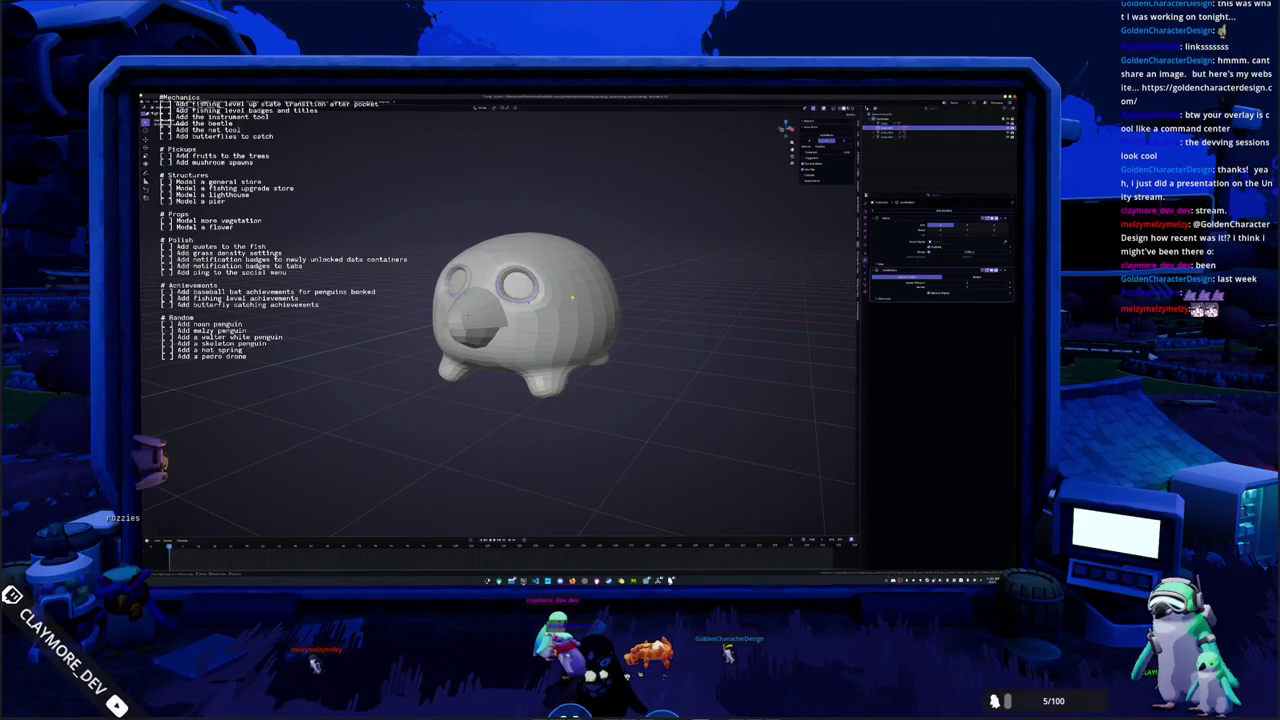
# - Inspect the creature's head from the front by hiding the beak, then restore it
pyautogui.press('KP_1')
pyautogui.moveTo(604, 299); pyautogui.dragTo(560, 320, button='middle')
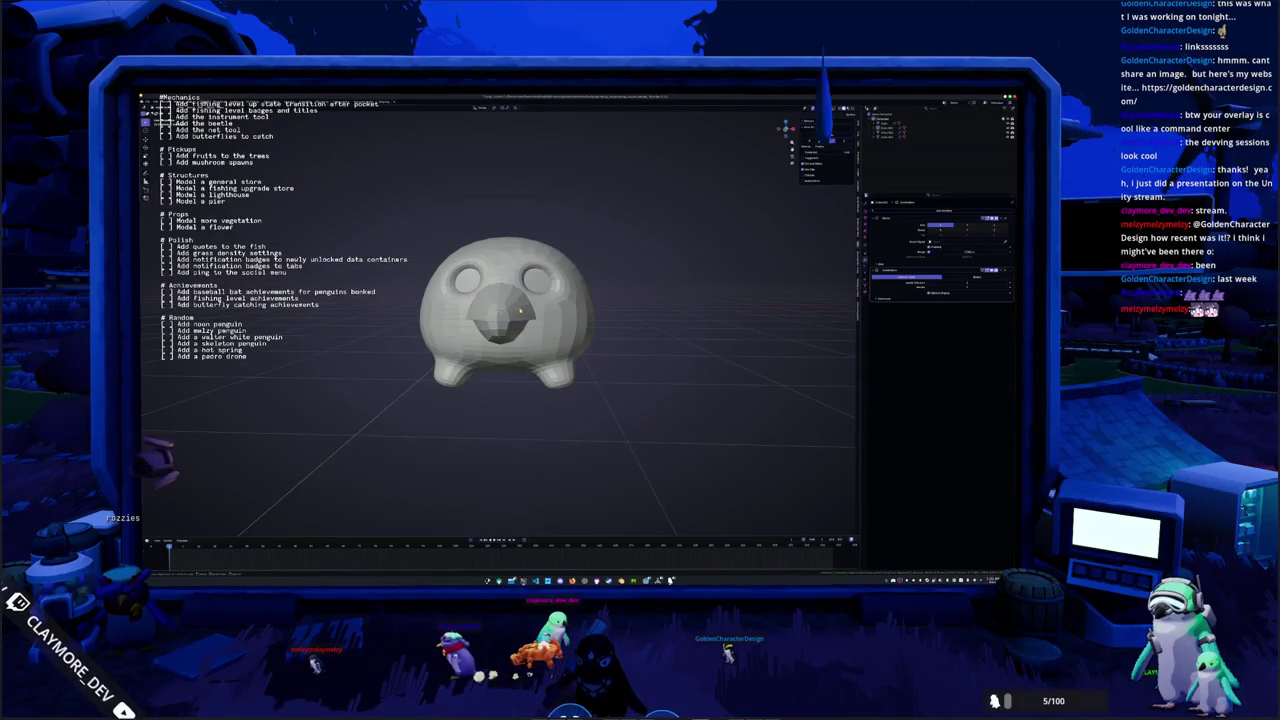
pyautogui.click(500, 305)
pyautogui.press('h')
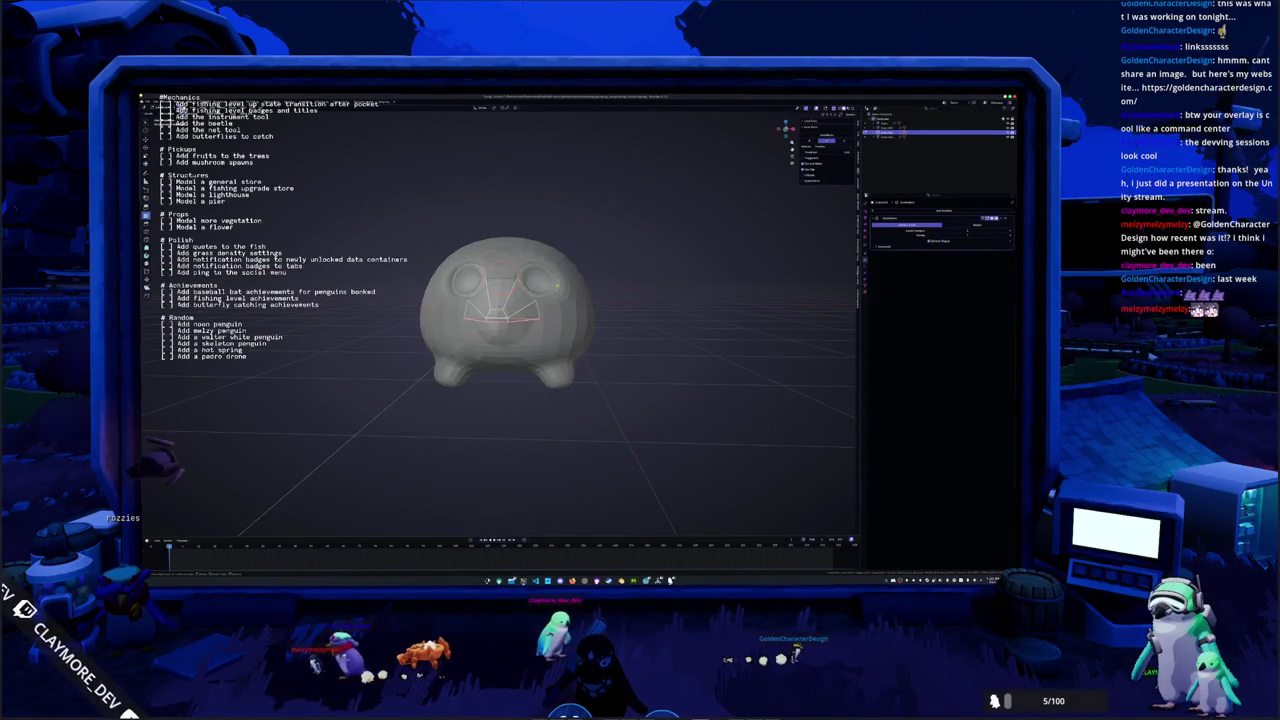
pyautogui.hotkey('alt', 'h')
pyautogui.moveTo(531, 305); pyautogui.dragTo(440, 296, button='middle')
pyautogui.moveTo(667, 299); pyautogui.dragTo(669, 306, button='middle')
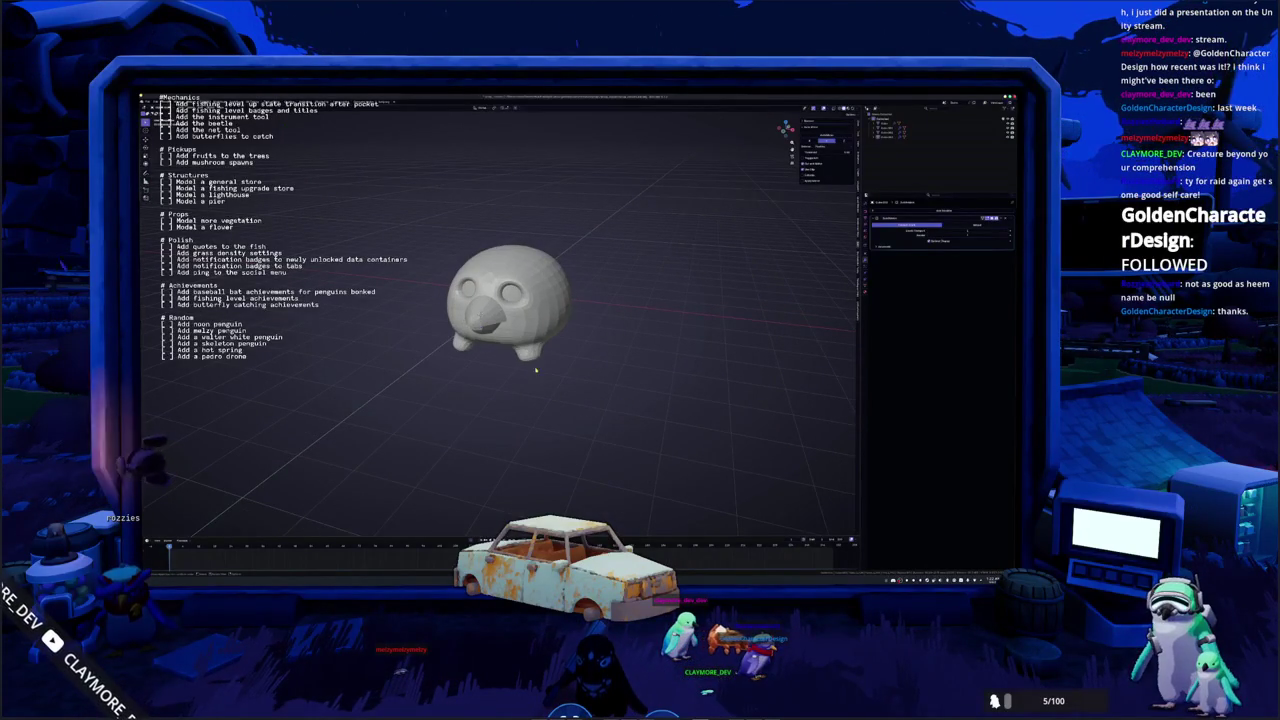
pyautogui.moveTo(535, 370); pyautogui.dragTo(560, 360, button='middle')
# - Add a mesh cube and move it to the right of the creature
pyautogui.hotkey('shift', 'a')
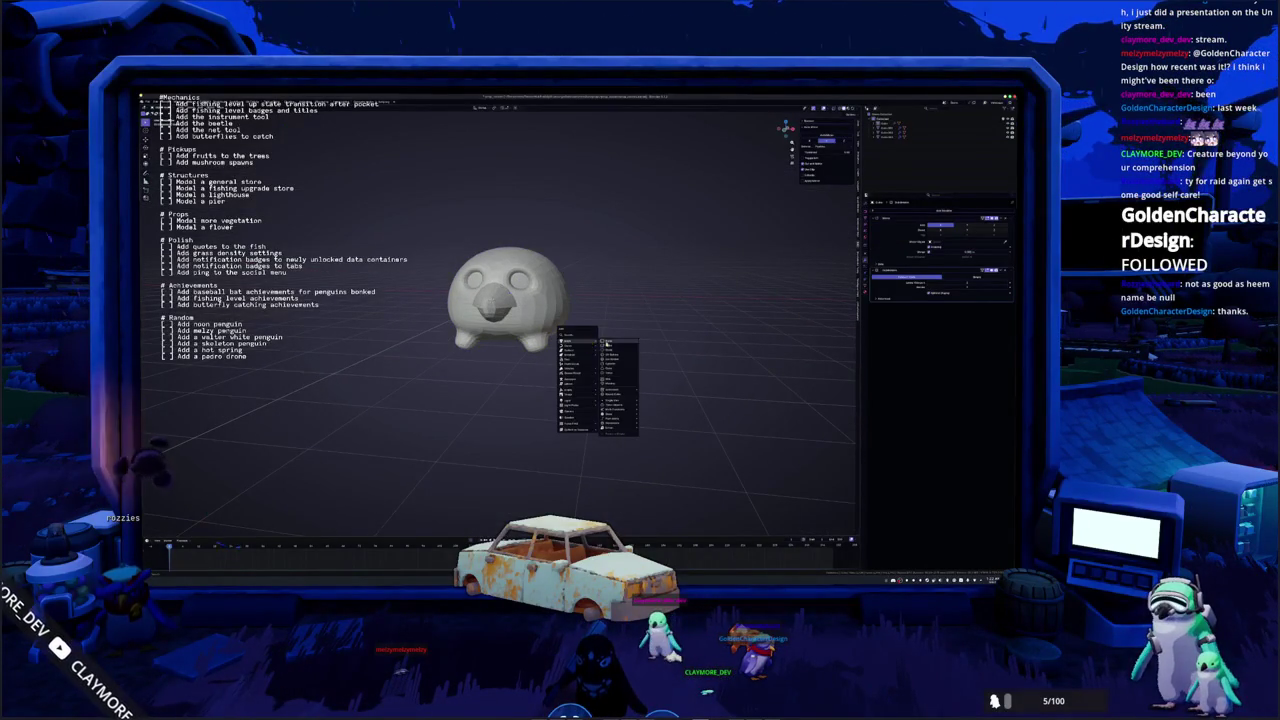
pyautogui.click(607, 347)
pyautogui.press('g')
pyautogui.click(618, 330)
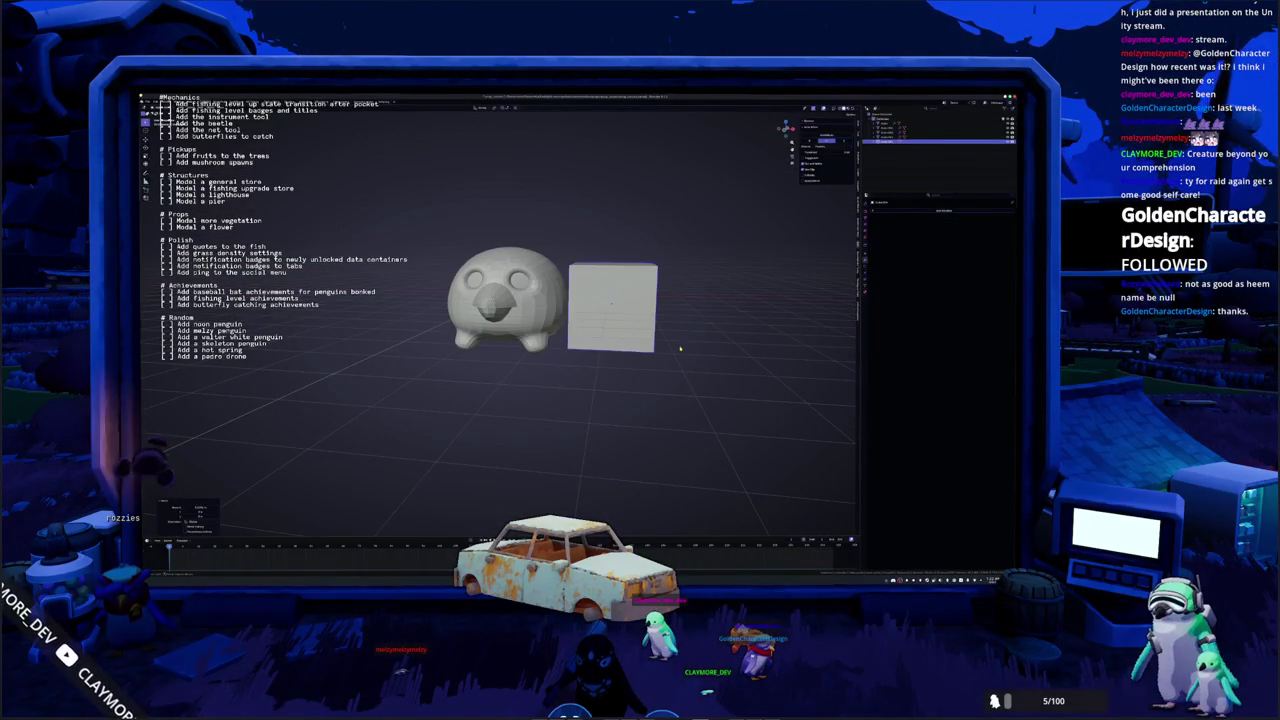
pyautogui.press('Delete')
pyautogui.hotkey('ctrl', 'z')
pyautogui.moveTo(623, 352); pyautogui.dragTo(604, 308, button='middle')
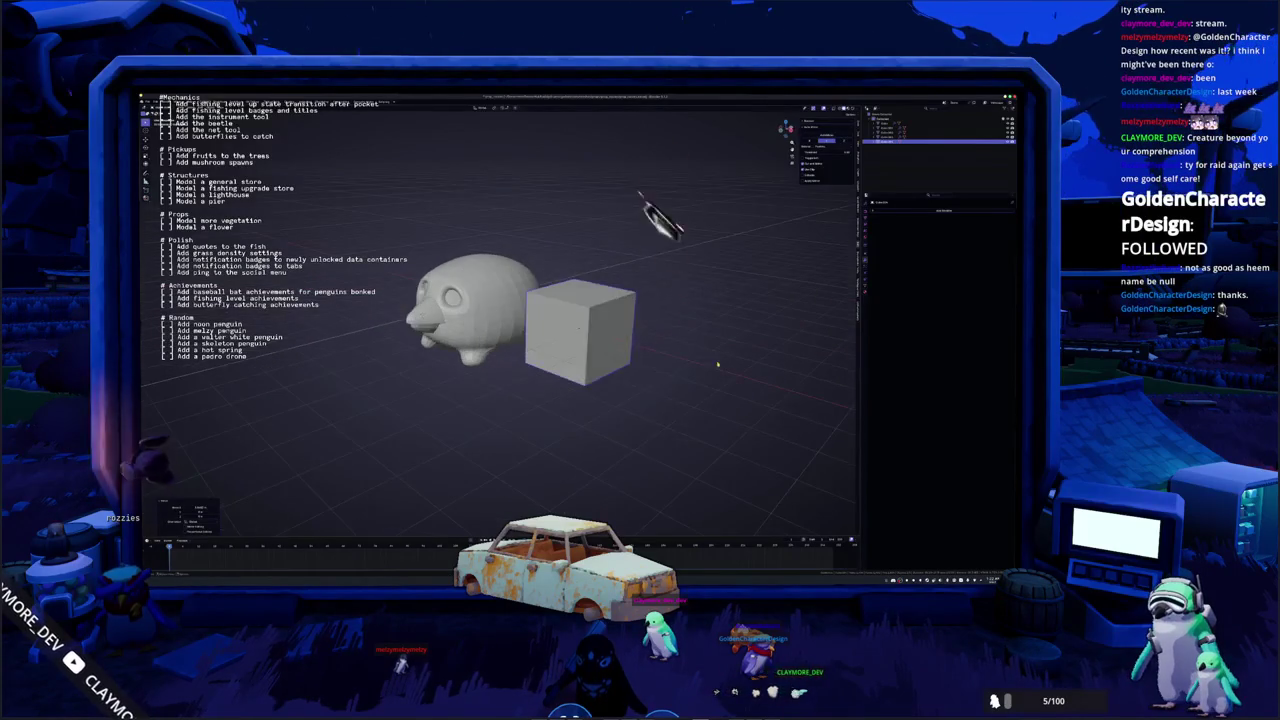
# - Stretch the cube taller along Z and round it with subdivision level 1
pyautogui.press('Tab')
pyautogui.press('s')
pyautogui.press('z')
pyautogui.click(650, 318)
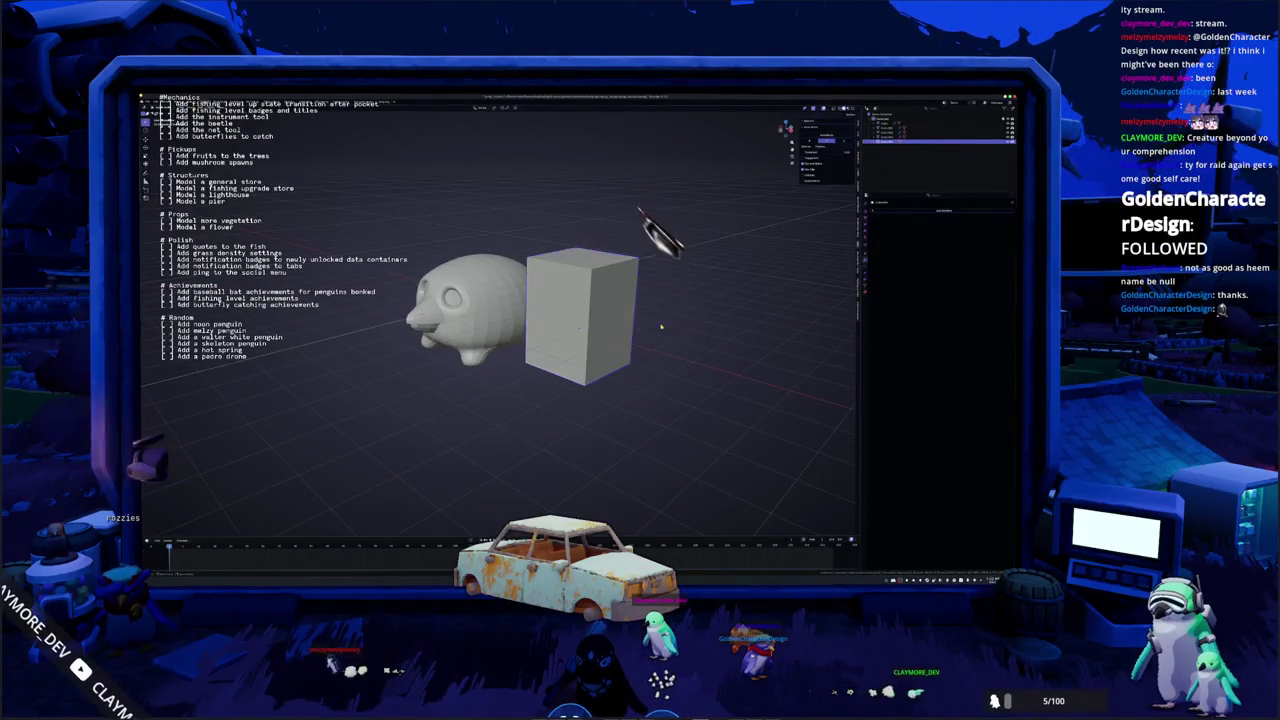
pyautogui.hotkey('ctrl', '2')
pyautogui.hotkey('ctrl', '3')
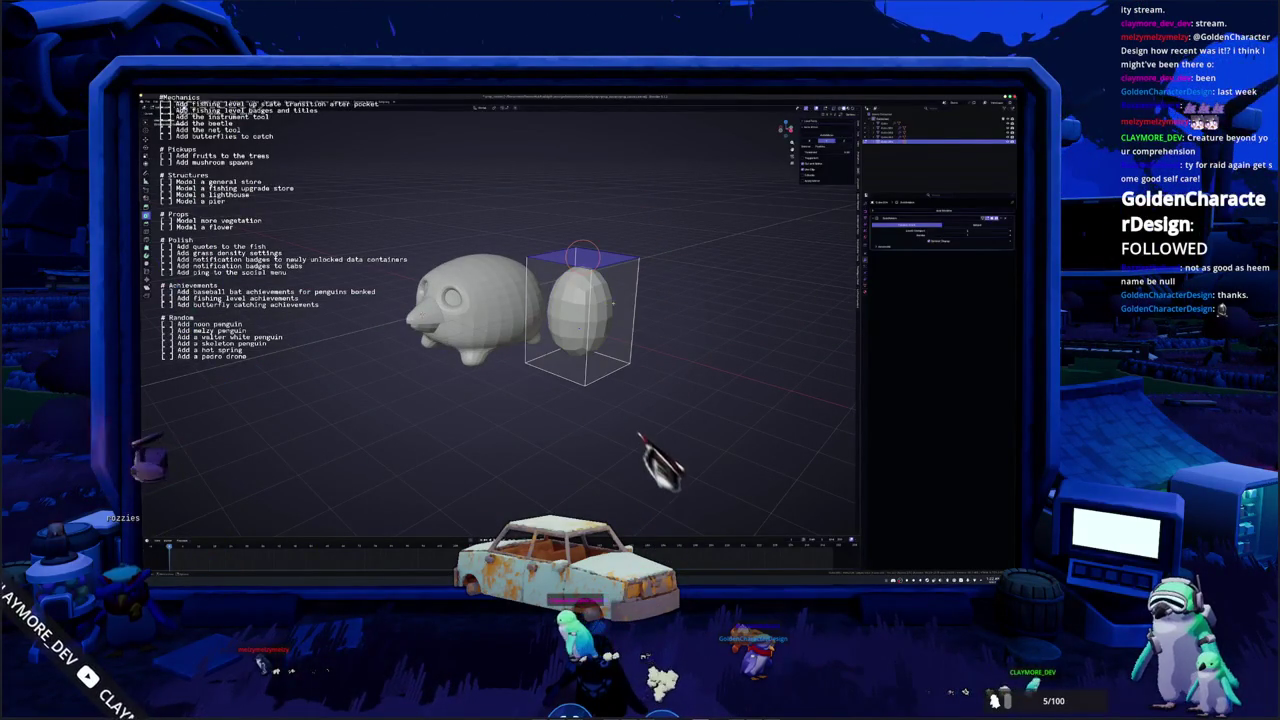
pyautogui.hotkey('ctrl', '1')
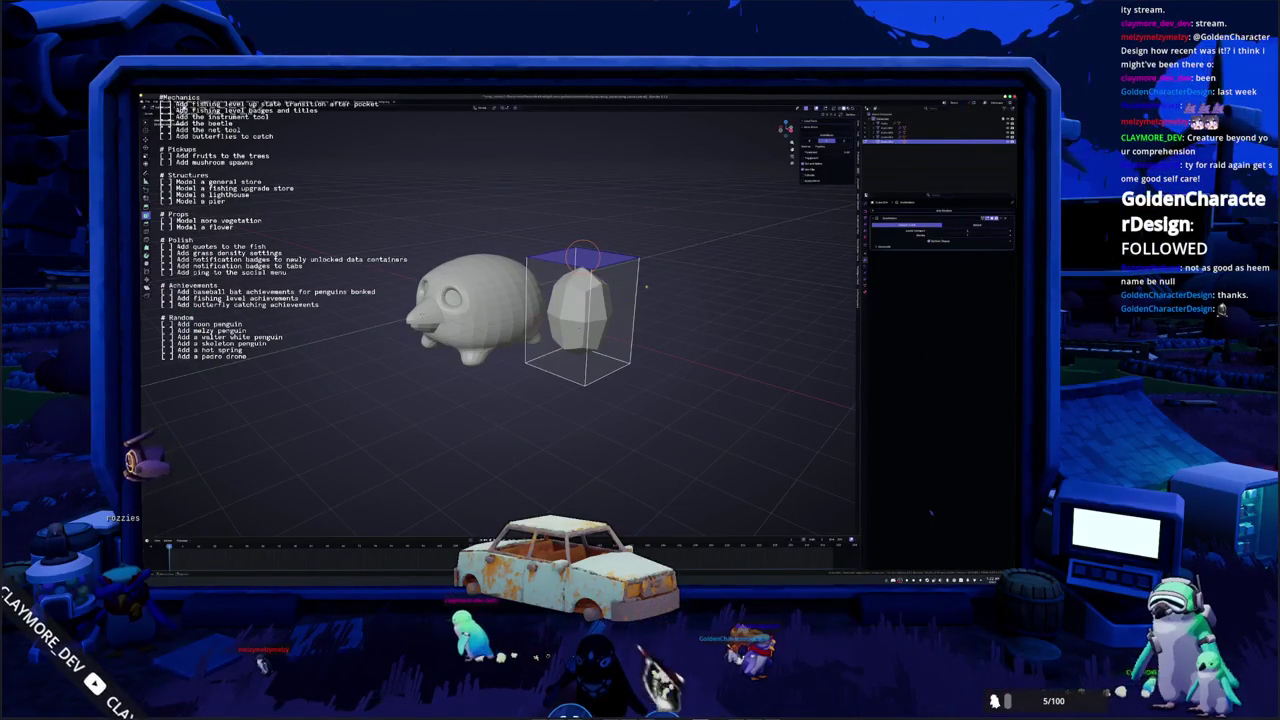
pyautogui.press('KP_3')
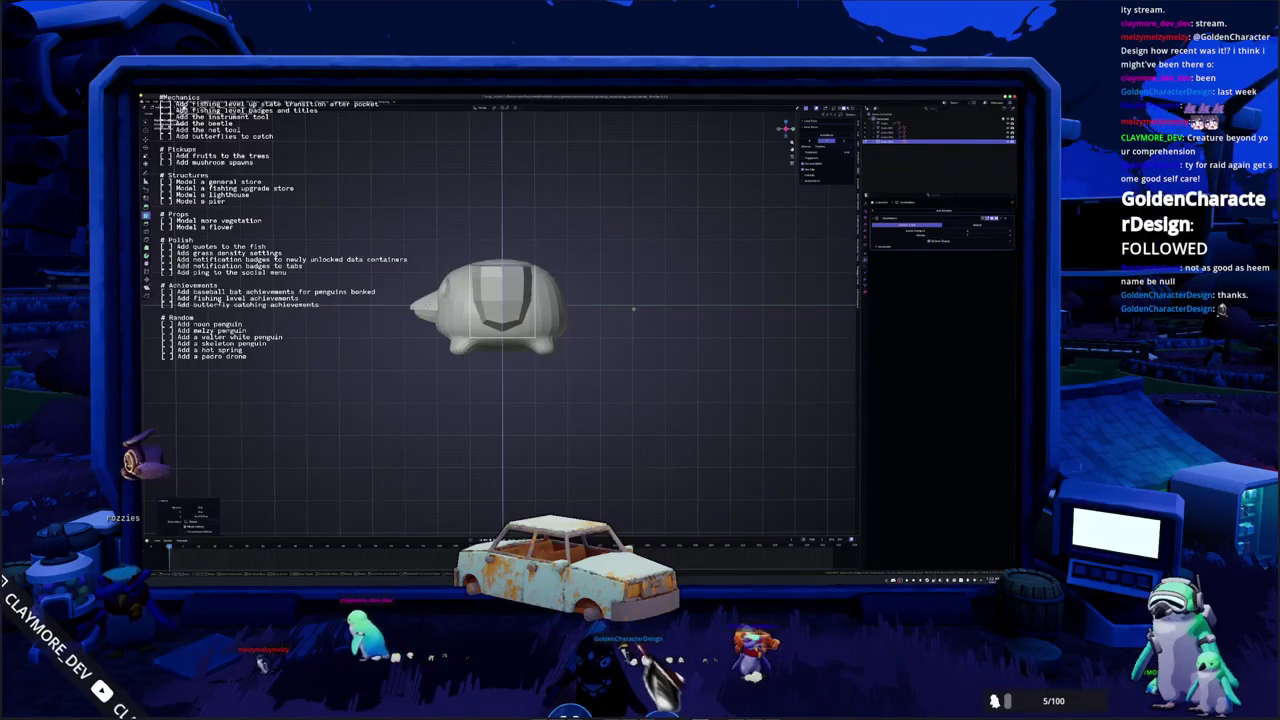
pyautogui.moveTo(563, 263)
pyautogui.mouseDown(button='middle')
pyautogui.moveTo(610, 250)
pyautogui.moveTo(610, 290)
pyautogui.mouseUp(button='middle')
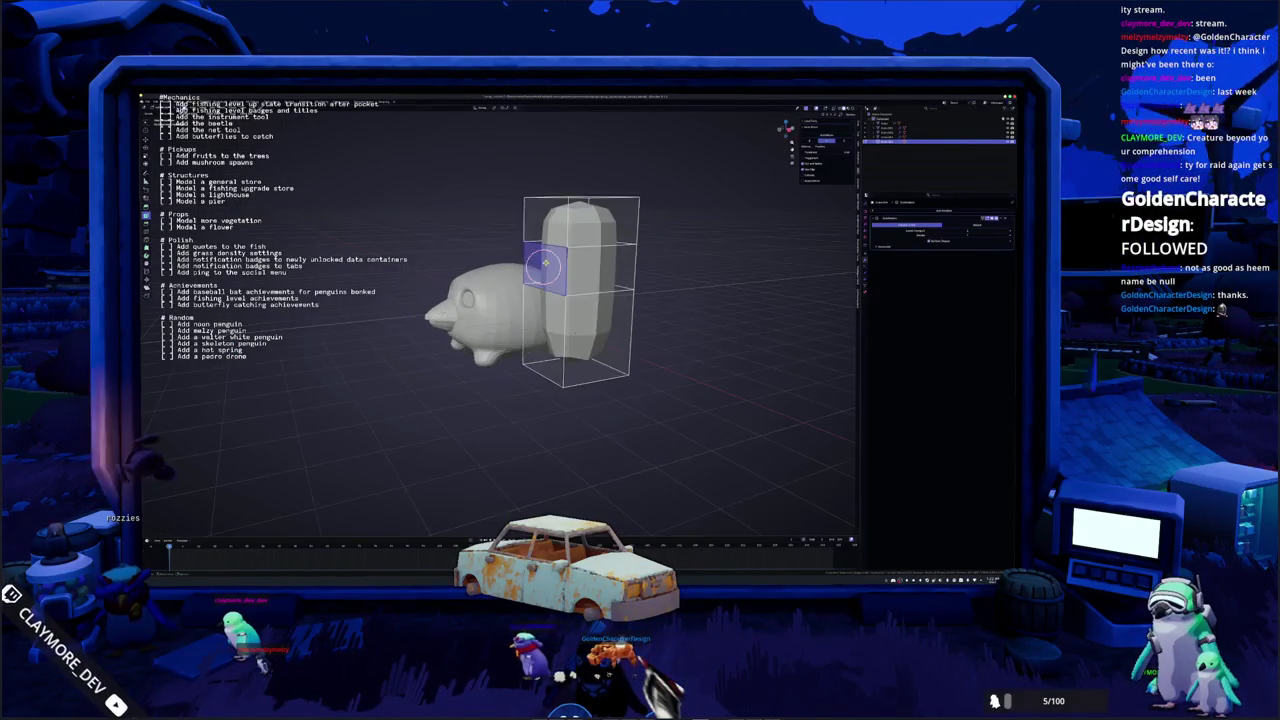
# - Extrude a face of the block and scale it, with X-ray view on
pyautogui.press('e')
pyautogui.click(461, 248)
pyautogui.moveTo(461, 249)
pyautogui.mouseDown(button='middle')
pyautogui.moveTo(617, 200)
pyautogui.moveTo(538, 272)
pyautogui.moveTo(560, 300)
pyautogui.mouseUp(button='middle')
pyautogui.hotkey('alt', 'z')
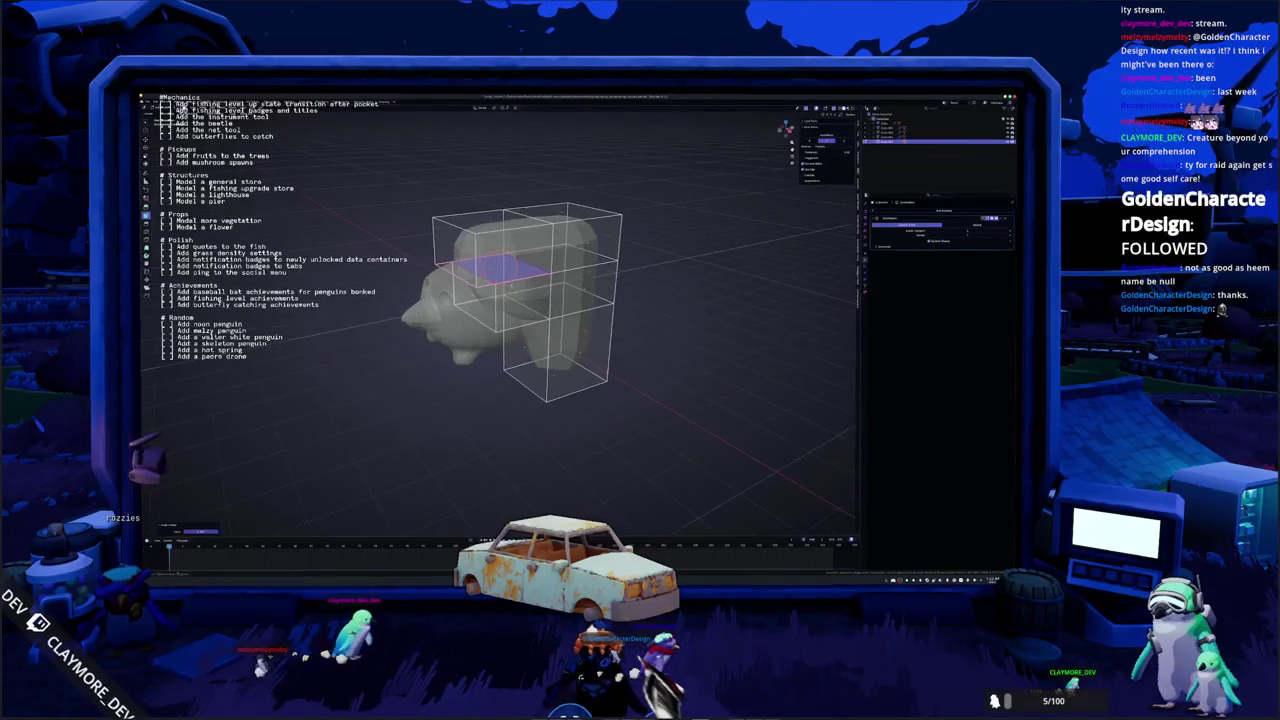
pyautogui.press('s')
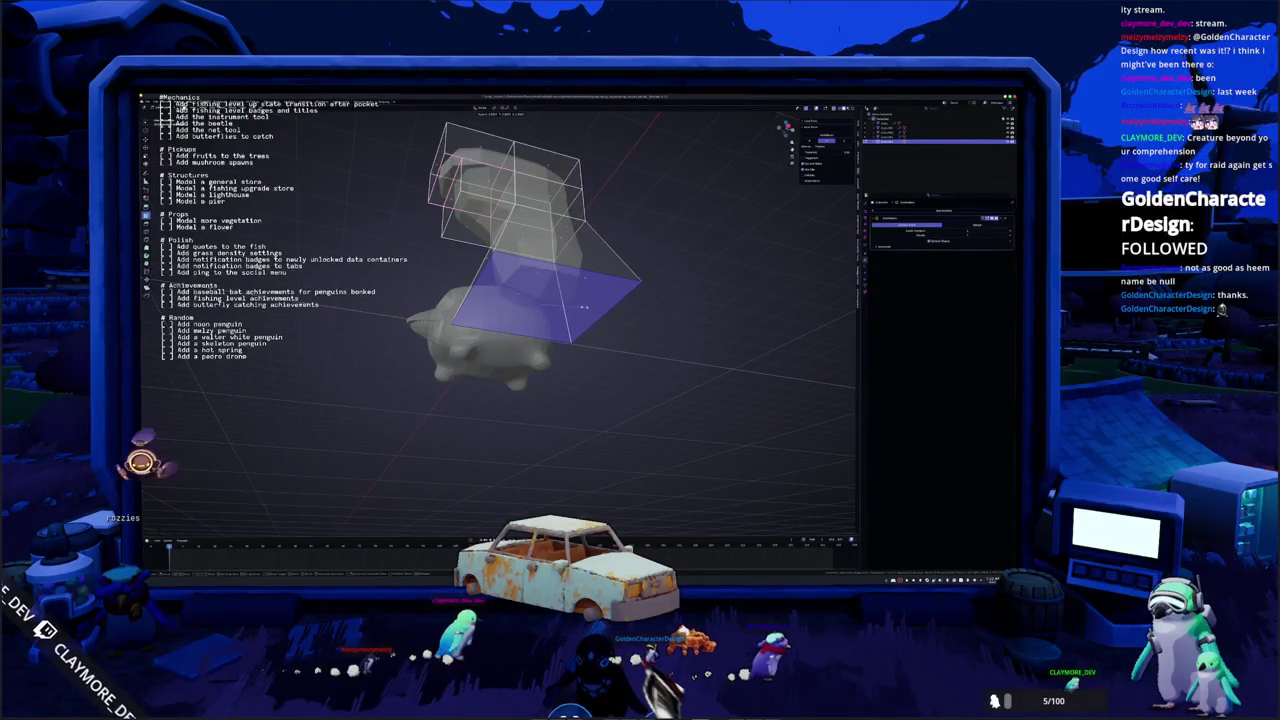
pyautogui.click(593, 284)
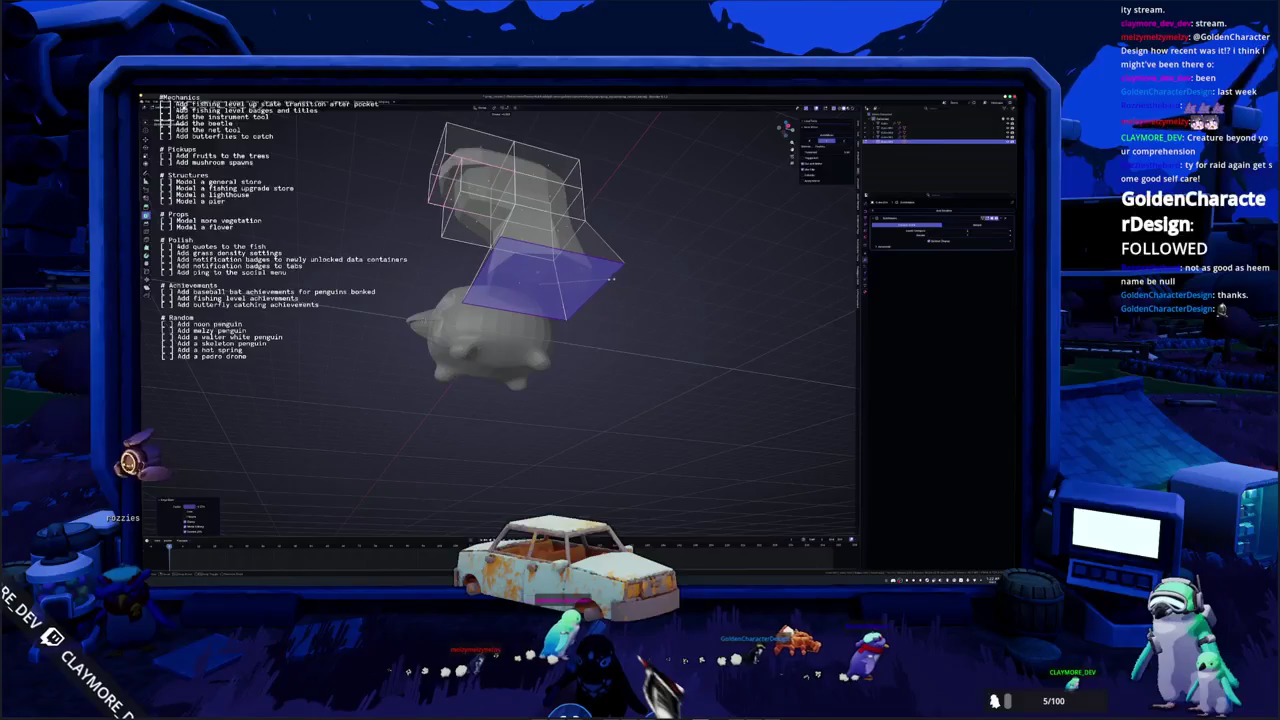
pyautogui.moveTo(593, 284)
pyautogui.mouseDown(button='middle')
pyautogui.moveTo(565, 326)
pyautogui.moveTo(523, 350)
pyautogui.moveTo(540, 335)
pyautogui.mouseUp(button='middle')
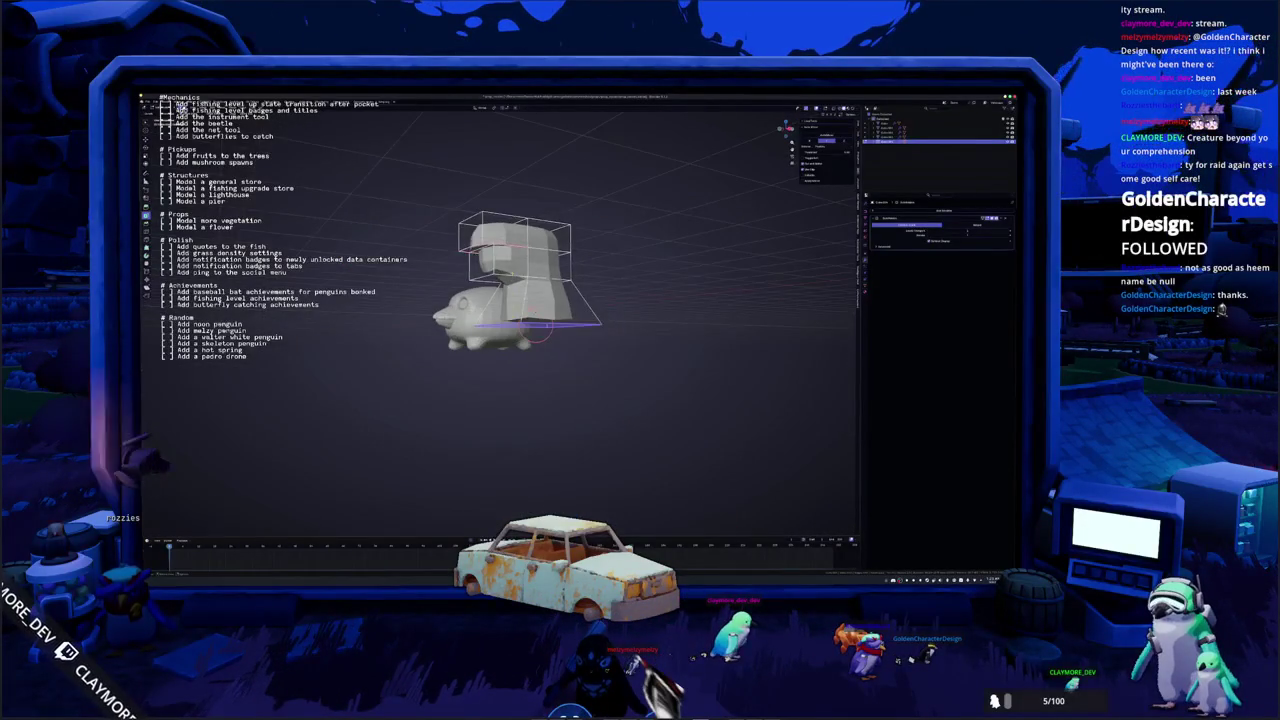
pyautogui.moveTo(586, 271); pyautogui.dragTo(555, 275, button='middle')
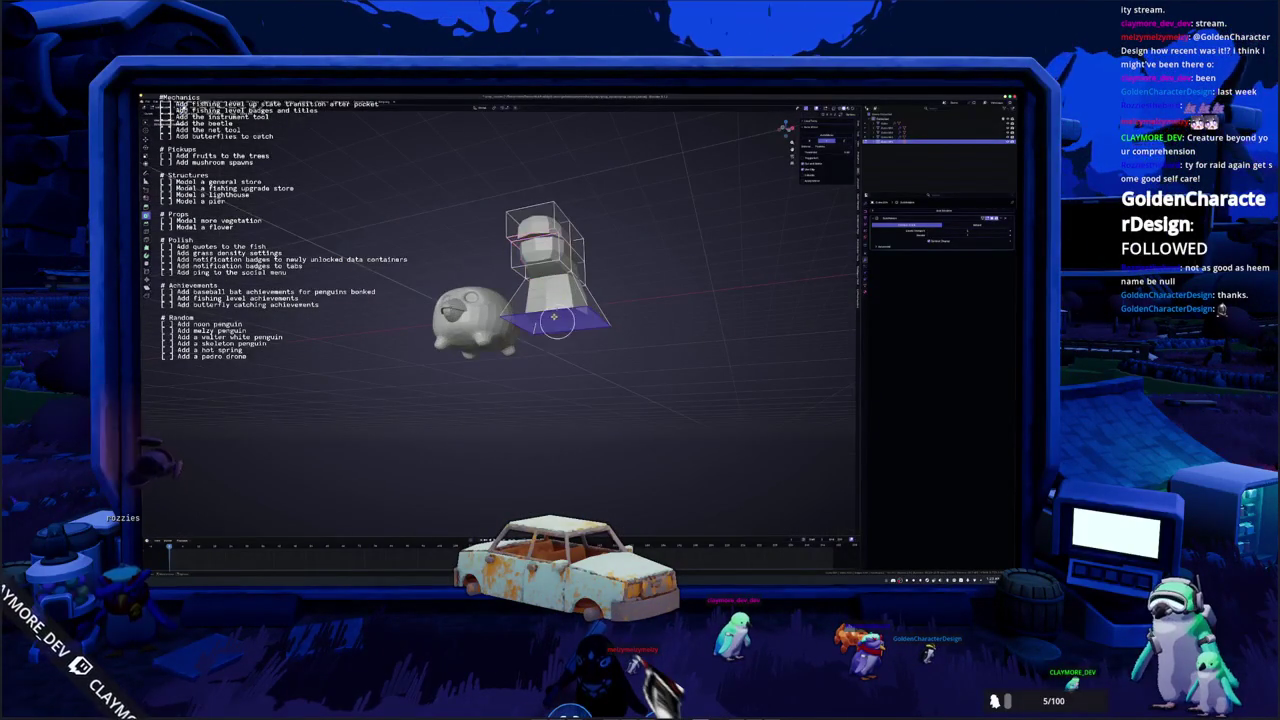
pyautogui.moveTo(622, 309); pyautogui.dragTo(540, 320, button='middle')
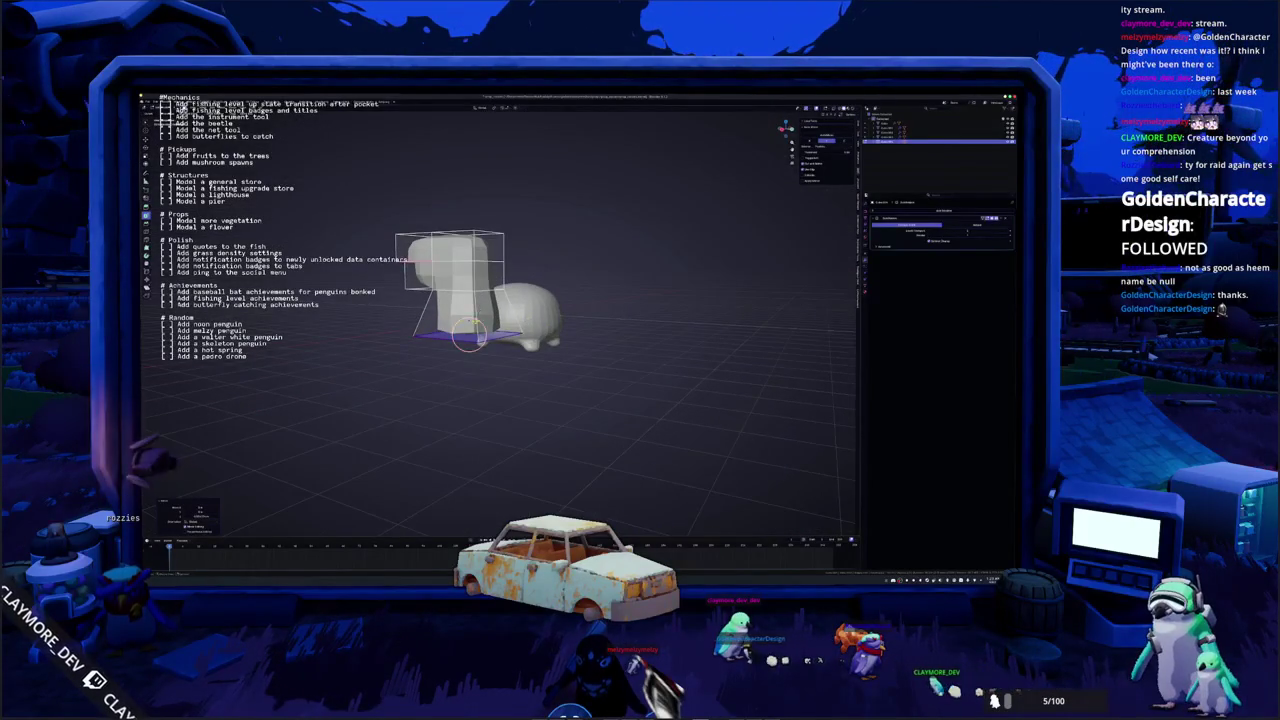
pyautogui.moveTo(540, 320)
pyautogui.mouseDown(button='middle')
pyautogui.moveTo(505, 295)
pyautogui.moveTo(523, 296)
pyautogui.mouseUp(button='middle')
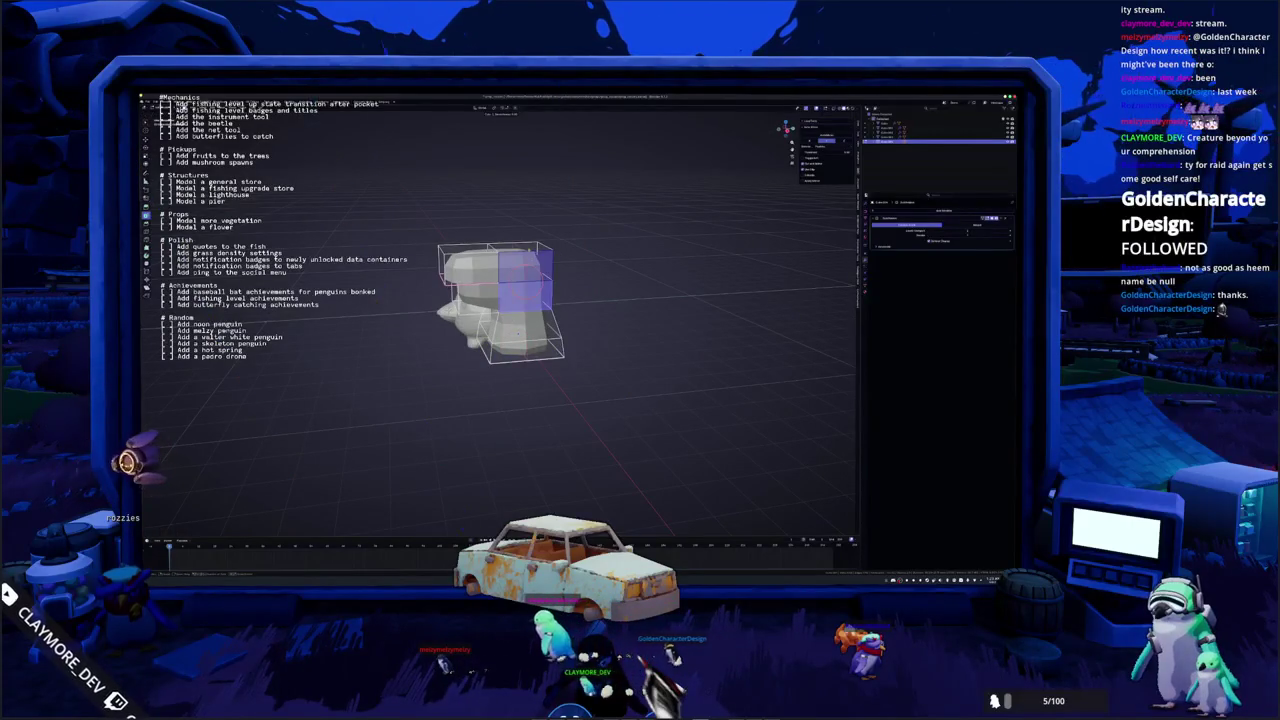
# - Extrude the block's bottom faces downward with a tapering extrusion option
pyautogui.press('e')
pyautogui.click(193, 507)
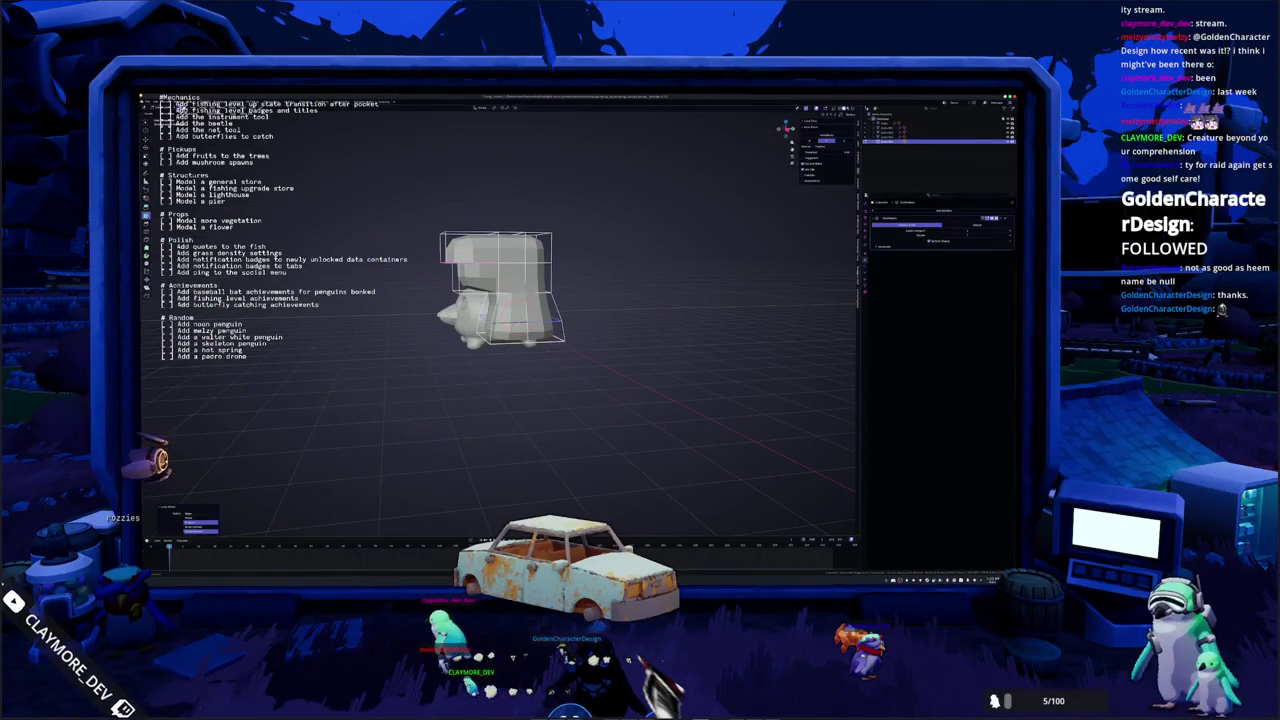
pyautogui.click(195, 512)
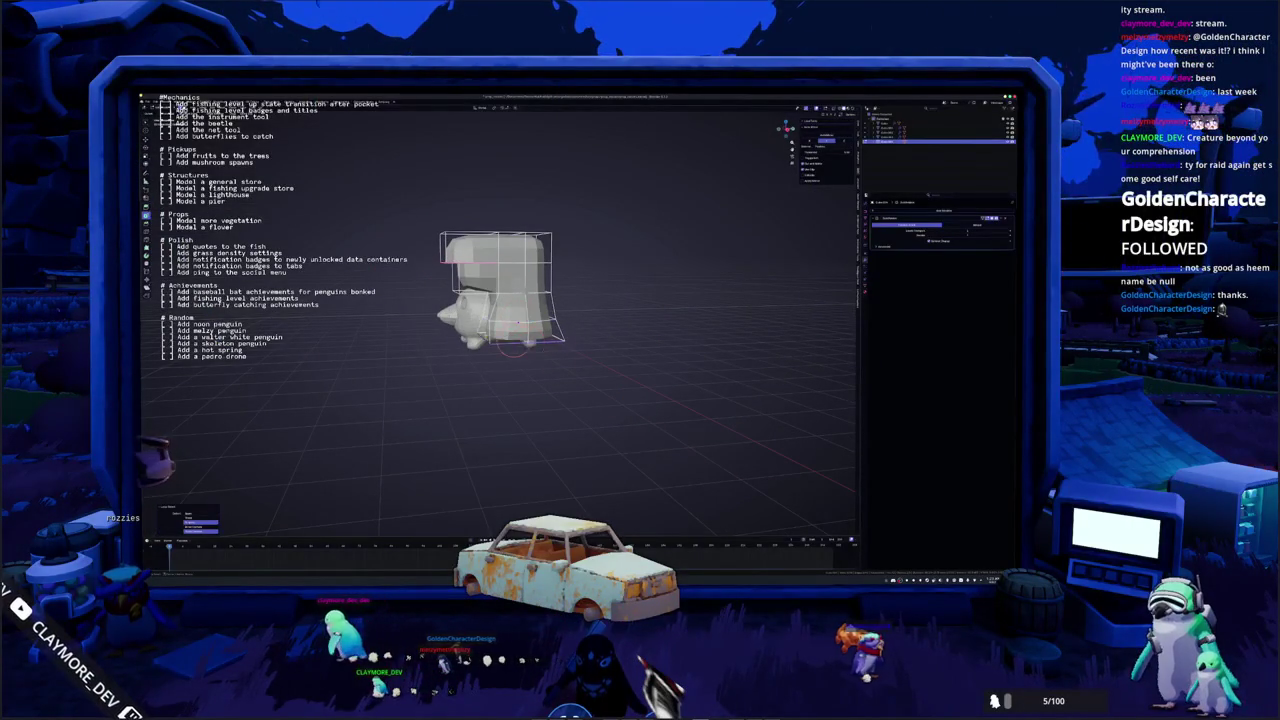
pyautogui.click(198, 525)
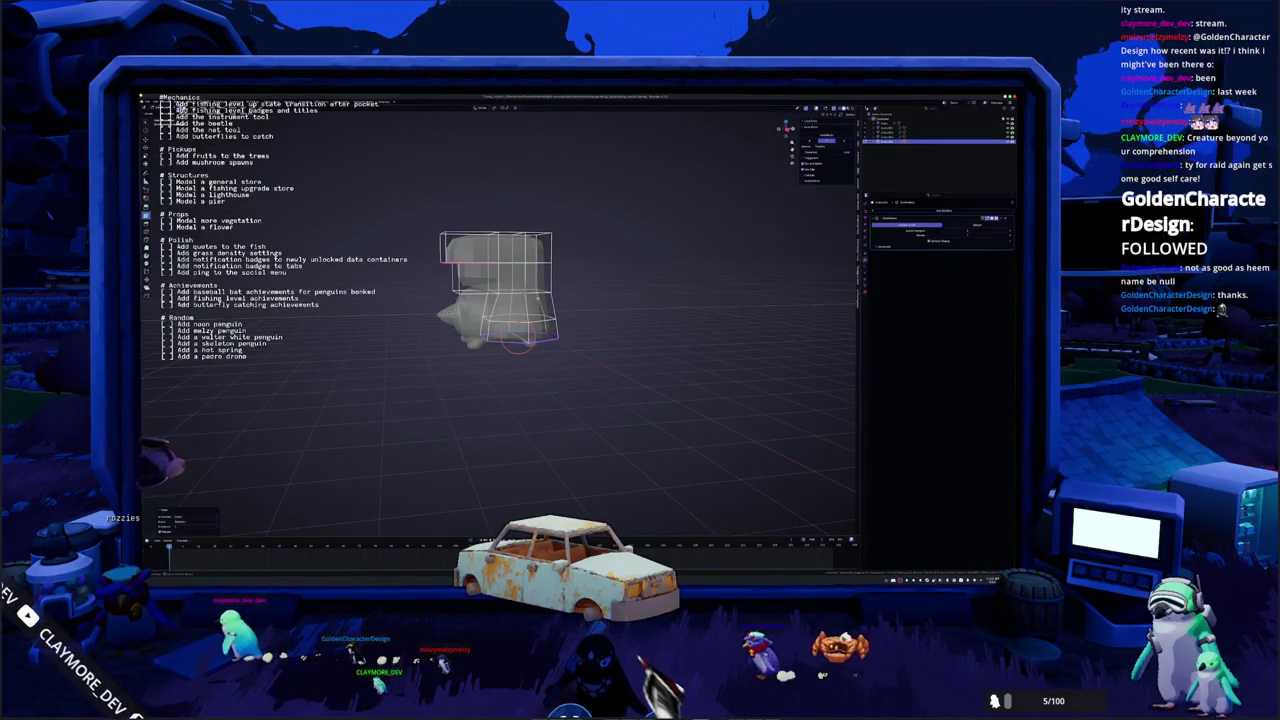
# - Rotate the block and adjust an option of the last operation
pyautogui.press('r')
pyautogui.moveTo(500, 320); pyautogui.dragTo(580, 320, button='middle')
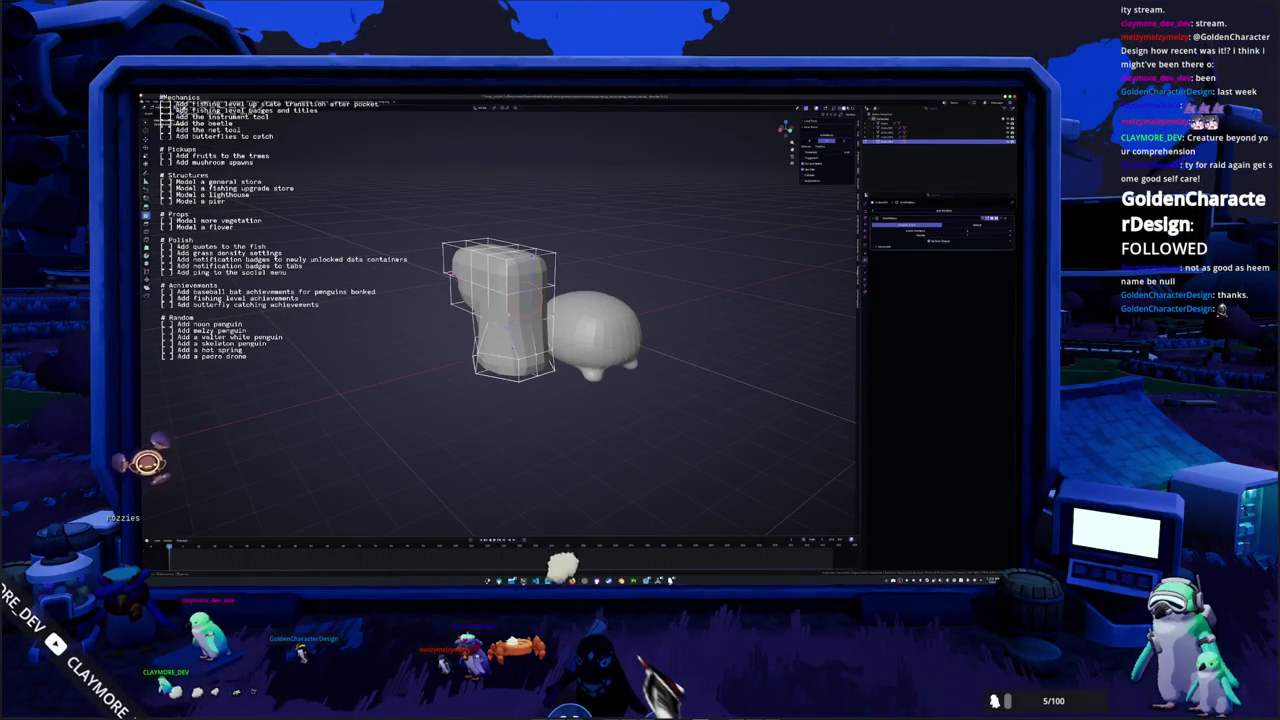
pyautogui.moveTo(505, 290); pyautogui.dragTo(472, 243, button='middle')
pyautogui.moveTo(603, 340); pyautogui.dragTo(585, 325, button='middle')
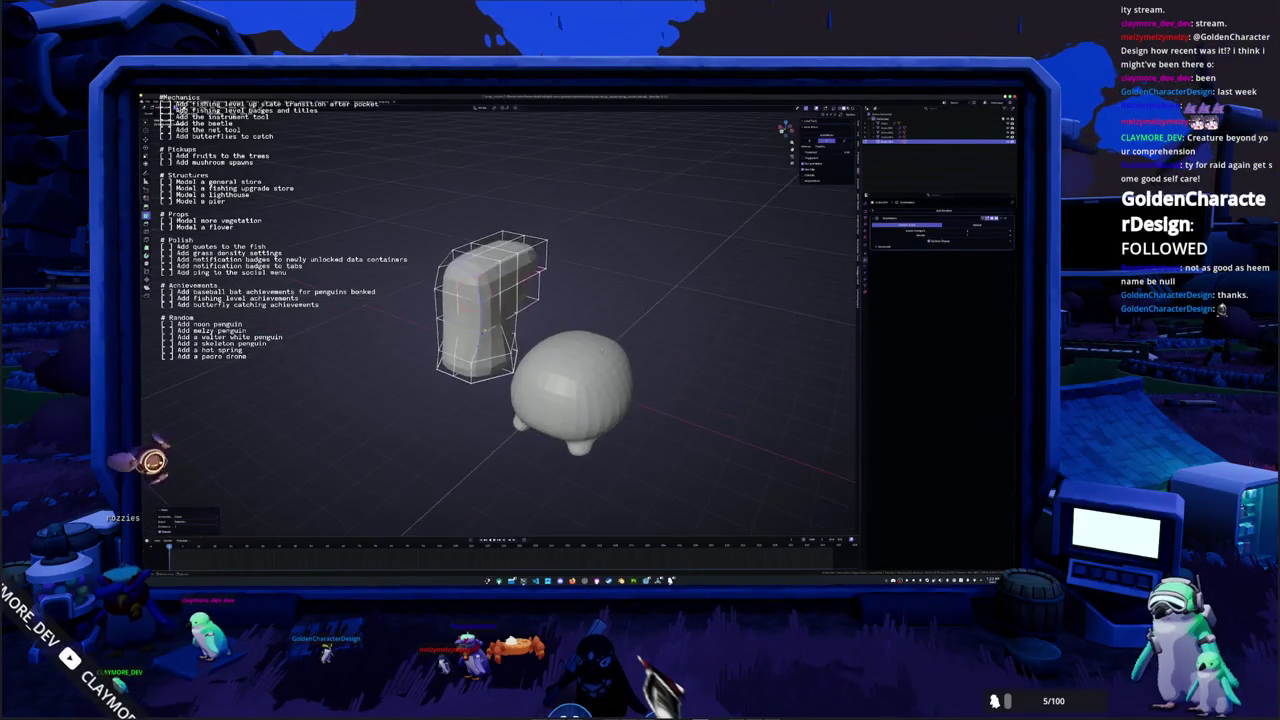
pyautogui.moveTo(497, 327); pyautogui.dragTo(534, 272, button='middle')
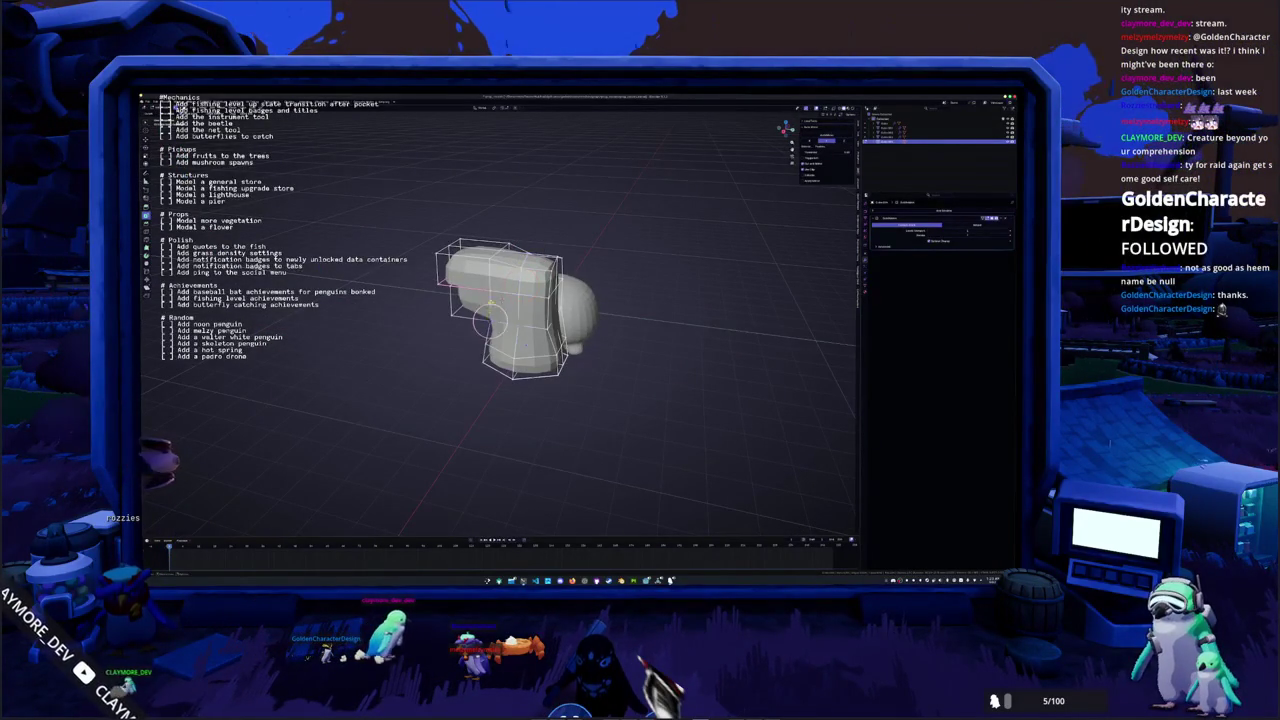
pyautogui.moveTo(500, 320)
pyautogui.mouseDown(button='middle')
pyautogui.moveTo(545, 275)
pyautogui.moveTo(630, 280)
pyautogui.mouseUp(button='middle')
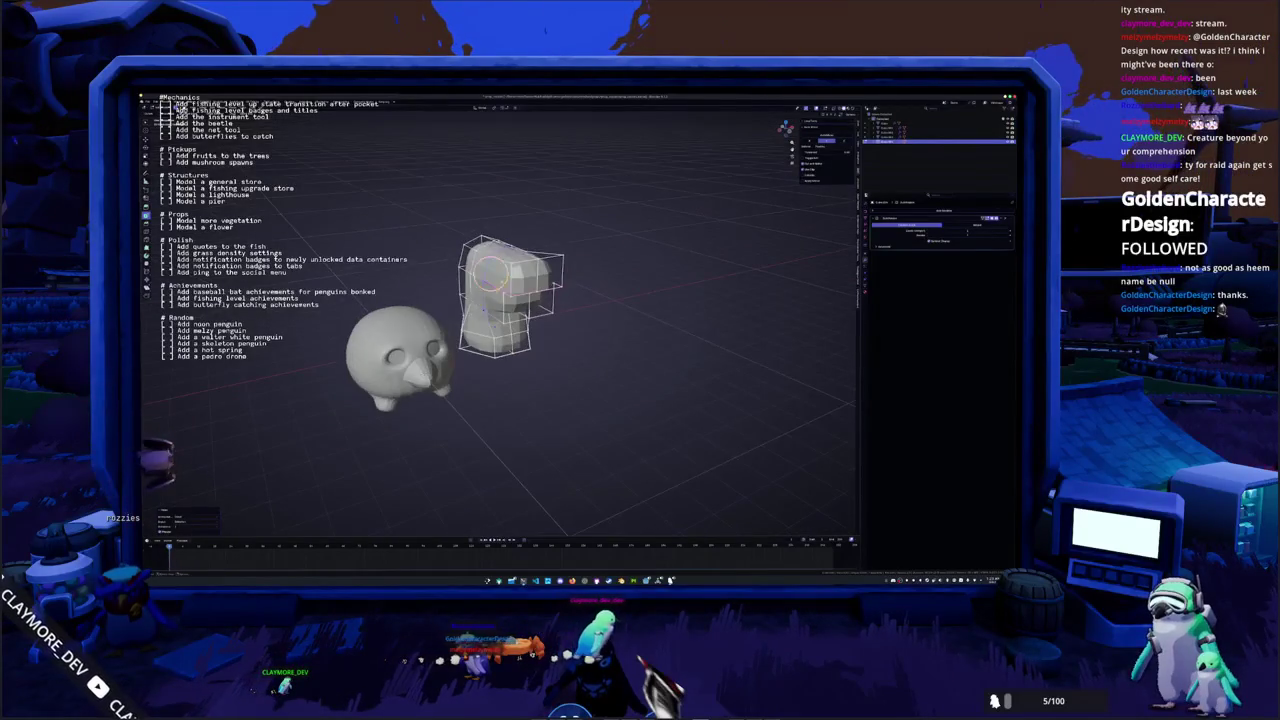
pyautogui.click(188, 508)
pyautogui.moveTo(565, 264)
pyautogui.mouseDown(button='middle')
pyautogui.moveTo(568, 281)
pyautogui.moveTo(493, 300)
pyautogui.moveTo(535, 374)
pyautogui.mouseUp(button='middle')
# - Move the underside faces down along Z, nudge them along X, and check in side view
pyautogui.press('g')
pyautogui.press('z')
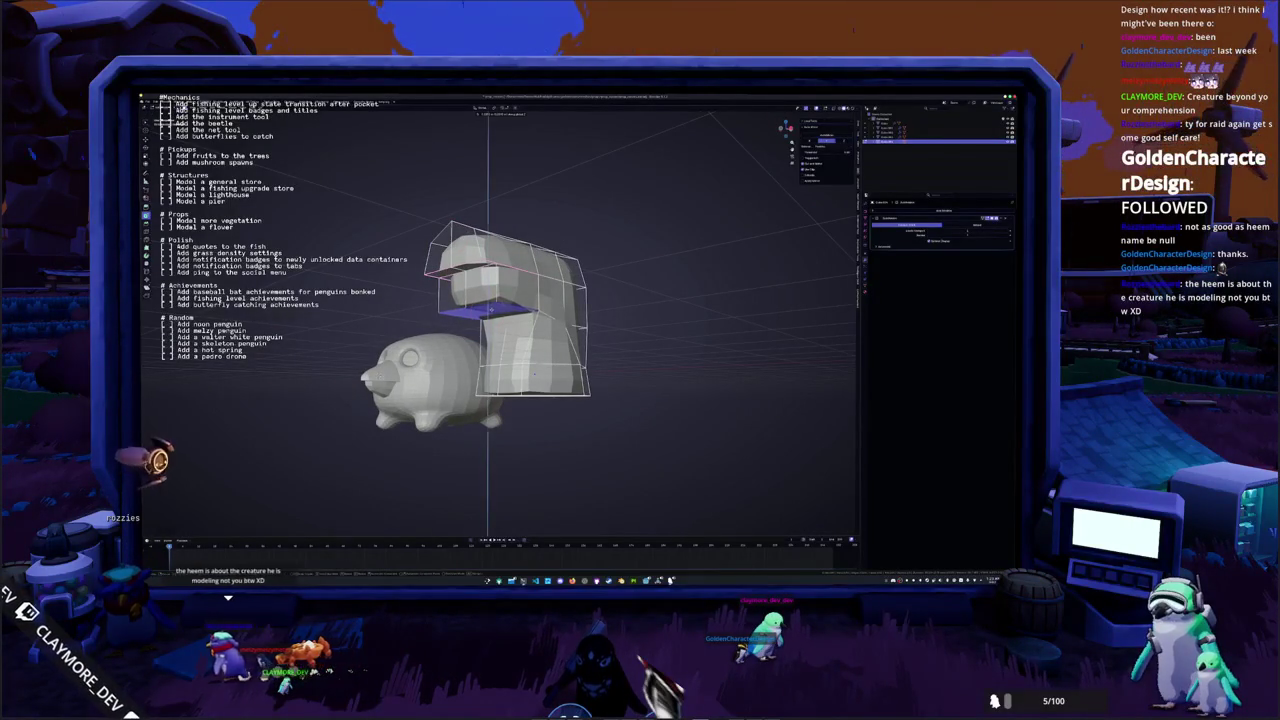
pyautogui.click(533, 374)
pyautogui.moveTo(533, 374); pyautogui.dragTo(550, 286, button='middle')
pyautogui.press('g')
pyautogui.press('x')
pyautogui.click(550, 286)
pyautogui.moveTo(550, 286); pyautogui.dragTo(610, 290, button='middle')
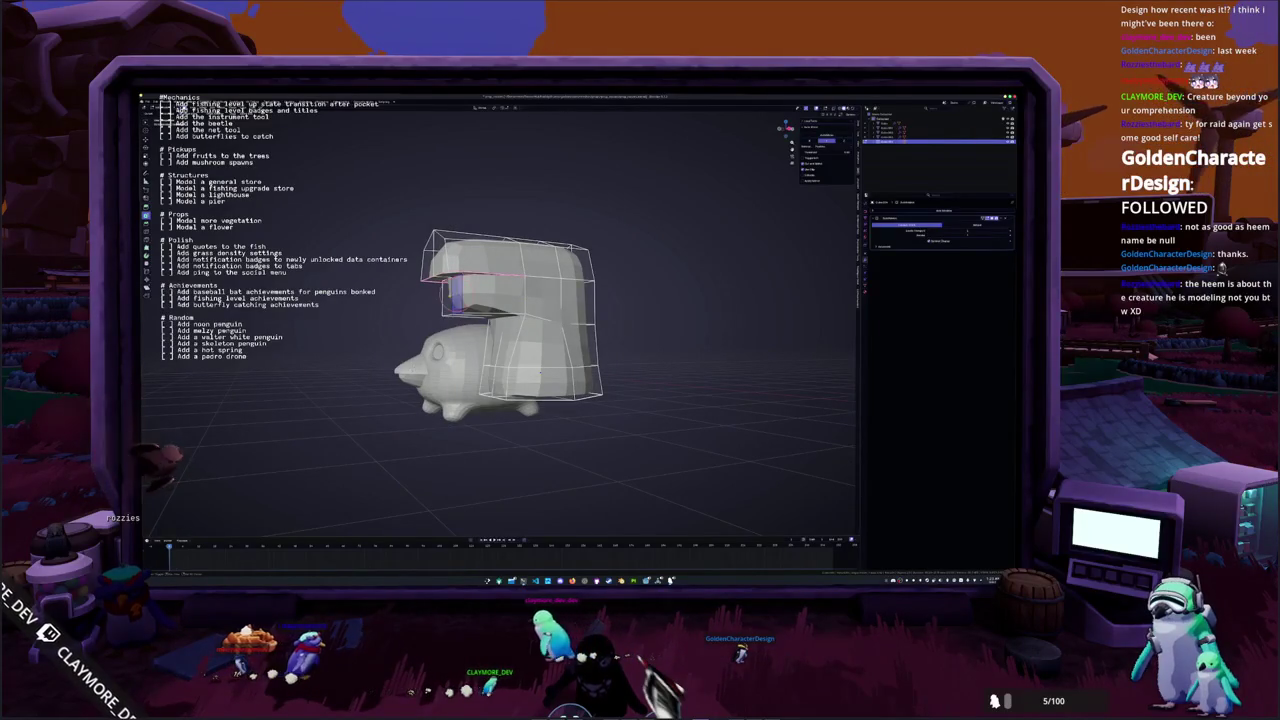
pyautogui.press('KP_3')
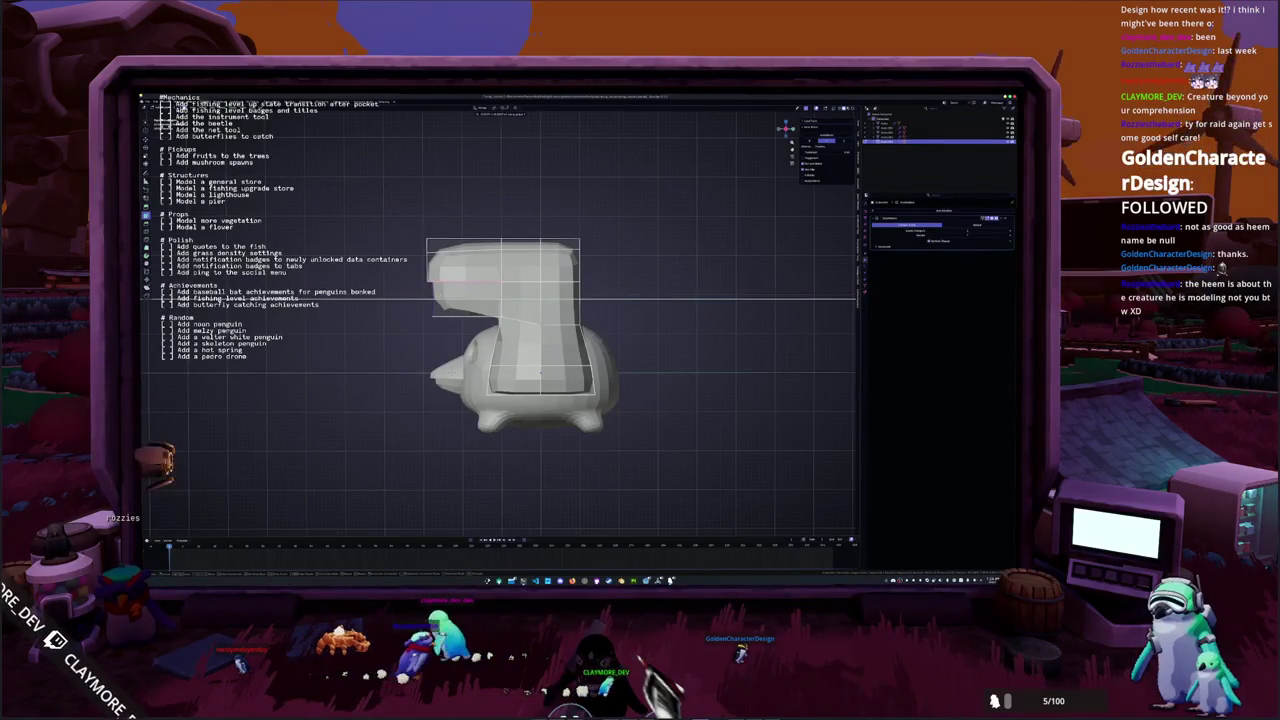
pyautogui.click(428, 300)
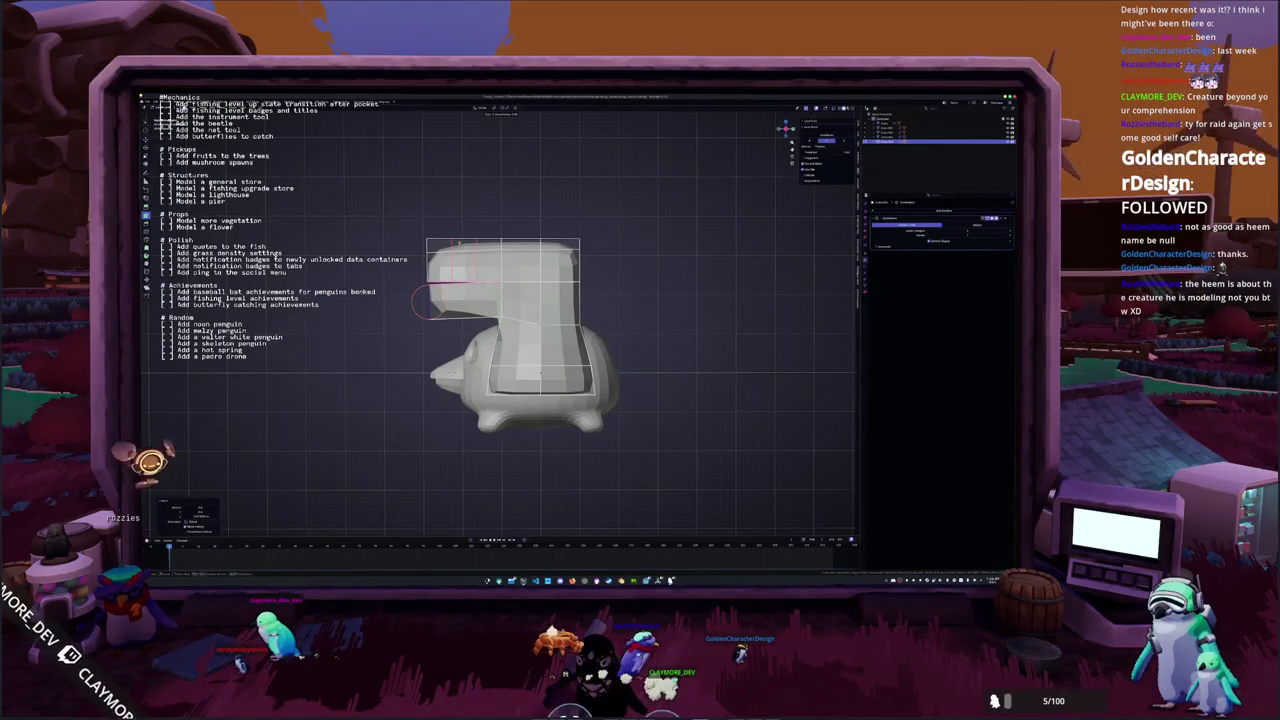
pyautogui.rightClick(430, 300)
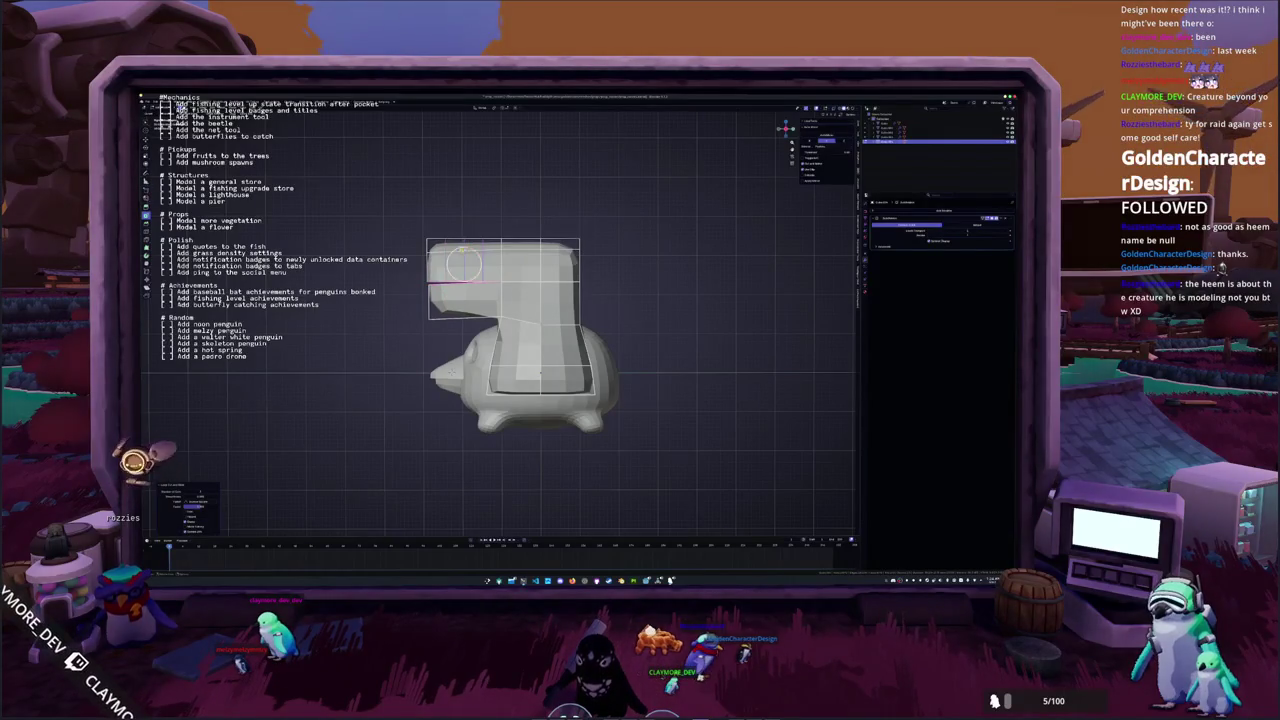
pyautogui.scroll(1, 463, 264)
pyautogui.click(455, 250)
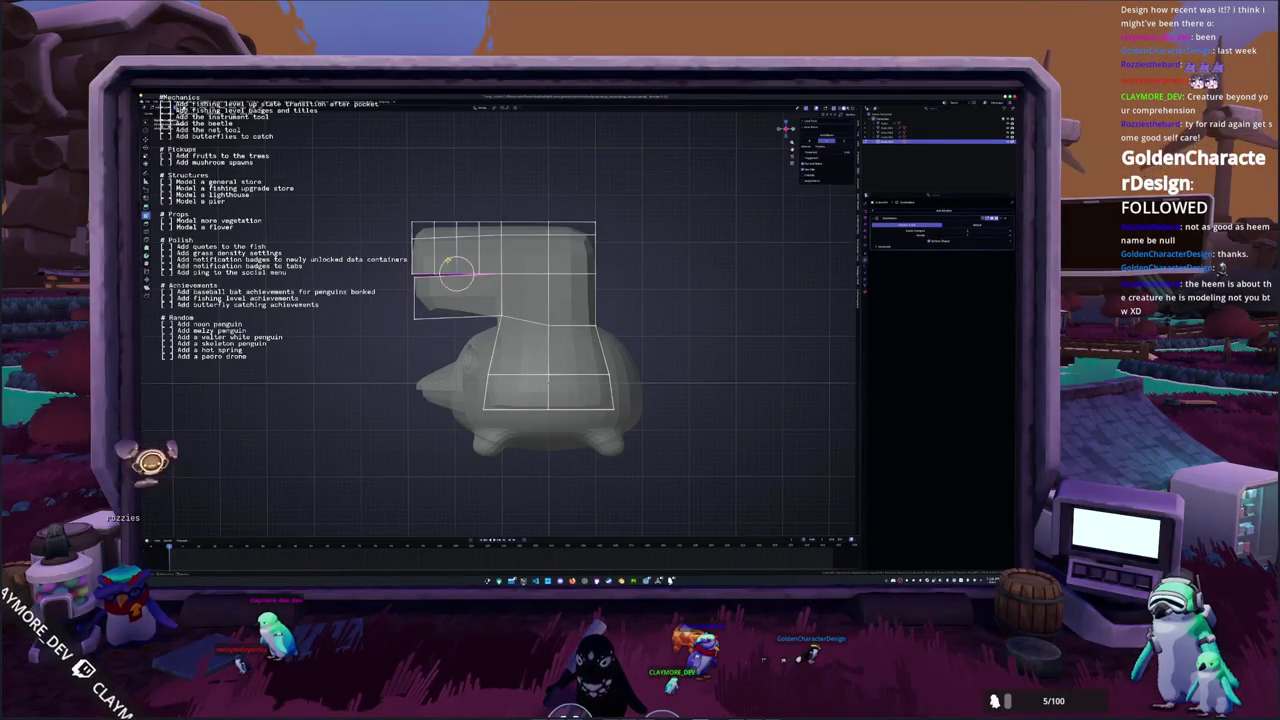
pyautogui.moveTo(548, 380); pyautogui.dragTo(610, 370, button='middle')
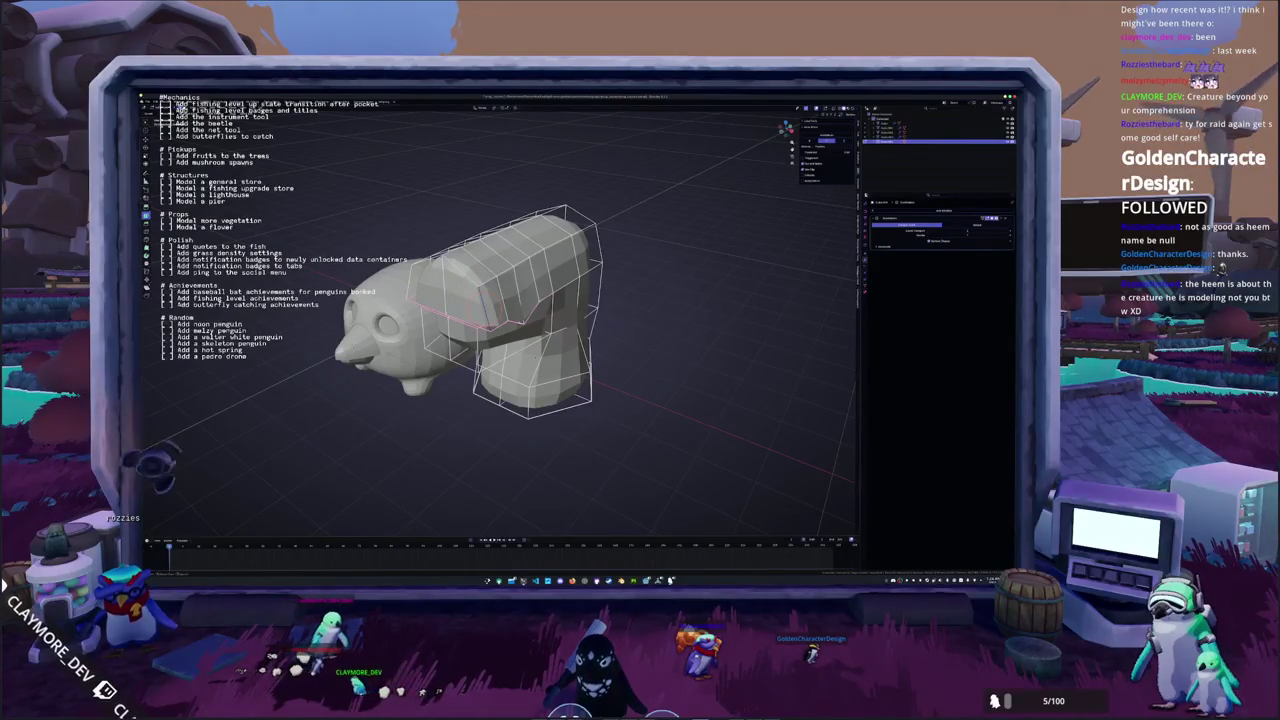
pyautogui.moveTo(568, 293); pyautogui.dragTo(667, 240, button='middle')
pyautogui.press('a')
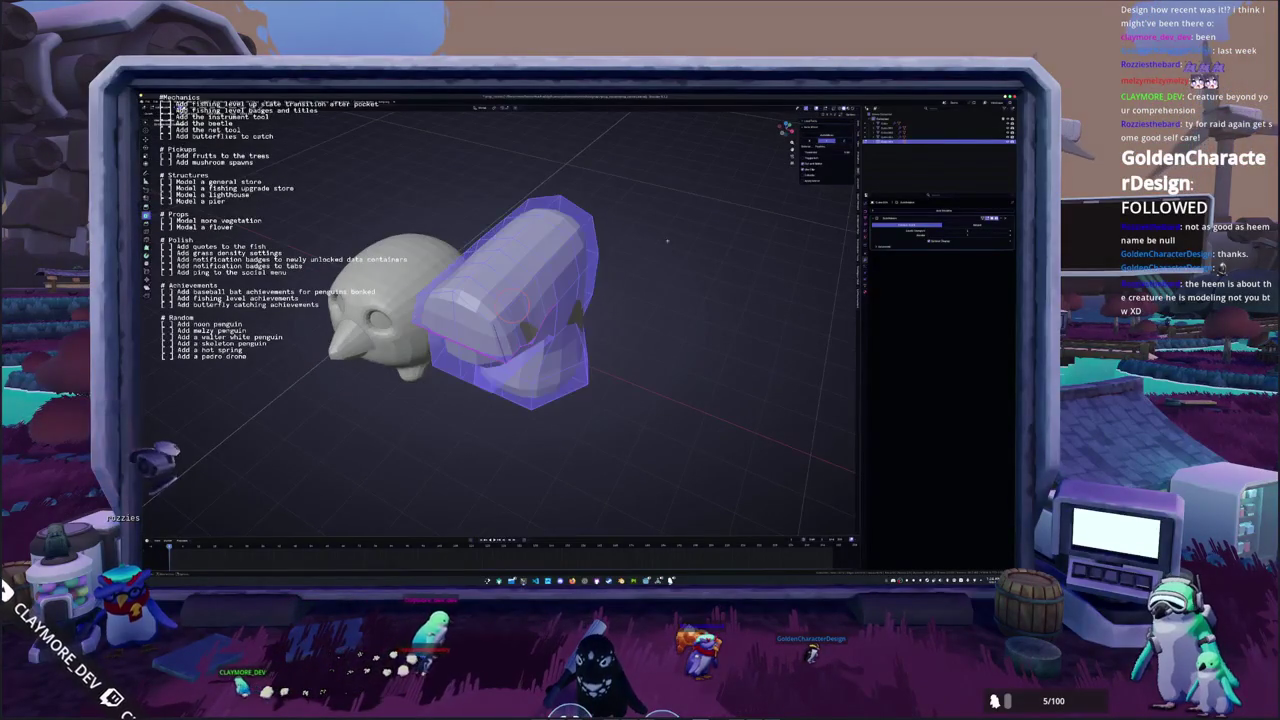
pyautogui.press('Tab')
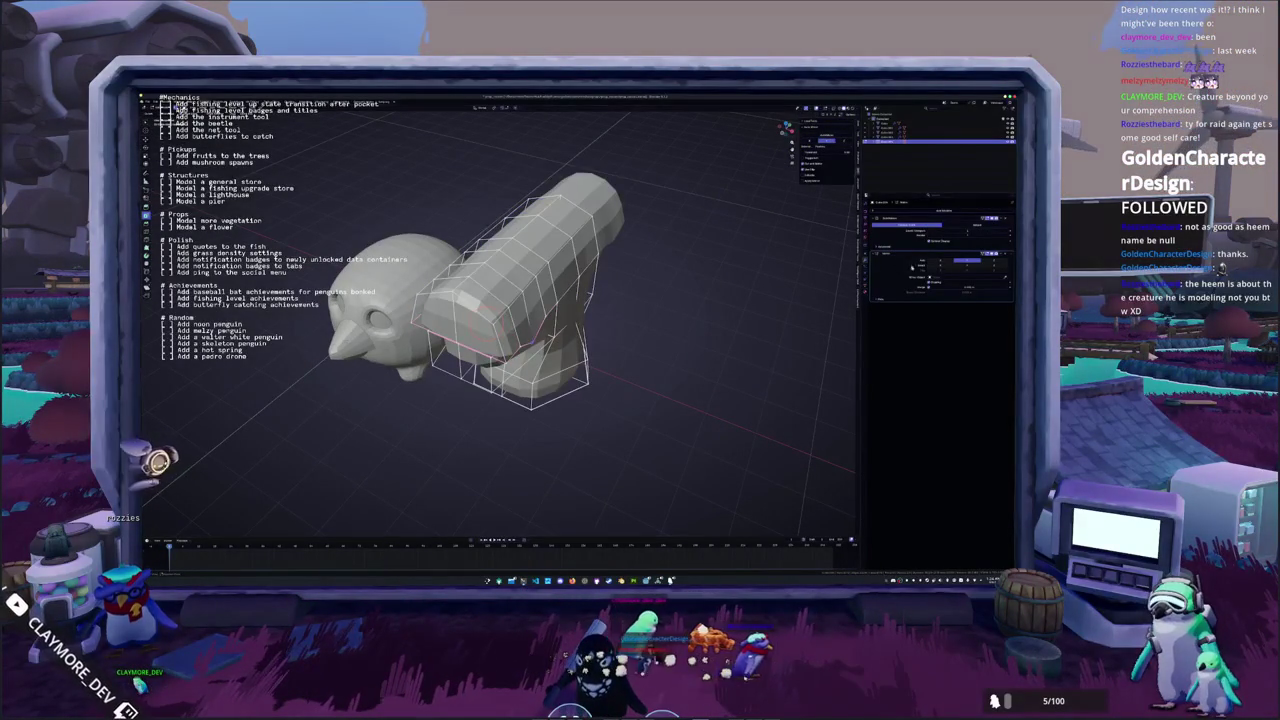
pyautogui.hotkey('ctrl', 'z')
pyautogui.moveTo(620, 290)
pyautogui.mouseDown(button='middle')
pyautogui.moveTo(667, 286)
pyautogui.moveTo(640, 290)
pyautogui.mouseUp(button='middle')
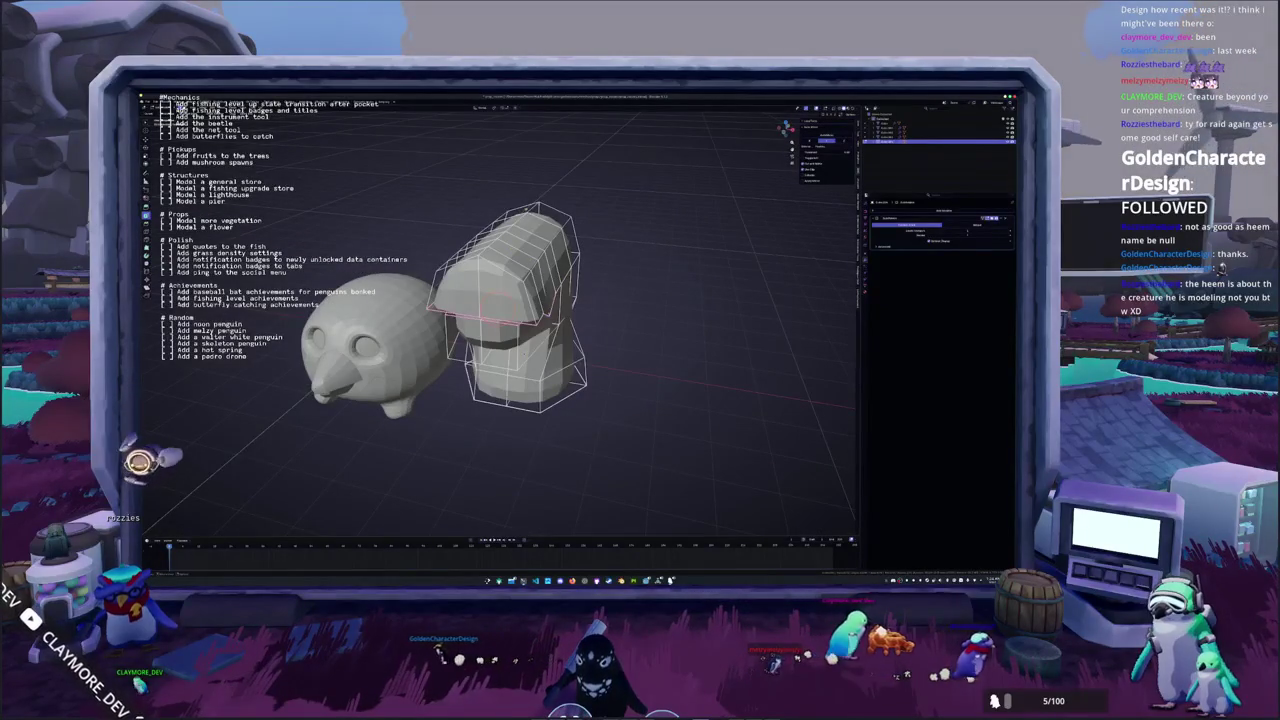
pyautogui.press('c')
pyautogui.click(505, 237)
pyautogui.press('Escape')
pyautogui.moveTo(505, 237)
pyautogui.mouseDown(button='middle')
pyautogui.moveTo(520, 240)
pyautogui.moveTo(520, 212)
pyautogui.moveTo(503, 214)
pyautogui.moveTo(510, 230)
pyautogui.mouseUp(button='middle')
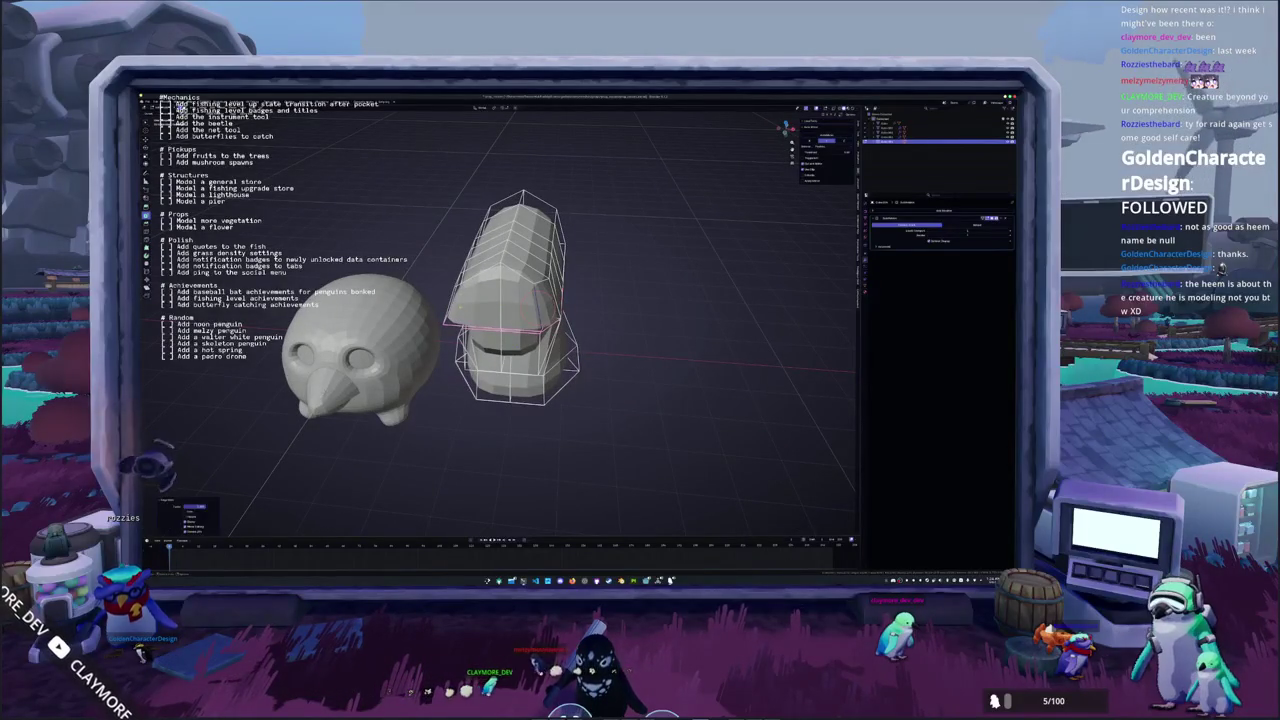
pyautogui.moveTo(460, 312); pyautogui.dragTo(490, 290, button='middle')
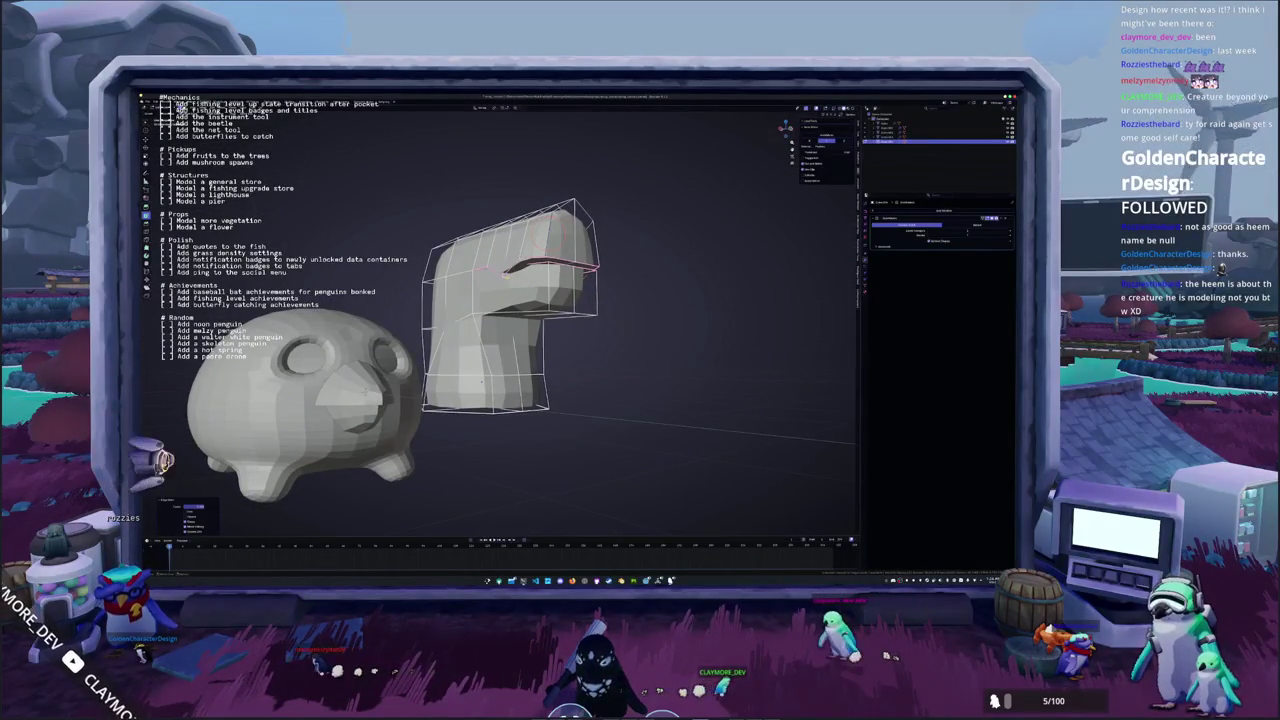
pyautogui.moveTo(691, 264); pyautogui.dragTo(640, 270, button='middle')
pyautogui.moveTo(450, 295)
pyautogui.mouseDown(button='middle')
pyautogui.moveTo(441, 303)
pyautogui.moveTo(468, 303)
pyautogui.moveTo(450, 268)
pyautogui.moveTo(470, 272)
pyautogui.moveTo(450, 255)
pyautogui.moveTo(490, 262)
pyautogui.moveTo(470, 250)
pyautogui.mouseUp(button='middle')
pyautogui.moveTo(598, 233)
pyautogui.mouseDown(button='middle')
pyautogui.moveTo(600, 255)
pyautogui.moveTo(580, 270)
pyautogui.moveTo(590, 290)
pyautogui.mouseUp(button='middle')
pyautogui.click(596, 300)
# - Inset three faces on the side of the block's head
pyautogui.keyDown('shift'); pyautogui.click(528, 296); pyautogui.keyUp('shift')
pyautogui.keyDown('shift'); pyautogui.click(530, 248); pyautogui.keyUp('shift')
pyautogui.keyDown('shift'); pyautogui.click(594, 236); pyautogui.keyUp('shift')
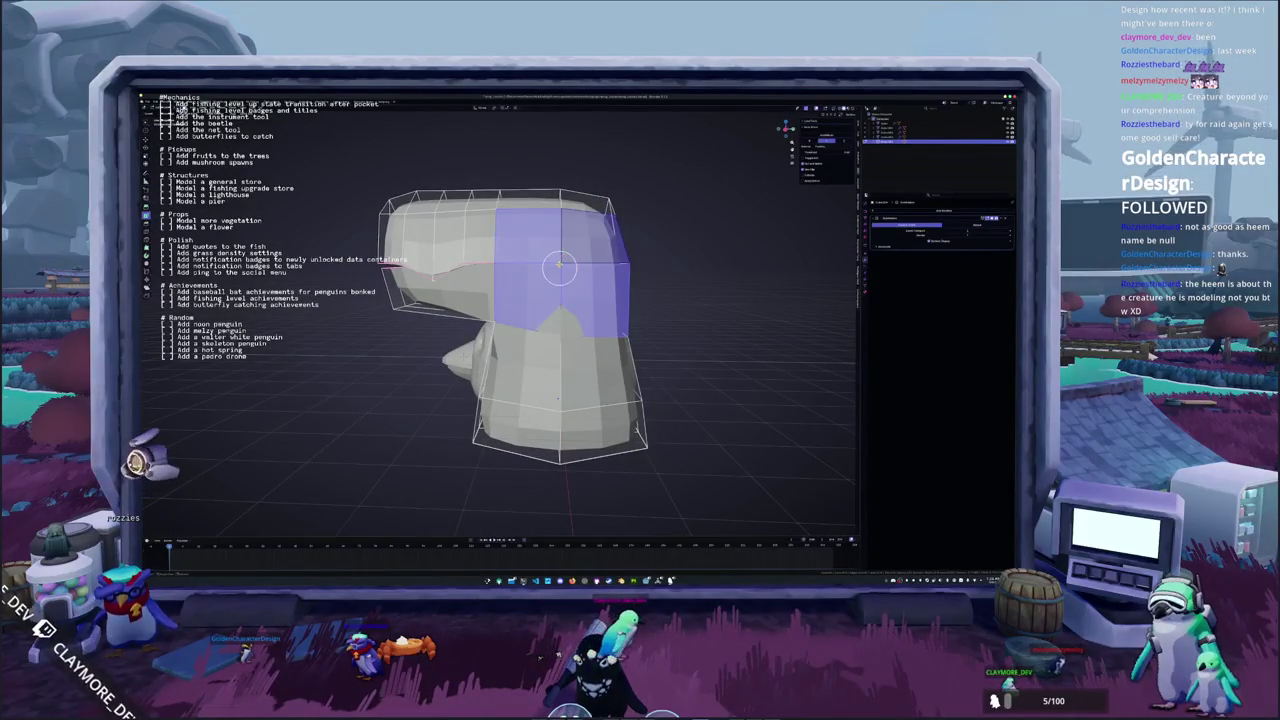
pyautogui.press('i')
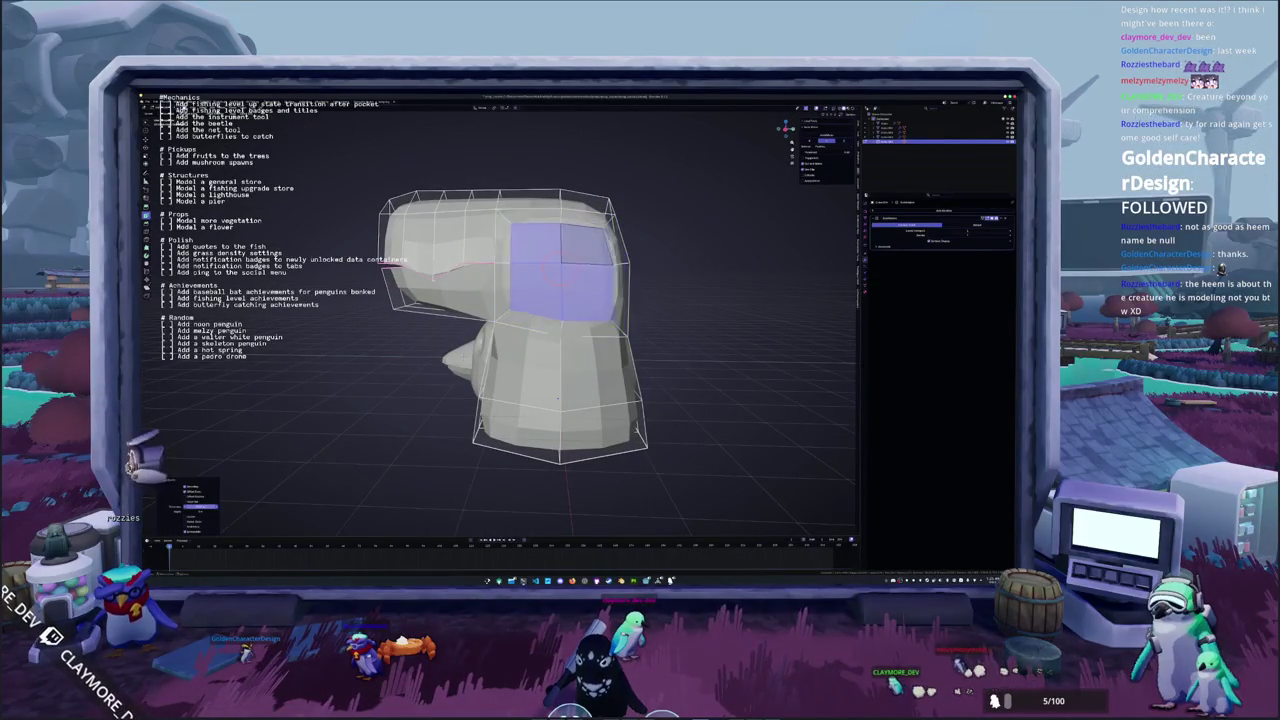
pyautogui.press('Return')
pyautogui.hotkey('alt', 'a')
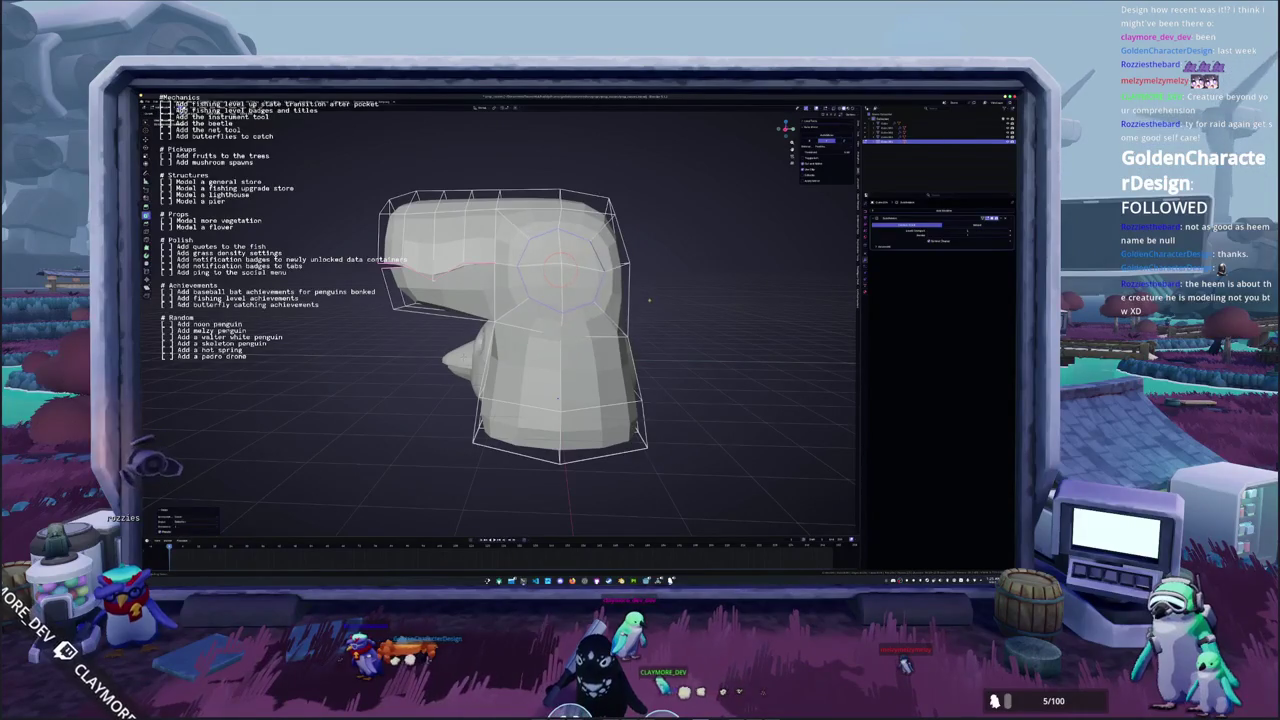
# - Extrude the round inner patch inward to form the eye socket, then leave Edit Mode
pyautogui.moveTo(560, 300)
pyautogui.mouseDown(button='middle')
pyautogui.moveTo(610, 300)
pyautogui.moveTo(595, 305)
pyautogui.mouseUp(button='middle')
pyautogui.moveTo(500, 320); pyautogui.dragTo(540, 300, button='middle')
pyautogui.click(601, 320)
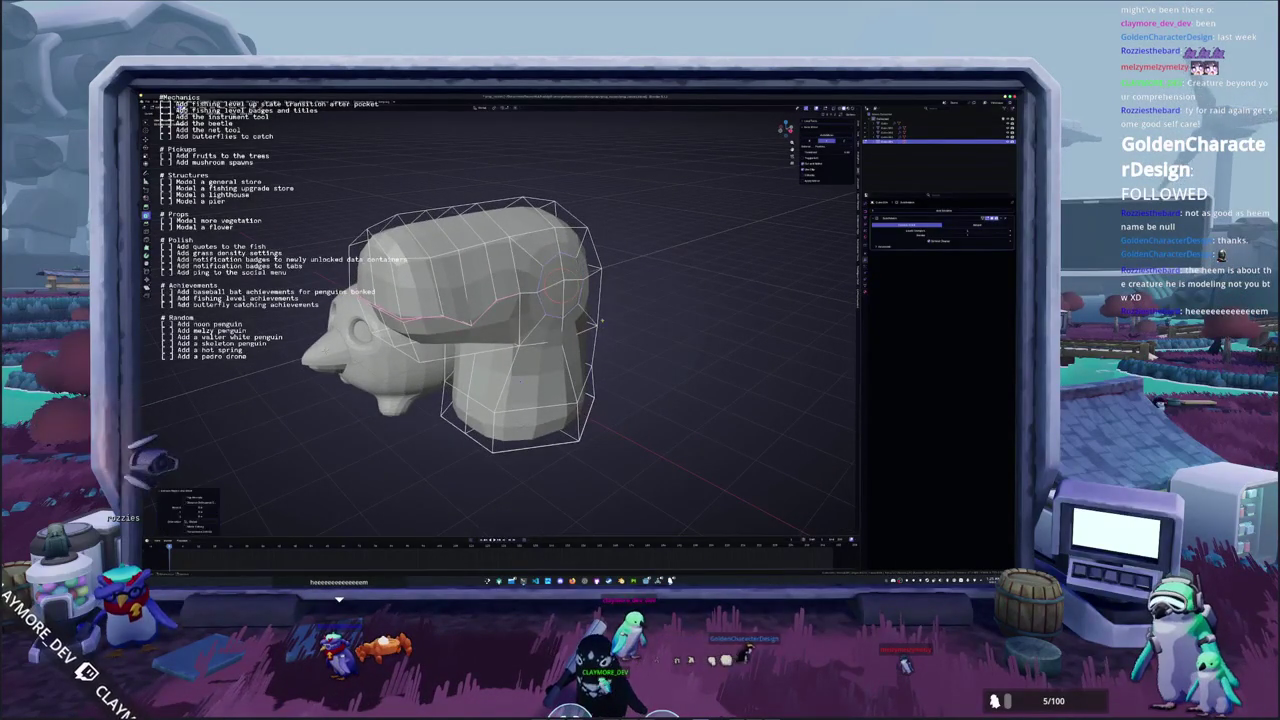
pyautogui.click(565, 293)
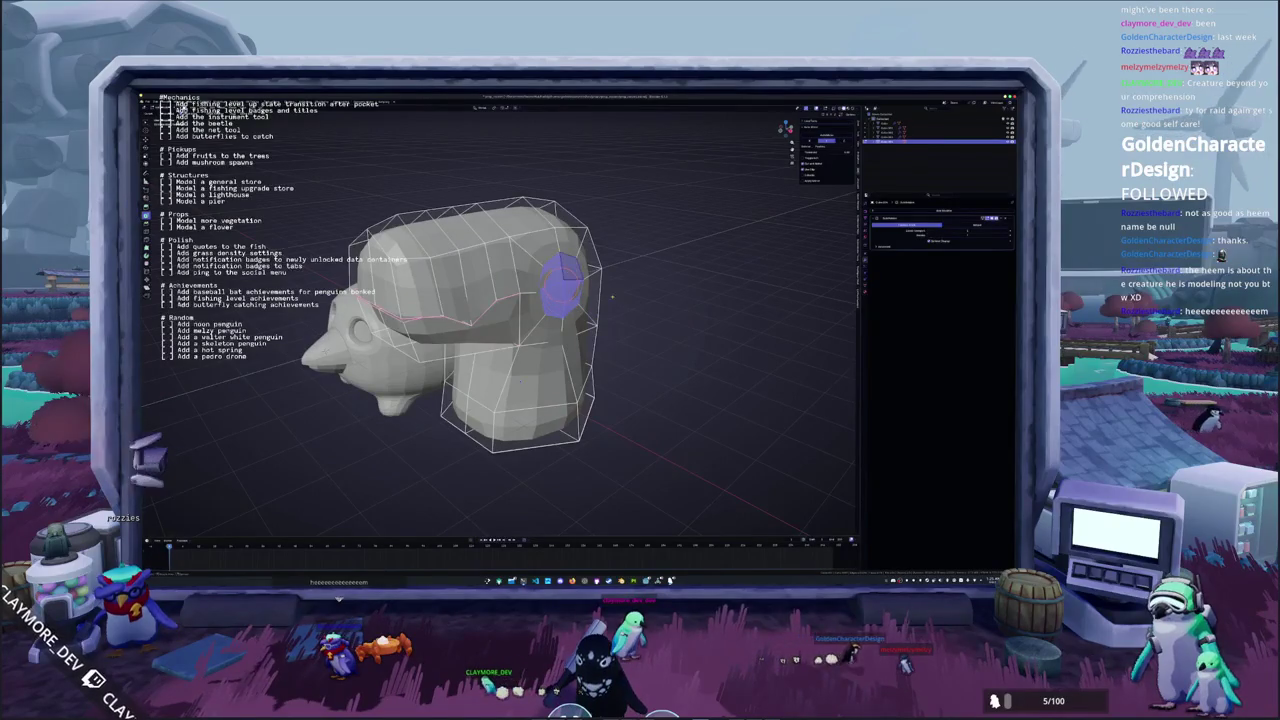
pyautogui.press('e')
pyautogui.click(607, 297)
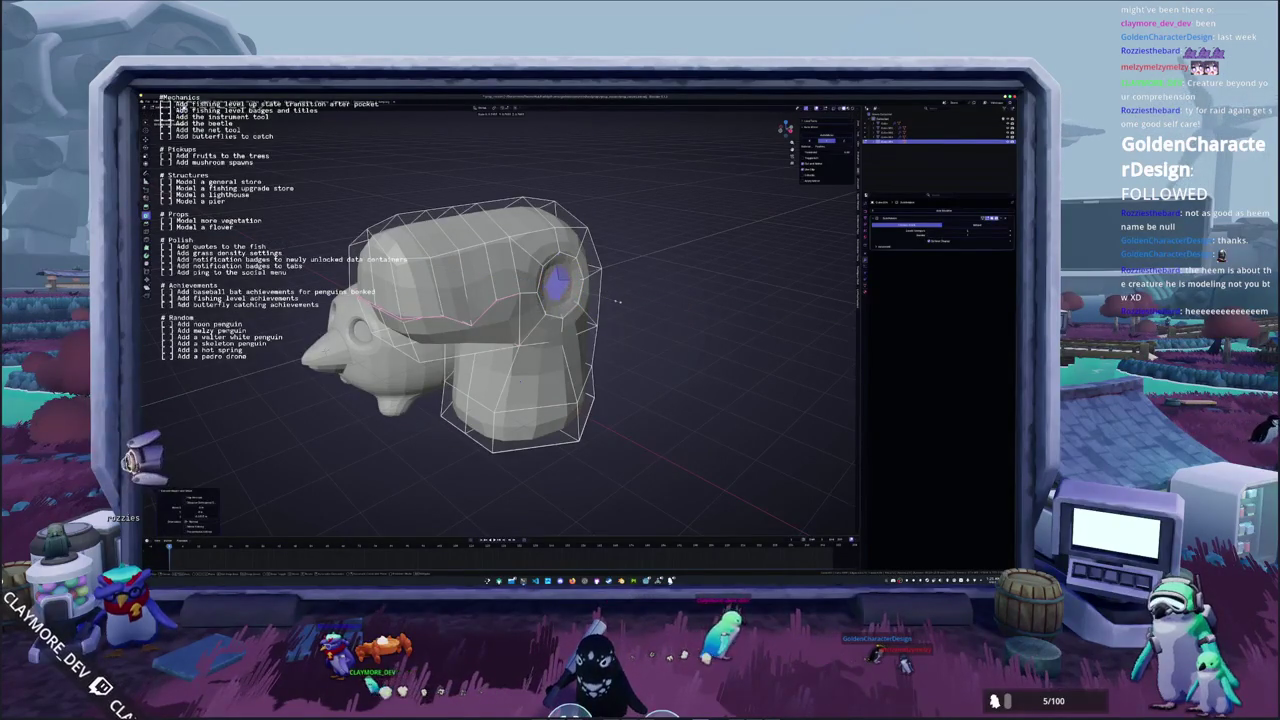
pyautogui.moveTo(617, 301); pyautogui.dragTo(590, 300, button='middle')
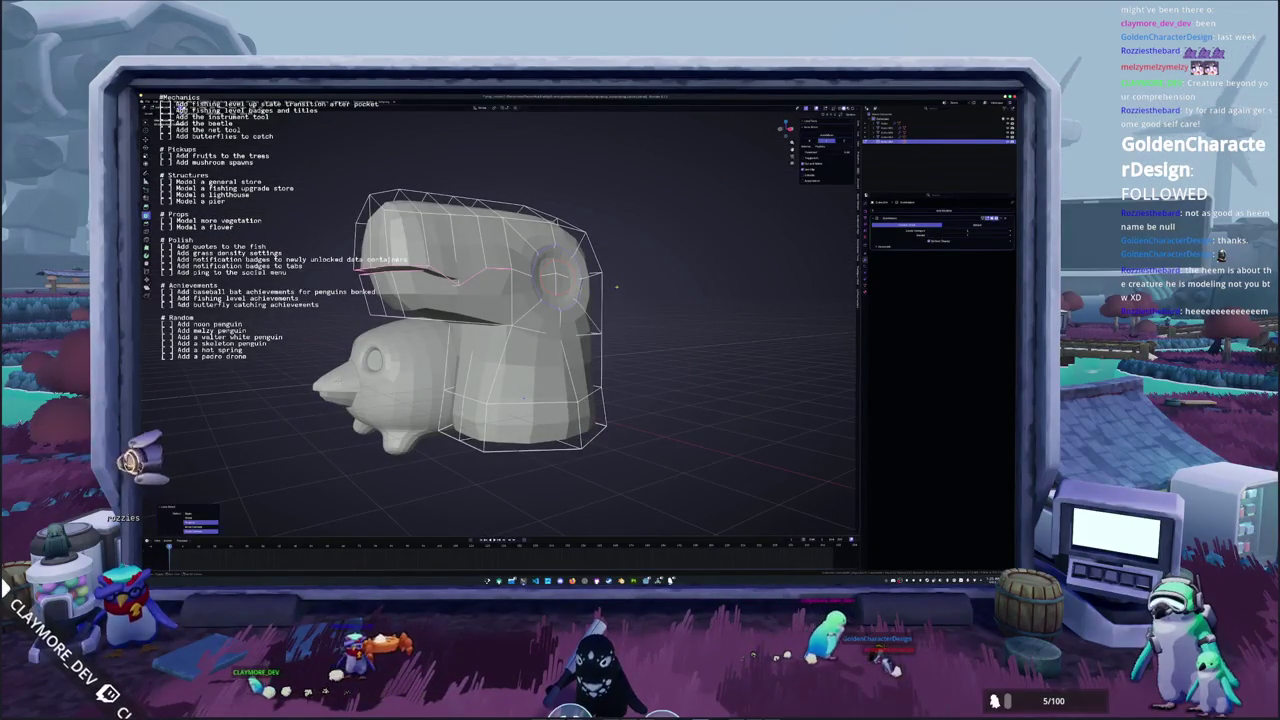
pyautogui.press('Tab')
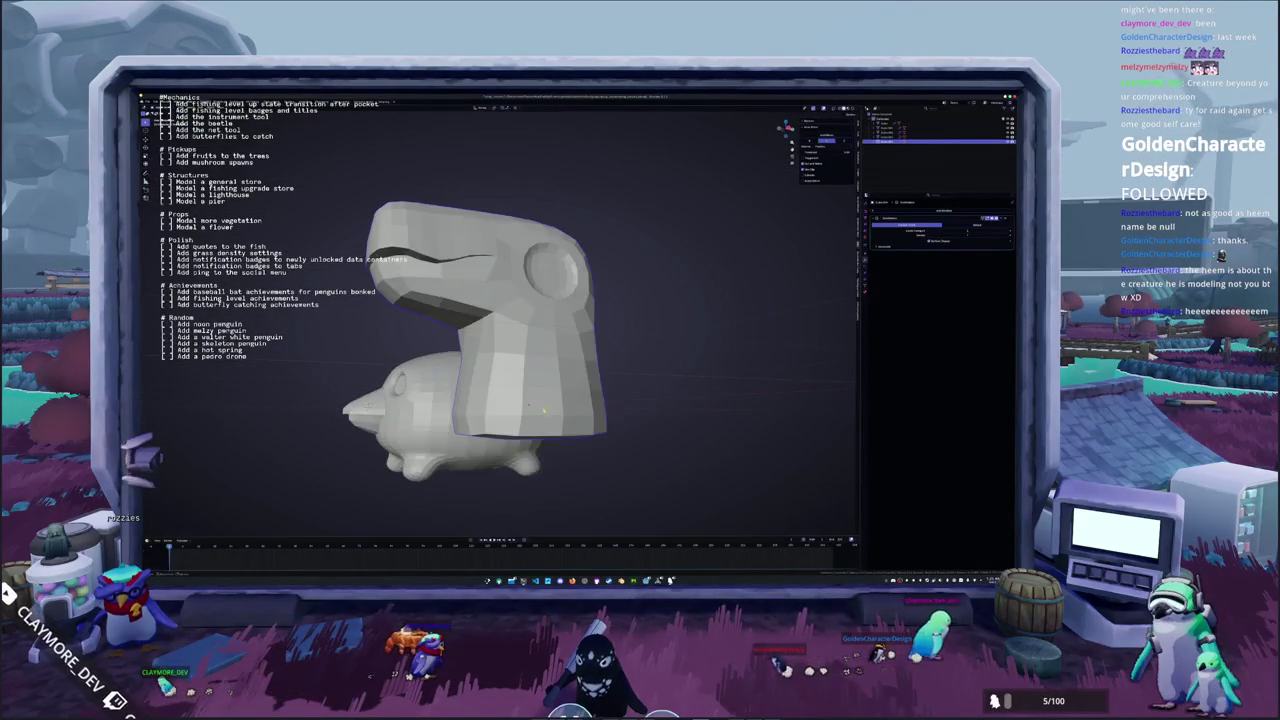
# - Add a small leg cylinder to the scene
pyautogui.moveTo(500, 330); pyautogui.dragTo(520, 290, button='middle')
pyautogui.press('Tab')
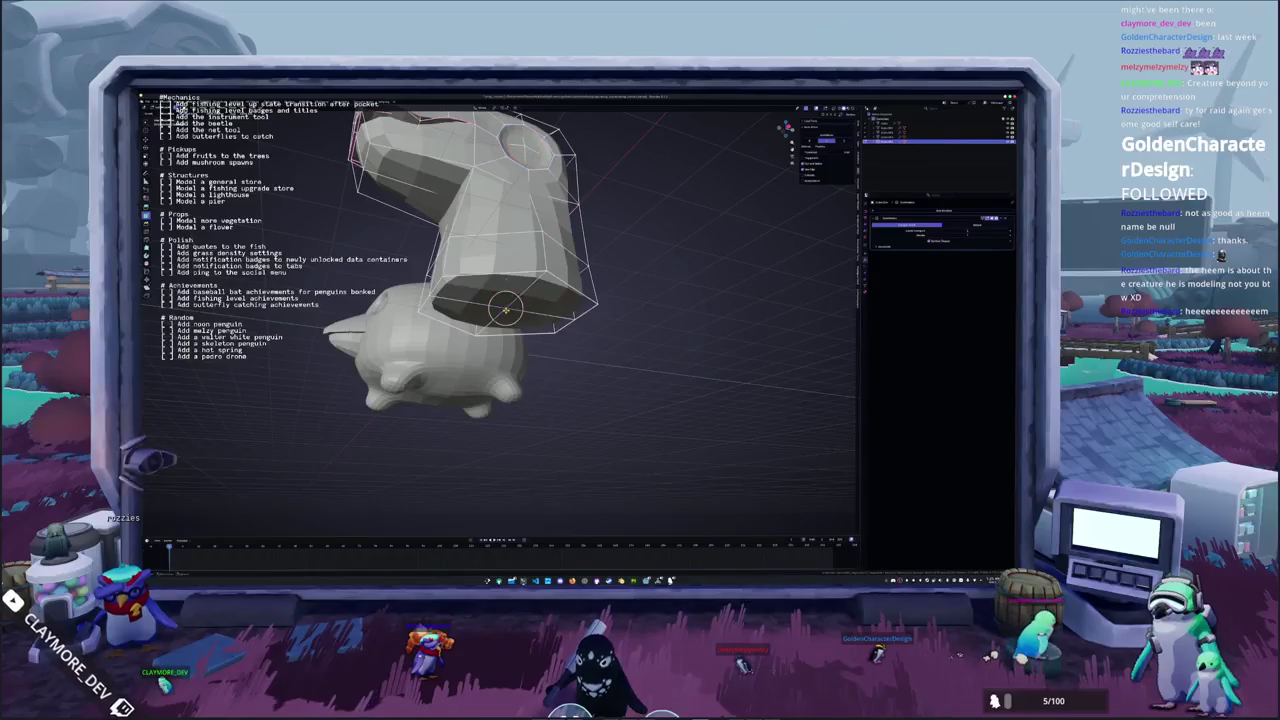
pyautogui.press('Tab')
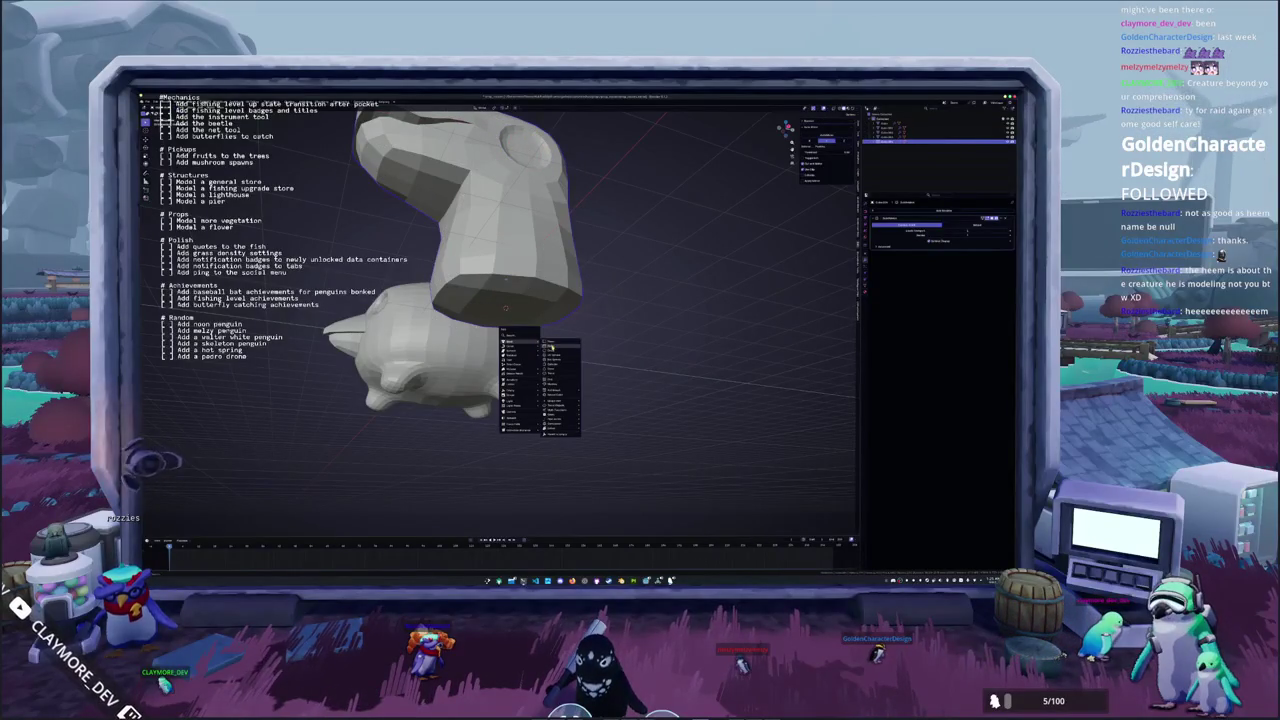
pyautogui.click(549, 347)
pyautogui.moveTo(549, 347); pyautogui.dragTo(544, 323, button='middle')
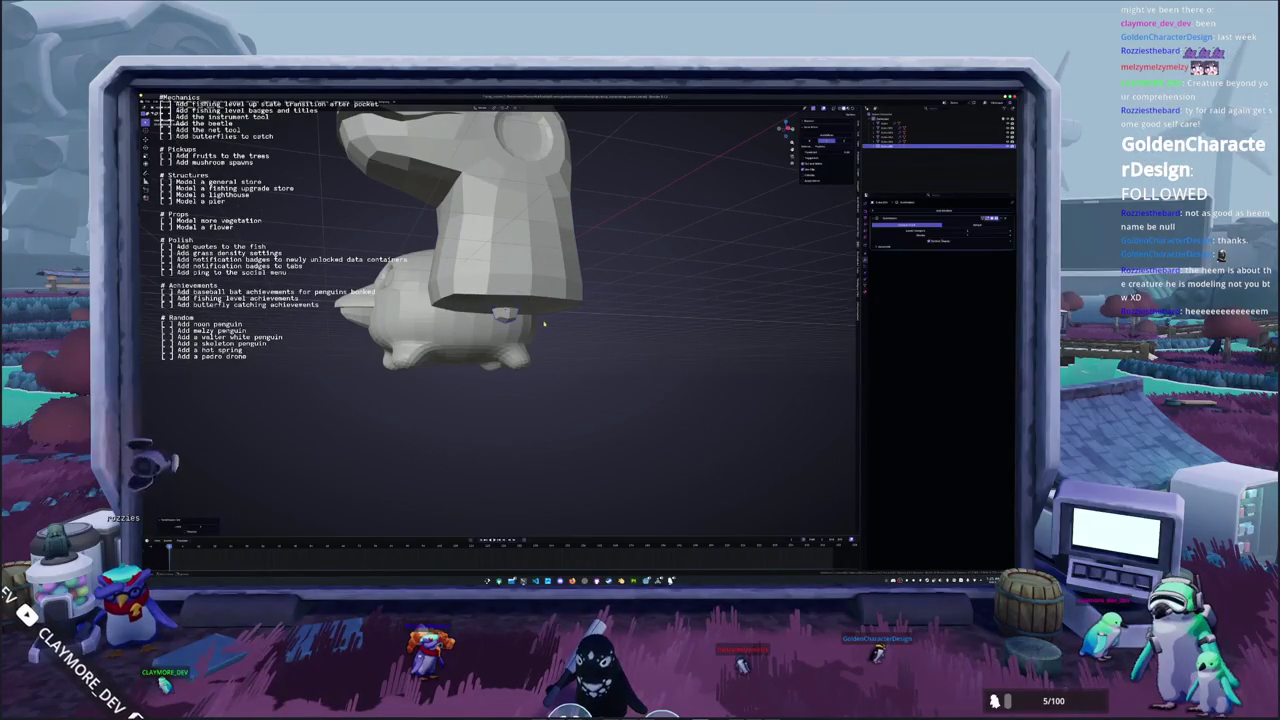
# - Lower the leg along Z beneath the hooded block, using side view and X-ray
pyautogui.press('KP_3')
pyautogui.press('g')
pyautogui.press('z')
pyautogui.hotkey('alt', 'z')
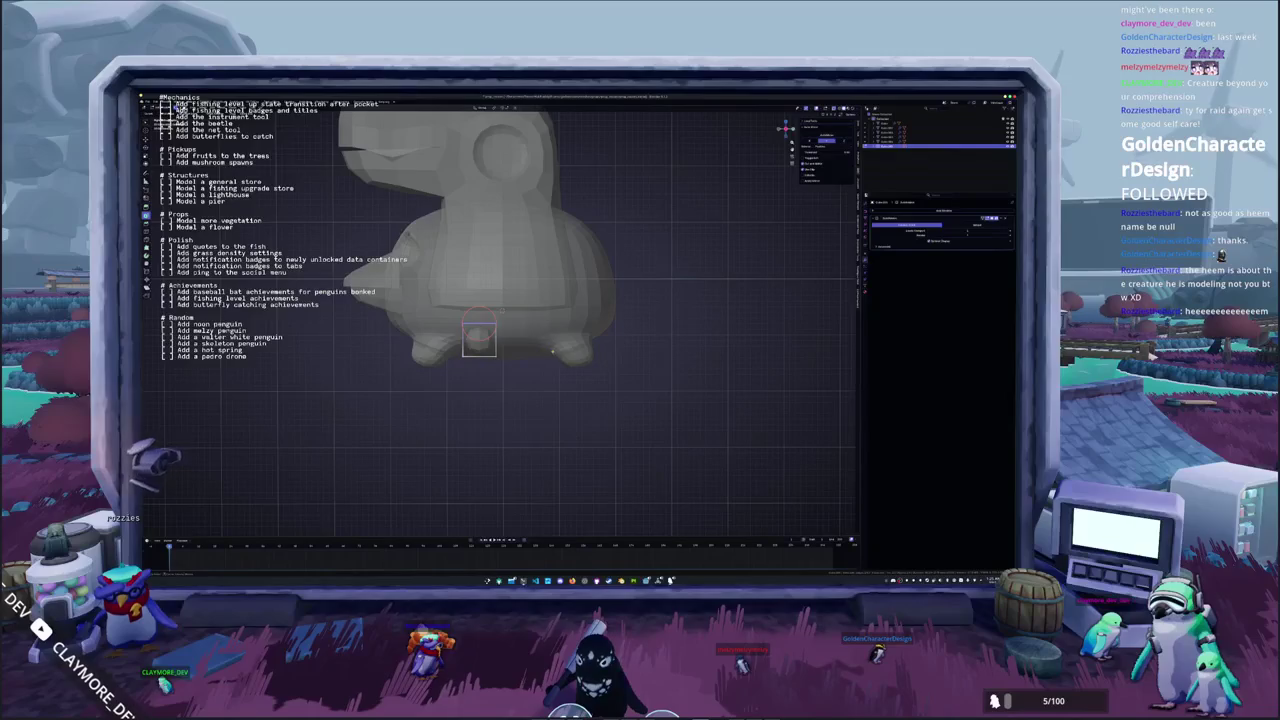
pyautogui.press('Return')
pyautogui.press('KP_8')
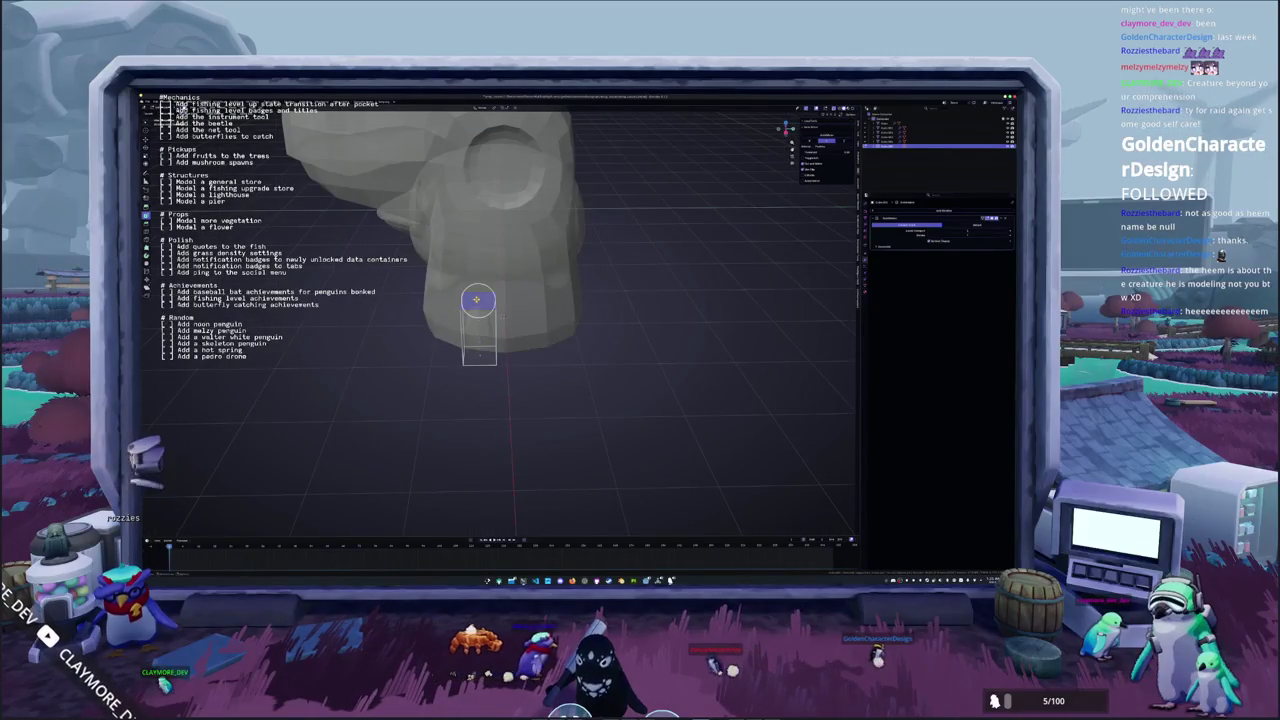
pyautogui.hotkey('alt', 'z')
# - Slide the leg piece slightly left under the block's body
pyautogui.moveTo(479, 312)
pyautogui.mouseDown(button='middle')
pyautogui.moveTo(494, 380)
pyautogui.moveTo(526, 357)
pyautogui.moveTo(583, 358)
pyautogui.mouseUp(button='middle')
pyautogui.click(481, 354)
pyautogui.hotkey('alt', 'z')
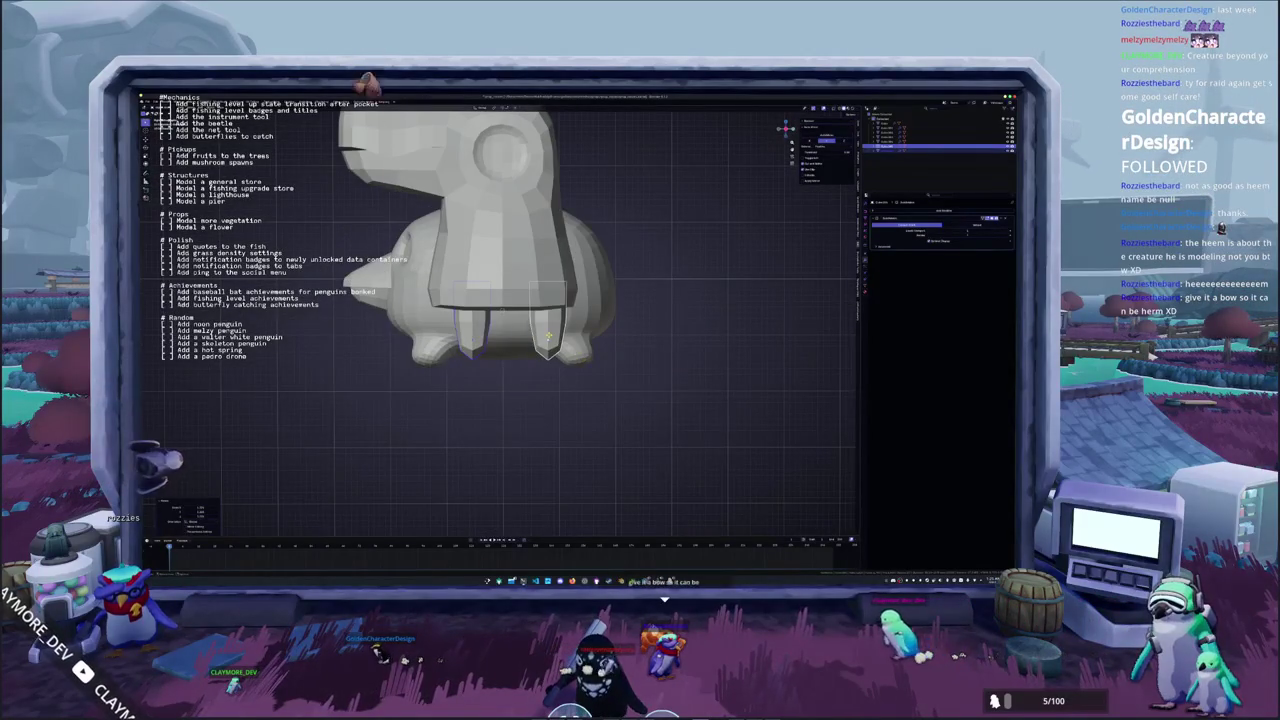
pyautogui.press('g')
pyautogui.click(532, 342)
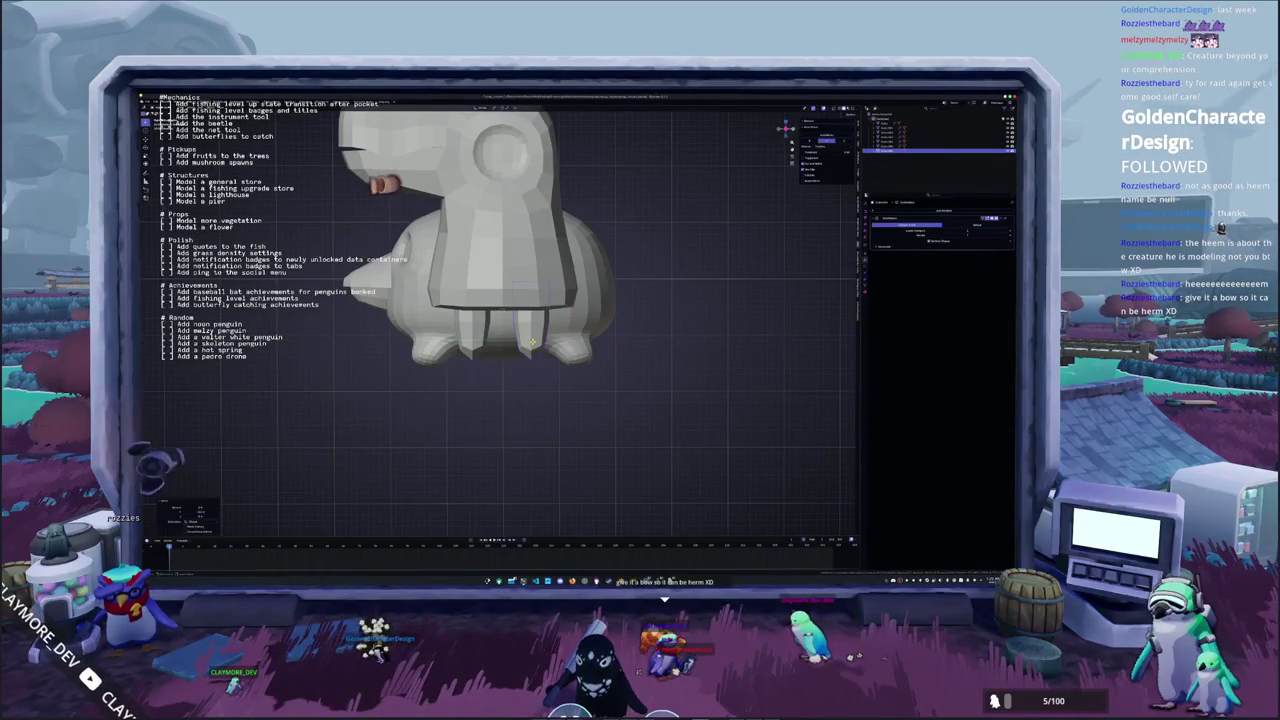
# - Duplicate the leg piece, constrained to Z, to make a second leg
pyautogui.click(472, 340)
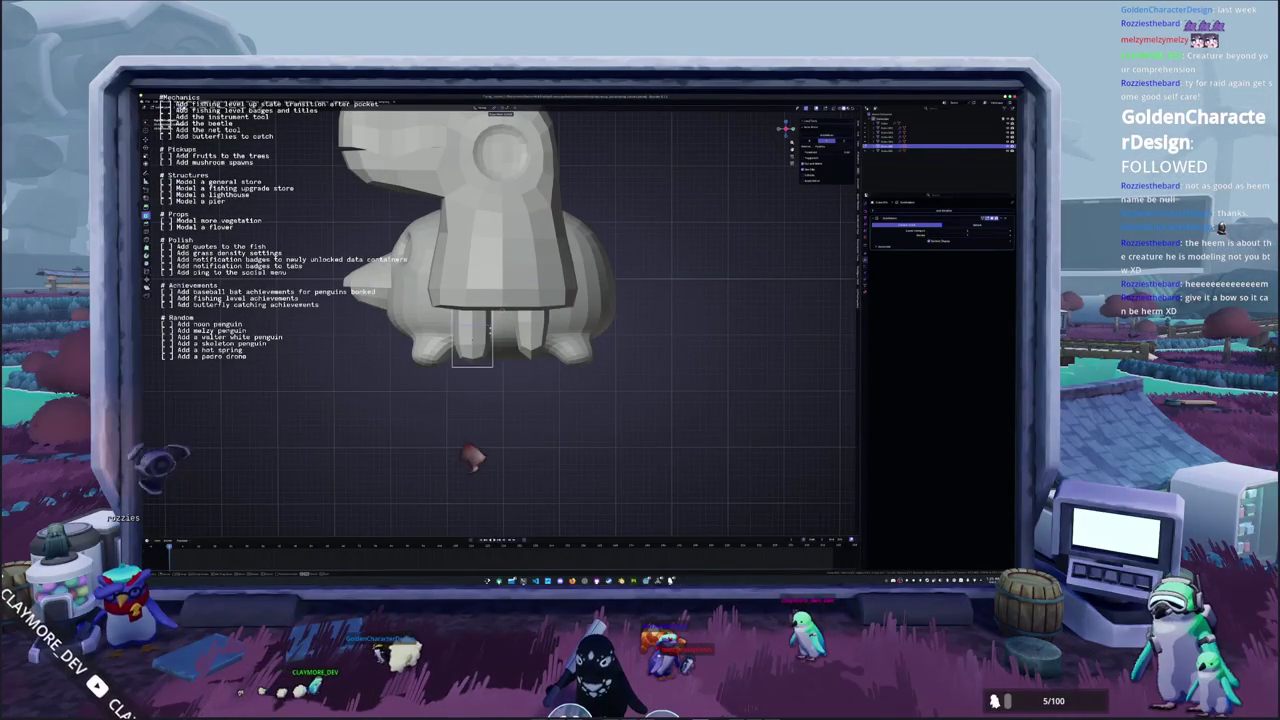
pyautogui.click(531, 340)
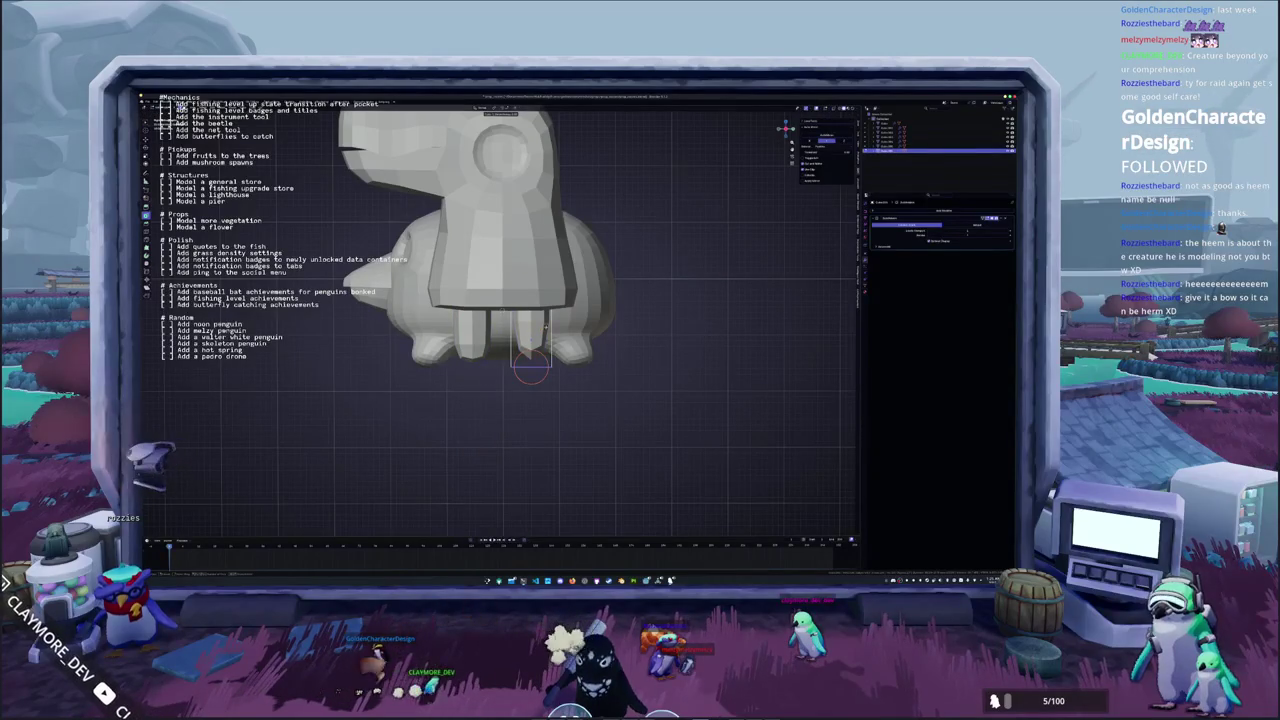
pyautogui.moveTo(545, 327); pyautogui.dragTo(560, 340, button='middle')
pyautogui.scroll(-3, 565, 346)
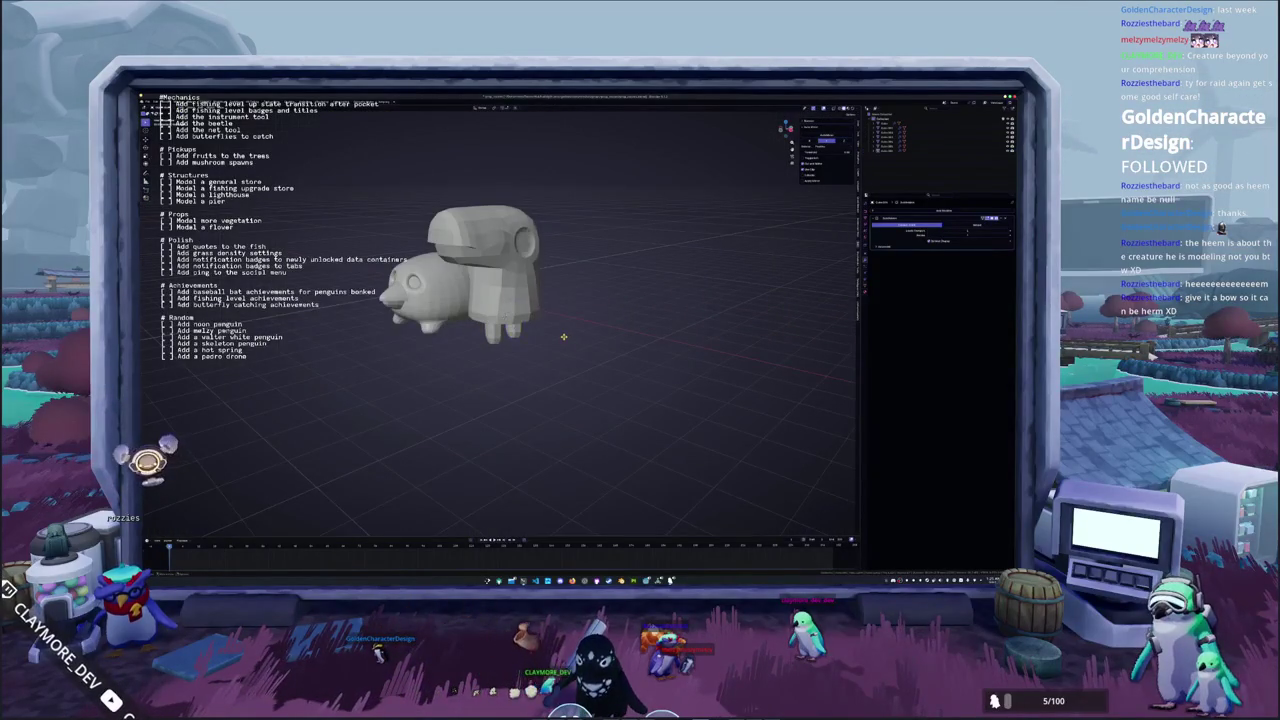
pyautogui.hotkey('shift', 'd')
pyautogui.press('z')
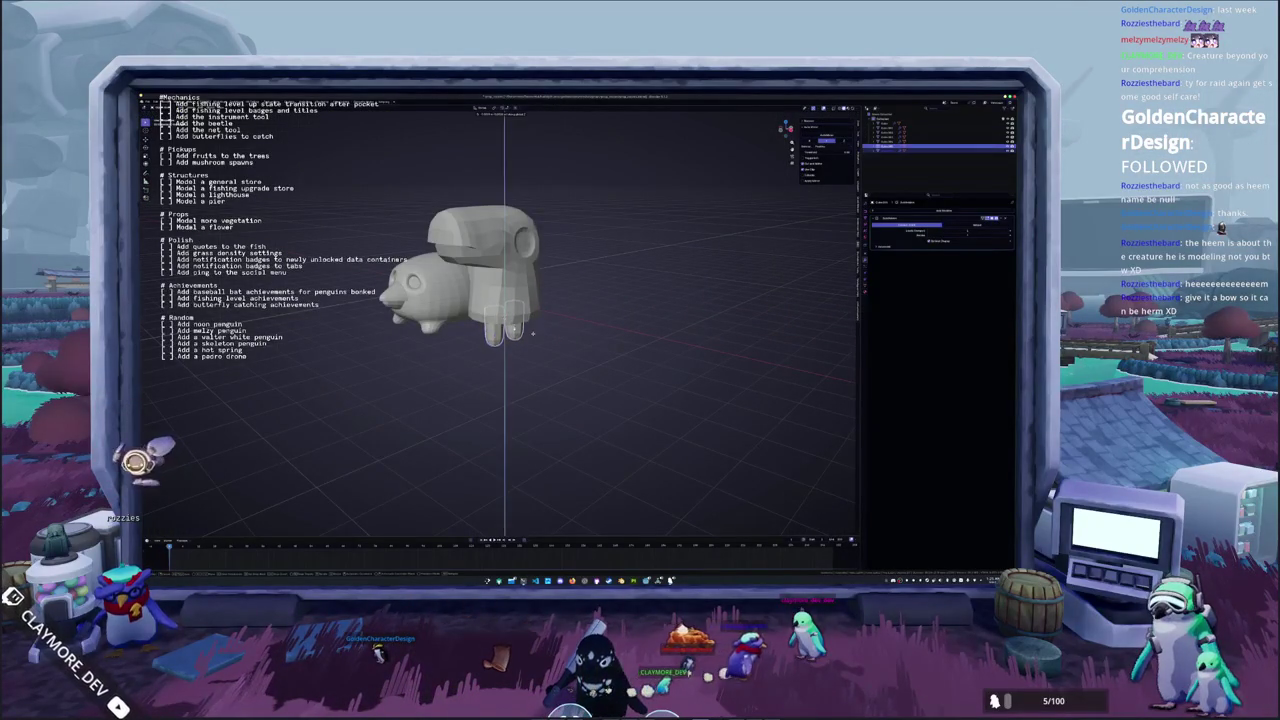
pyautogui.click(532, 335)
# - Lengthen the new leg by extruding its bottom faces downward
pyautogui.press('Tab')
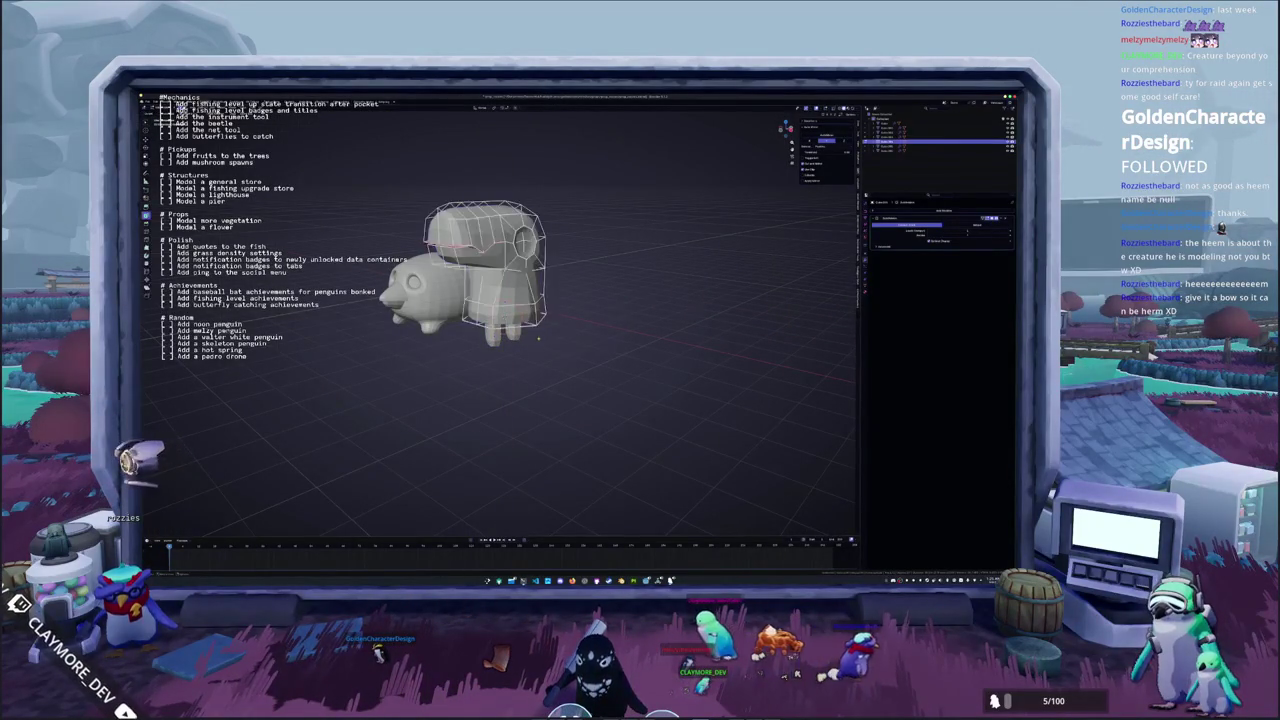
pyautogui.moveTo(532, 335); pyautogui.dragTo(545, 330, button='middle')
pyautogui.press('e')
pyautogui.click(545, 330)
pyautogui.moveTo(545, 330); pyautogui.dragTo(548, 330, button='middle')
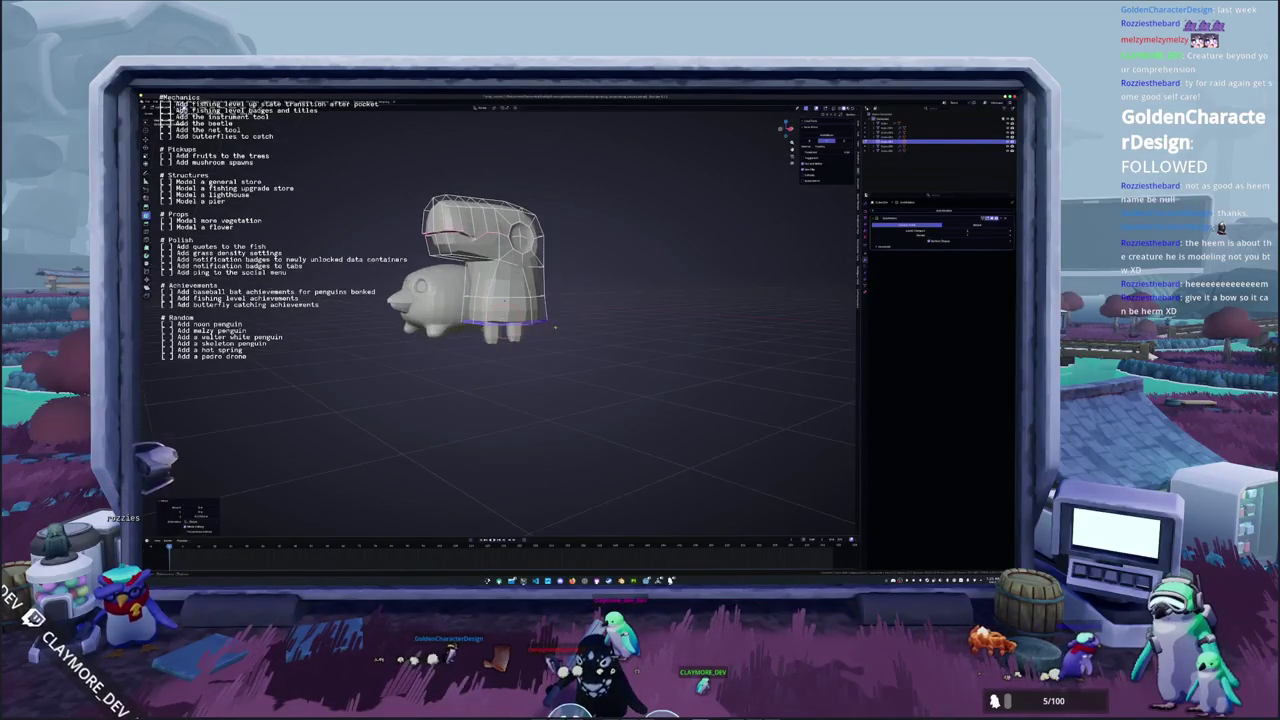
pyautogui.press('Tab')
# - Drop the leg lower under the body to match the first
pyautogui.click(503, 330)
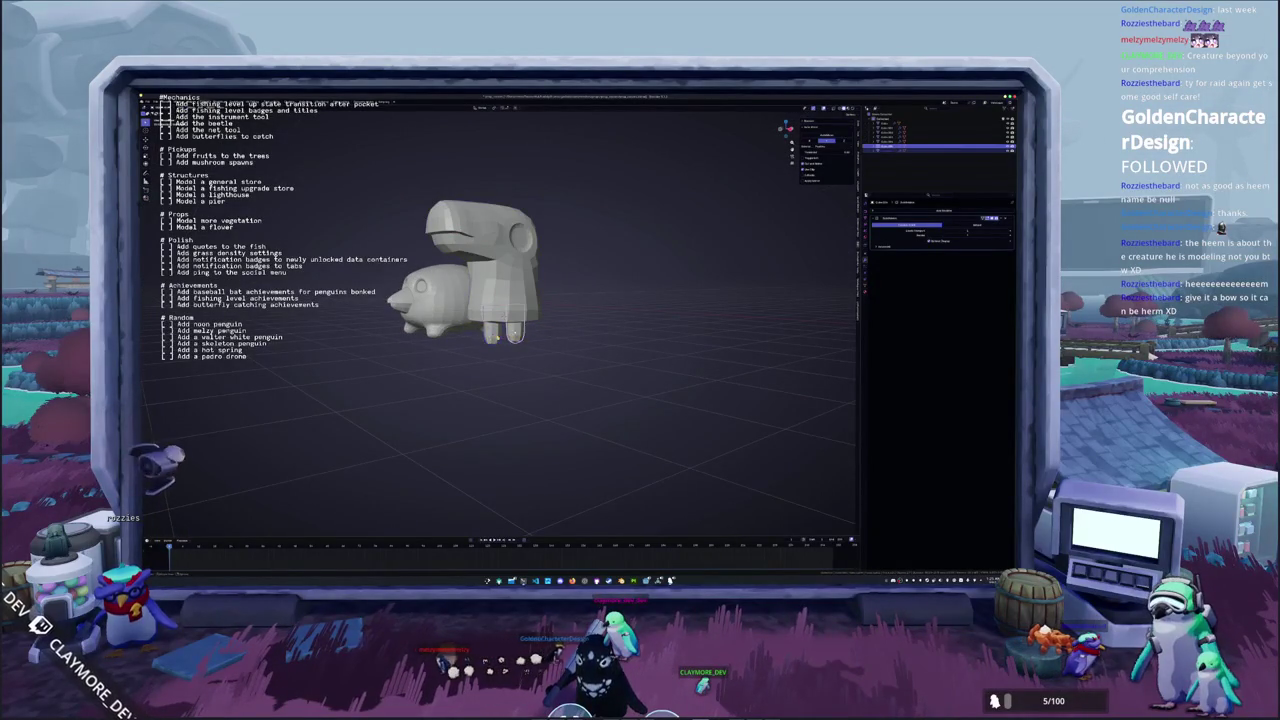
pyautogui.moveTo(505, 330); pyautogui.dragTo(505, 326, button='middle')
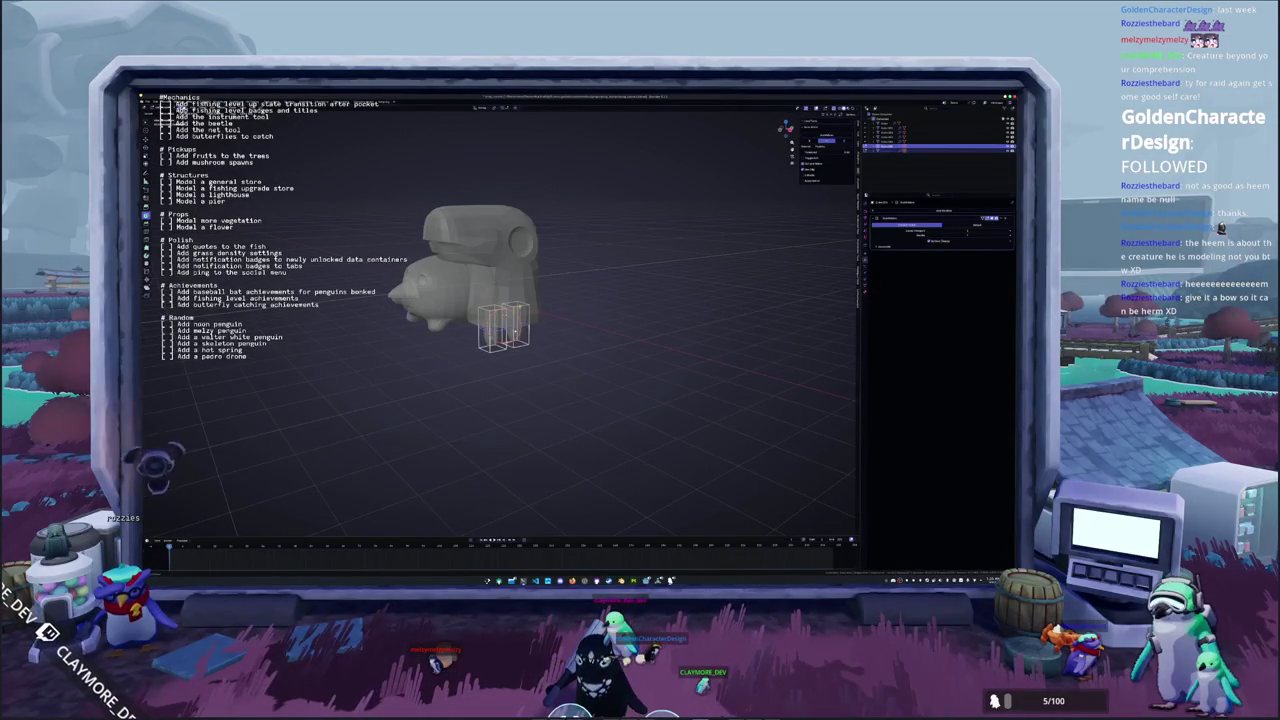
pyautogui.press('Return')
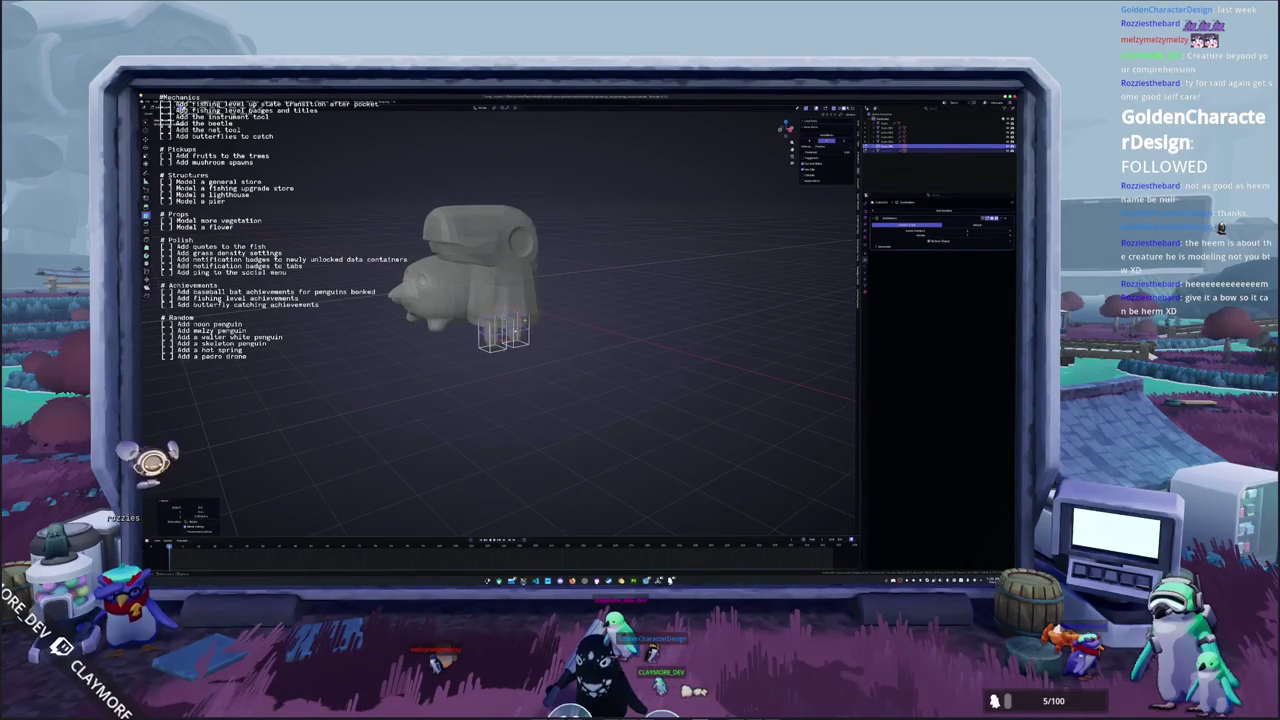
pyautogui.click(533, 331)
pyautogui.moveTo(537, 338); pyautogui.dragTo(534, 351, button='middle')
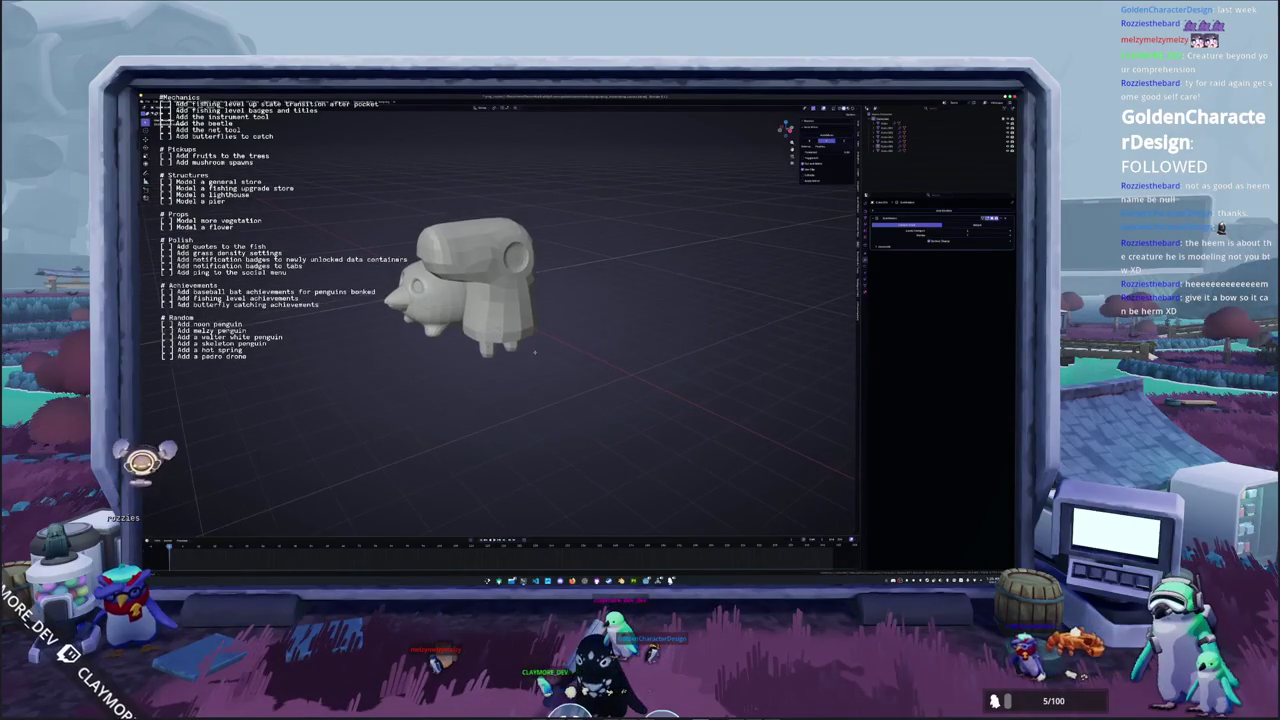
# - Select the right leg and check it from side and front views
pyautogui.click(510, 346)
pyautogui.click(510, 345)
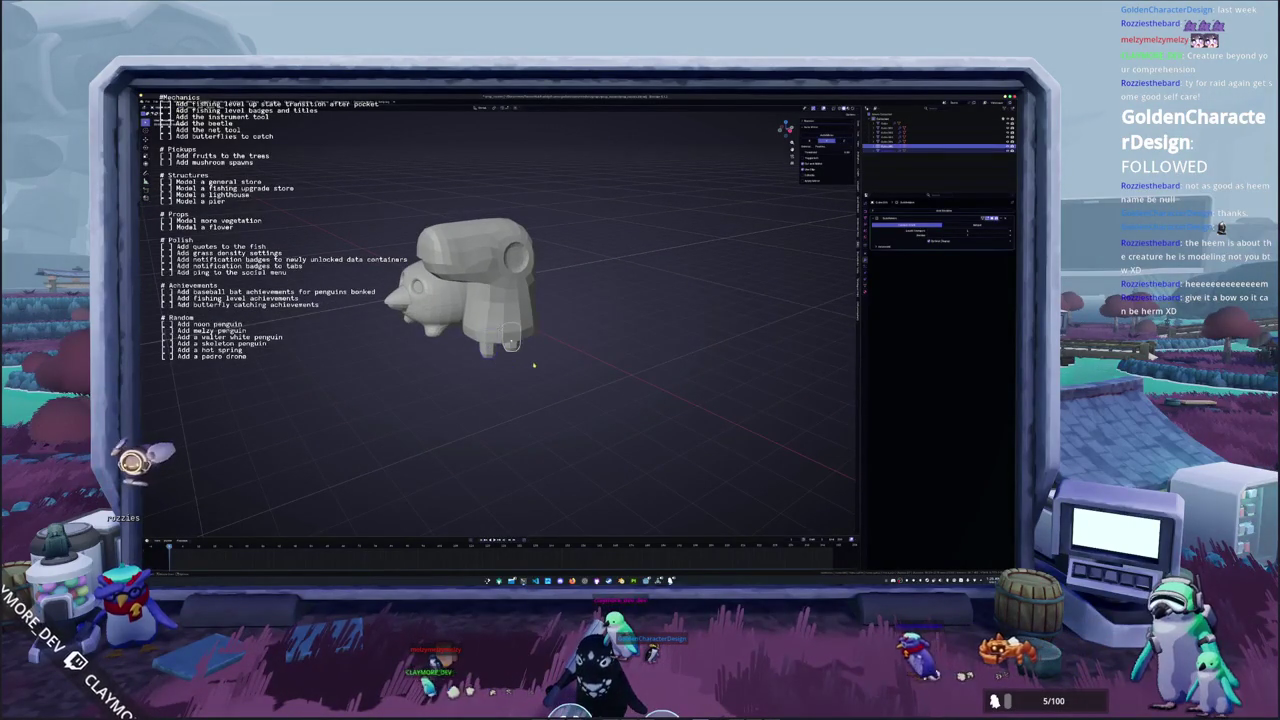
pyautogui.press('KP_3')
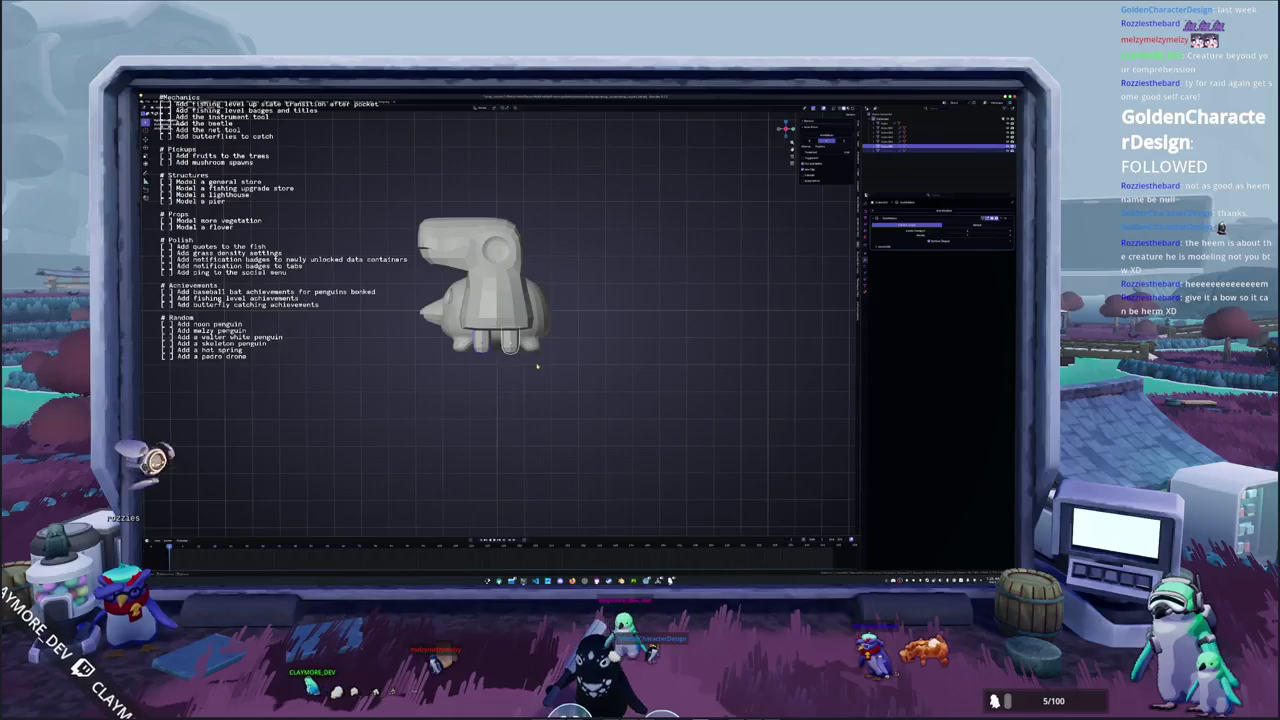
pyautogui.moveTo(537, 367)
pyautogui.mouseDown(button='middle')
pyautogui.moveTo(557, 378)
pyautogui.moveTo(516, 327)
pyautogui.mouseUp(button='middle')
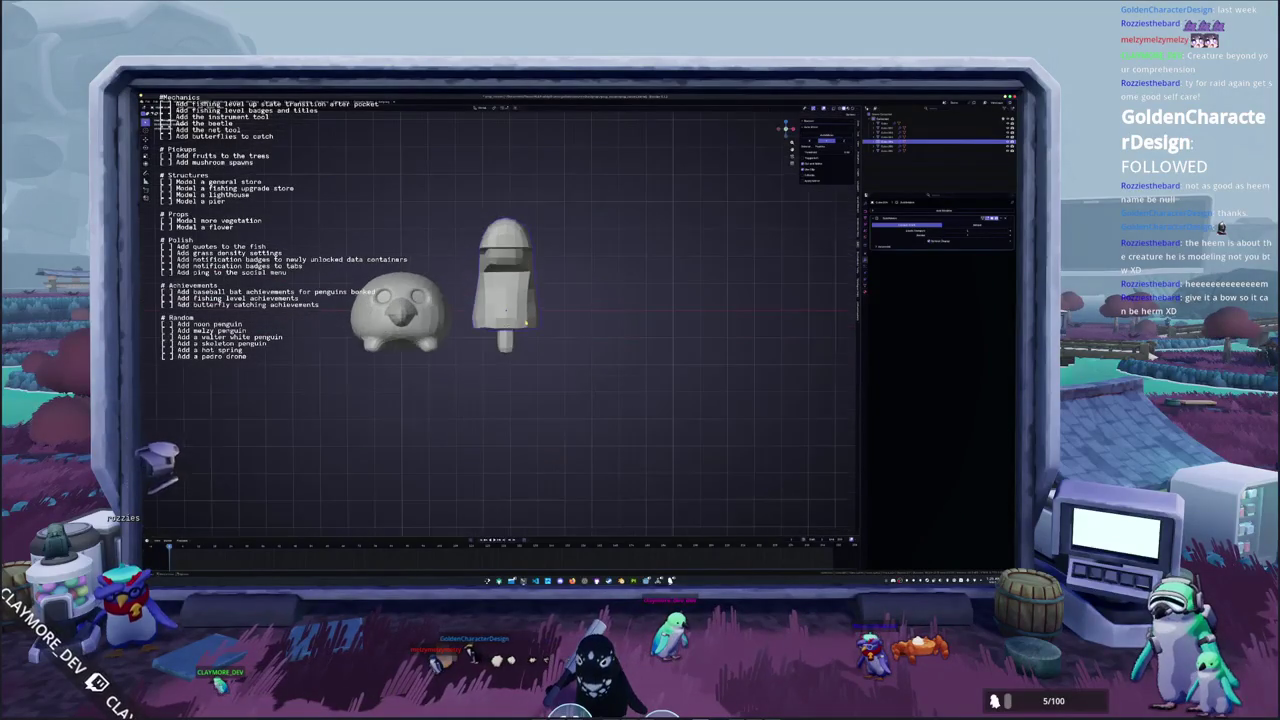
pyautogui.press('KP_1')
# - Box-select the tall hooded model and add a modifier in Modifier Properties
pyautogui.moveTo(502, 358); pyautogui.dragTo(434, 142)
pyautogui.rightClick(404, 126)
pyautogui.click(420, 160)
pyautogui.moveTo(525, 234)
pyautogui.mouseDown(button='middle')
pyautogui.moveTo(571, 280)
pyautogui.moveTo(848, 255)
pyautogui.mouseUp(button='middle')
pyautogui.click(921, 212)
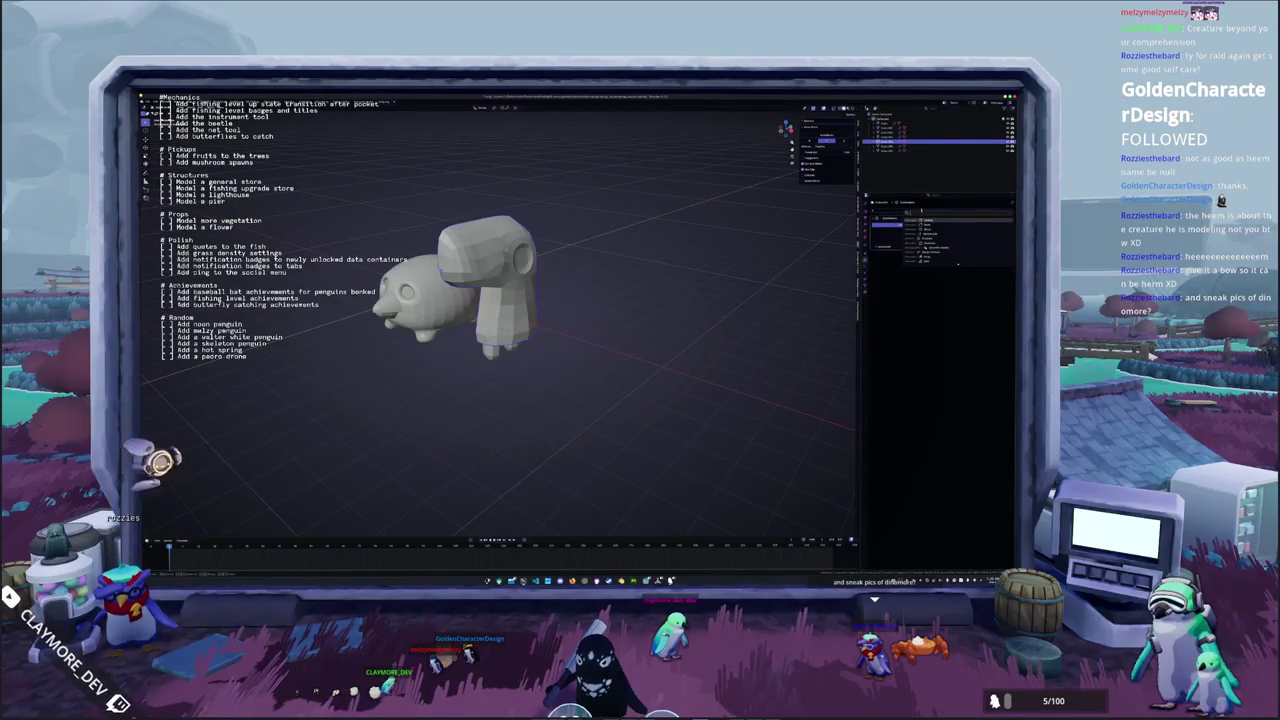
pyautogui.click(926, 225)
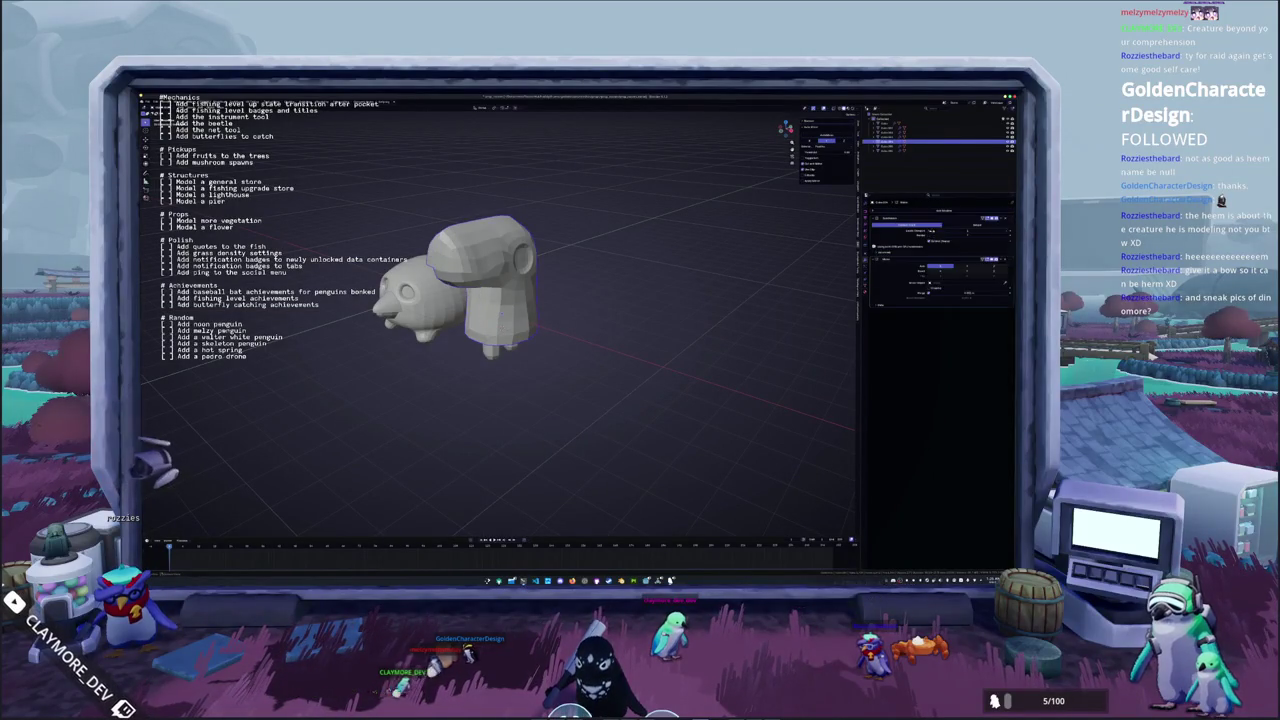
pyautogui.click(1006, 267)
# - Reshape the tall model's head and rotate the pieces around Z to face the viewer
pyautogui.moveTo(560, 285)
pyautogui.mouseDown(button='middle')
pyautogui.moveTo(625, 276)
pyautogui.moveTo(600, 263)
pyautogui.mouseUp(button='middle')
pyautogui.moveTo(548, 240); pyautogui.dragTo(540, 225)
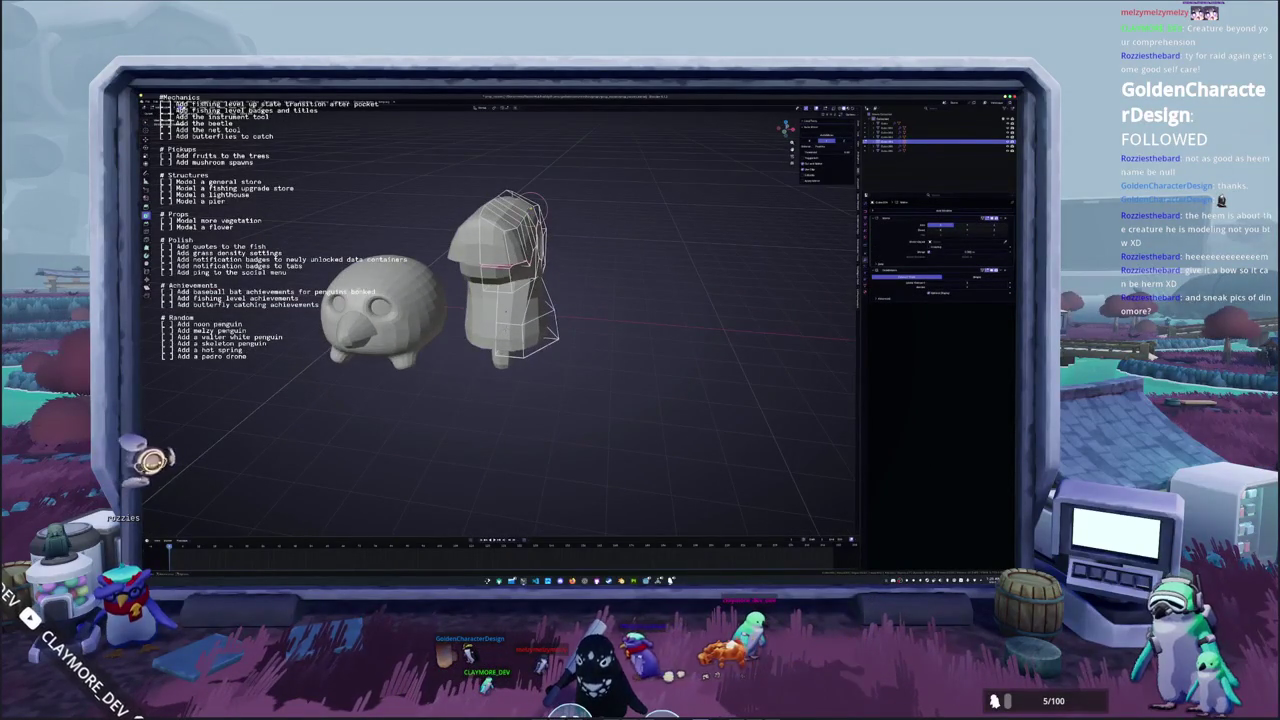
pyautogui.moveTo(530, 208); pyautogui.dragTo(475, 235, button='middle')
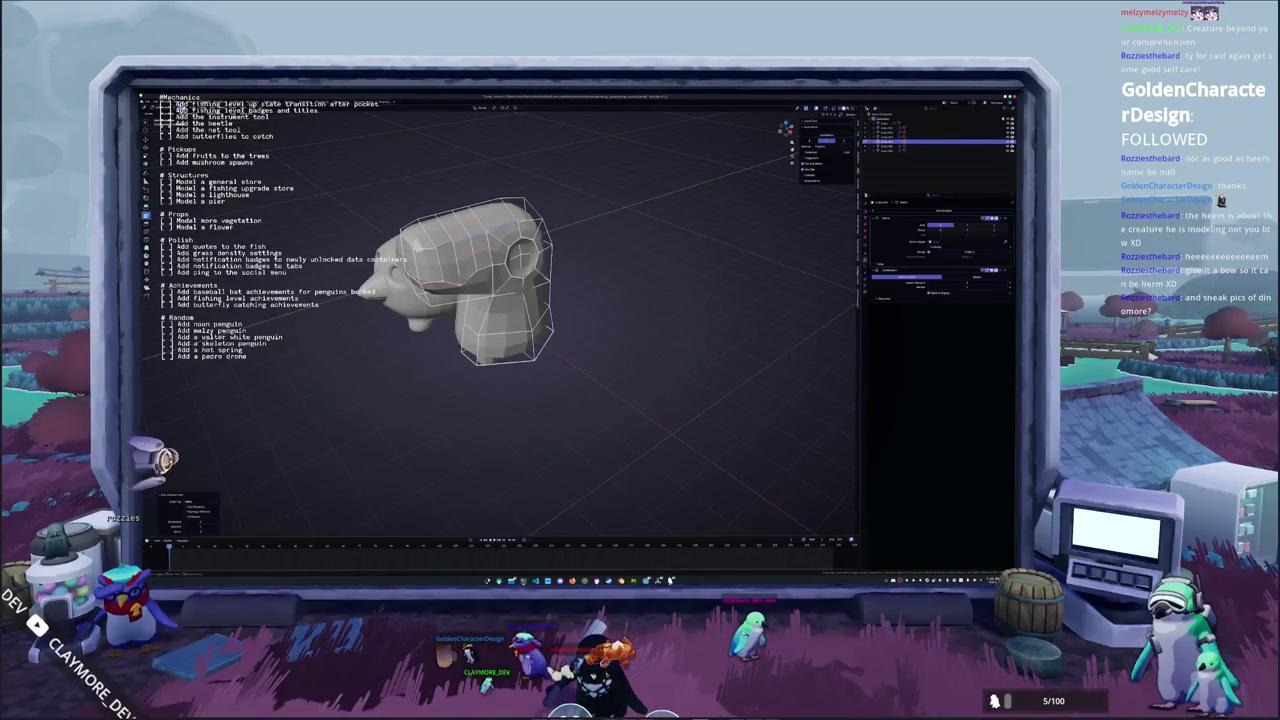
pyautogui.press('r')
pyautogui.press('z')
pyautogui.press('Return')
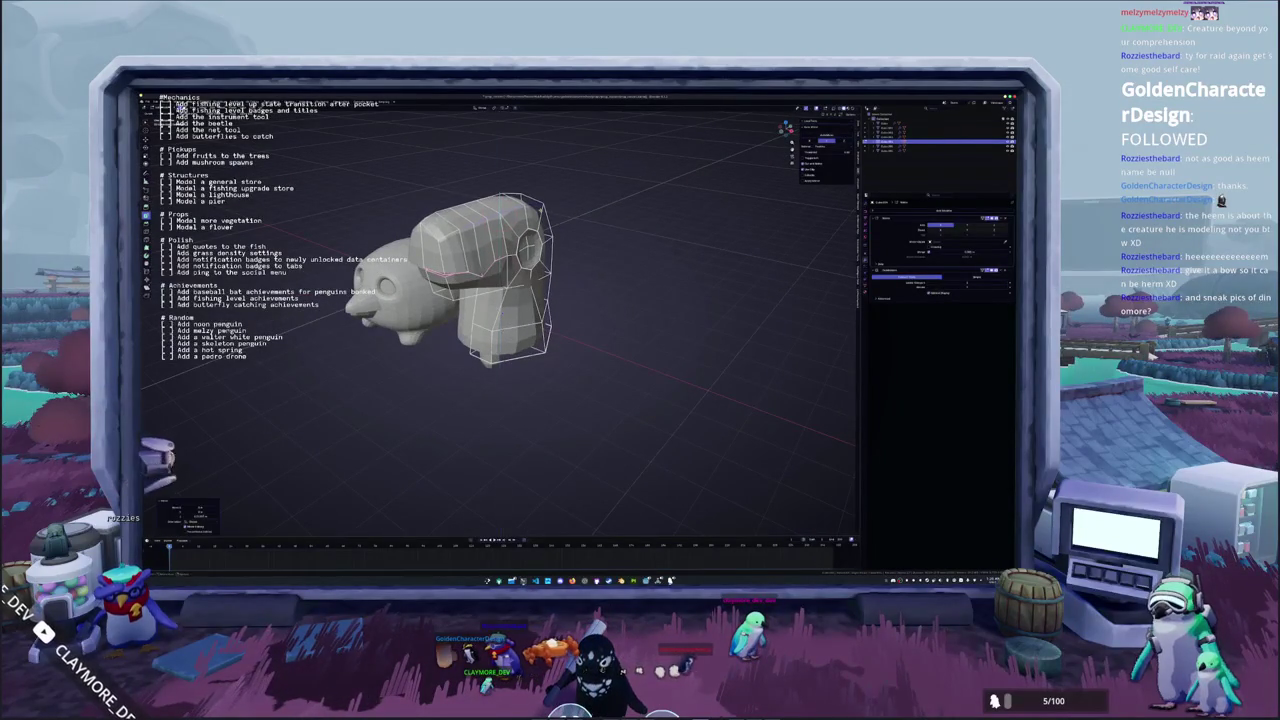
pyautogui.press('r')
pyautogui.press('z')
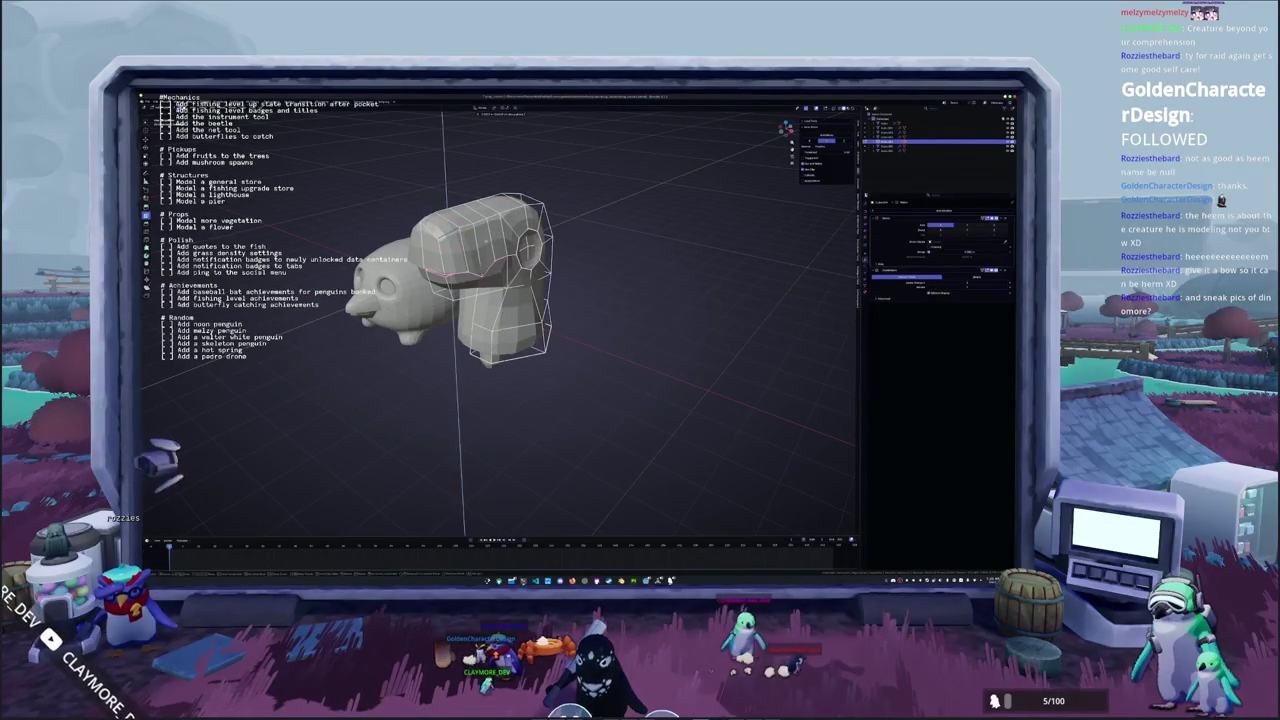